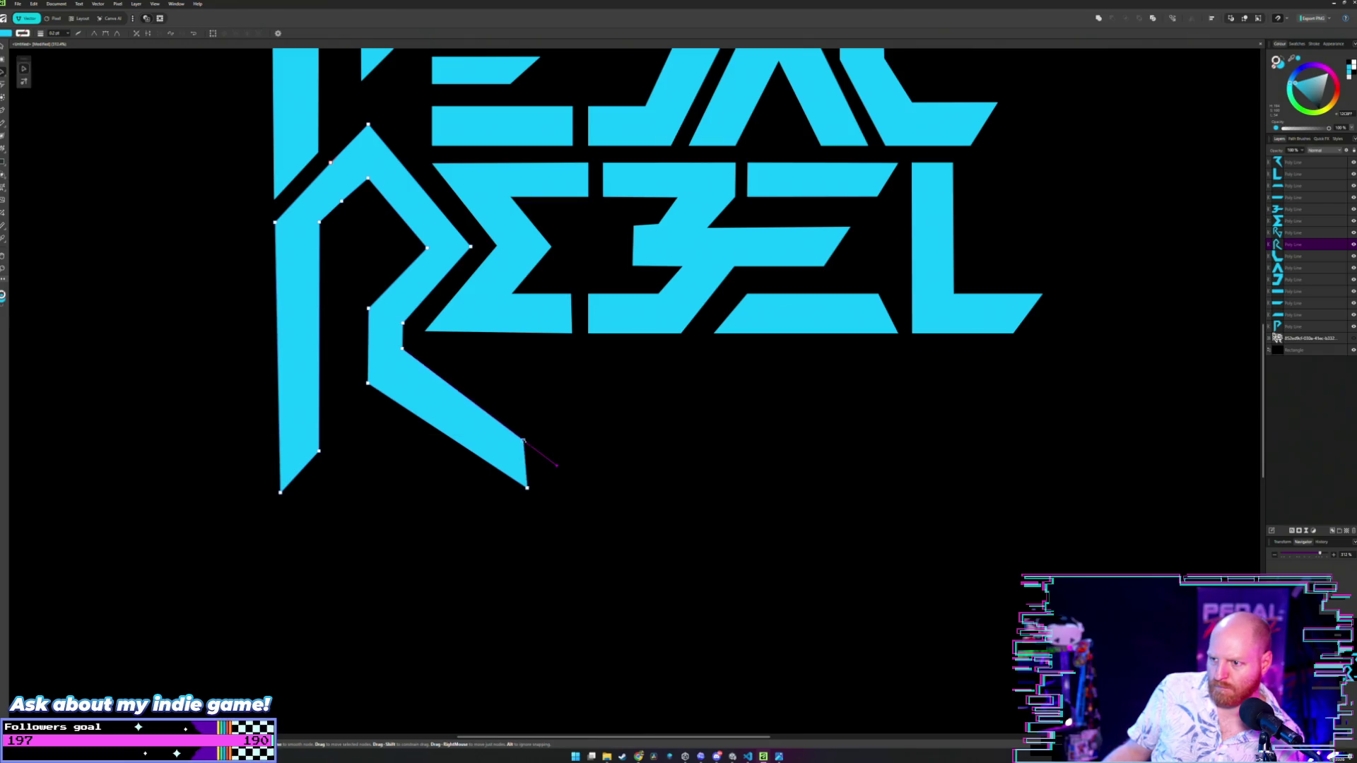
- Raise the inner corner where the R's diagonal leg meets its stem, then deselect
click(563, 426)
scroll(564, 427, down, 1)
scroll(563, 427, down, 1)
click(621, 470)
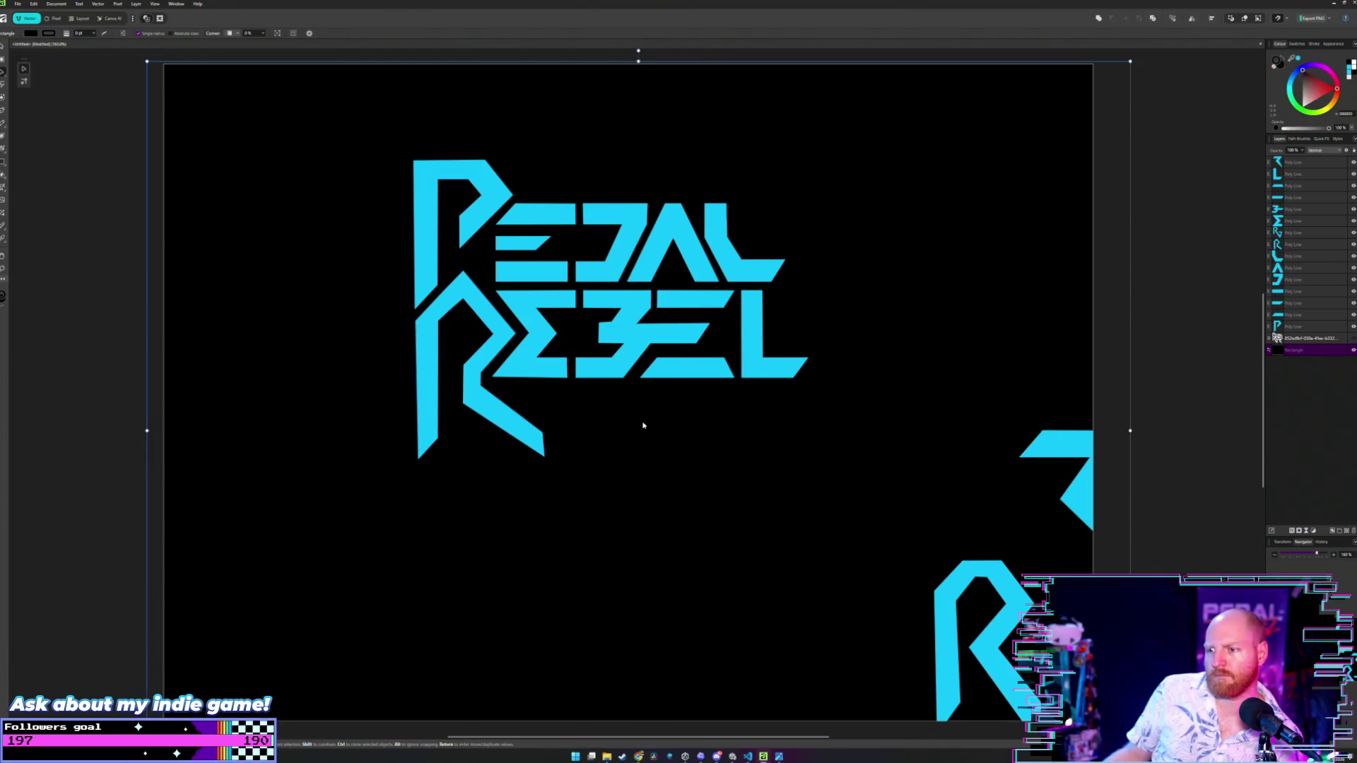
scroll(554, 422, up, 1)
scroll(555, 421, up, 2)
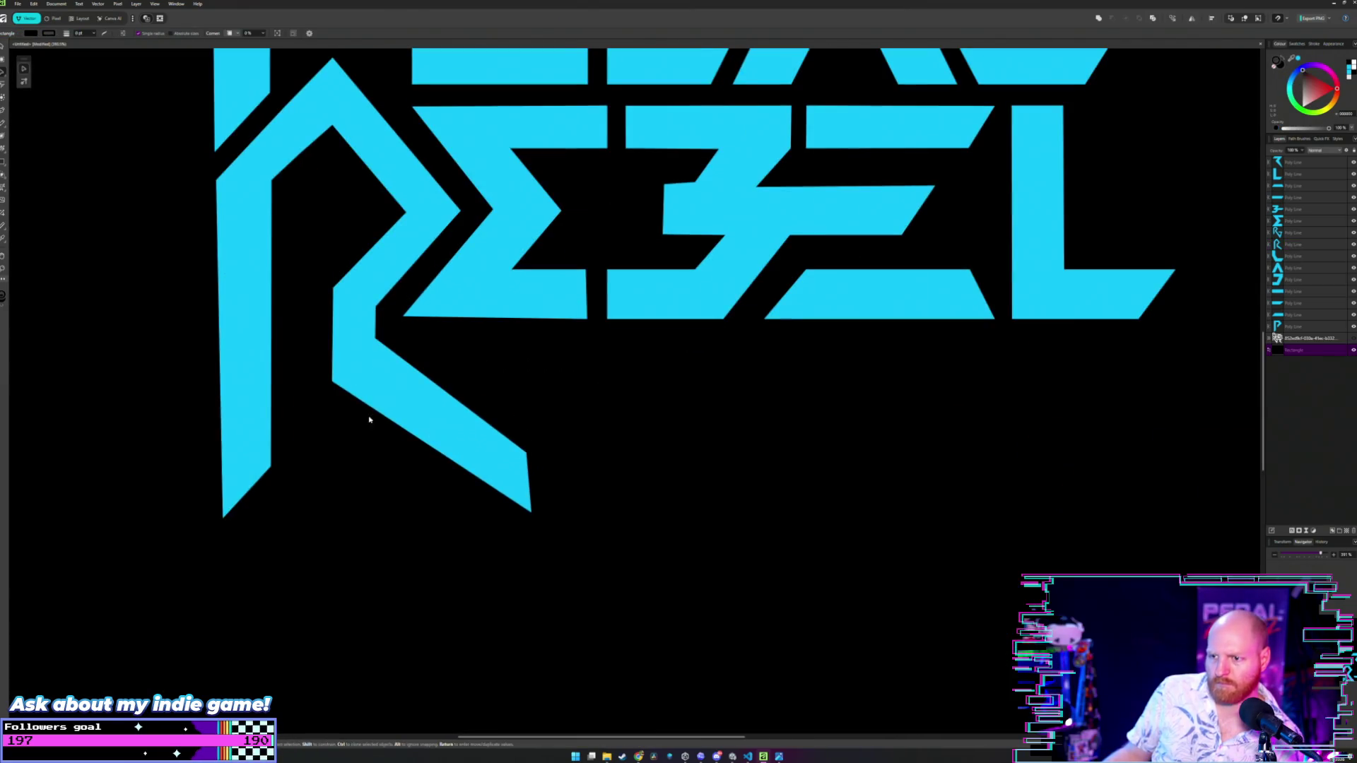
click(332, 389)
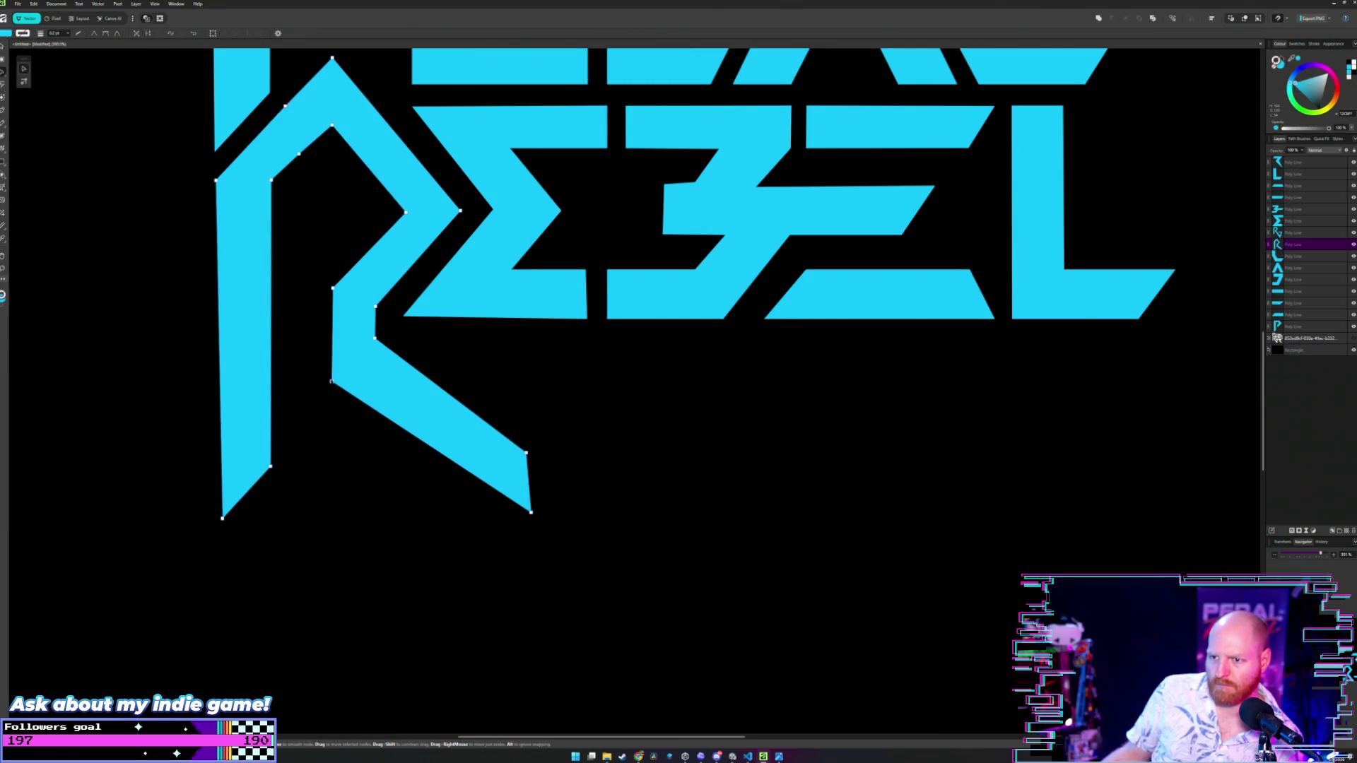
drag(332, 381, 332, 361)
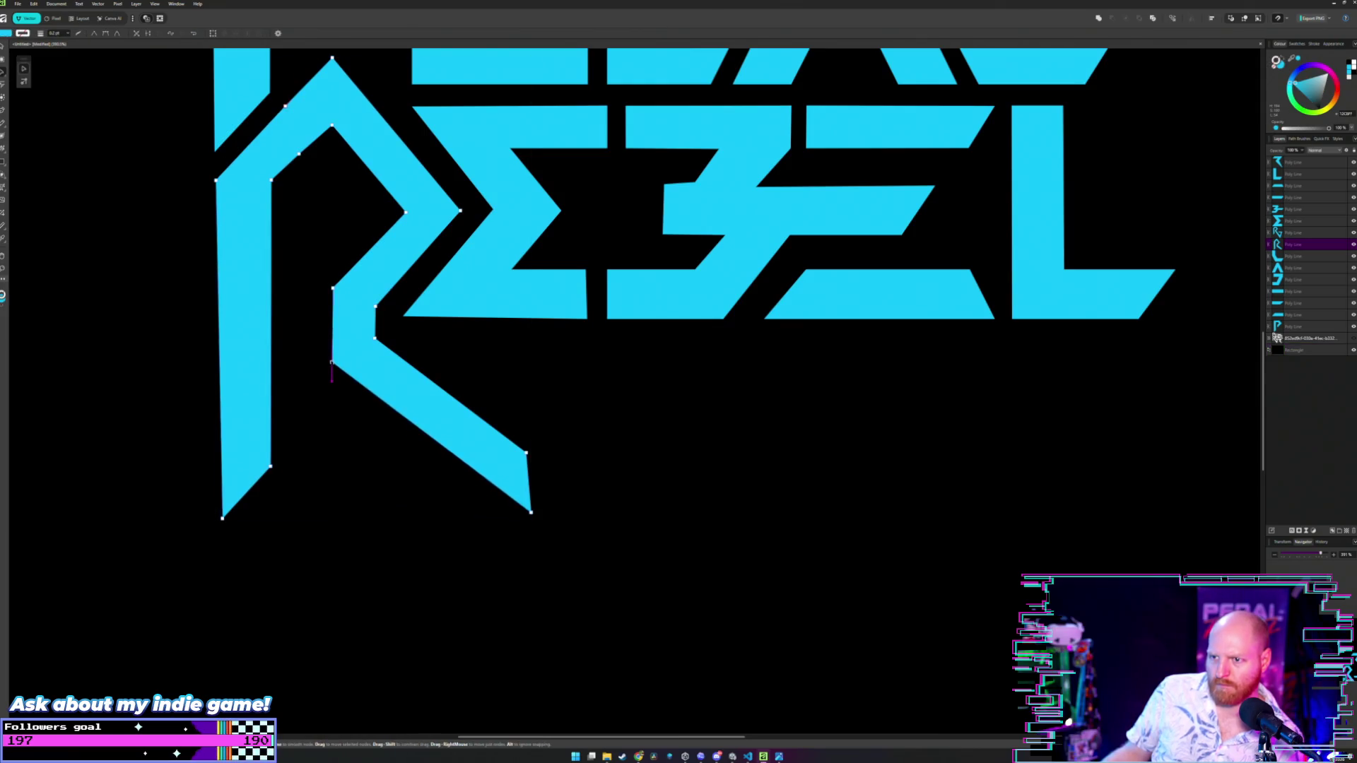
click(506, 333)
scroll(509, 351, down, 4)
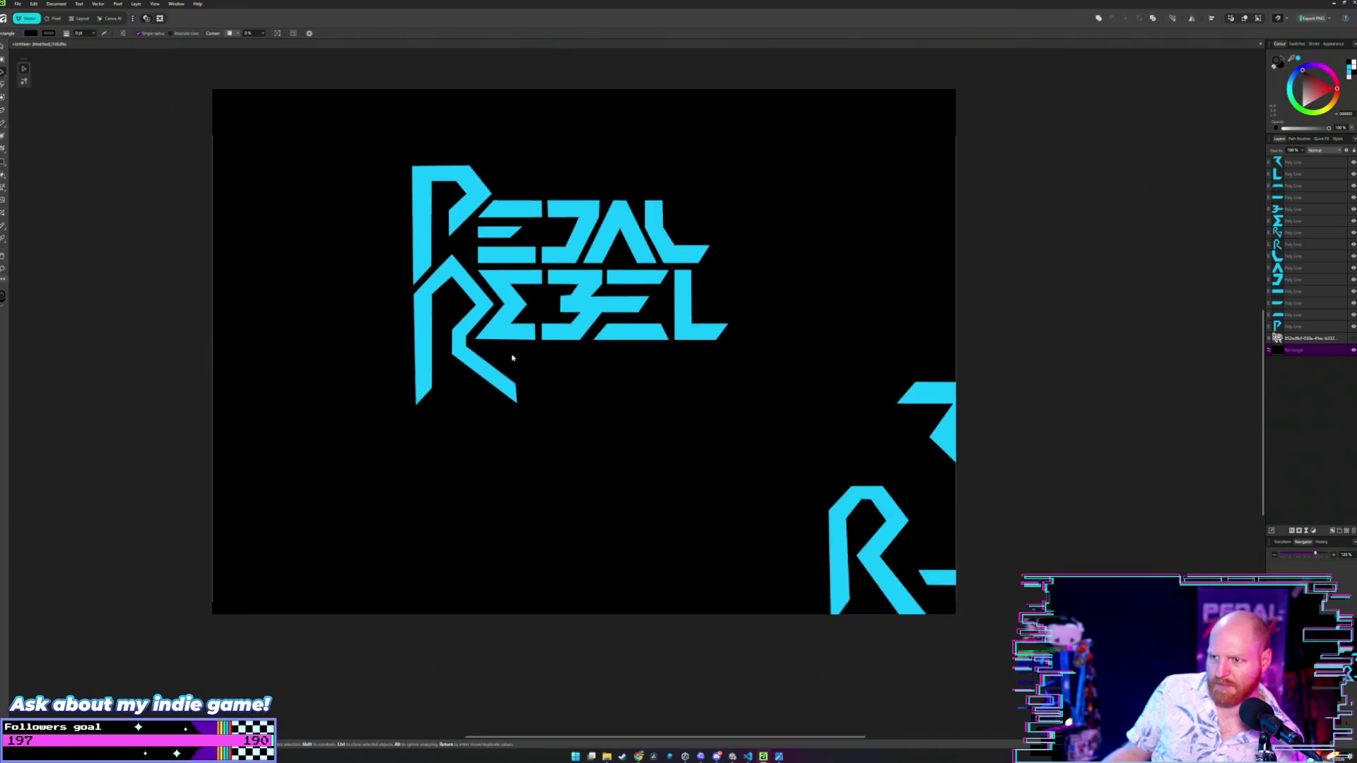
scroll(512, 358, up, 1)
scroll(506, 355, up, 4)
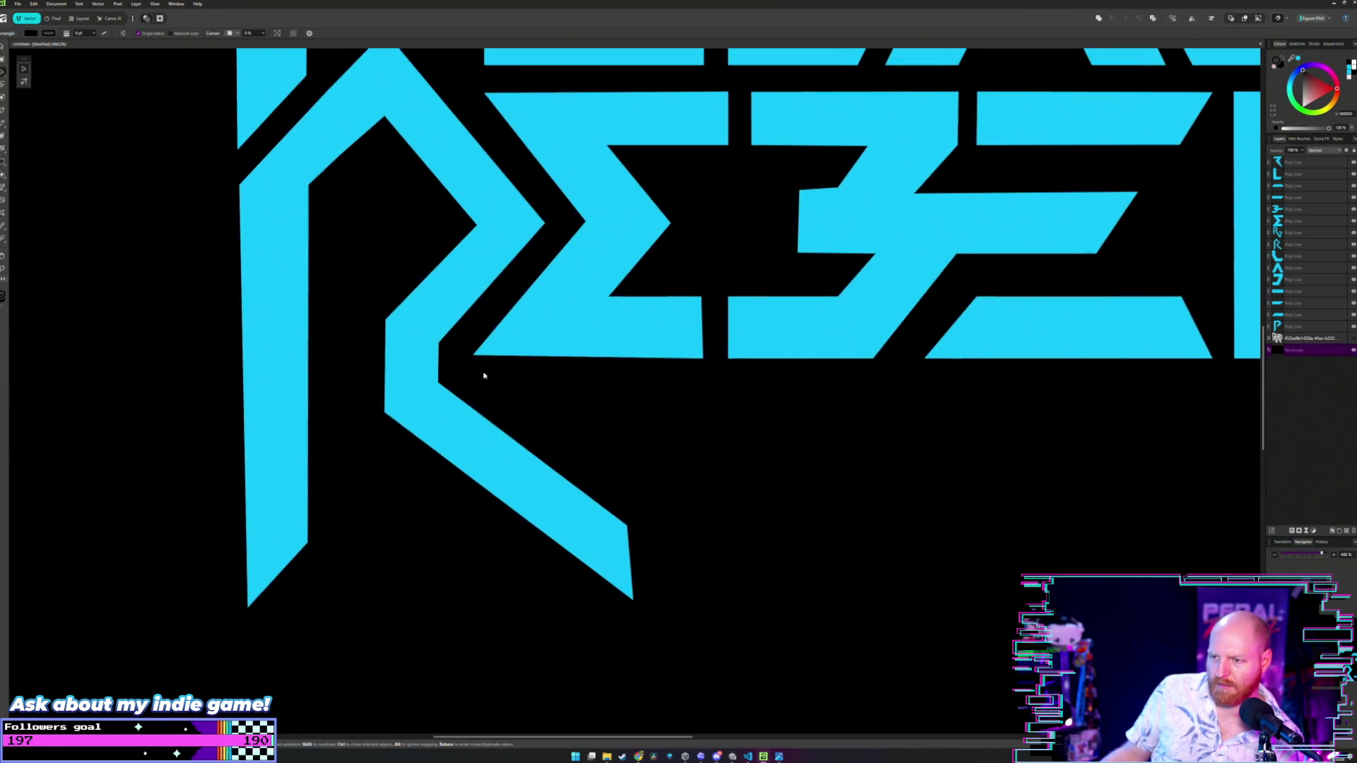
- Pull the R's inner corner nodes up toward the E's bottom edge and level the E's bottom edge
click(439, 345)
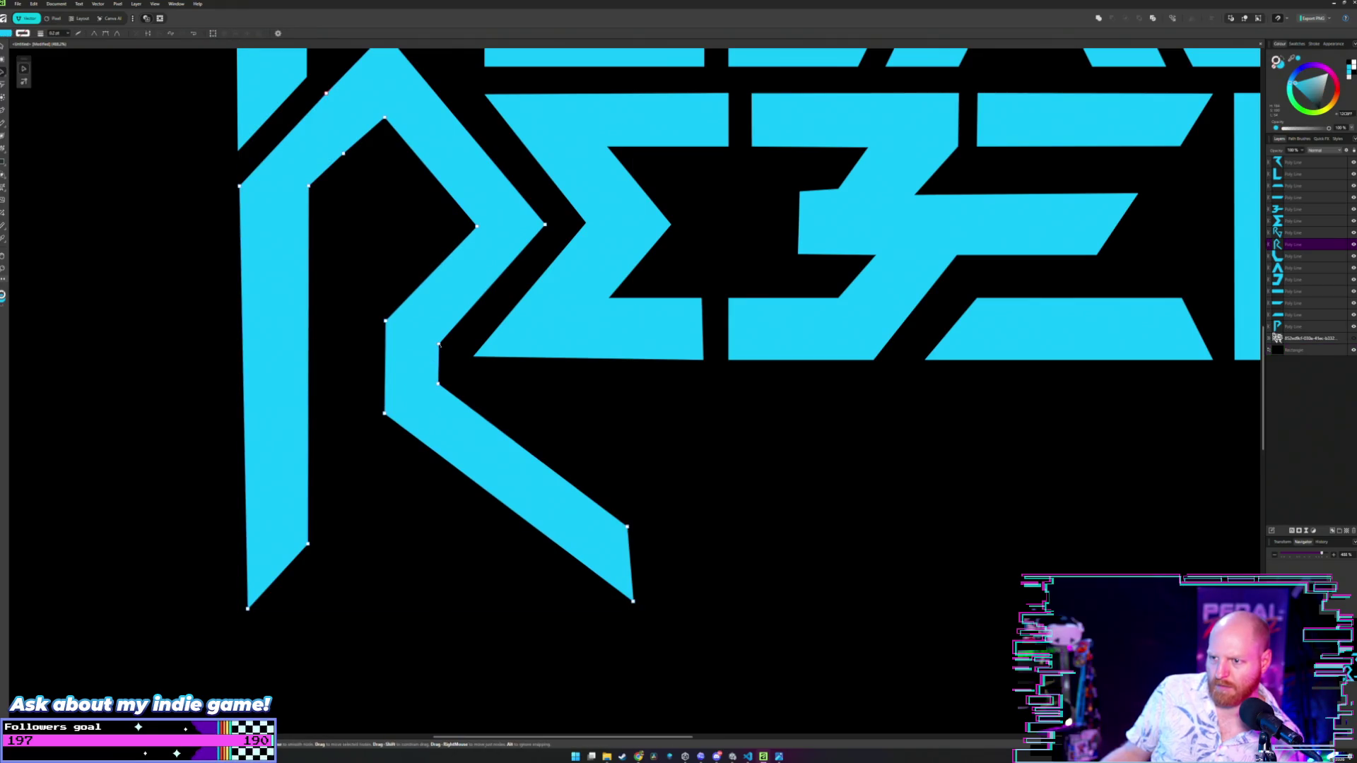
drag(438, 349, 432, 355)
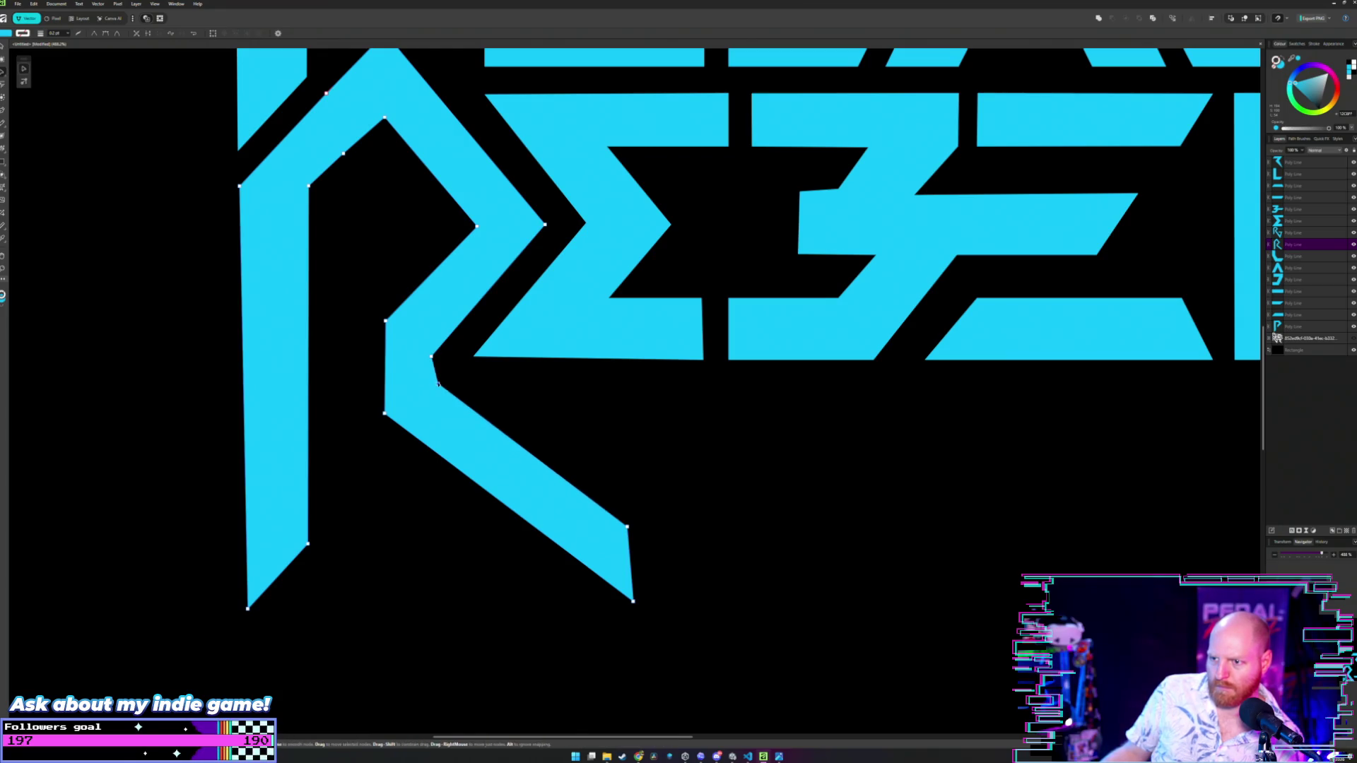
drag(438, 384, 425, 364)
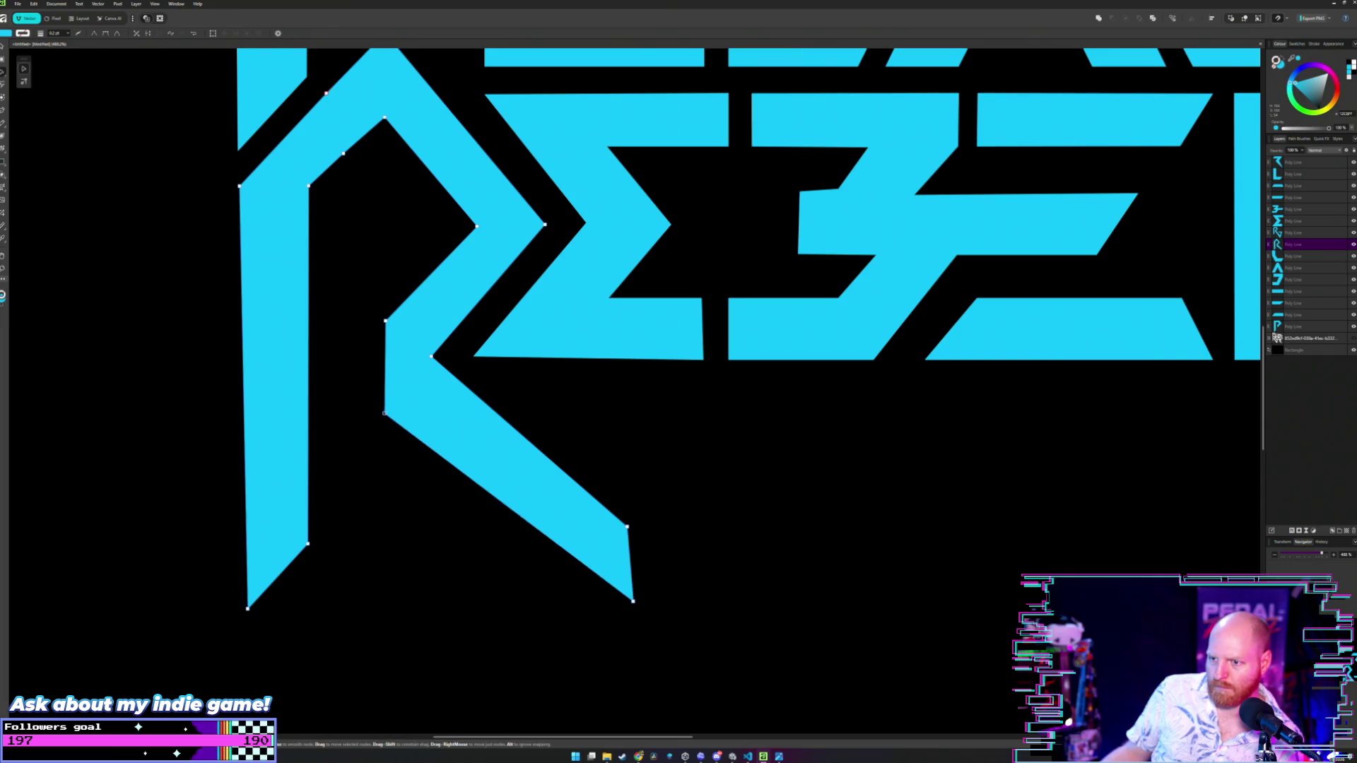
mouse_move(384, 412)
mouse_down()
mouse_move(389, 355)
mouse_move(373, 359)
mouse_up()
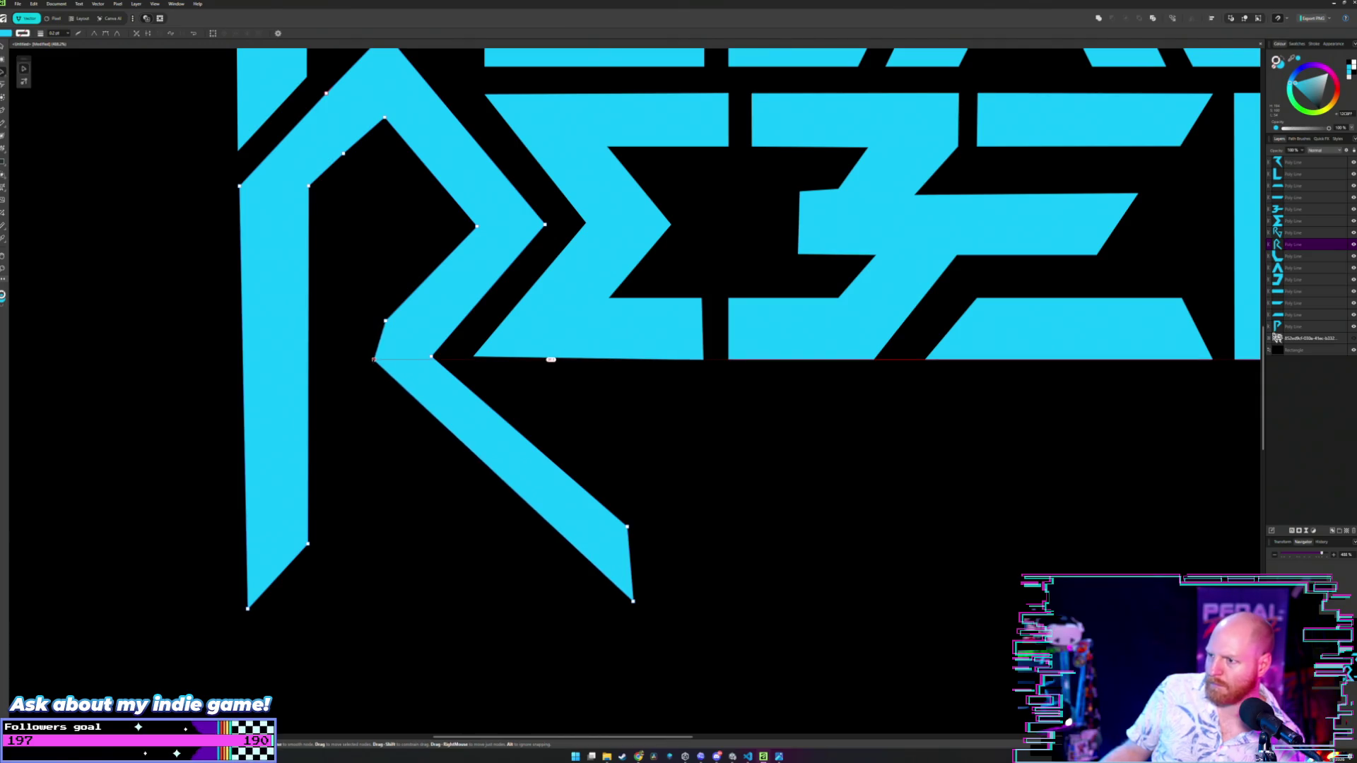
click(474, 356)
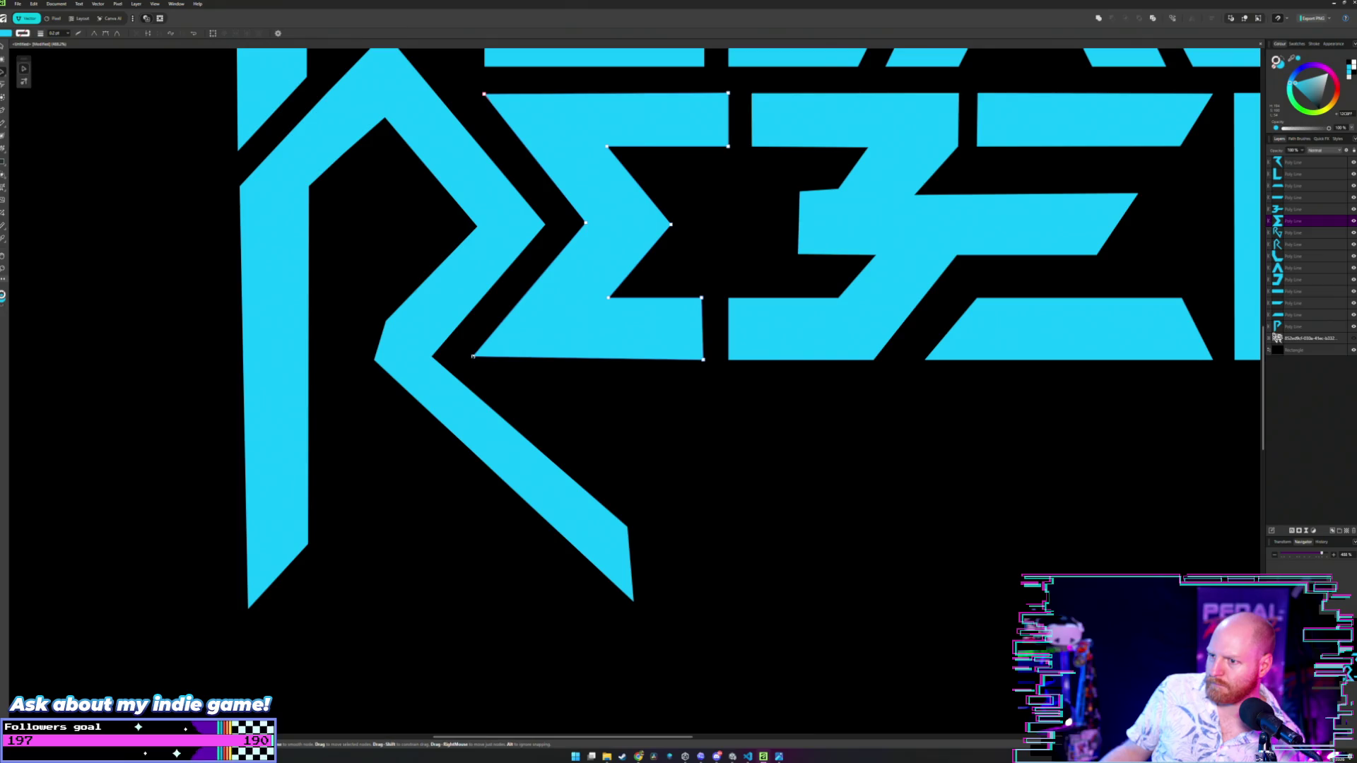
drag(473, 356, 472, 360)
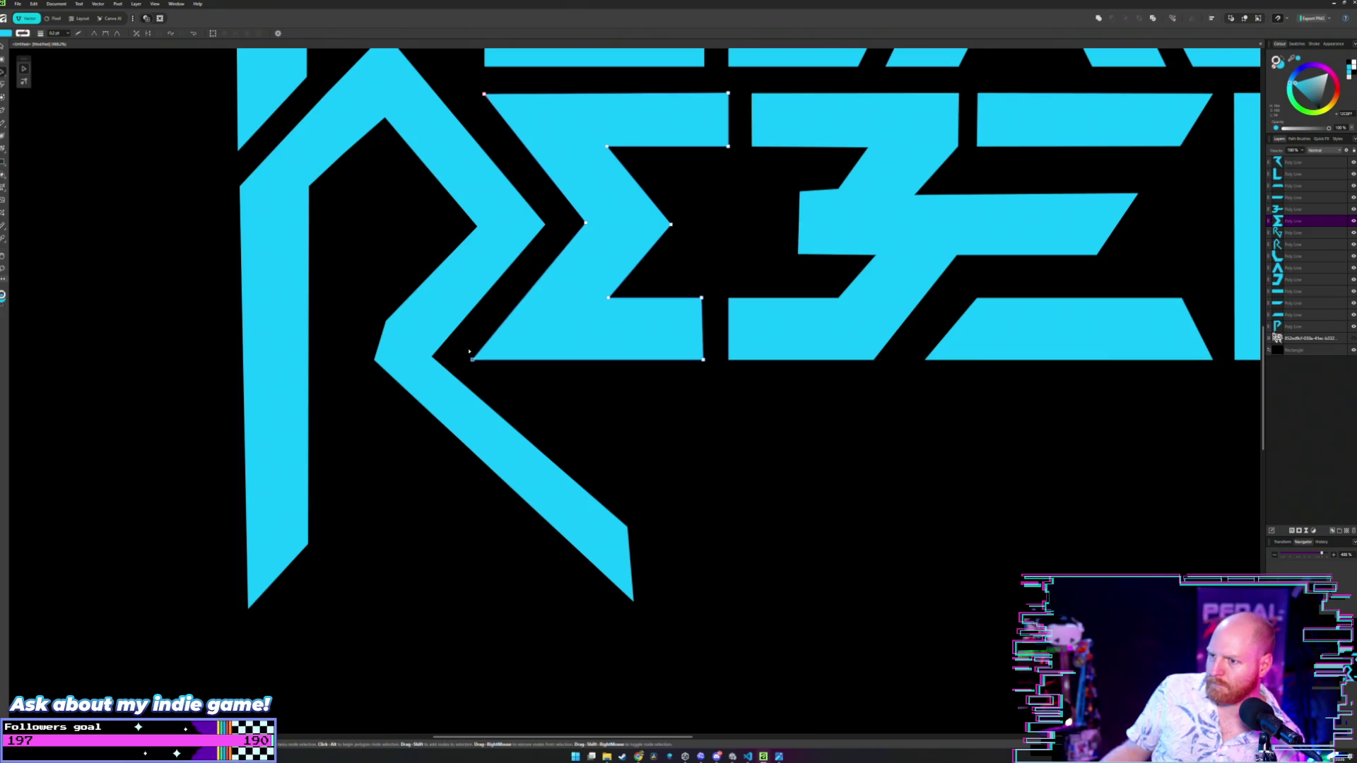
- Snap the R's inner node to the E's baseline, delete two stray notch nodes, and slide the corner left
click(432, 356)
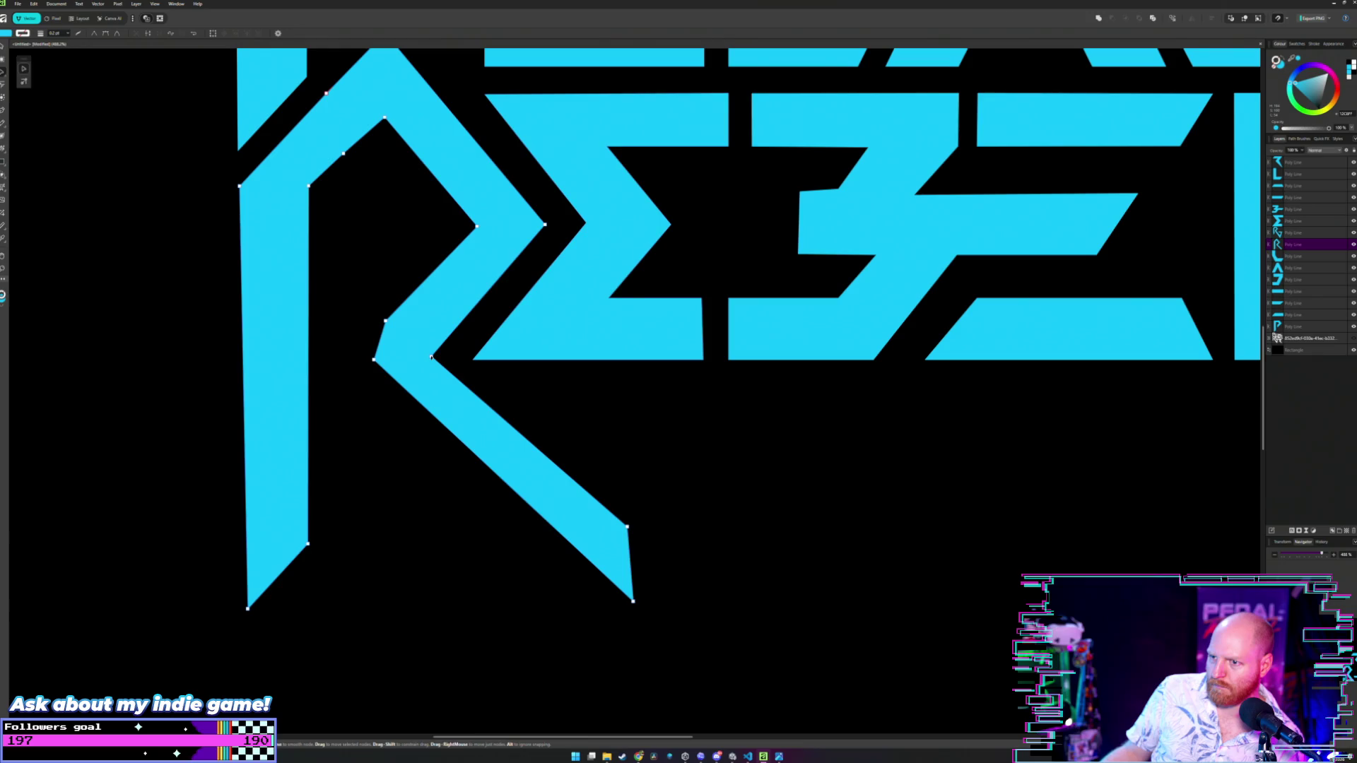
drag(431, 357, 452, 360)
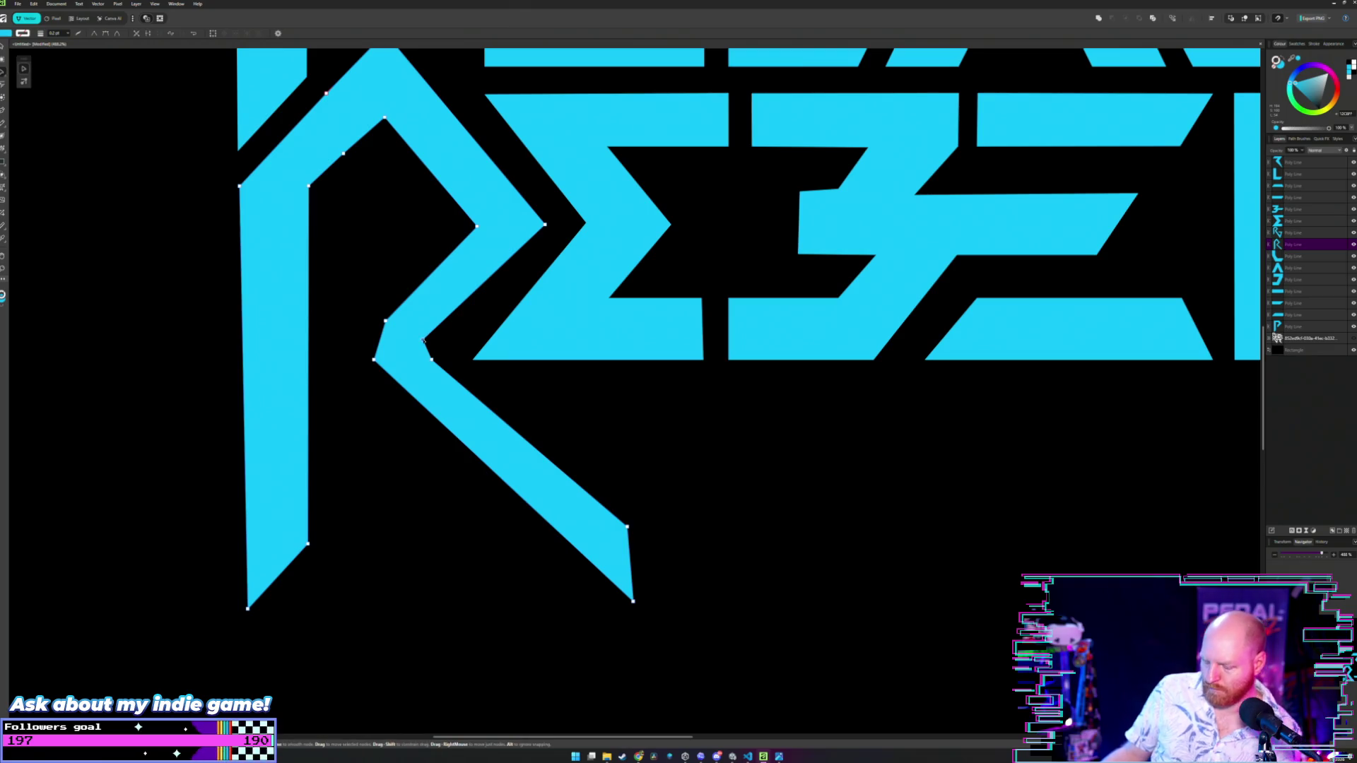
key(Delete)
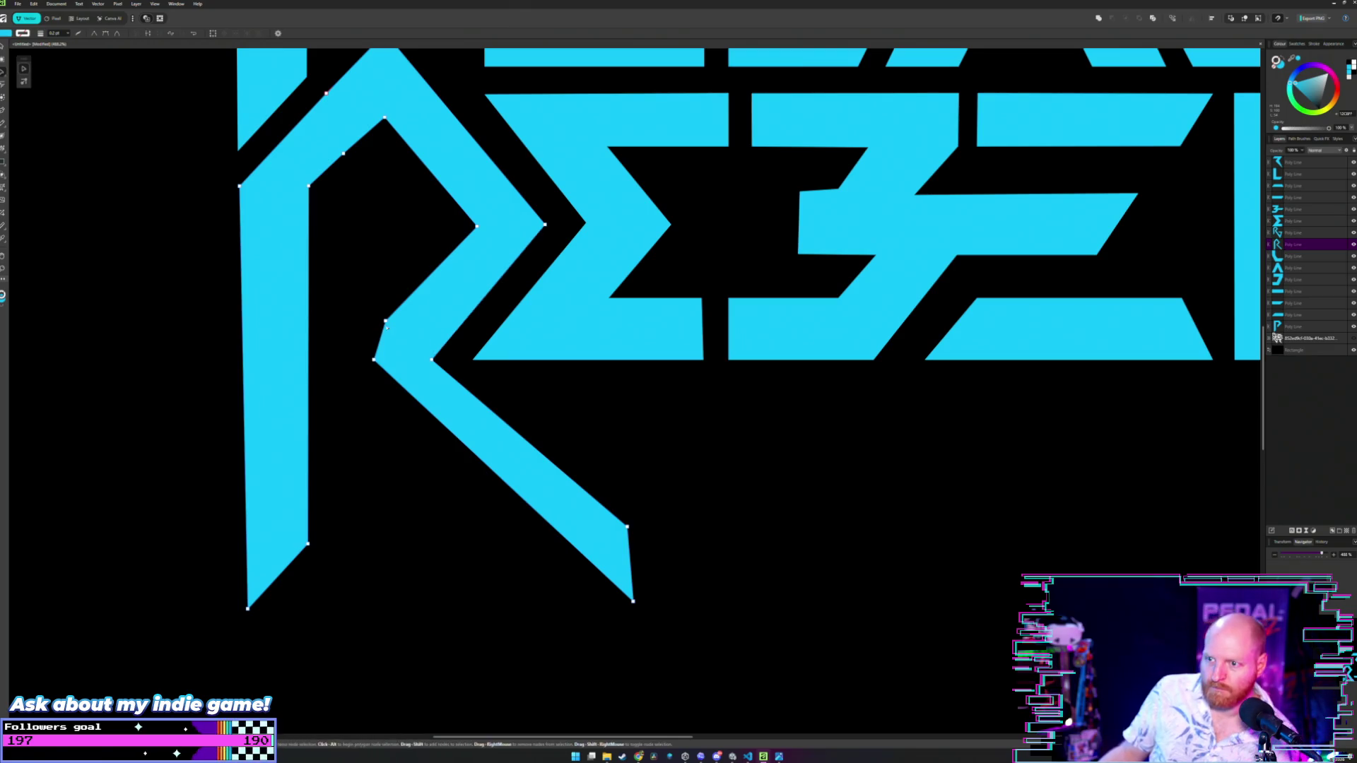
key(Delete)
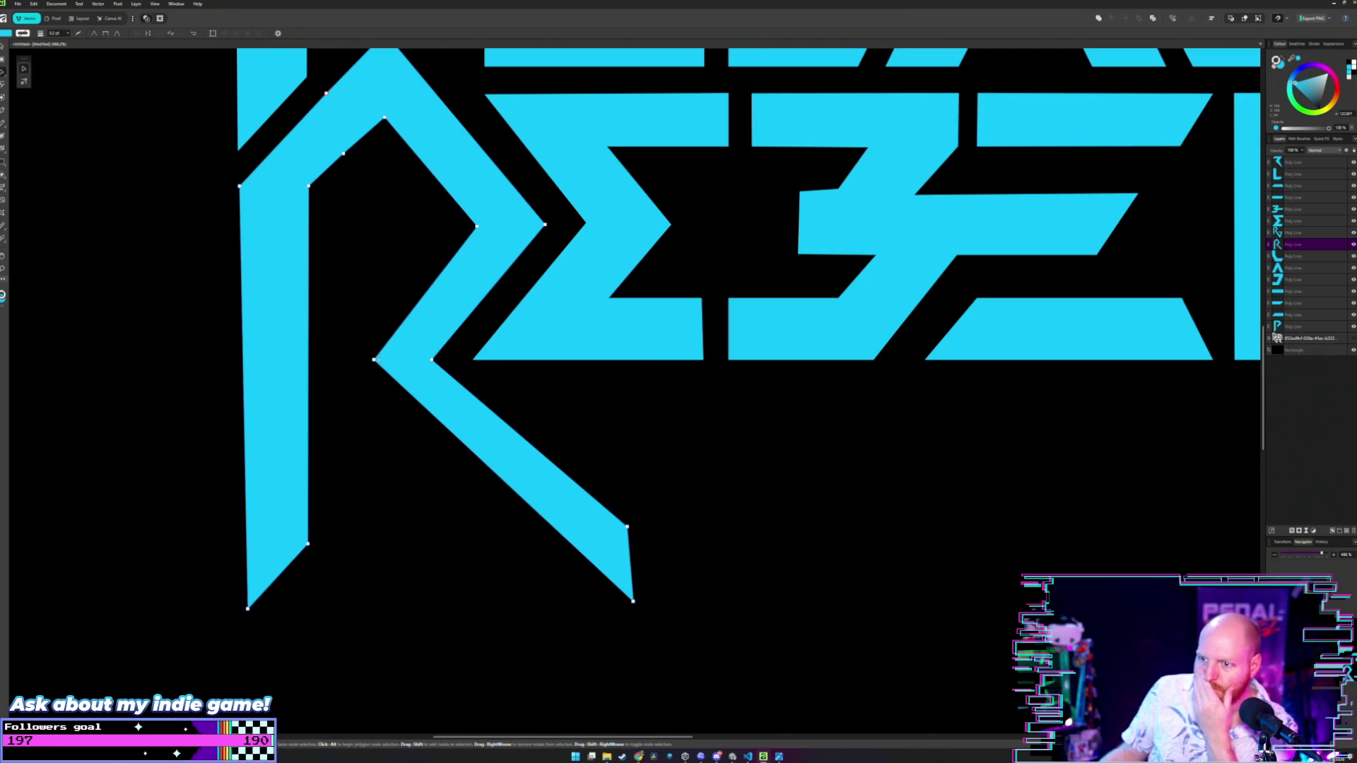
drag(374, 360, 361, 360)
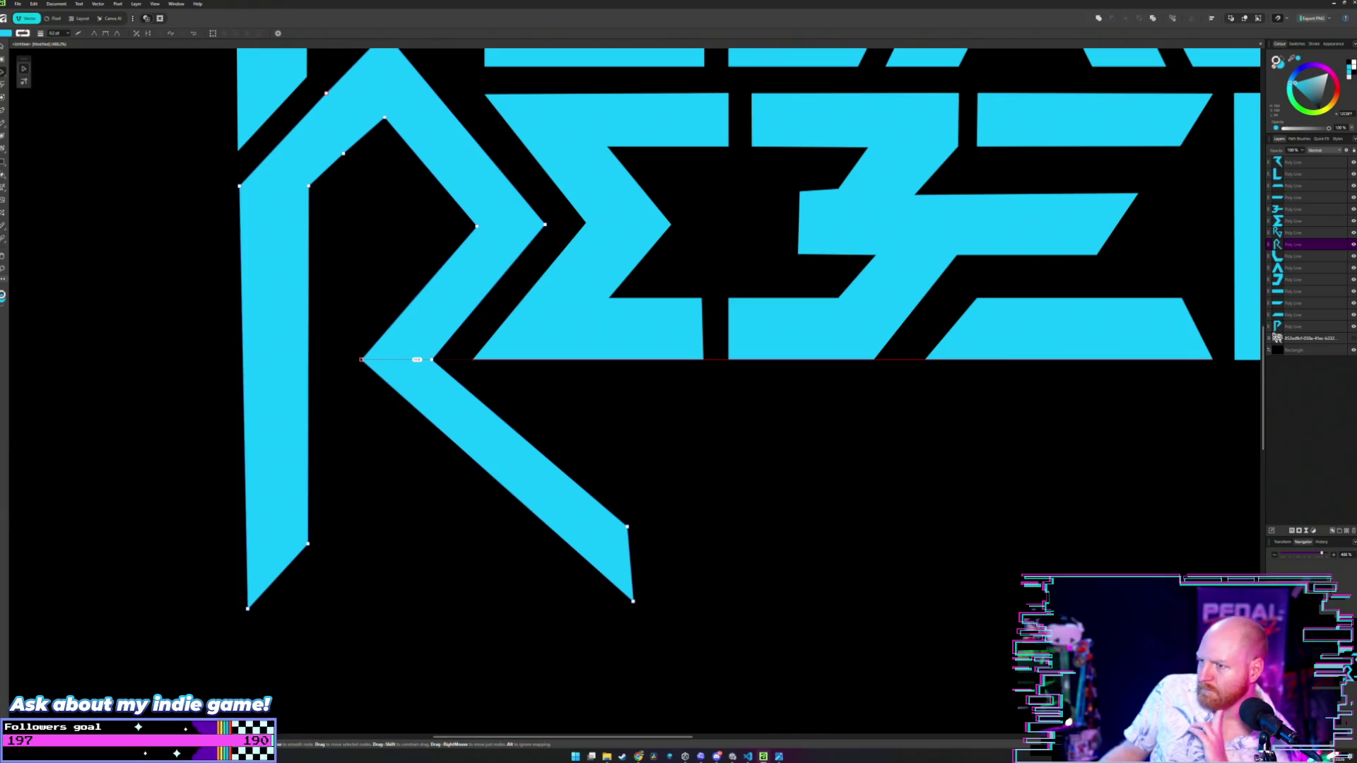
key(v)
click(372, 305)
scroll(372, 305, down, 4)
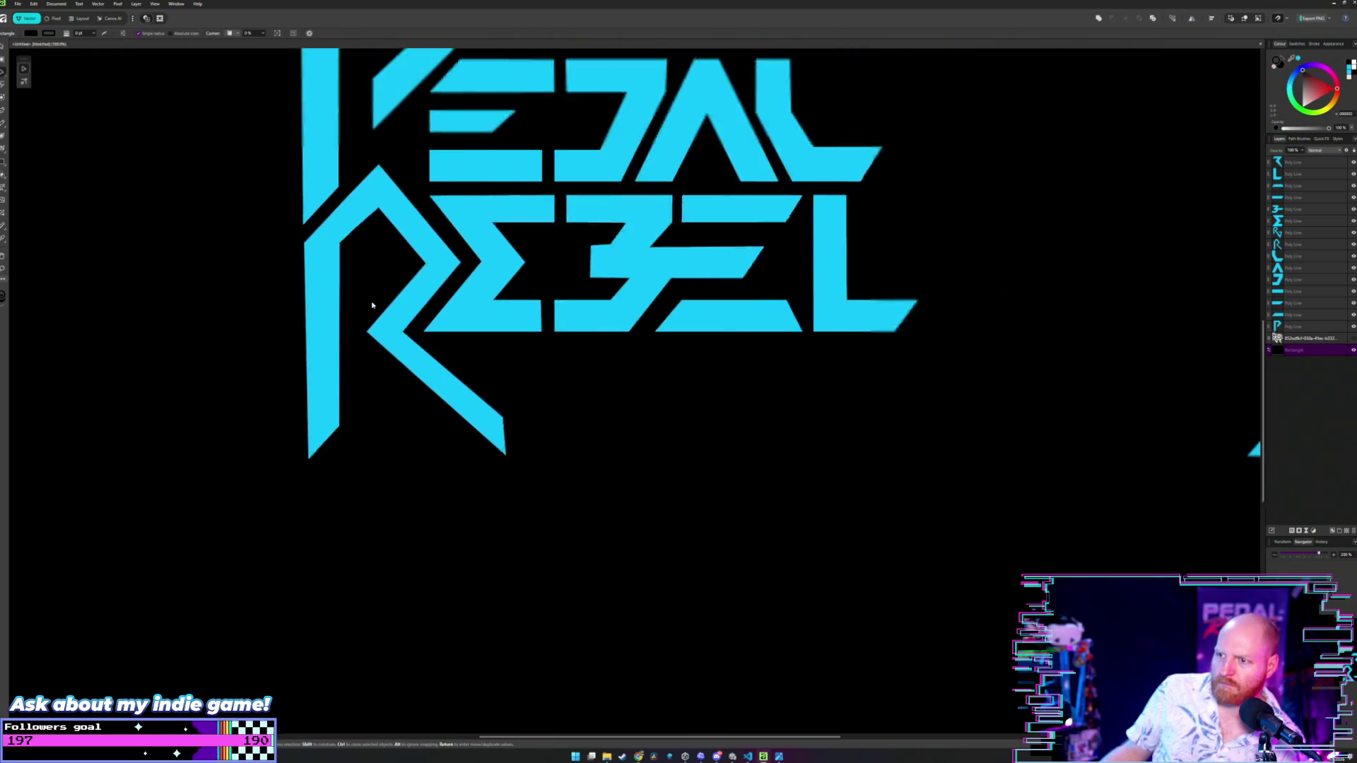
scroll(423, 317, up, 6)
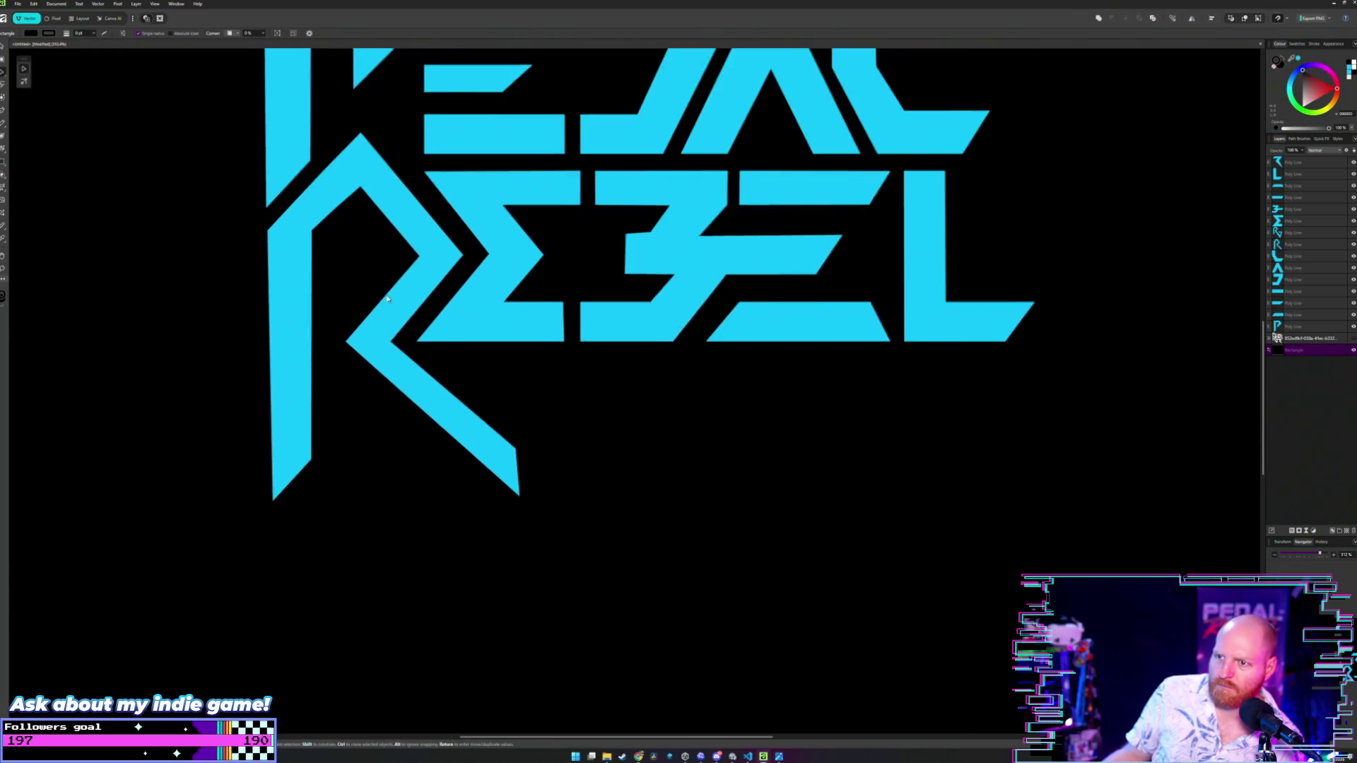
scroll(403, 320, up, 2)
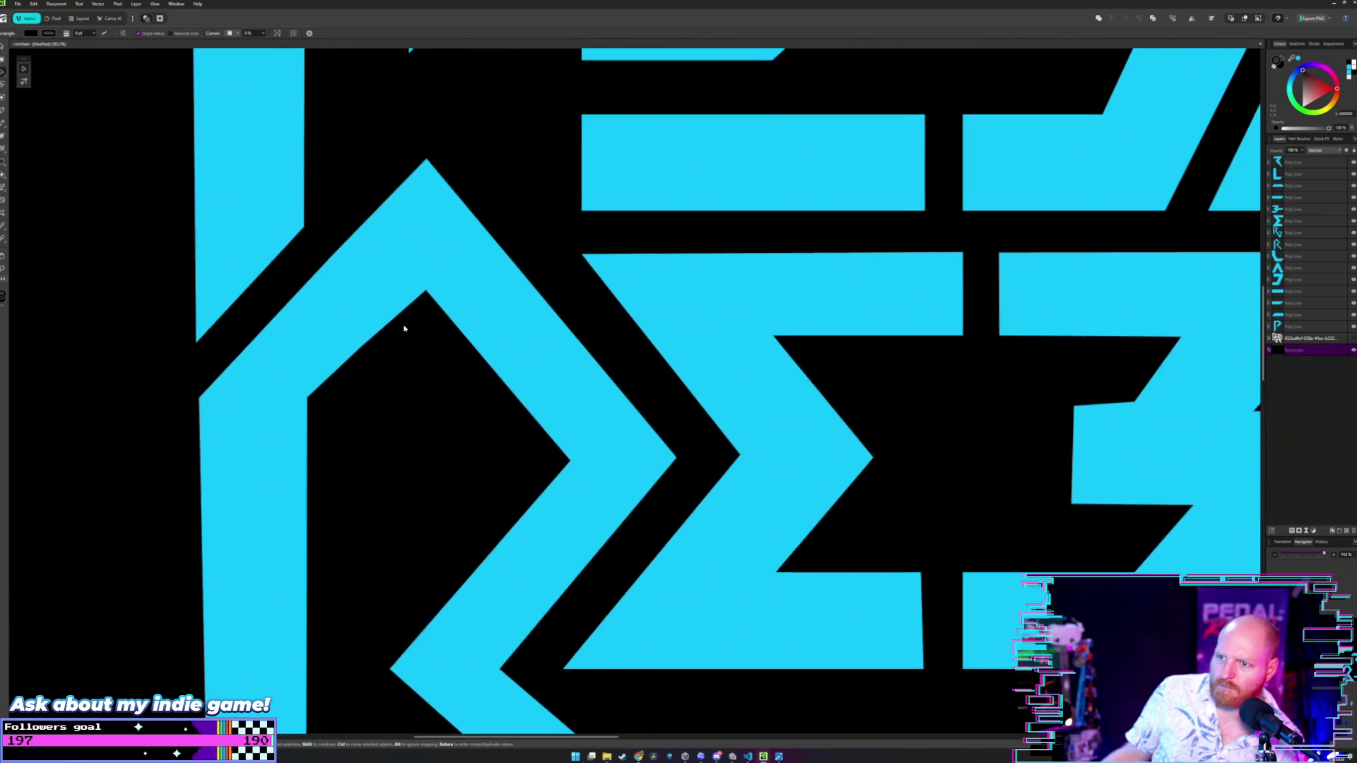
double_click(486, 305)
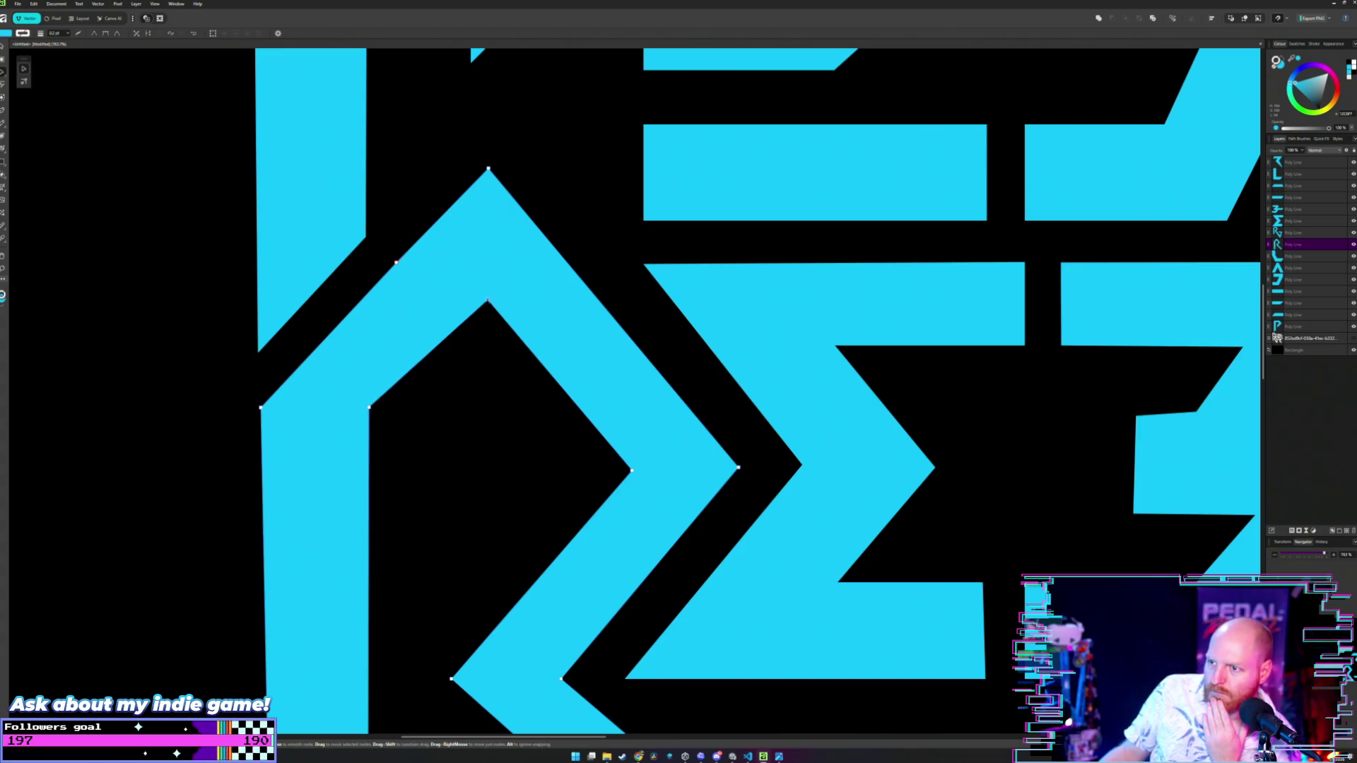
drag(488, 300, 488, 170)
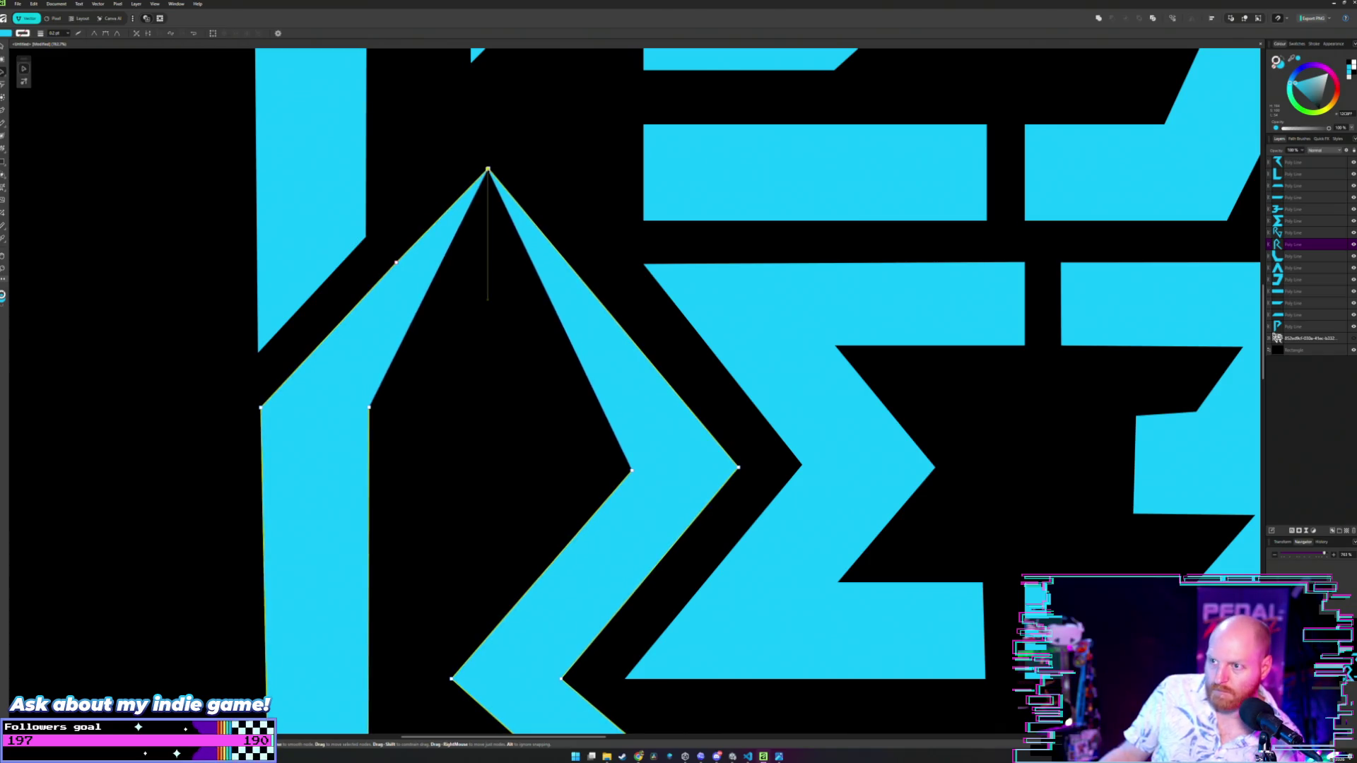
drag(487, 170, 488, 304)
key(ctrl+0)
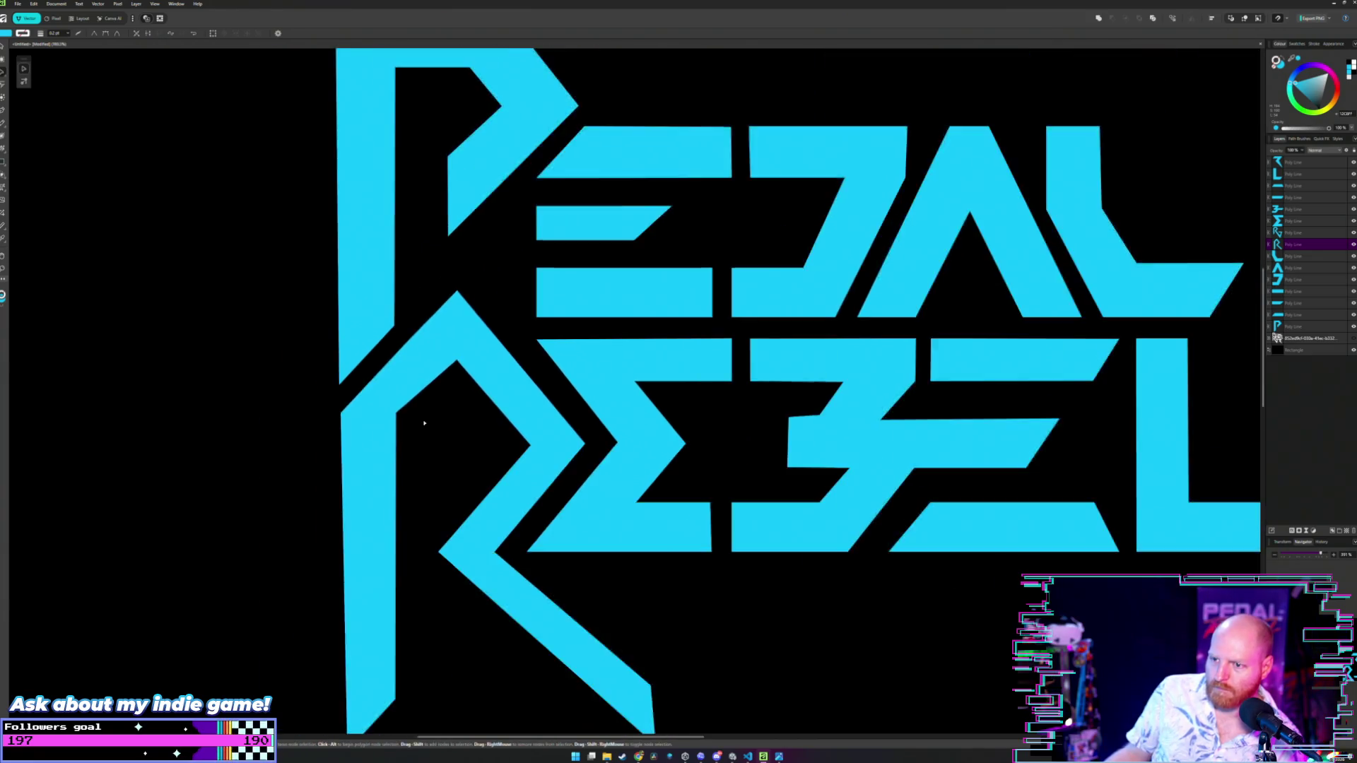
- Move the R's inner stem corner node lower on the stem, keeping it a sharp corner
scroll(425, 451, up, 5)
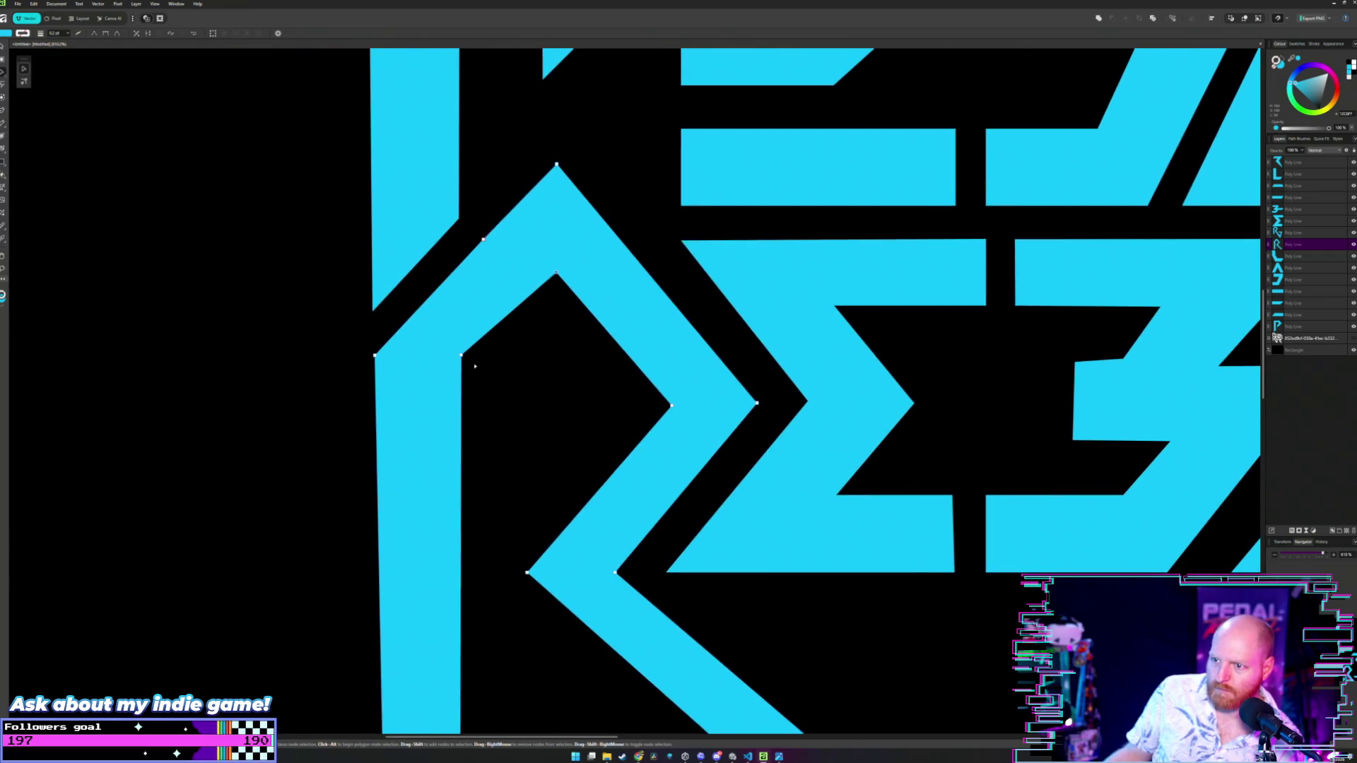
mouse_move(462, 354)
mouse_down()
mouse_move(453, 219)
mouse_move(461, 392)
mouse_move(462, 367)
mouse_up()
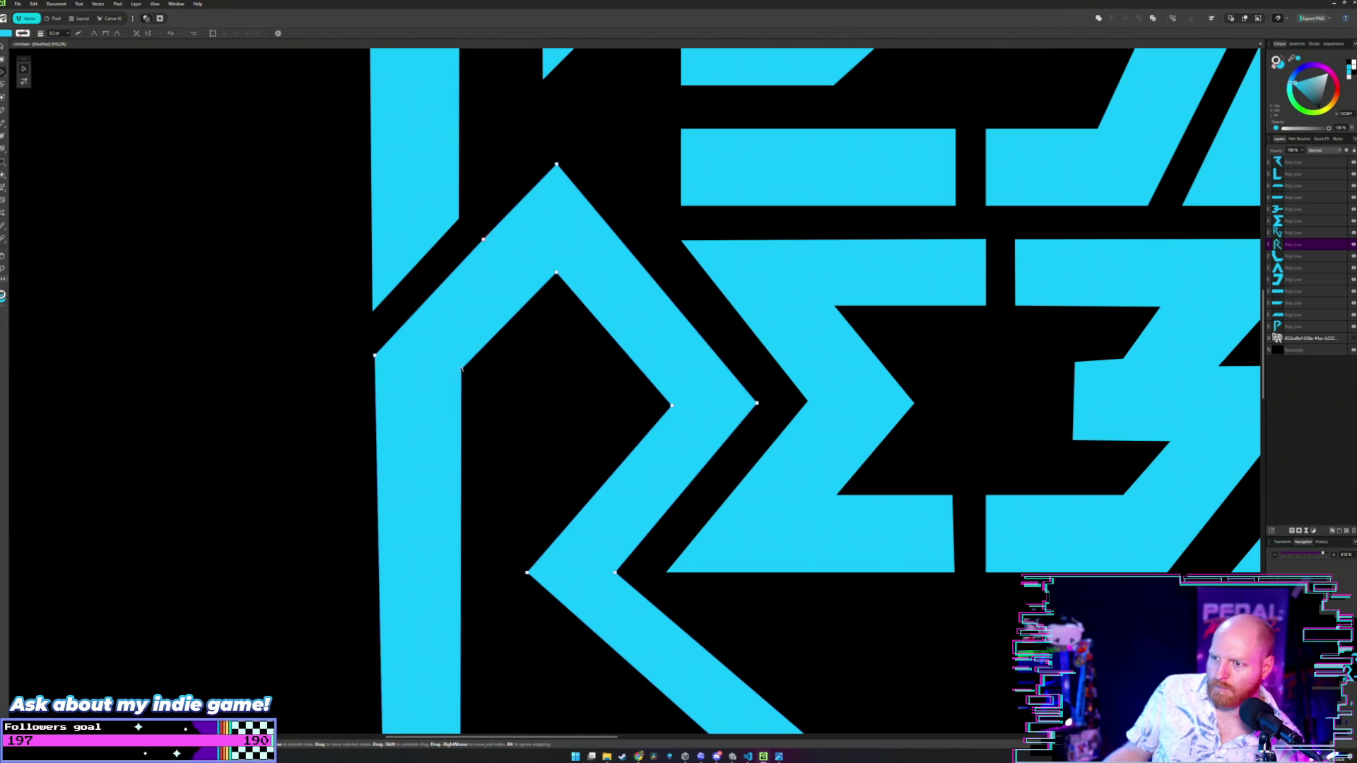
double_click(461, 368)
double_click(461, 369)
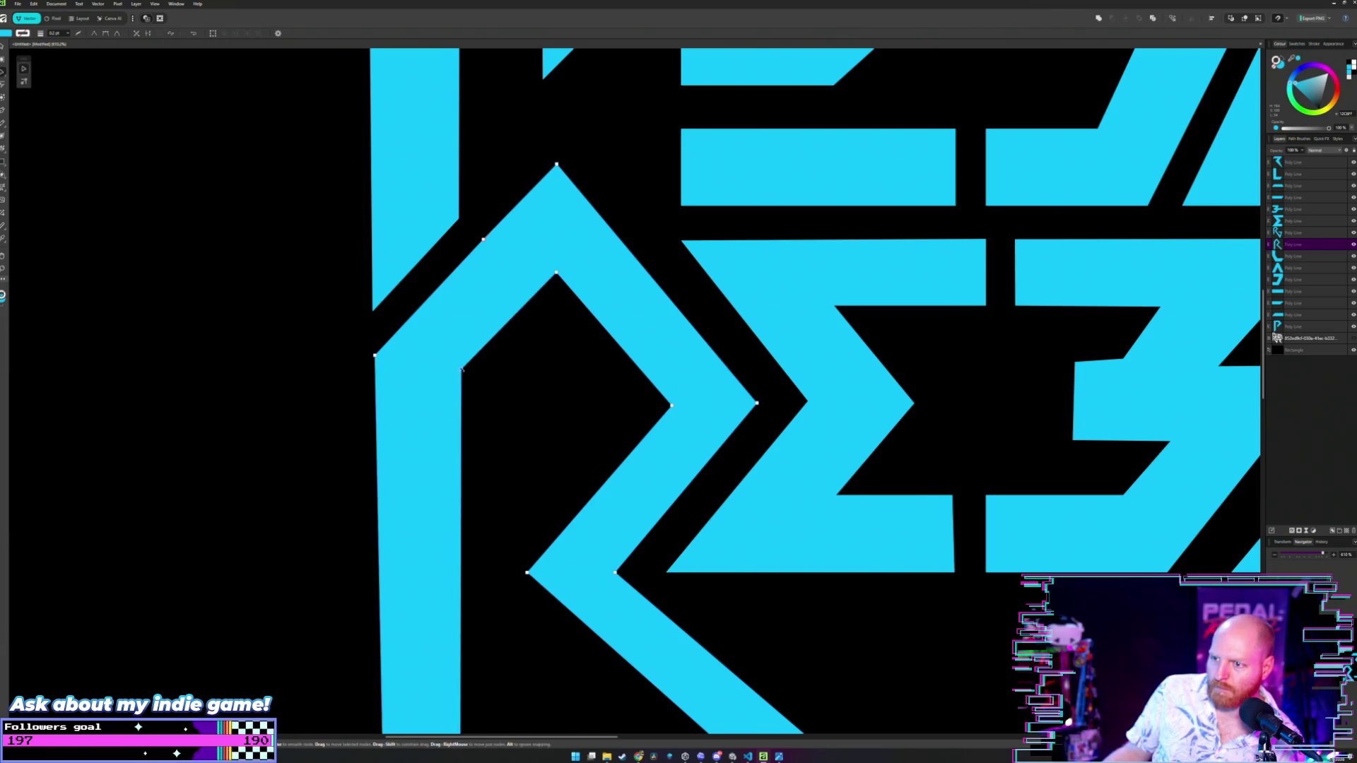
mouse_move(461, 369)
mouse_down()
mouse_move(458, 344)
mouse_move(460, 378)
mouse_up()
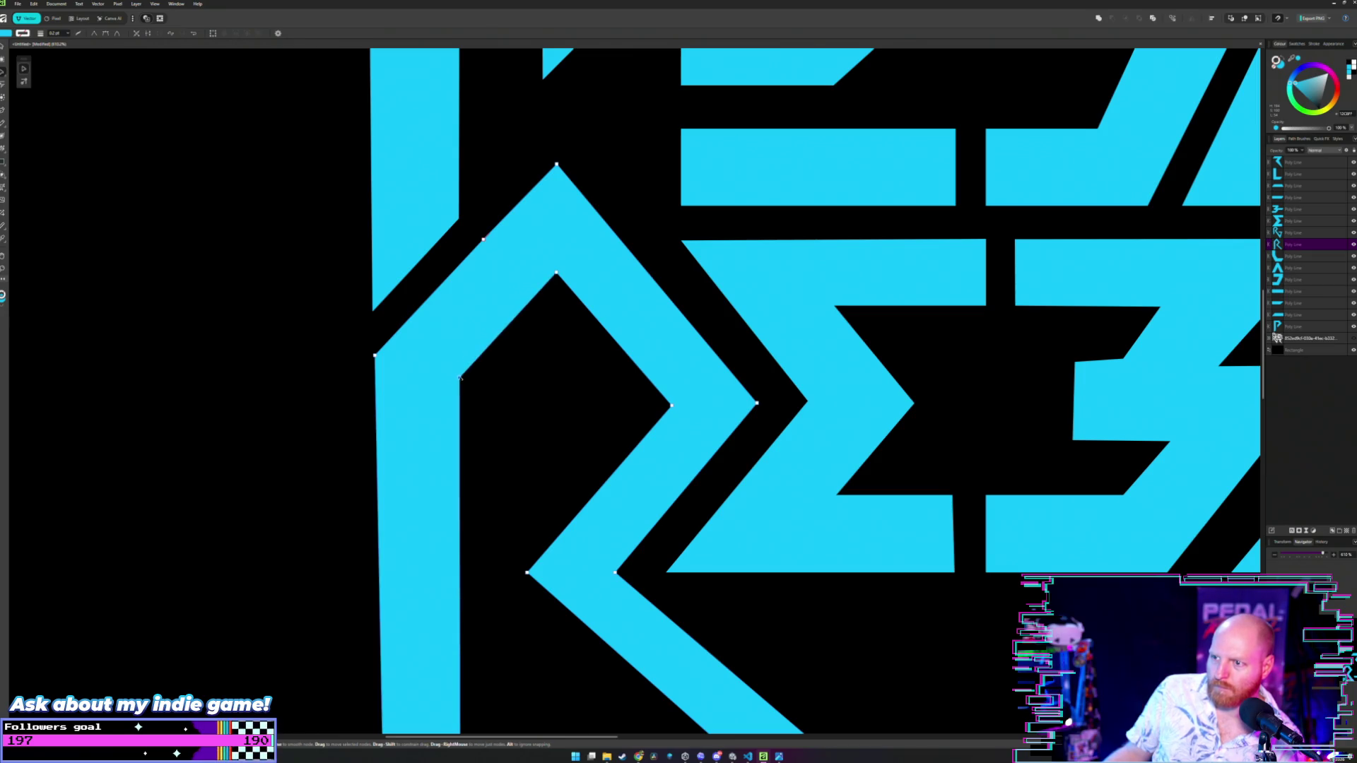
scroll(515, 384, down, 5)
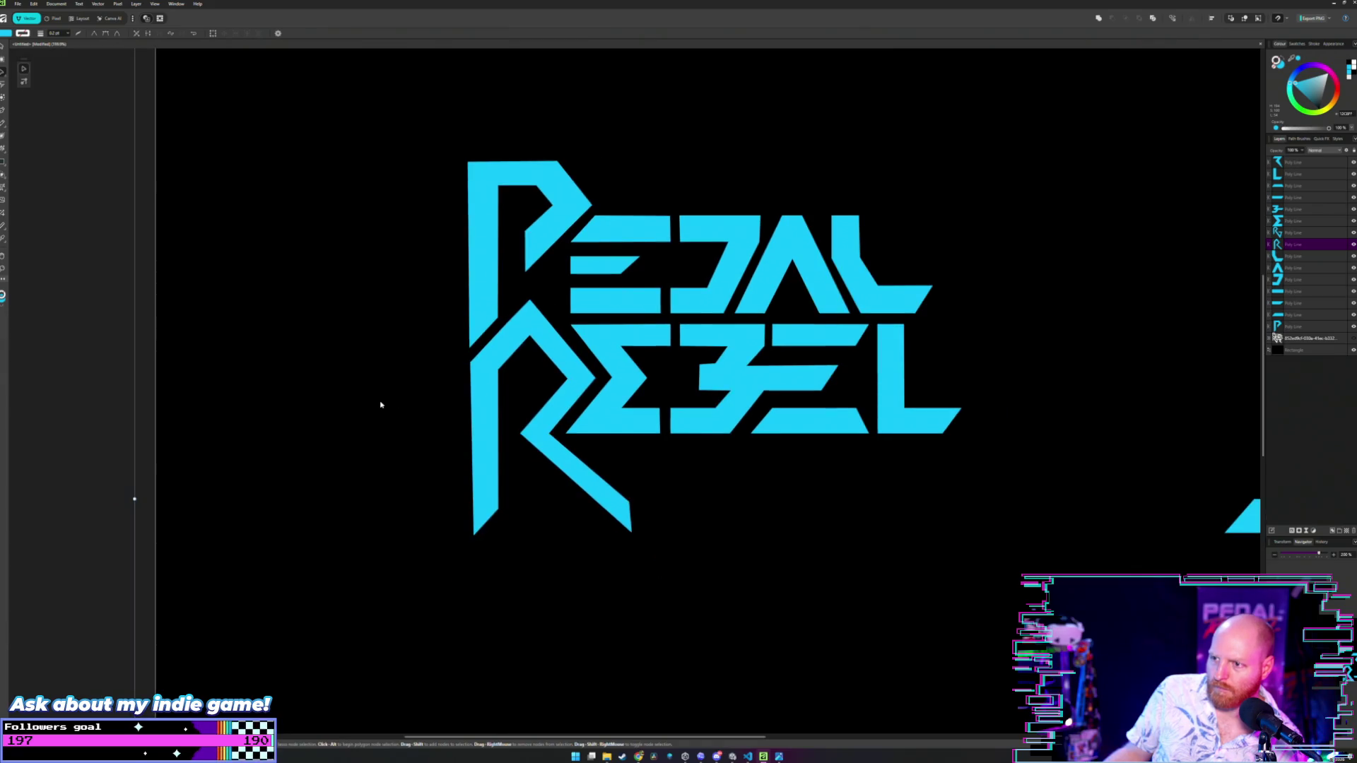
- Pull the R's inner corner node up and left to narrow the stem stroke
click(380, 405)
scroll(381, 405, up, 2)
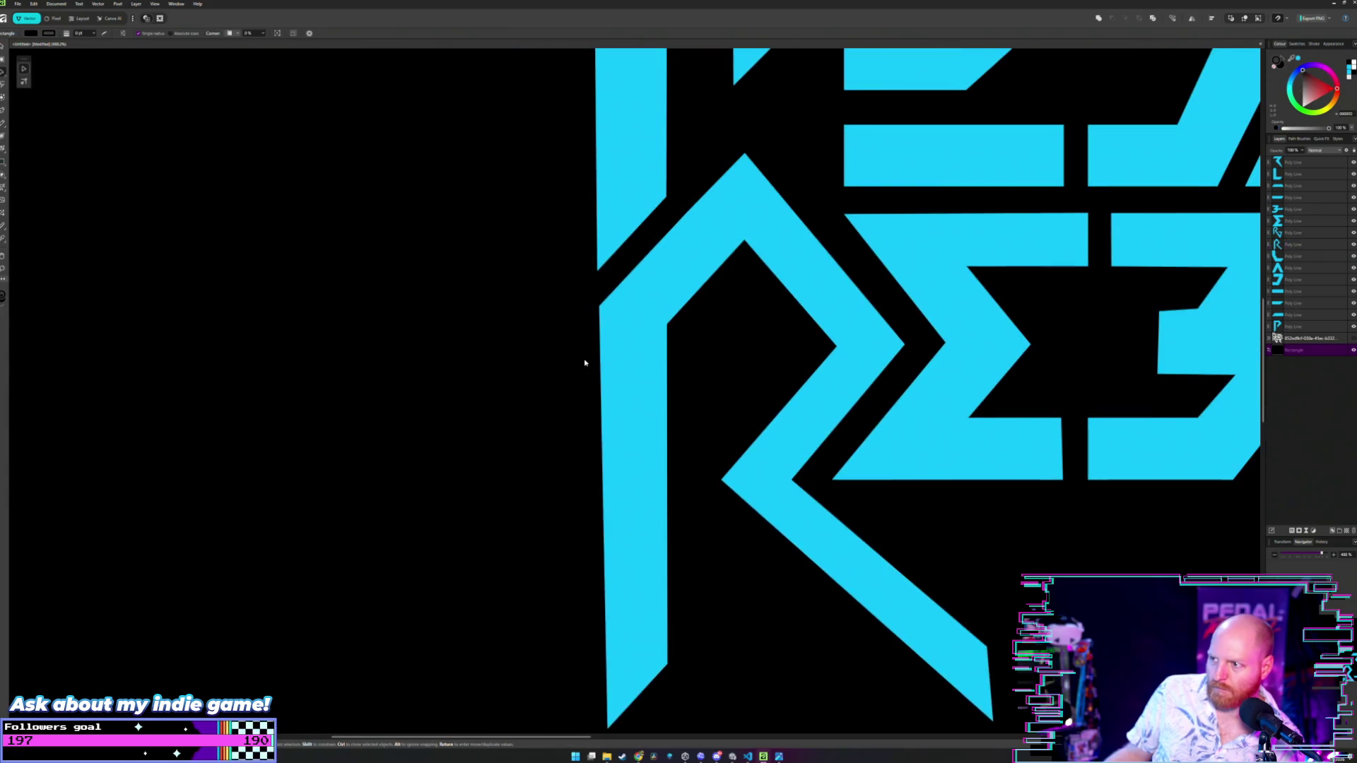
scroll(584, 363, up, 2)
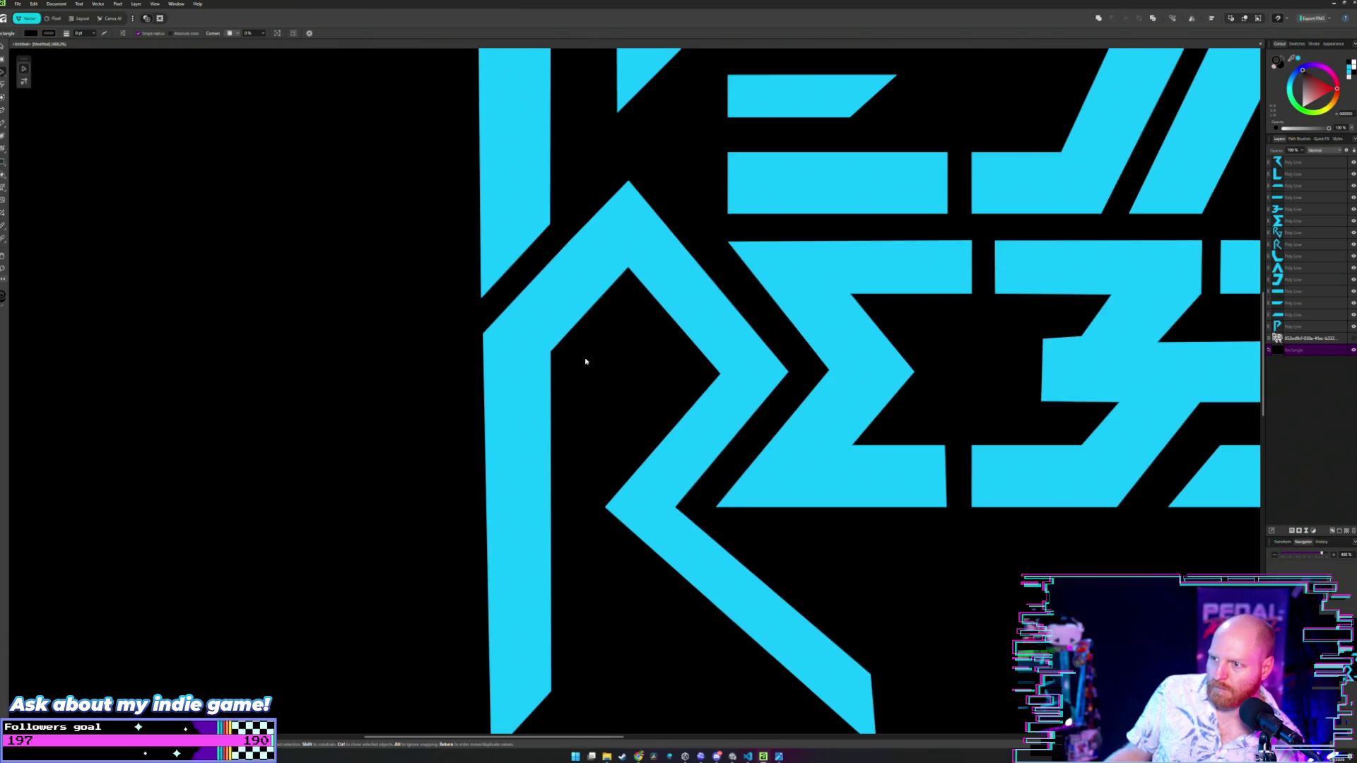
scroll(589, 364, up, 2)
scroll(590, 368, down, 2)
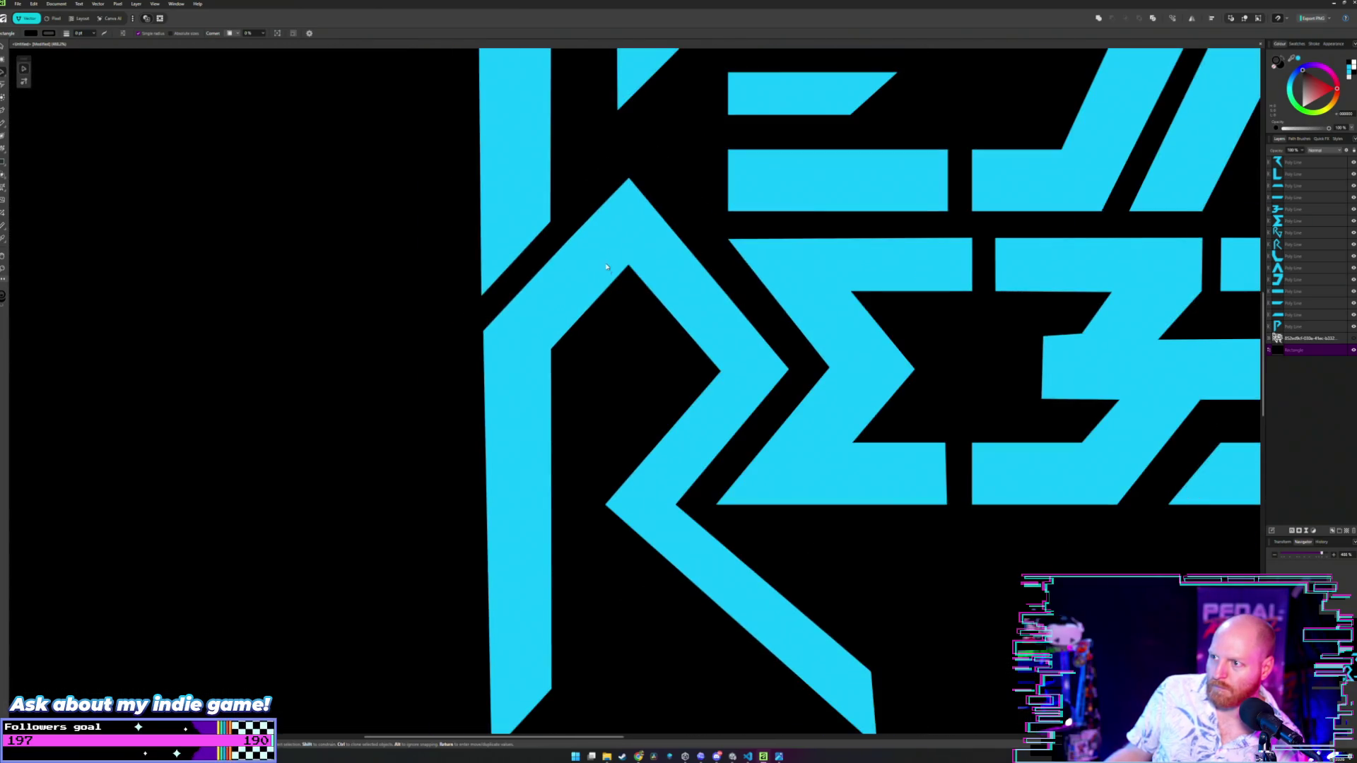
scroll(600, 305, up, 2)
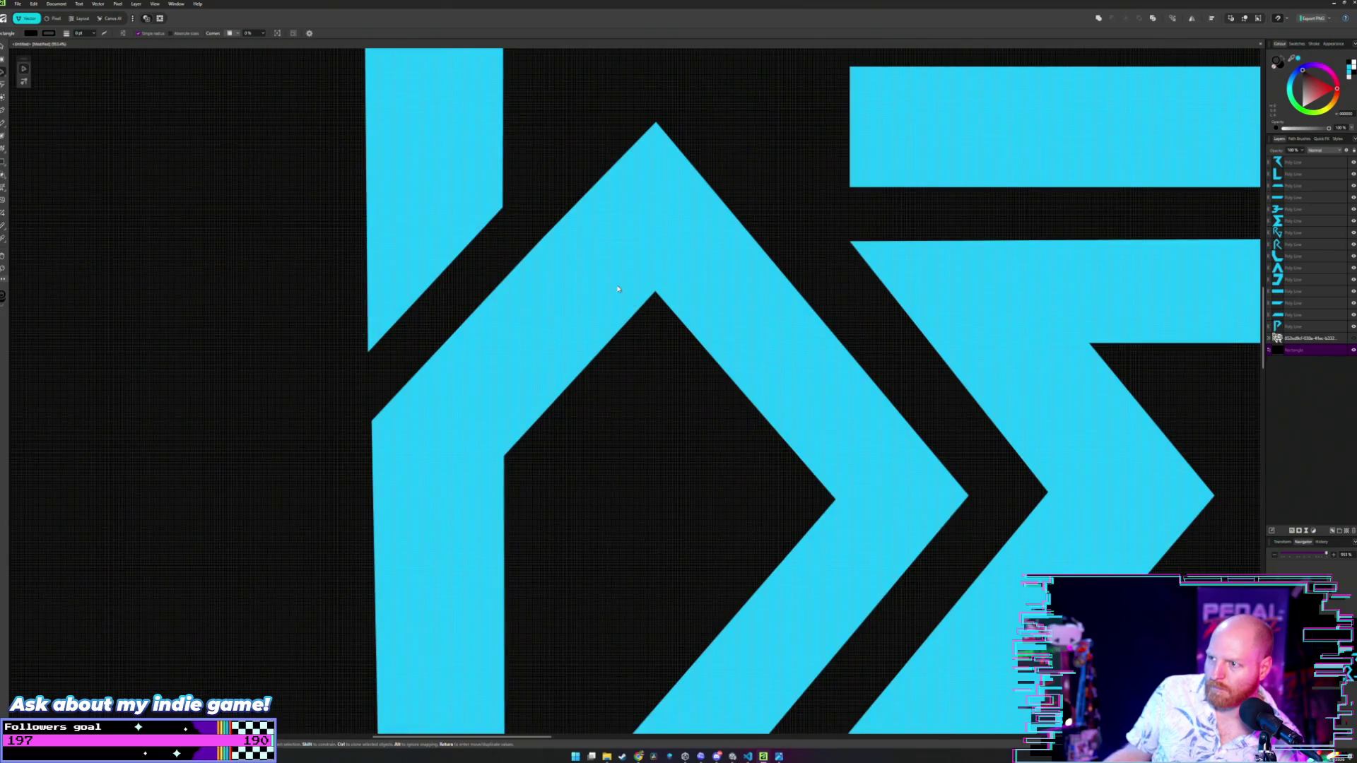
double_click(617, 289)
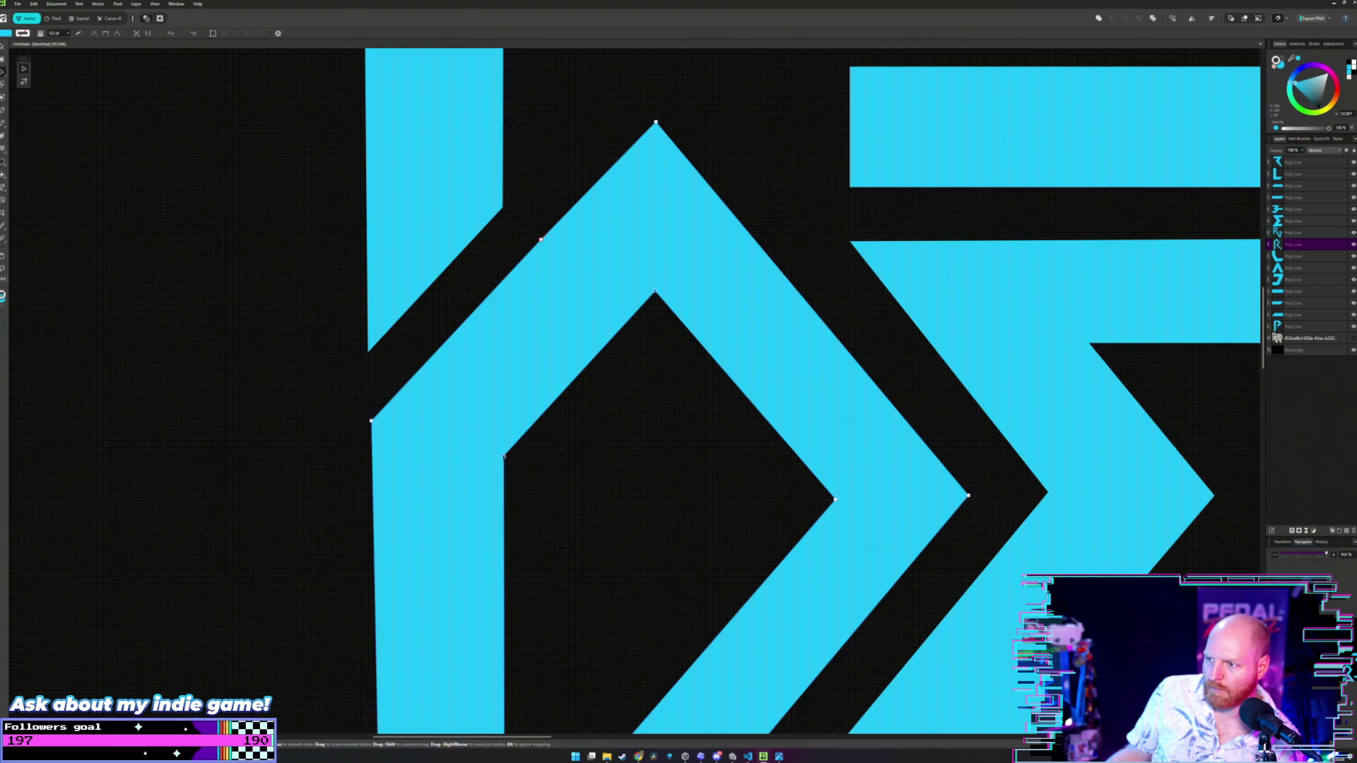
drag(503, 457, 495, 450)
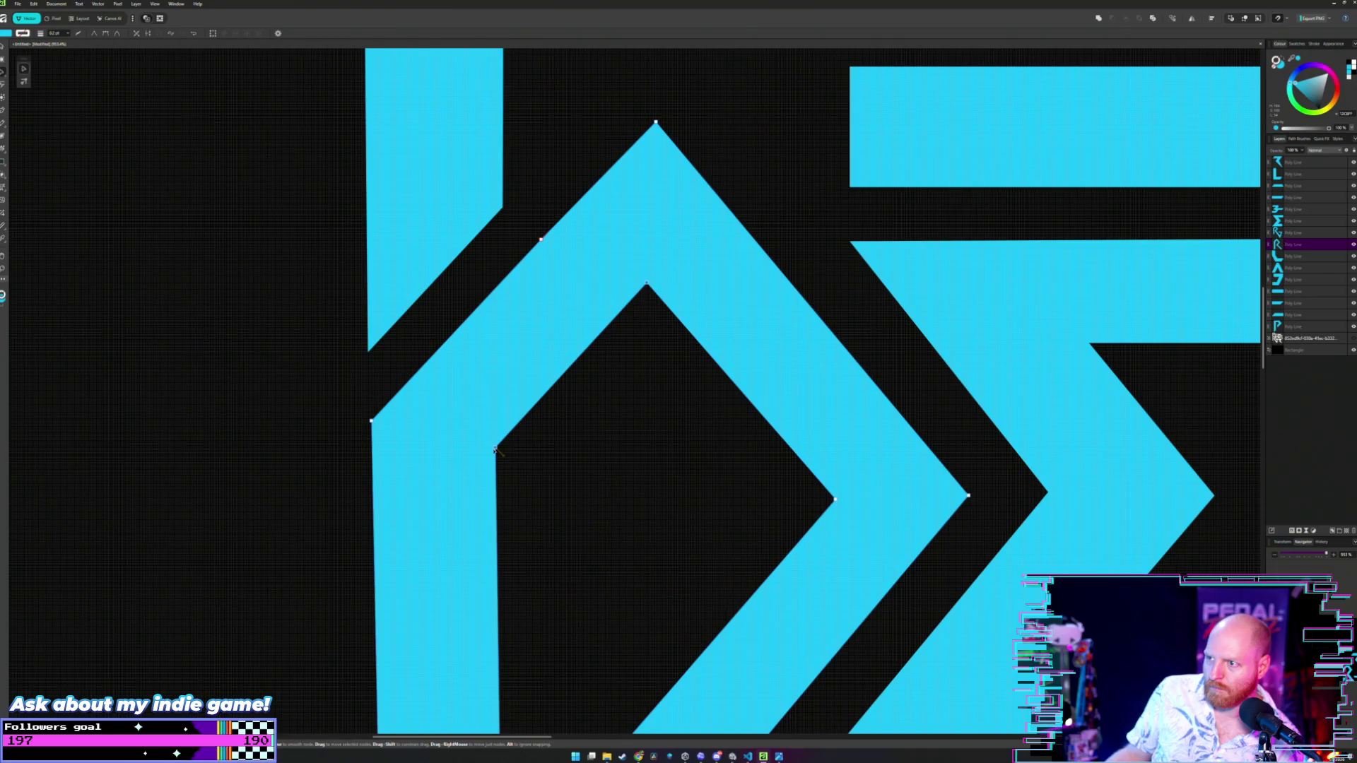
scroll(584, 400, down, 3)
scroll(585, 403, down, 2)
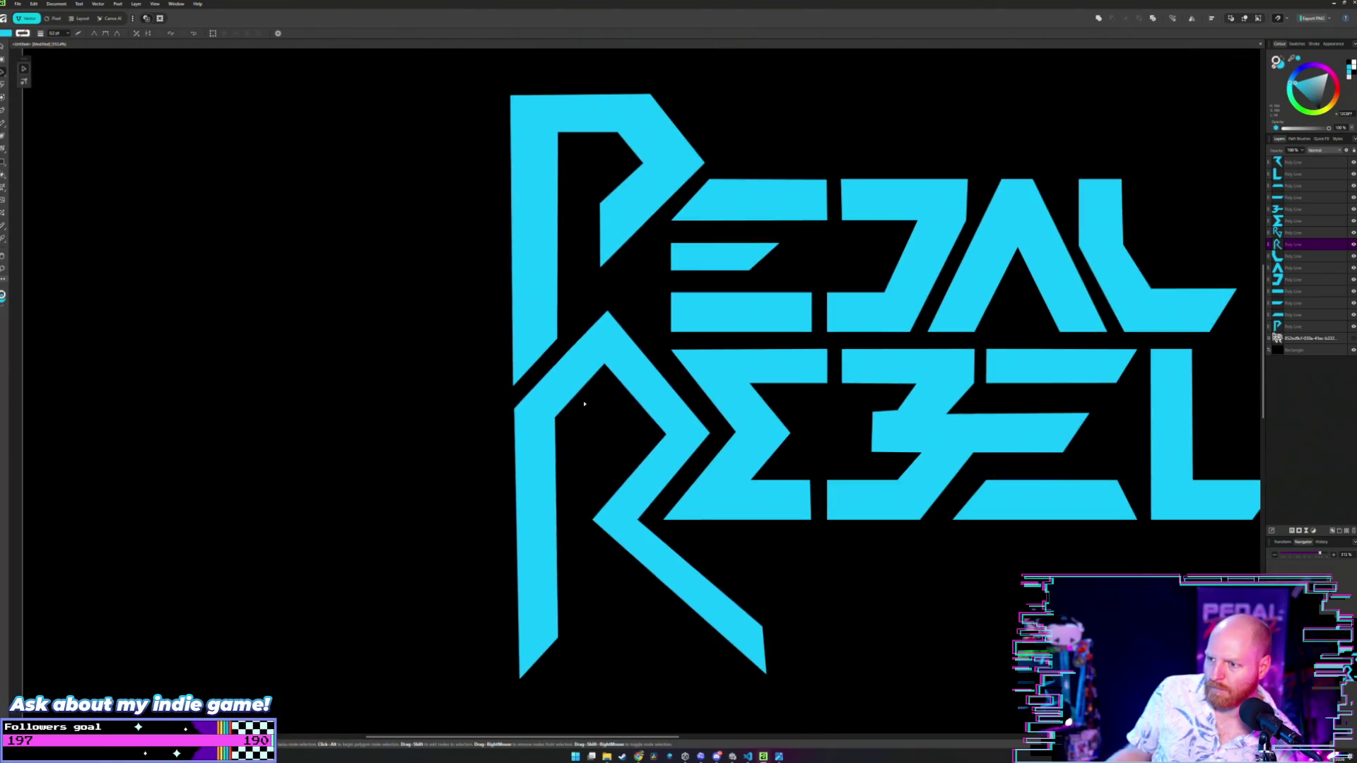
- Shift the R chevron's top point slightly to the left
click(464, 418)
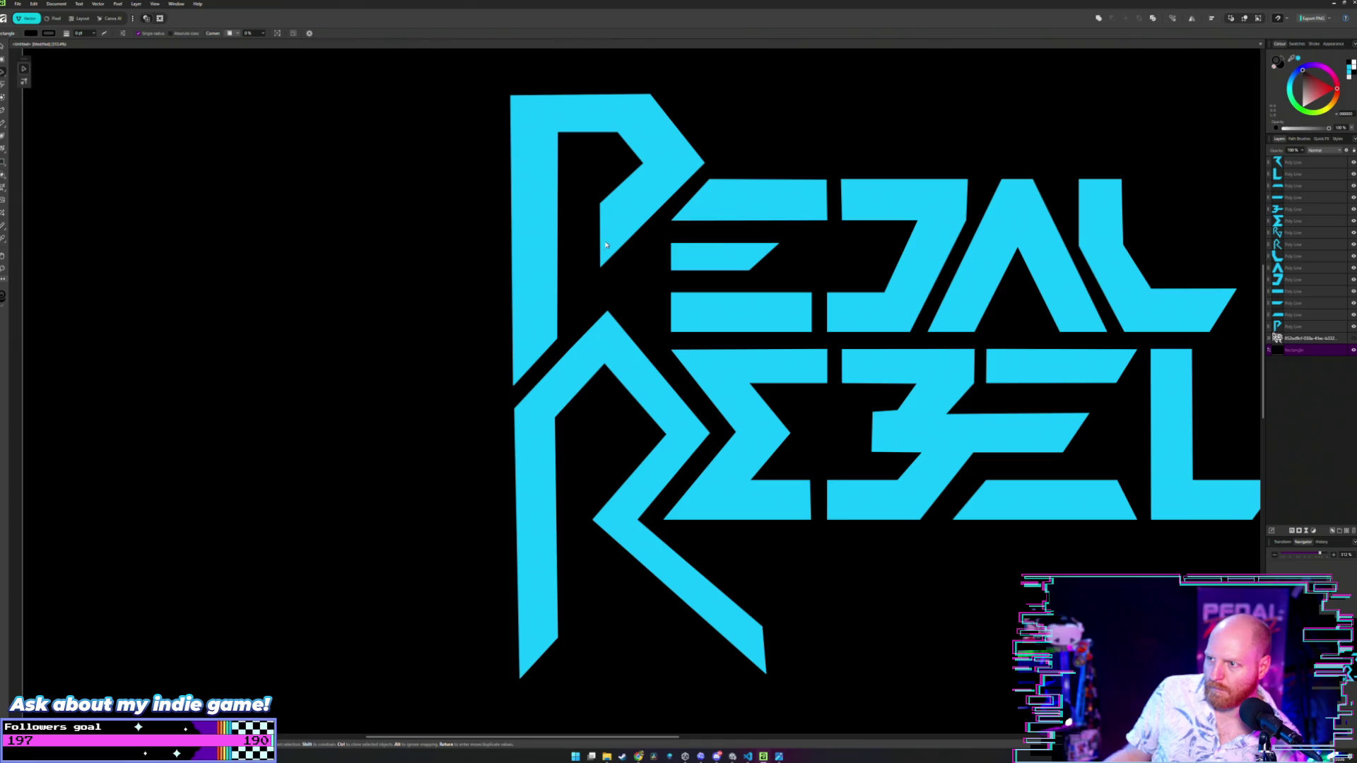
click(602, 329)
scroll(601, 330, up, 3)
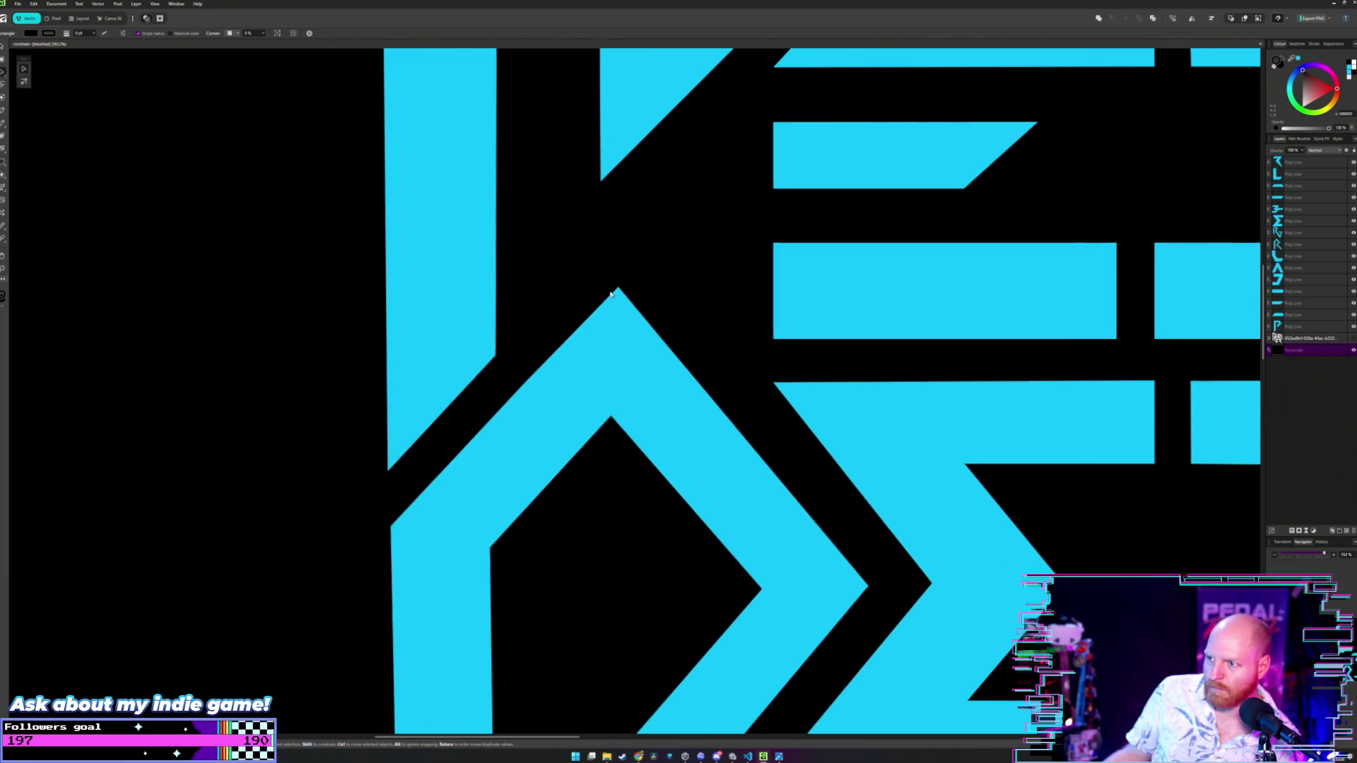
drag(618, 288, 606, 287)
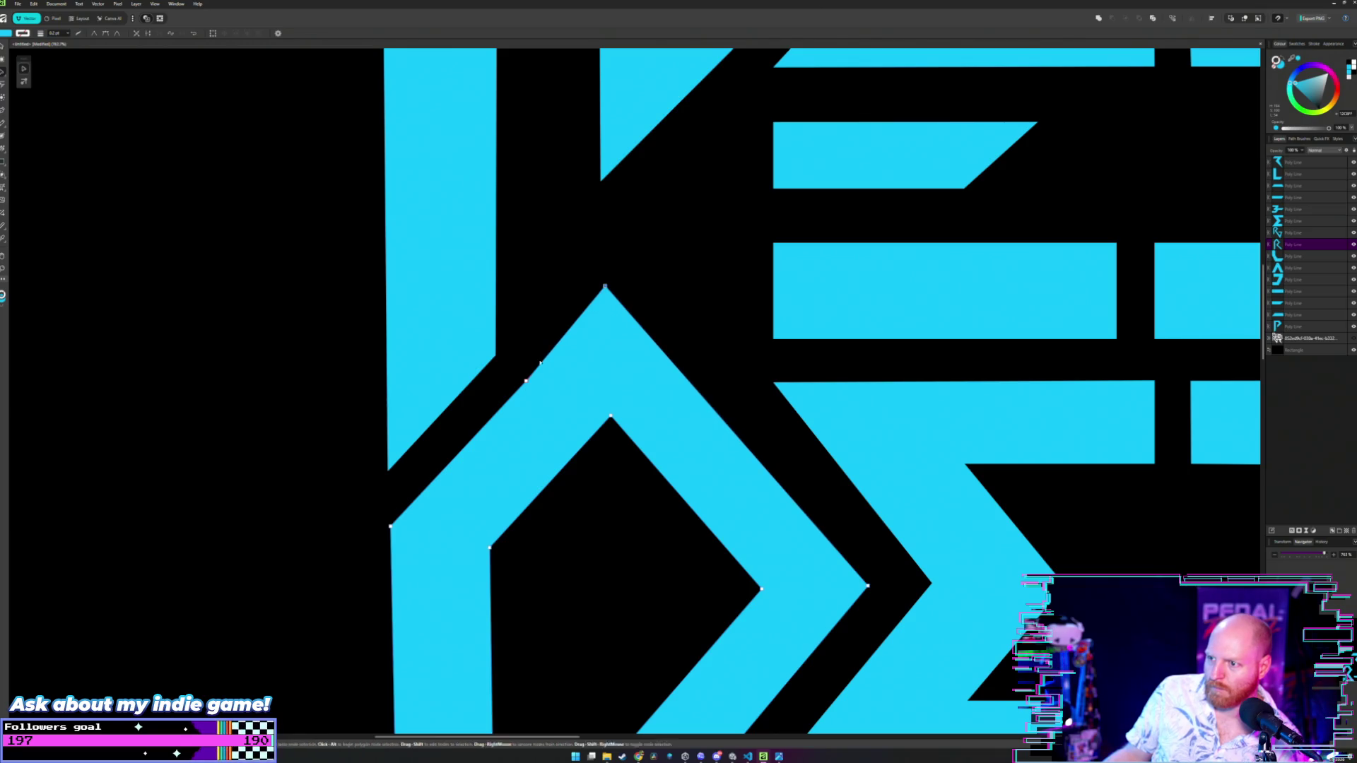
- Raise the chevron's inner apex node, undoing a trial nudge of the outer top point
click(526, 381)
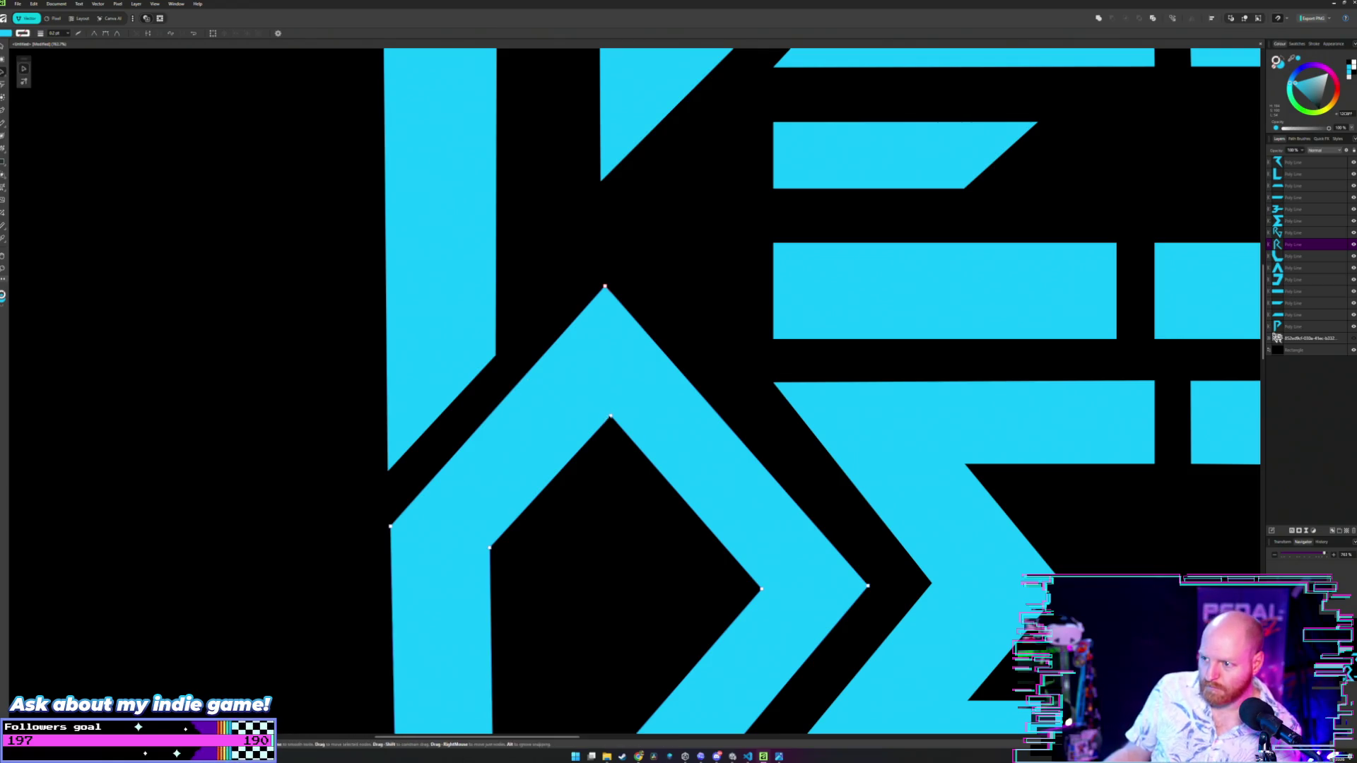
mouse_move(612, 417)
mouse_down()
mouse_move(599, 180)
mouse_move(602, 447)
mouse_move(601, 400)
mouse_up()
key(ctrl+z)
key(ctrl+shift+z)
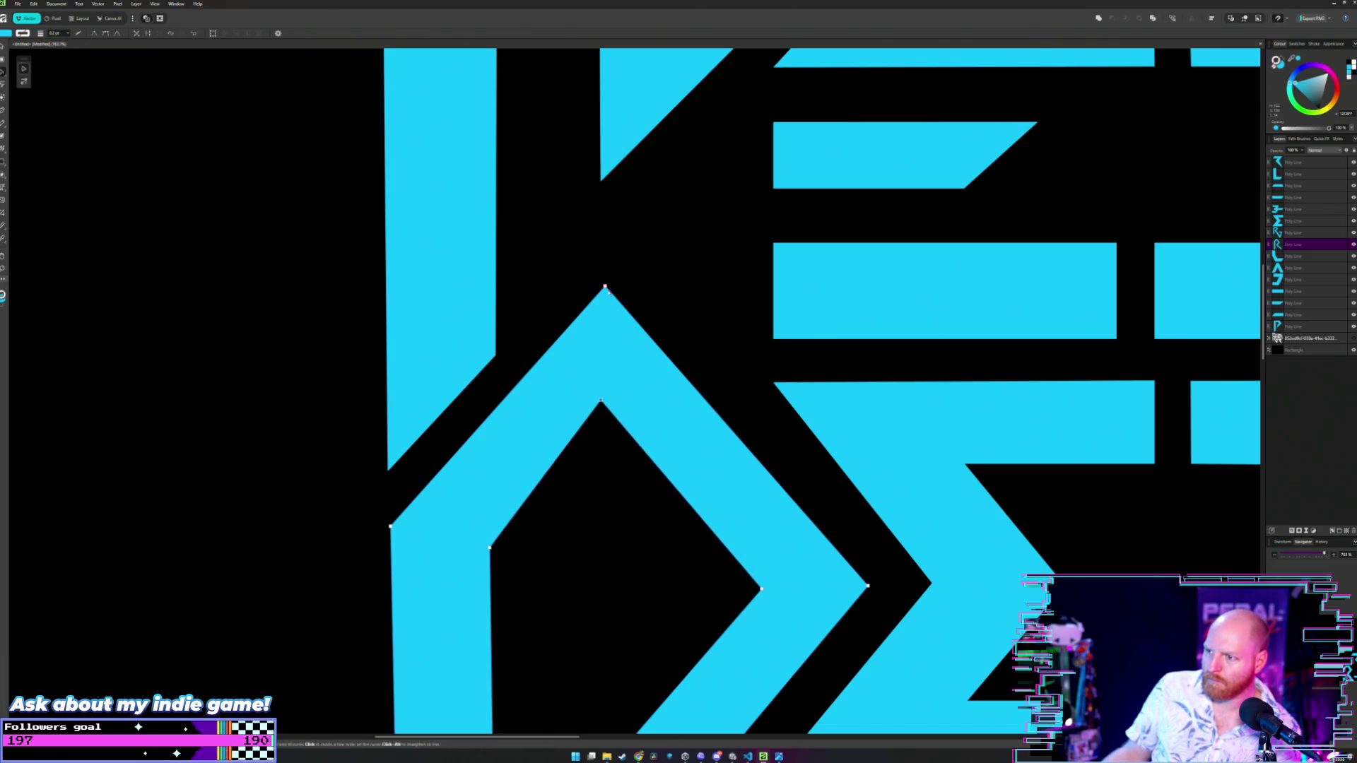
mouse_move(605, 288)
mouse_down()
mouse_move(599, 392)
mouse_move(598, 301)
mouse_up()
key(ctrl+z)
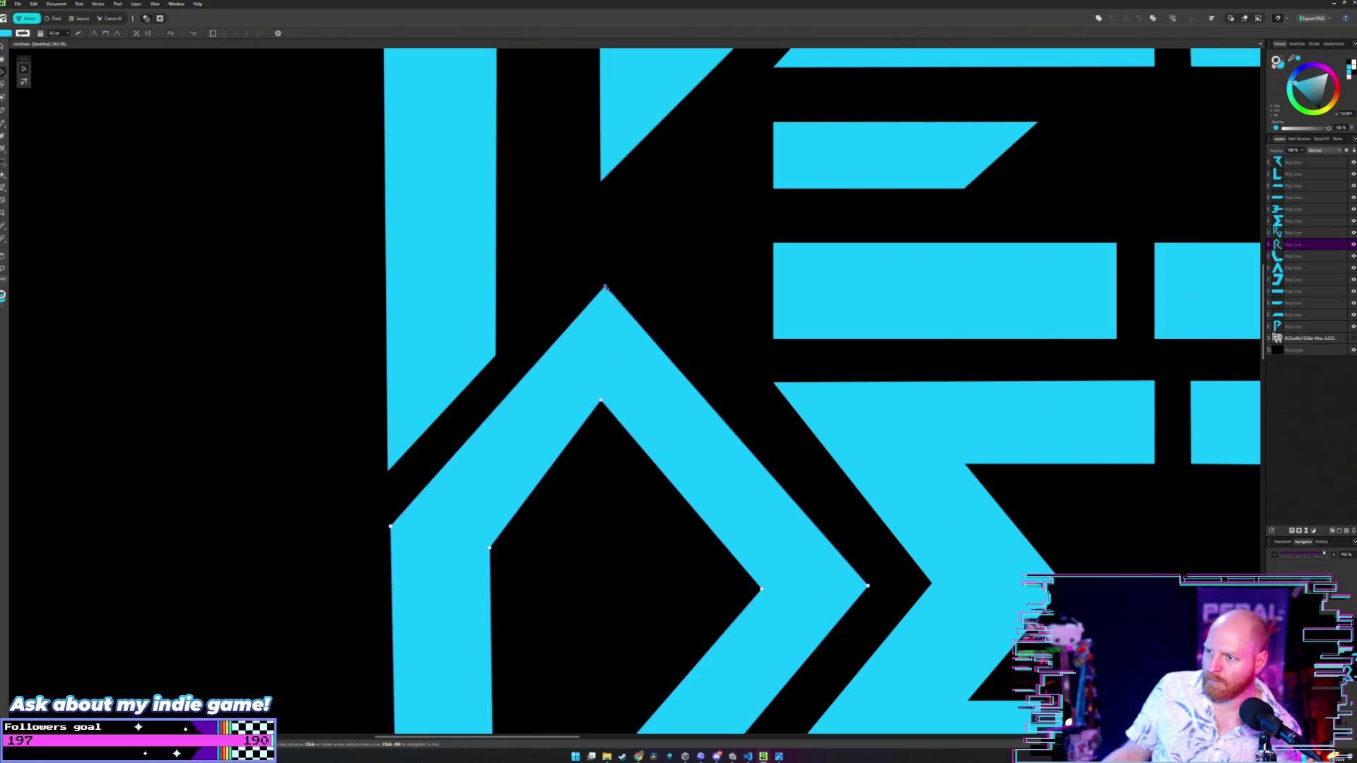
click(636, 272)
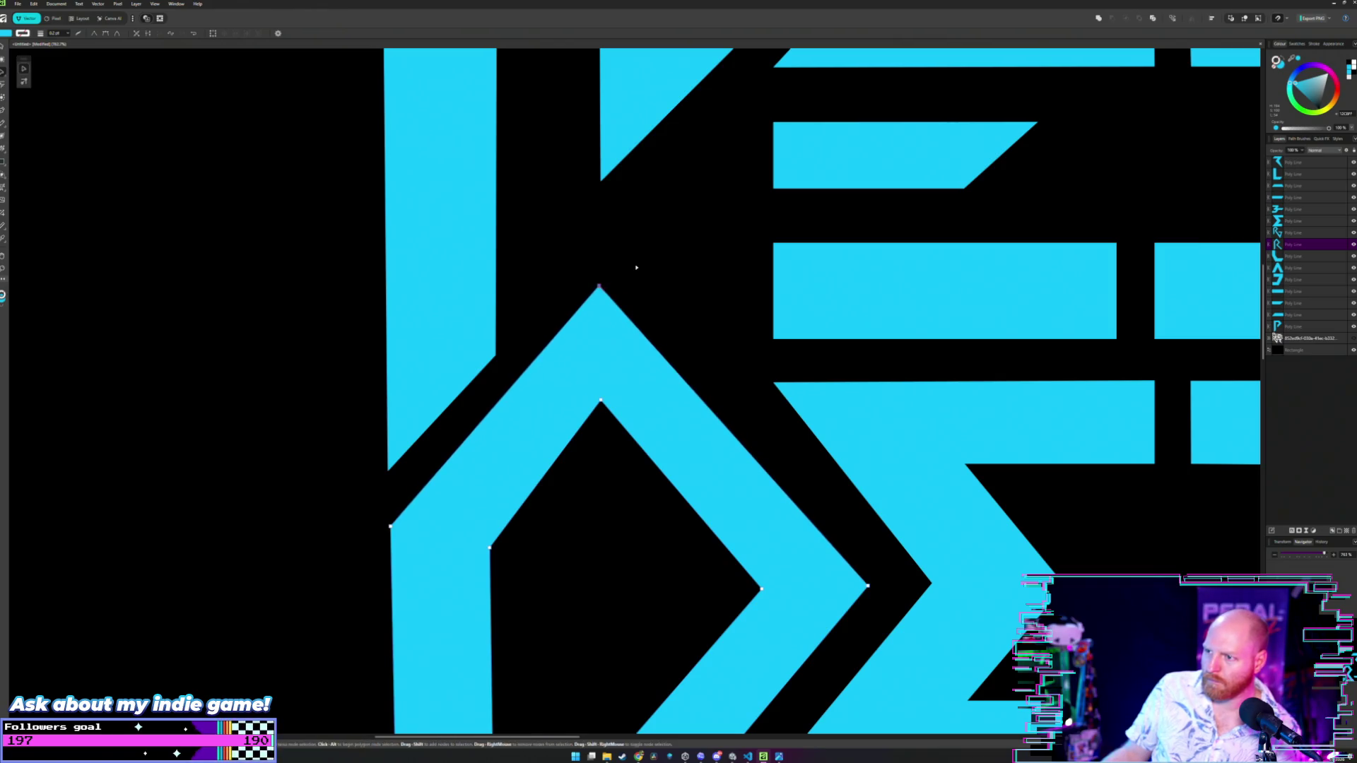
scroll(626, 288, down, 3)
scroll(621, 304, down, 2)
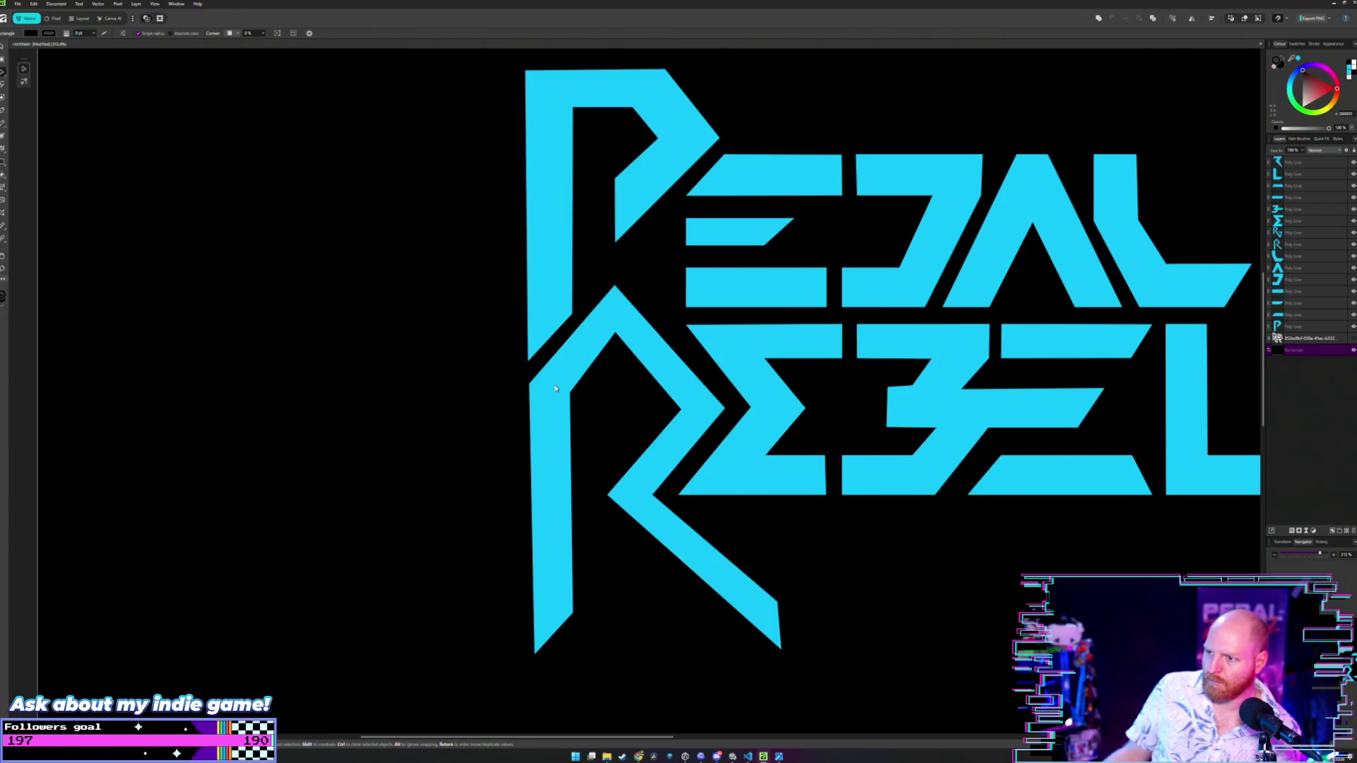
- Widen the purple rectangle's left side so it spans the P stem's full width
scroll(556, 388, down, 2)
scroll(578, 415, up, 5)
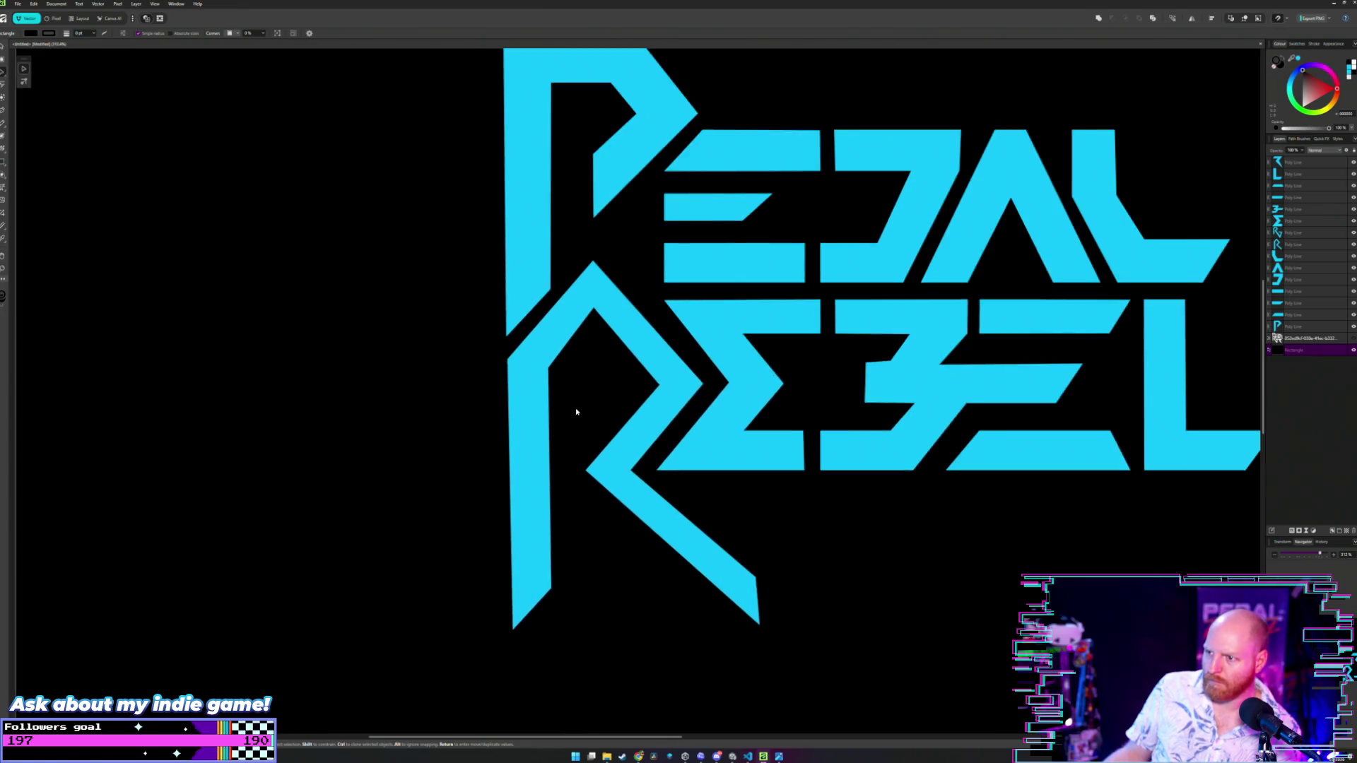
double_click(604, 256)
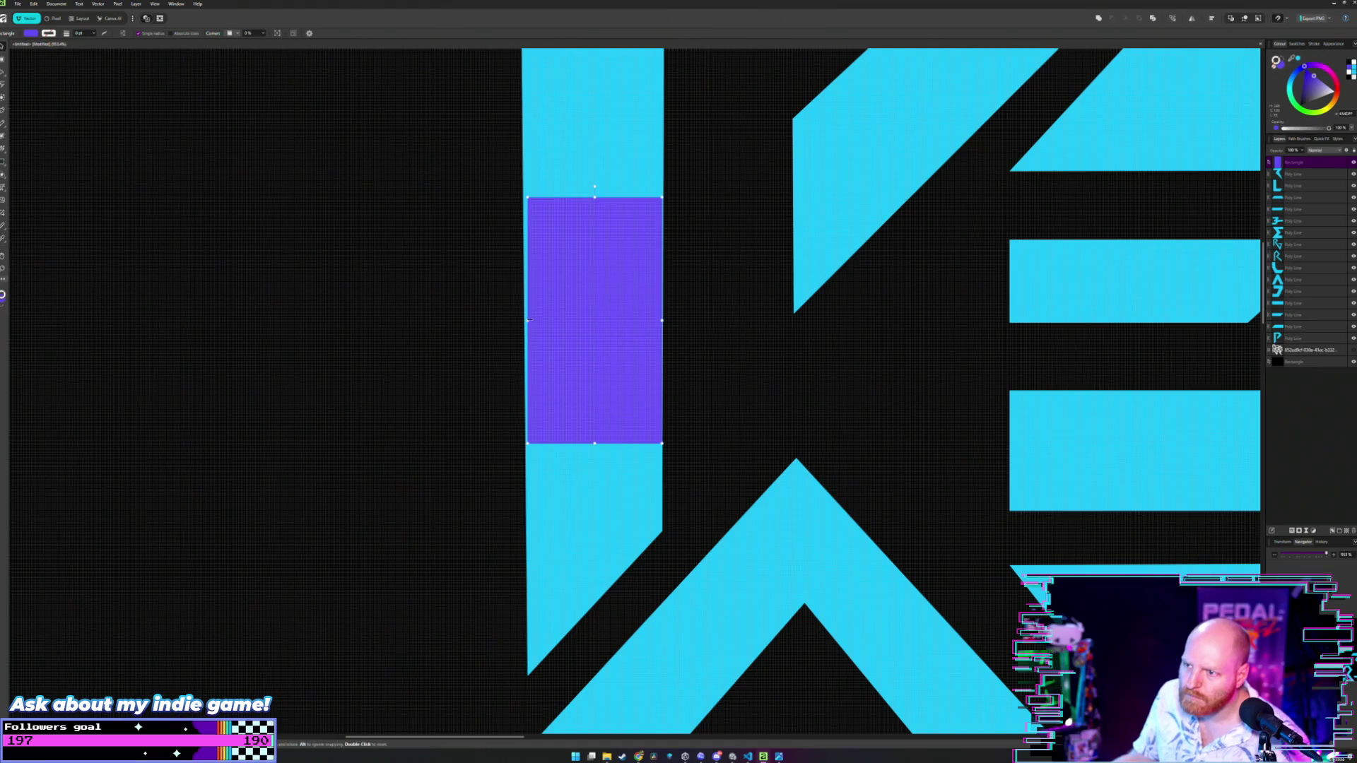
drag(528, 320, 525, 320)
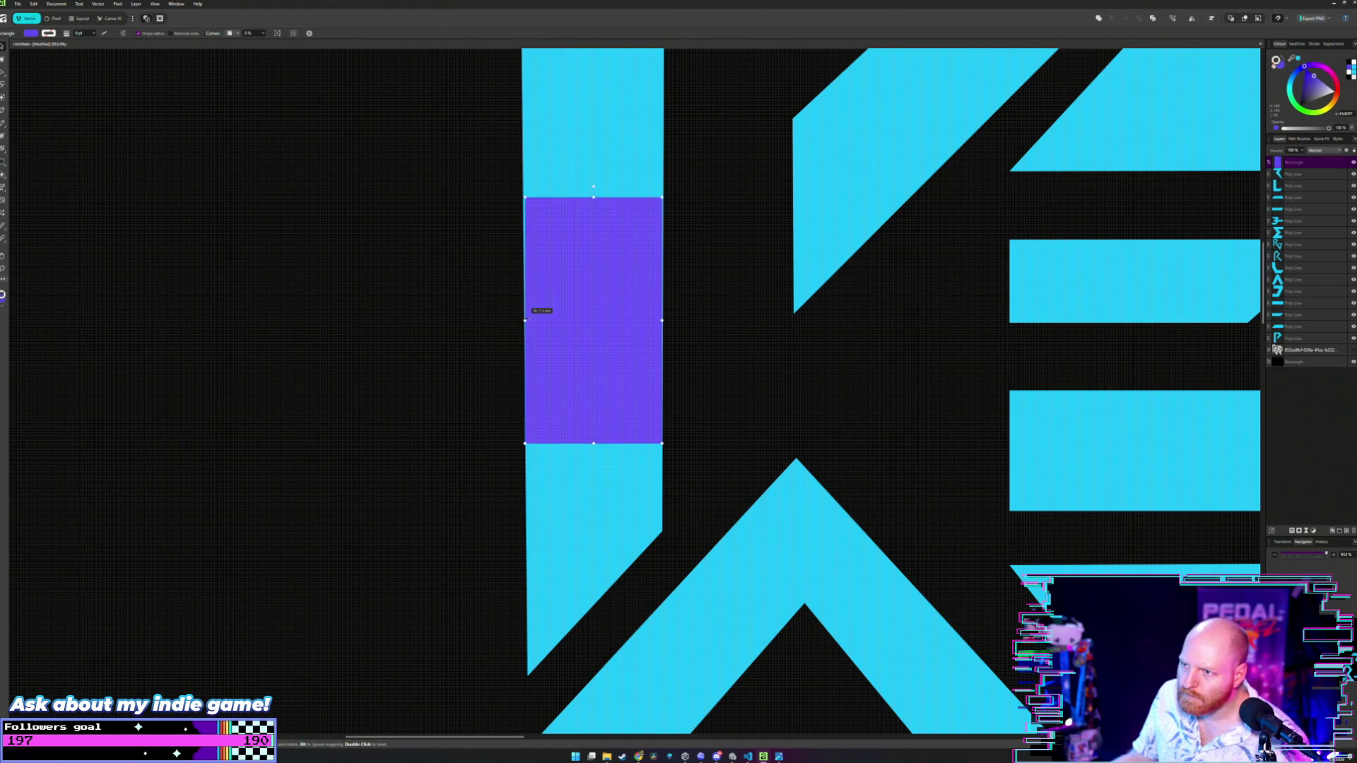
scroll(559, 265, down, 5)
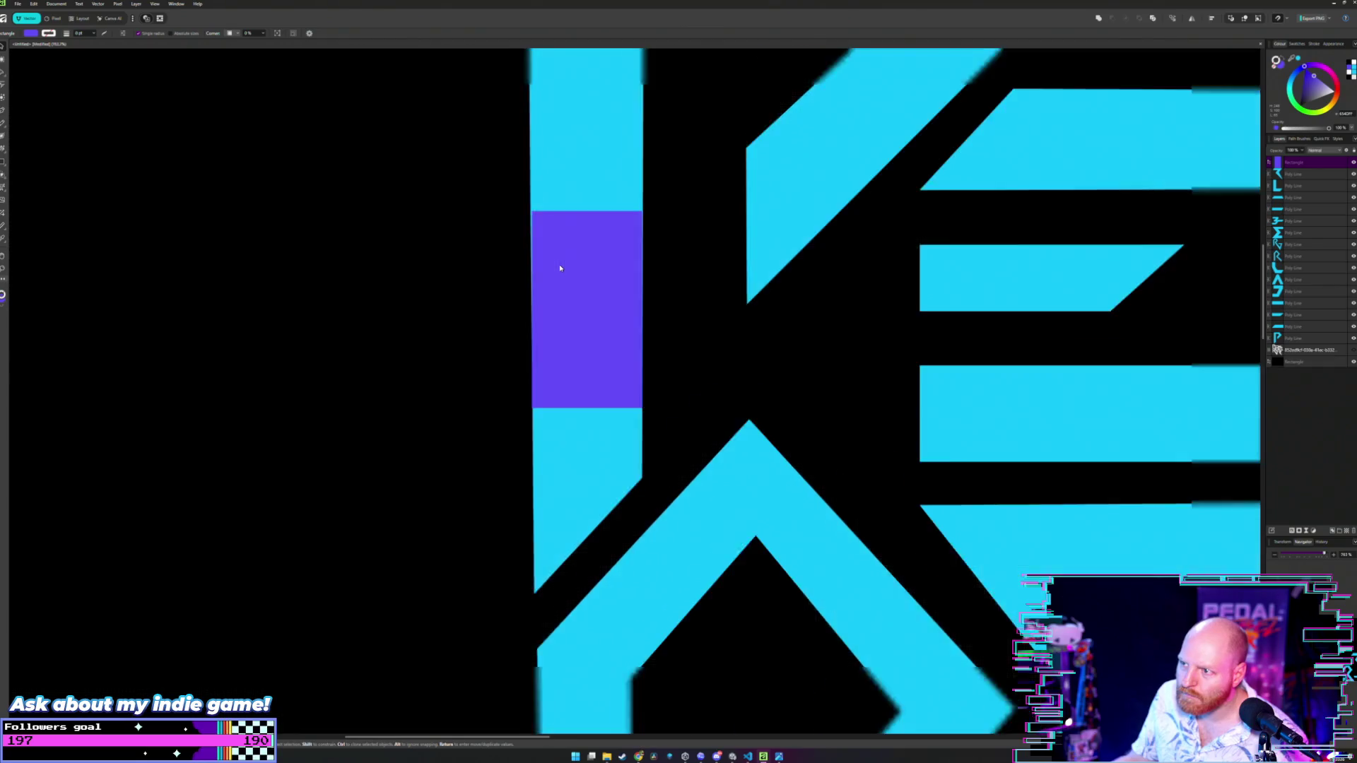
- Move the purple rectangle down onto the R's stem and fine-tune its placement
scroll(563, 275, up, 3)
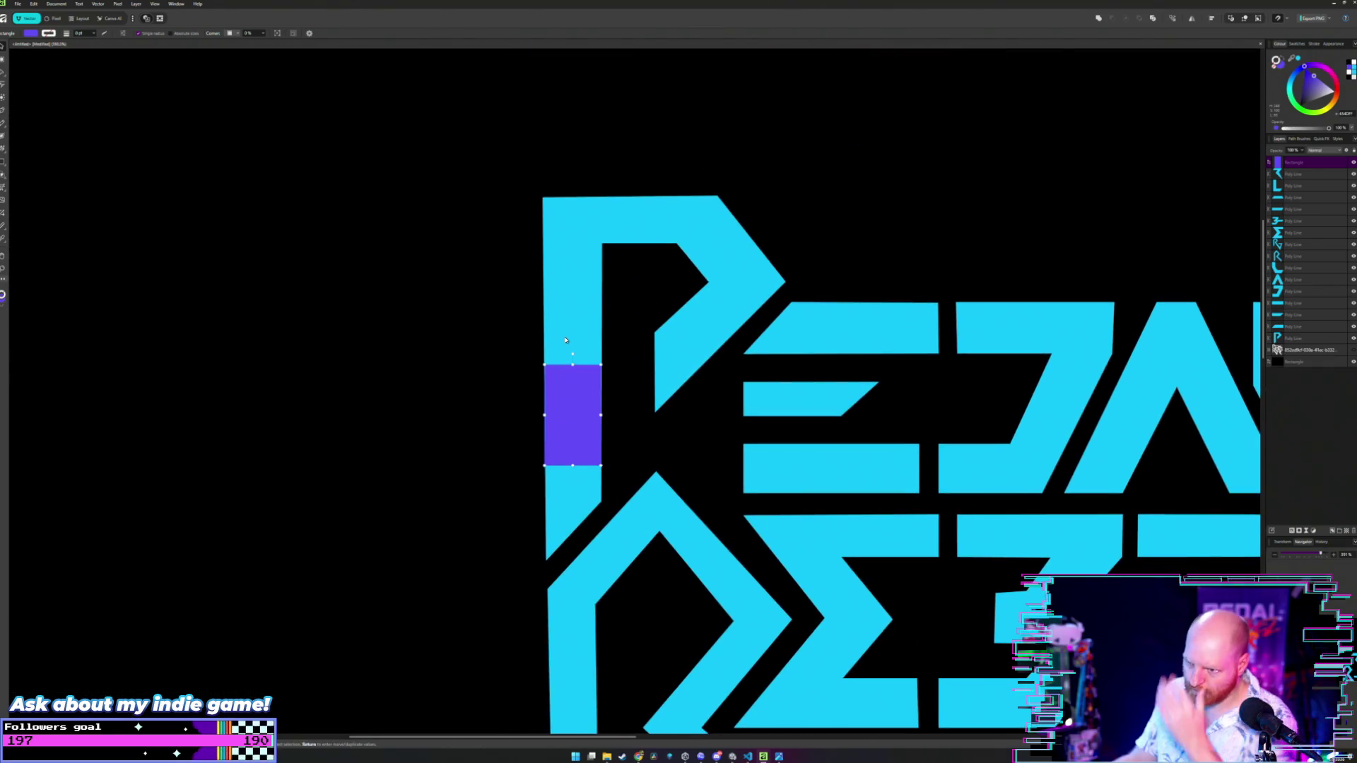
scroll(565, 340, down, 7)
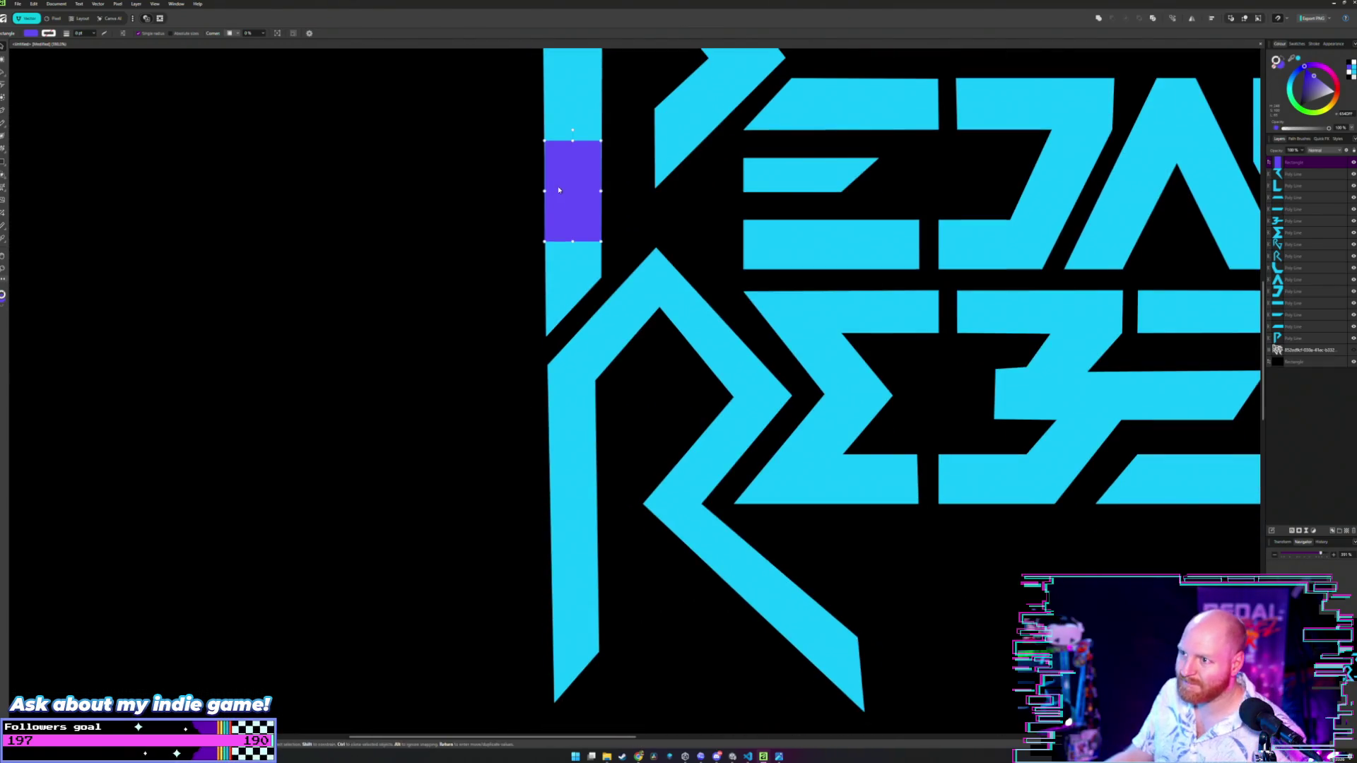
mouse_move(558, 190)
mouse_down()
mouse_move(573, 500)
mouse_move(564, 484)
mouse_up()
scroll(573, 500, up, 4)
mouse_move(571, 428)
mouse_down()
mouse_move(570, 374)
mouse_move(570, 406)
mouse_up()
scroll(586, 296, down, 3)
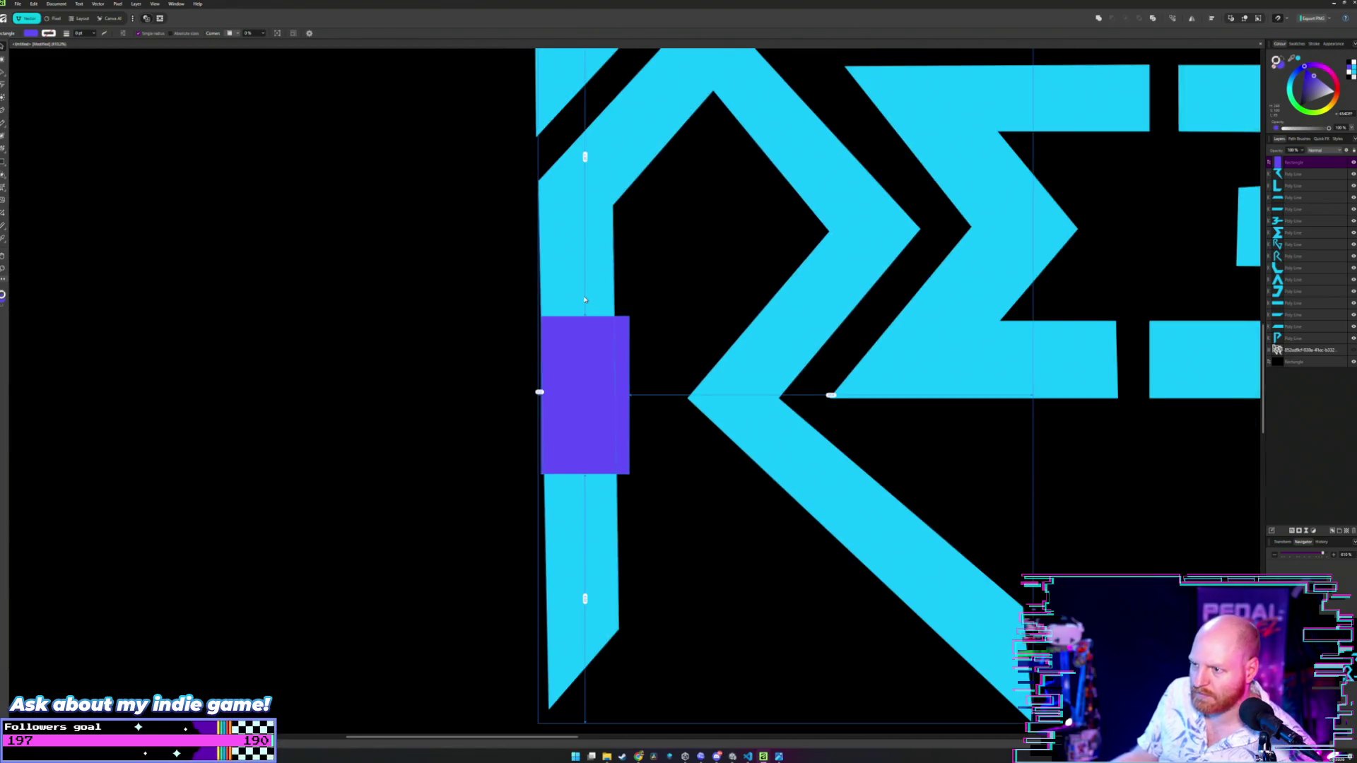
scroll(583, 296, down, 1)
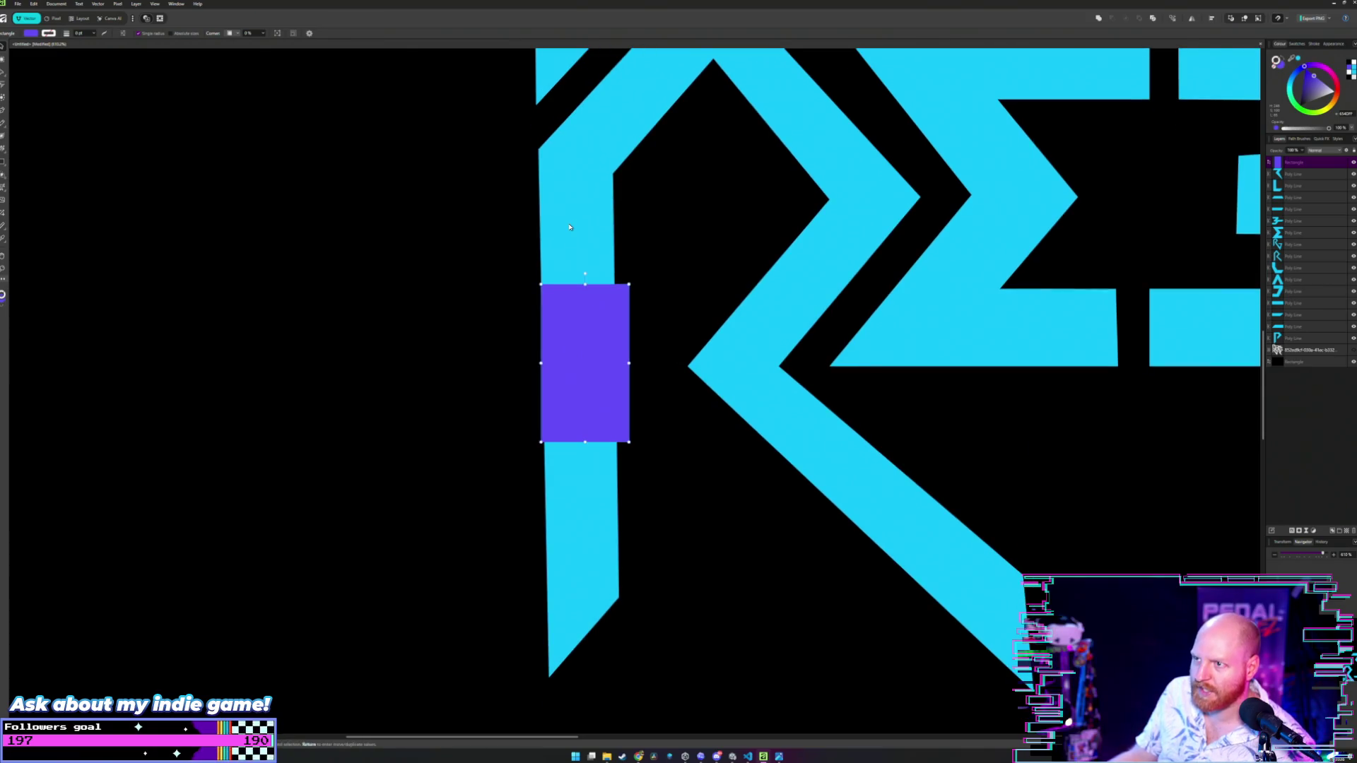
- Widen the R's stem by moving its top-right node right to the rectangle's edge
click(562, 430)
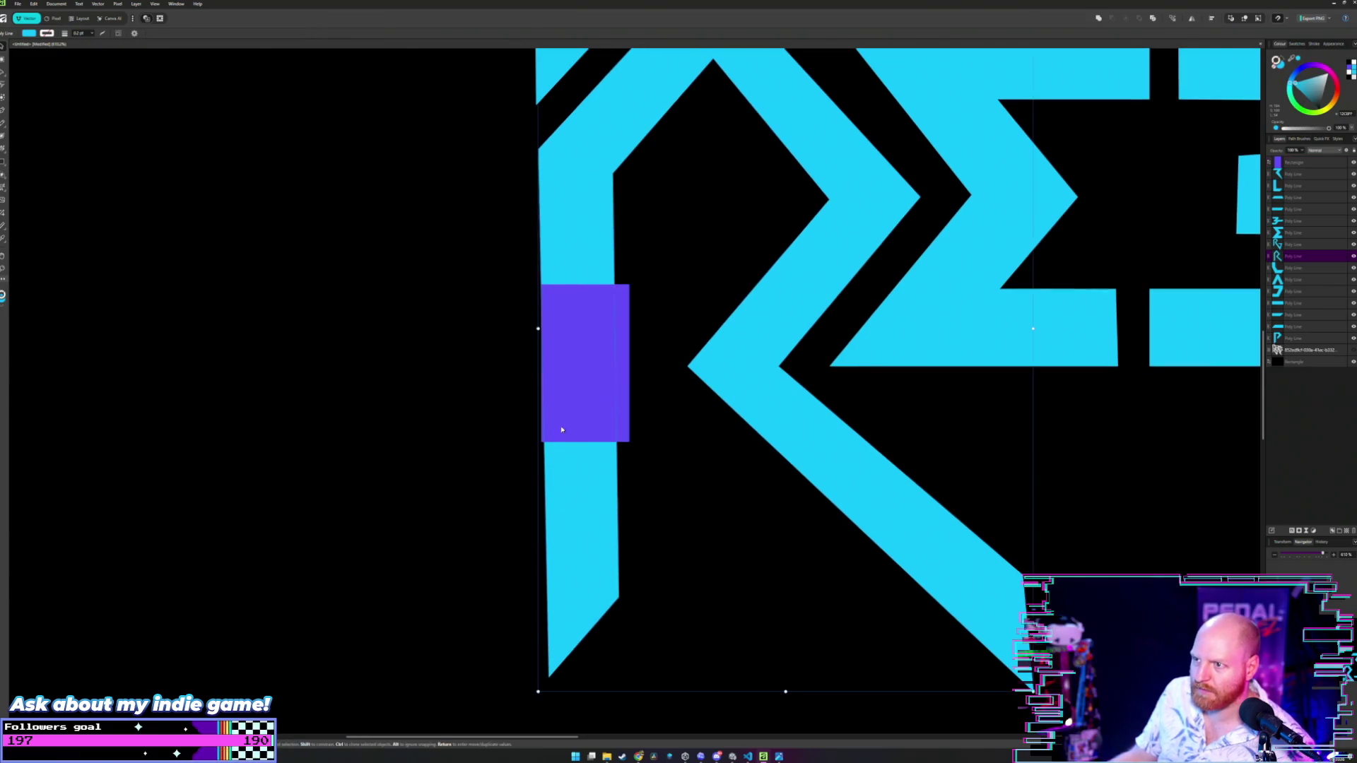
click(470, 478)
click(569, 324)
click(590, 232)
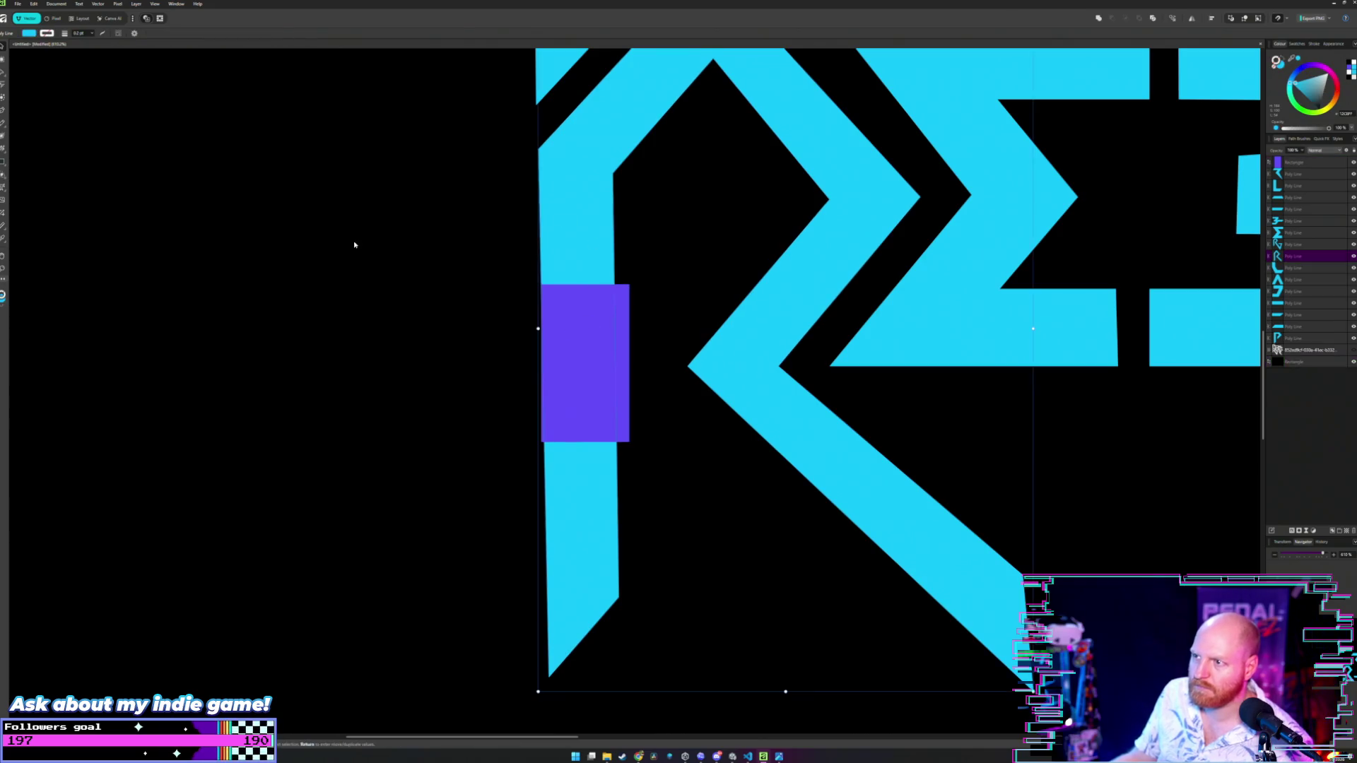
click(3, 71)
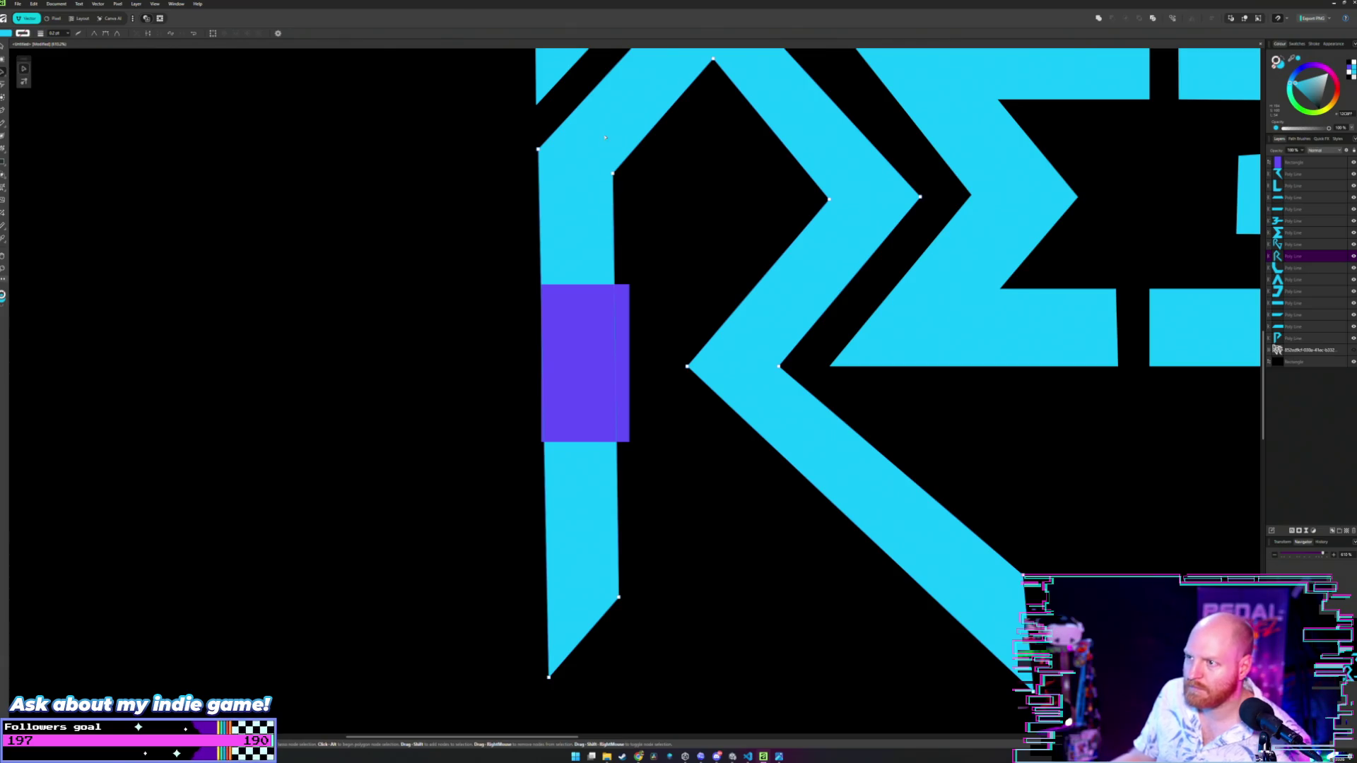
click(613, 172)
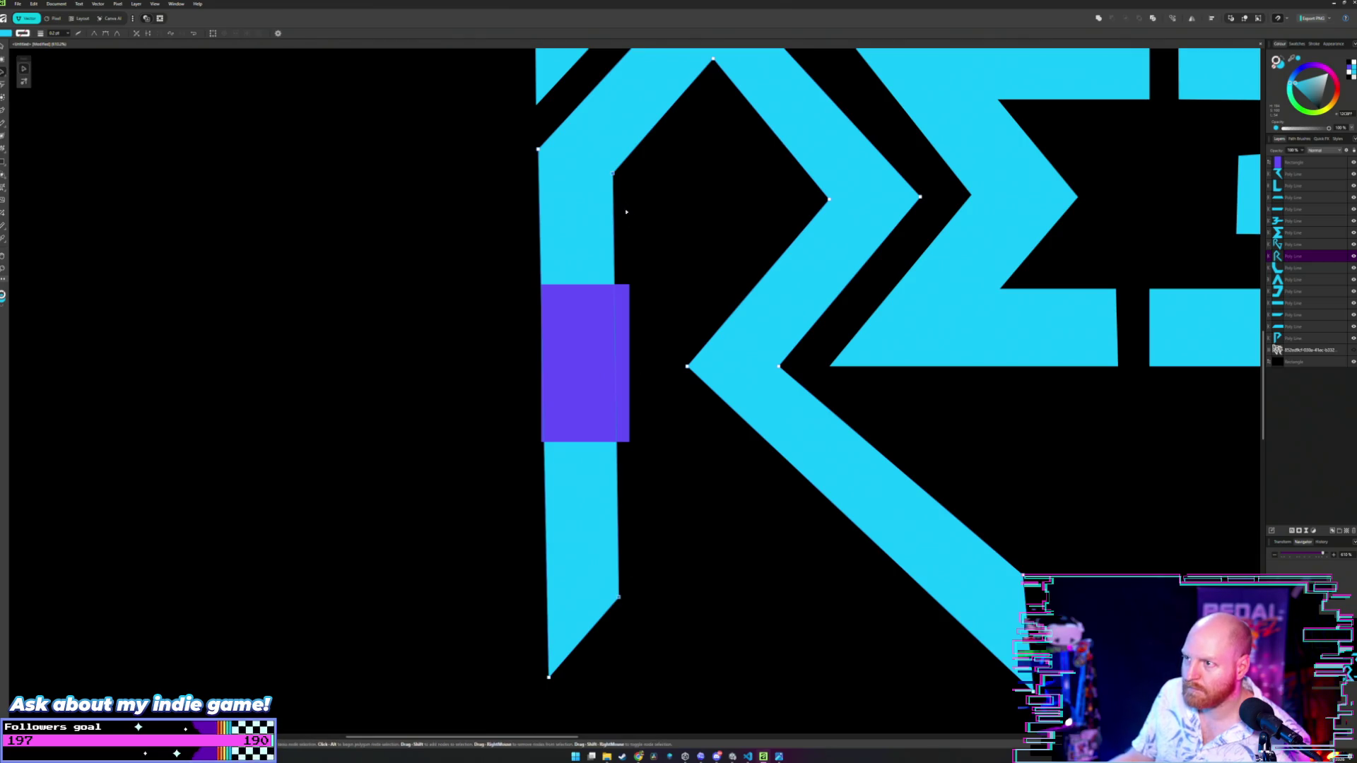
drag(613, 172, 626, 173)
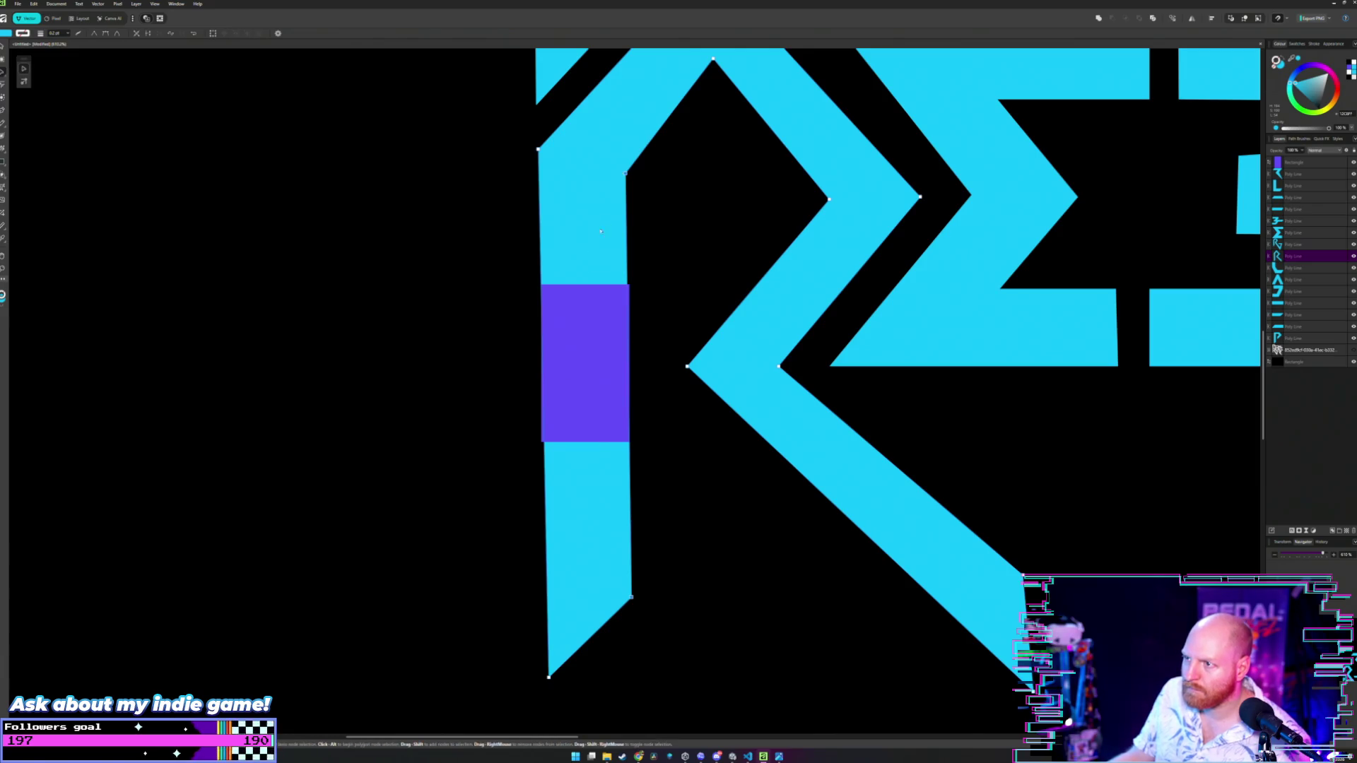
click(636, 180)
click(619, 190)
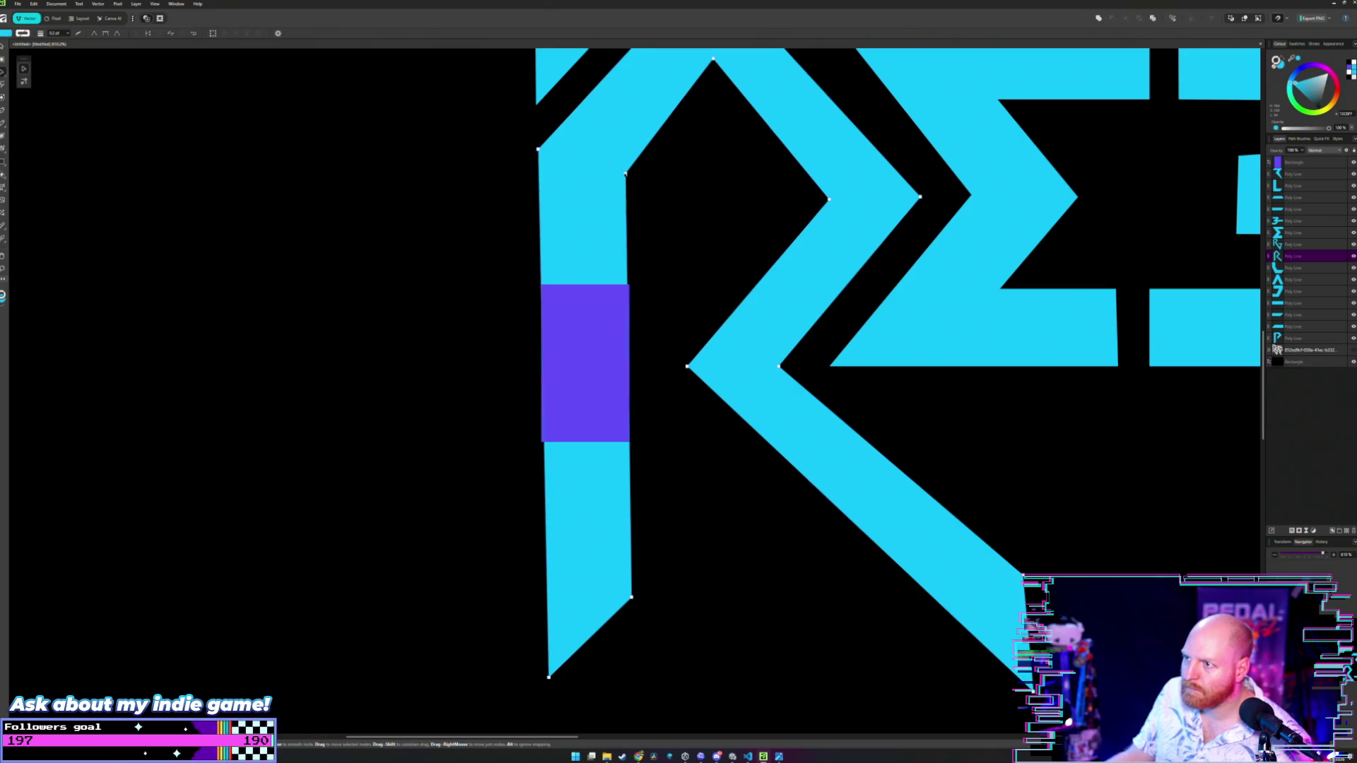
- Fine-tune the stem's top-right node and straighten its right edge to match the rectangle
drag(626, 173, 629, 175)
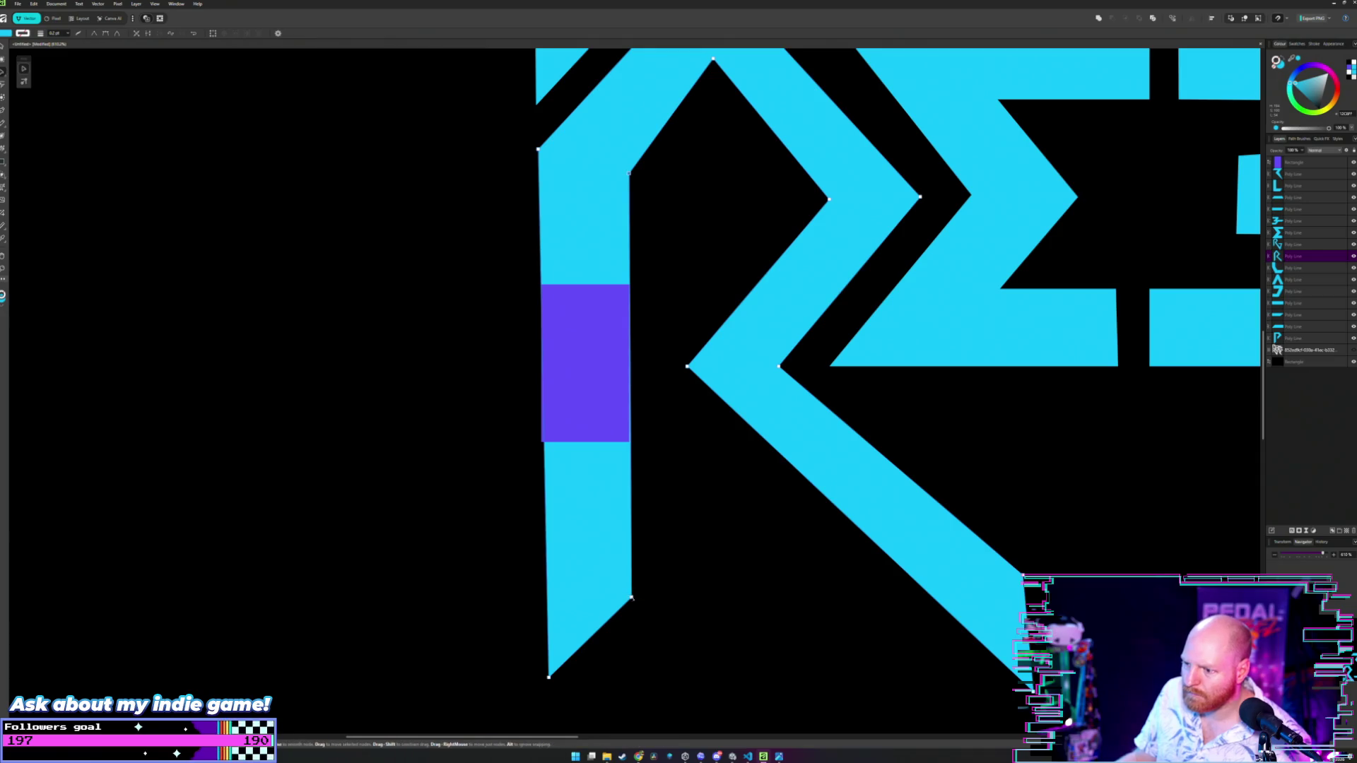
drag(631, 597, 629, 596)
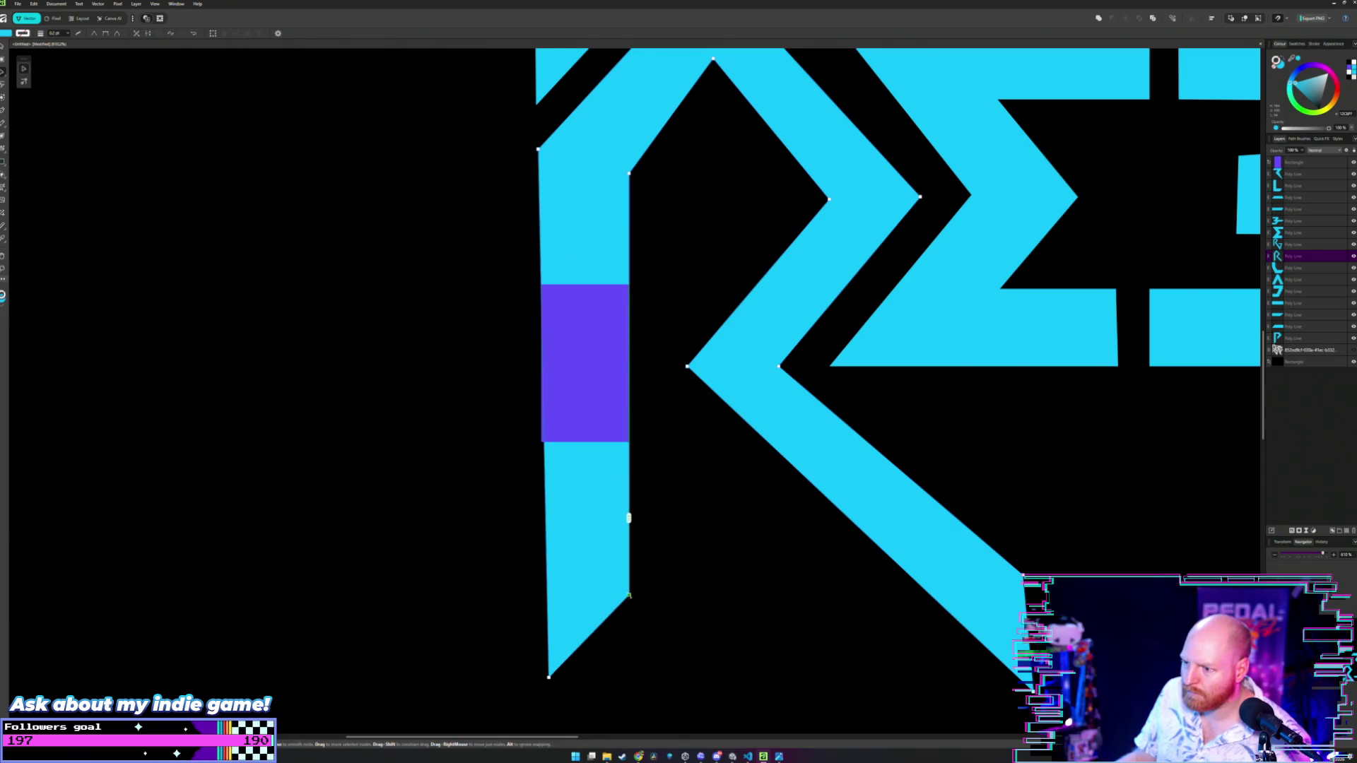
scroll(572, 266, down, 1)
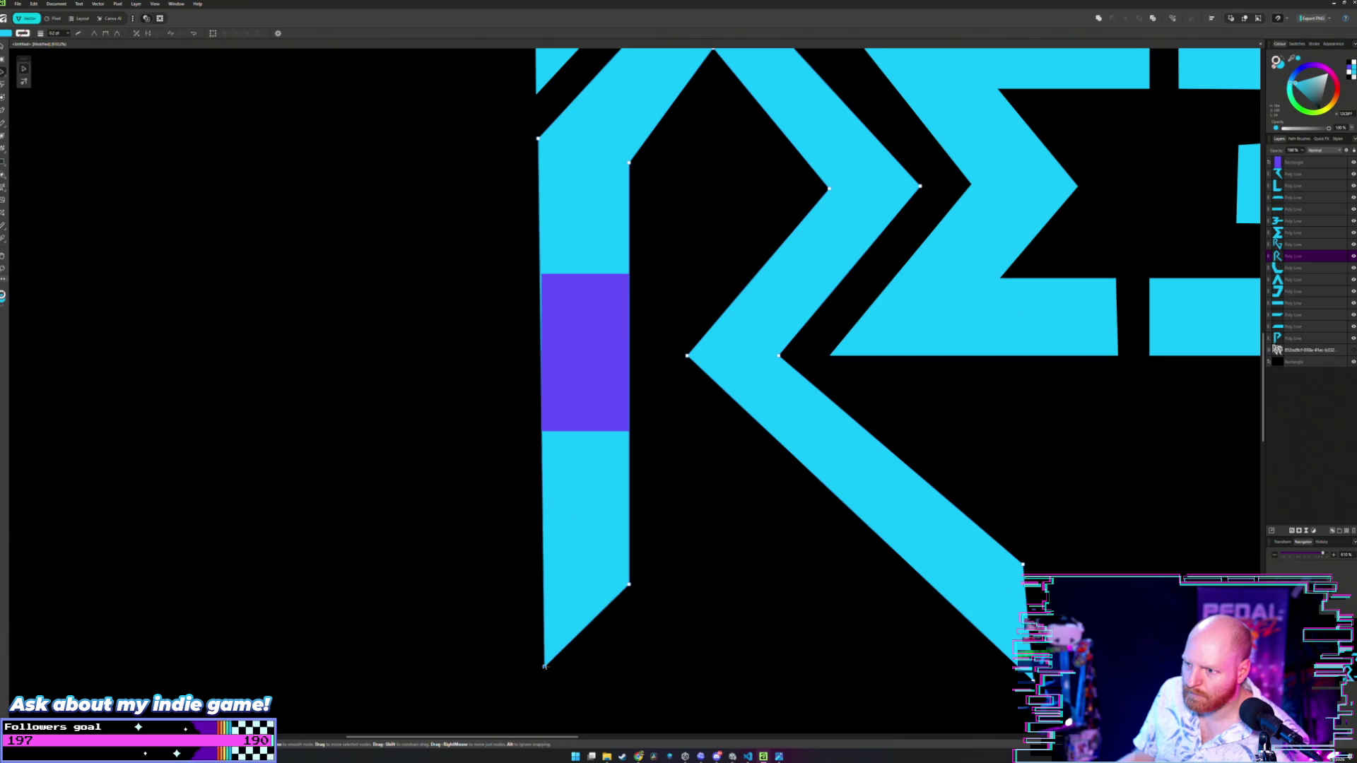
scroll(591, 287, up, 3)
scroll(591, 287, down, 4)
scroll(564, 256, up, 5)
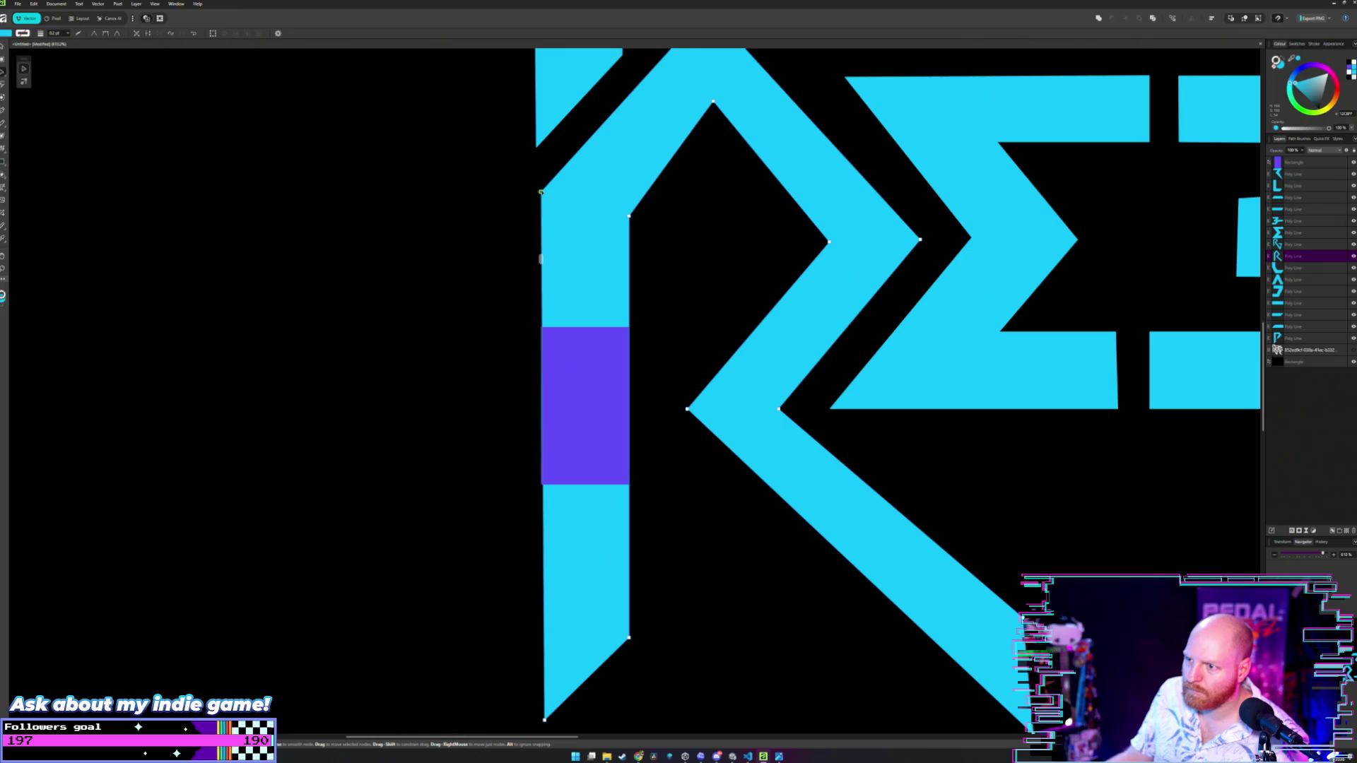
scroll(570, 323, up, 4)
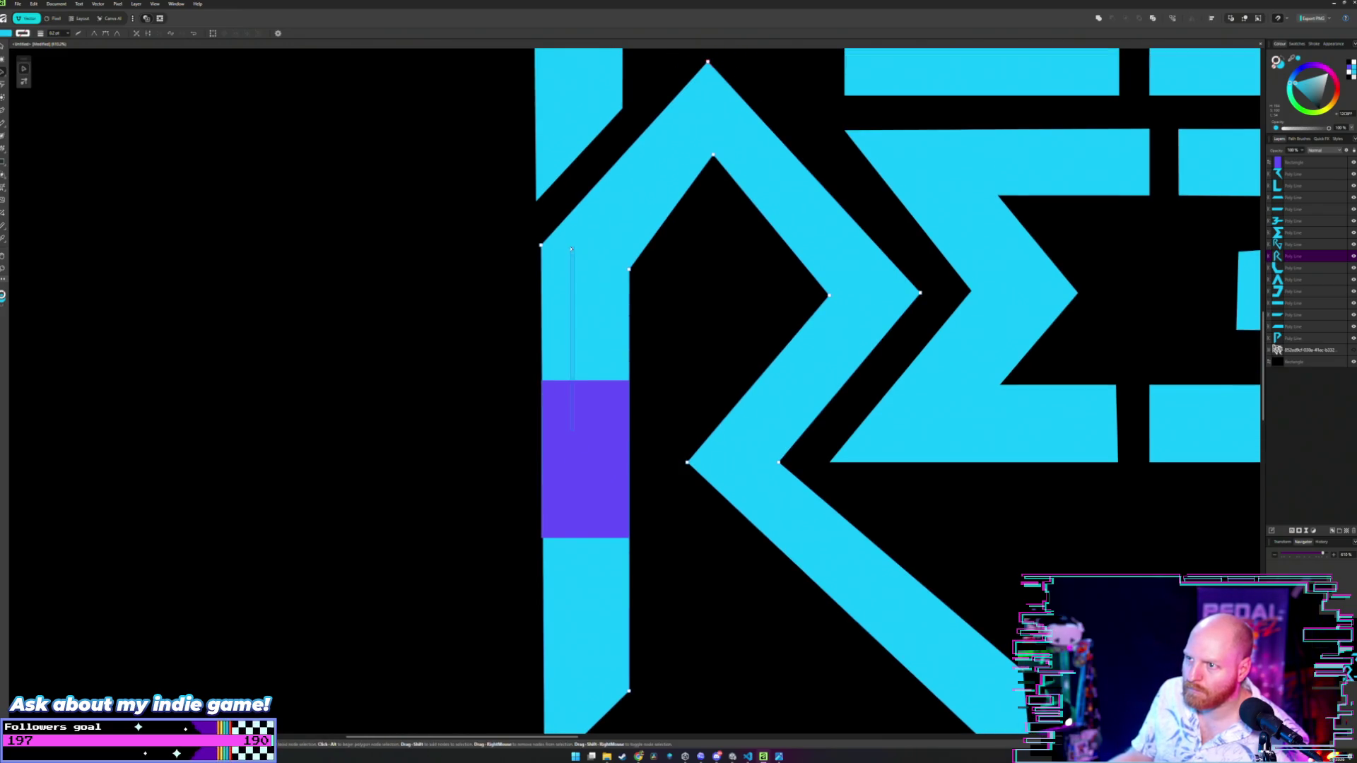
click(583, 429)
scroll(583, 430, up, 8)
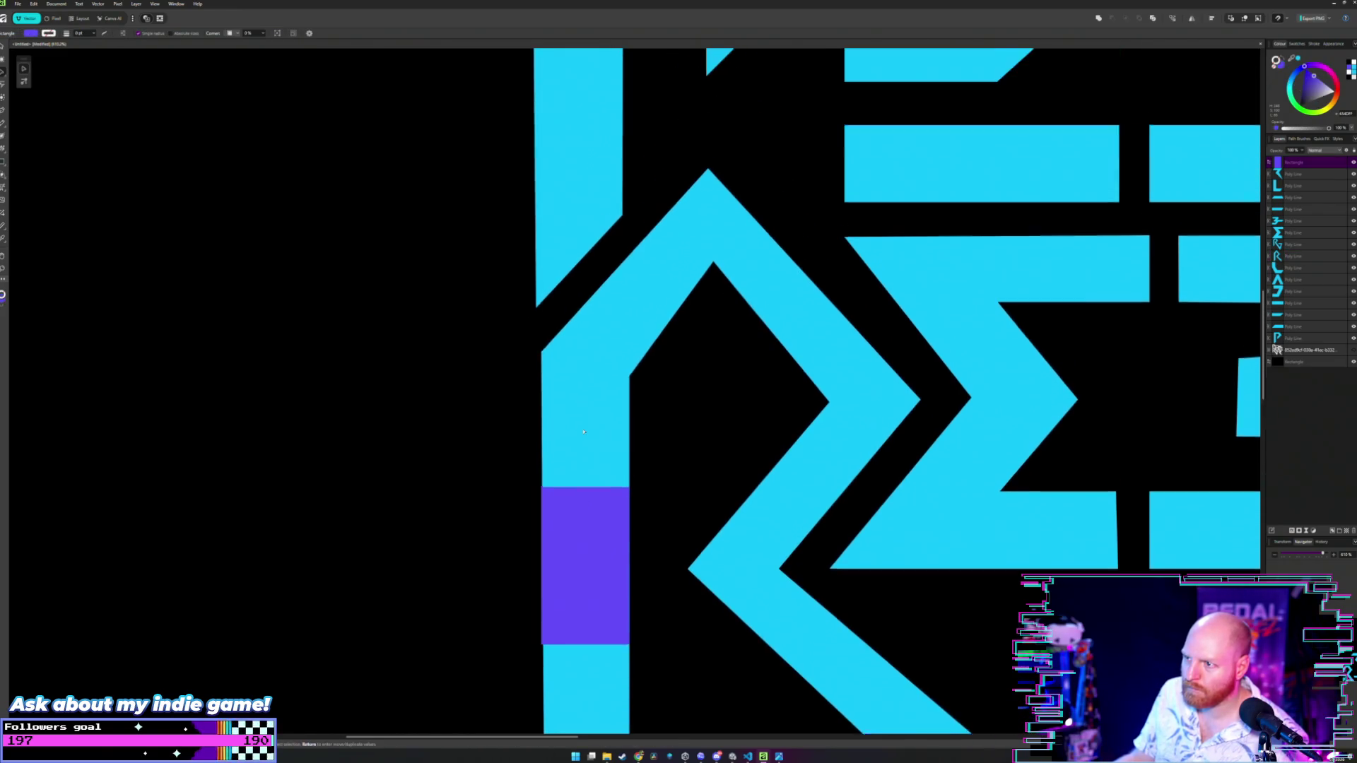
- Move the purple rectangle back up onto the P's stem, aligned with the letter's top-left corner
scroll(583, 431, down, 5)
scroll(583, 497, up, 5)
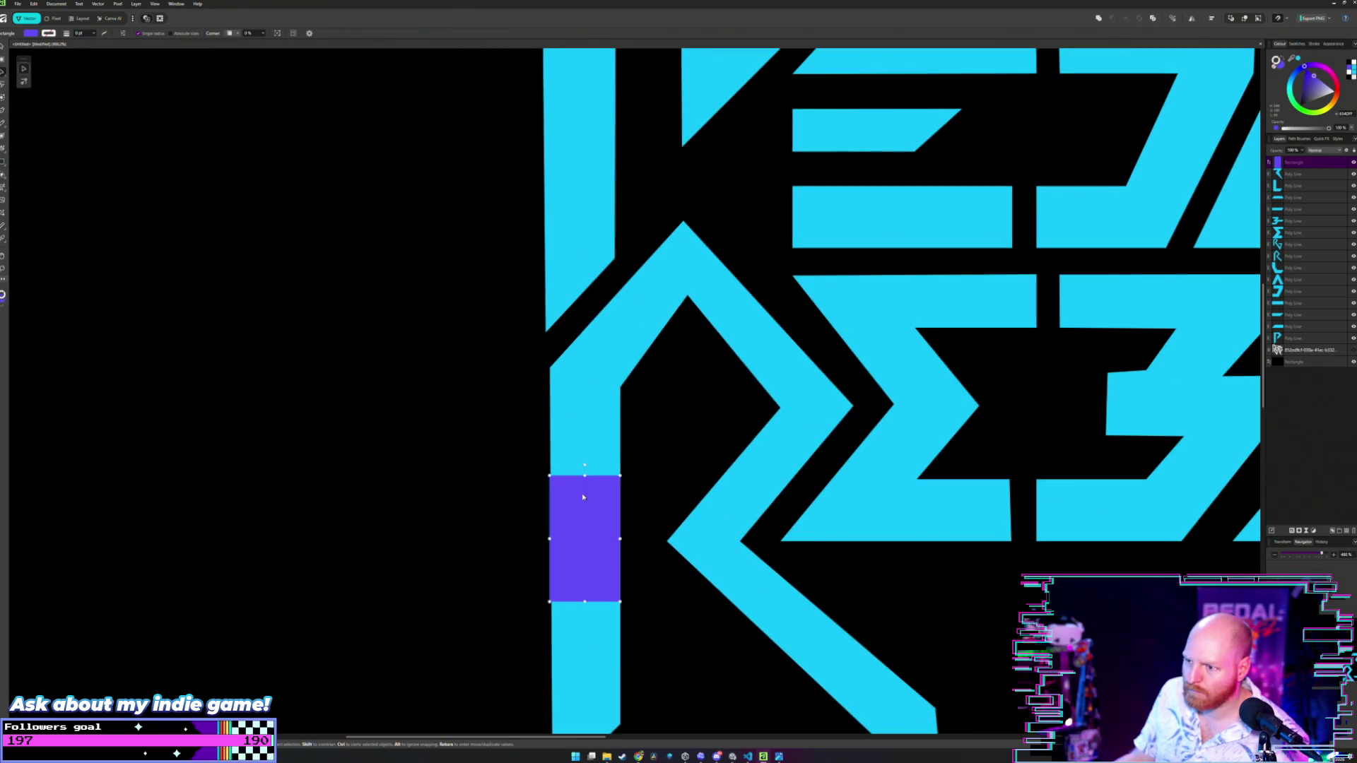
mouse_move(583, 498)
mouse_down()
mouse_move(587, 176)
mouse_move(606, 371)
mouse_move(561, 218)
mouse_move(622, 283)
mouse_move(624, 320)
mouse_move(621, 223)
mouse_up()
scroll(606, 372, up, 3)
scroll(630, 223, down, 5)
scroll(621, 223, up, 9)
scroll(616, 229, down, 2)
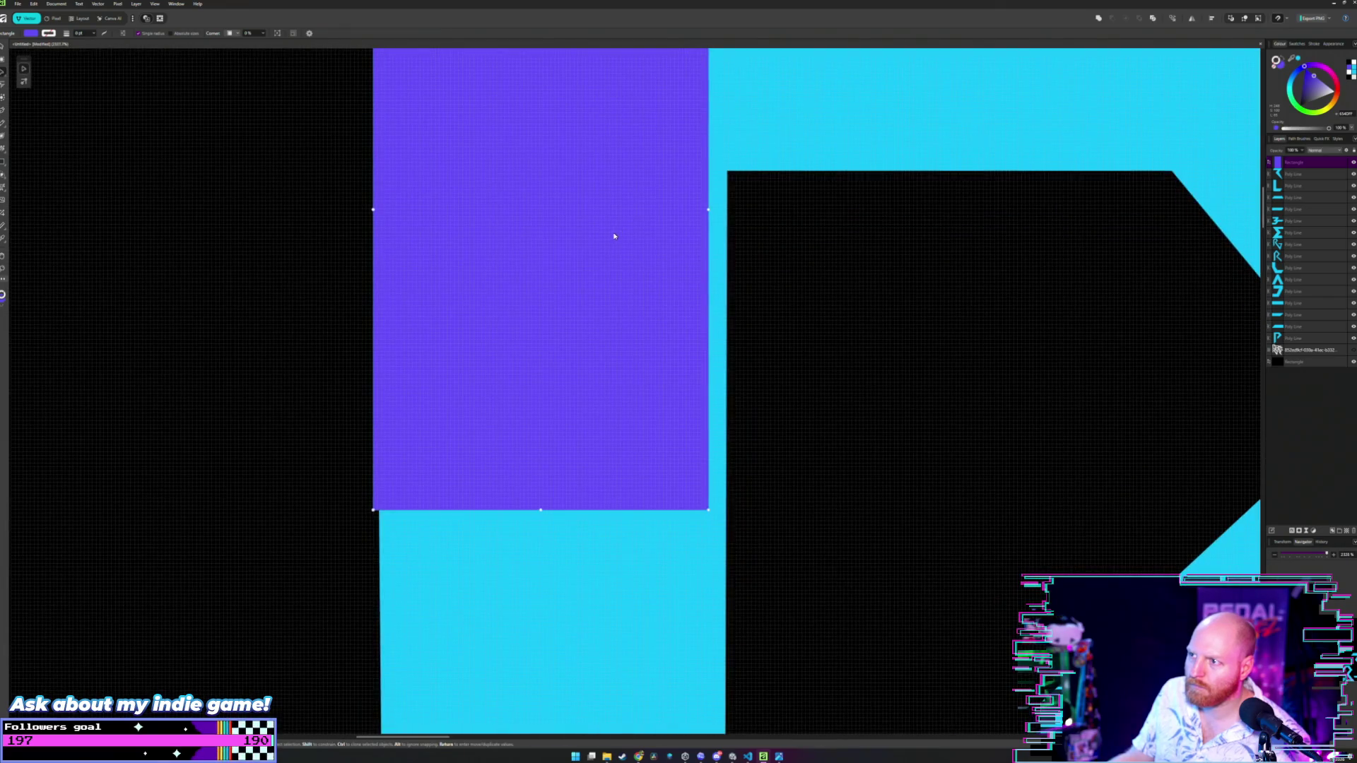
scroll(614, 228, up, 5)
scroll(614, 231, down, 3)
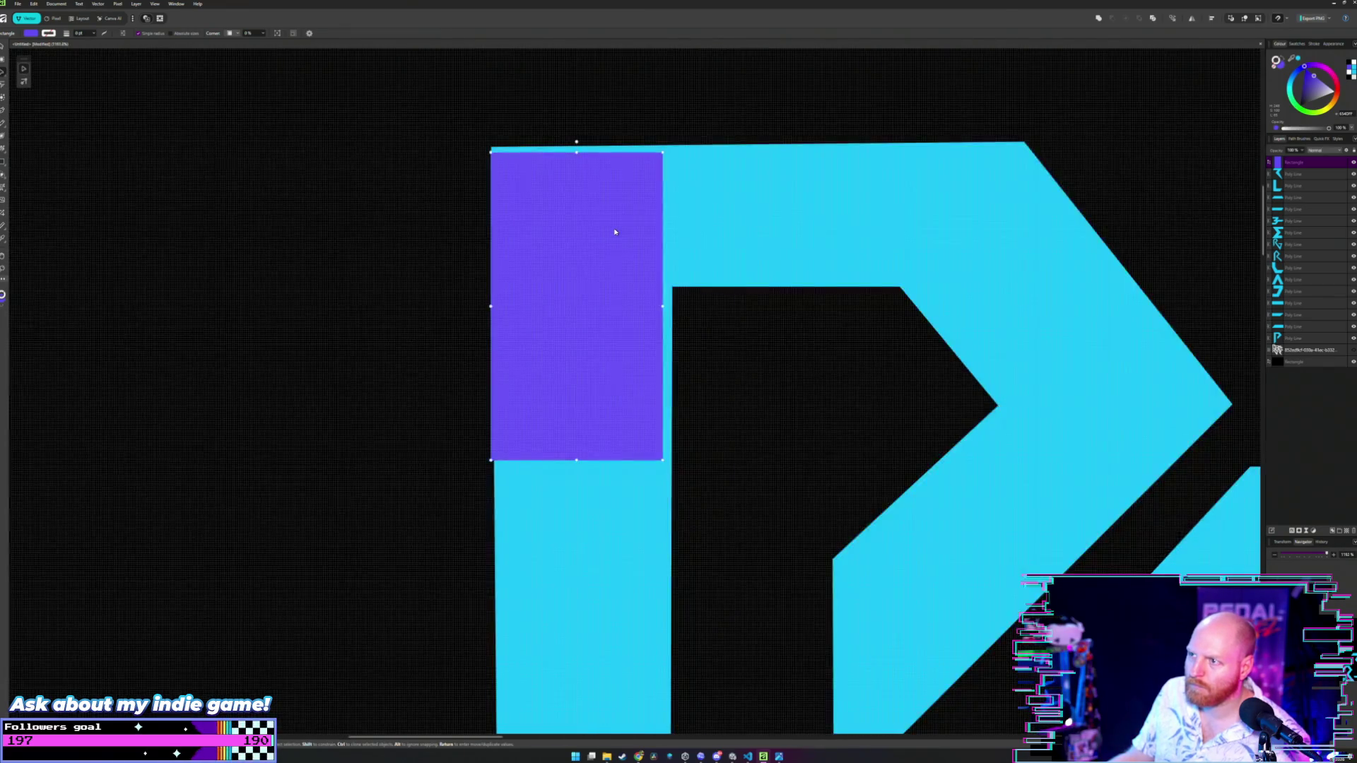
mouse_move(614, 230)
mouse_down()
mouse_move(615, 282)
mouse_move(586, 280)
mouse_up()
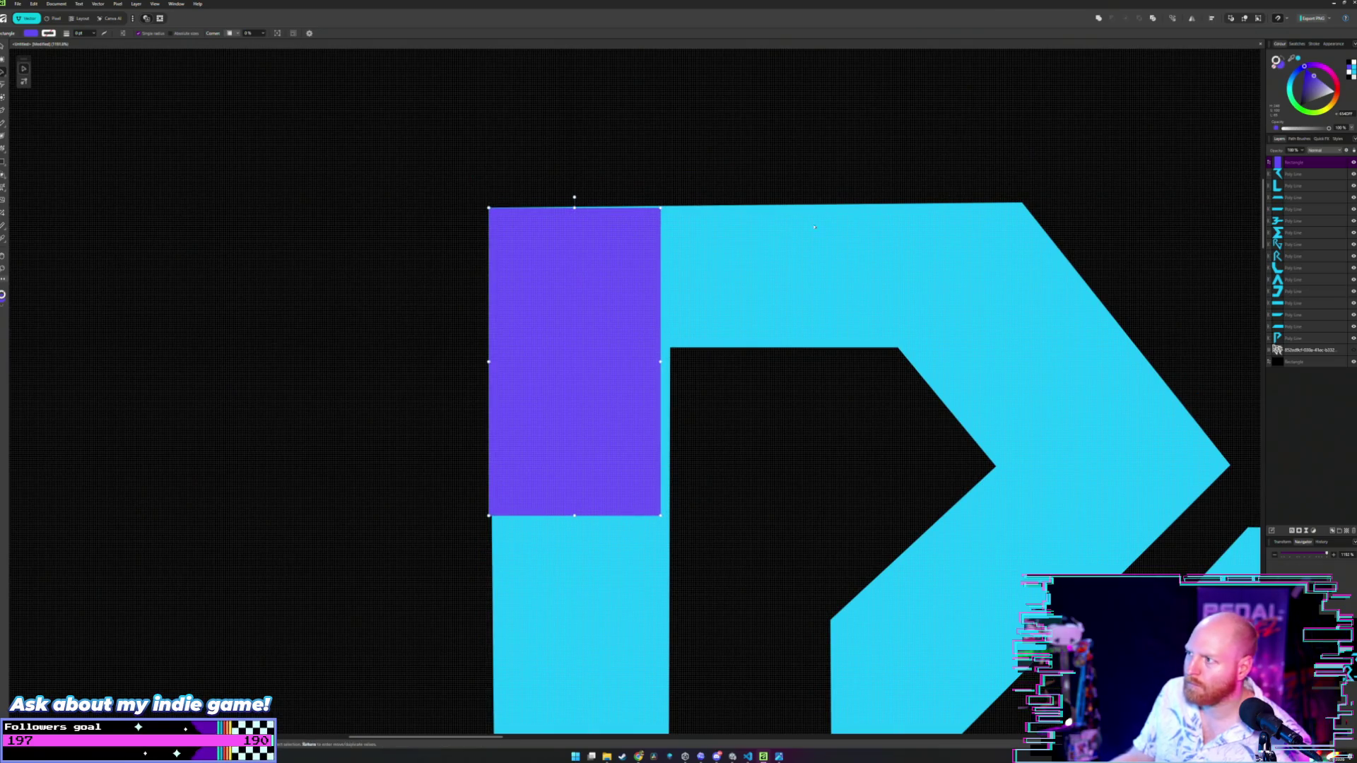
click(1005, 224)
- Level the P's top edge by lowering its top-right node
key(a)
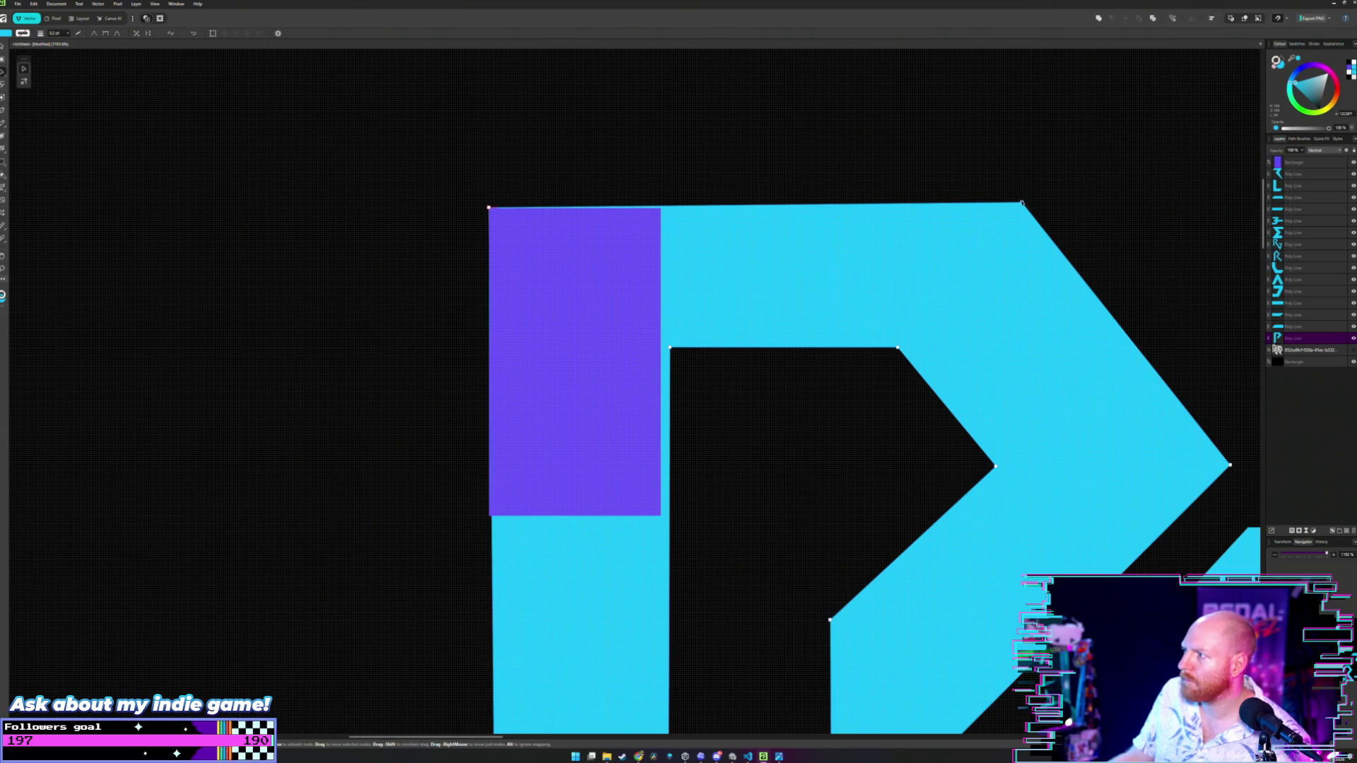
drag(1022, 204, 1022, 208)
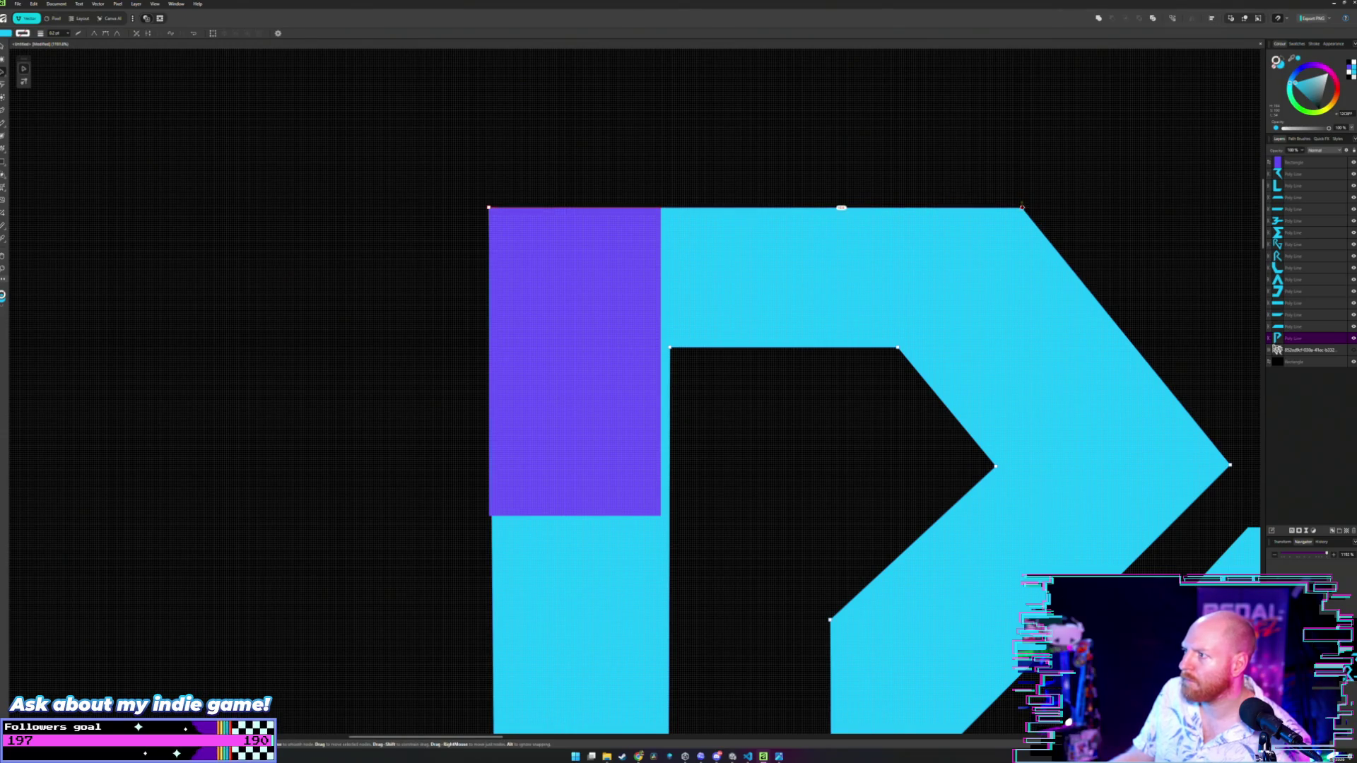
click(816, 188)
scroll(619, 282, down, 3)
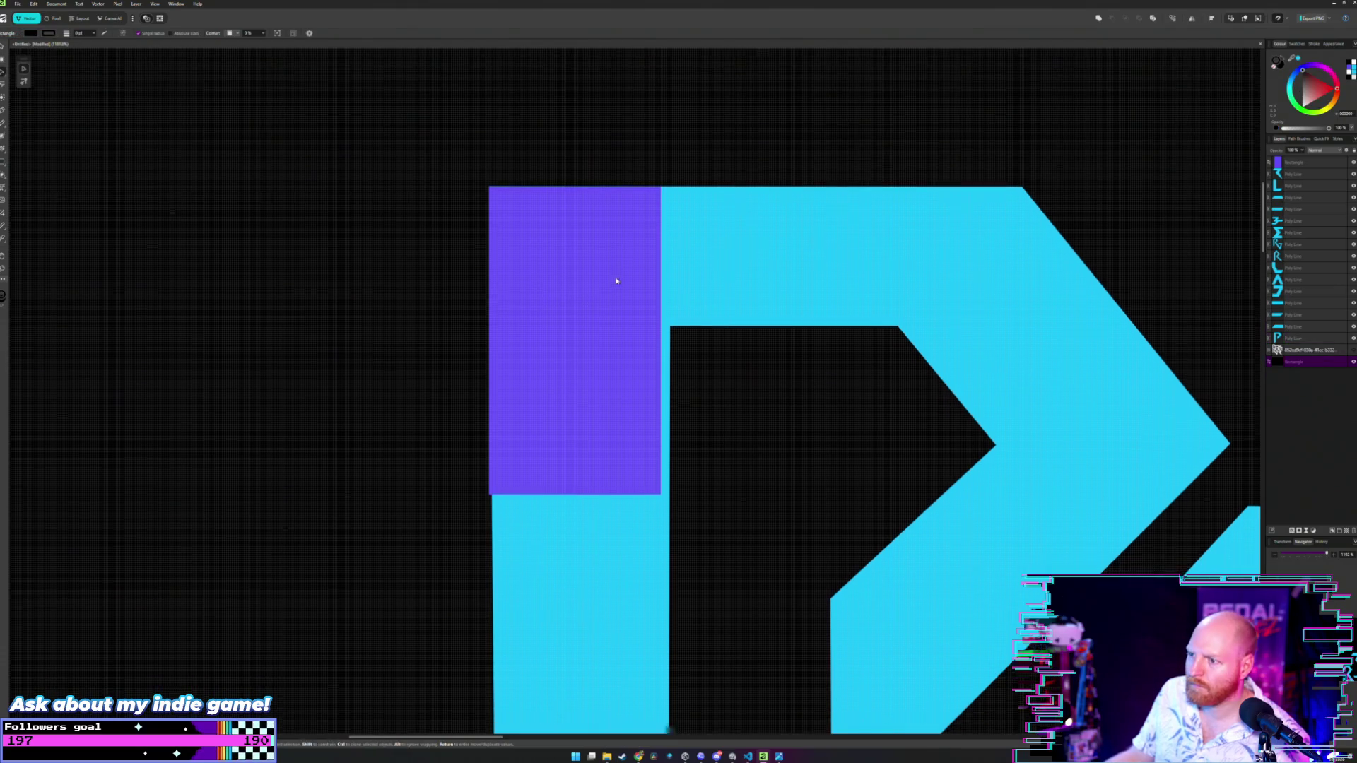
drag(598, 284, 600, 278)
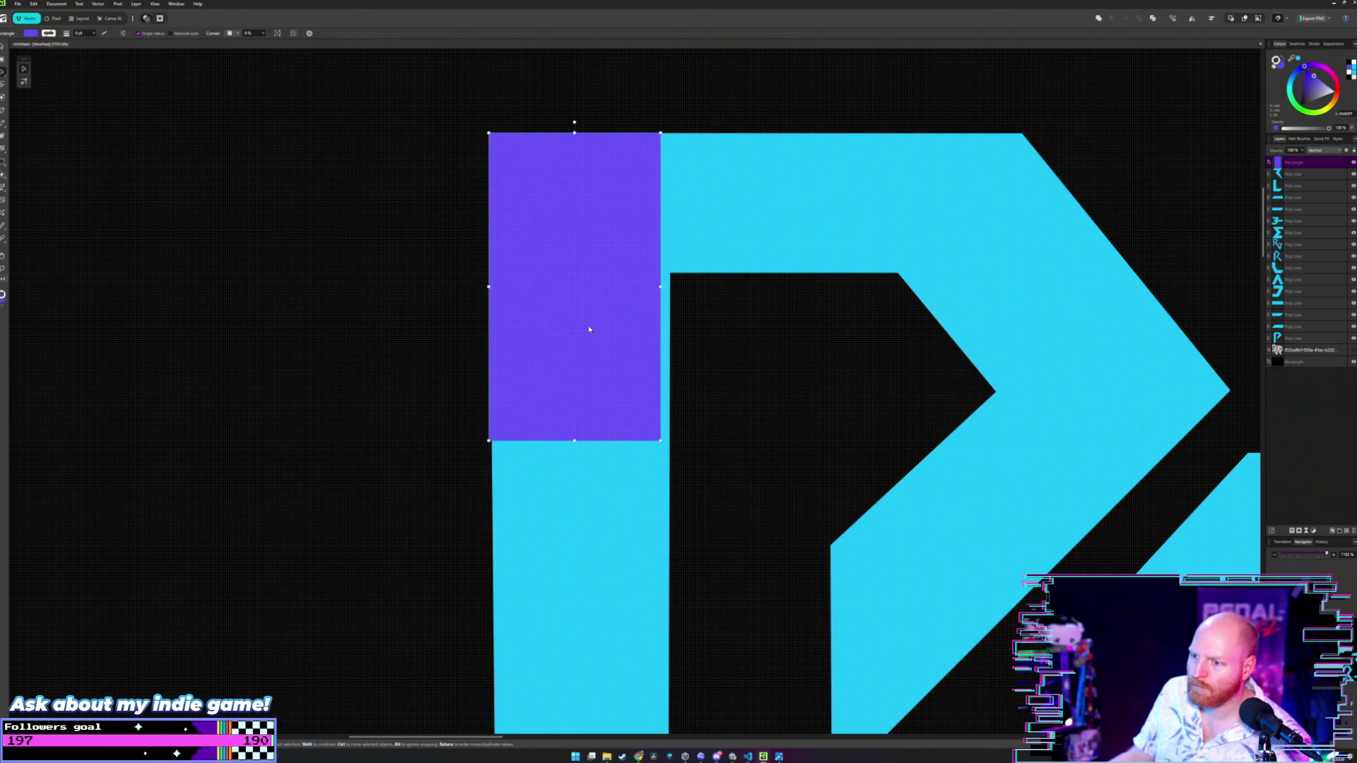
scroll(588, 325, down, 5)
scroll(584, 349, up, 5)
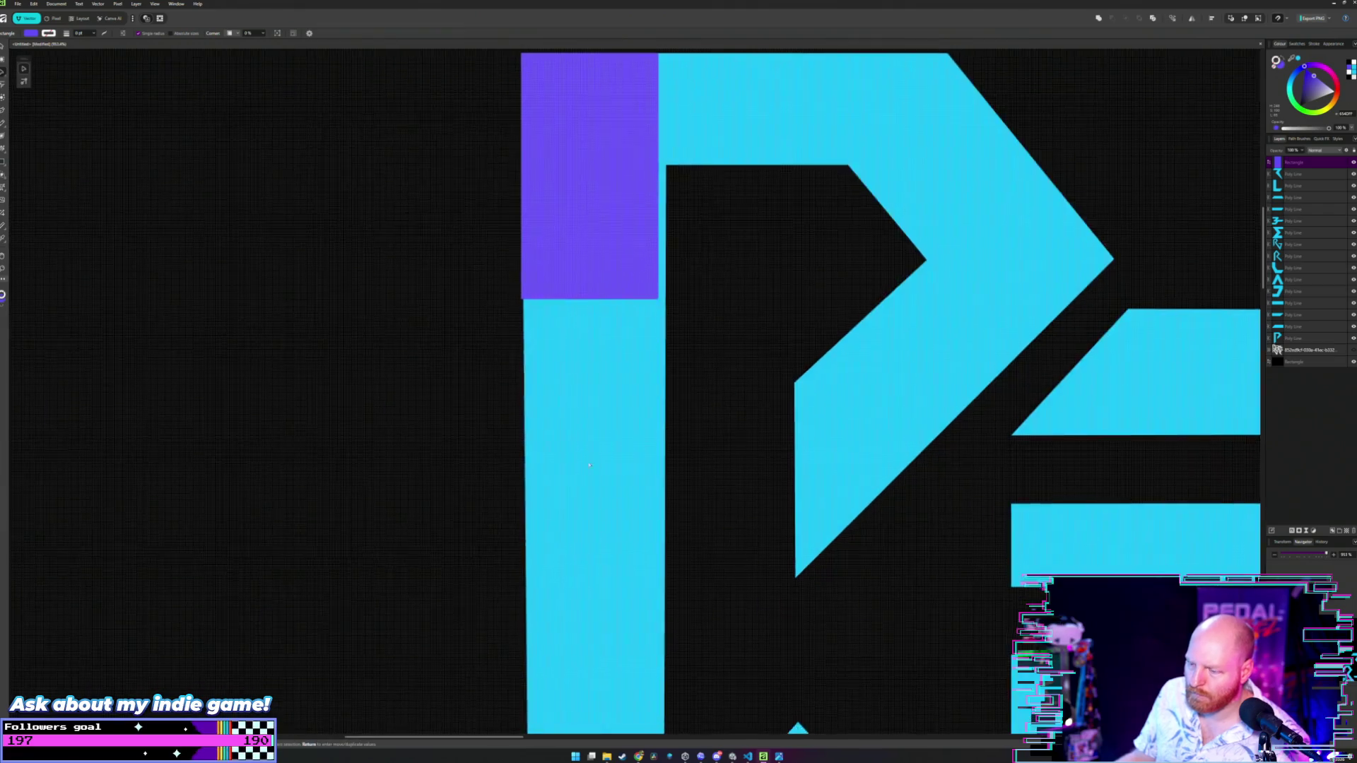
- Straighten the left edge of the long stem by moving its bottom-left node
click(568, 610)
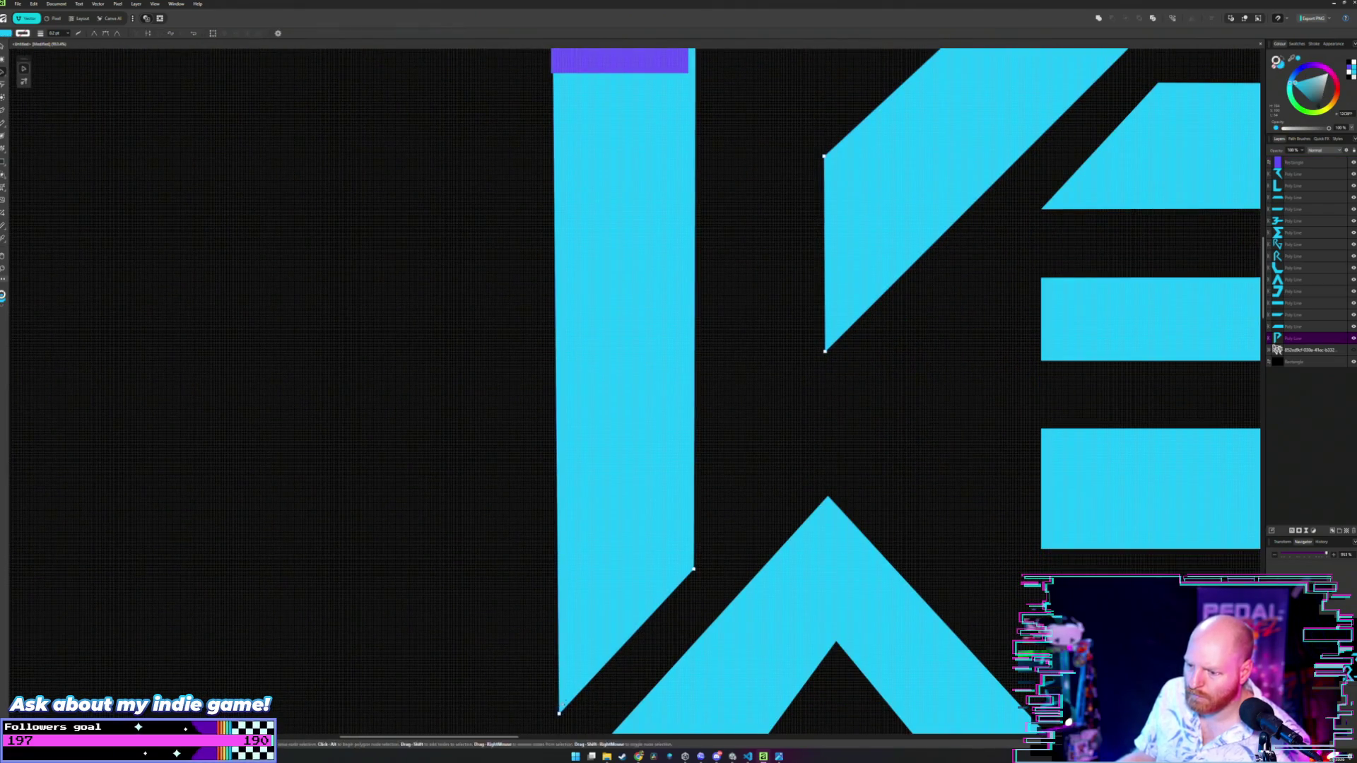
drag(559, 713, 551, 713)
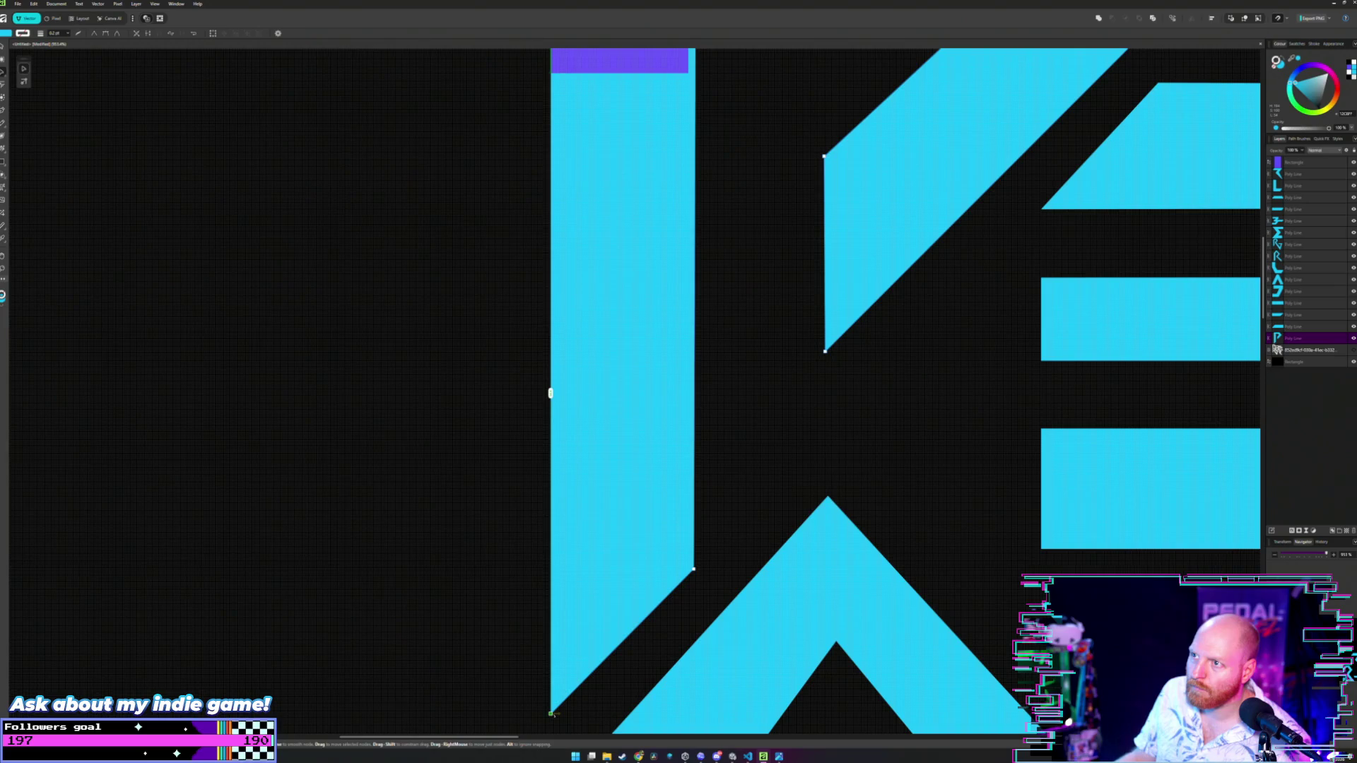
scroll(656, 348, up, 5)
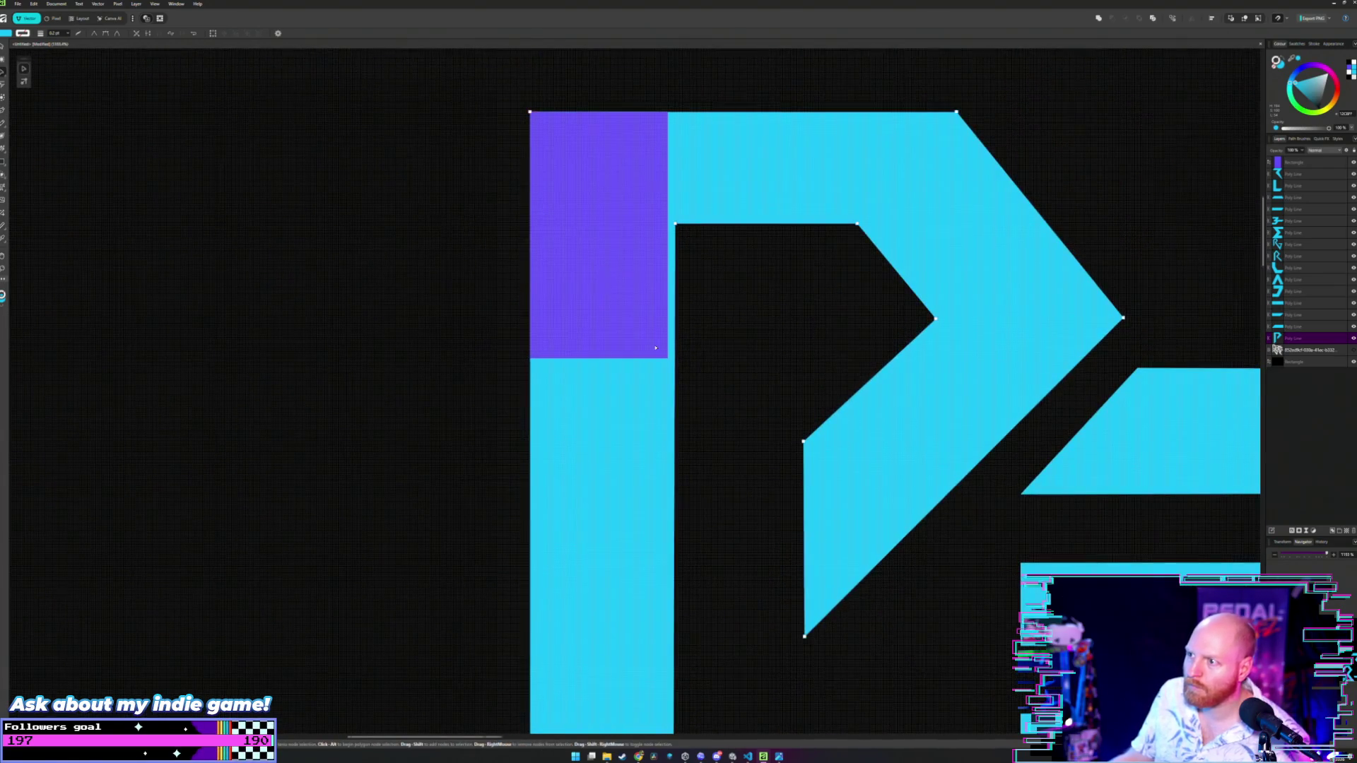
scroll(656, 348, up, 3)
scroll(637, 318, down, 5)
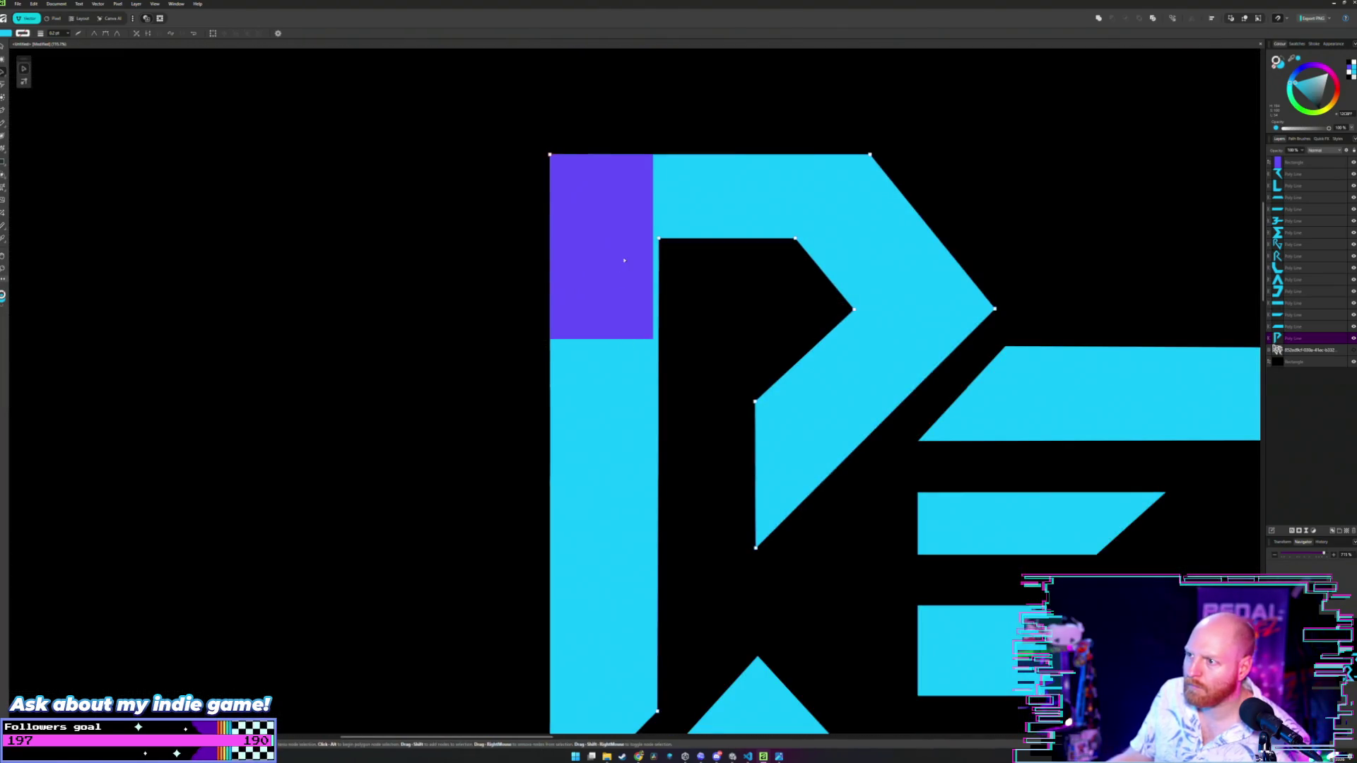
- Widen the purple rectangle to exactly match the P stem's width
click(624, 261)
scroll(625, 254, up, 1)
scroll(629, 266, up, 3)
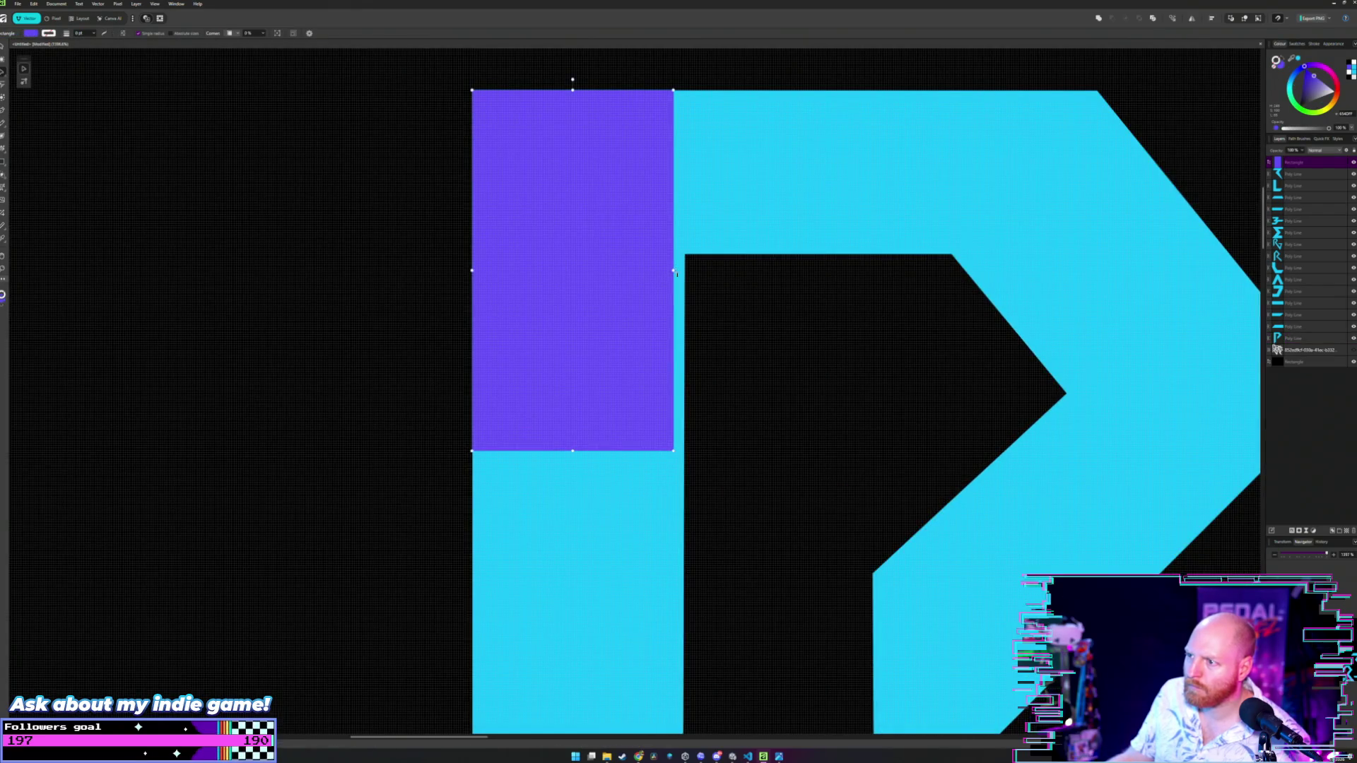
drag(673, 270, 684, 270)
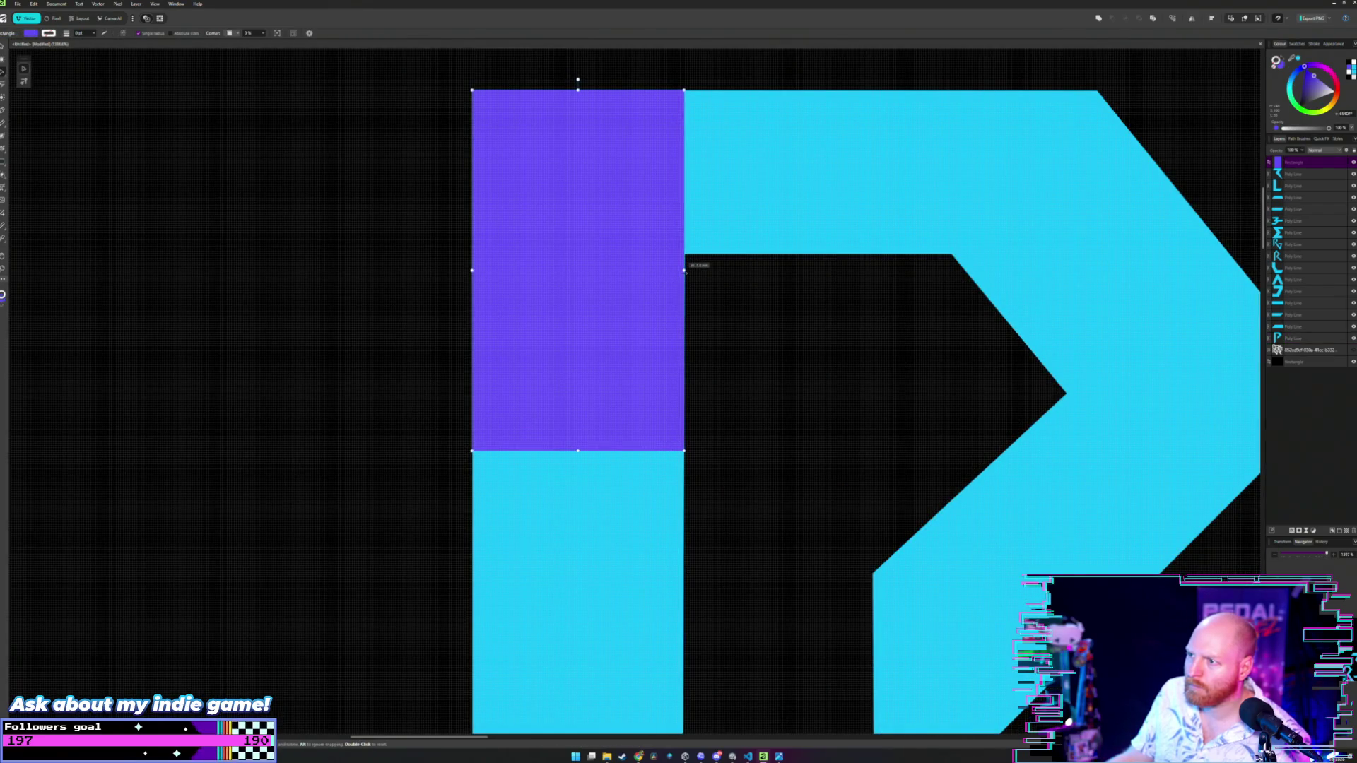
scroll(664, 363, down, 5)
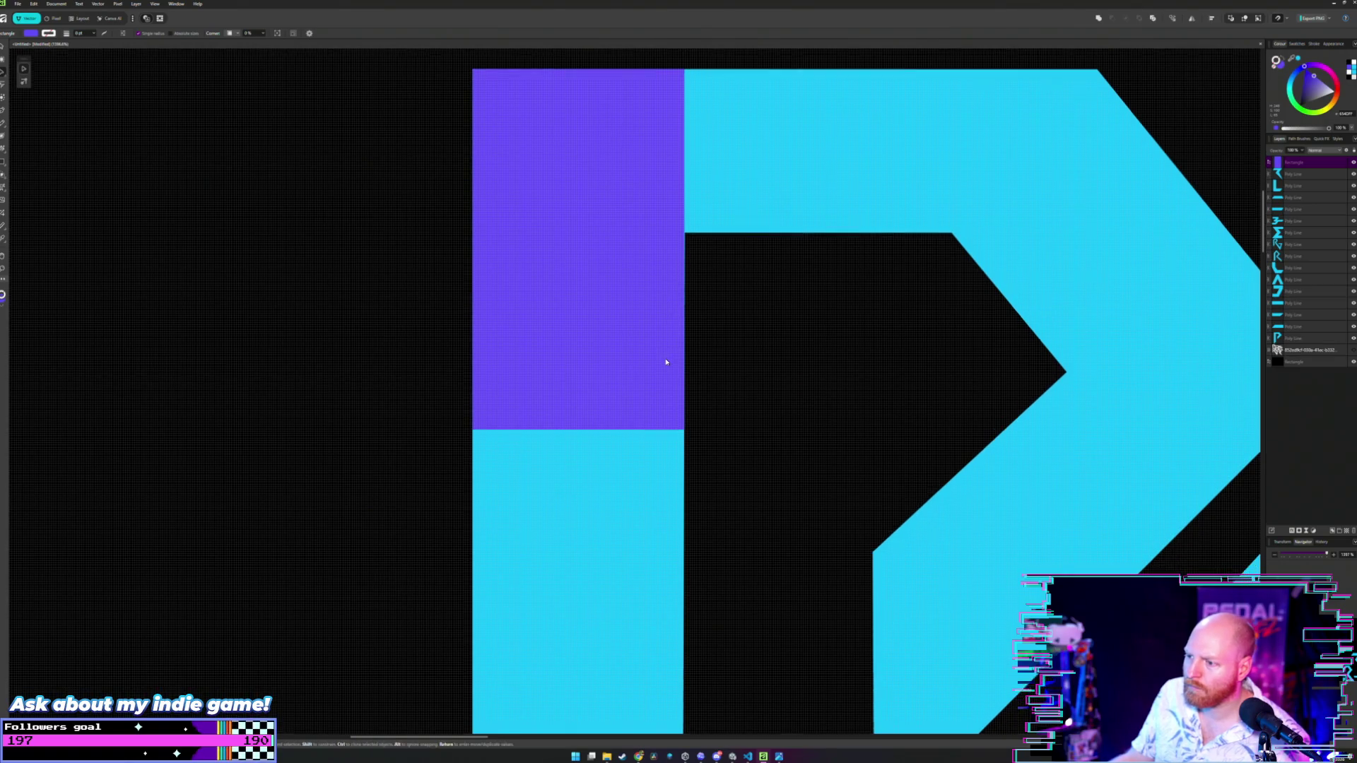
scroll(677, 428, down, 1)
scroll(677, 428, down, 3)
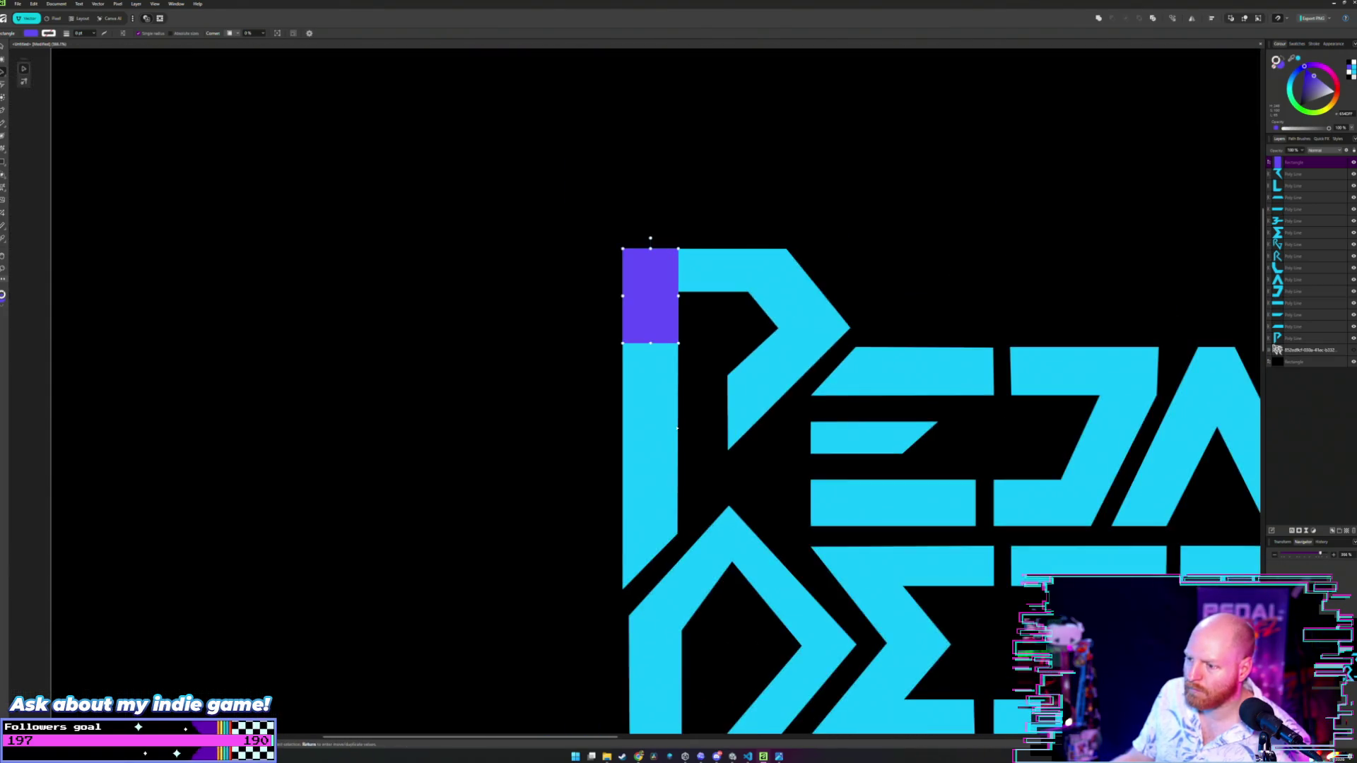
- Drag the widened purple rectangle from the top of the P down onto the R's stem
scroll(677, 428, up, 3)
scroll(677, 428, down, 5)
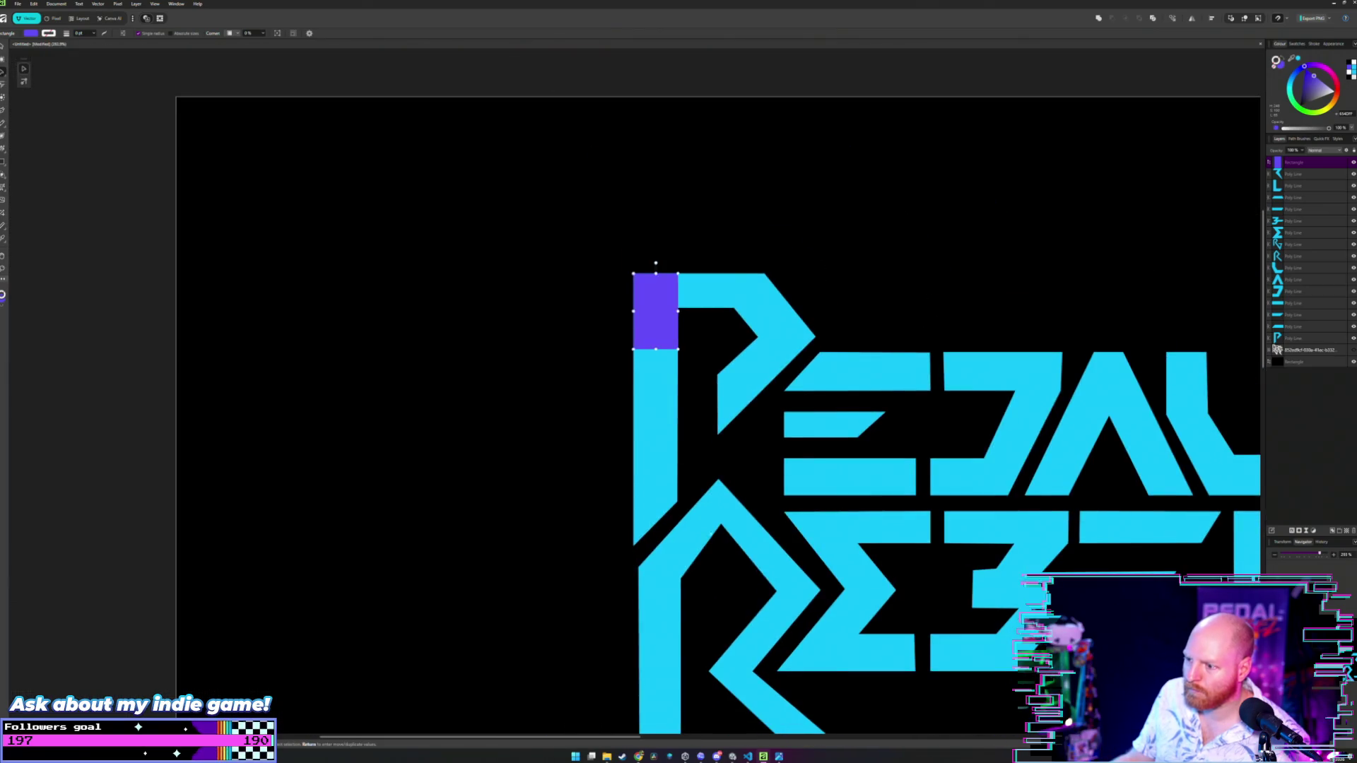
scroll(628, 362, up, 2)
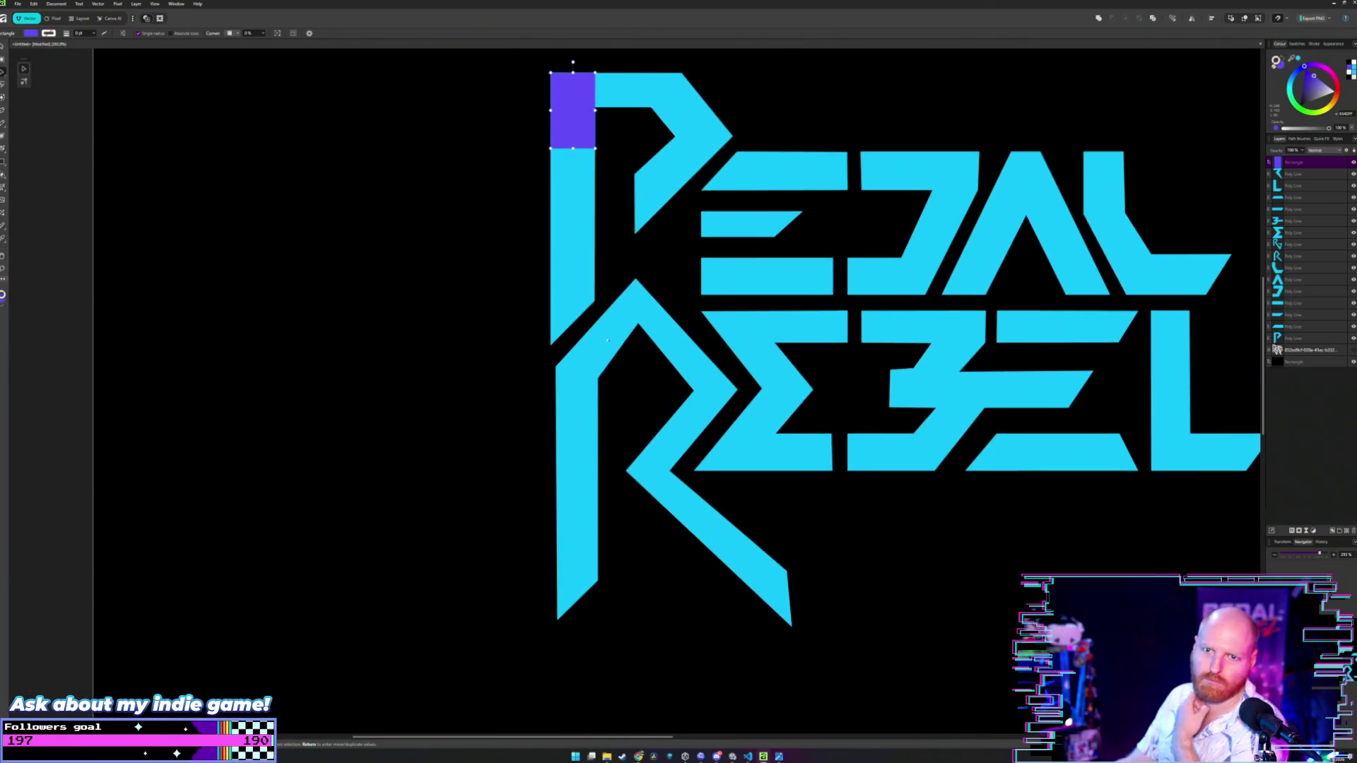
mouse_move(562, 114)
mouse_down()
mouse_move(583, 436)
mouse_move(566, 406)
mouse_up()
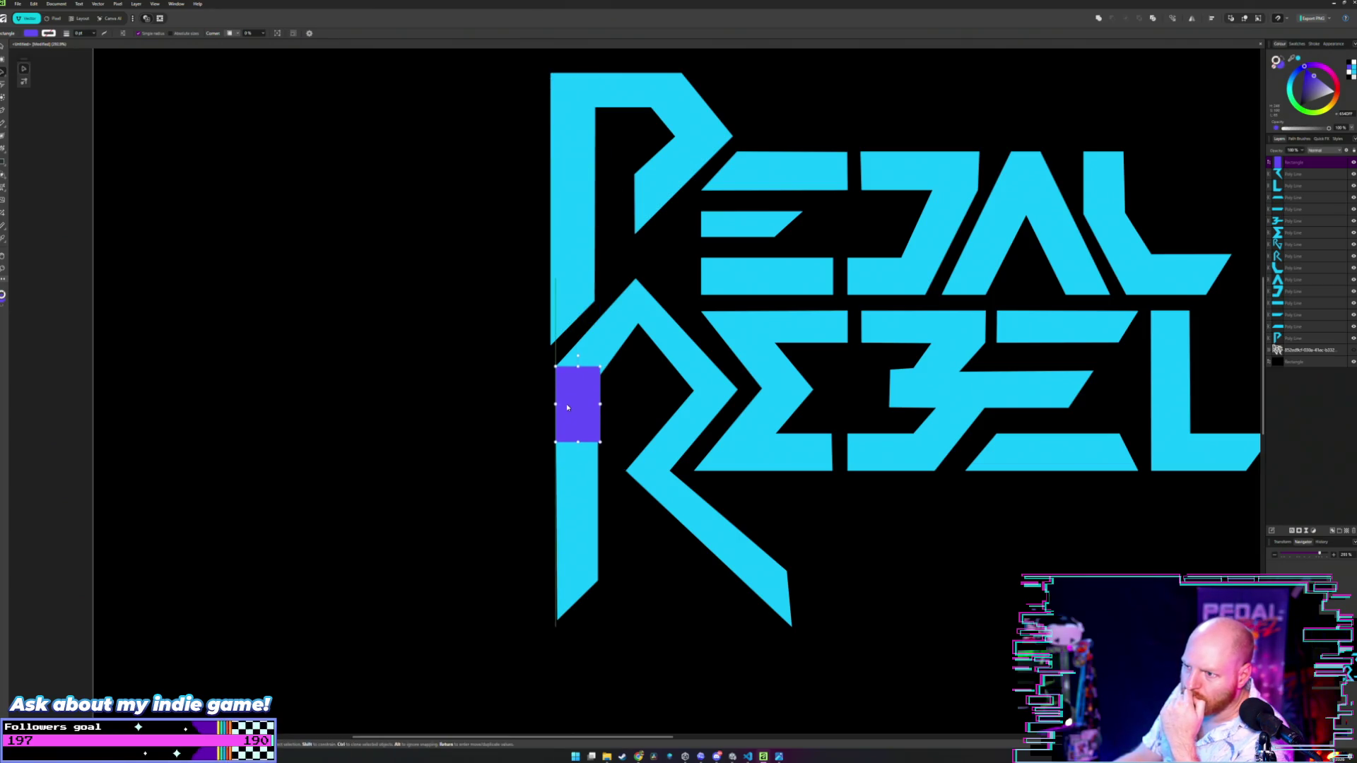
drag(566, 407, 566, 407)
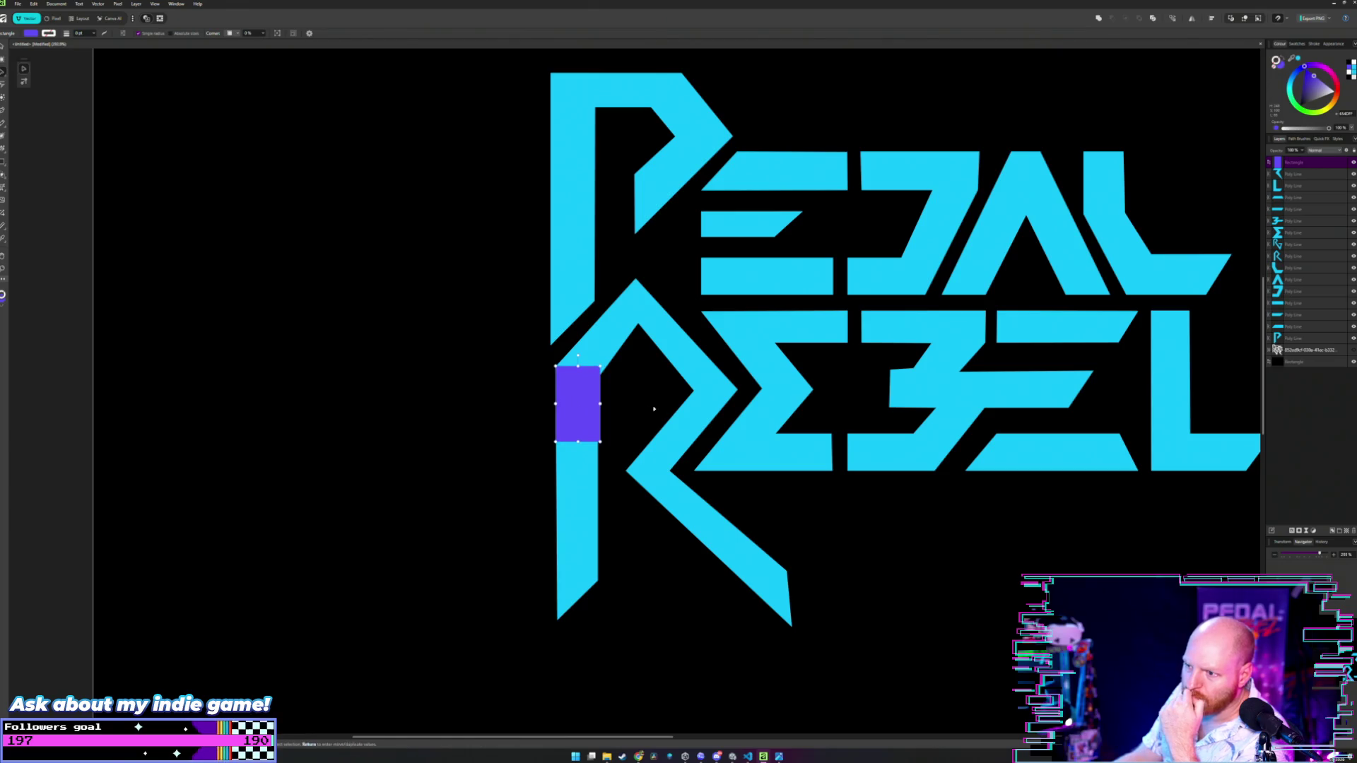
scroll(663, 403, up, 4)
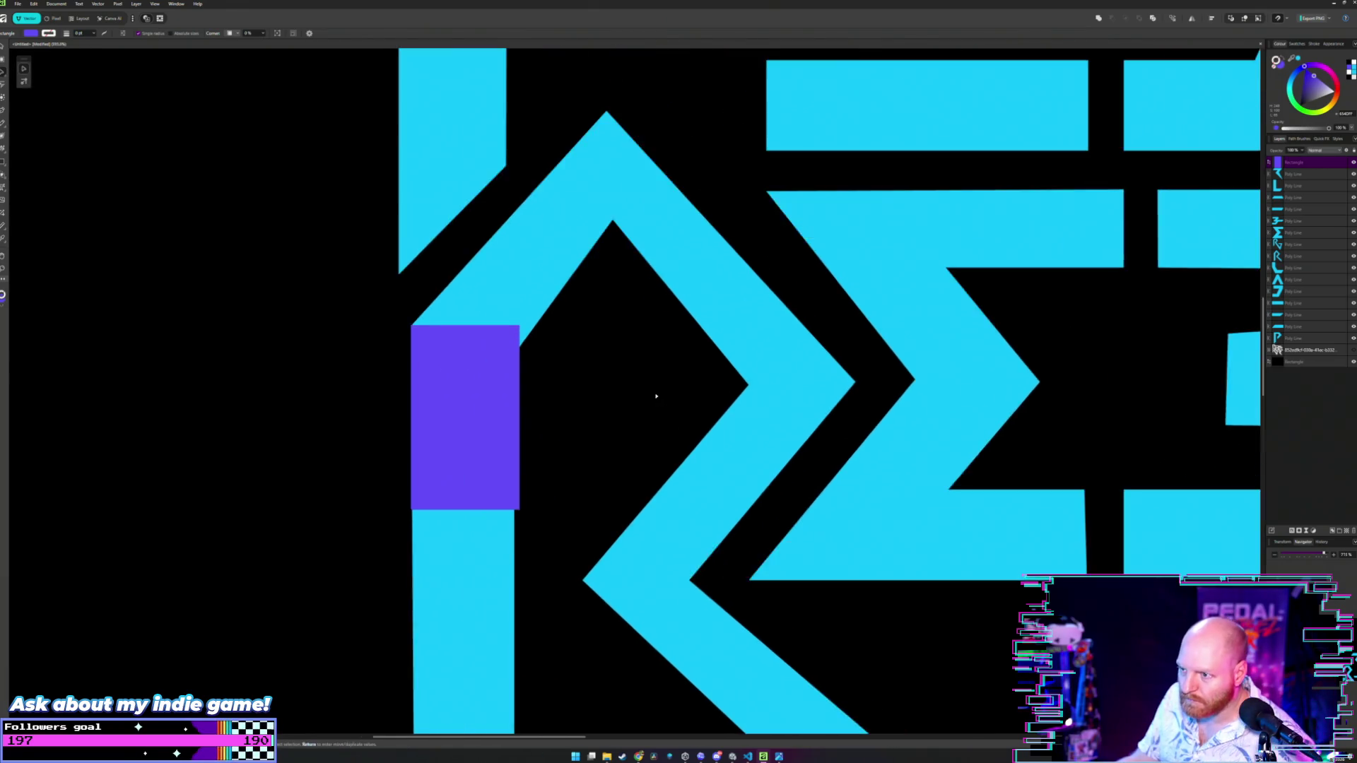
- Drag the R stem's top-right node so the stem's right edge sits flush with the purple rectangle
key(a)
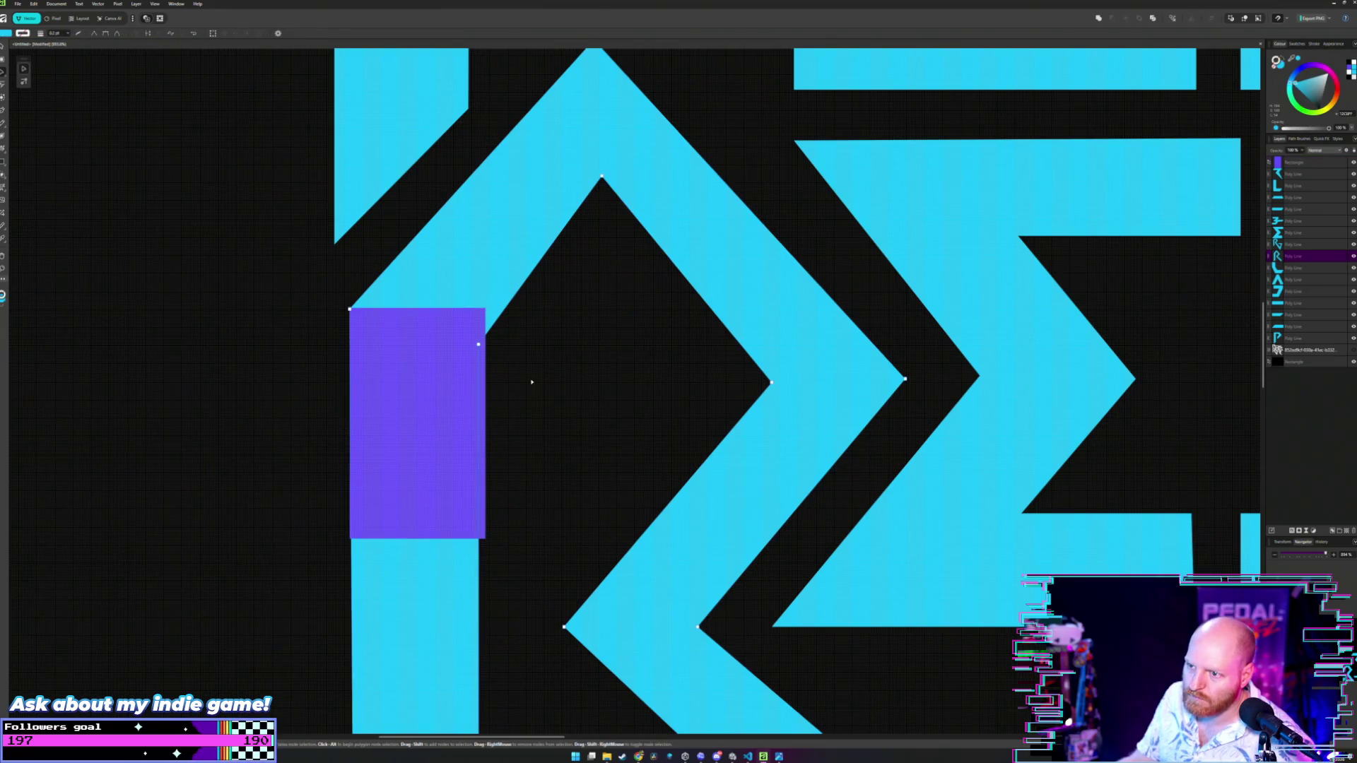
scroll(527, 381, down, 4)
scroll(542, 283, down, 4)
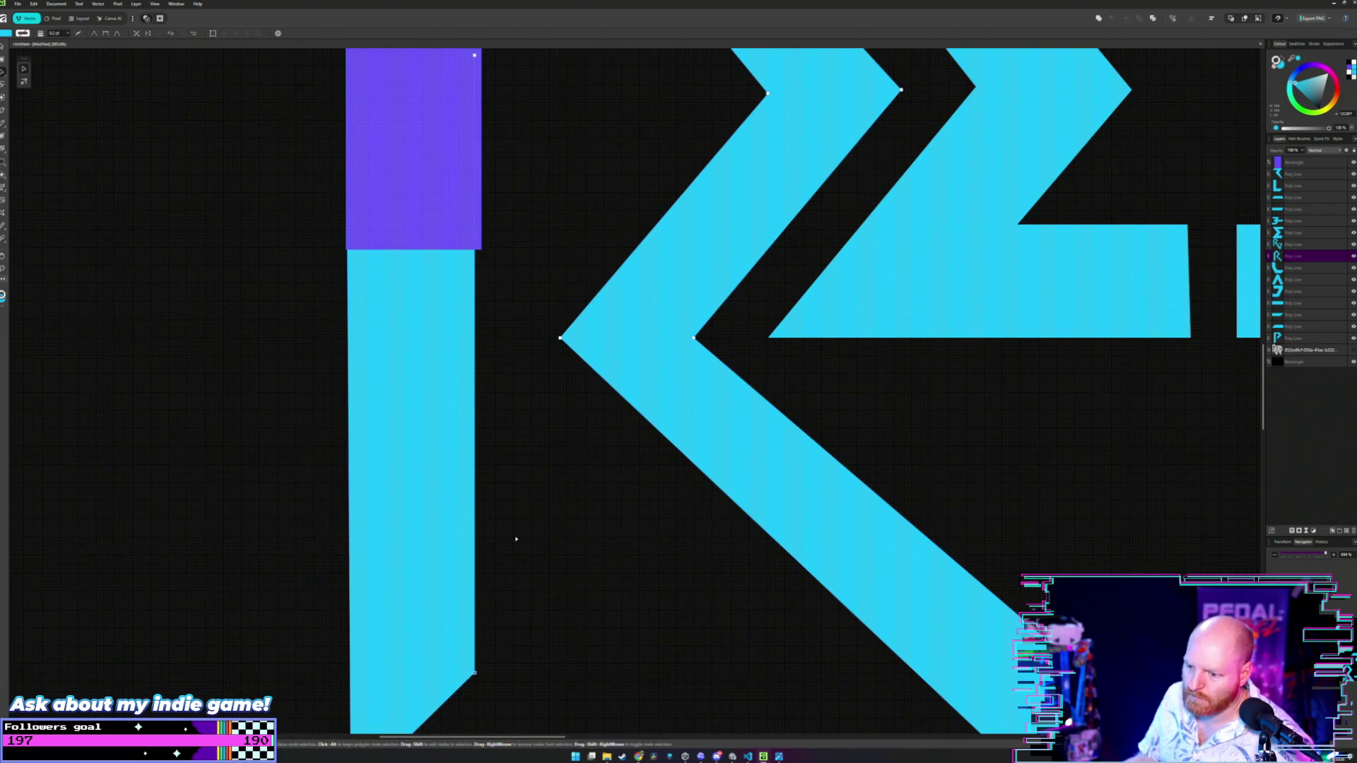
scroll(555, 358, up, 5)
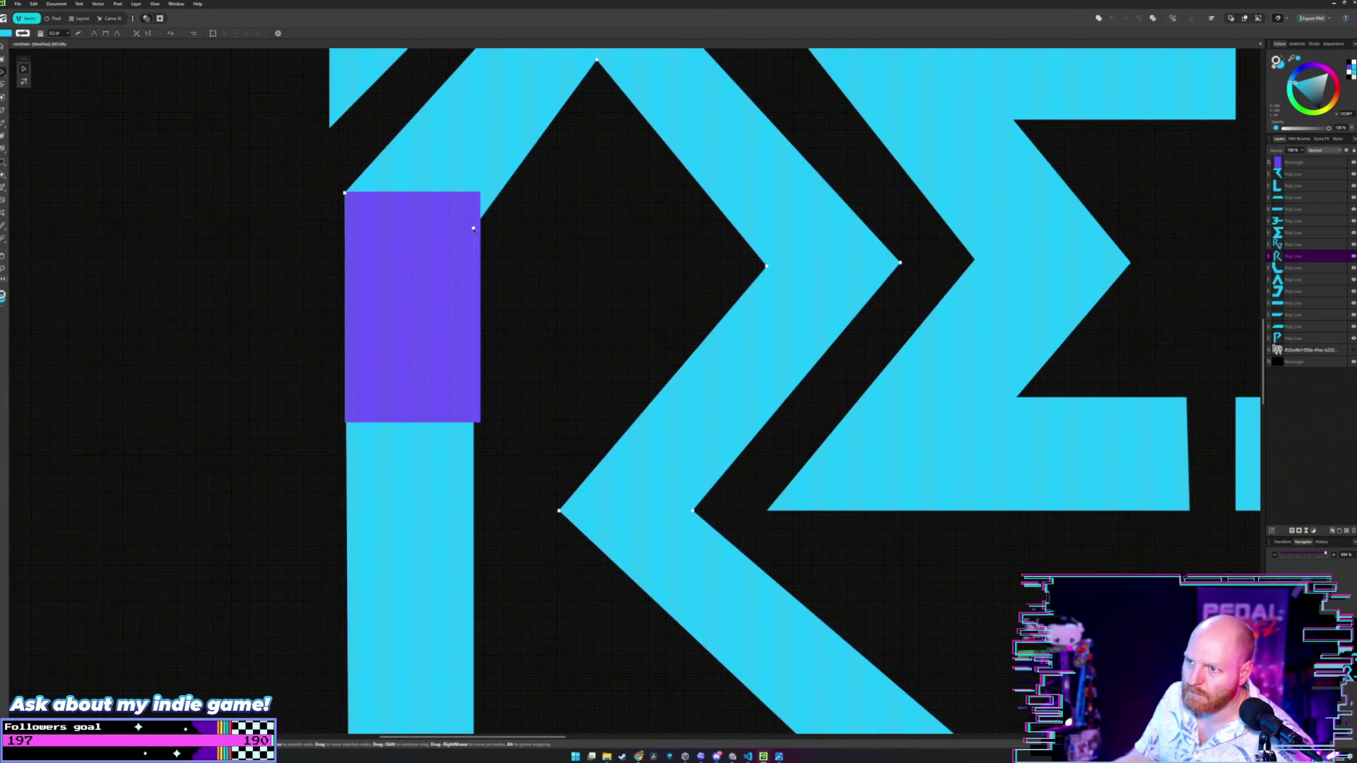
mouse_move(474, 229)
mouse_down()
mouse_move(481, 191)
mouse_move(513, 313)
mouse_up()
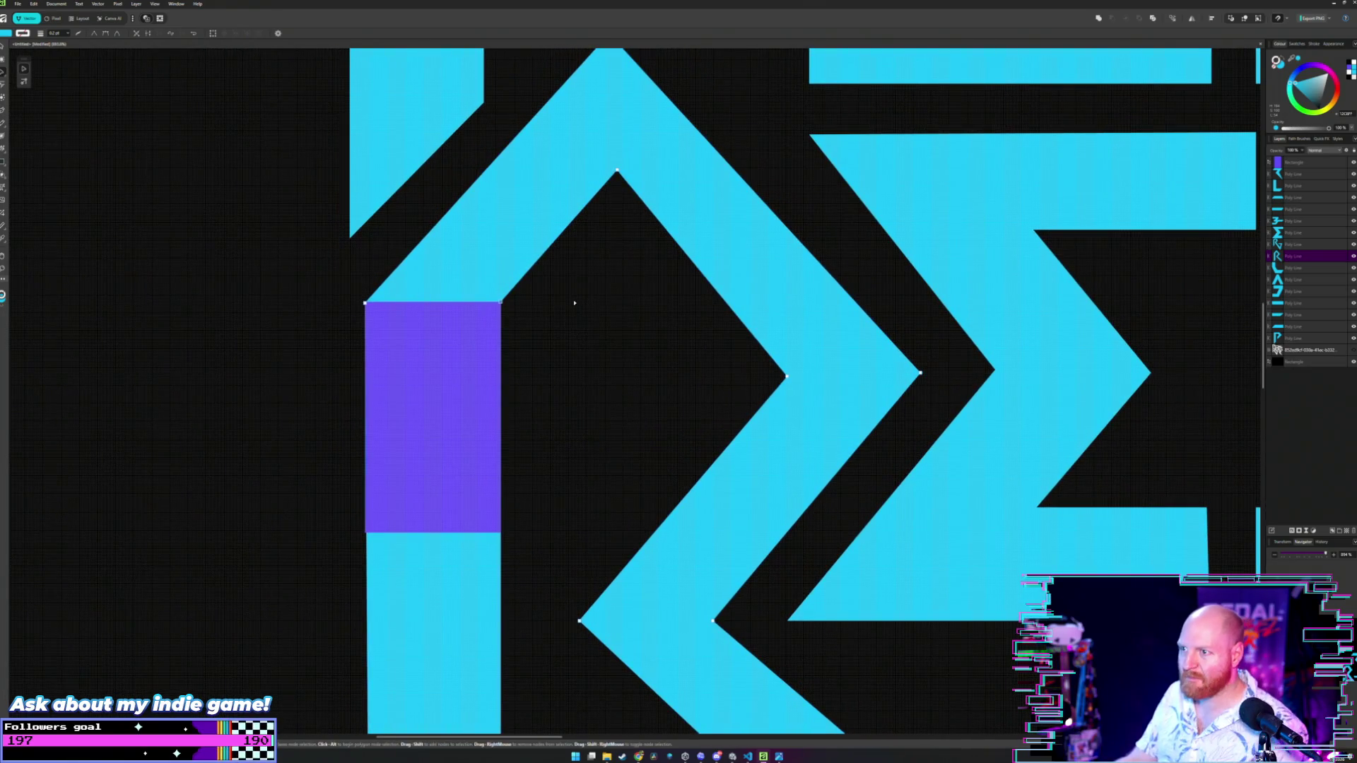
click(431, 324)
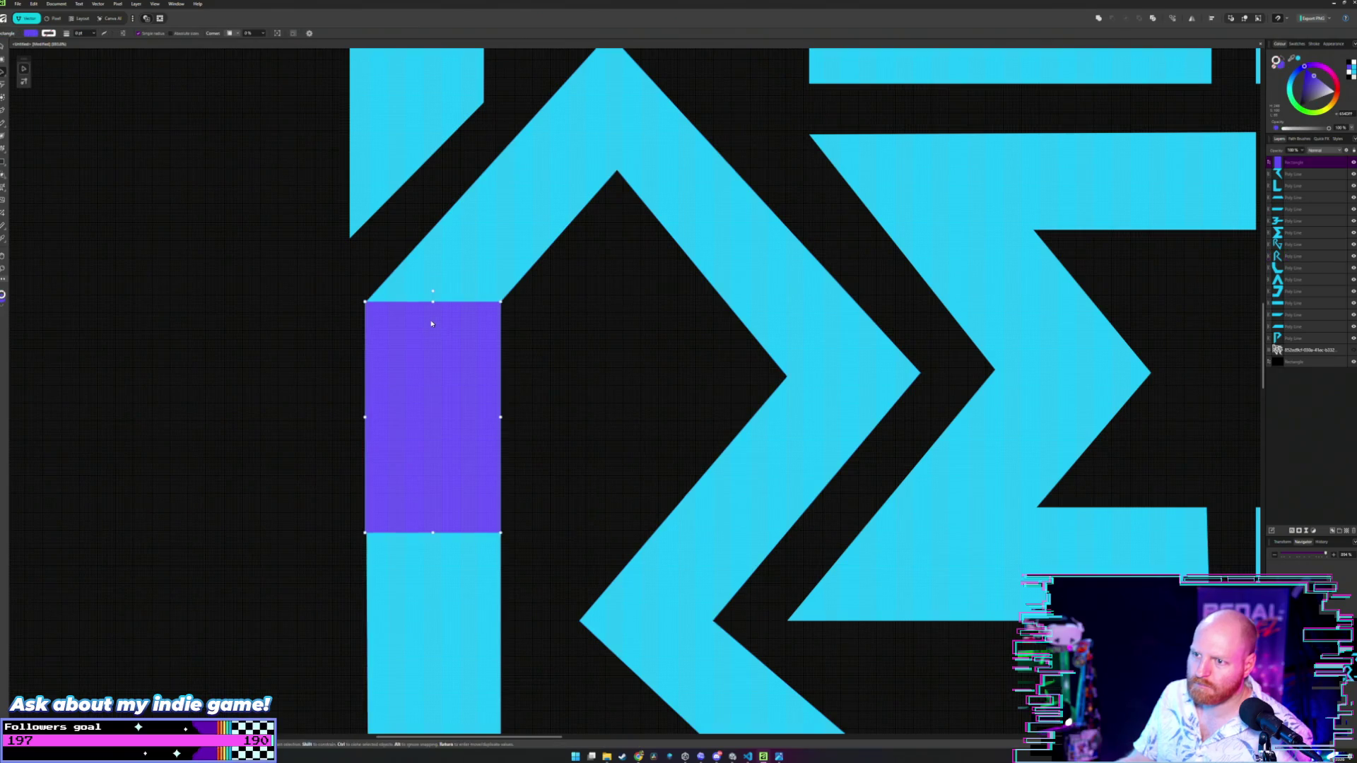
- Move the purple rectangle off the R's stem and bring the top of the R into view
drag(419, 337, 824, 334)
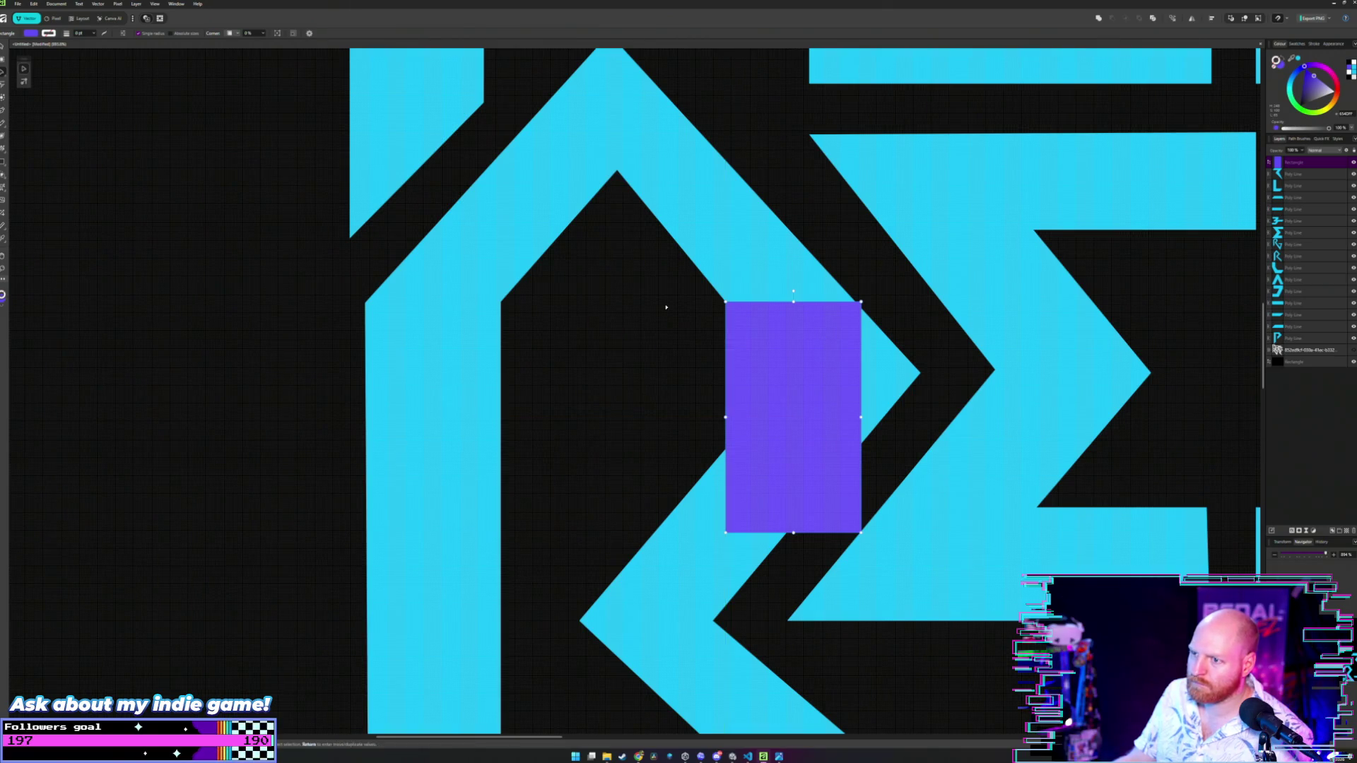
scroll(664, 305, down, 3)
scroll(665, 307, up, 2)
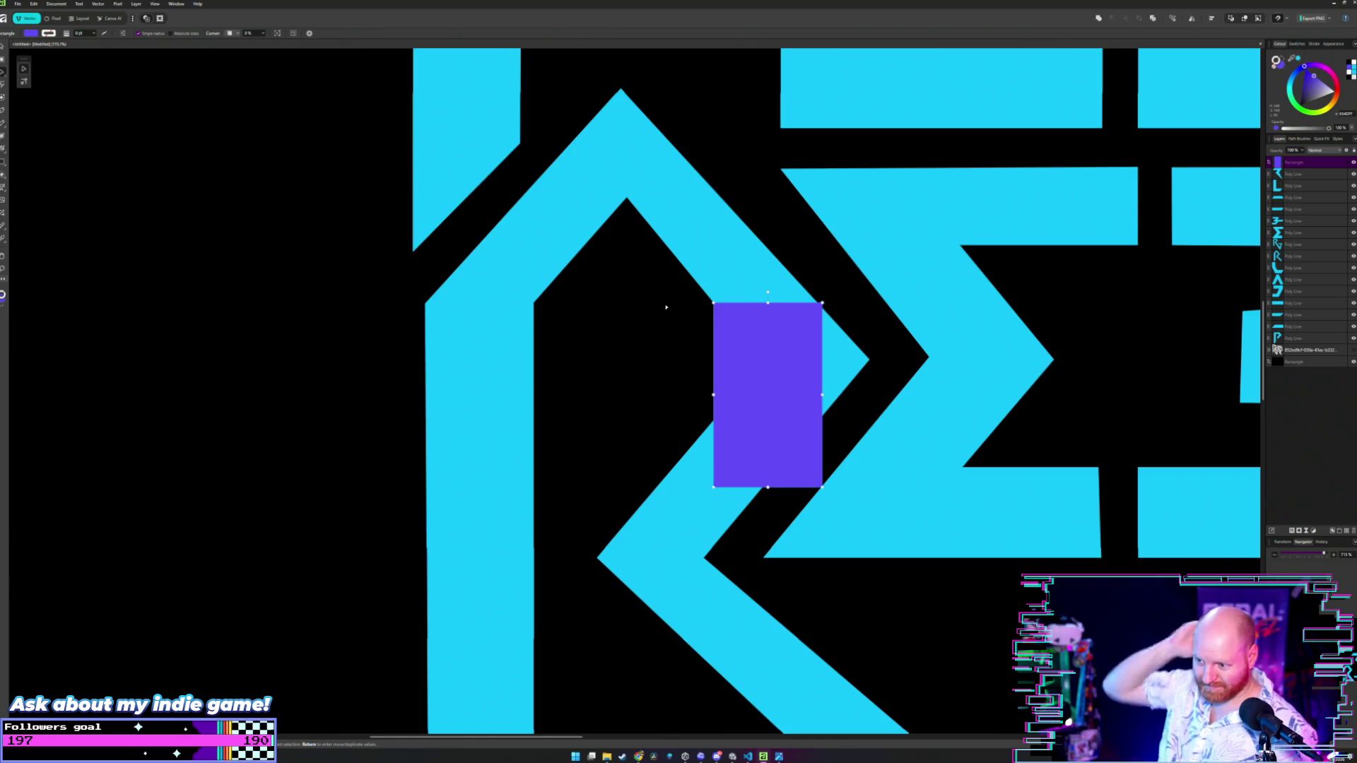
drag(630, 369, 626, 188)
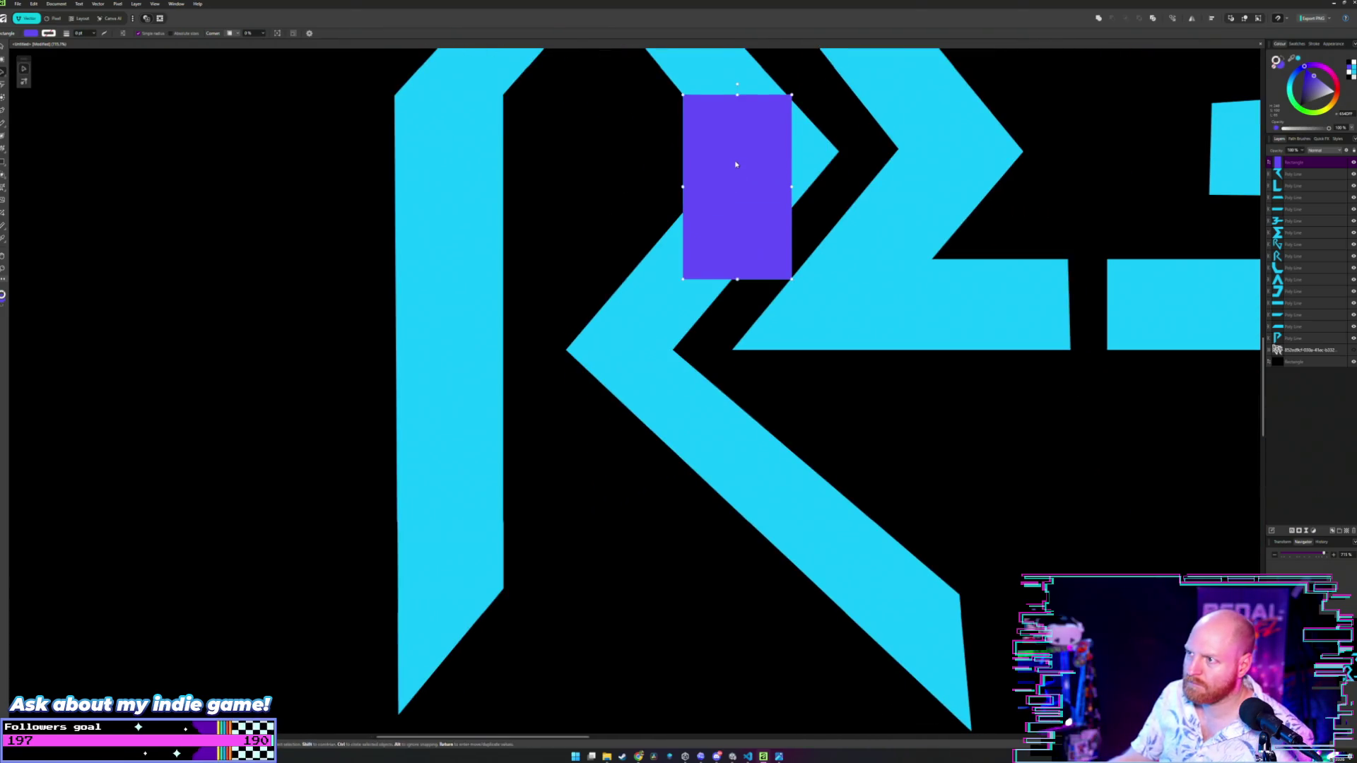
- Position the rectangle beneath the R's upper chevron diagonal, beside the E
mouse_move(736, 164)
mouse_down()
mouse_move(645, 417)
mouse_move(618, 422)
mouse_up()
scroll(747, 450, down, 2)
scroll(747, 450, right, 2)
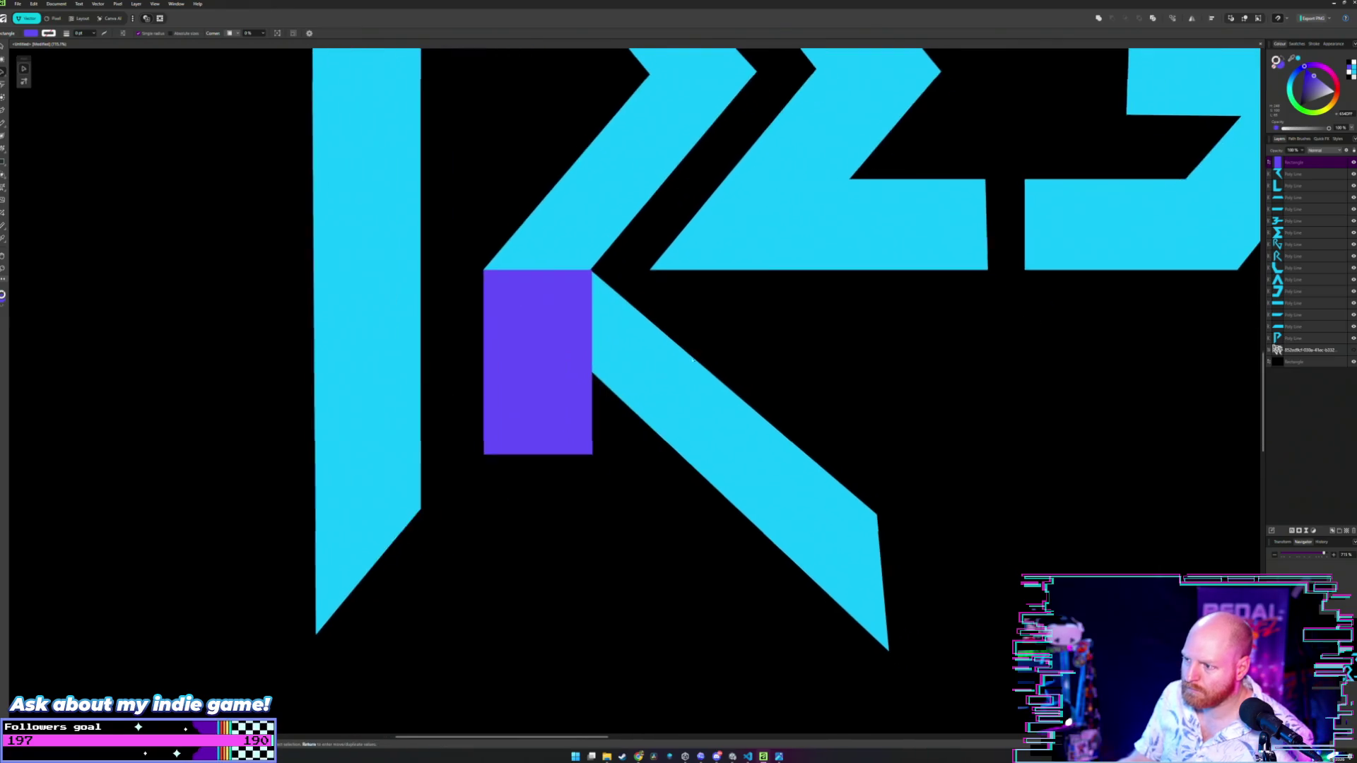
scroll(677, 350, up, 5)
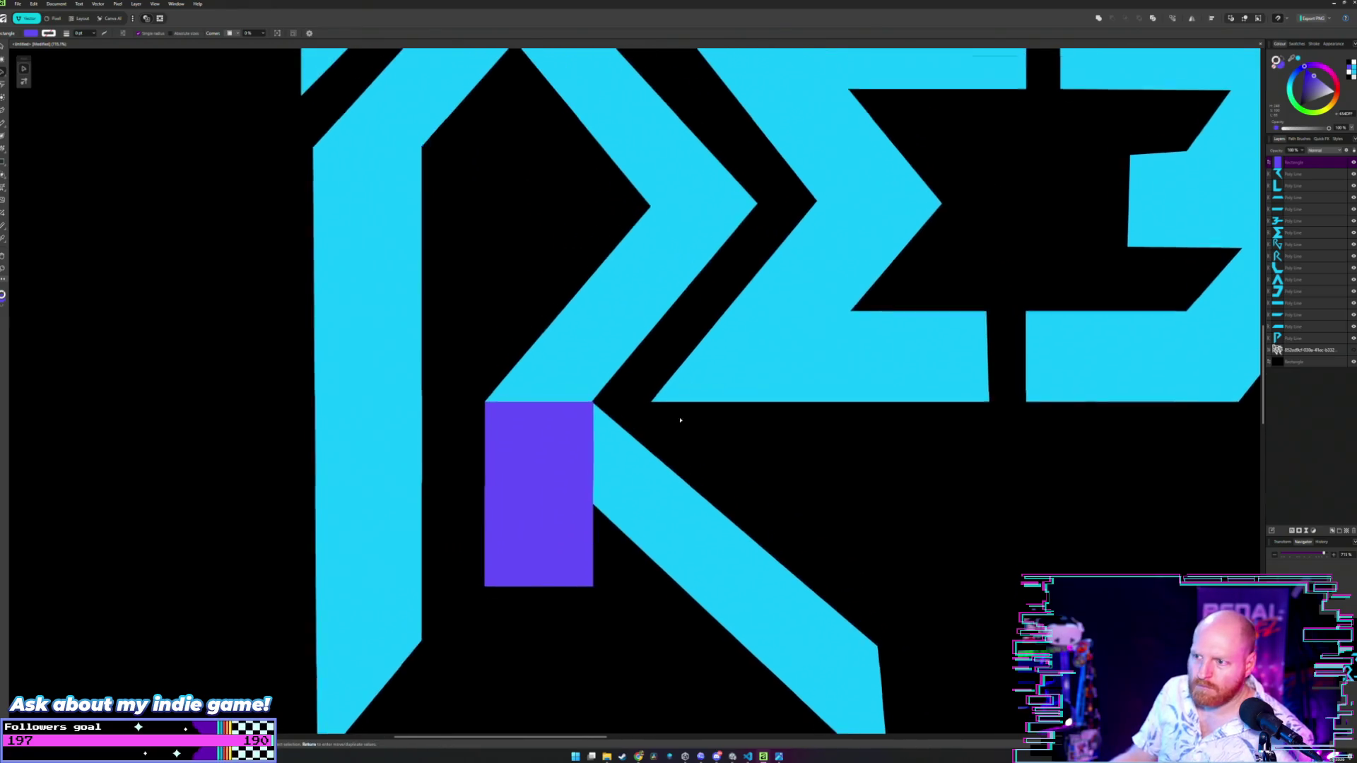
drag(542, 578, 627, 274)
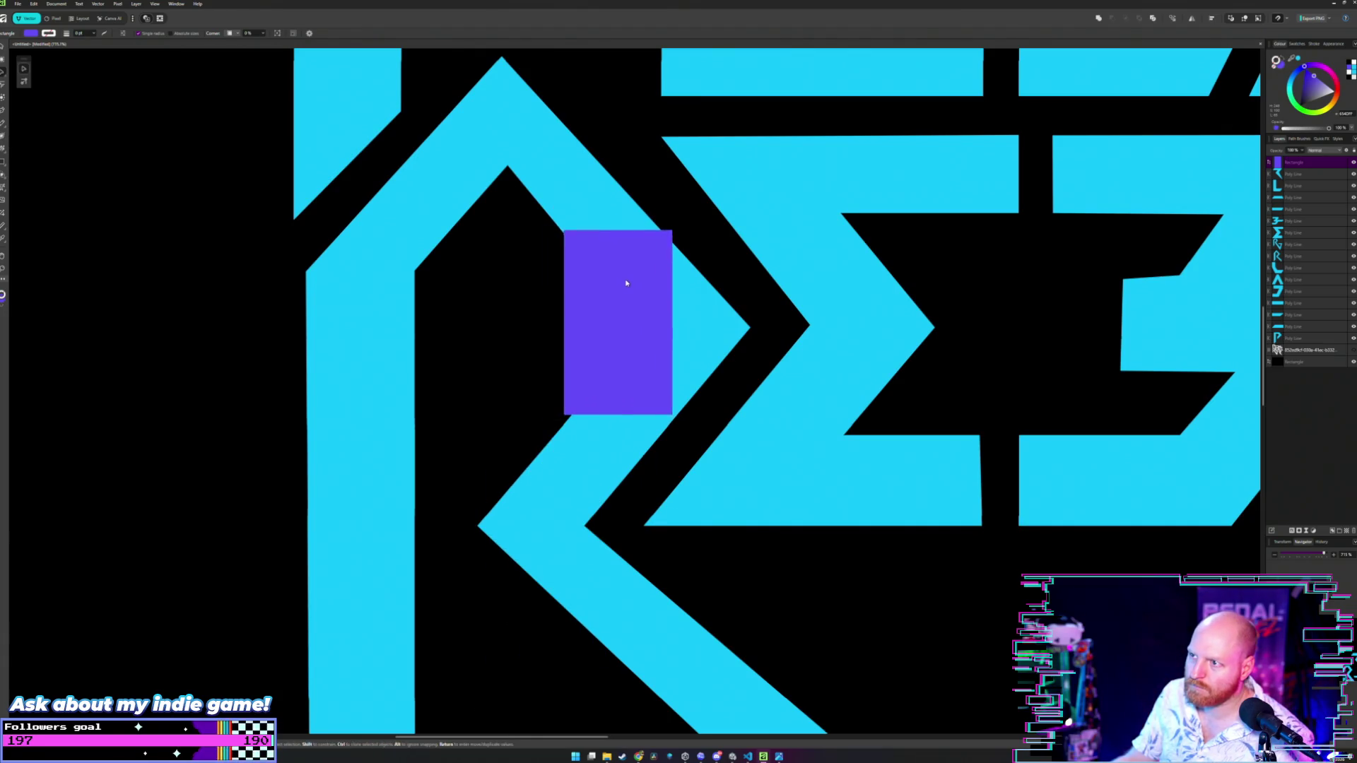
scroll(627, 368, up, 2)
mouse_move(626, 388)
mouse_down()
mouse_move(641, 465)
mouse_move(716, 494)
mouse_move(706, 475)
mouse_up()
scroll(734, 431, up, 5)
- Snap the R's corner node onto the rectangle's corner so the diagonal stroke matches its width
key(a)
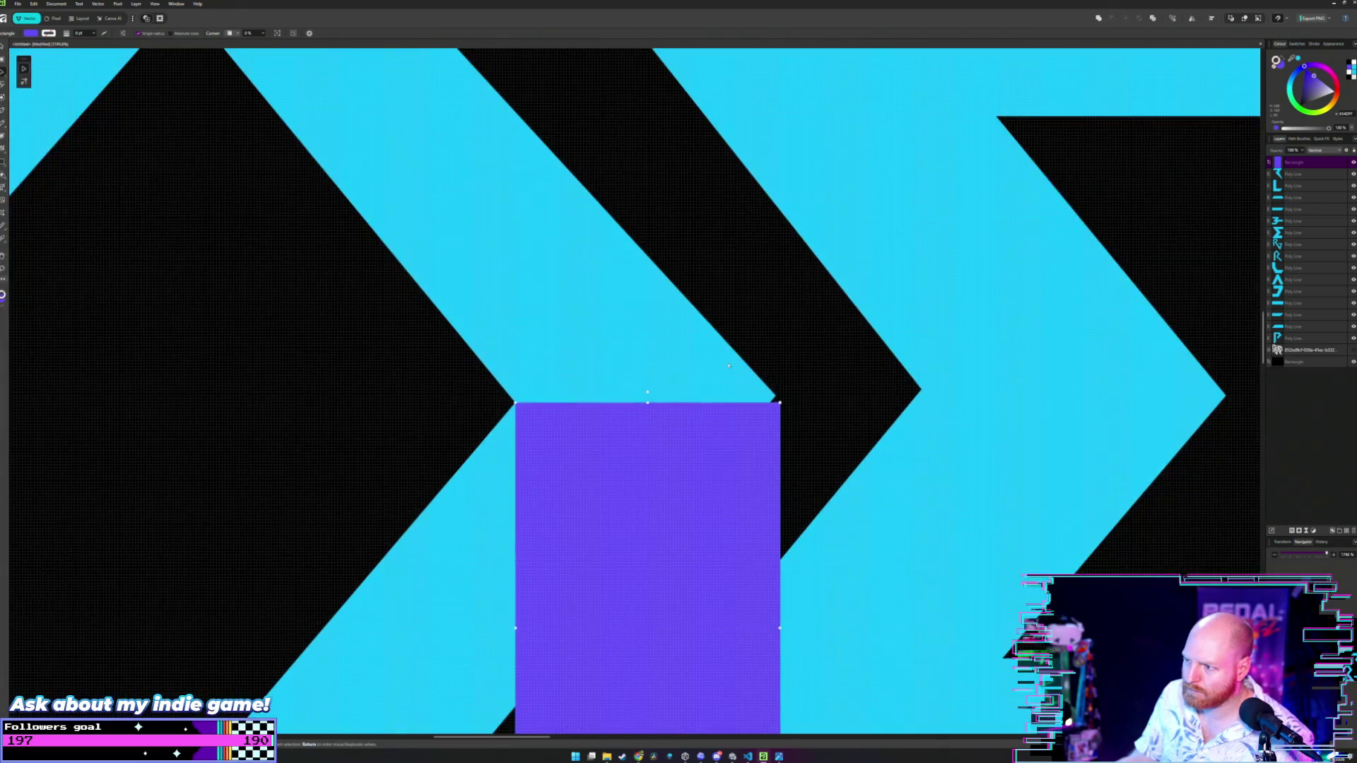
click(775, 399)
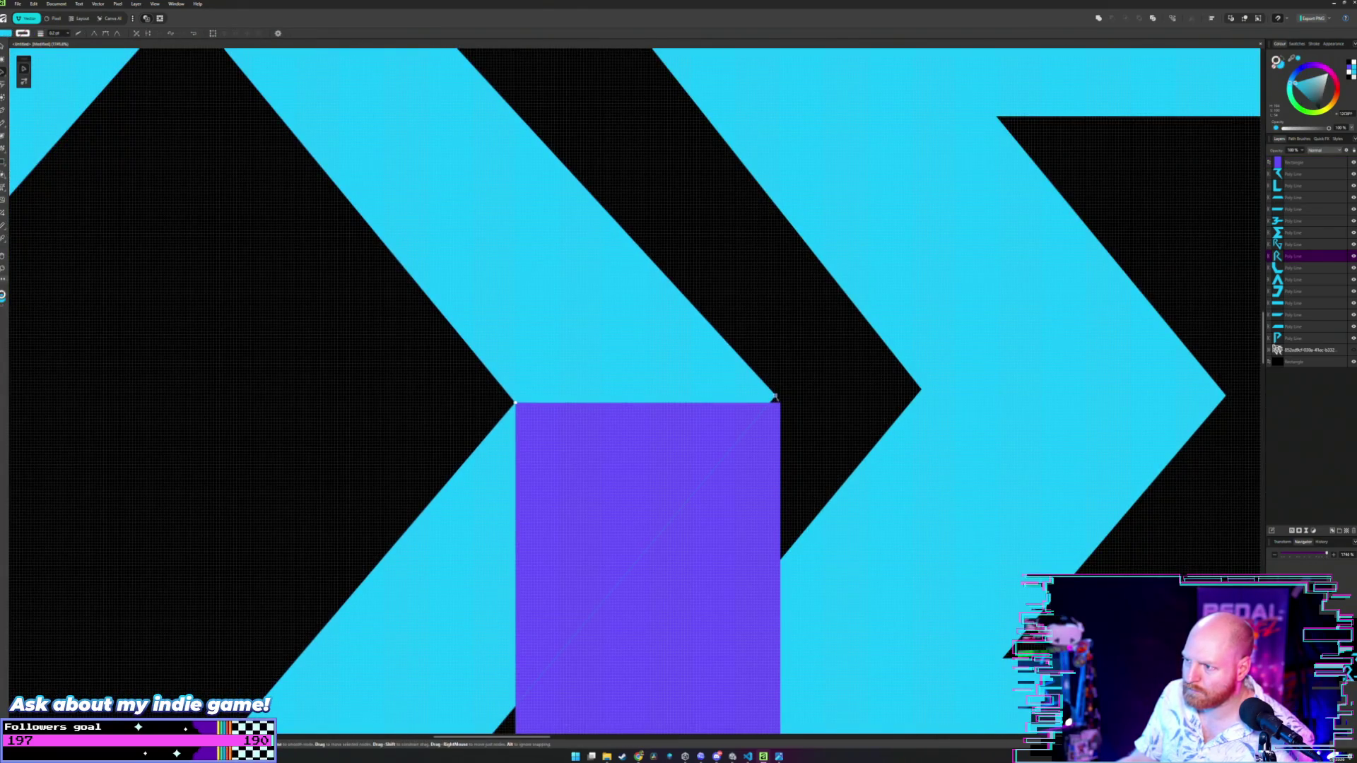
drag(774, 398, 781, 404)
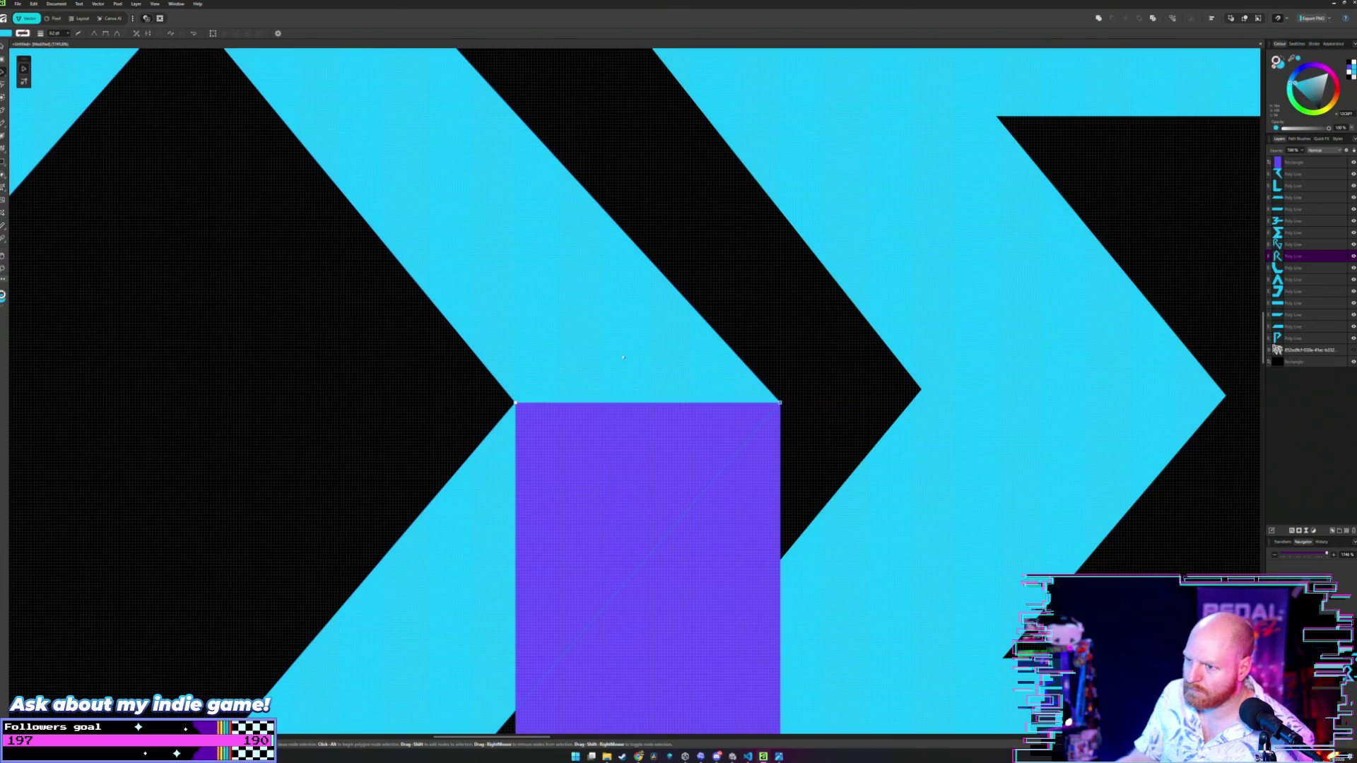
scroll(735, 481, down, 5)
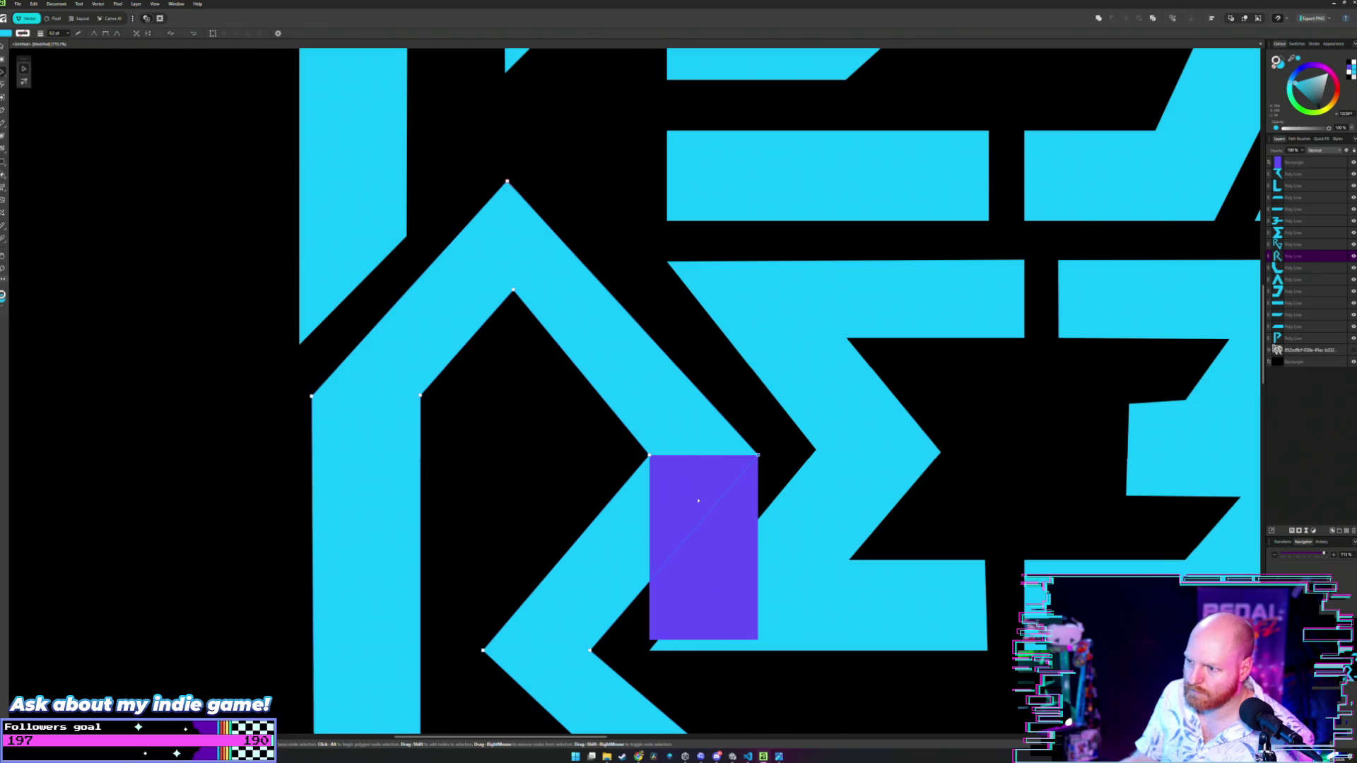
scroll(706, 459, down, 2)
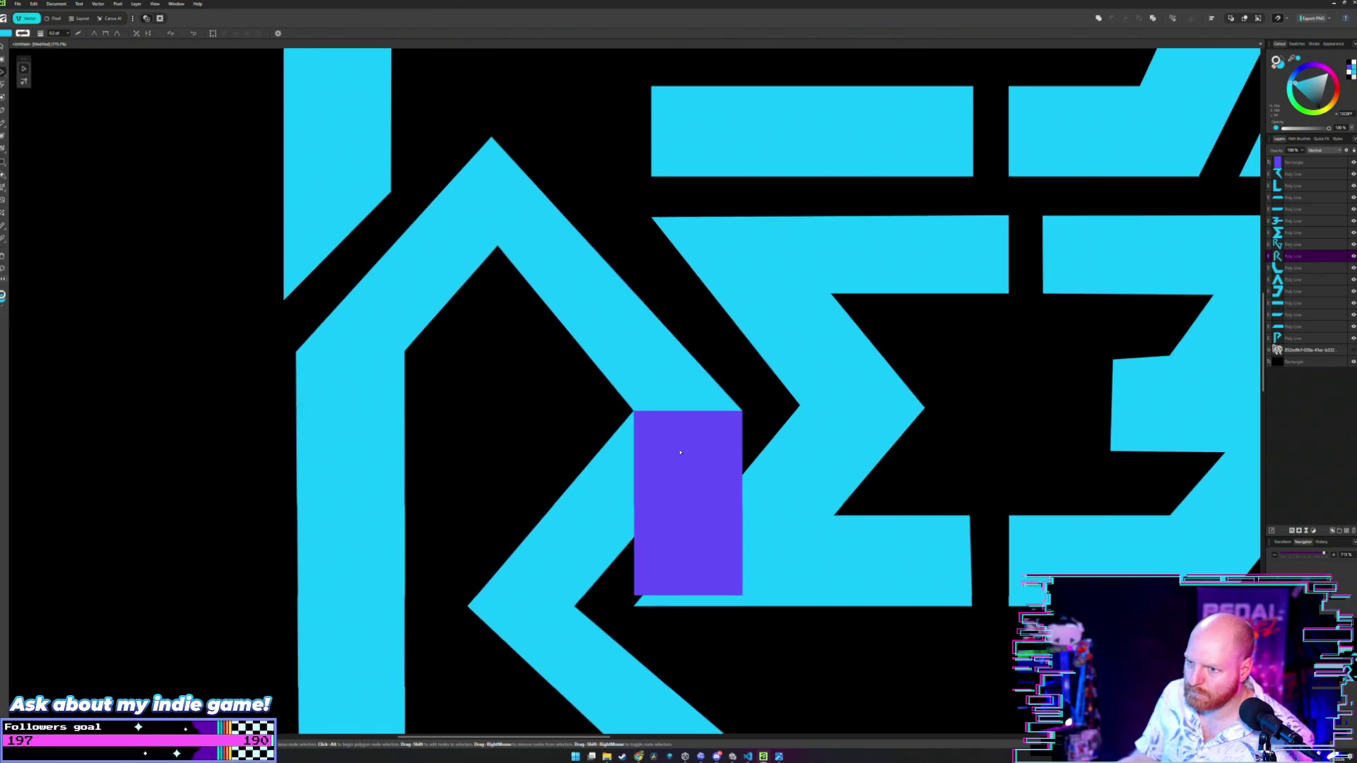
scroll(724, 419, down, 1)
scroll(735, 459, up, 2)
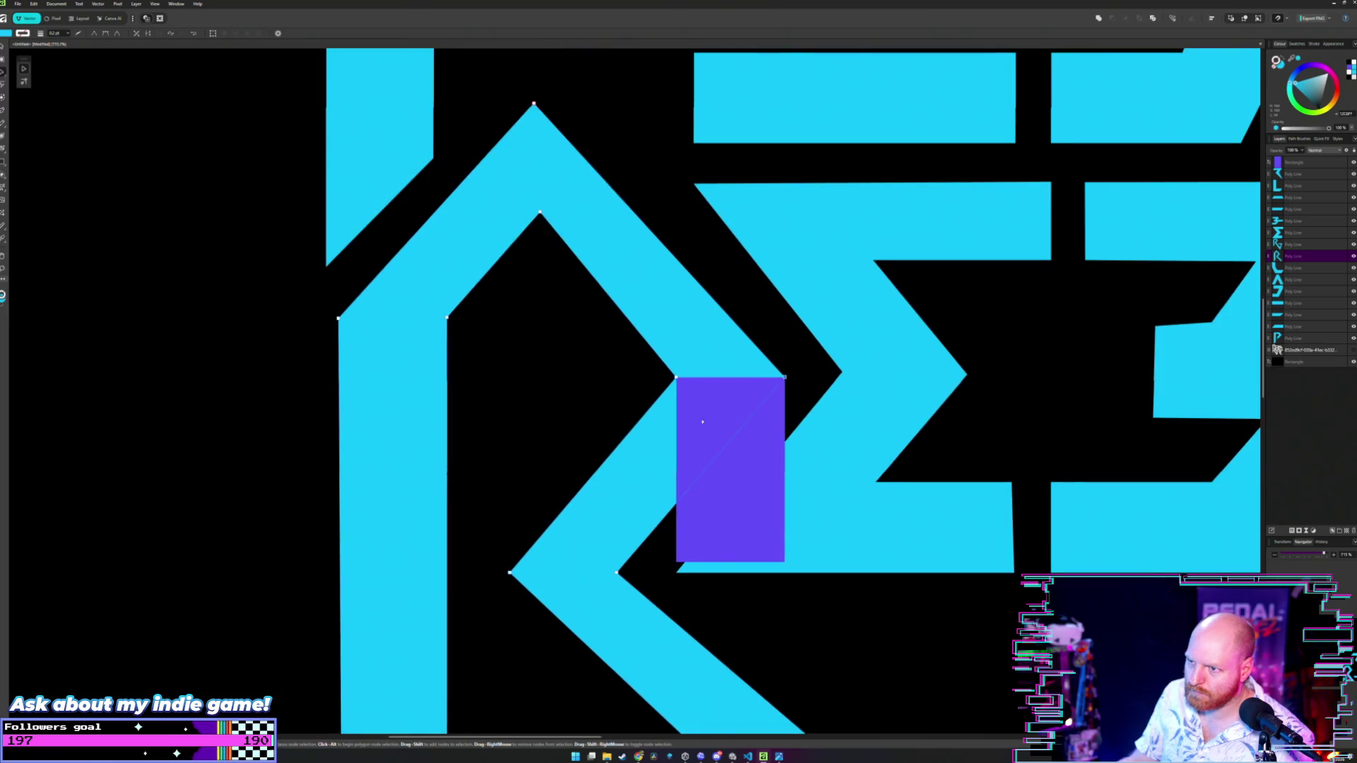
drag(717, 472, 570, 330)
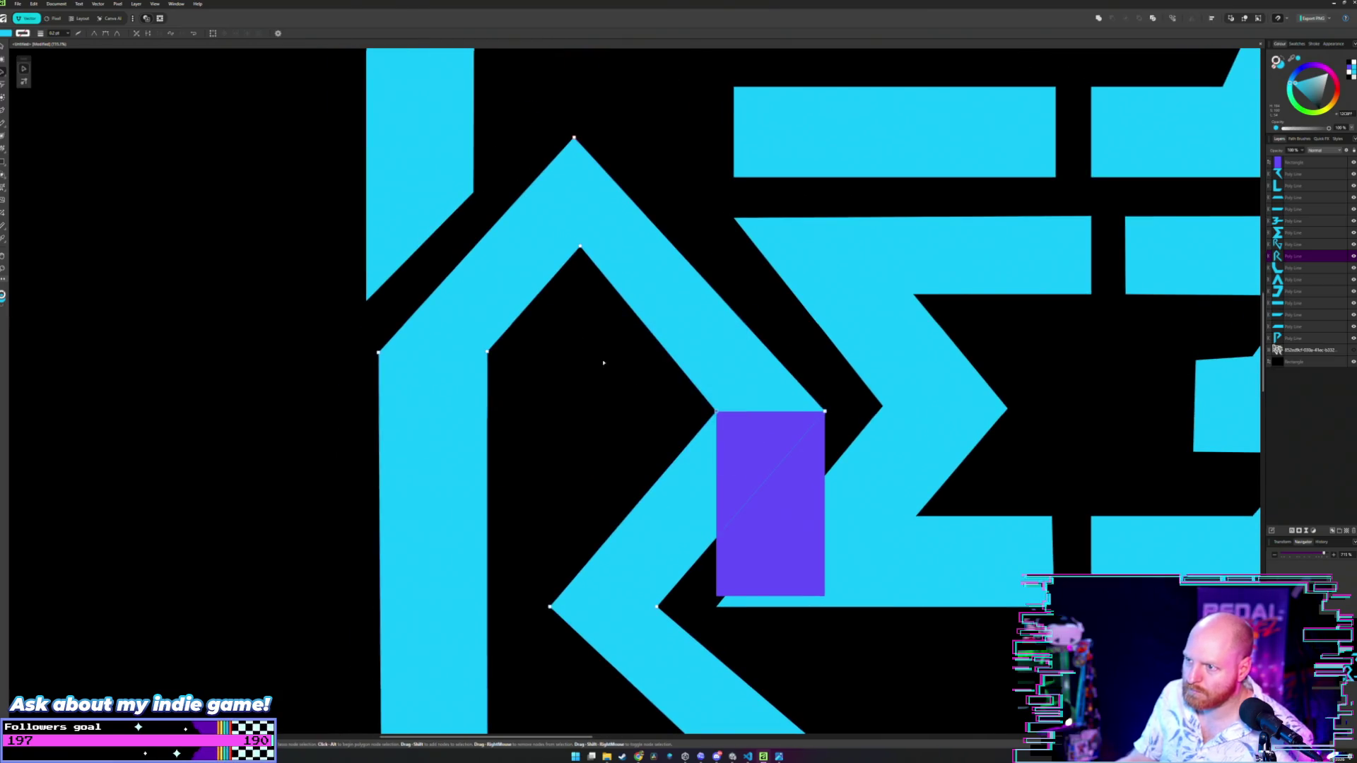
drag(766, 469, 618, 393)
- Move the purple rectangle into the R's upper bowl, its top corner touching the chevron's inner diagonal
click(785, 506)
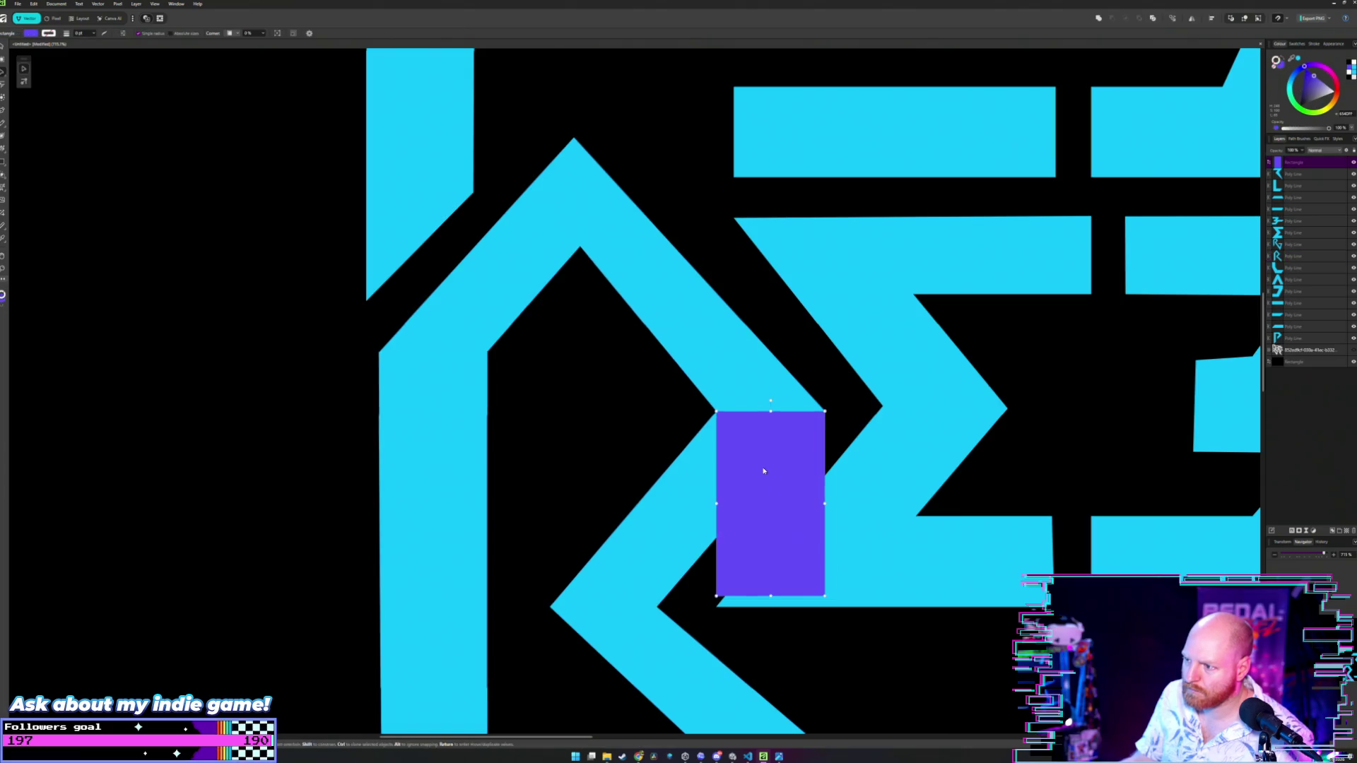
mouse_move(766, 474)
mouse_down()
mouse_move(648, 433)
mouse_move(521, 308)
mouse_move(630, 309)
mouse_up()
scroll(566, 230, up, 5)
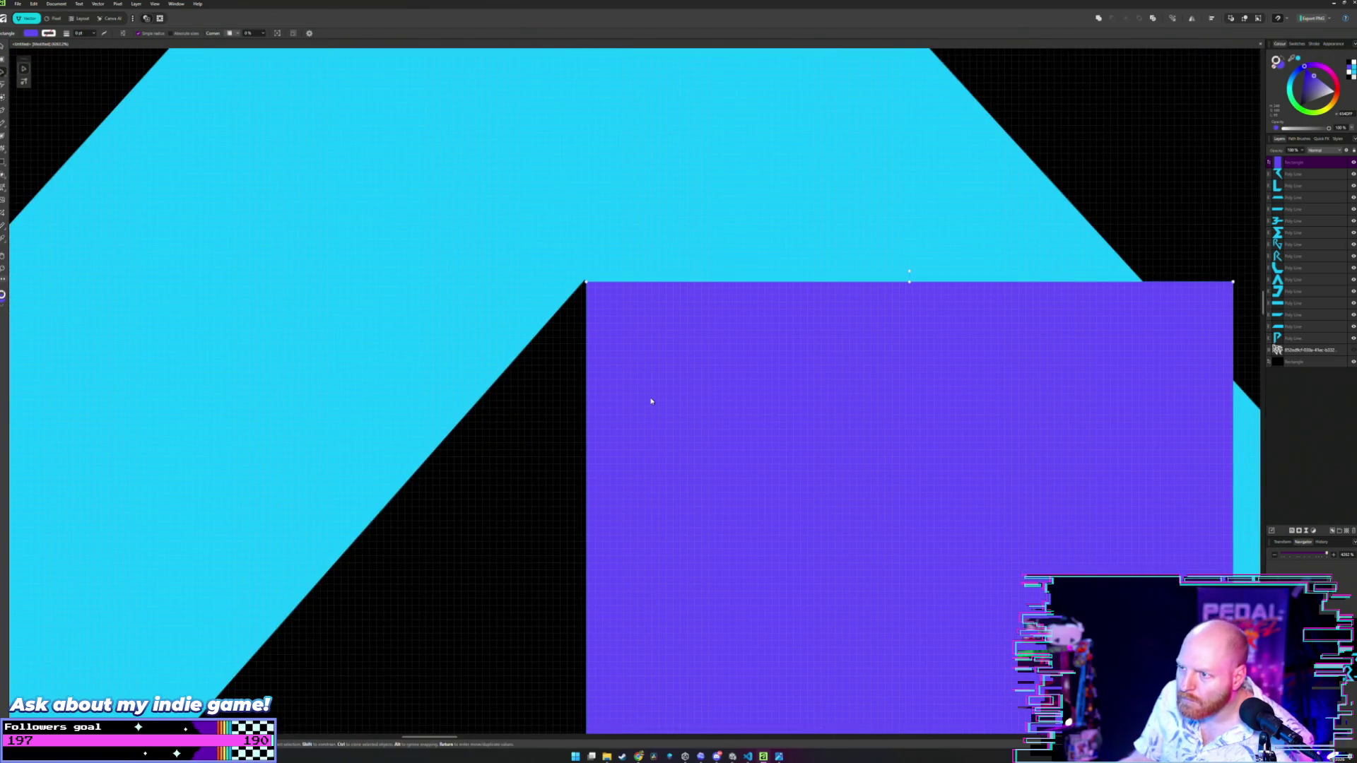
drag(651, 400, 651, 402)
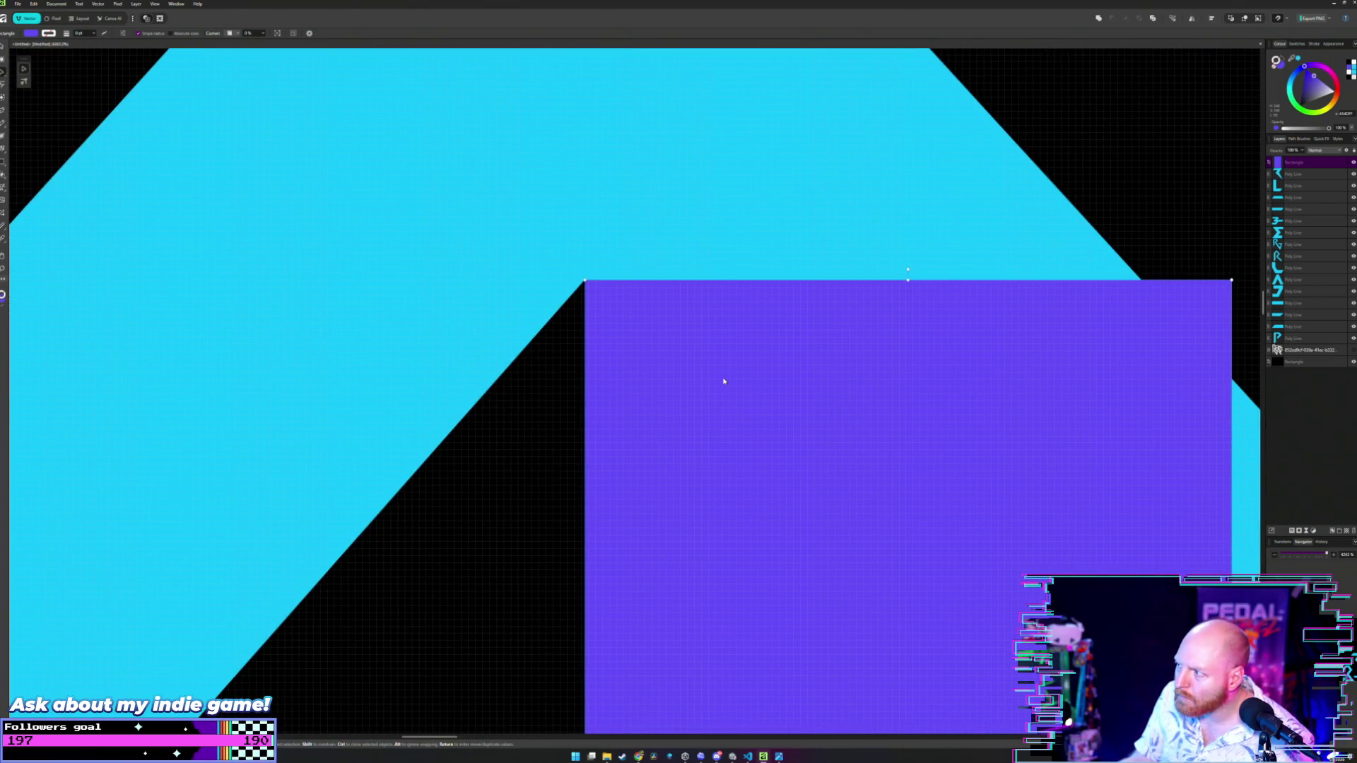
scroll(724, 381, down, 5)
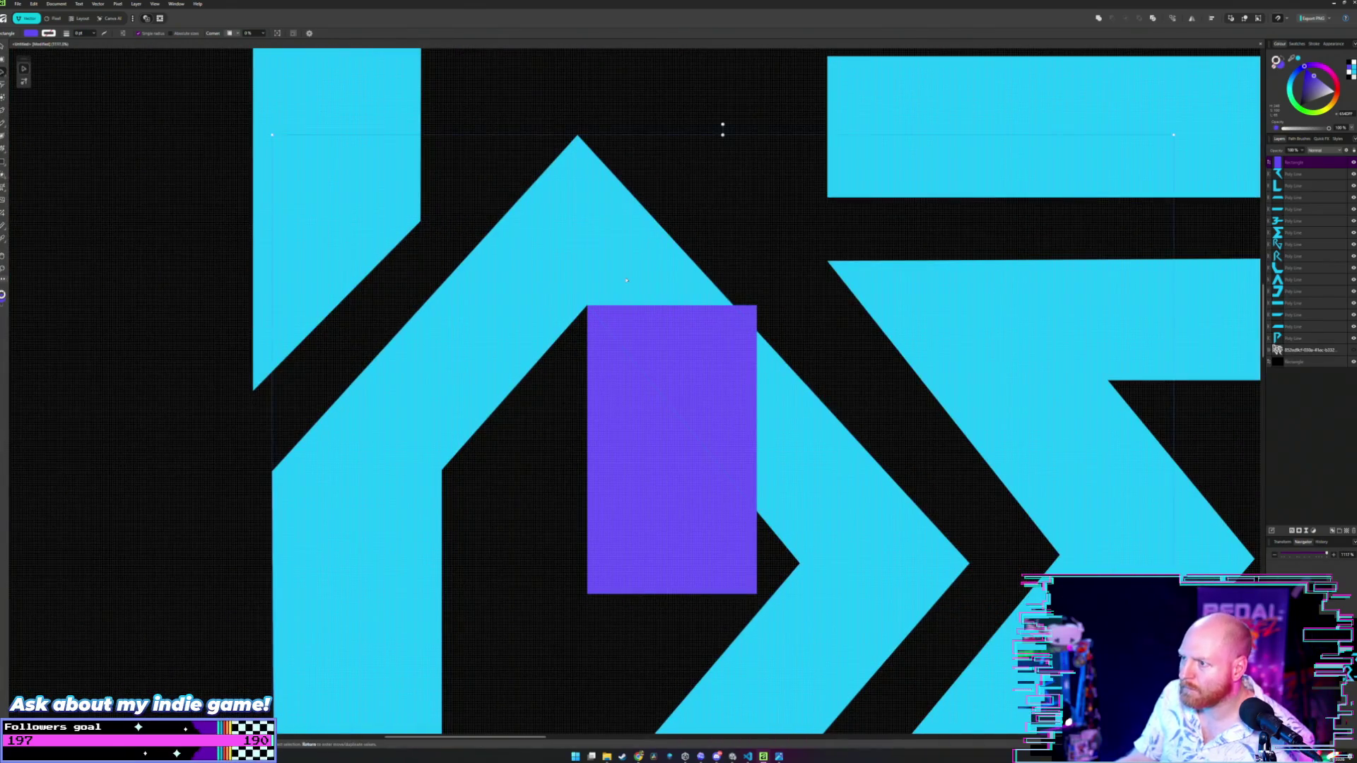
- Shift the R chevron's apex and tip nodes slightly outward
key(a)
click(627, 280)
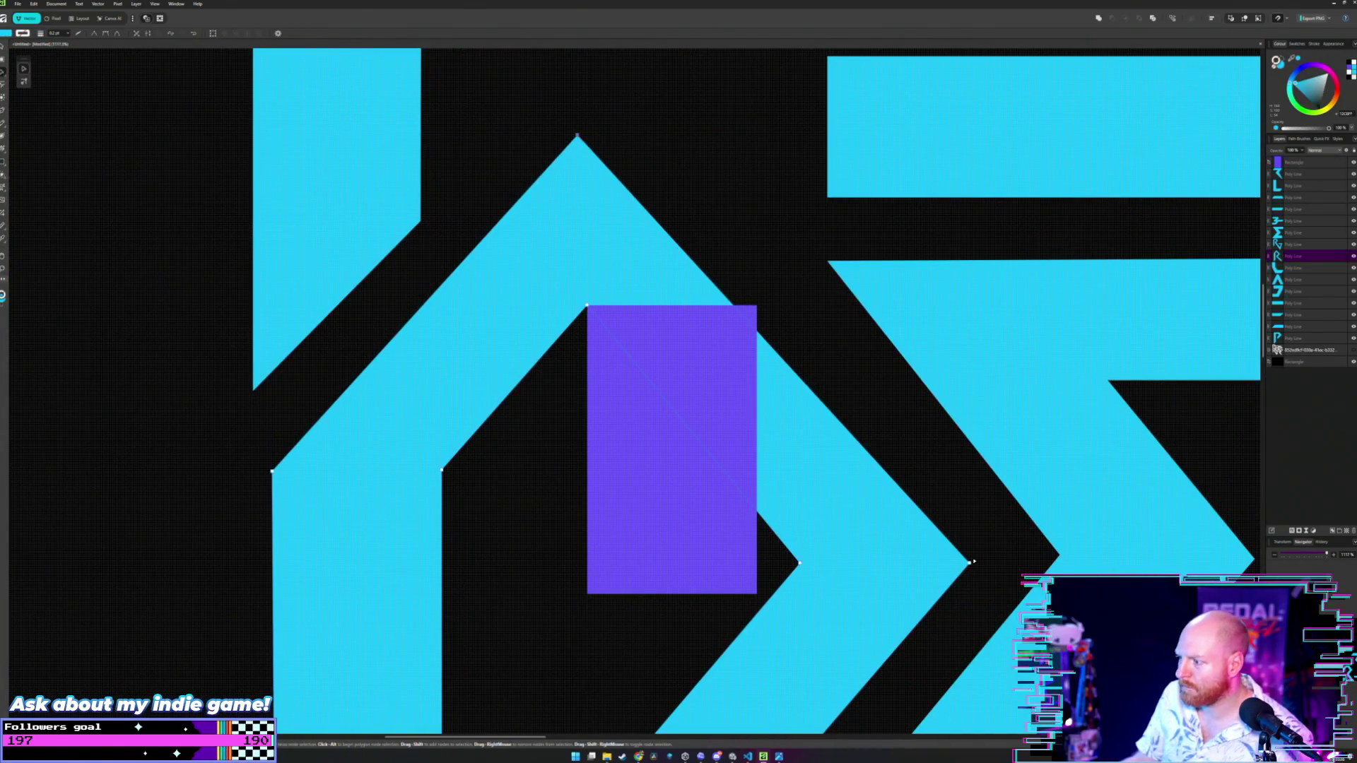
drag(970, 564, 985, 555)
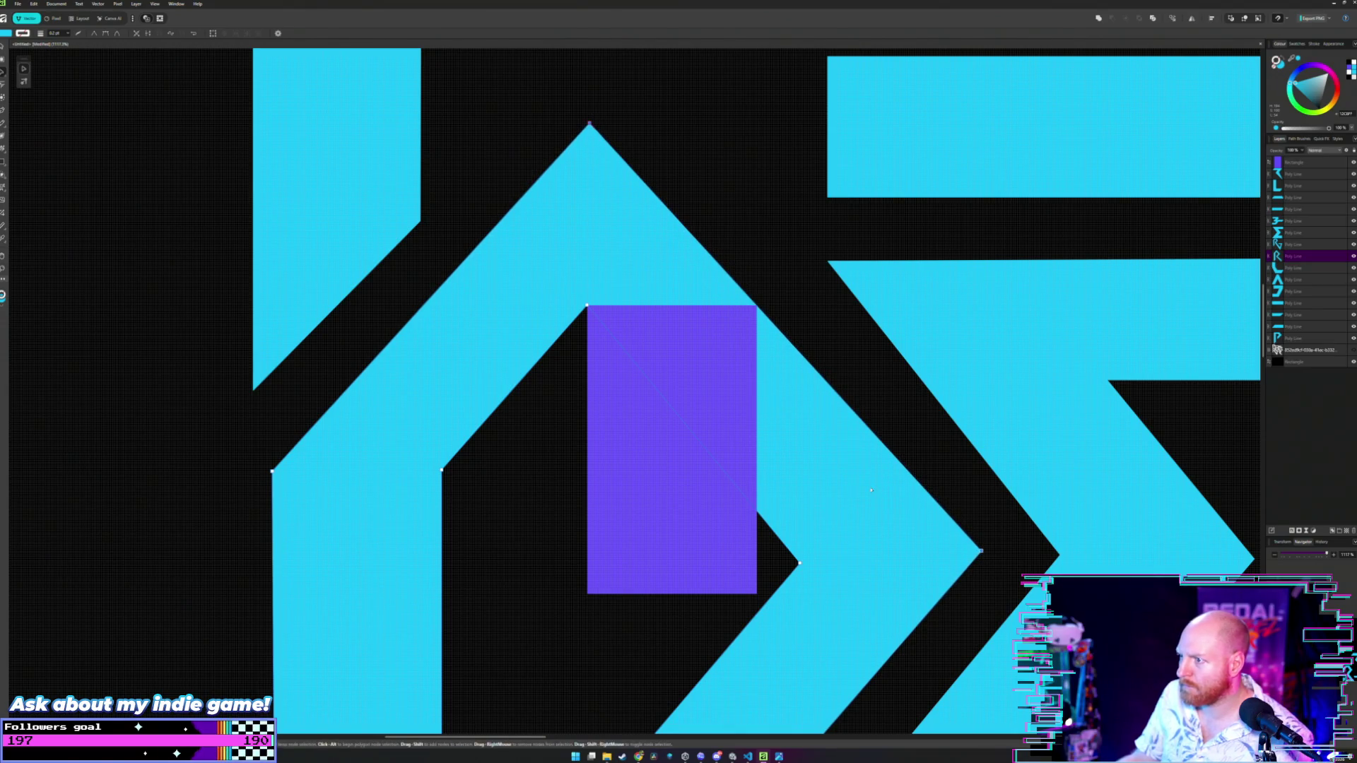
drag(872, 490, 732, 318)
scroll(726, 320, down, 5)
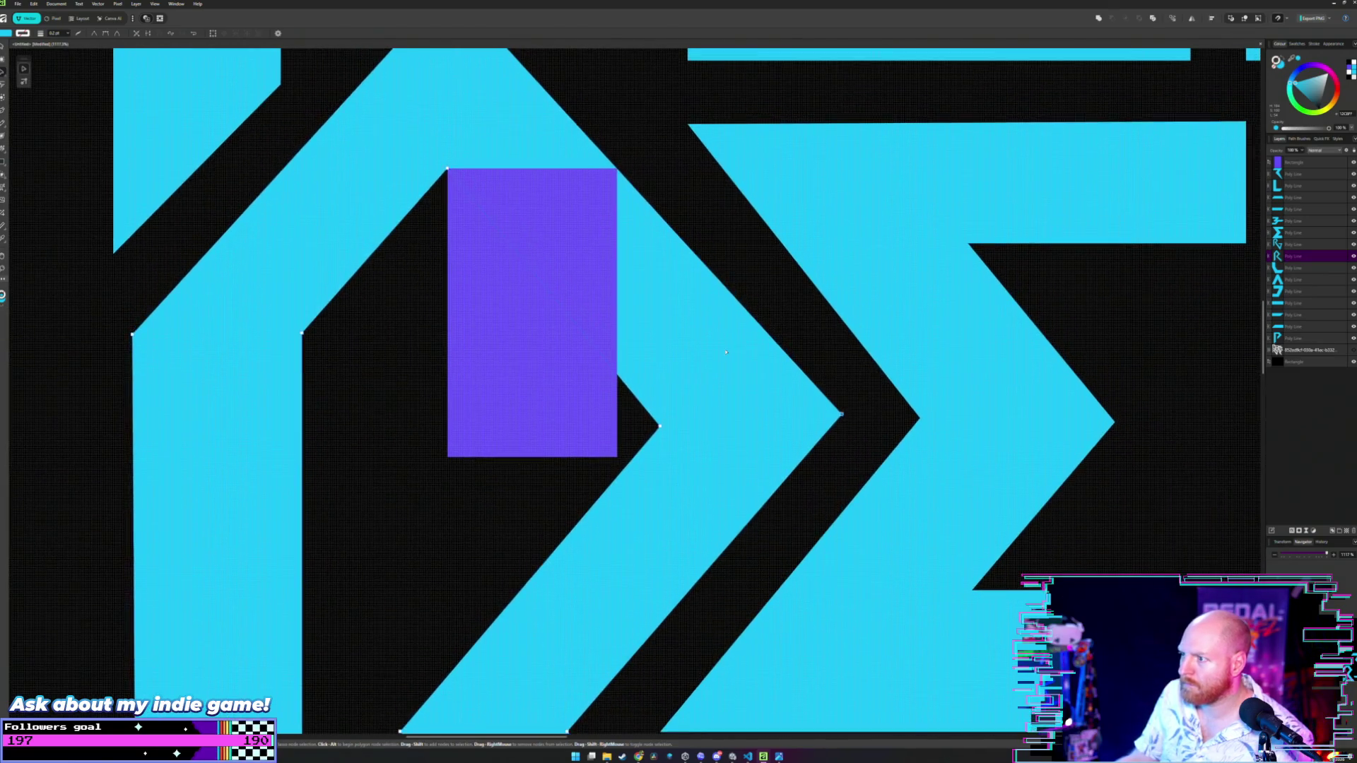
scroll(755, 272, up, 5)
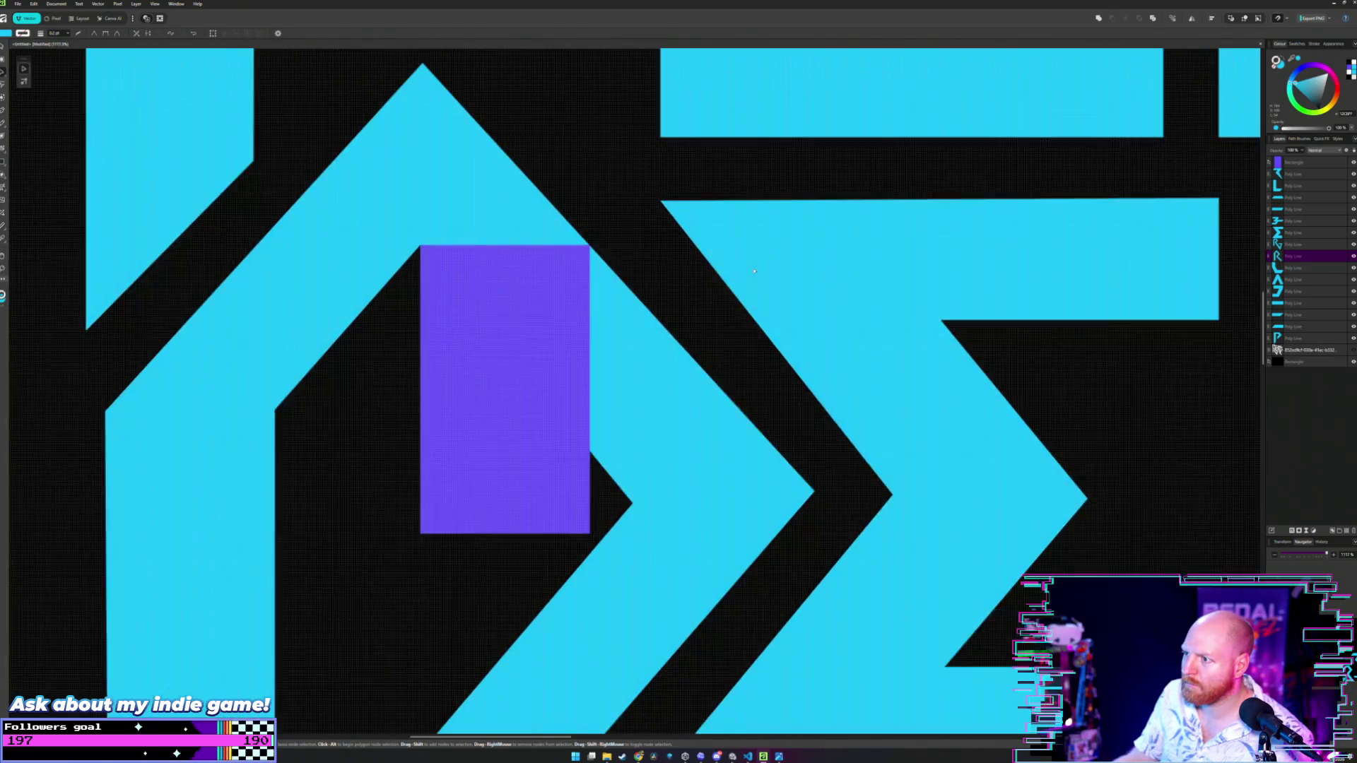
scroll(742, 290, up, 2)
scroll(733, 313, up, 2)
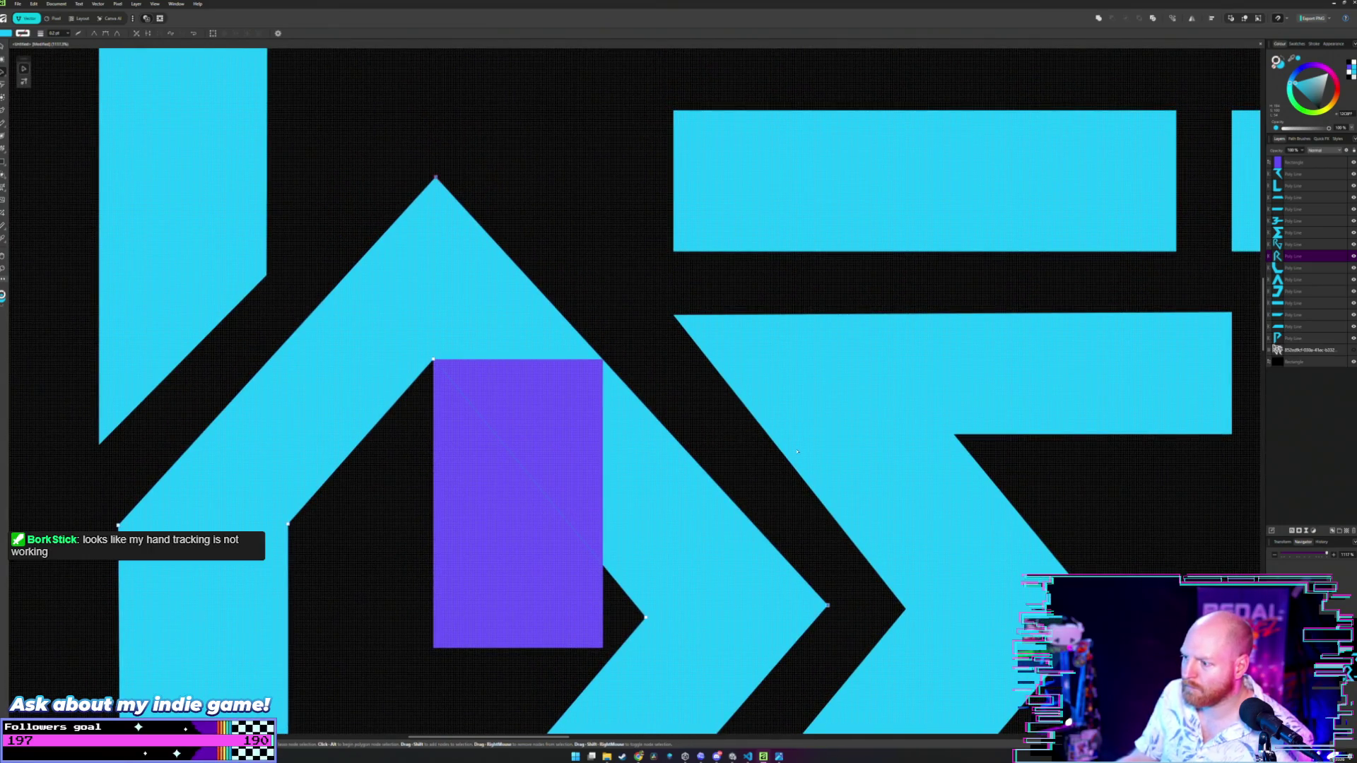
drag(800, 454, 758, 380)
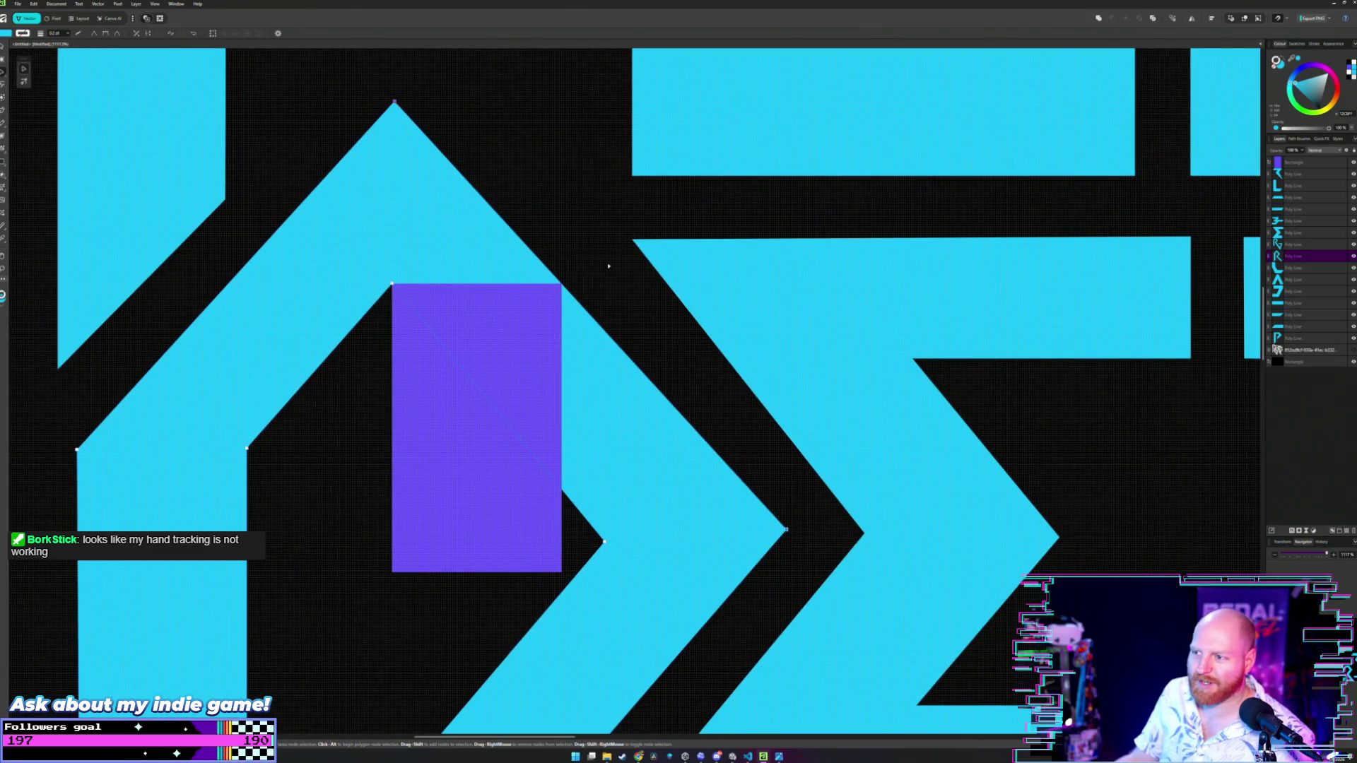
- Reposition the purple rectangle against the chevron stroke until it snaps in place
key(v)
click(497, 332)
mouse_move(467, 342)
mouse_down()
mouse_move(658, 608)
mouse_move(681, 608)
mouse_up()
drag(785, 588, 692, 477)
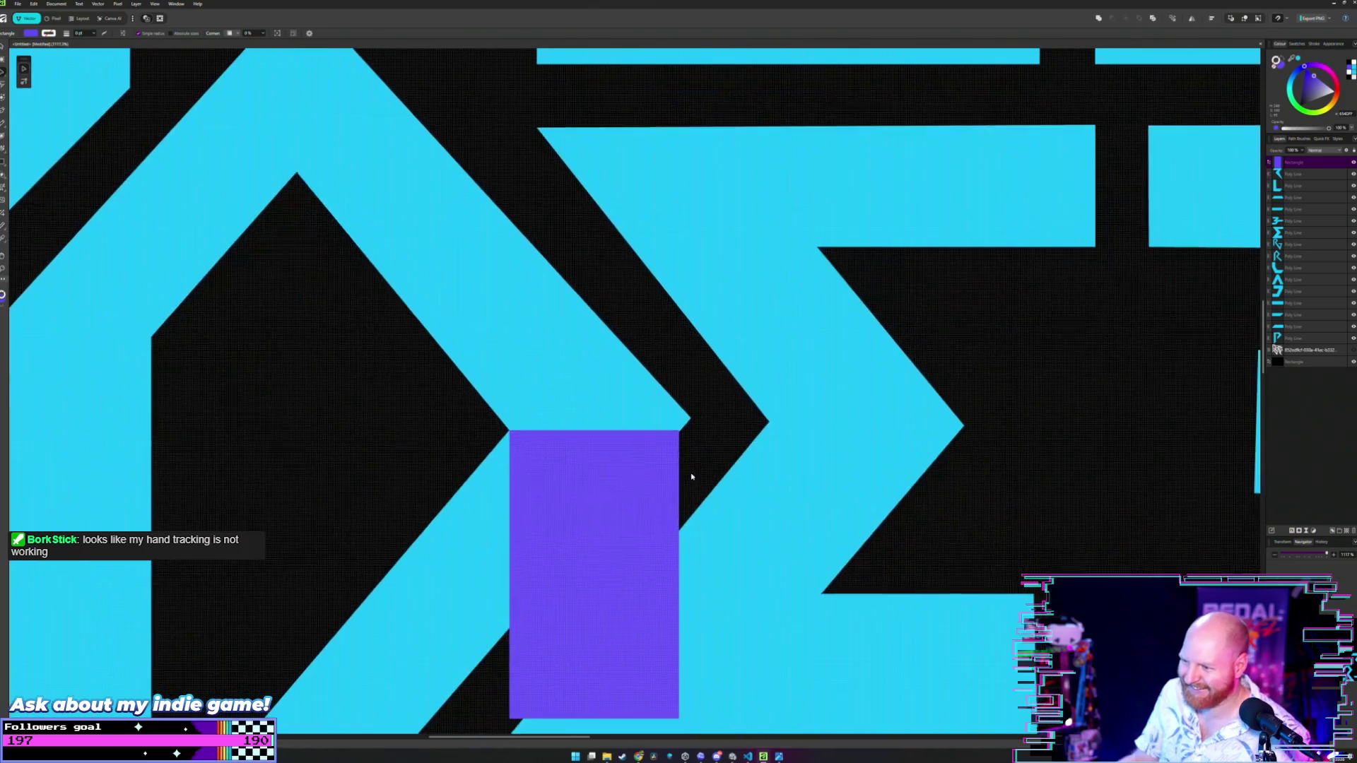
scroll(692, 477, up, 3)
- Snap the chevron's inner node onto the purple rectangle's top corner
double_click(706, 394)
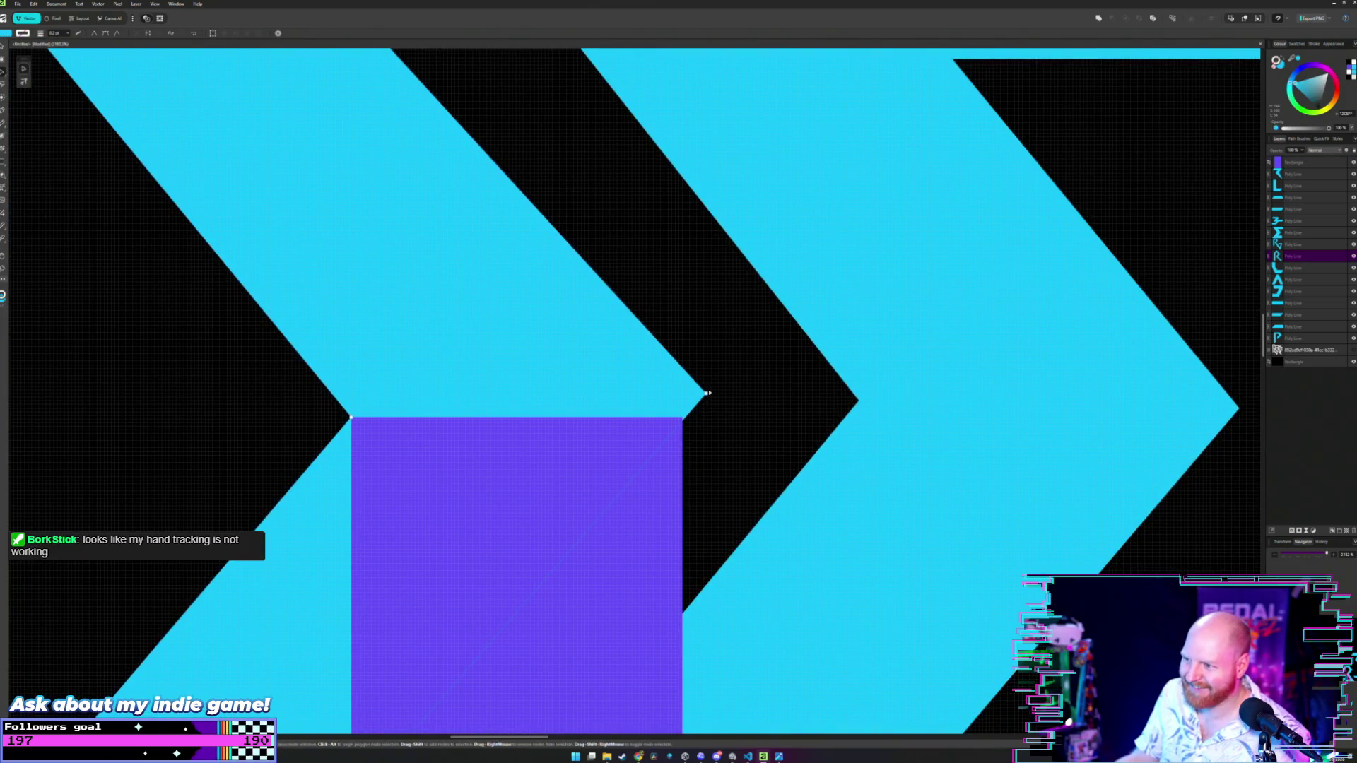
drag(705, 394, 683, 418)
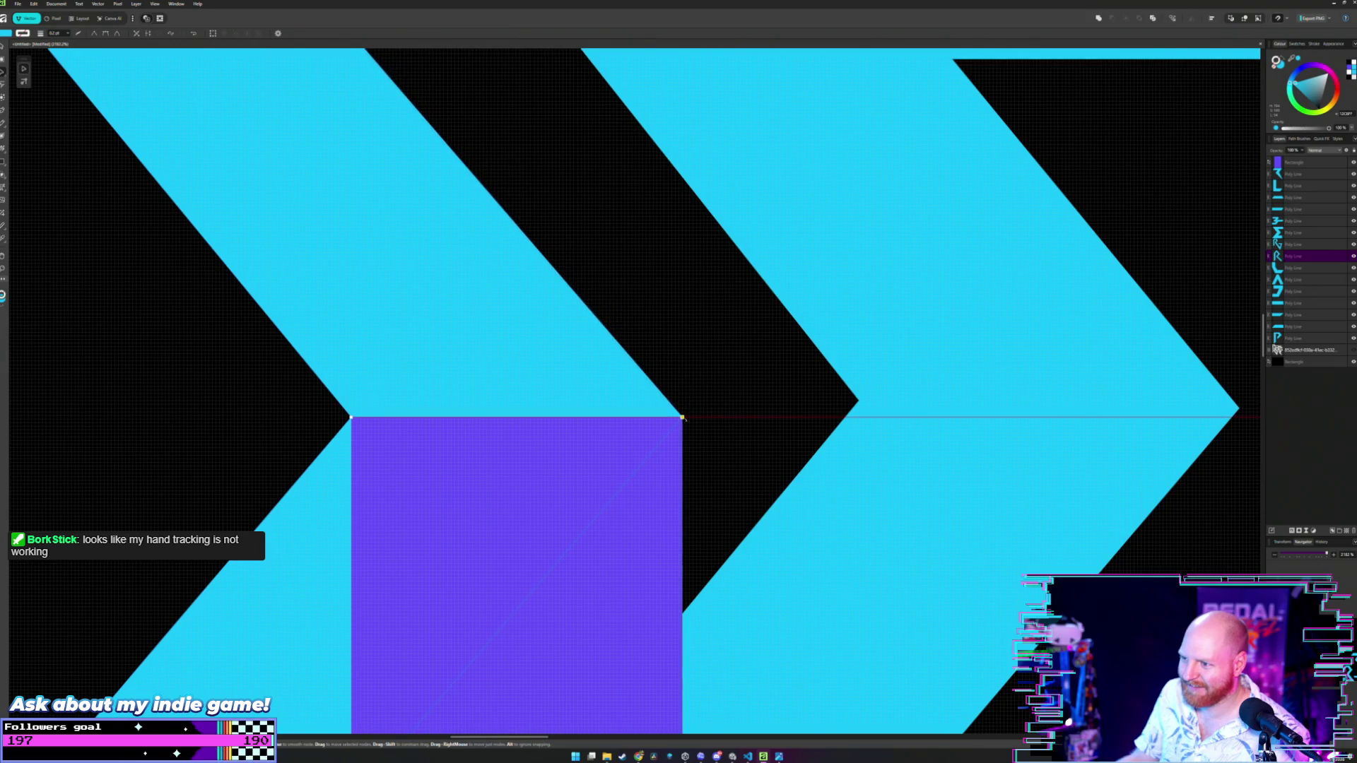
scroll(682, 417, down, 4)
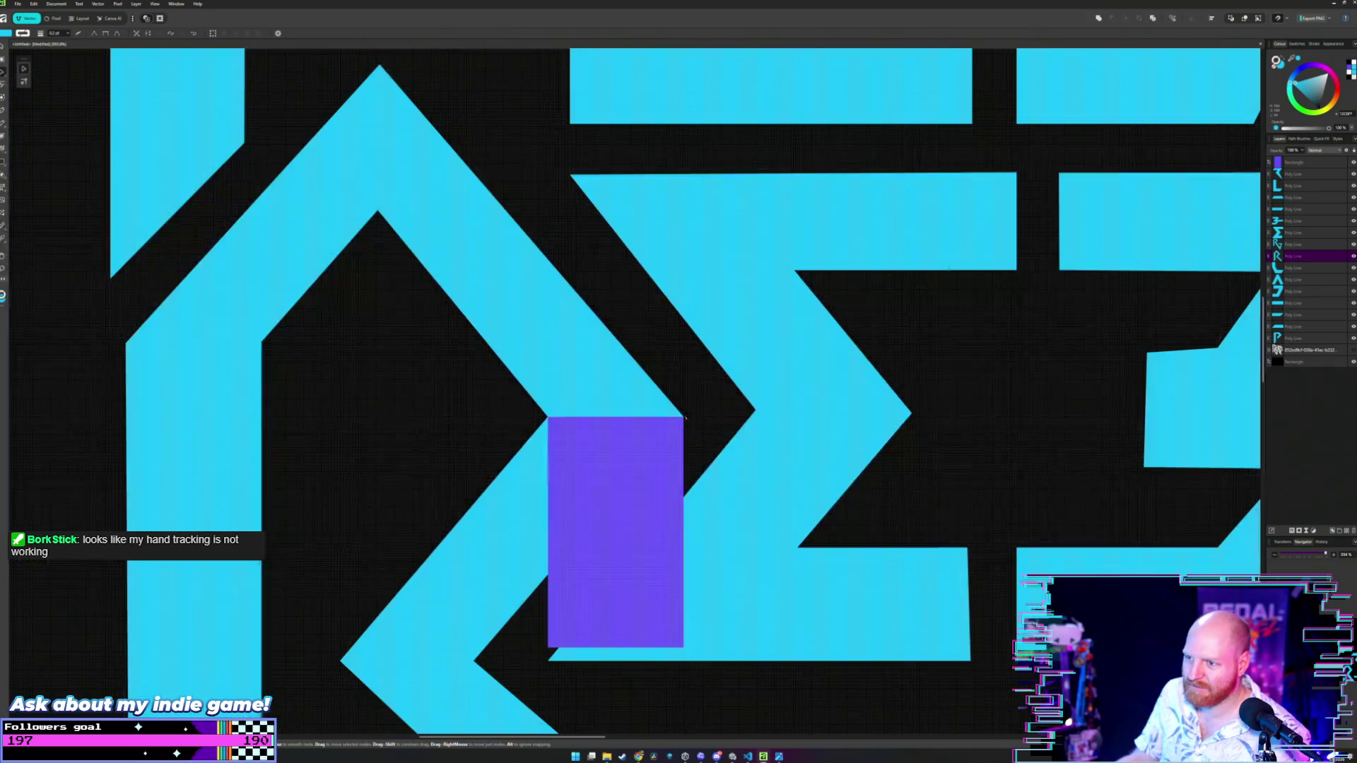
scroll(657, 416, down, 3)
click(702, 555)
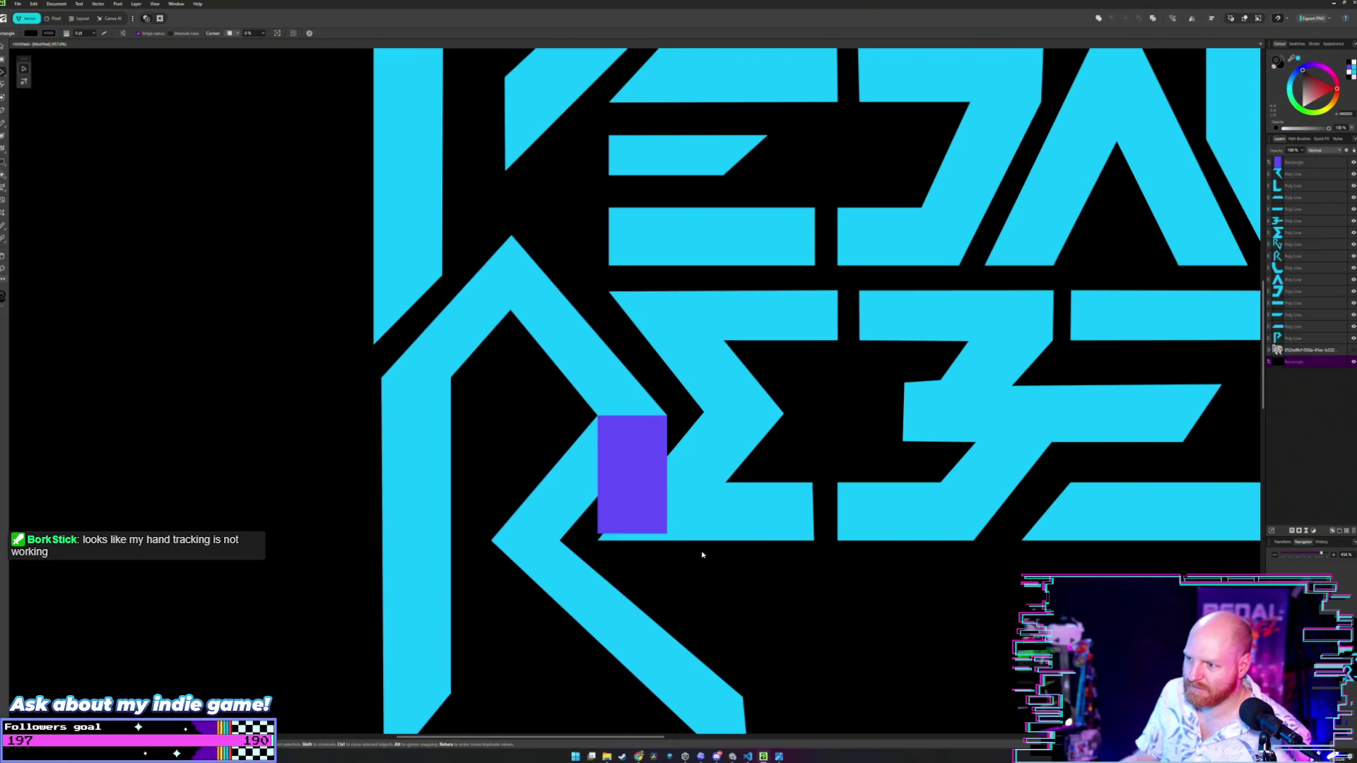
- Move the purple rectangle into the lettering by the E's chevron and duplicate it with Ctrl+J
scroll(721, 579, down, 3)
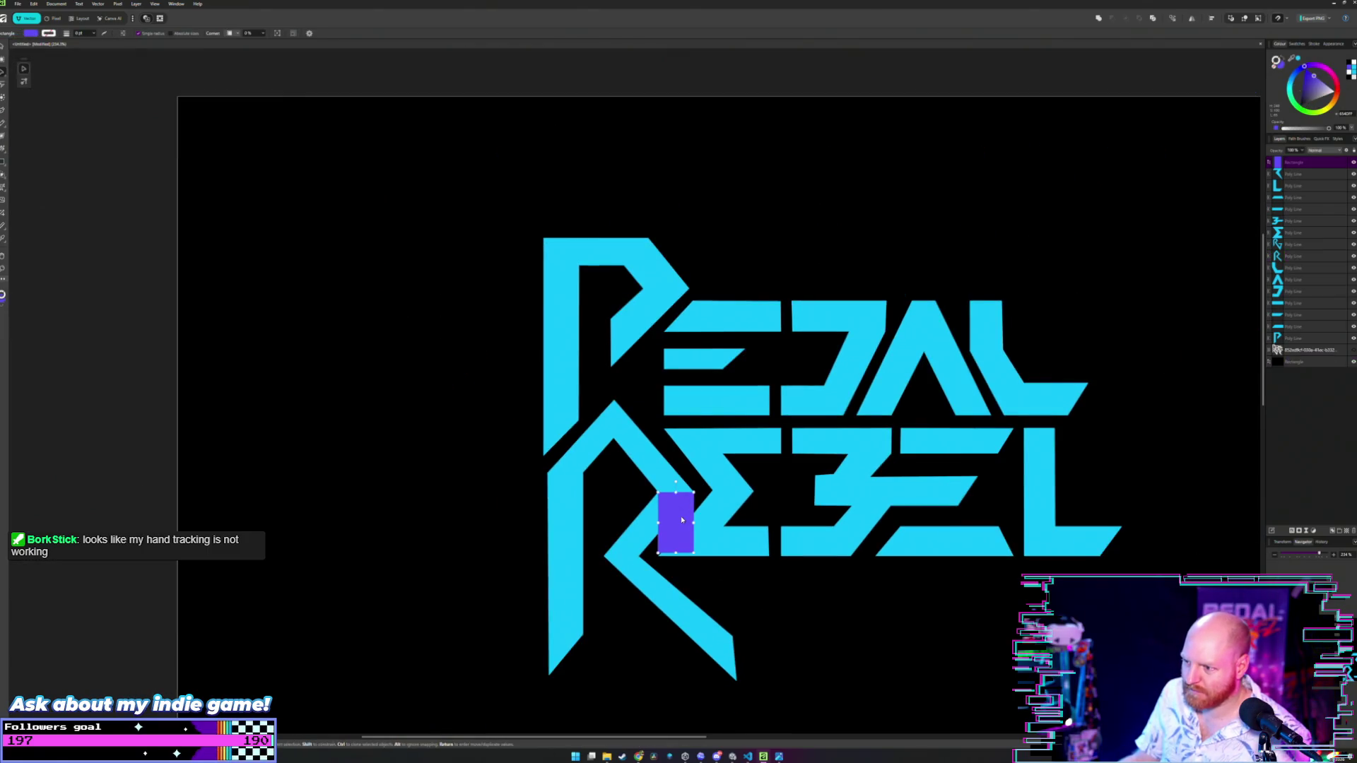
drag(680, 516, 445, 465)
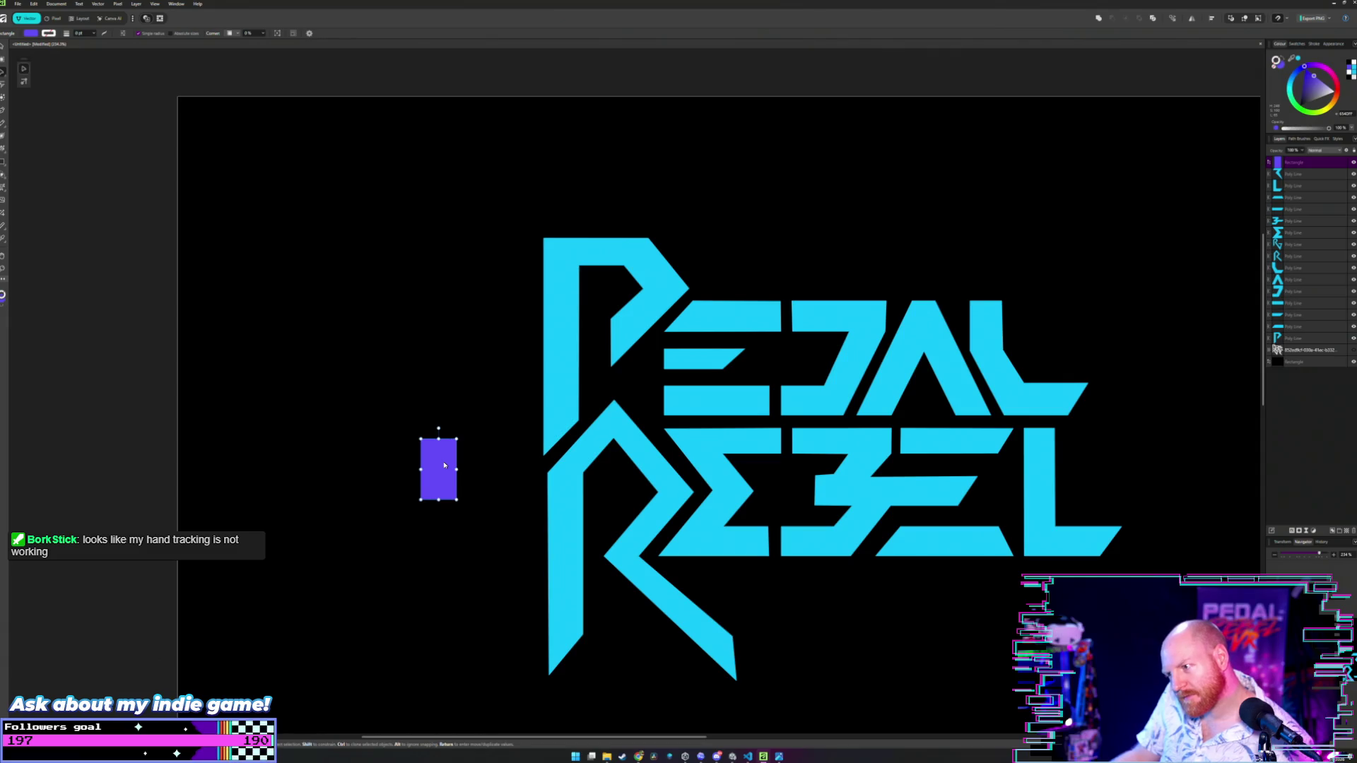
scroll(663, 547, up, 5)
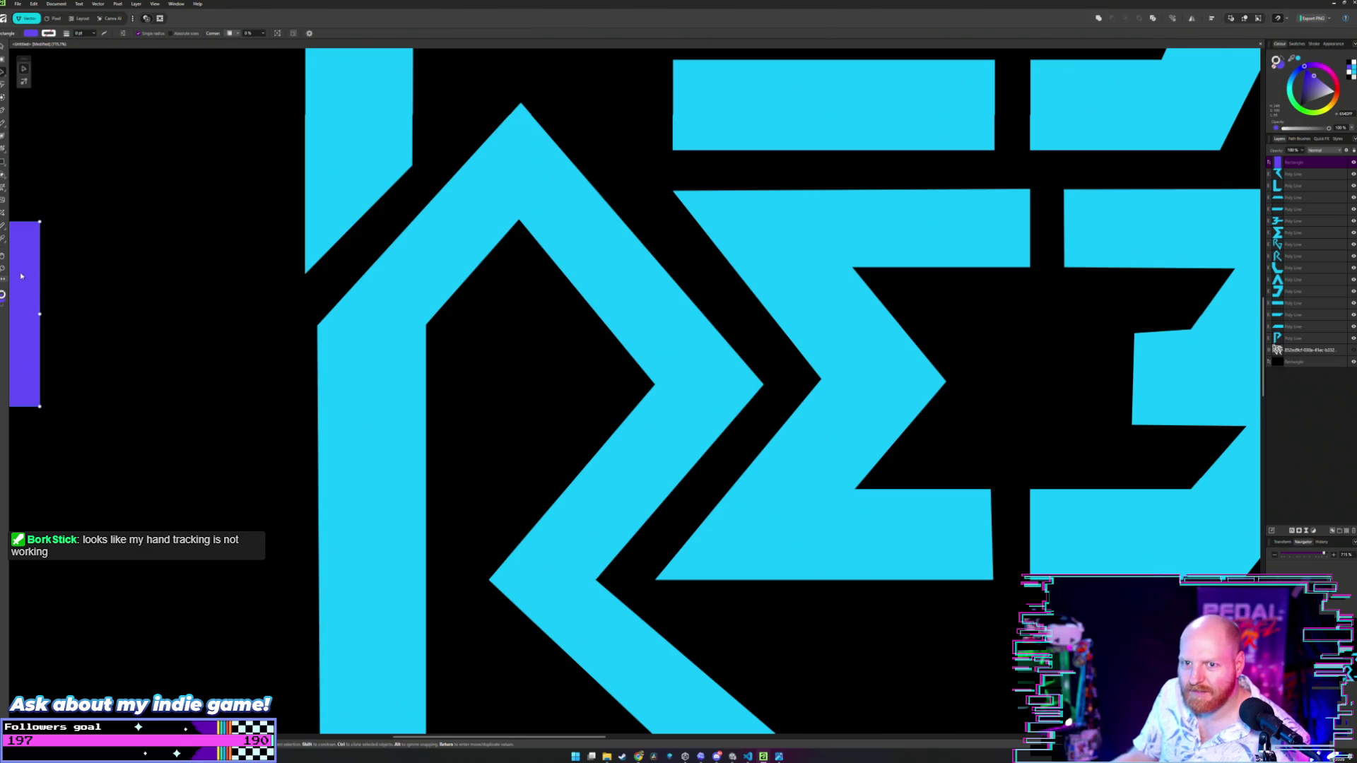
mouse_move(38, 274)
mouse_down()
mouse_move(435, 370)
mouse_move(811, 428)
mouse_move(254, 384)
mouse_move(209, 353)
mouse_move(733, 456)
mouse_move(866, 391)
mouse_move(837, 376)
mouse_up()
key(ctrl+j)
scroll(778, 444, up, 5)
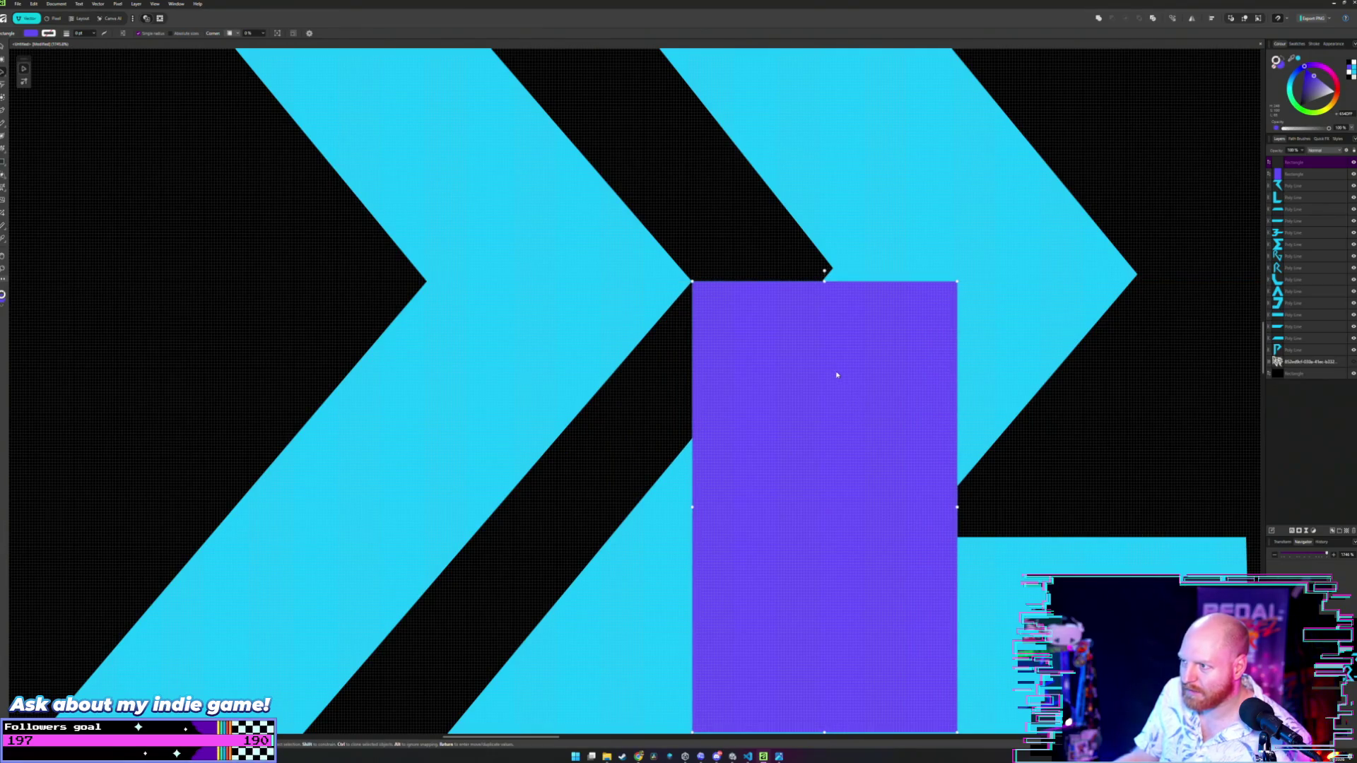
scroll(835, 371, down, 5)
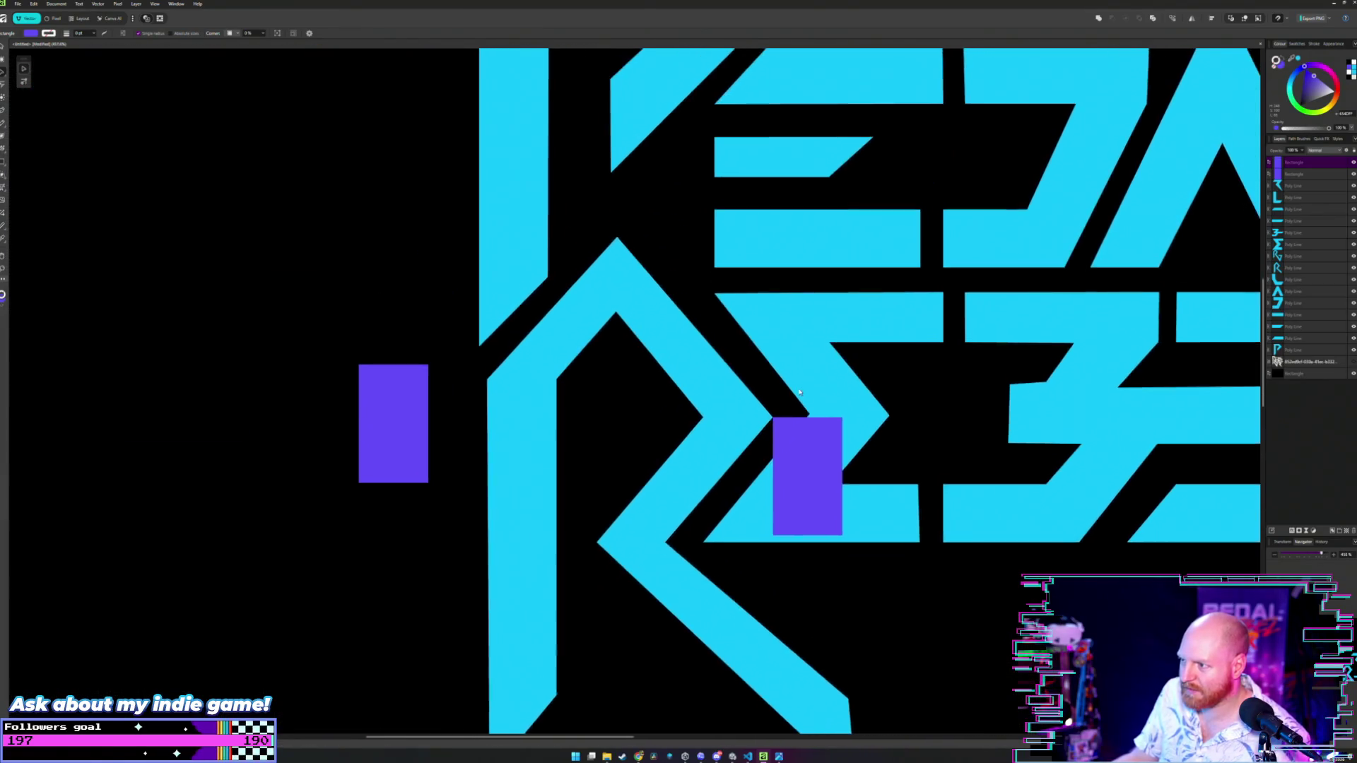
scroll(787, 408, up, 3)
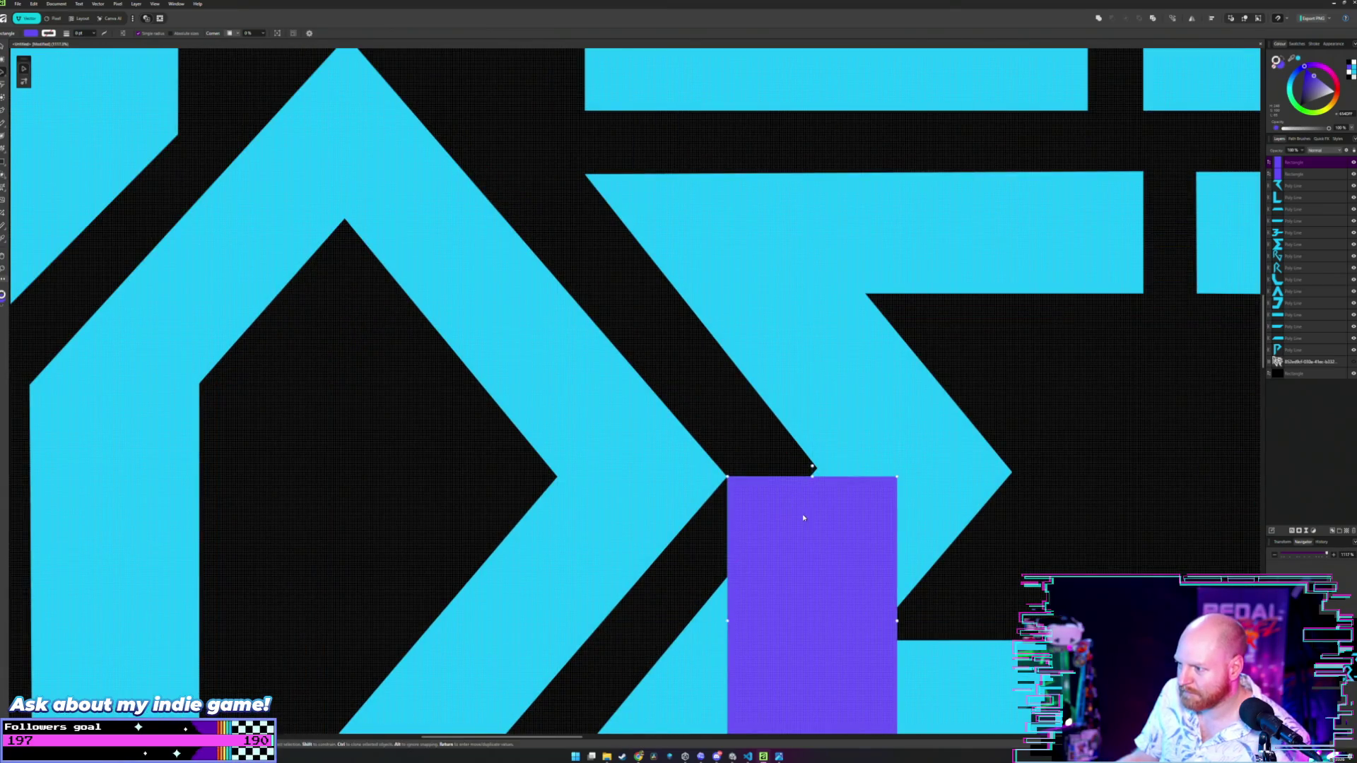
- Nudge the purple rectangle between the chevron edges and narrow it to the stroke width
drag(803, 514, 800, 506)
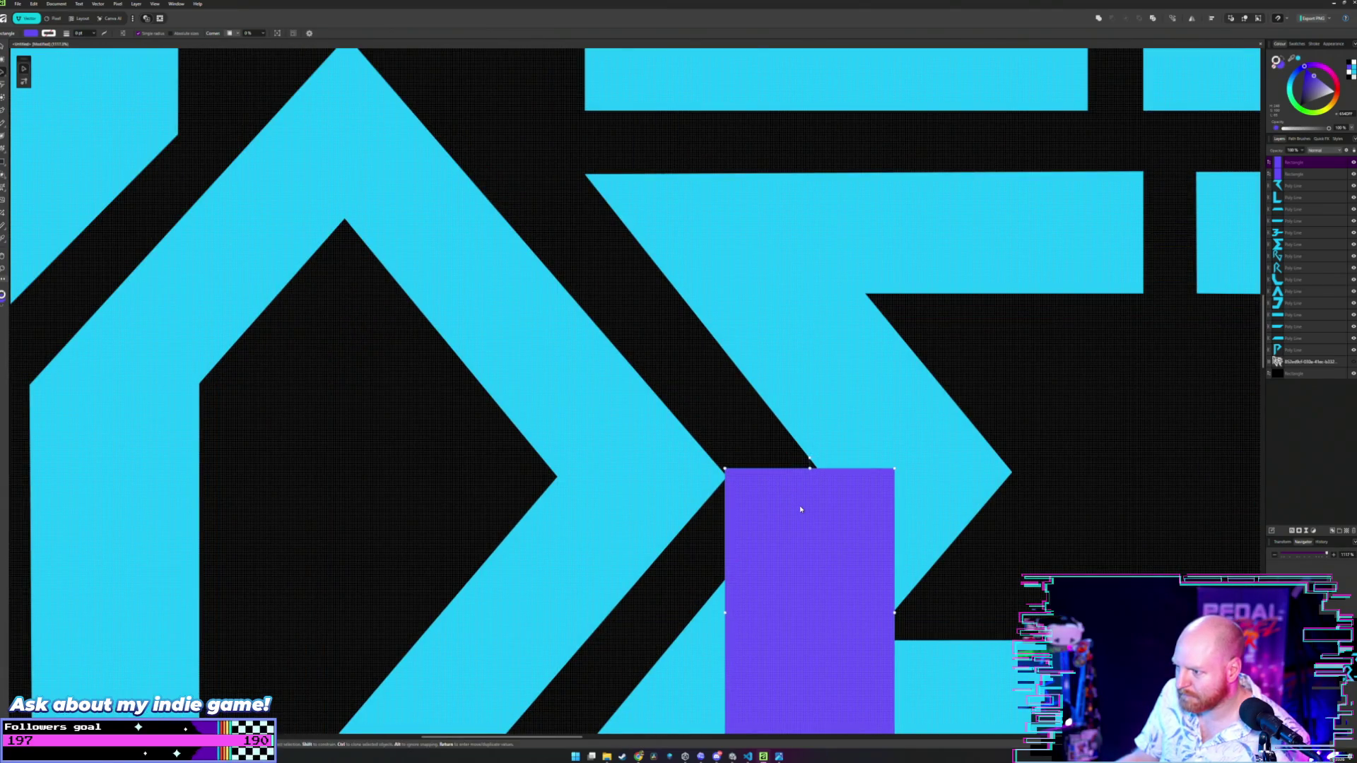
key(a)
click(689, 477)
scroll(752, 482, up, 1)
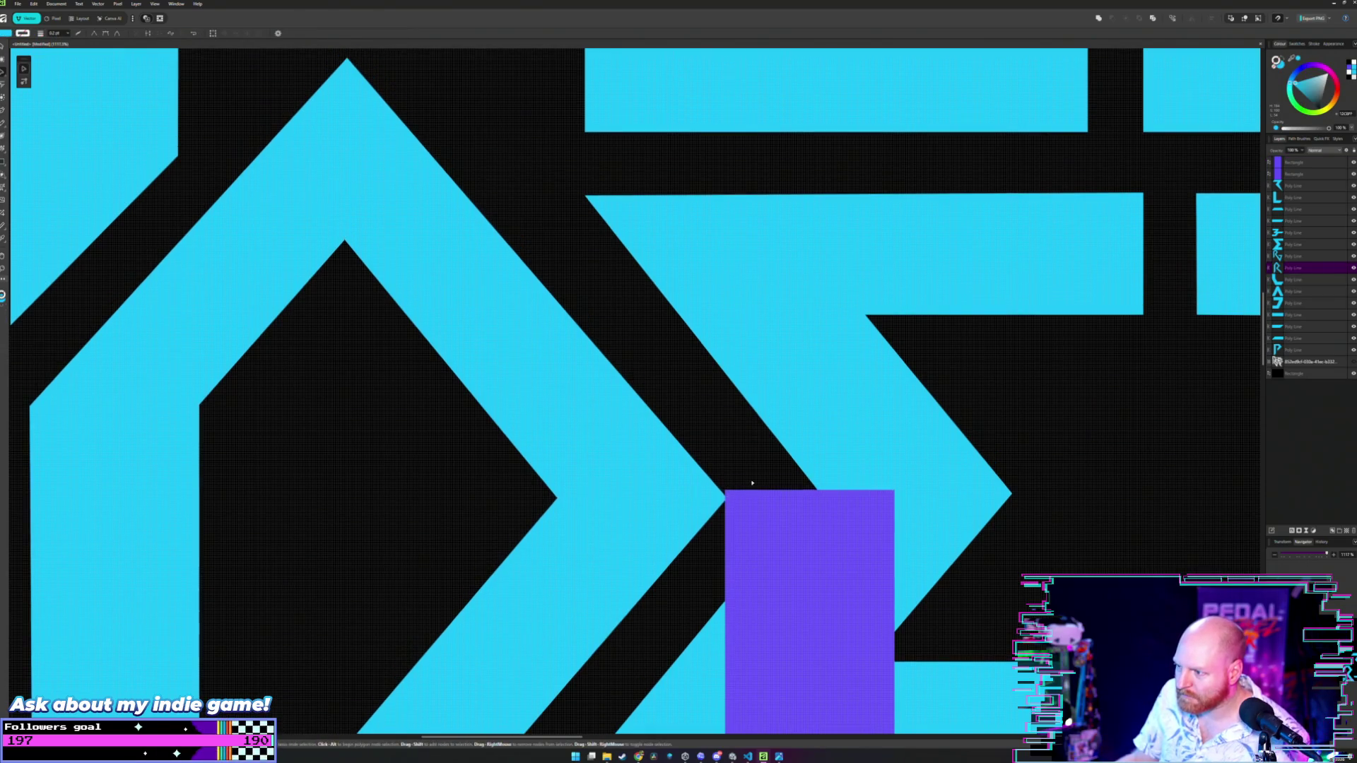
key(v)
click(886, 596)
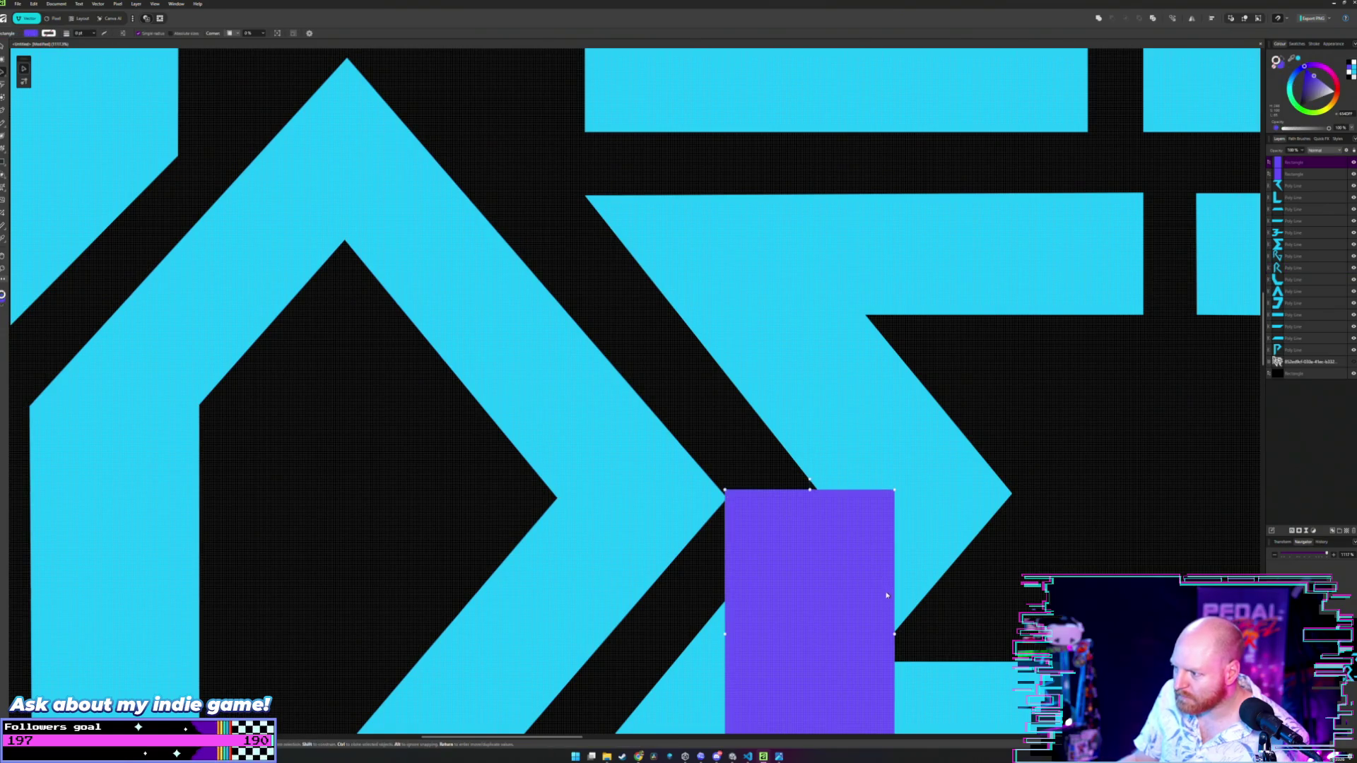
mouse_move(894, 634)
mouse_down()
mouse_move(802, 624)
mouse_move(817, 626)
mouse_up()
scroll(751, 544, up, 2)
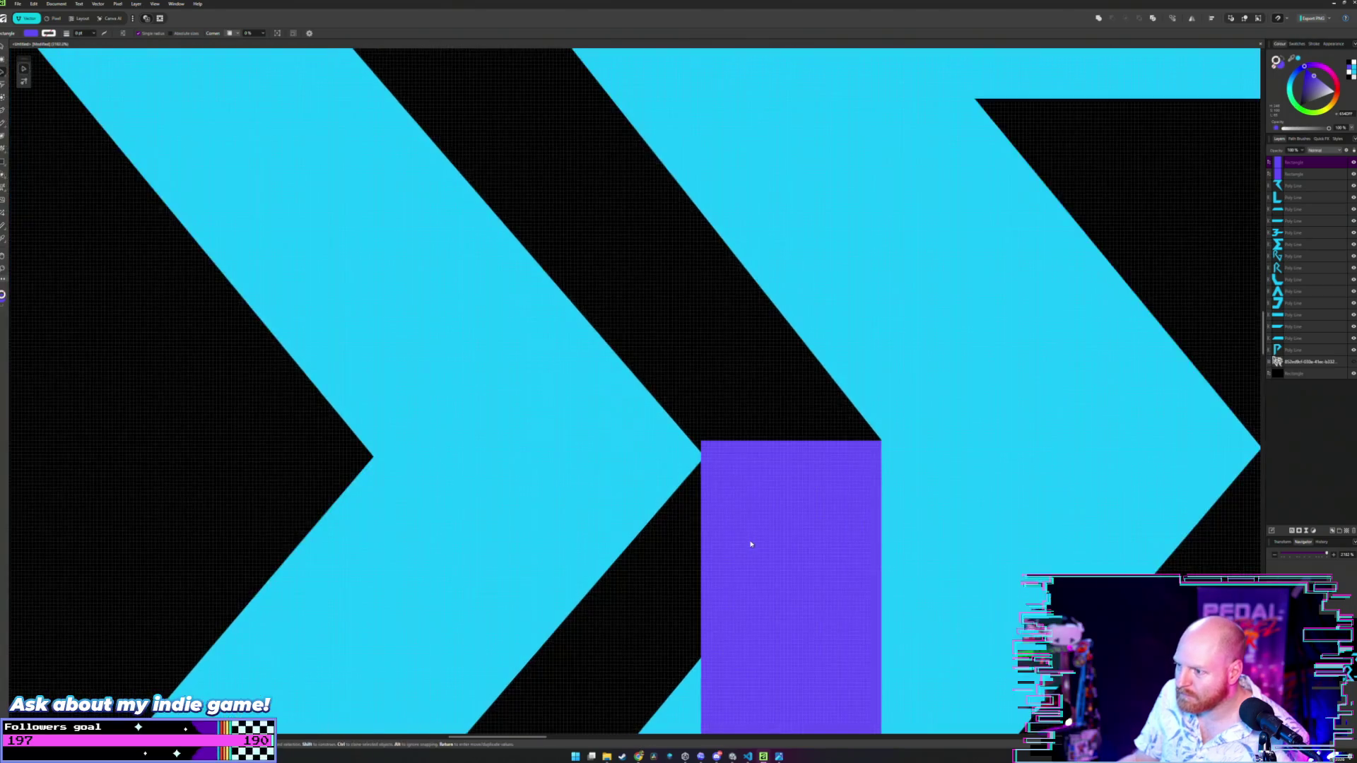
- Raise the chevron's inner nodes to meet the narrowed rectangle
key(a)
click(687, 457)
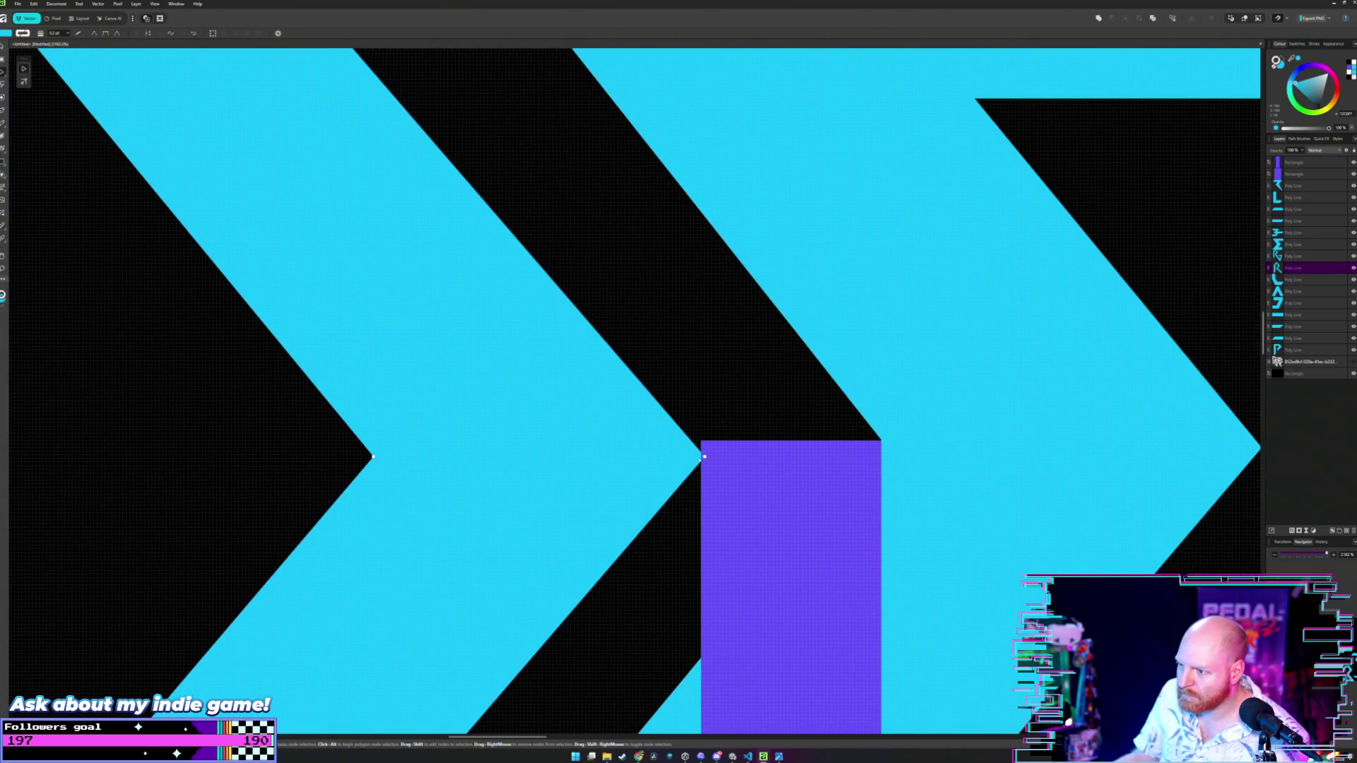
click(374, 458)
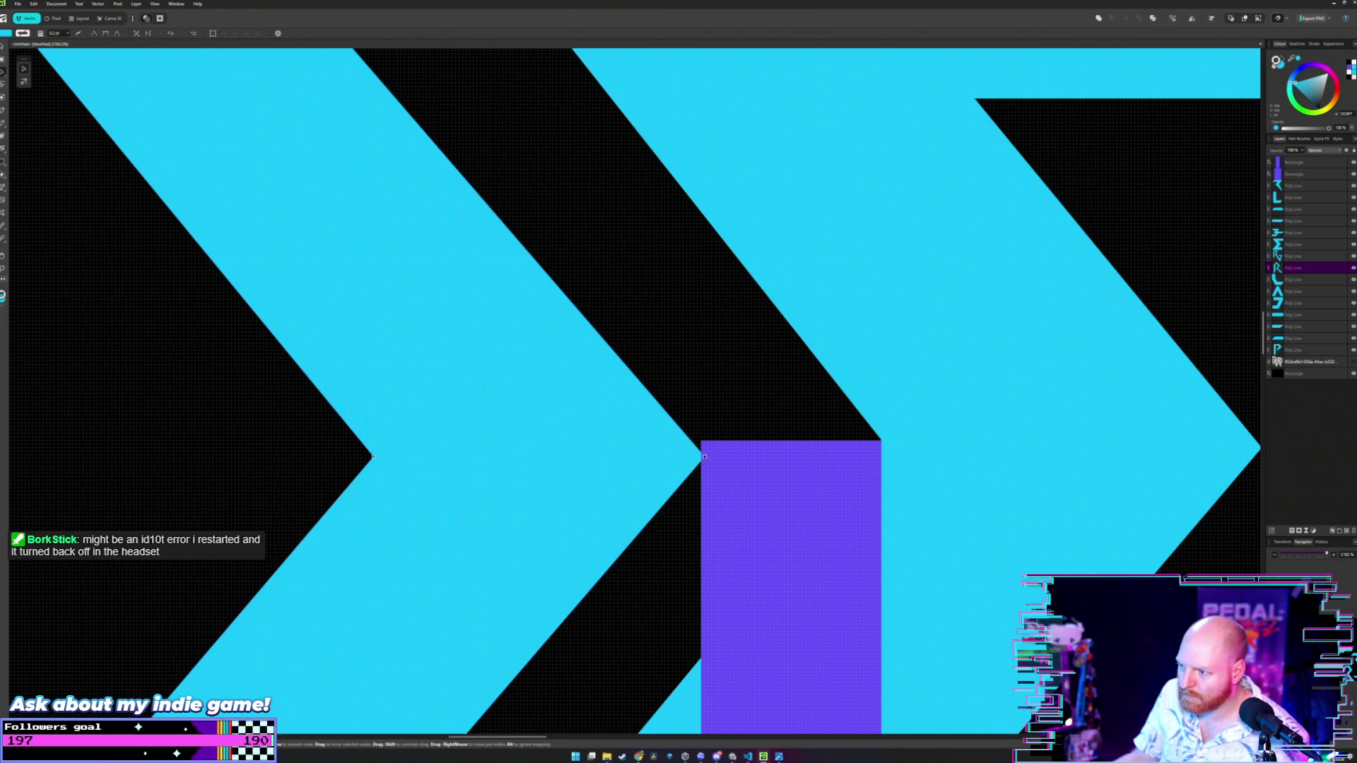
drag(704, 457, 700, 441)
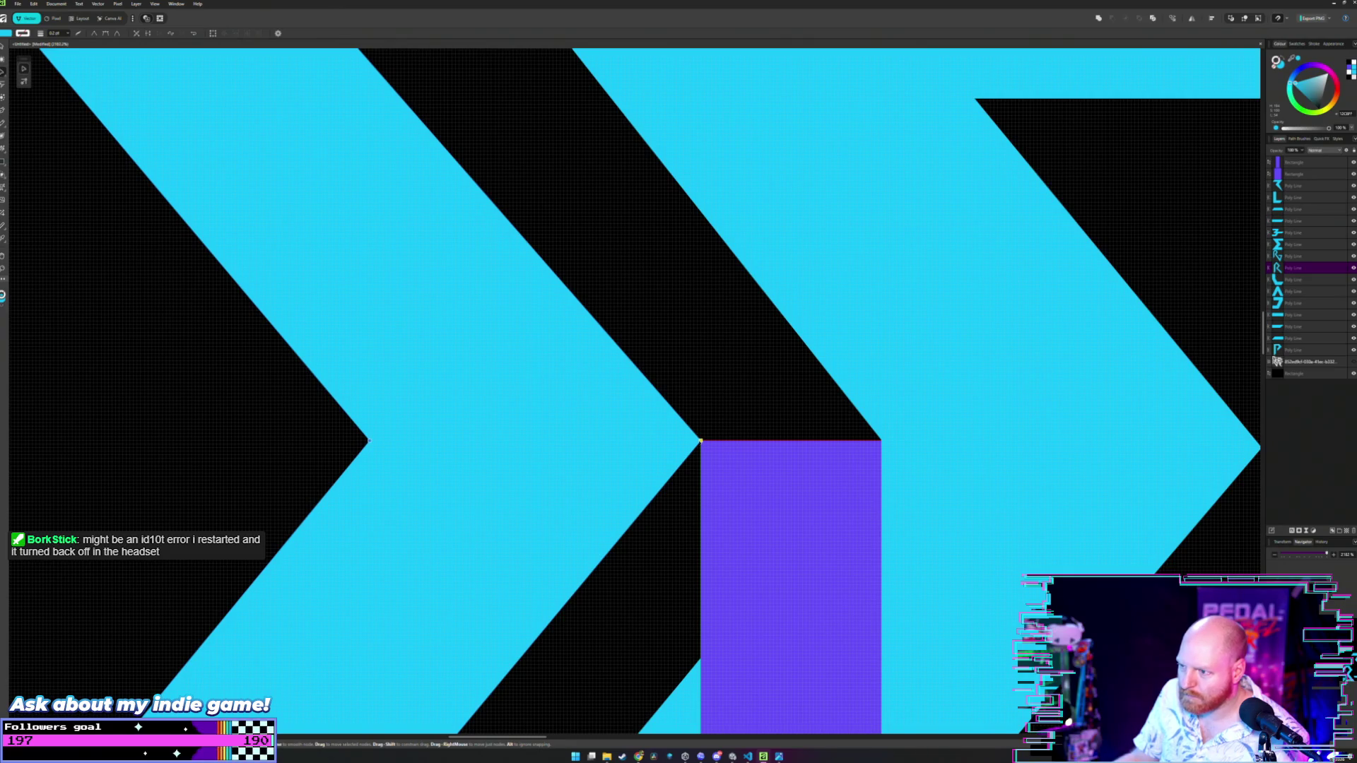
scroll(712, 410, down, 5)
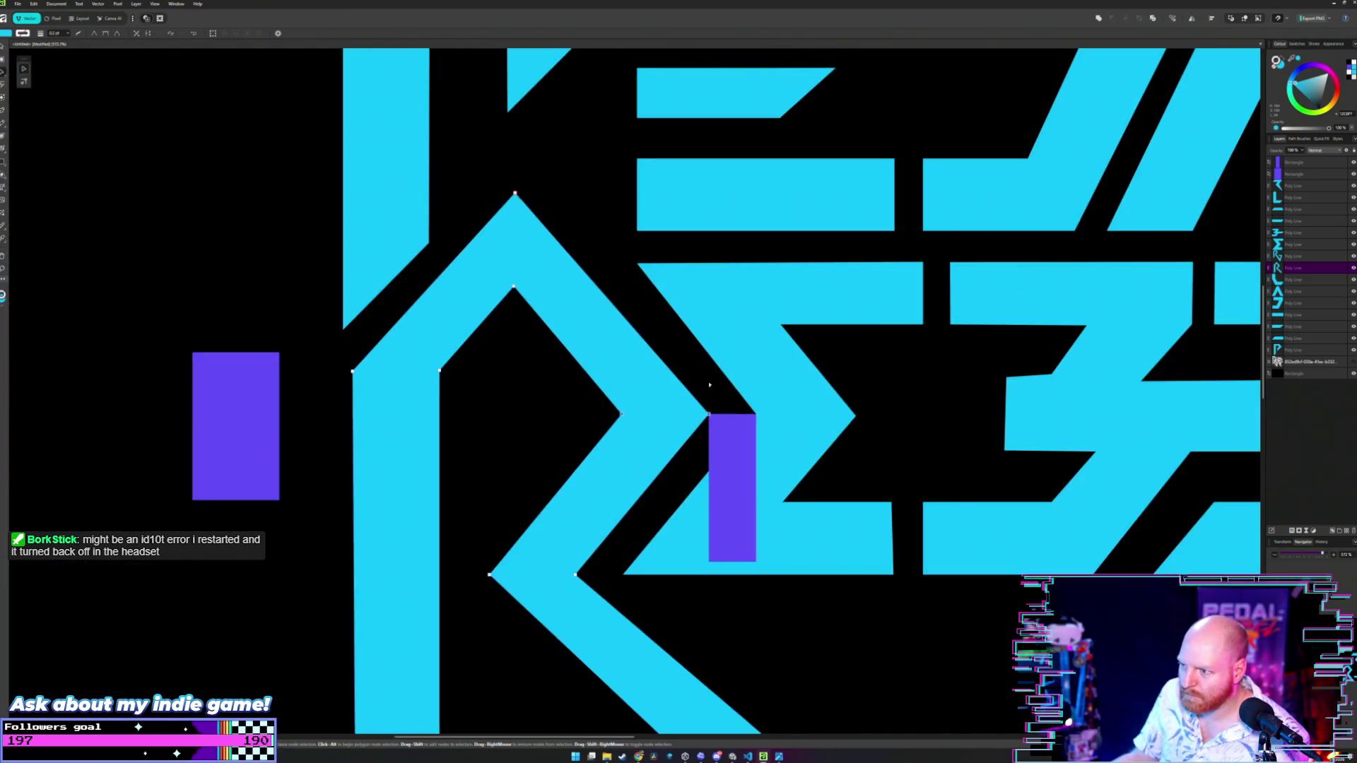
- Move the purple rectangle down to another junction in REBEL
key(v)
click(726, 452)
mouse_move(731, 451)
mouse_down()
mouse_move(728, 623)
mouse_move(571, 614)
mouse_move(569, 582)
mouse_up()
scroll(728, 623, up, 1)
scroll(587, 590, up, 4)
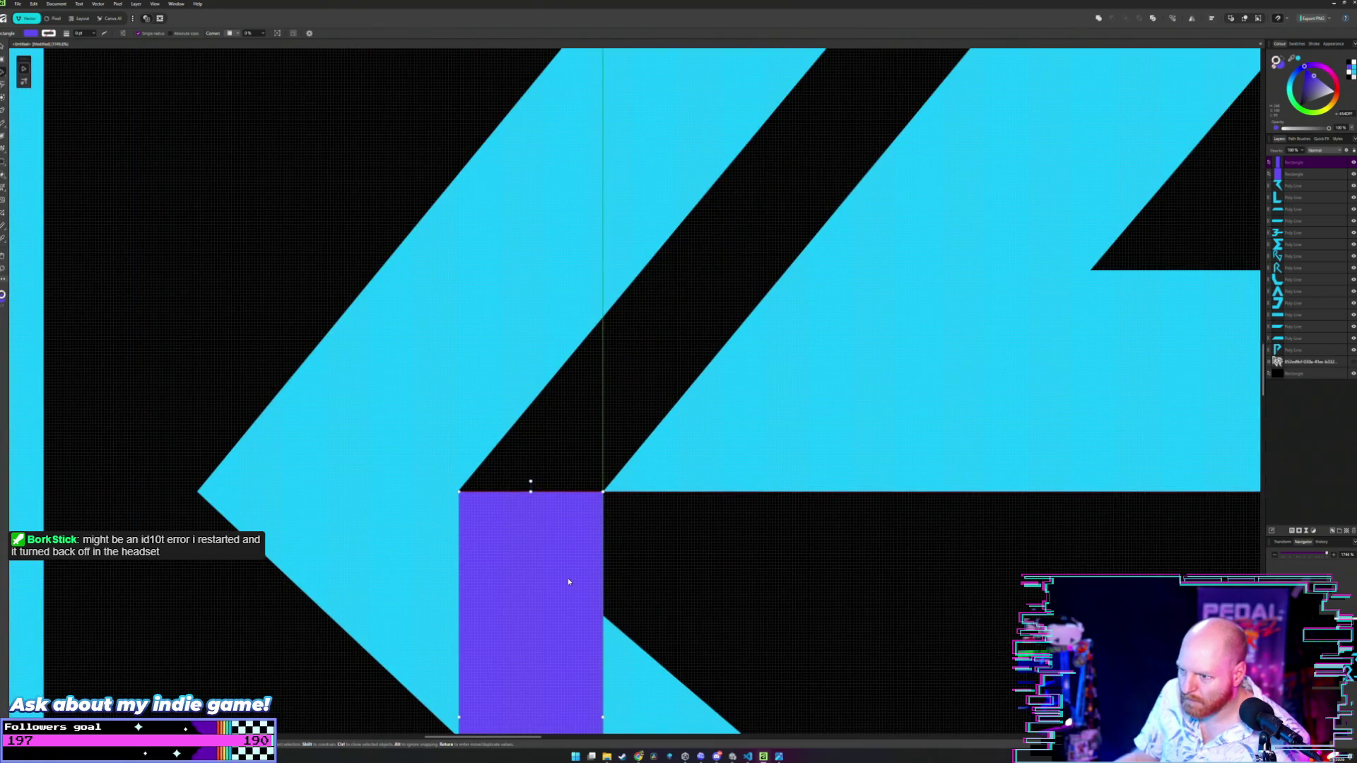
scroll(452, 442, up, 2)
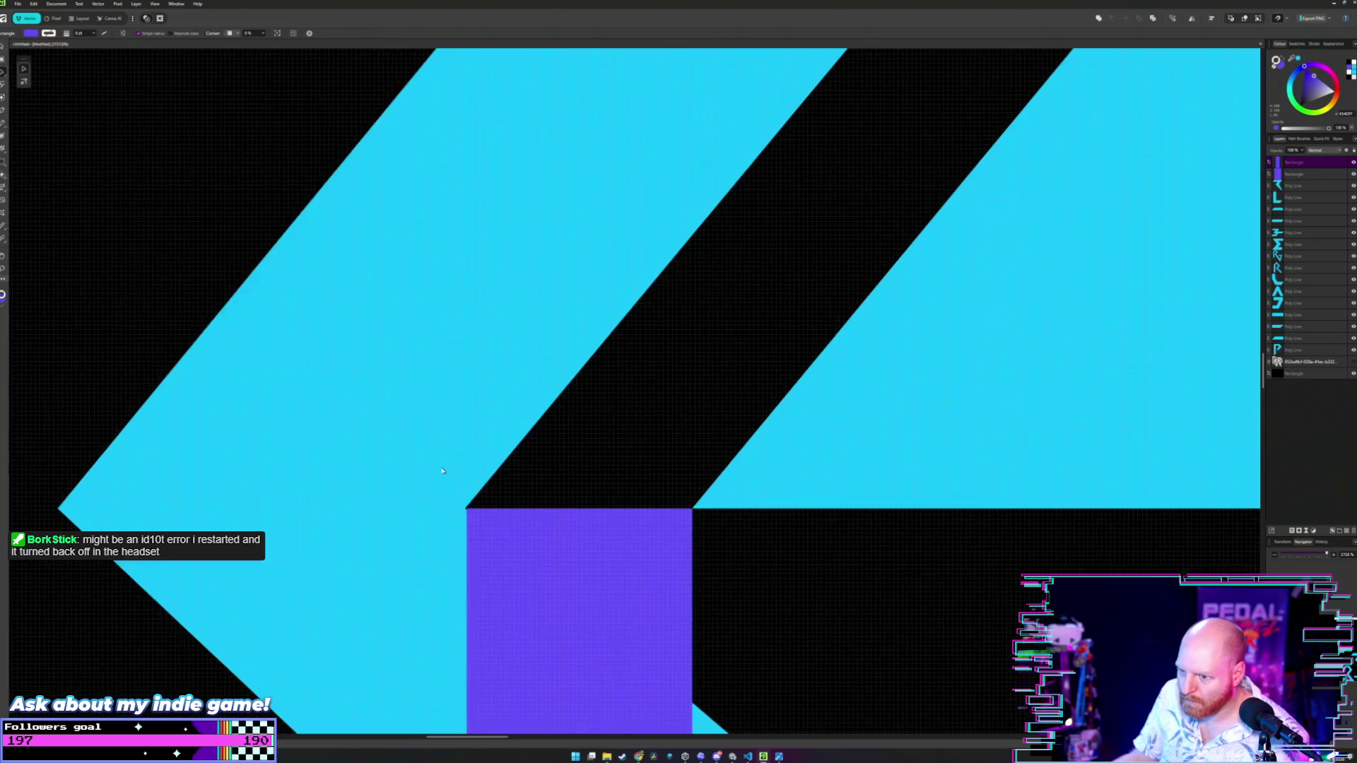
scroll(494, 467, left, 2)
- Toggle the R's corner node to smooth and back to a sharp corner
key(a)
click(565, 507)
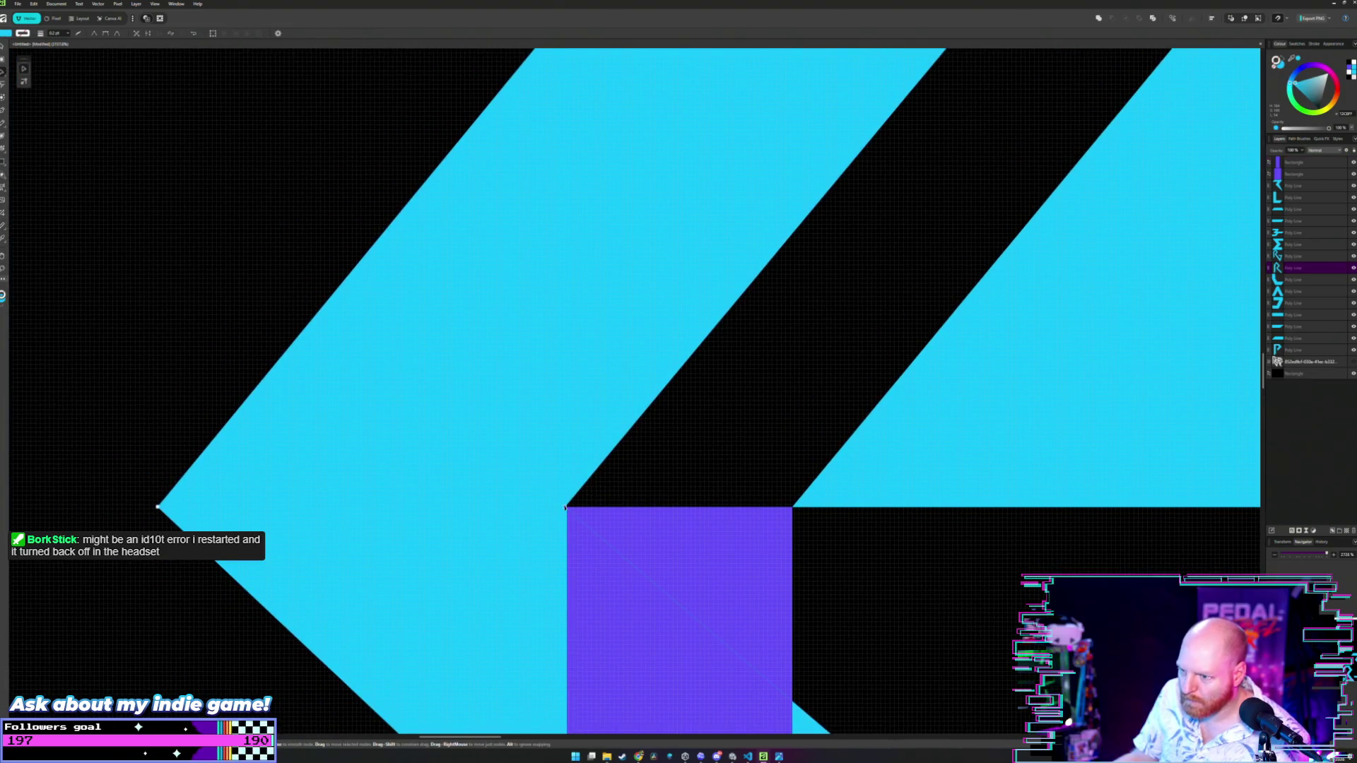
double_click(565, 507)
double_click(566, 507)
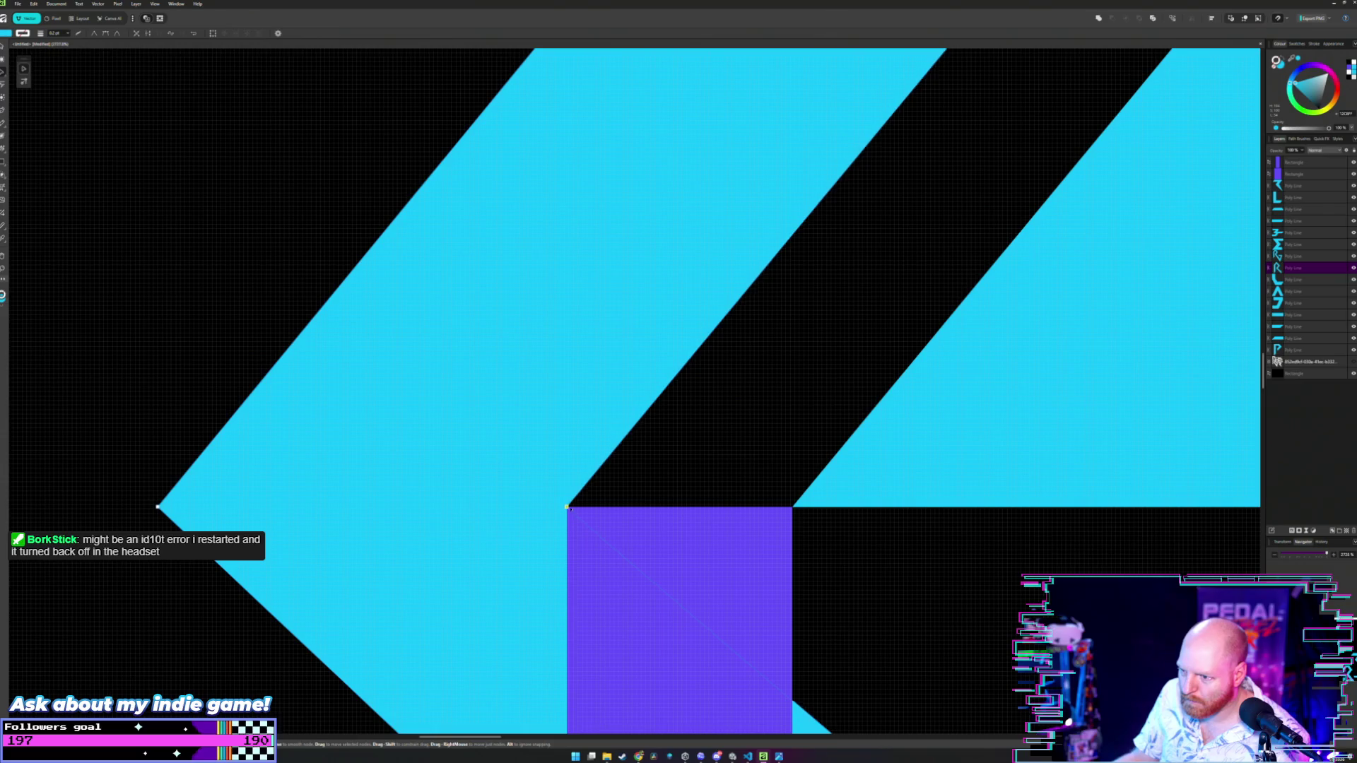
scroll(587, 460, down, 4)
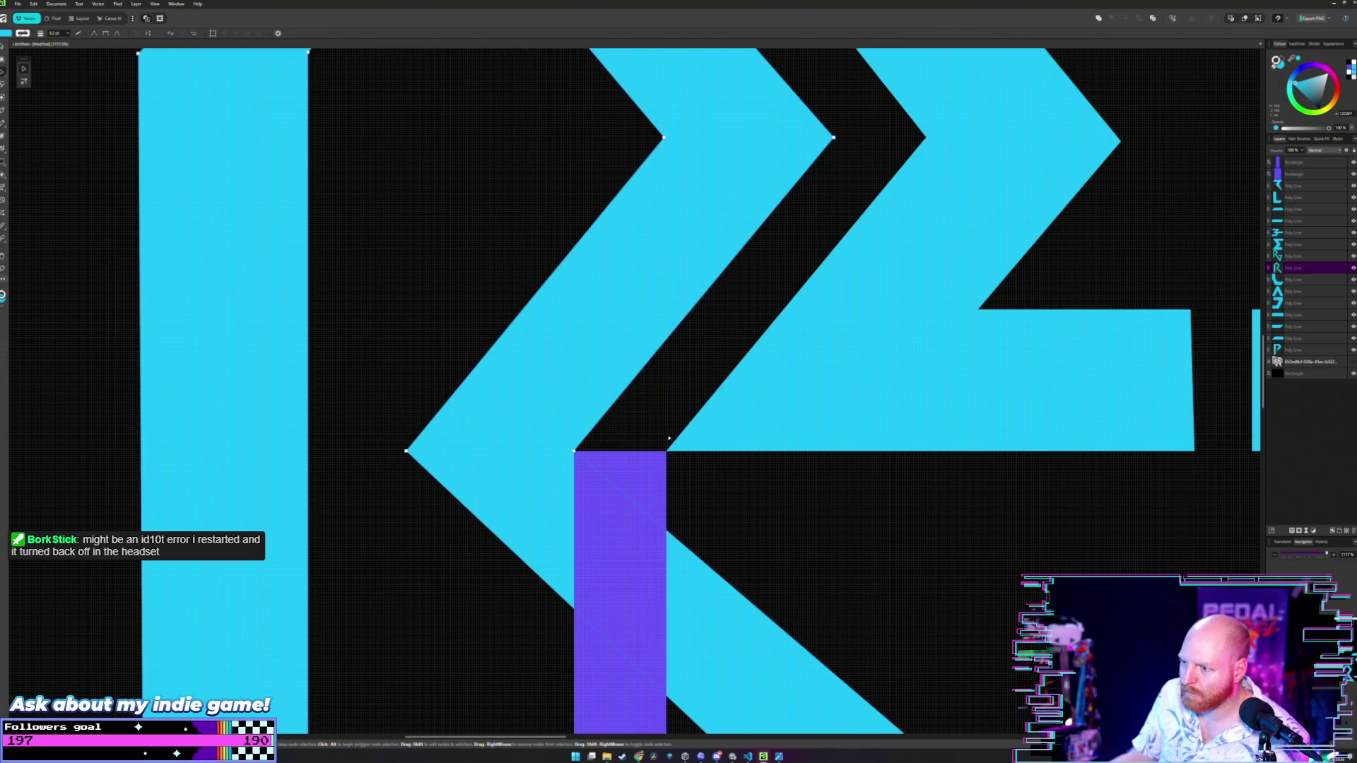
- Drag the purple rectangle into the gap between the R and the E
key(v)
click(642, 468)
mouse_move(642, 467)
mouse_down()
mouse_move(797, 205)
mouse_move(714, 459)
mouse_move(642, 301)
mouse_move(638, 462)
mouse_move(606, 311)
mouse_move(593, 309)
mouse_move(569, 354)
mouse_move(579, 282)
mouse_move(604, 445)
mouse_move(590, 439)
mouse_move(608, 440)
mouse_up()
scroll(595, 313, up, 3)
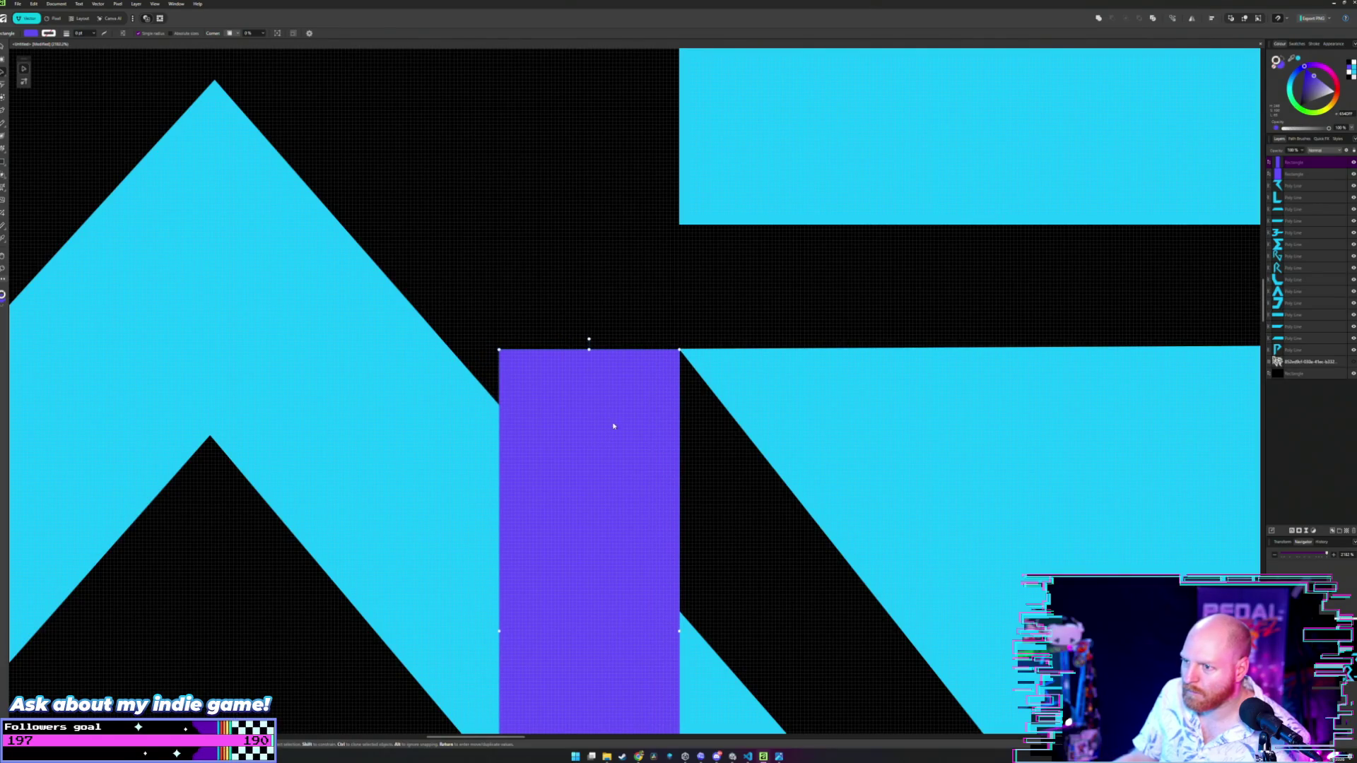
scroll(615, 459, down, 3)
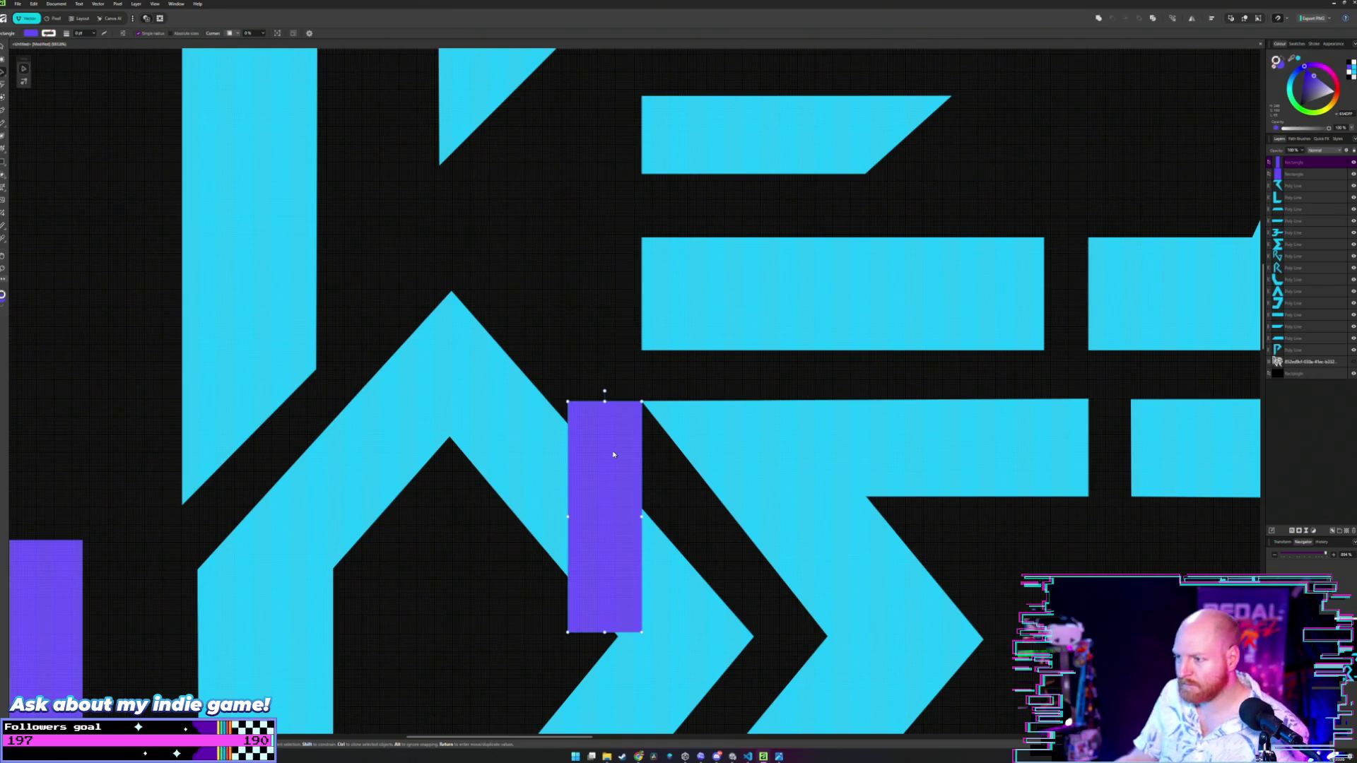
scroll(613, 454, down, 3)
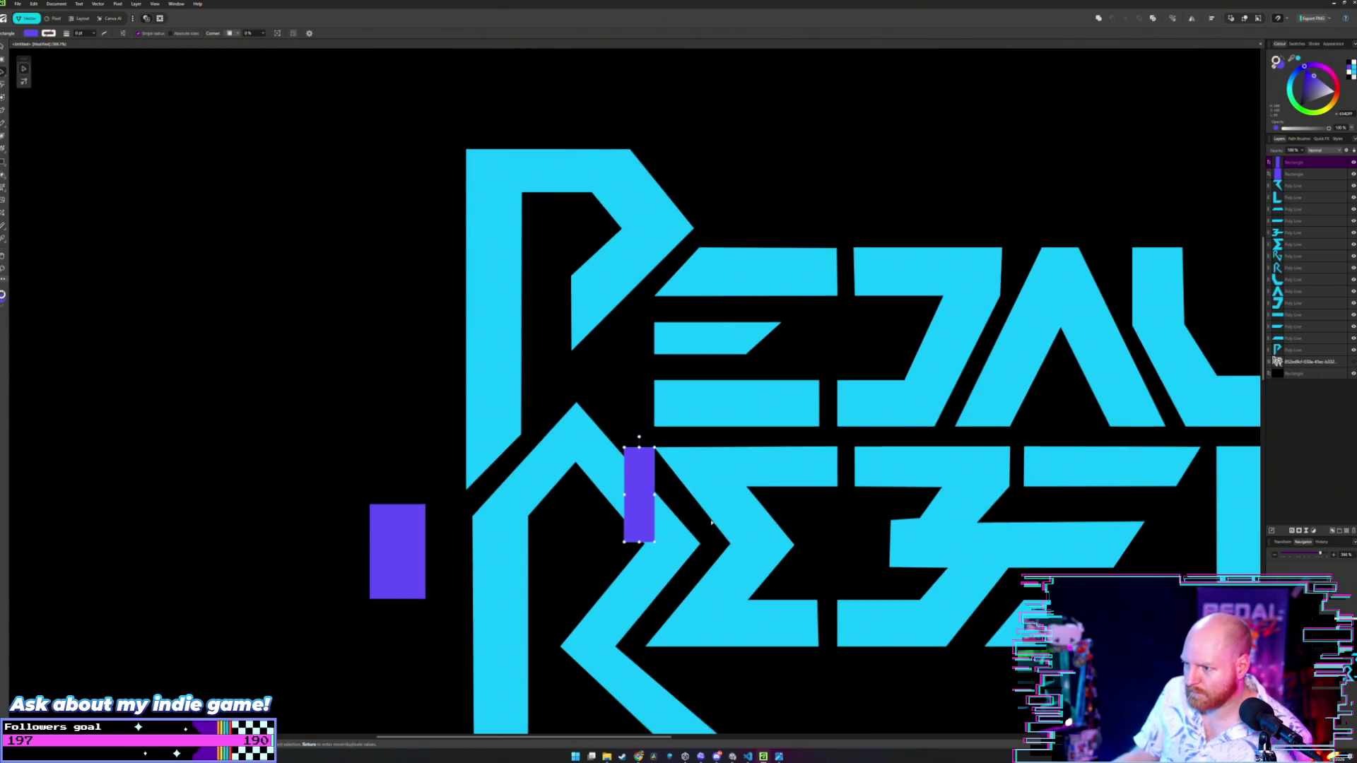
mouse_move(711, 521)
mouse_down()
mouse_move(667, 417)
mouse_move(680, 471)
mouse_move(720, 526)
mouse_move(683, 489)
mouse_up()
- Snap the purple rectangle's top edge level with the corner of the E's lower cyan bar
scroll(682, 490, up, 2)
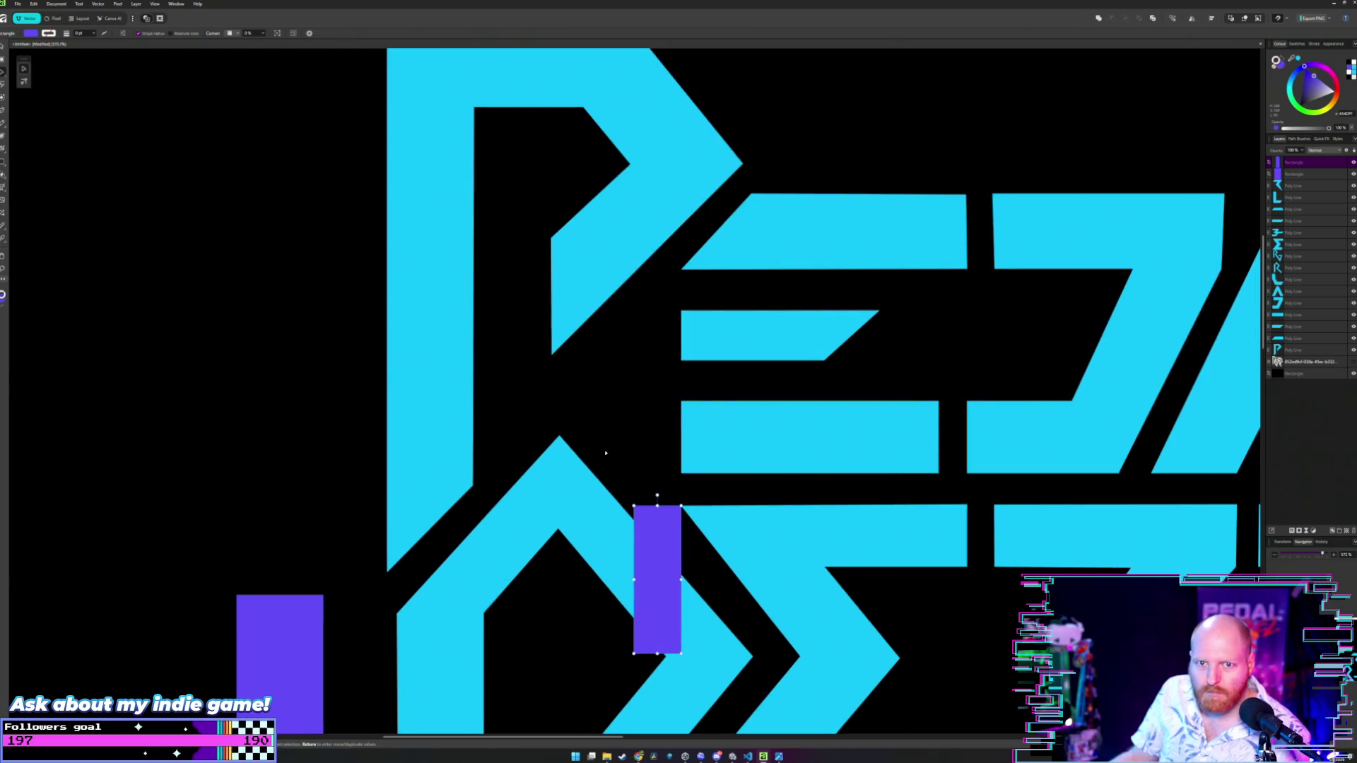
scroll(601, 462, up, 2)
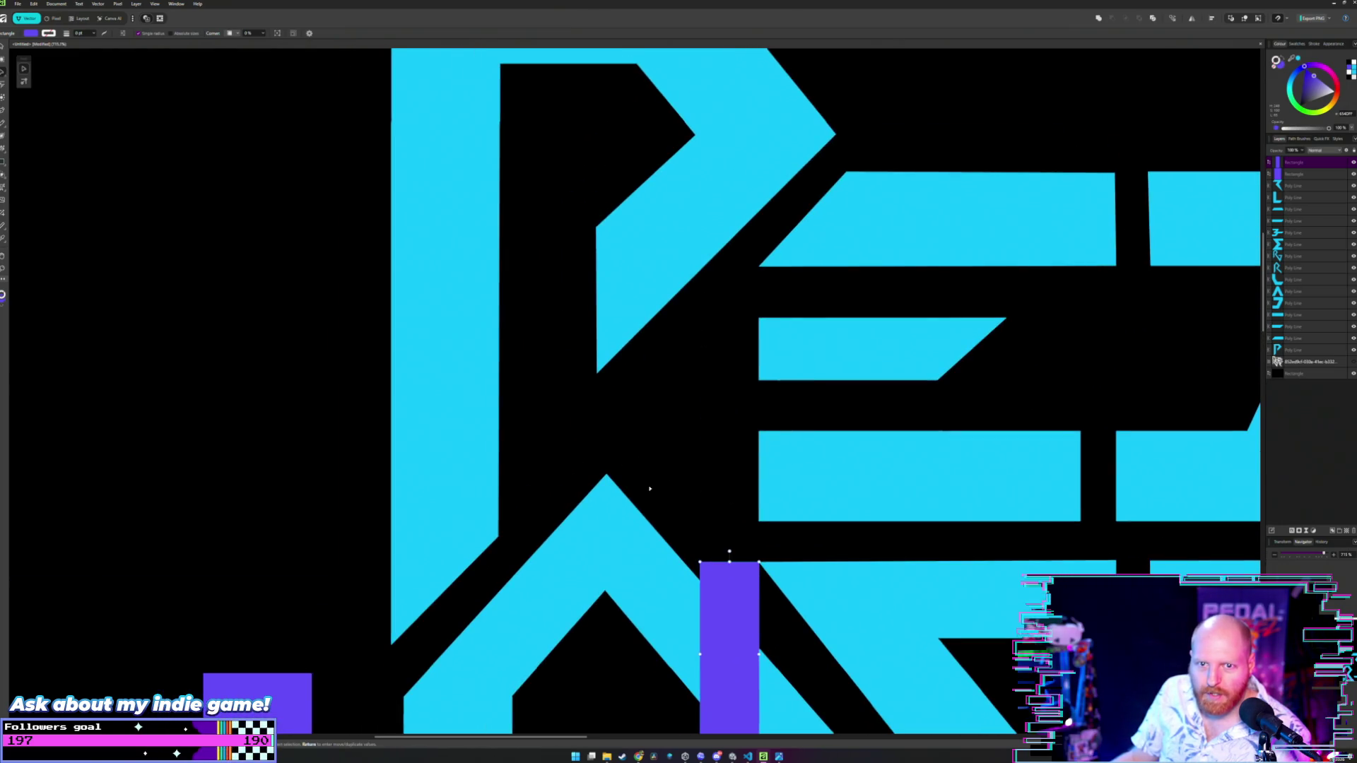
scroll(649, 488, down, 2)
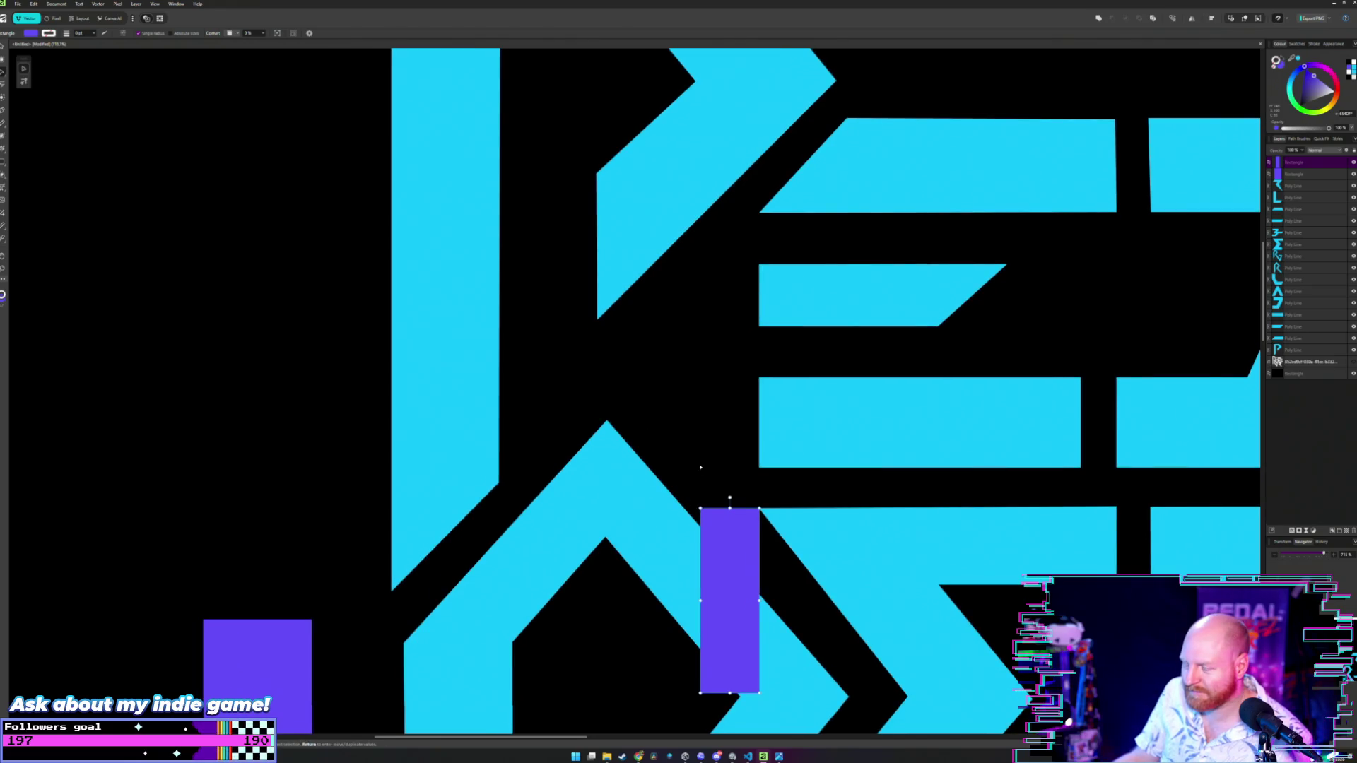
scroll(700, 467, up, 2)
scroll(715, 509, up, 2)
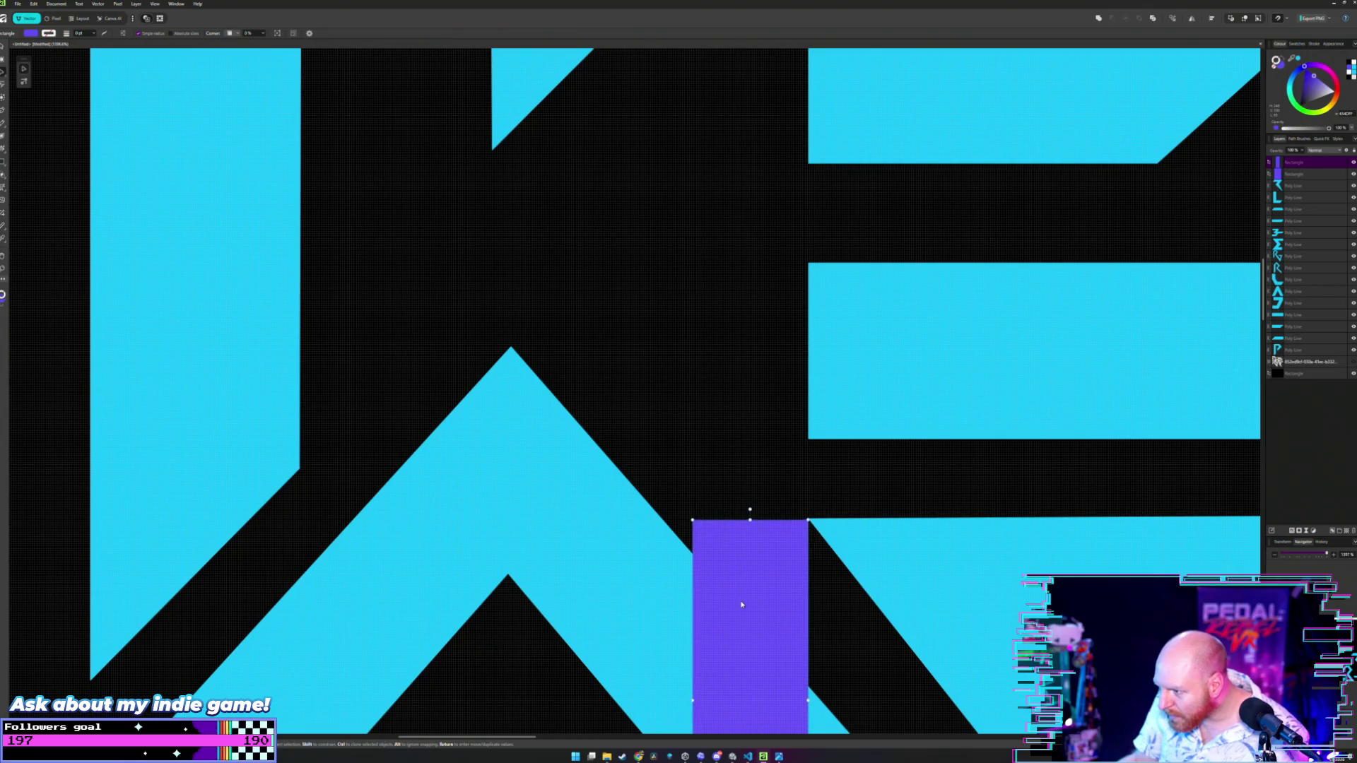
drag(742, 604, 740, 600)
scroll(811, 522, down, 3)
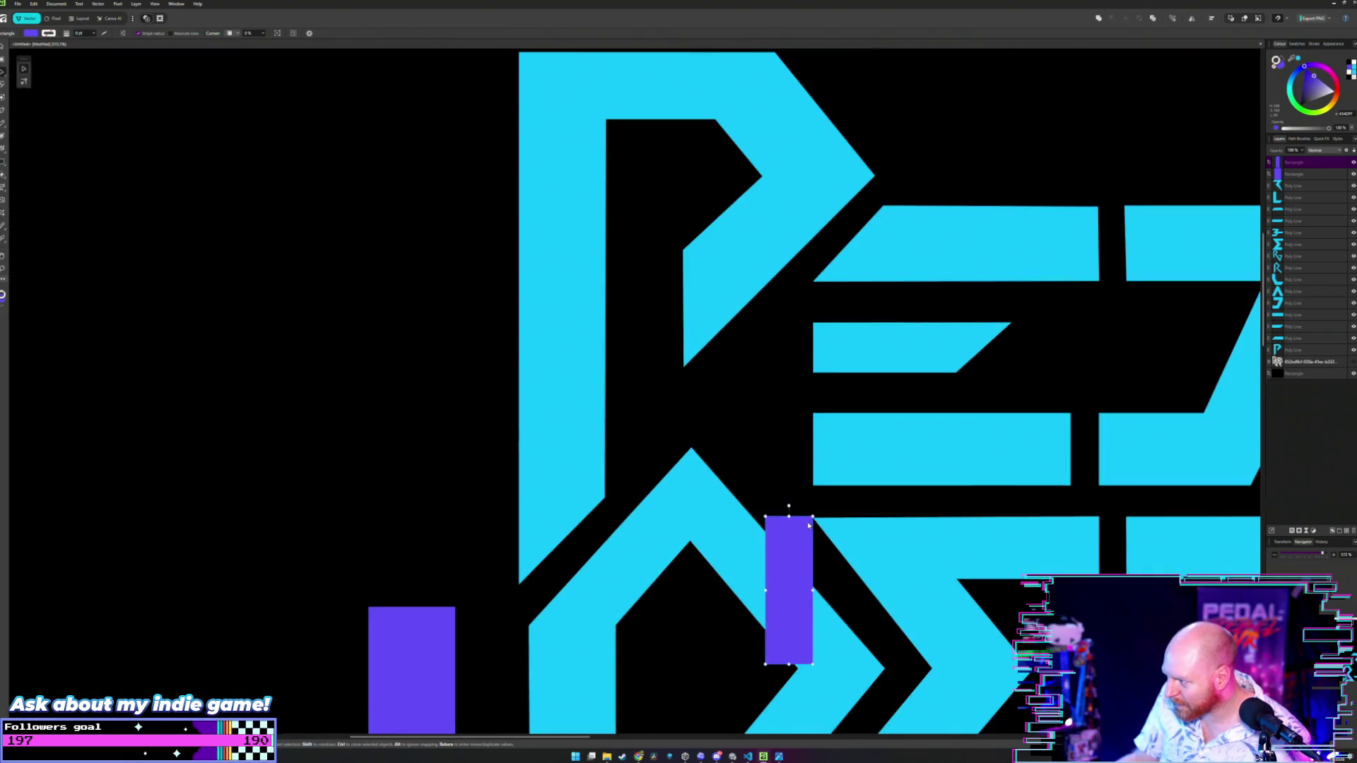
scroll(793, 516, up, 1)
drag(773, 580, 773, 588)
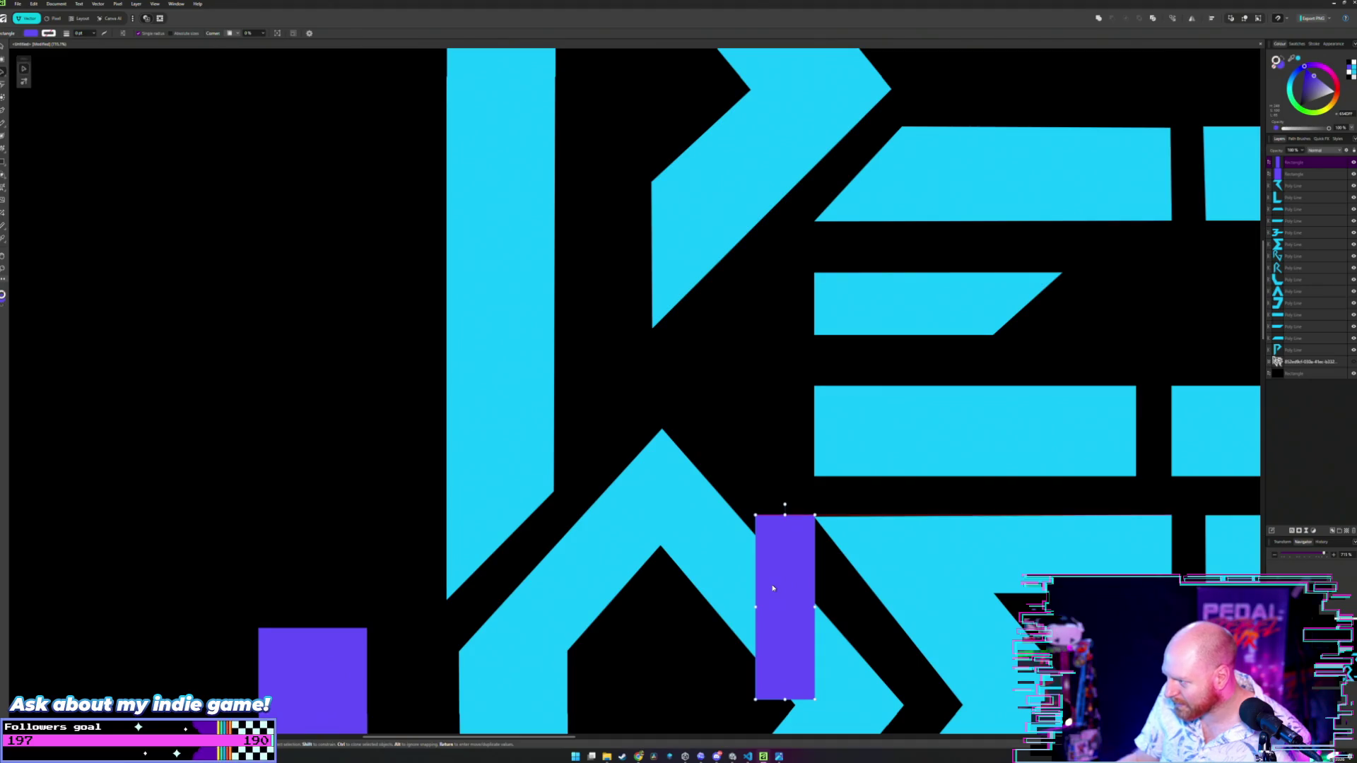
scroll(803, 553, up, 3)
key(a)
click(832, 465)
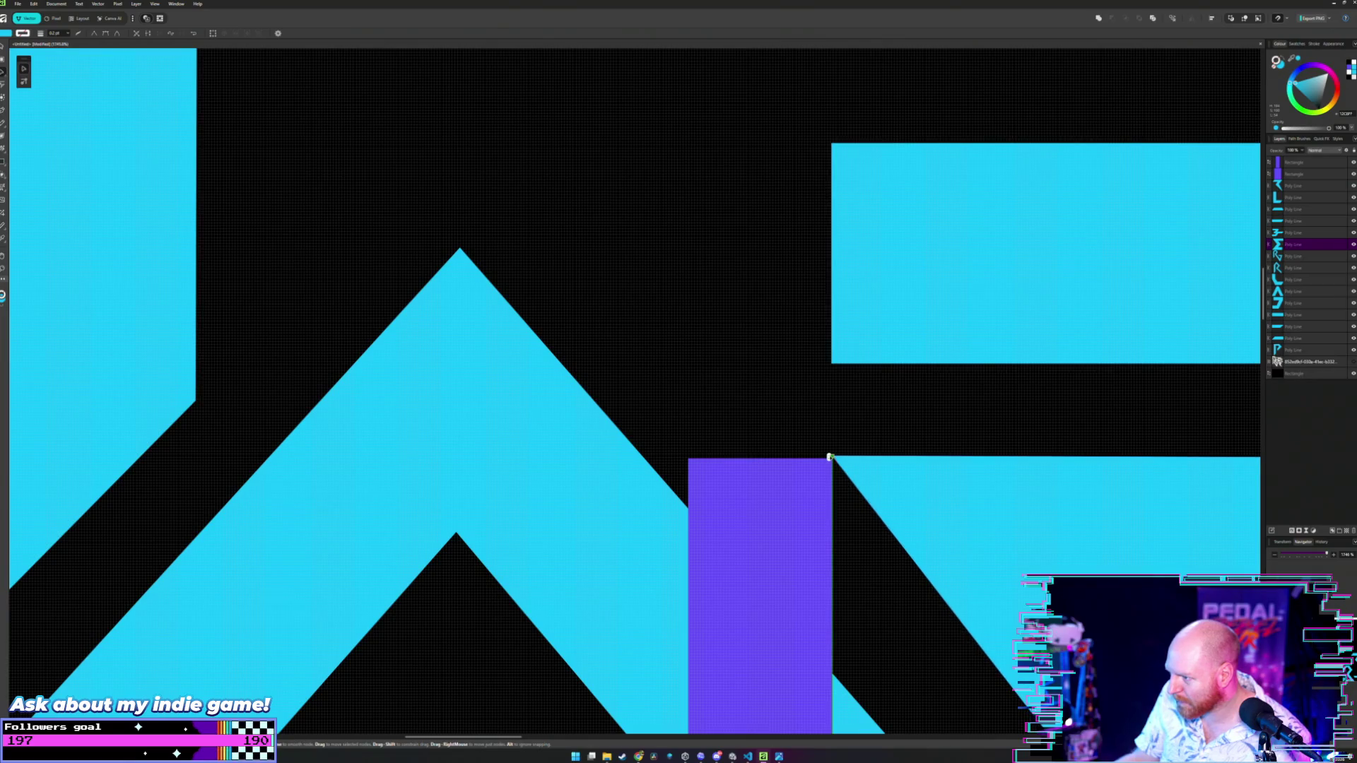
- Extend the E bar's slanted end left so it runs parallel to the R's chevron
scroll(831, 466, down, 3)
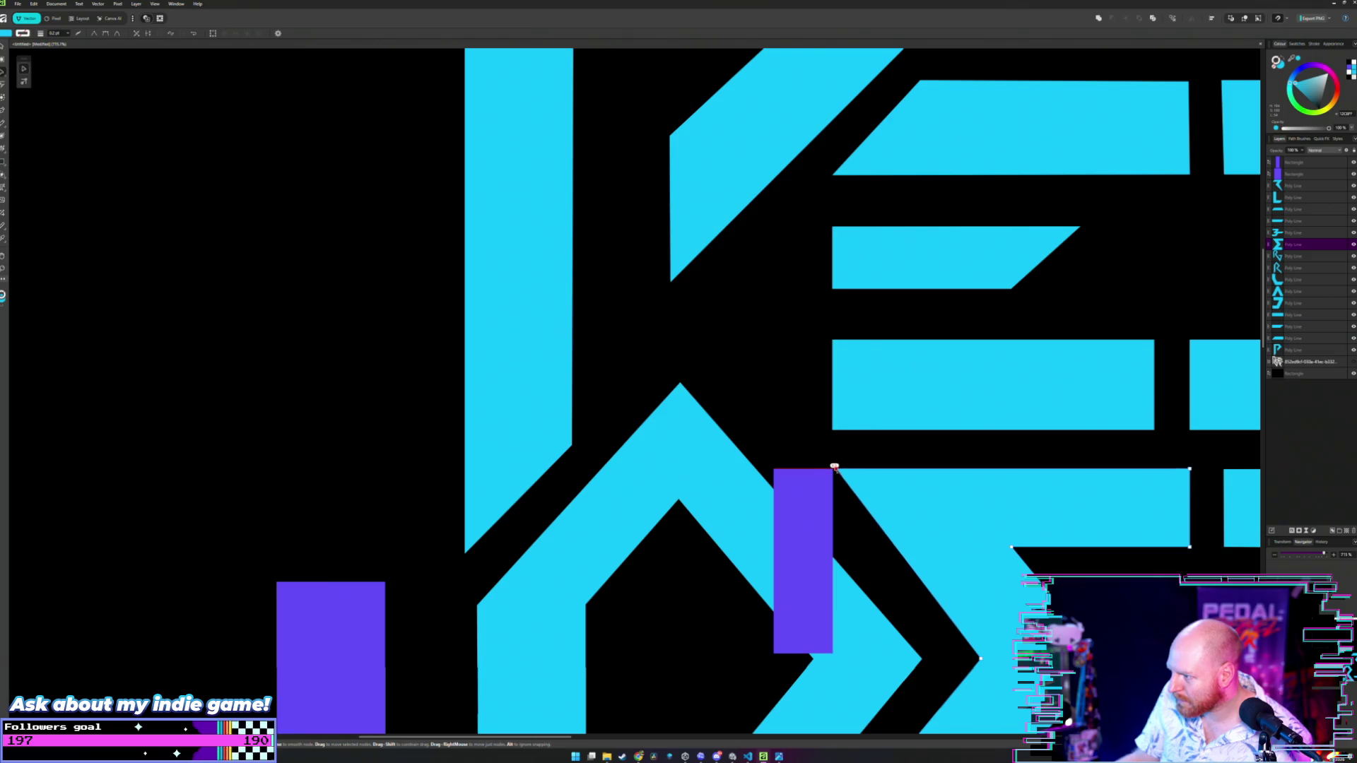
drag(835, 466, 721, 494)
mouse_move(832, 470)
mouse_down()
mouse_move(1225, 468)
mouse_move(806, 468)
mouse_up()
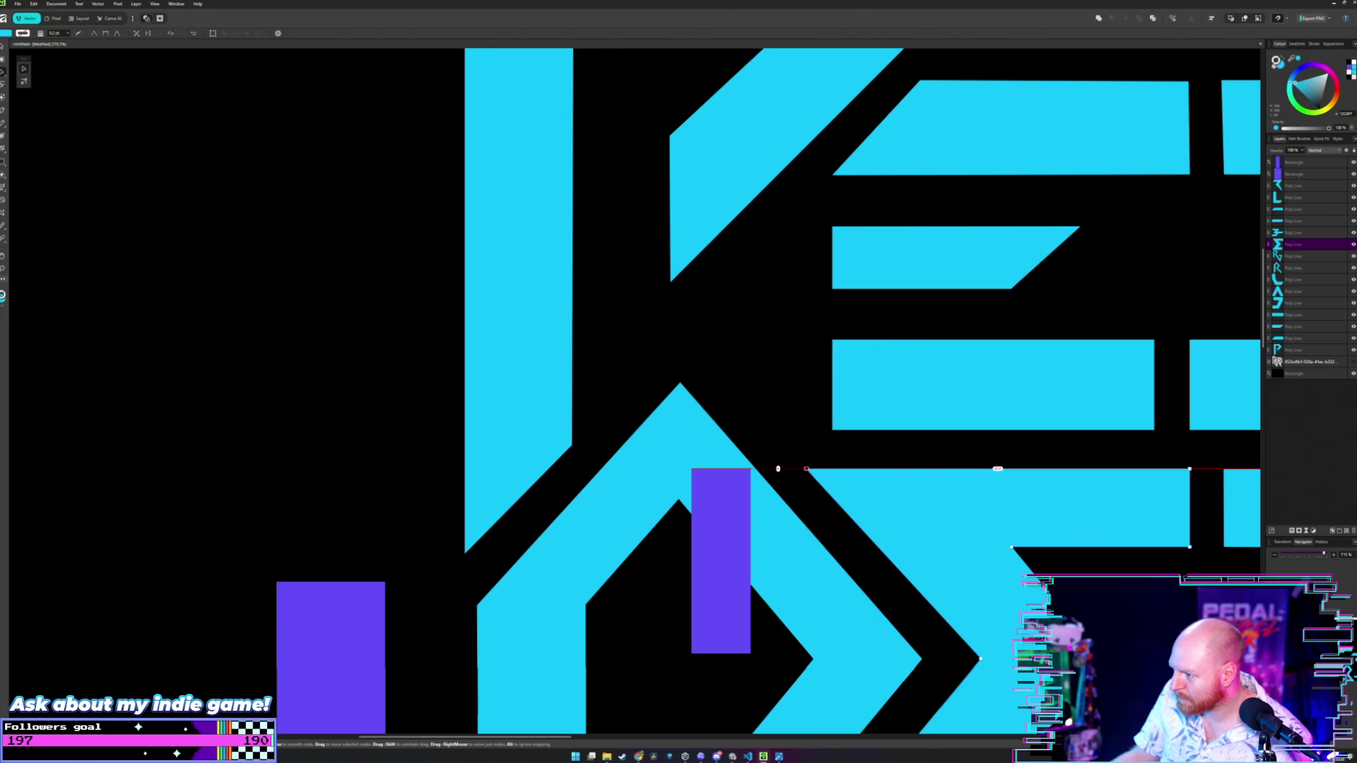
drag(807, 469, 812, 469)
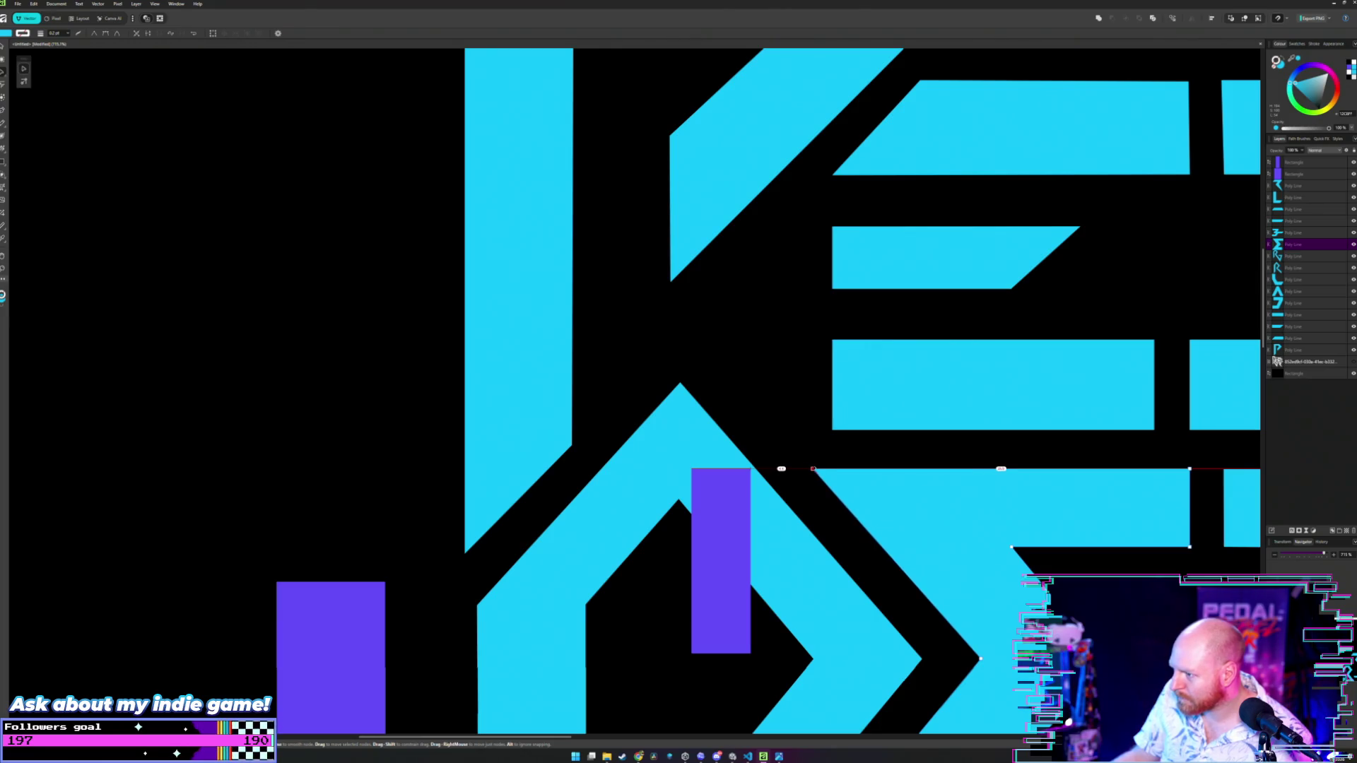
click(812, 367)
scroll(811, 375, down, 4)
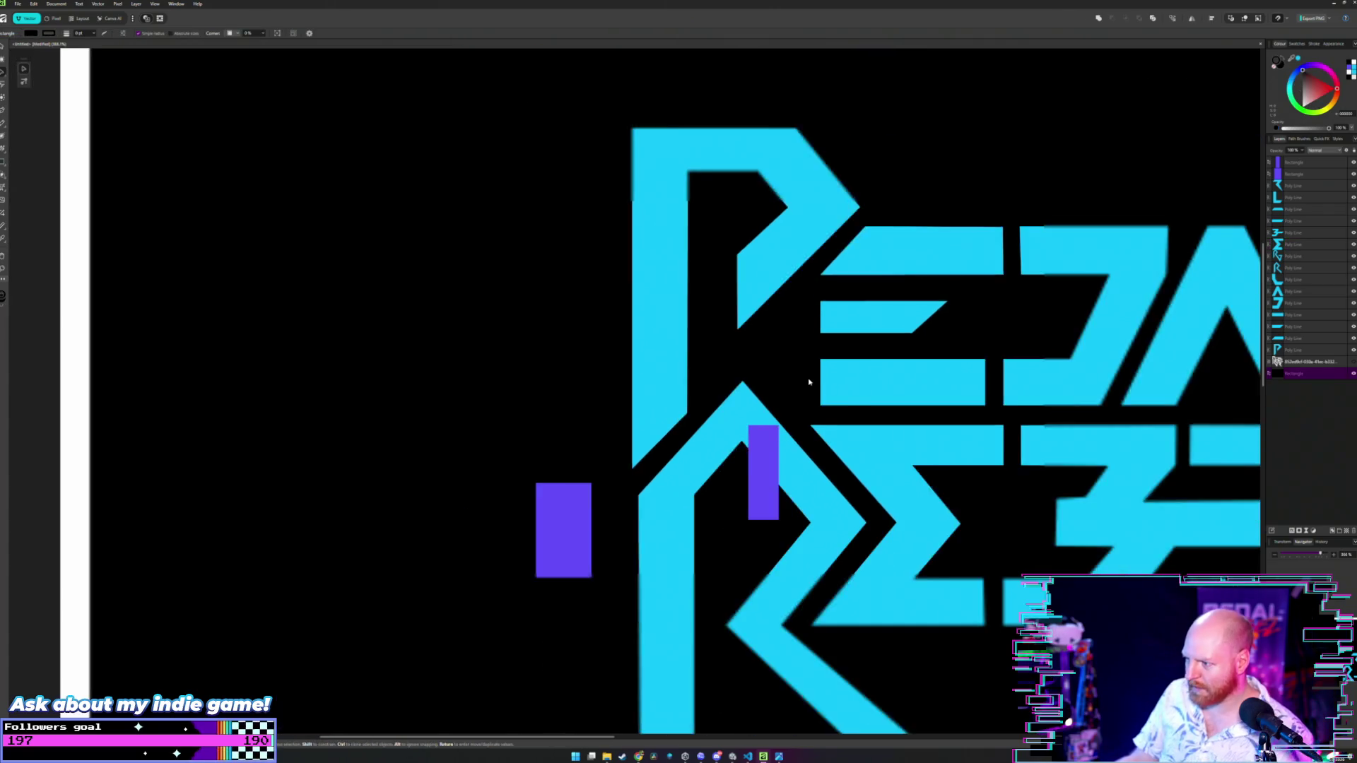
- Drag the thin purple measuring rectangle off the R to the left of the logo and deselect it
scroll(913, 473, down, 3)
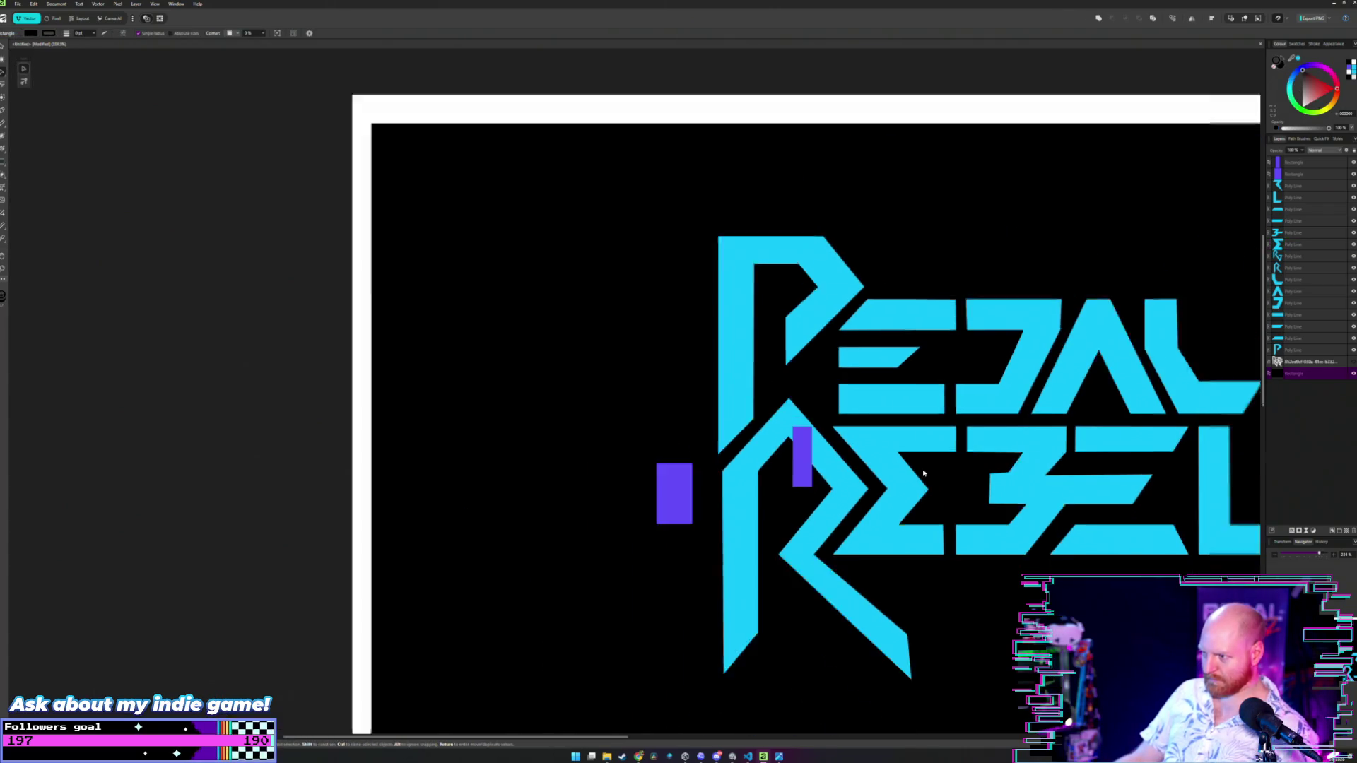
scroll(918, 472, up, 5)
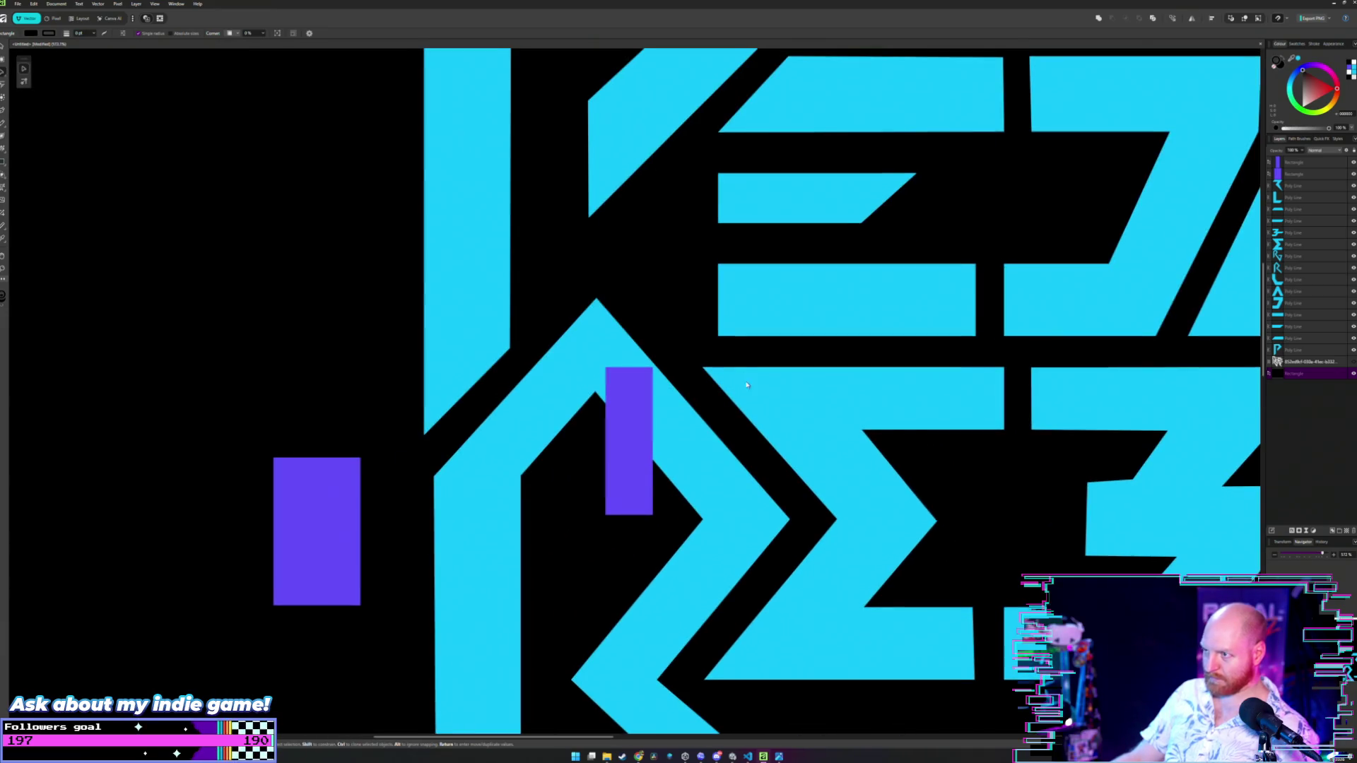
scroll(804, 447, up, 2)
scroll(752, 456, down, 1)
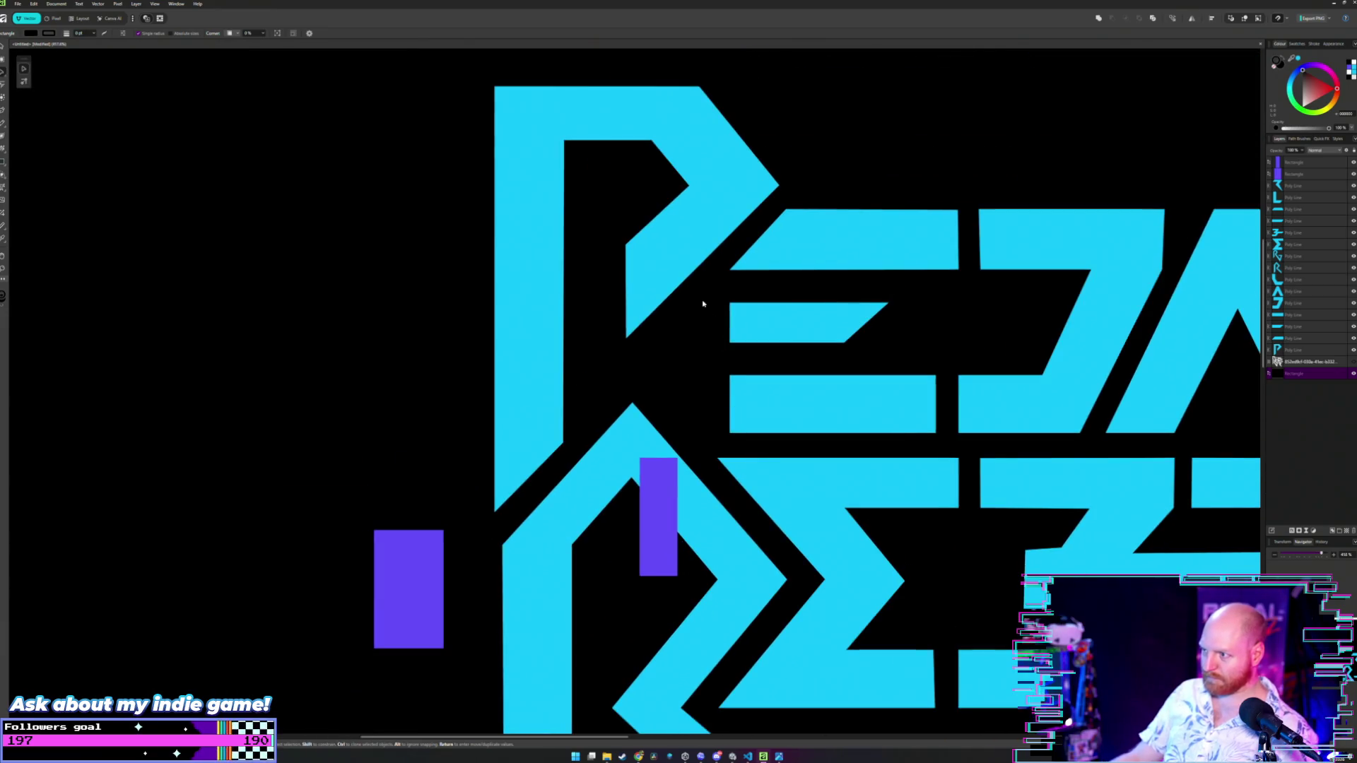
scroll(703, 304, down, 1)
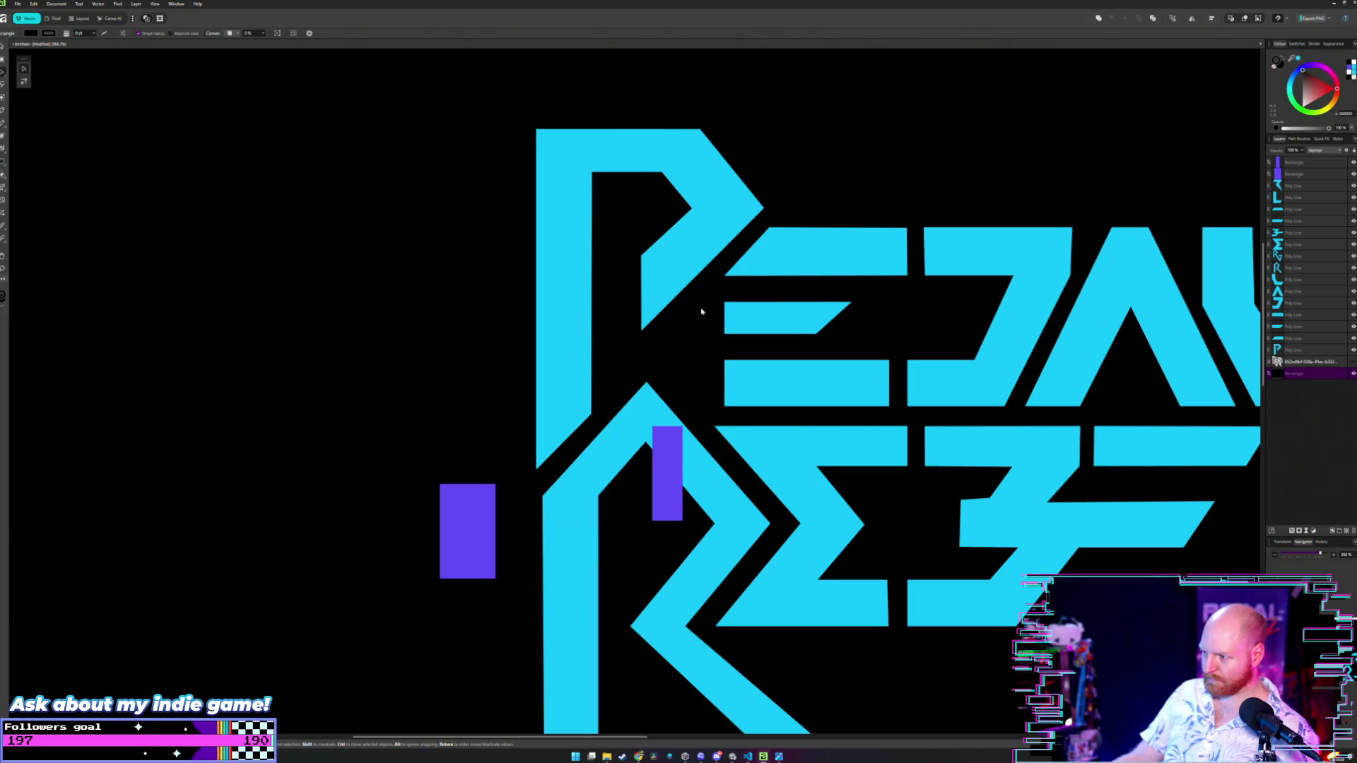
scroll(702, 311, down, 3)
scroll(700, 309, up, 4)
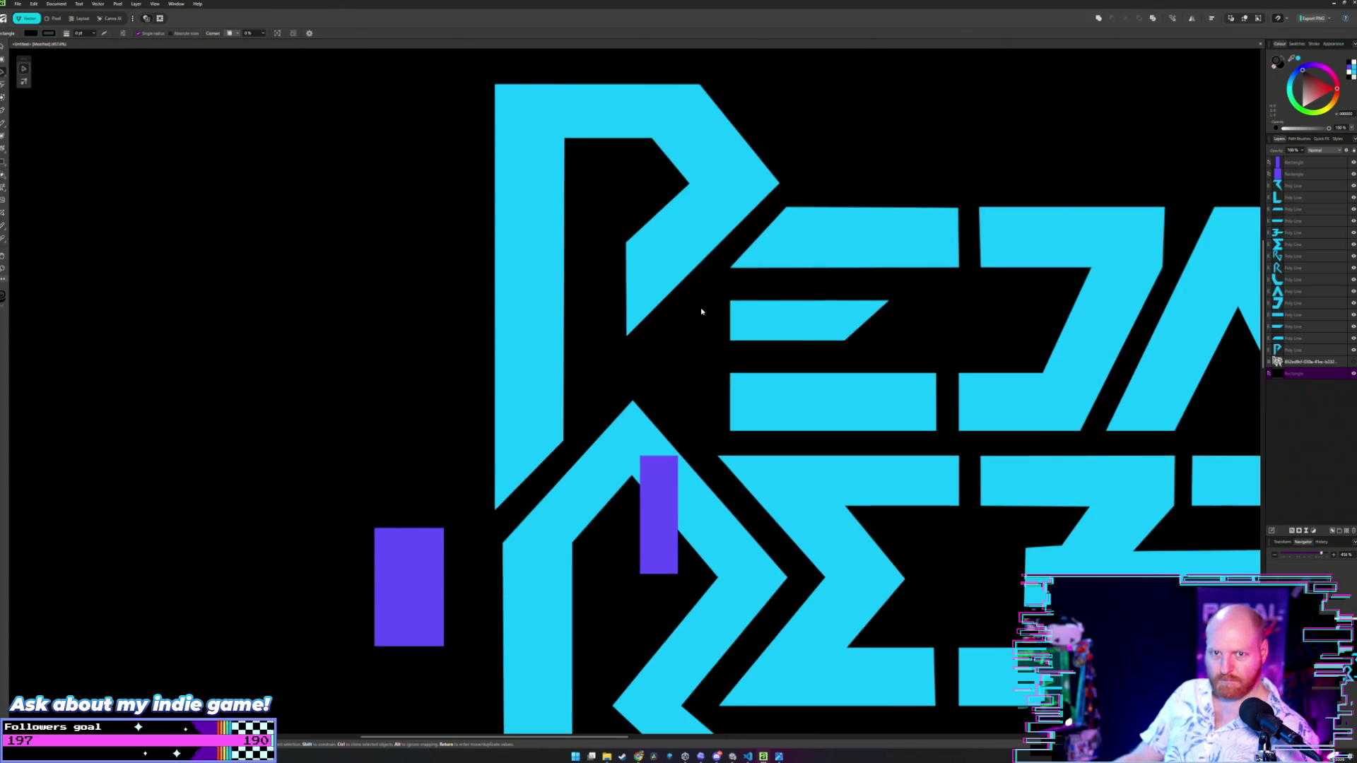
drag(774, 386, 749, 277)
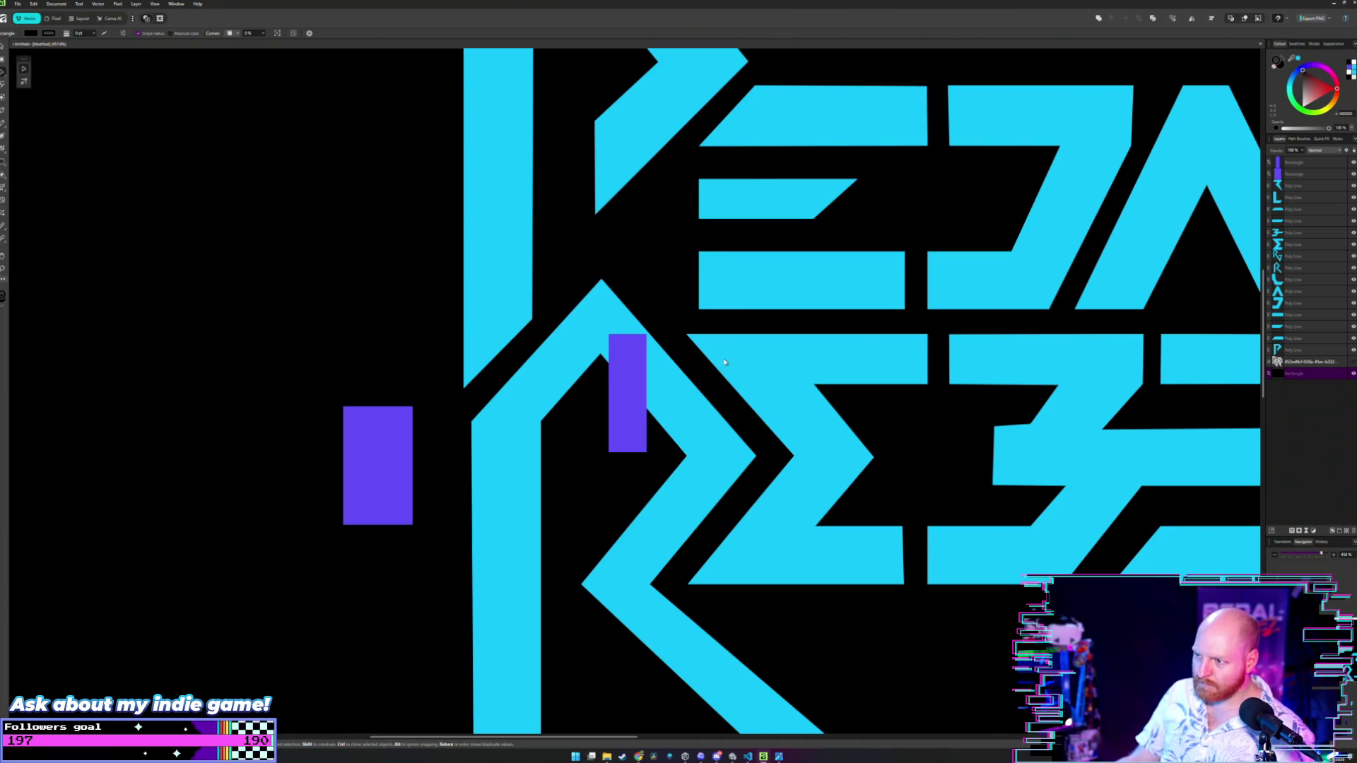
scroll(724, 362, up, 1)
scroll(785, 377, down, 8)
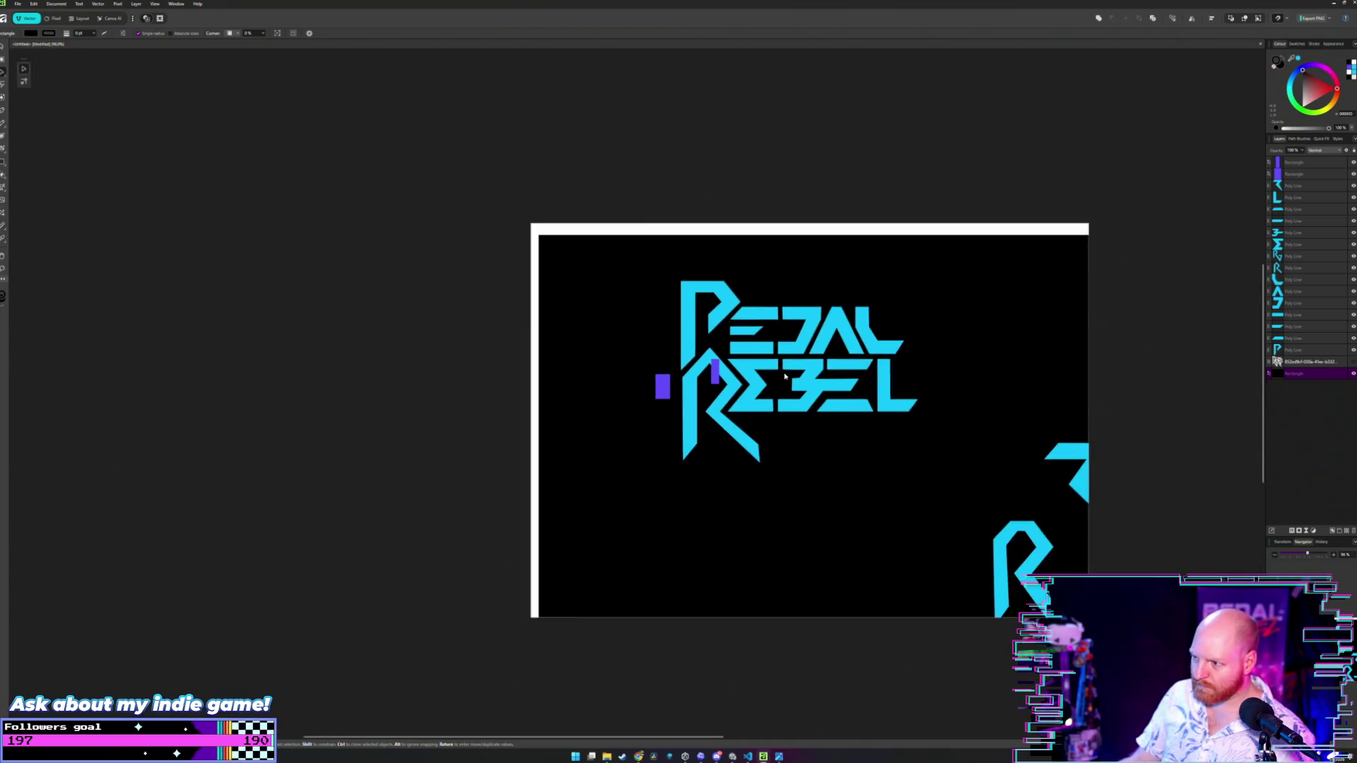
scroll(784, 377, up, 6)
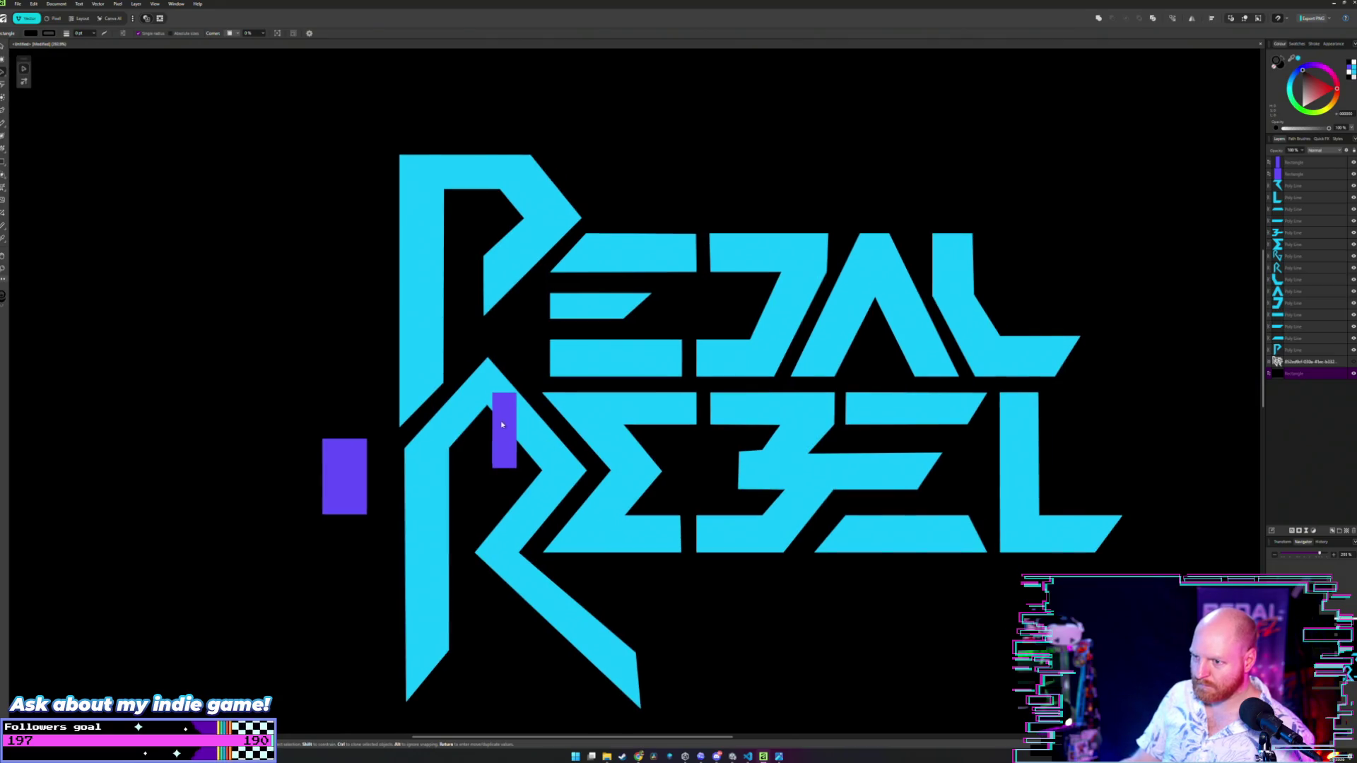
mouse_move(502, 425)
mouse_down()
mouse_move(334, 374)
mouse_move(290, 339)
mouse_up()
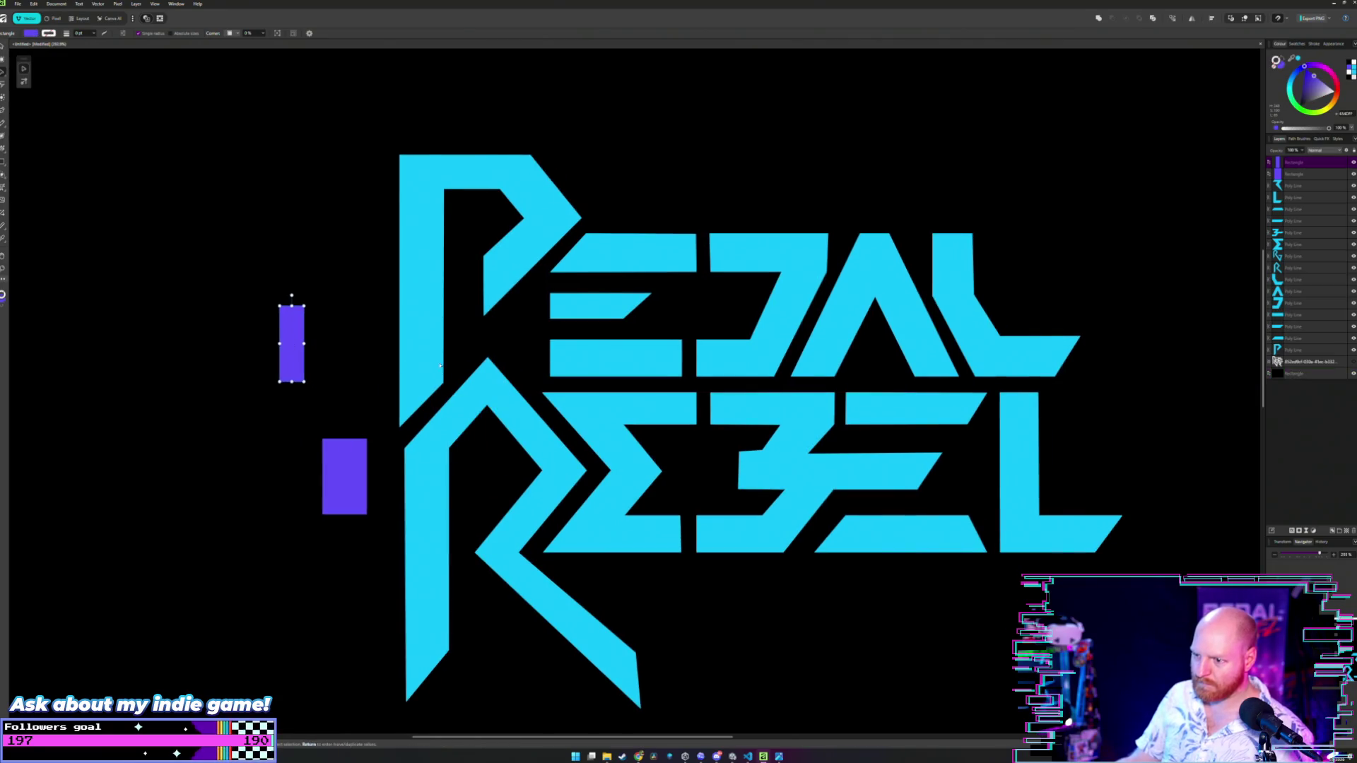
click(346, 258)
- Zoom and pan around the PEDAL REBEL logo to inspect the lettering
scroll(375, 342, down, 4)
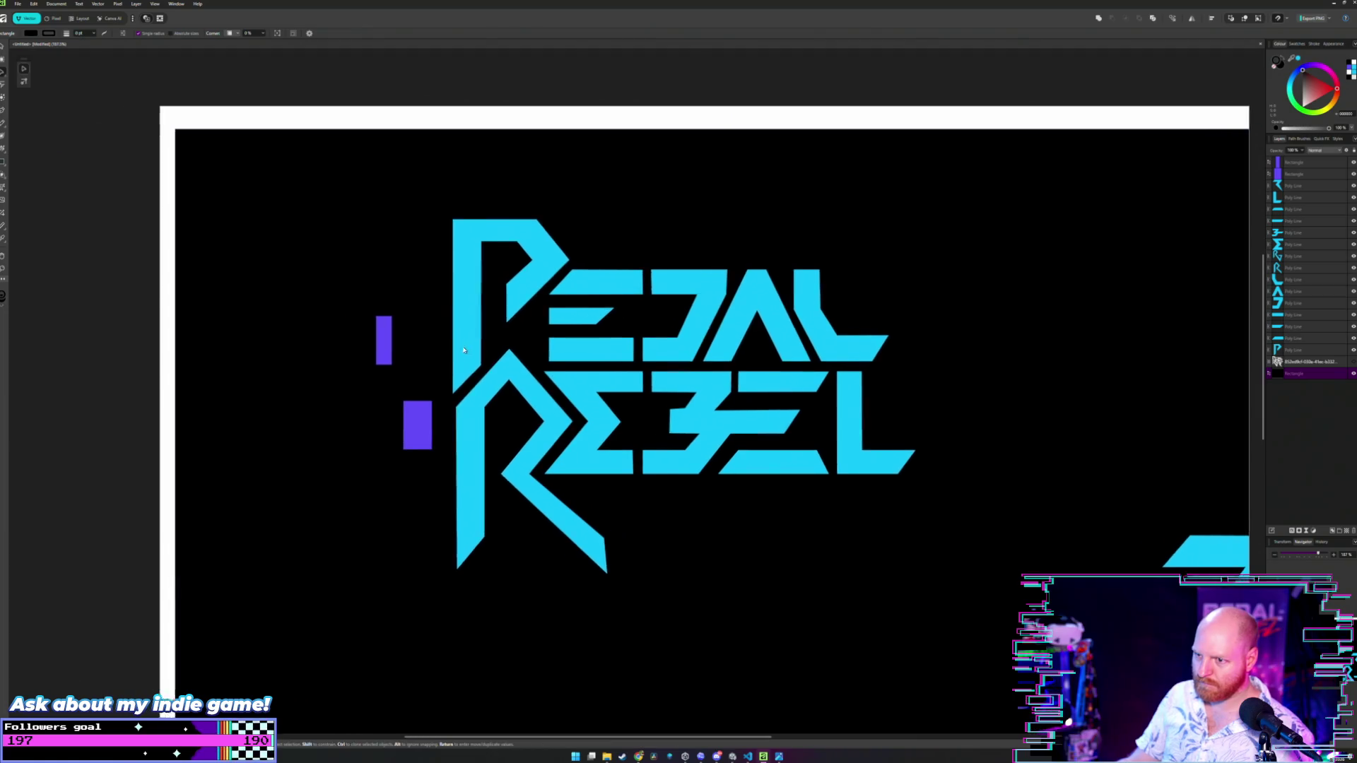
scroll(535, 365, up, 3)
scroll(534, 365, up, 2)
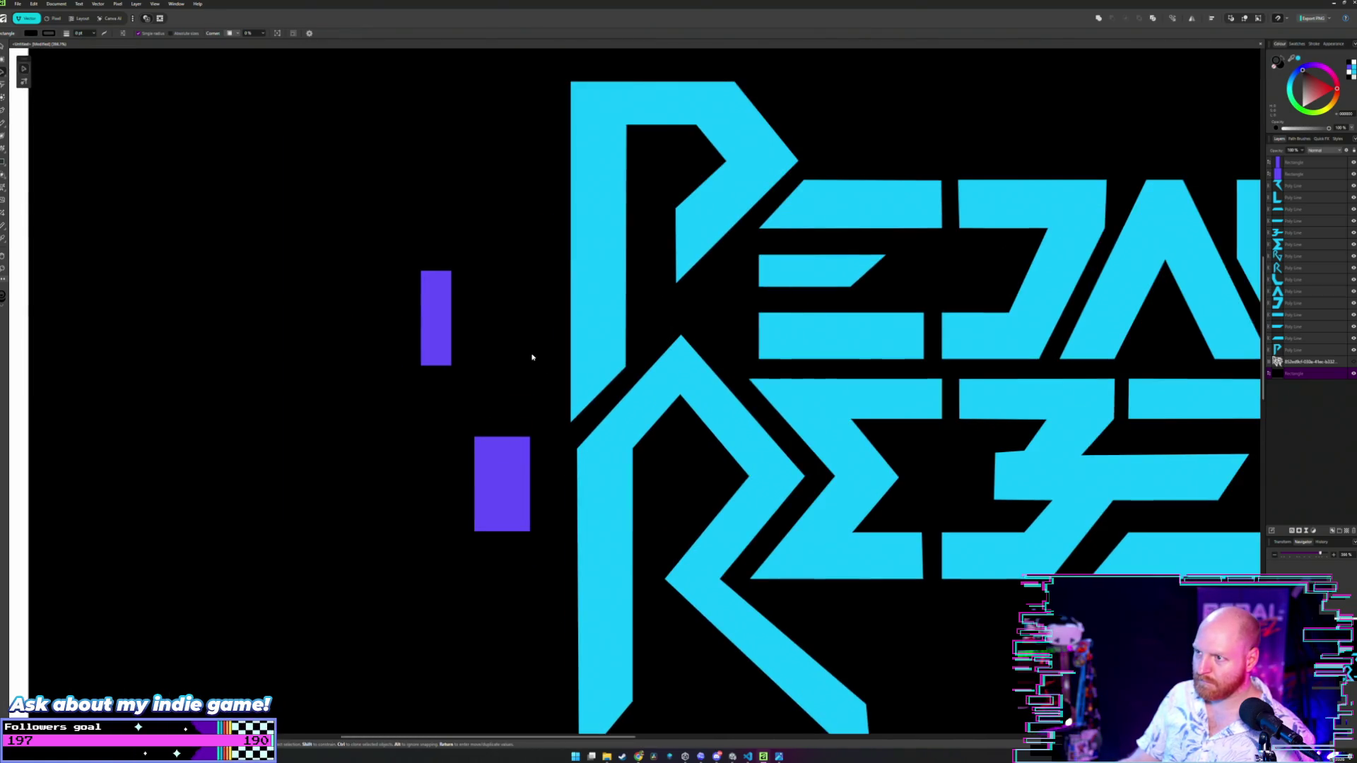
drag(515, 302, 504, 330)
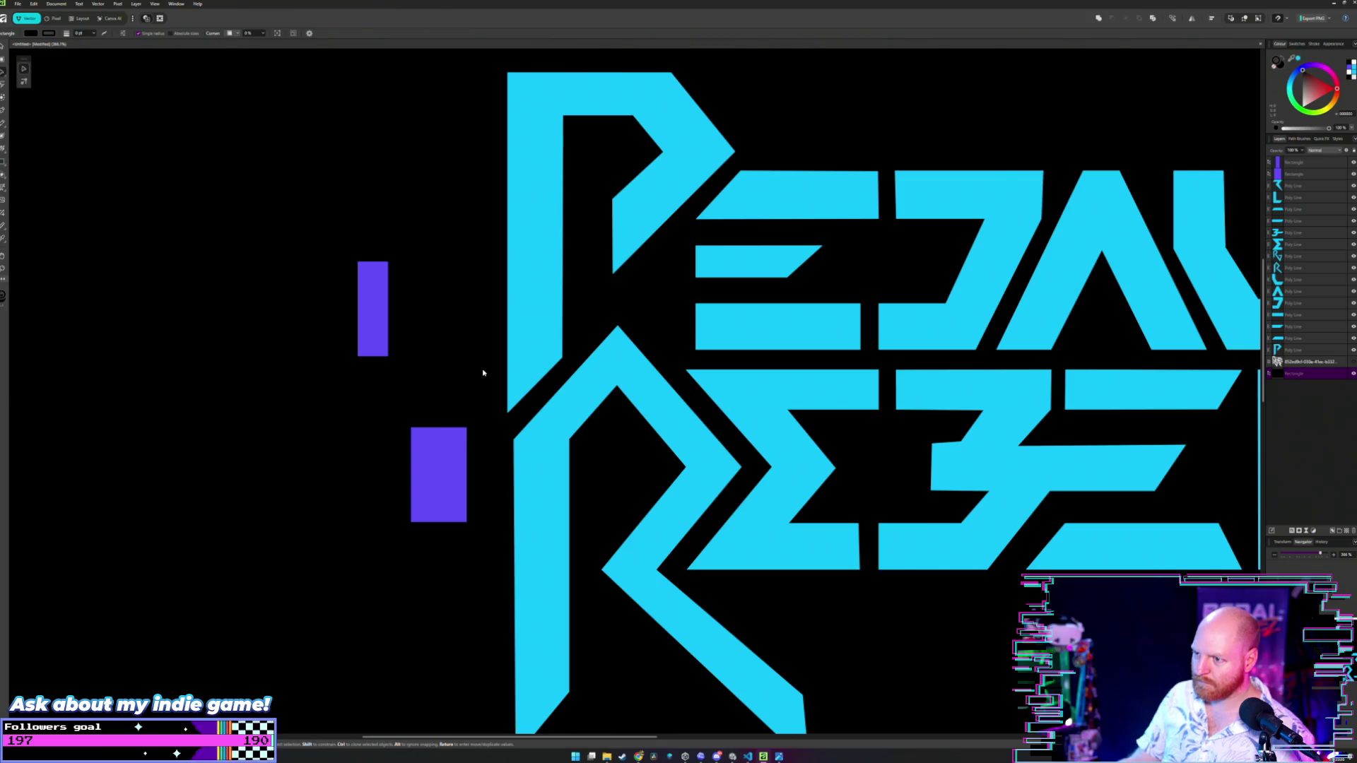
scroll(480, 360, down, 3)
scroll(533, 306, up, 2)
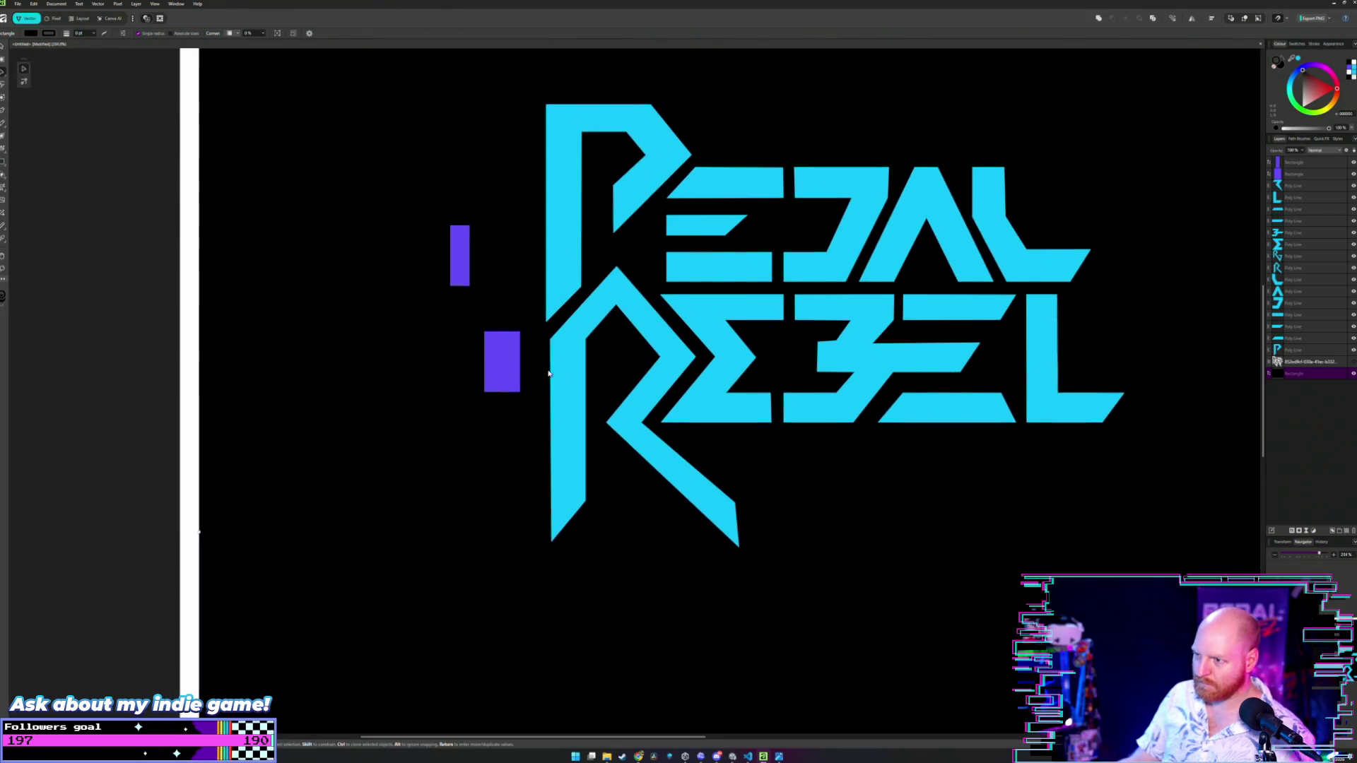
scroll(548, 368, up, 2)
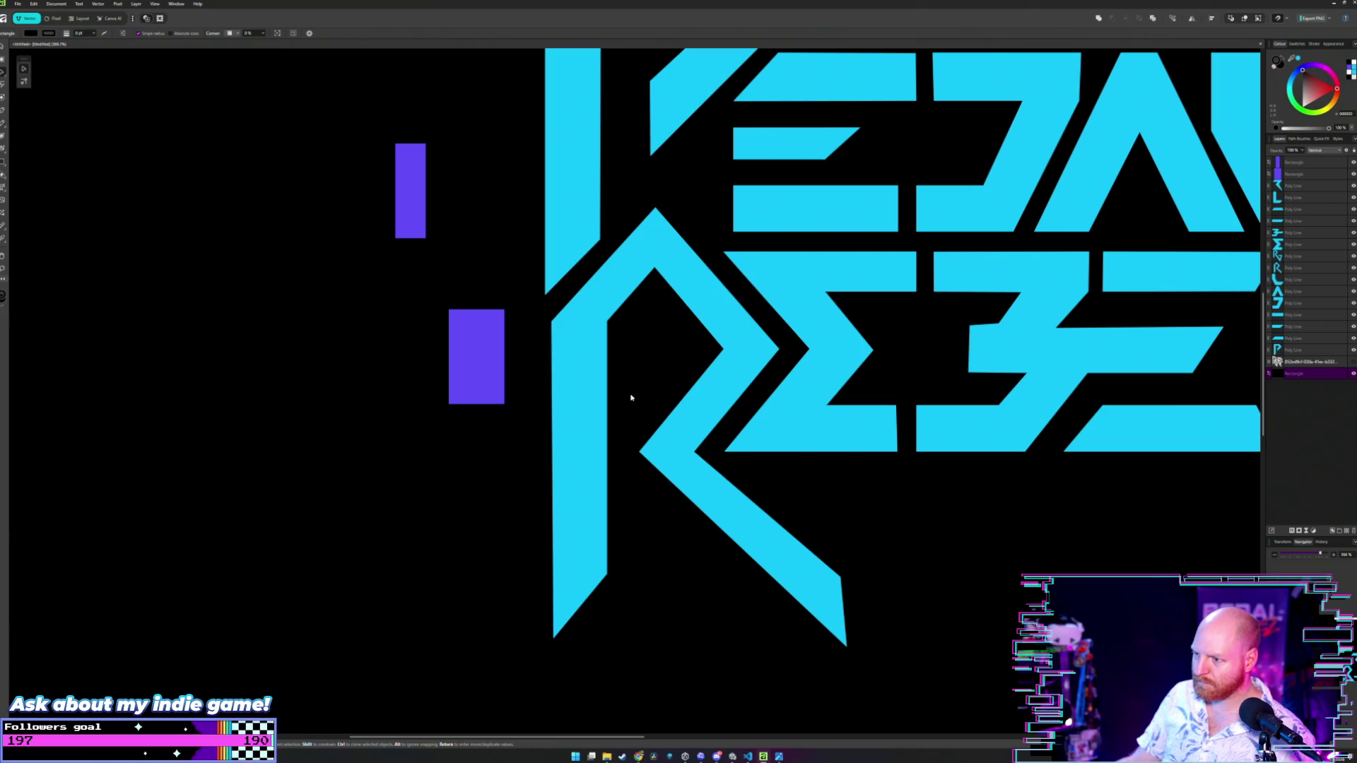
scroll(689, 460, up, 2)
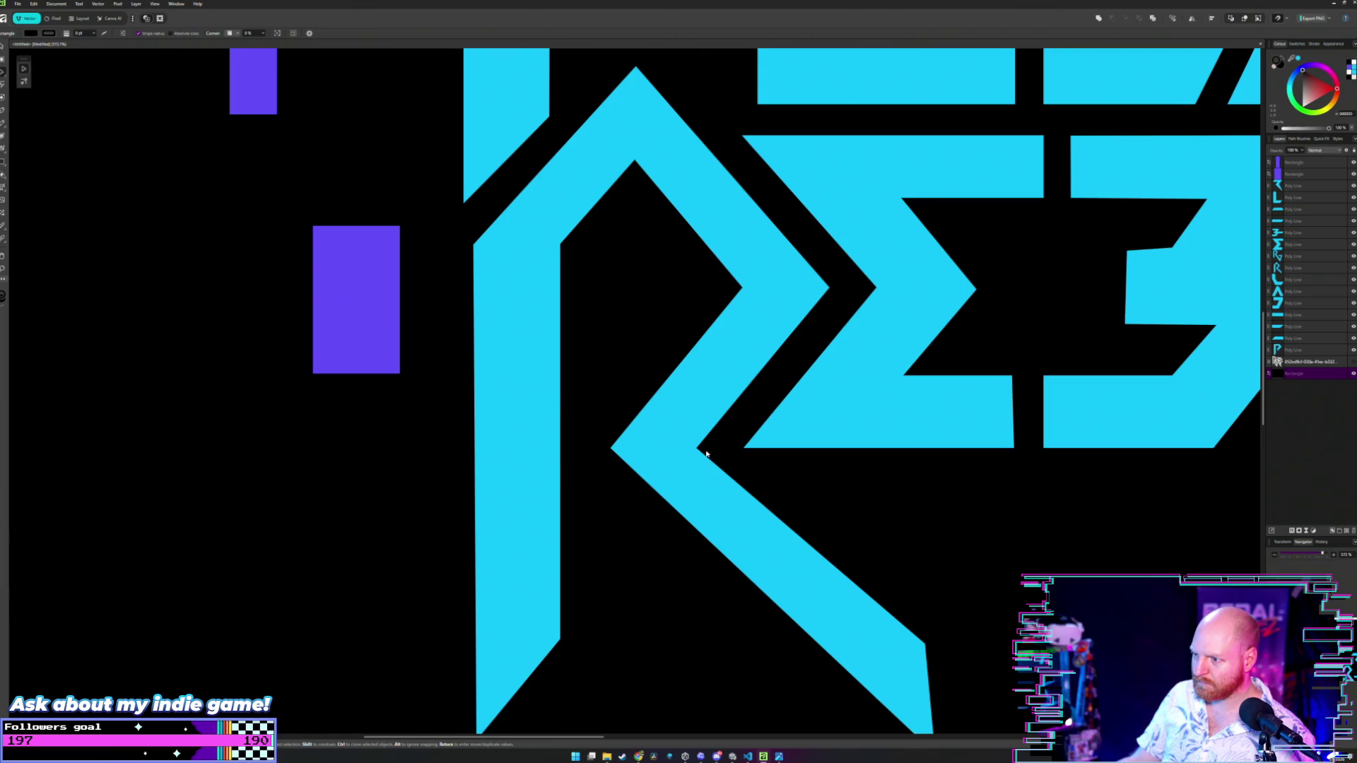
- Try pulling the R's inner left corner leftward, then undo the change
double_click(612, 450)
scroll(615, 340, down, 3)
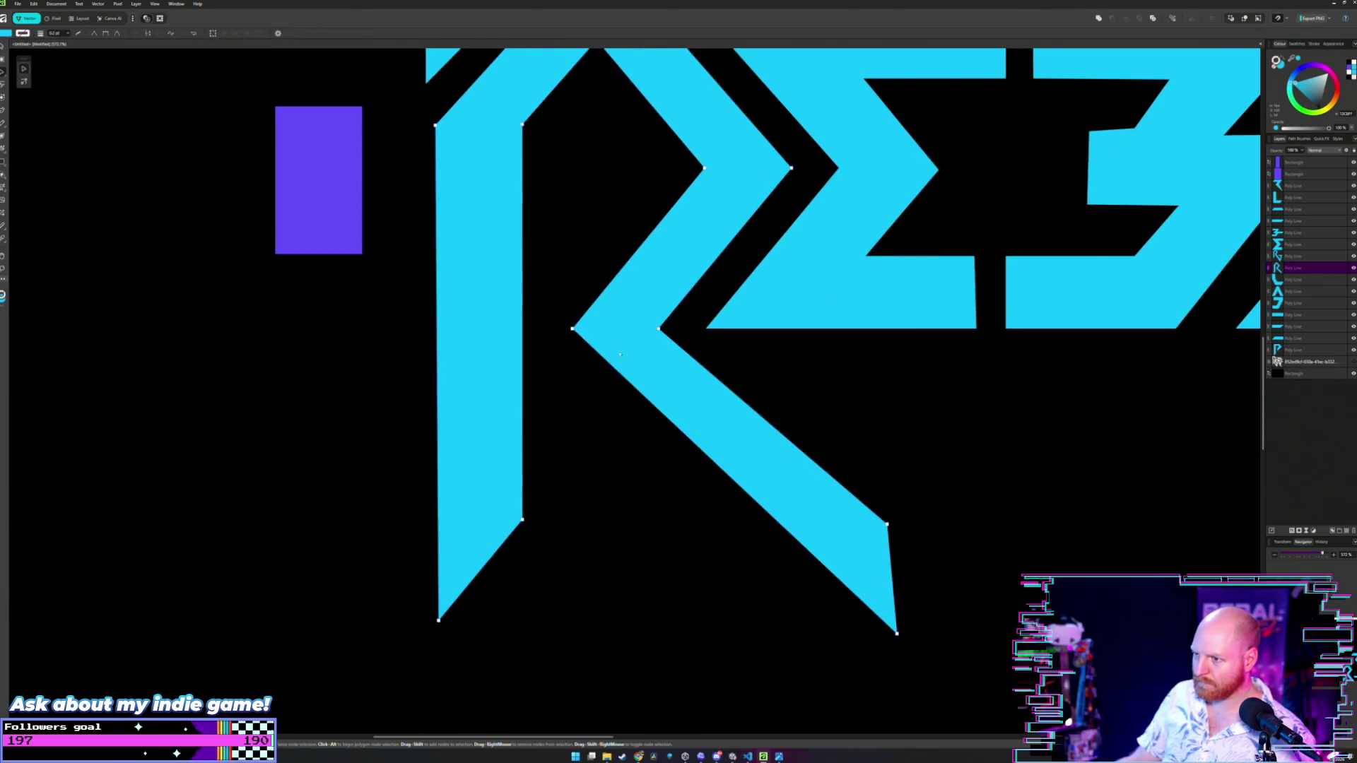
click(895, 635)
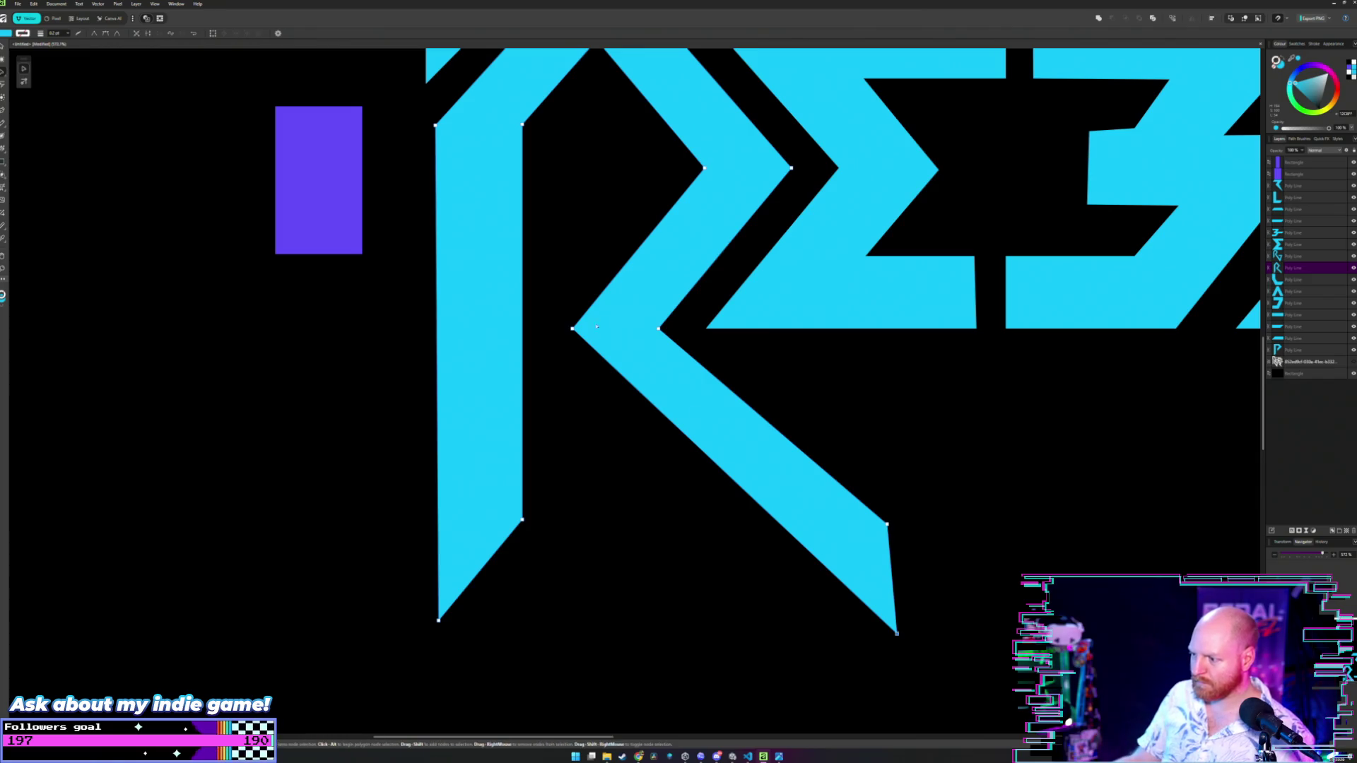
drag(572, 329, 563, 332)
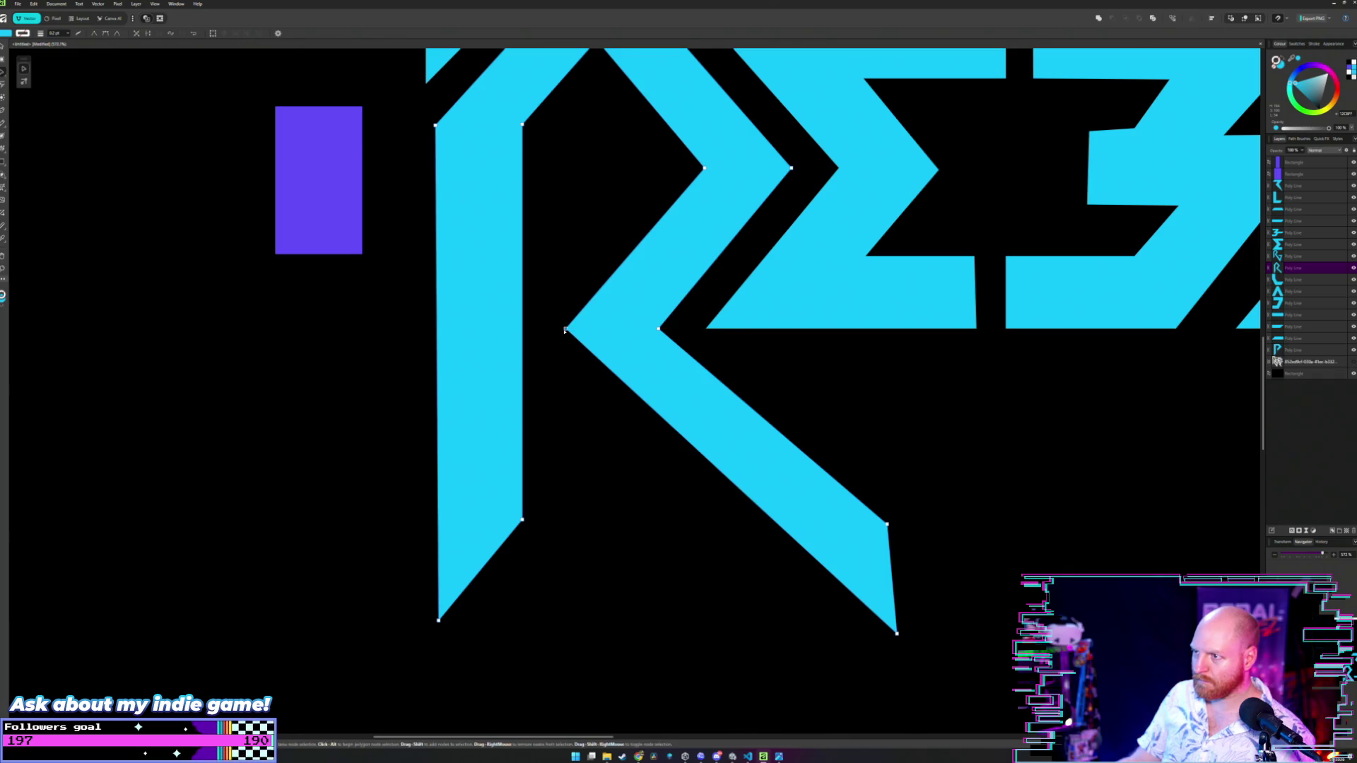
key(ctrl+z)
- Shift the R's inner junction corner and bottom-right leg tip down-left together
key(v)
click(750, 364)
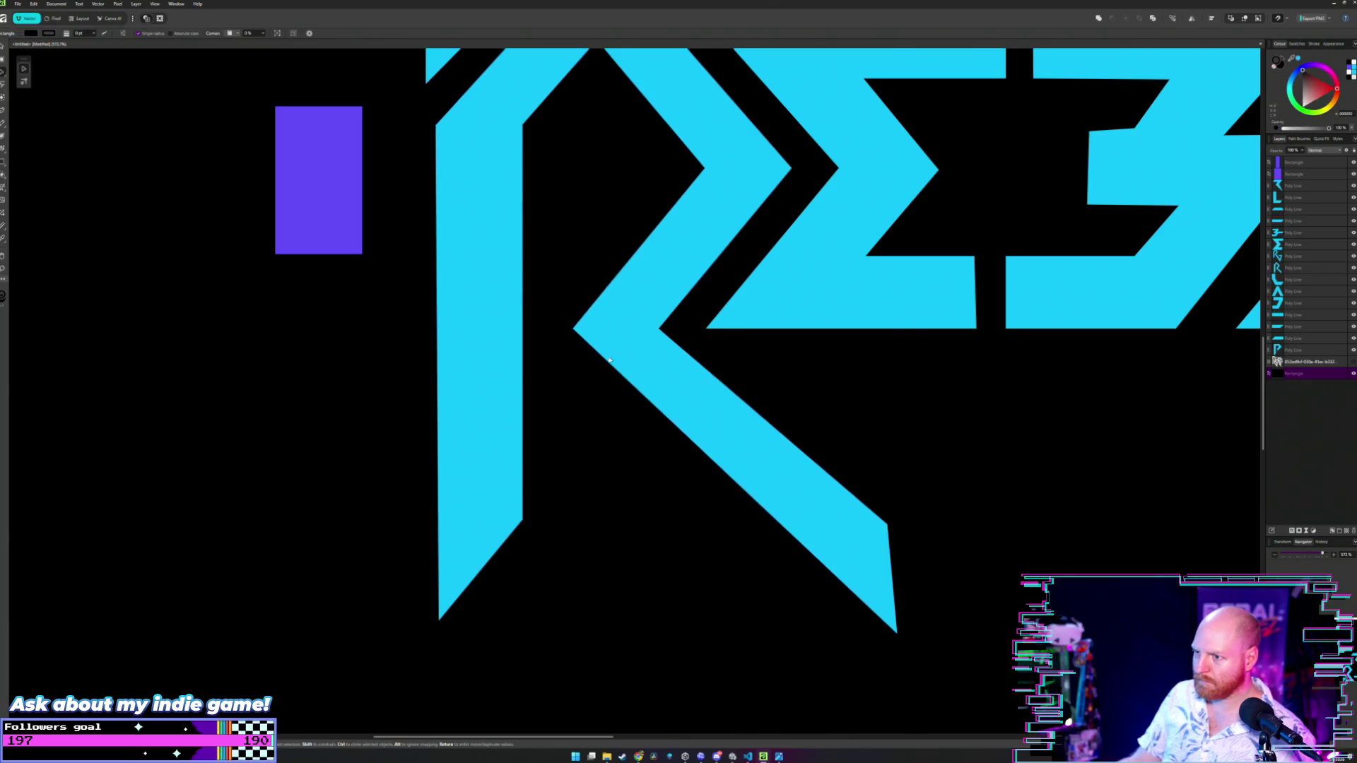
double_click(574, 330)
click(571, 329)
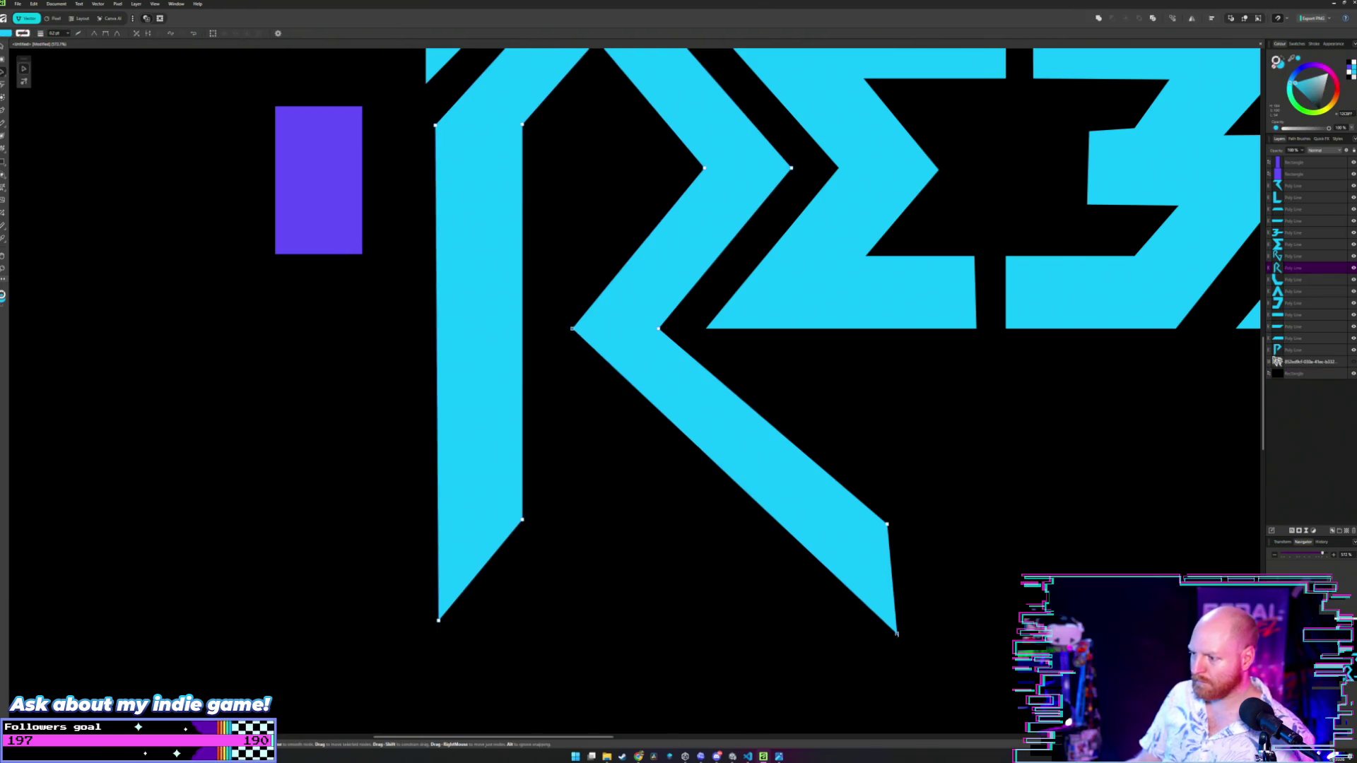
drag(896, 634, 892, 641)
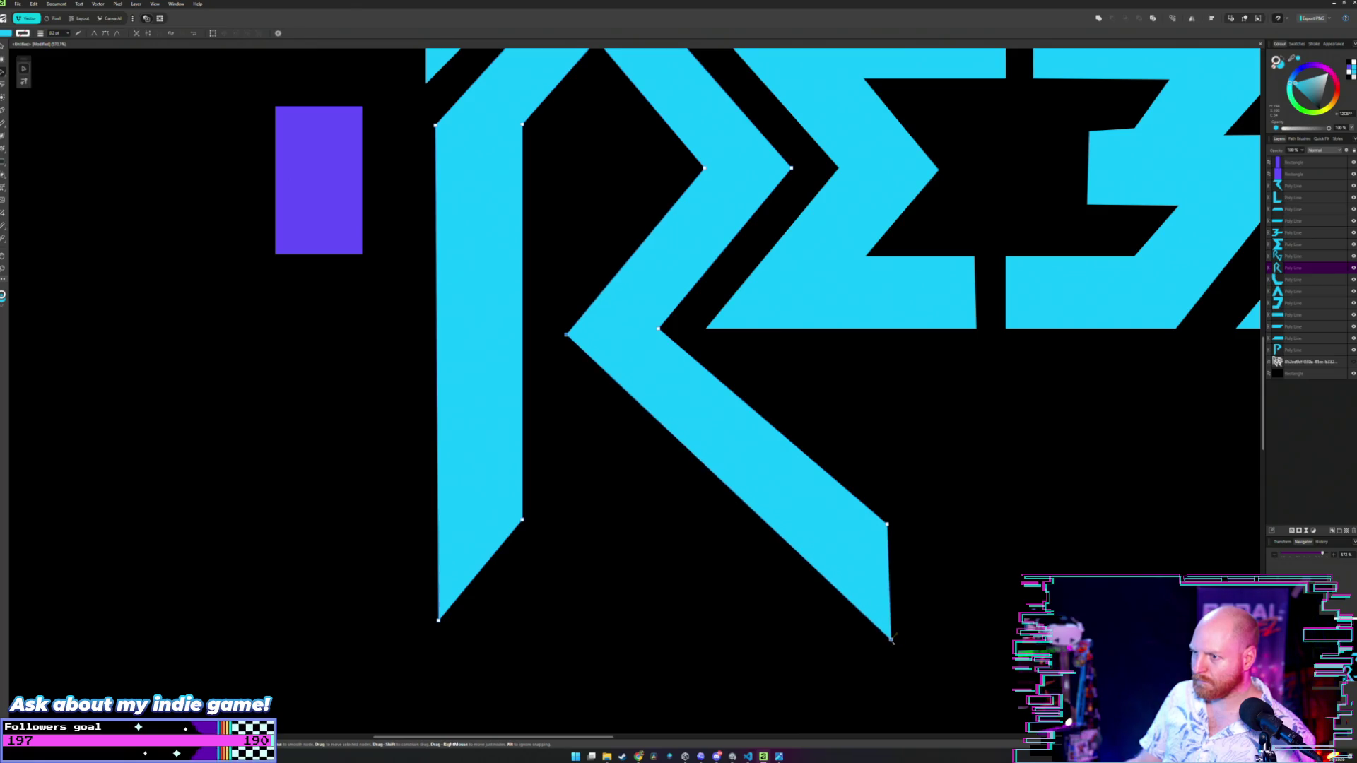
click(816, 374)
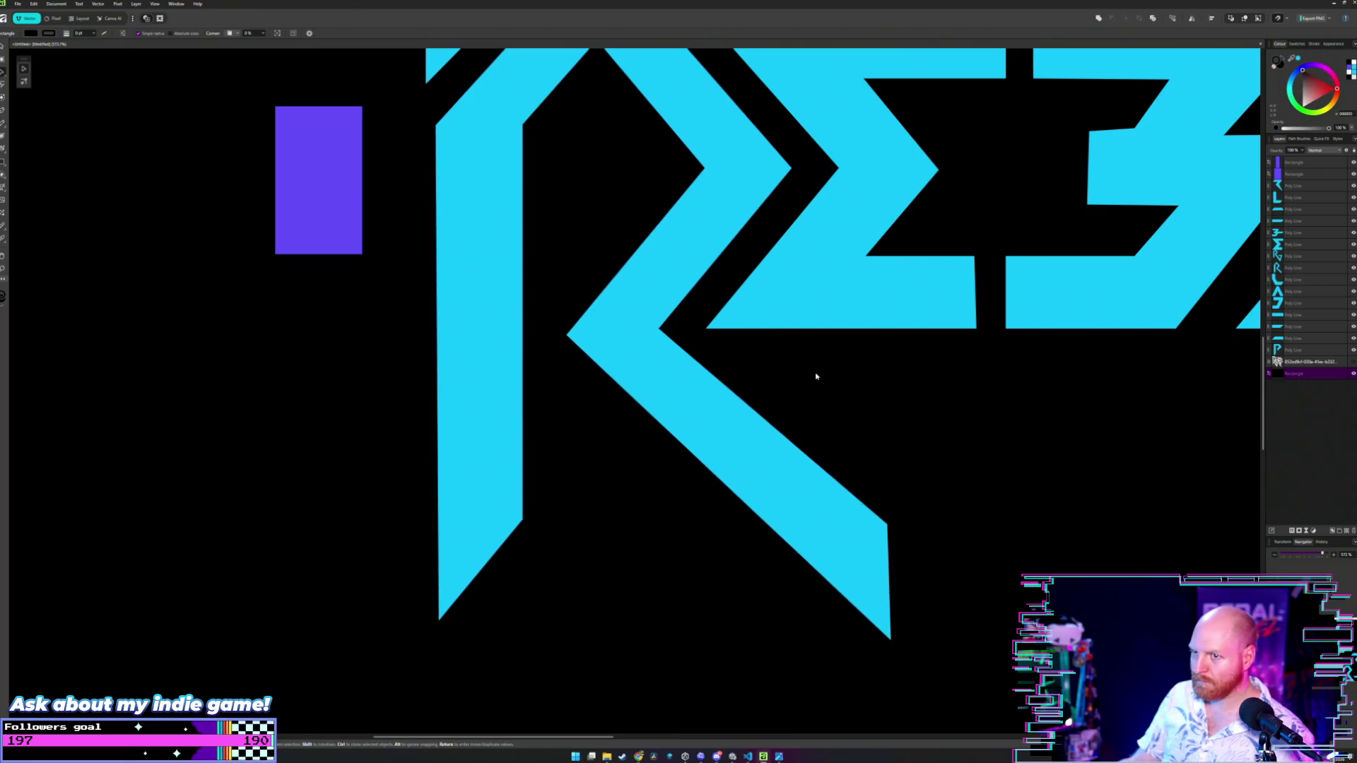
scroll(816, 376, down, 5)
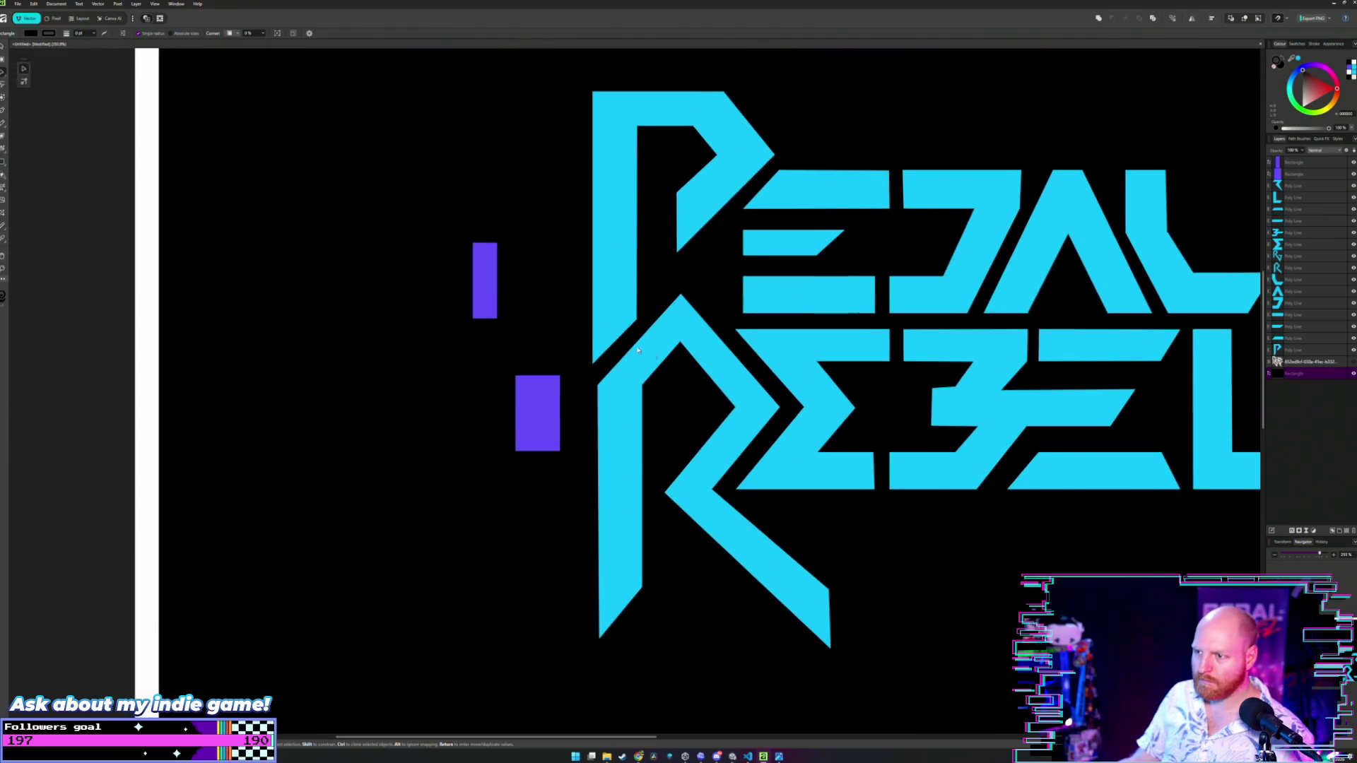
- Place the small measuring rectangle on the R's leg, snapped against the junction corner
mouse_move(538, 408)
mouse_down()
mouse_move(679, 573)
mouse_move(777, 594)
mouse_move(695, 521)
mouse_up()
scroll(735, 521, up, 5)
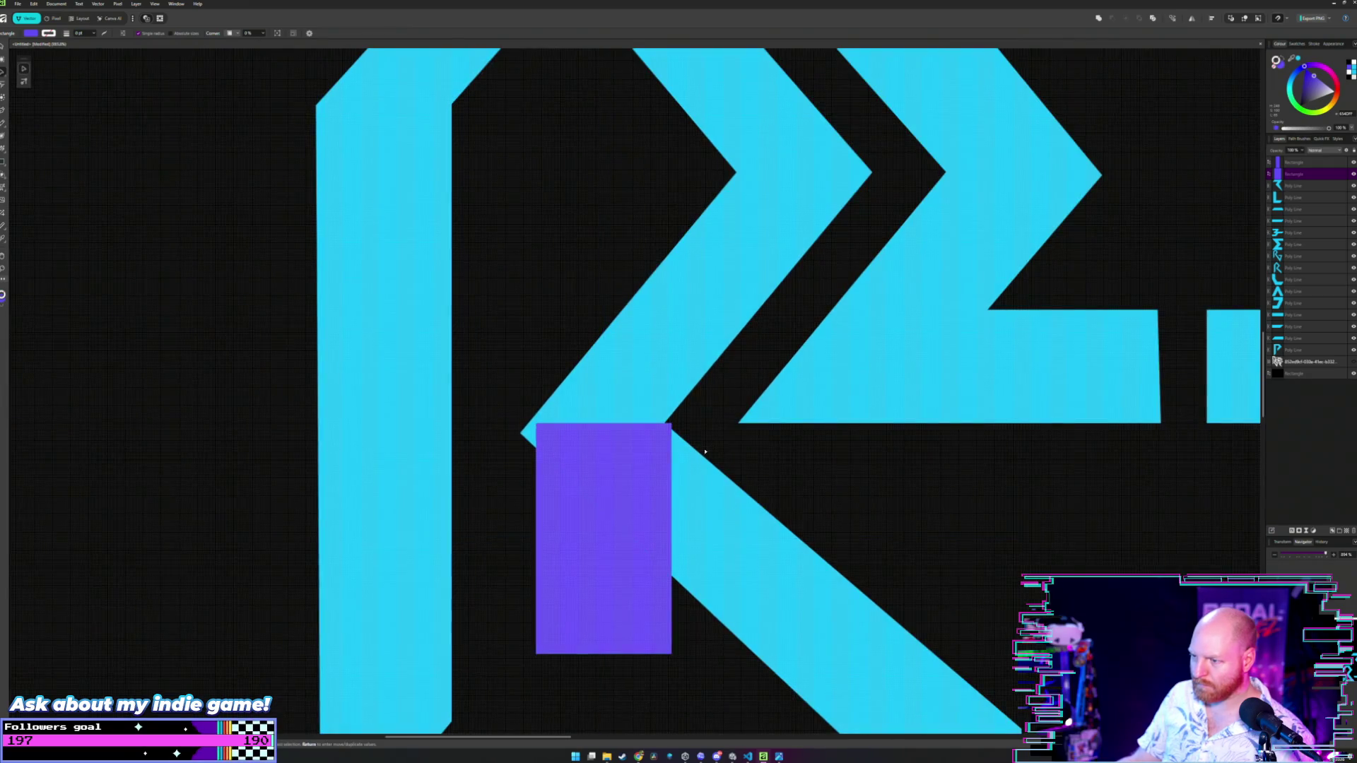
scroll(705, 487, up, 2)
click(706, 501)
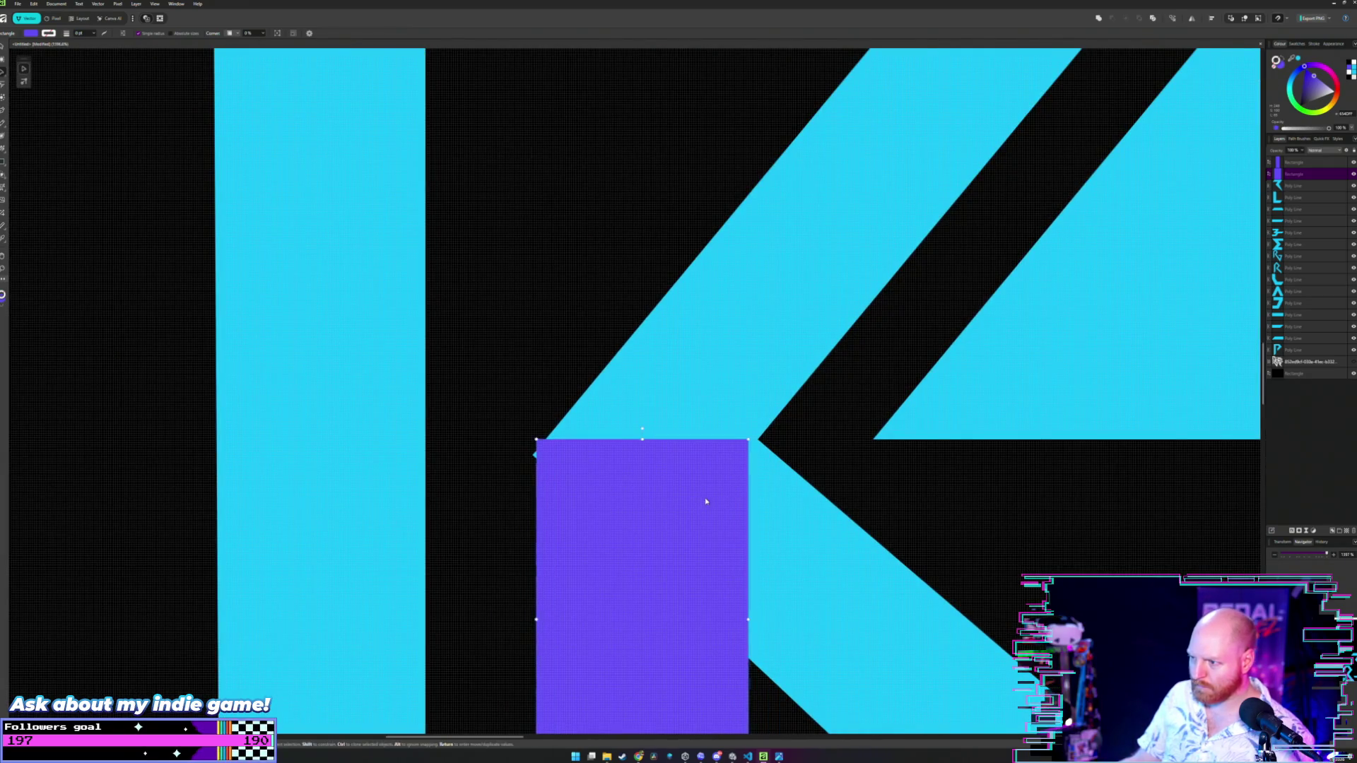
drag(706, 501, 712, 500)
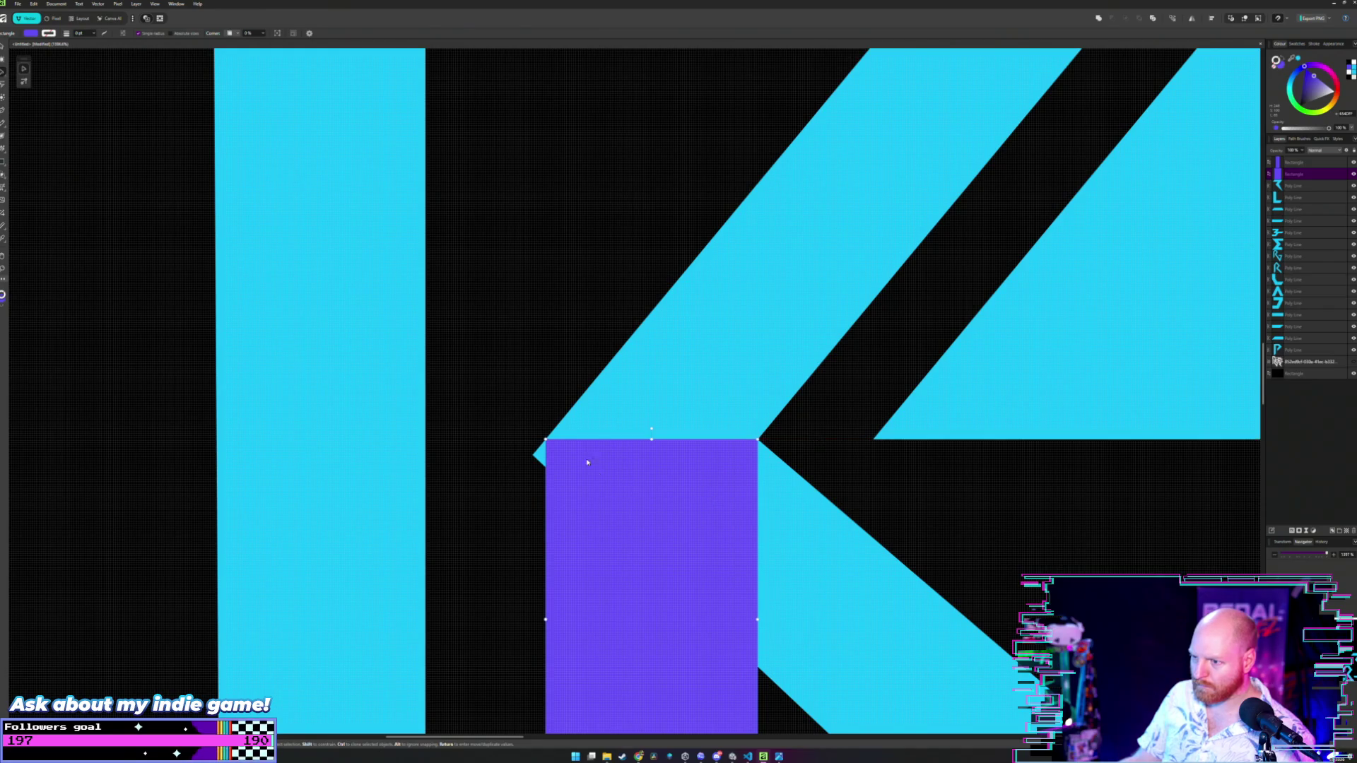
- Snap the R's notch node to the measuring rectangle's top-left corner
double_click(534, 456)
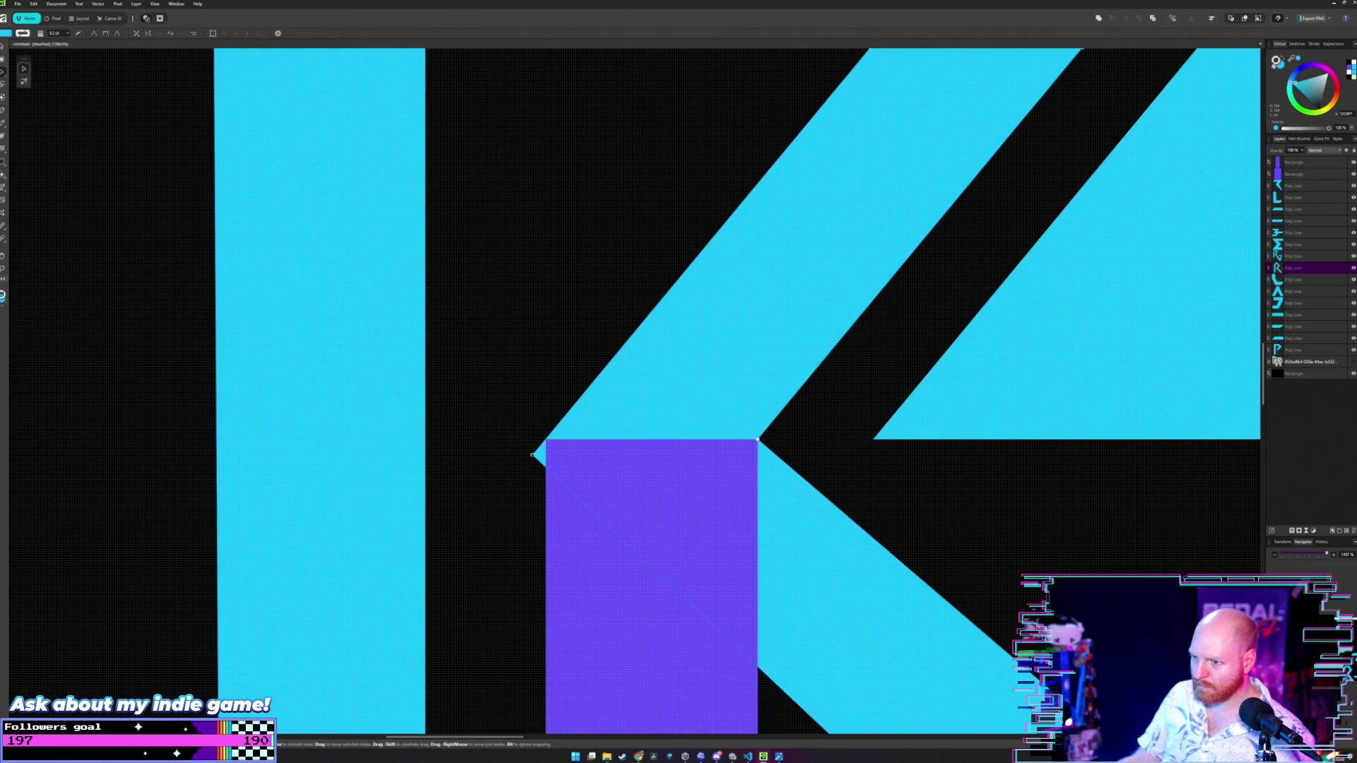
drag(531, 454, 466, 291)
key(ctrl+z)
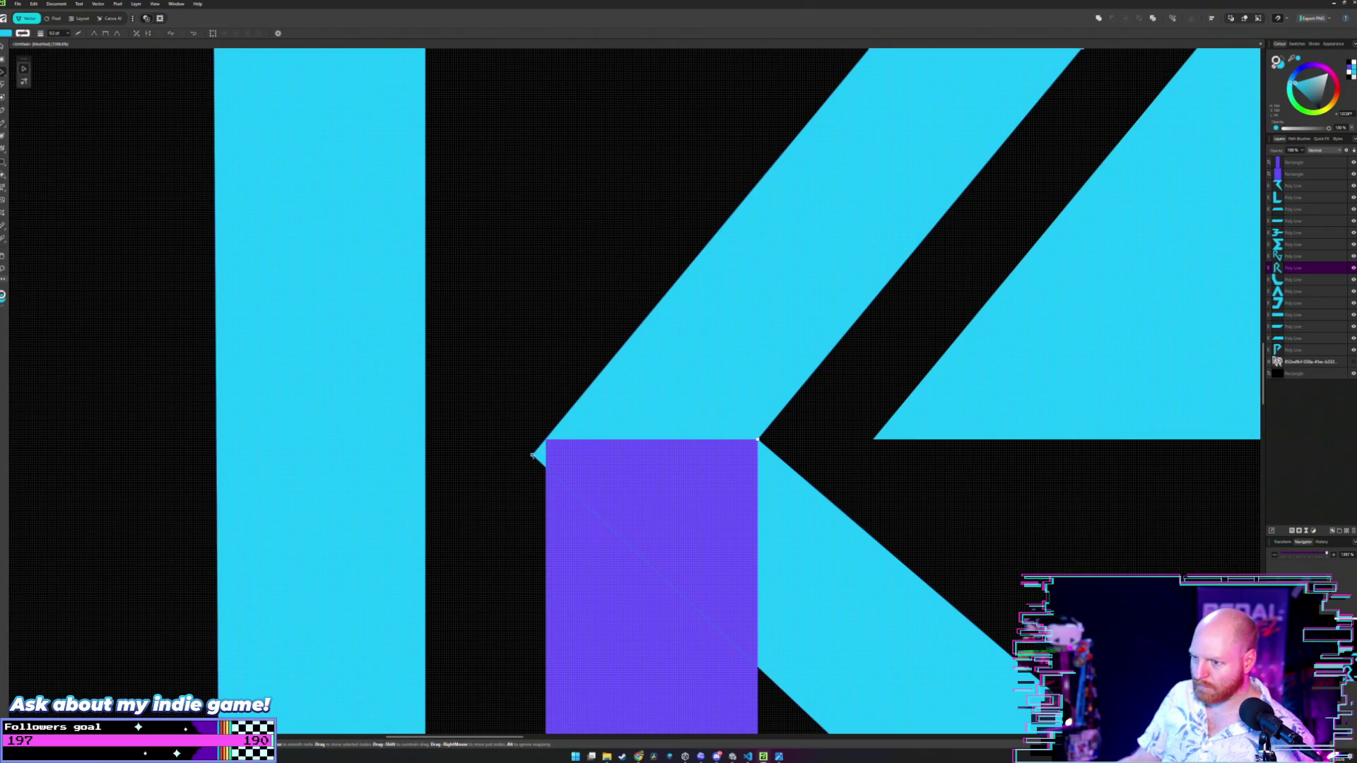
drag(532, 455, 546, 440)
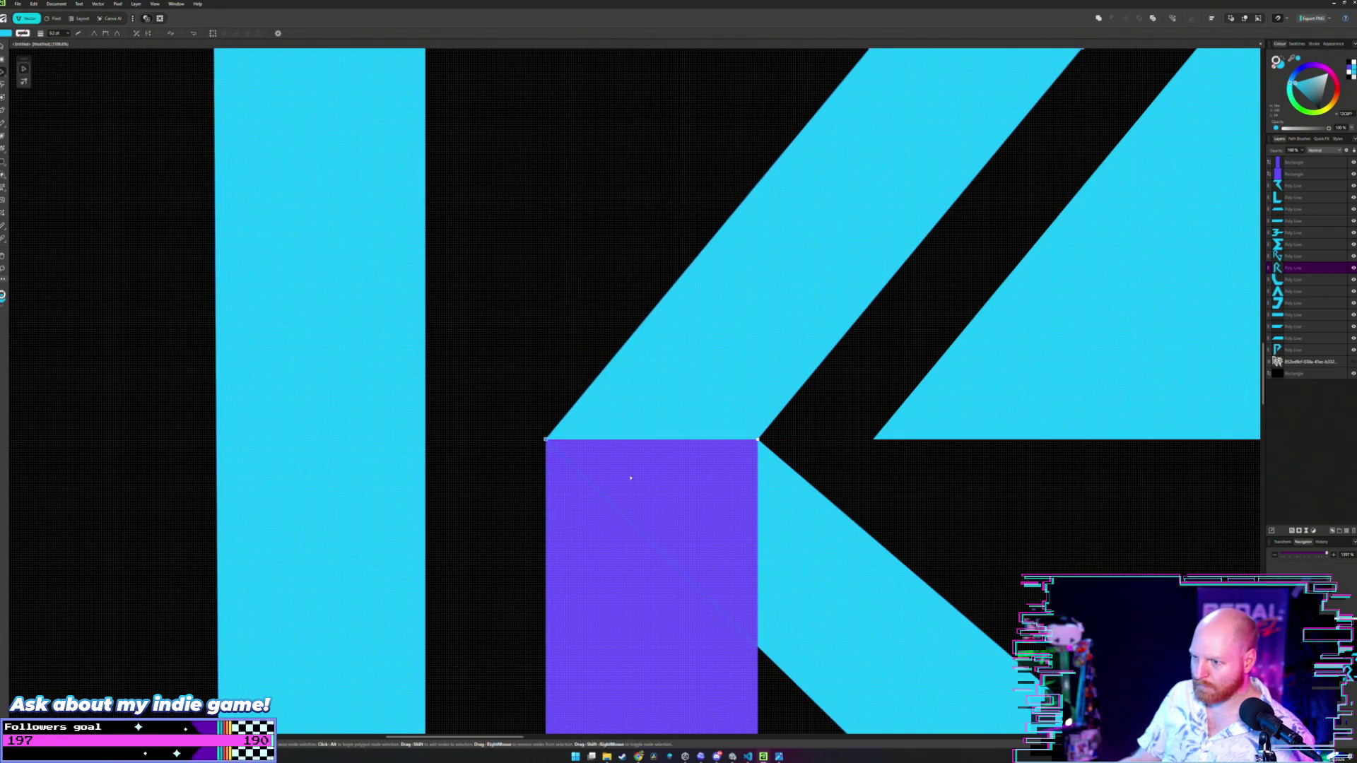
- Move the measuring rectangle down to the bottom end of the R's leg
scroll(629, 476, down, 4)
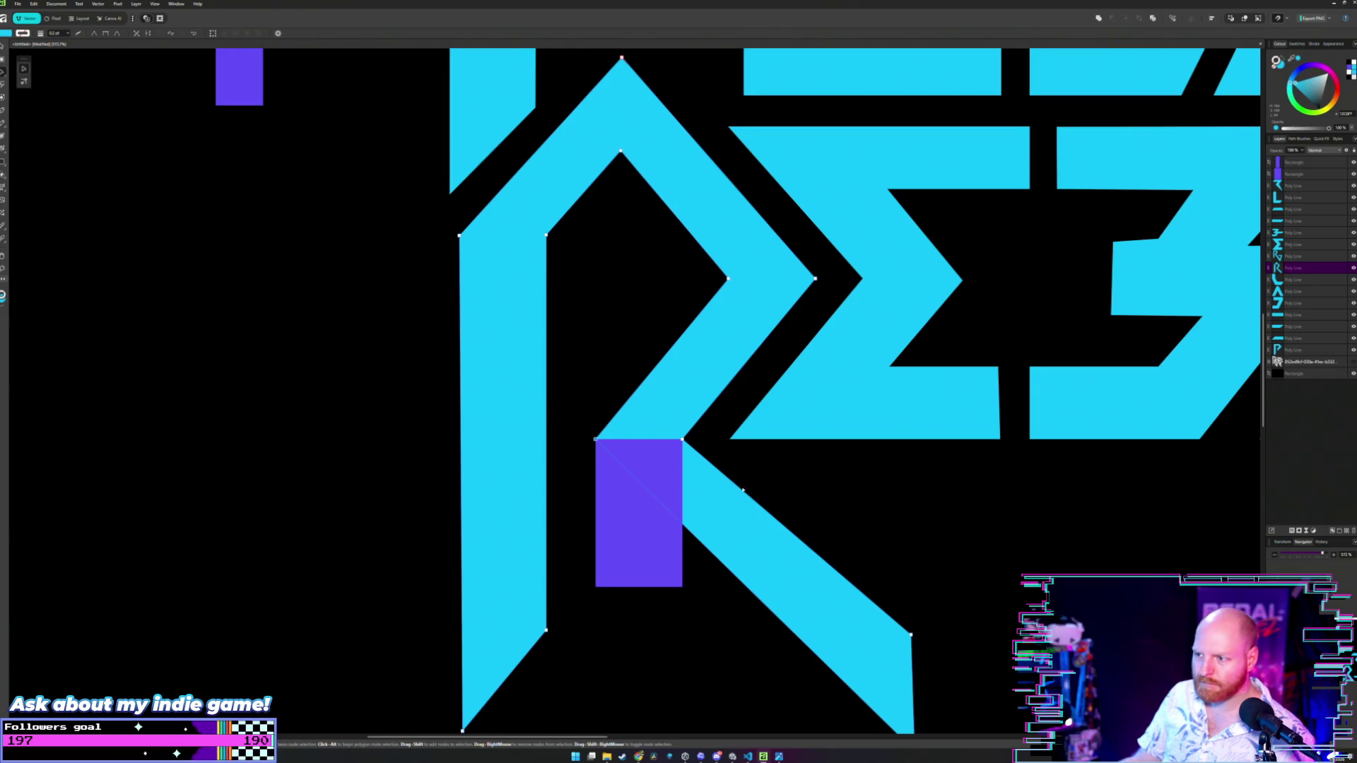
scroll(721, 488, down, 1)
scroll(758, 493, down, 2)
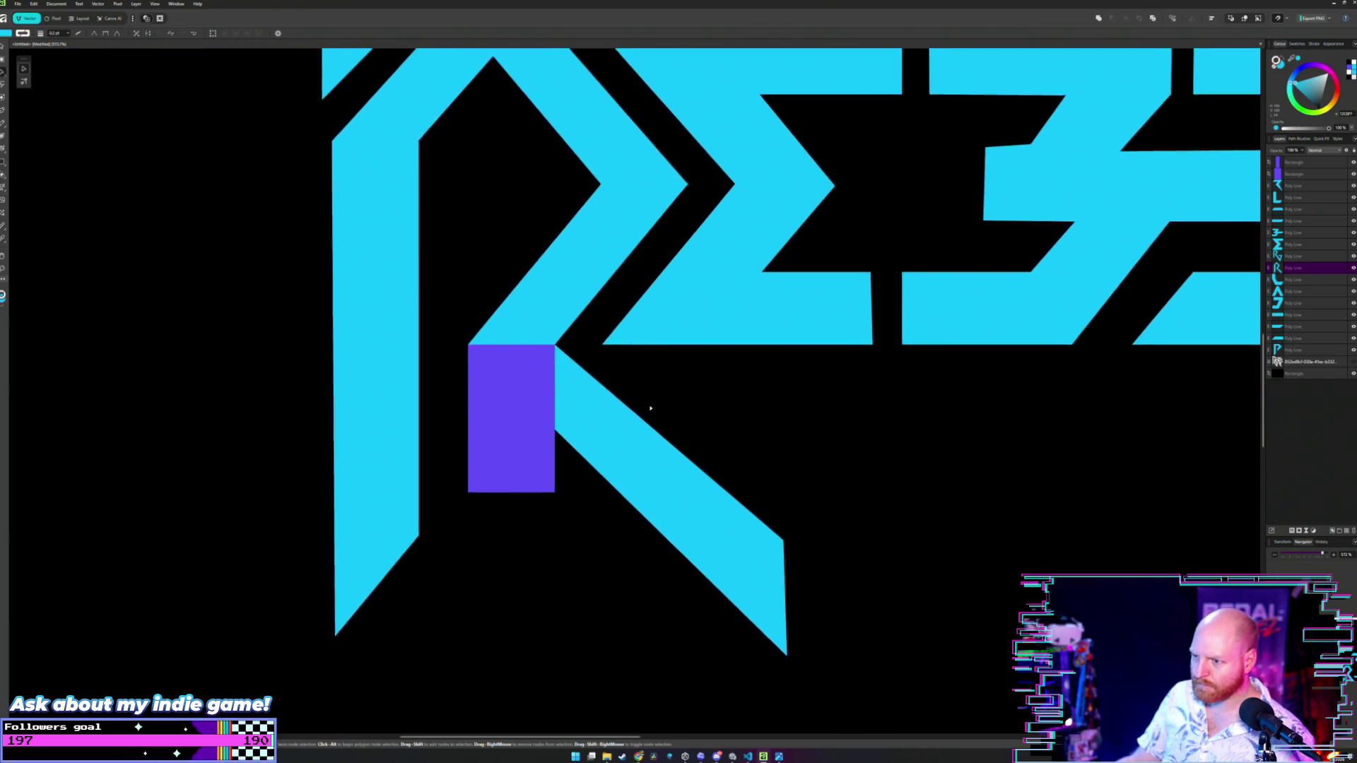
key(v)
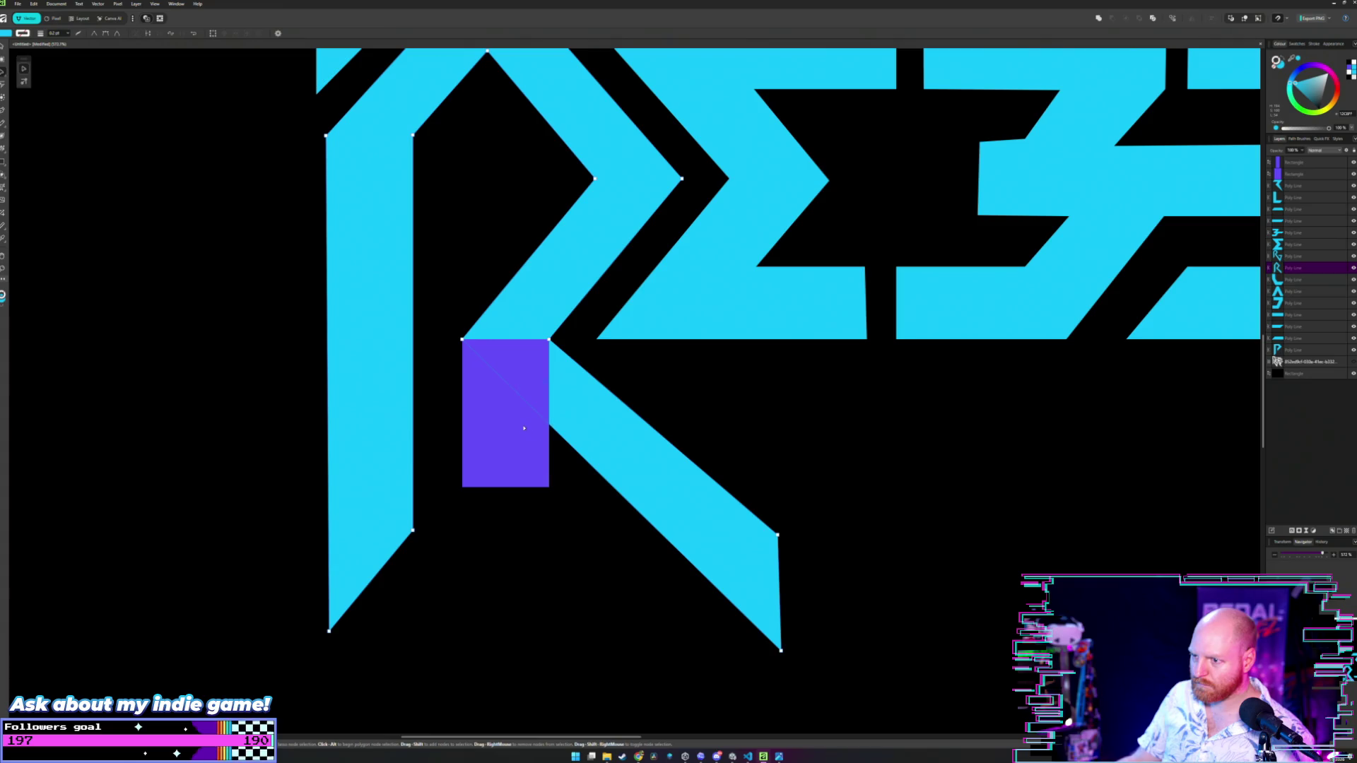
mouse_move(492, 416)
mouse_down()
mouse_move(516, 479)
mouse_move(697, 641)
mouse_move(730, 585)
mouse_move(760, 579)
mouse_up()
- Pull the end node of the R's diagonal leg up to the measuring rectangle's edge
scroll(761, 572, up, 4)
scroll(792, 544, down, 1)
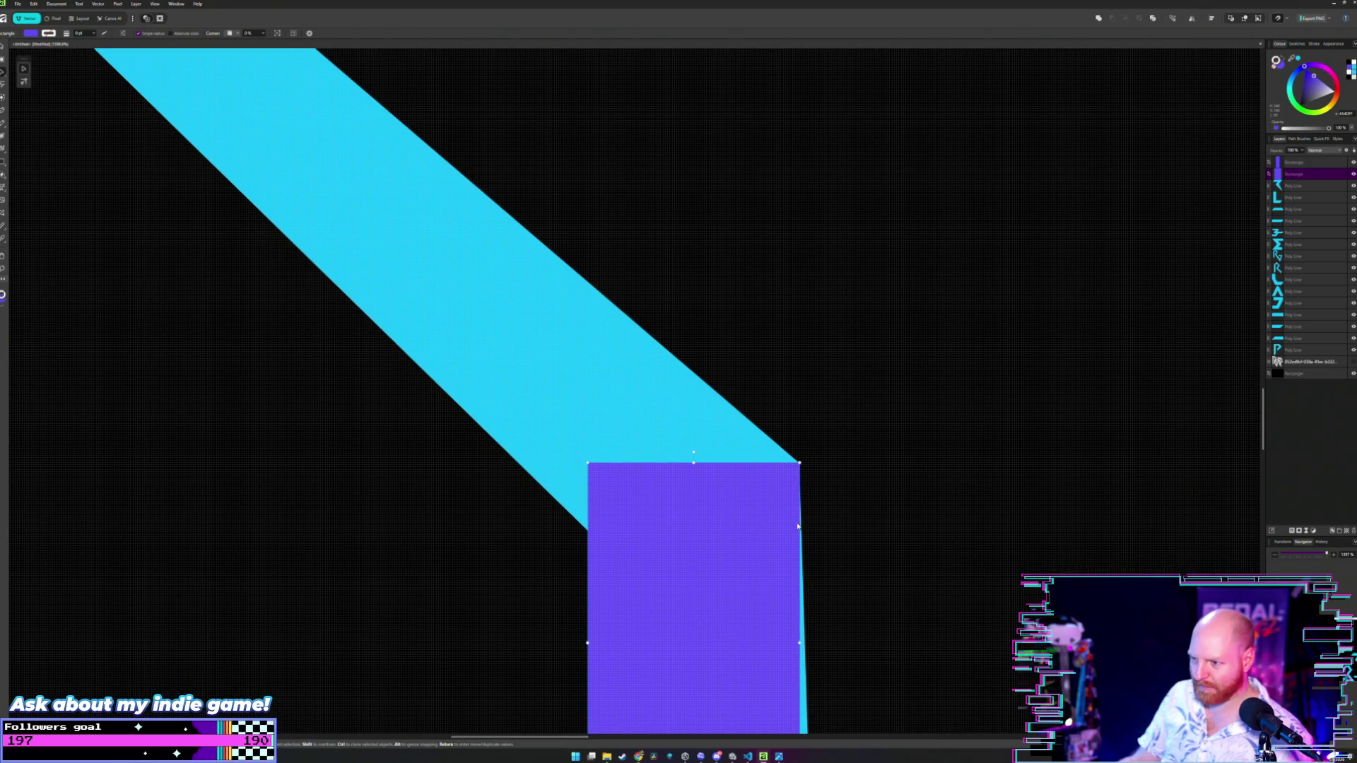
key(a)
scroll(657, 530, down, 3)
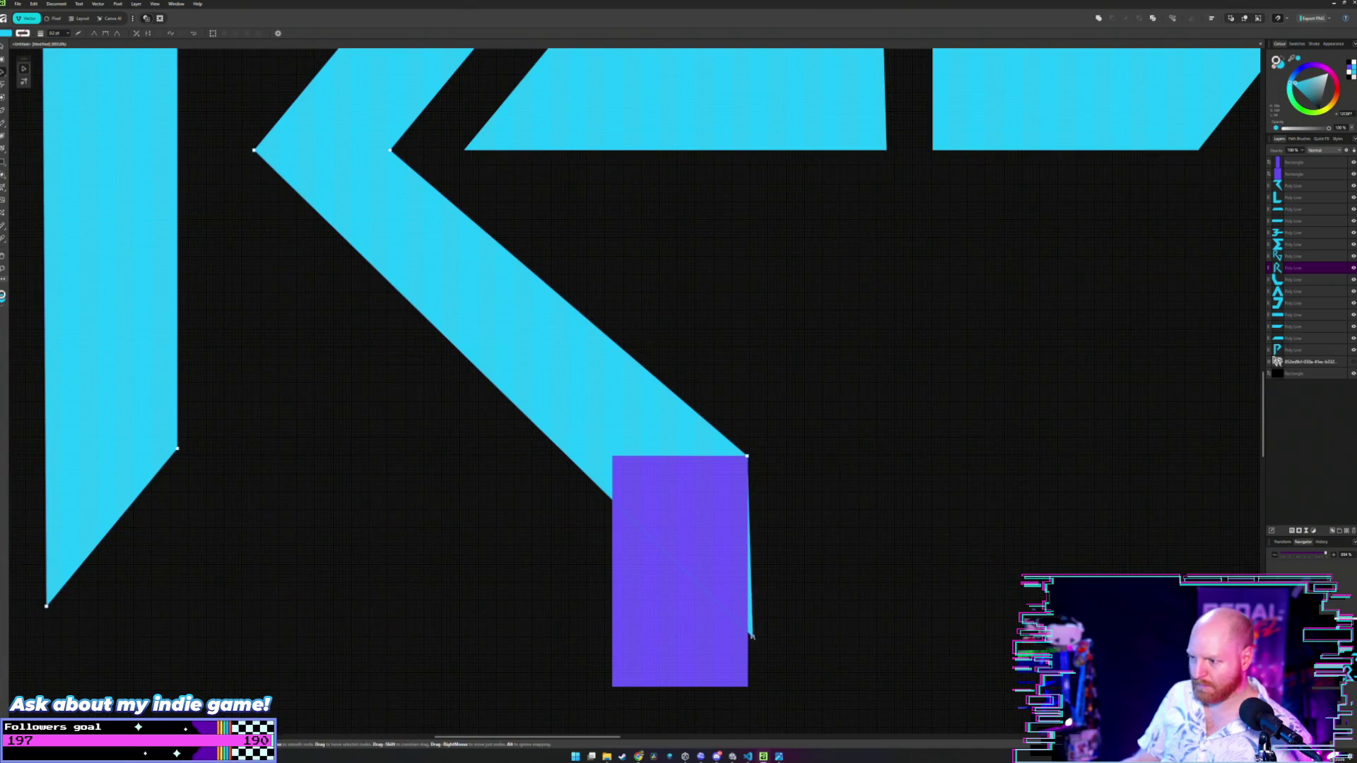
drag(752, 636, 746, 571)
- Park the measuring rectangle left of the logo, below the other measuring rectangle
key(v)
click(699, 556)
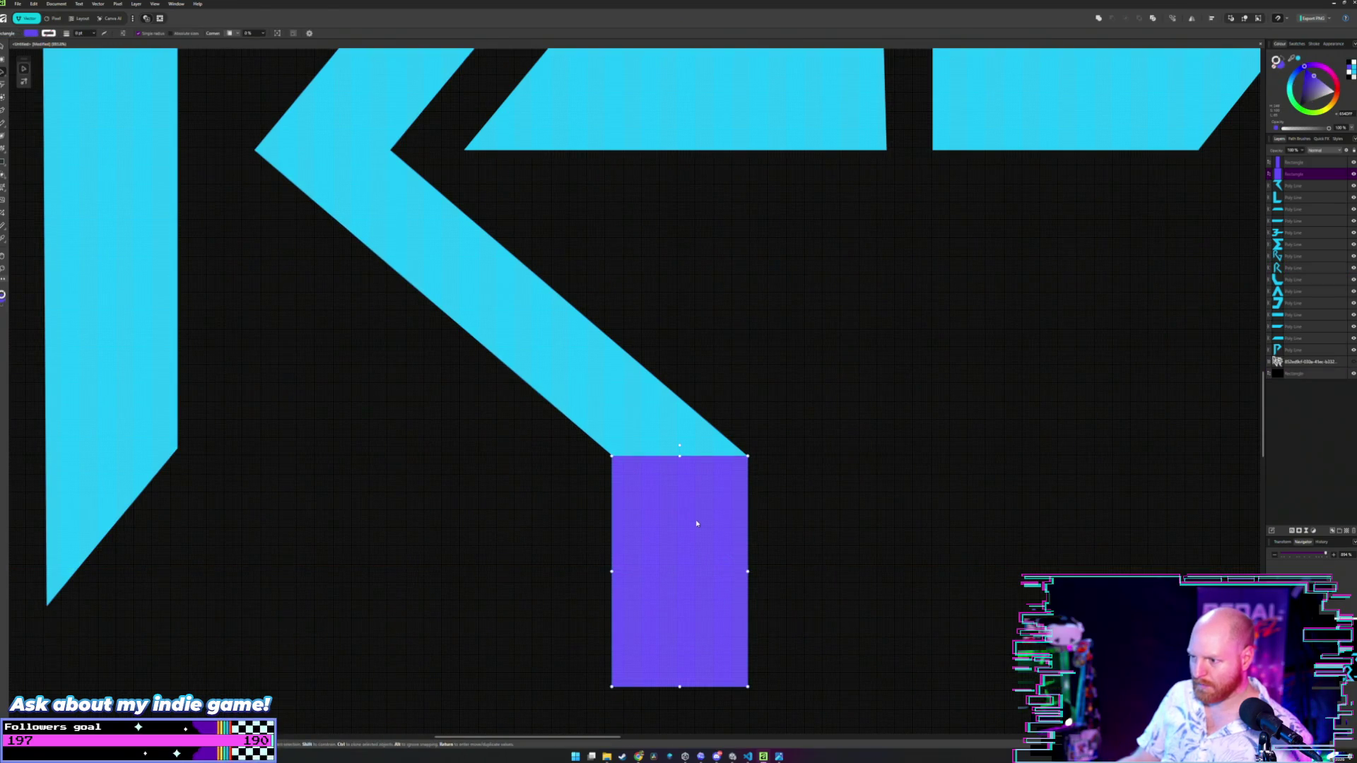
mouse_move(700, 523)
mouse_down()
mouse_move(504, 541)
mouse_move(378, 439)
mouse_up()
scroll(396, 410, down, 5)
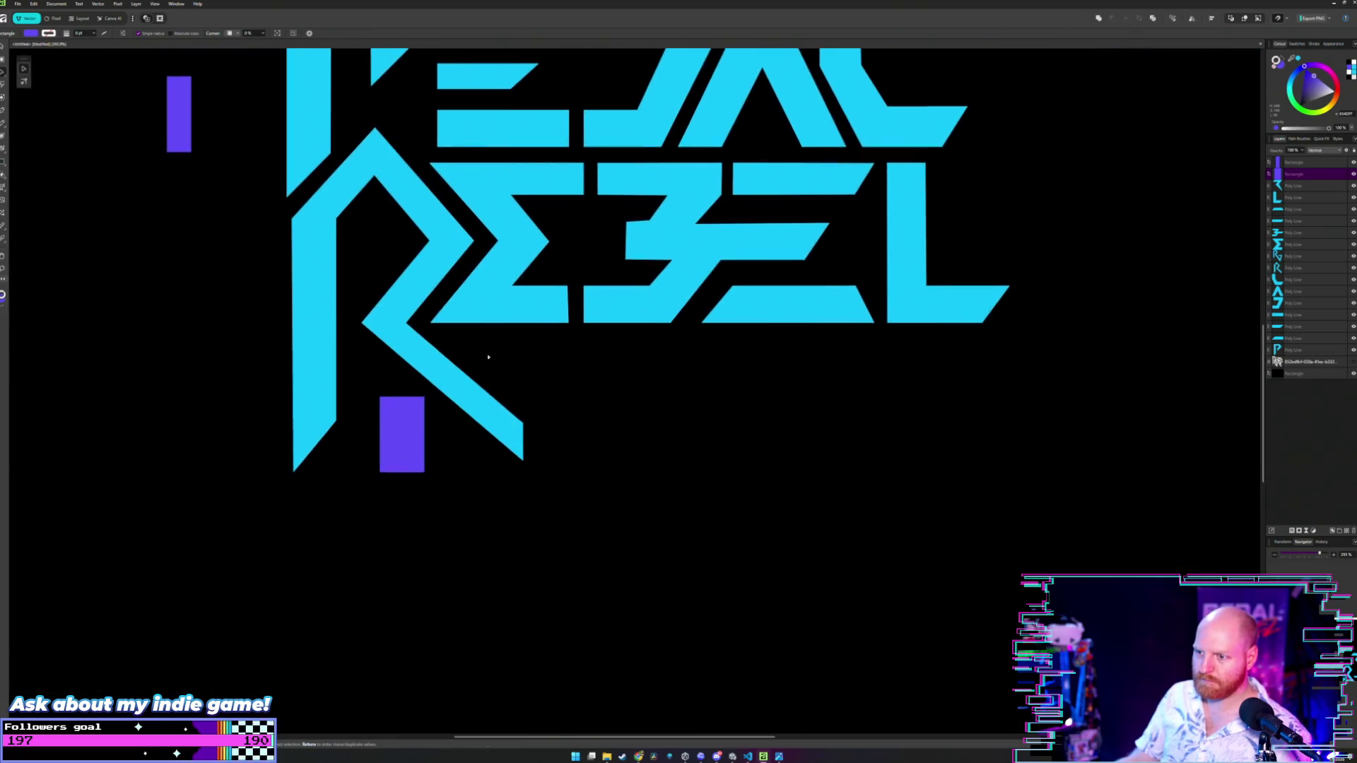
drag(463, 354, 682, 444)
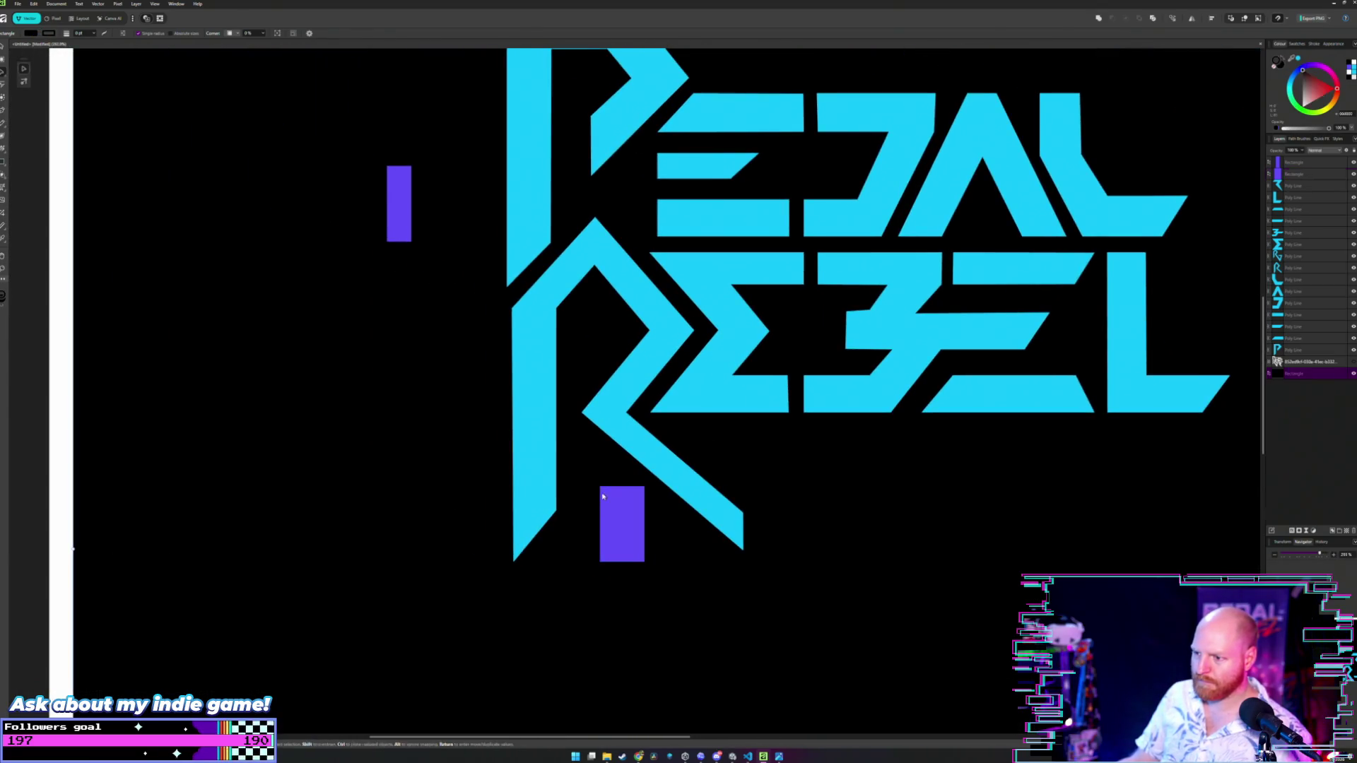
drag(634, 508, 400, 304)
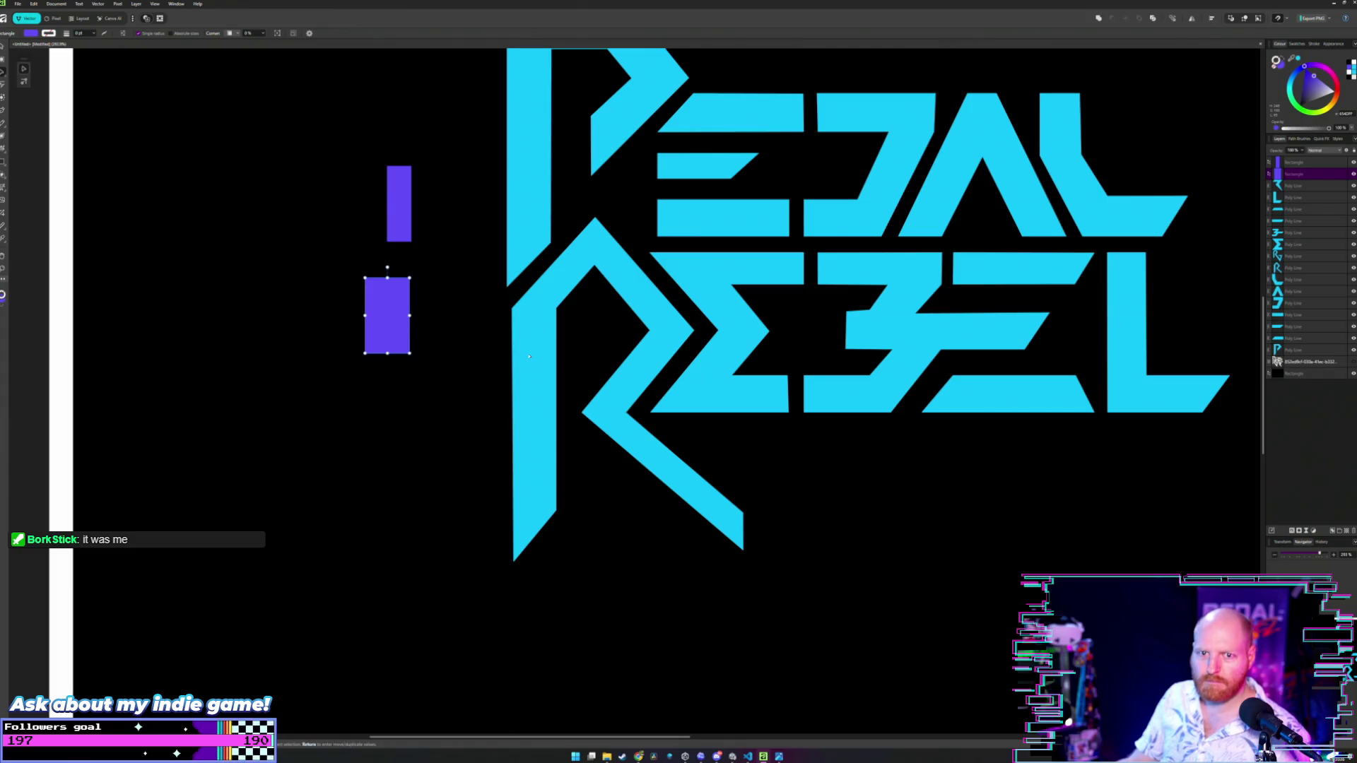
scroll(529, 356, up, 2)
scroll(529, 356, up, 2)
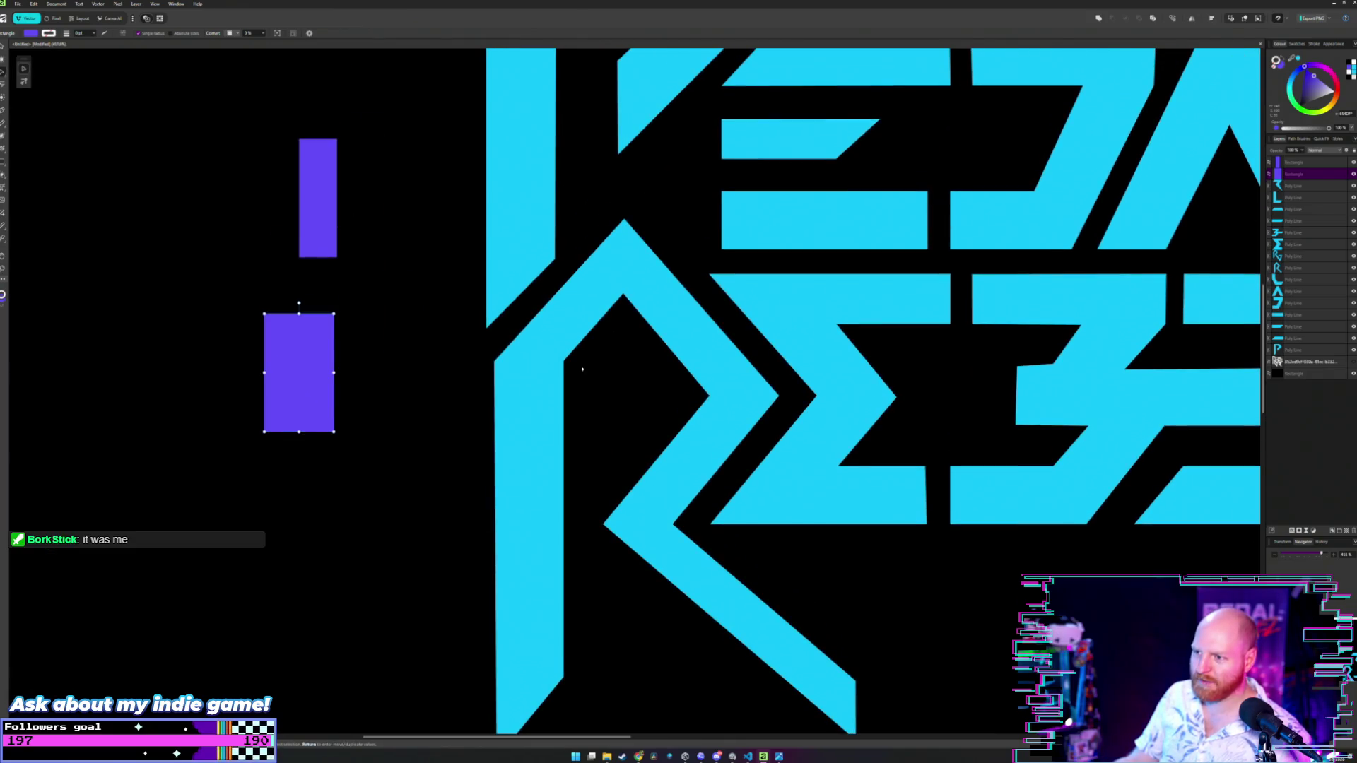
scroll(480, 364, up, 1)
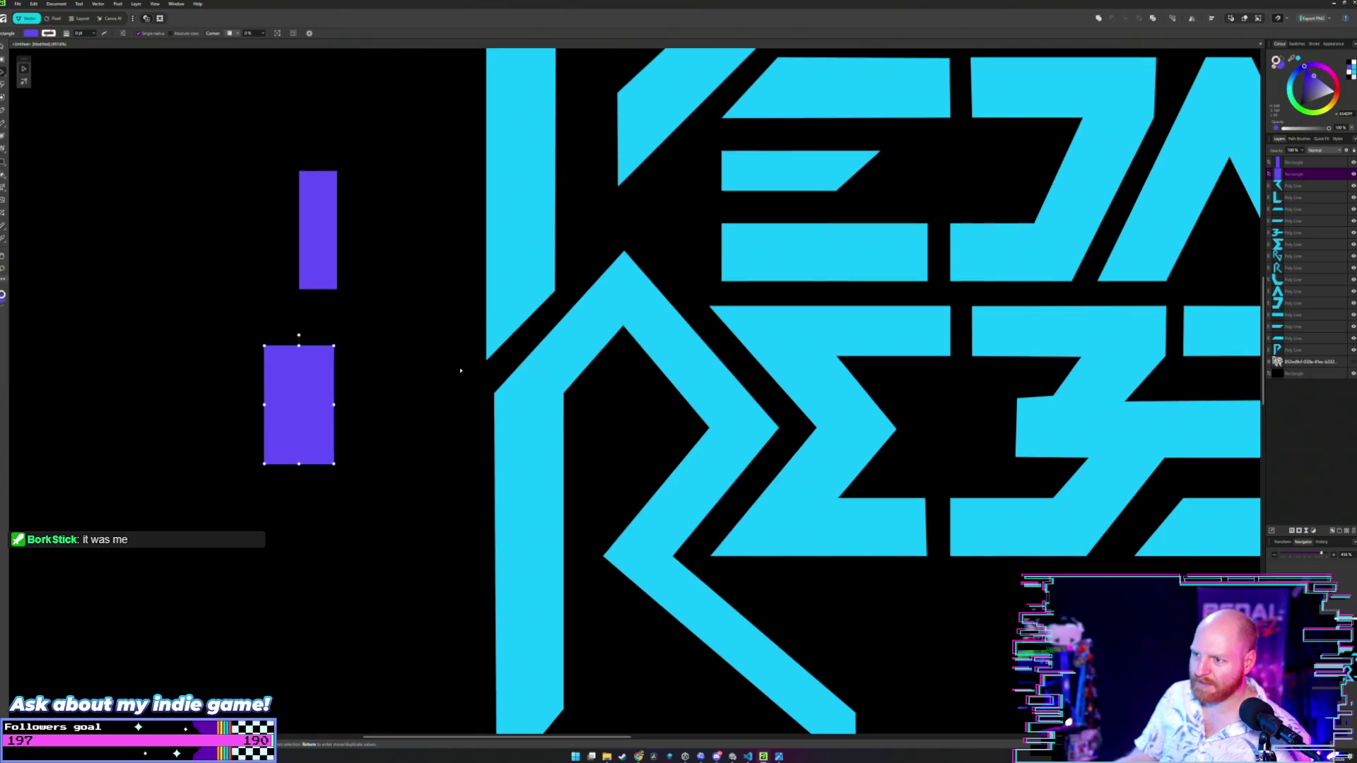
scroll(498, 373, up, 2)
scroll(497, 373, down, 1)
- Try narrowing the R's stem by shifting its inner edge, then undo it
double_click(632, 339)
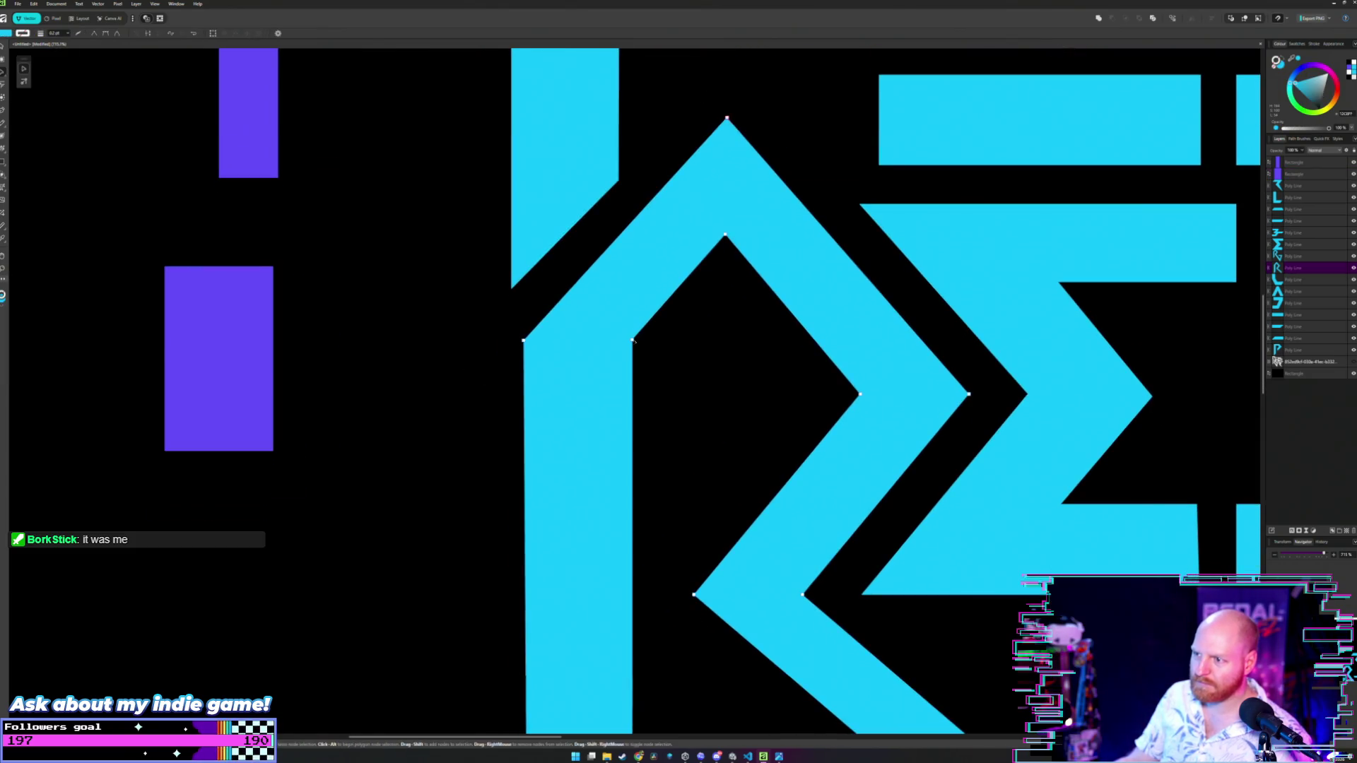
scroll(633, 347, down, 3)
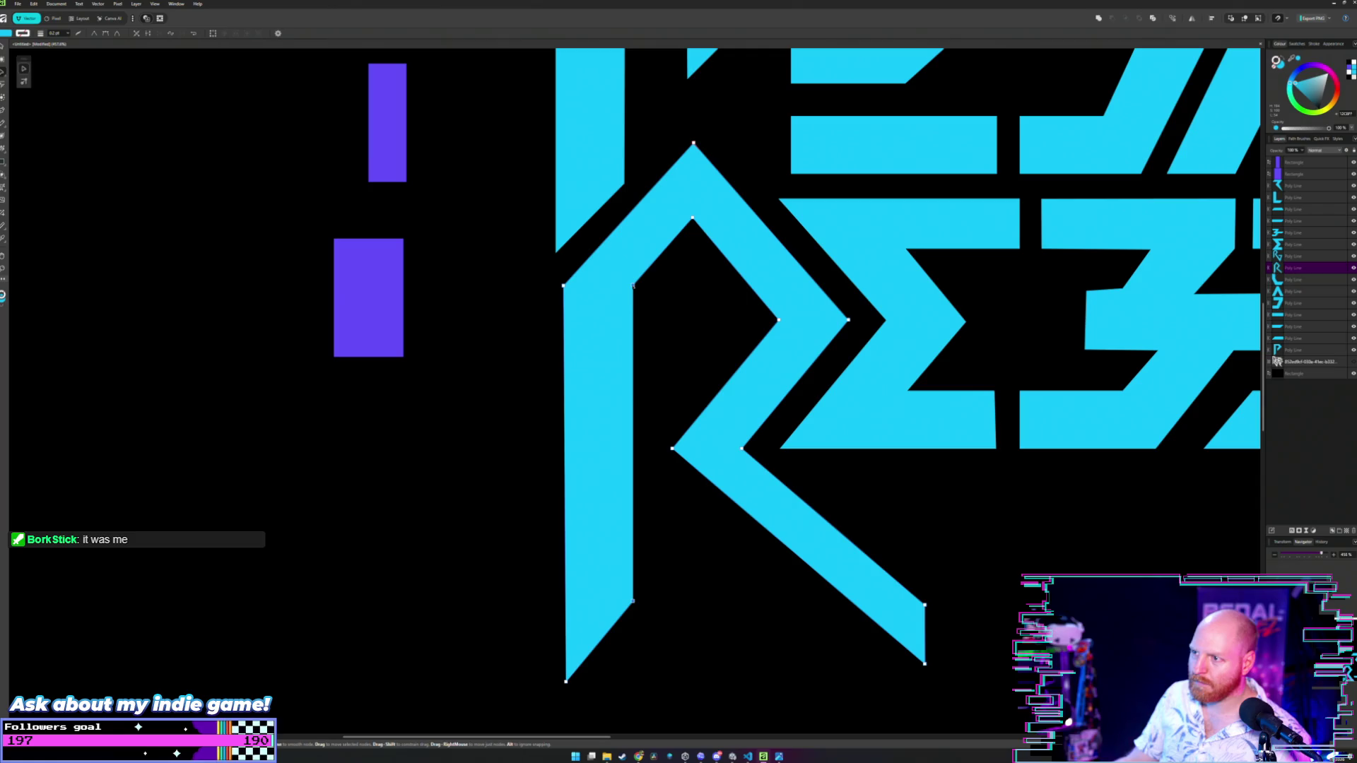
drag(632, 286, 623, 286)
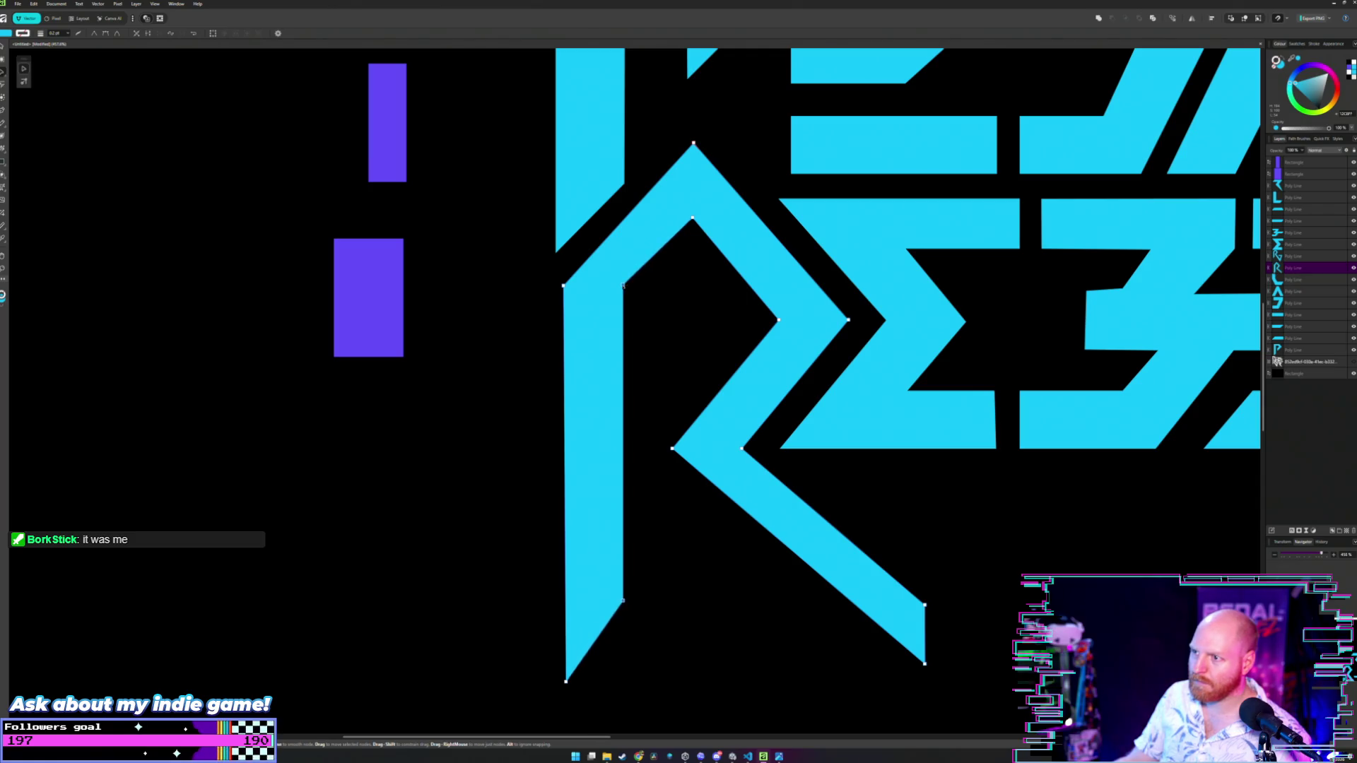
key(ctrl+z)
scroll(528, 291, up, 3)
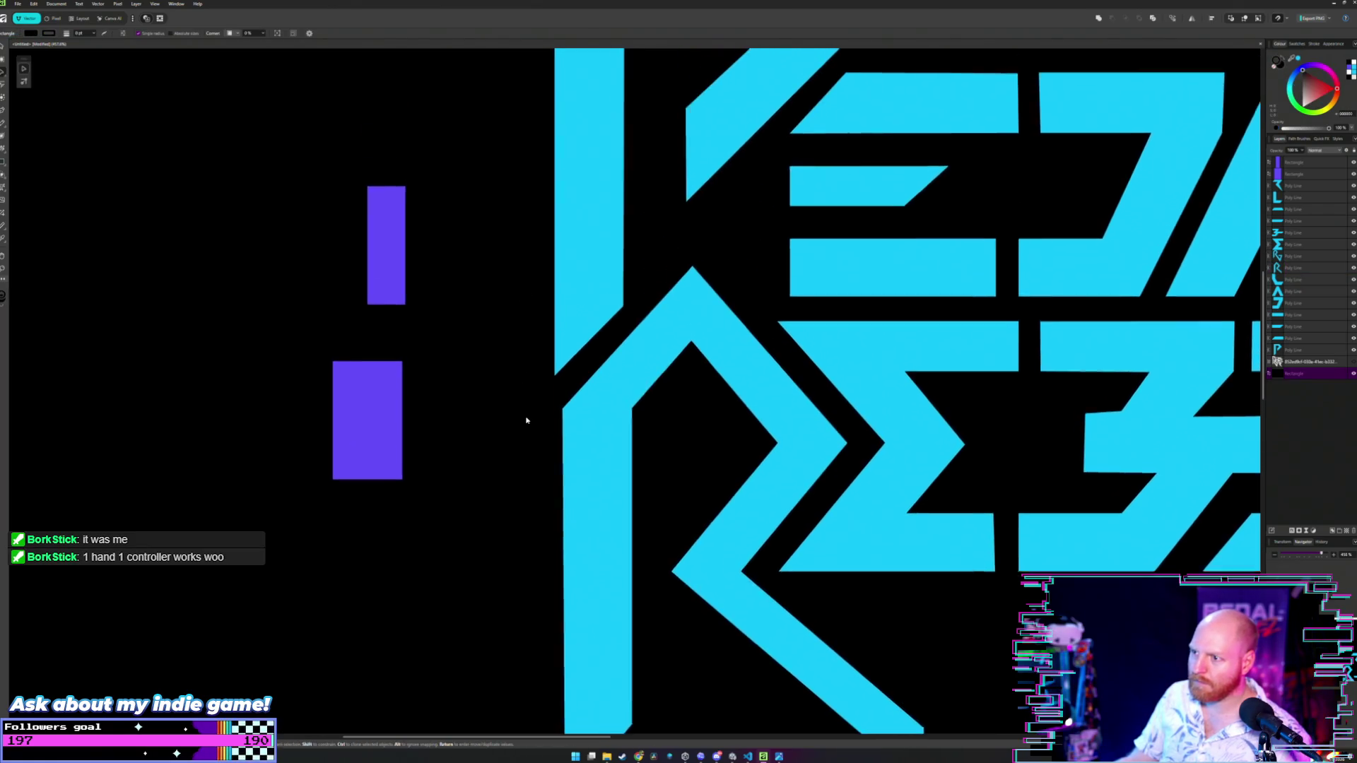
- Lay the measuring rectangle across the R's tall vertical stem to compare widths
click(555, 387)
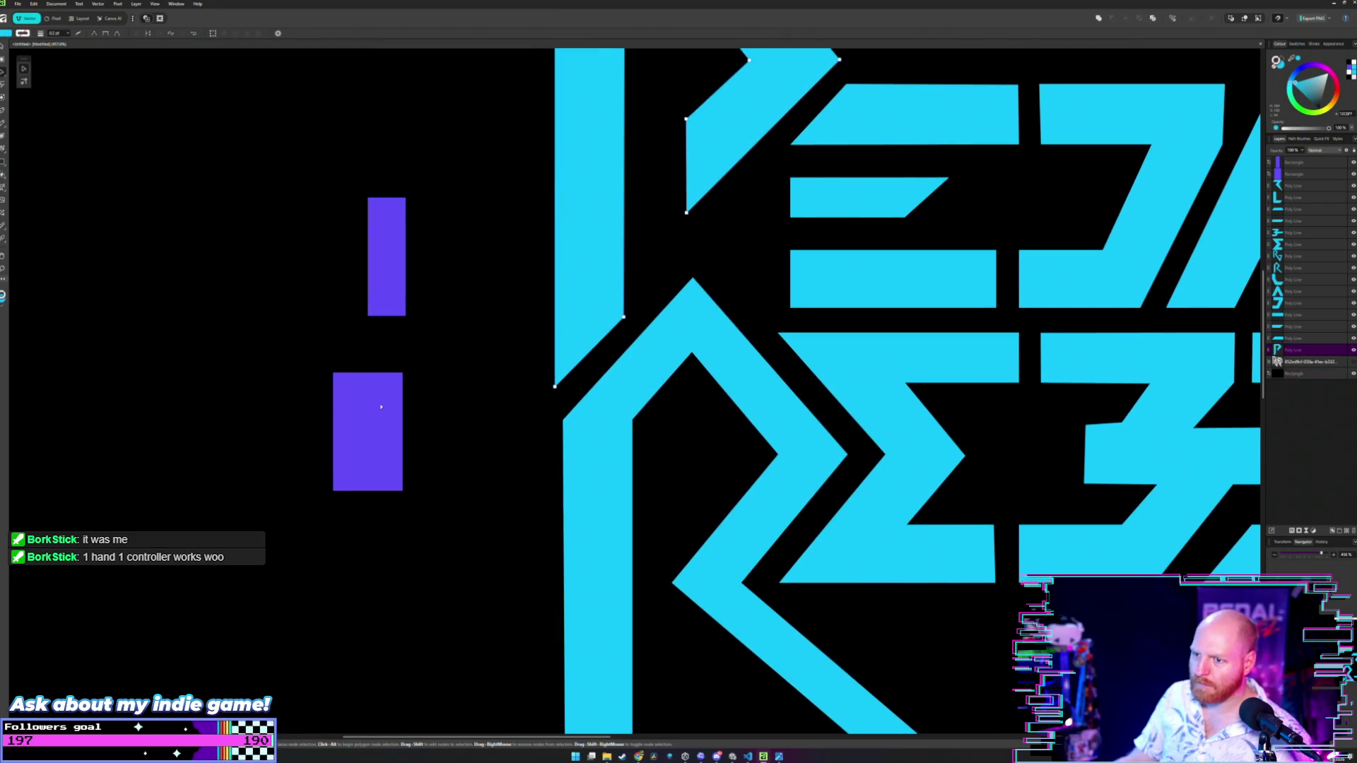
mouse_move(366, 405)
mouse_down()
mouse_move(602, 369)
mouse_move(585, 347)
mouse_up()
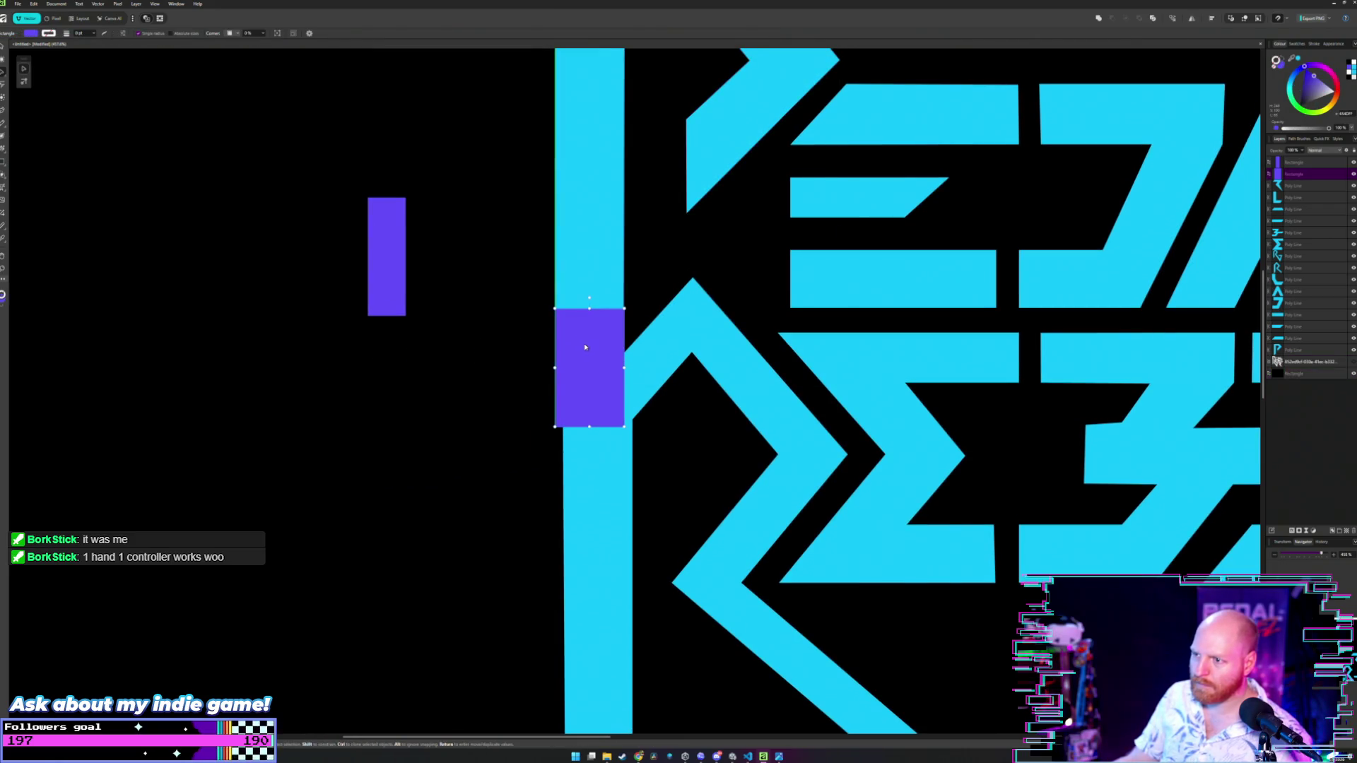
click(507, 392)
scroll(507, 393, down, 3)
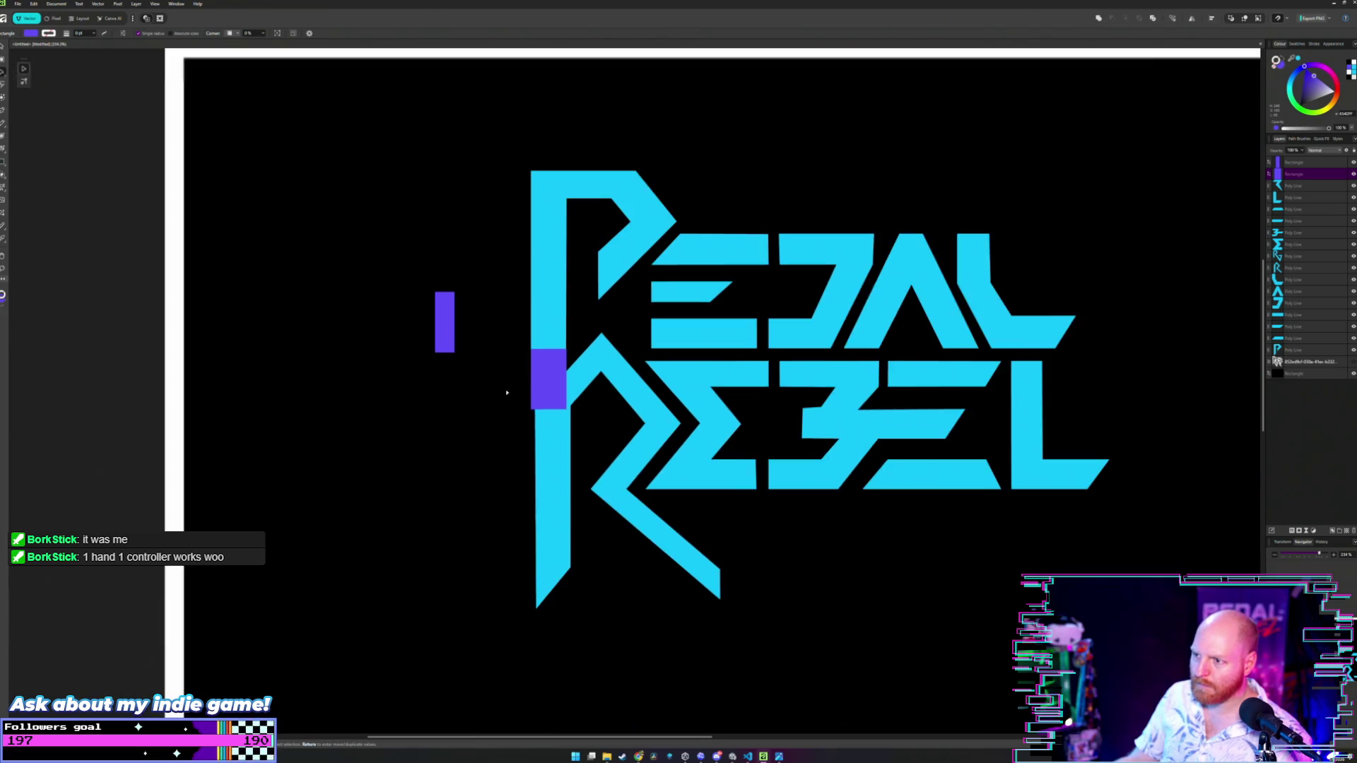
scroll(507, 392, up, 3)
scroll(507, 392, up, 1)
scroll(543, 426, down, 1)
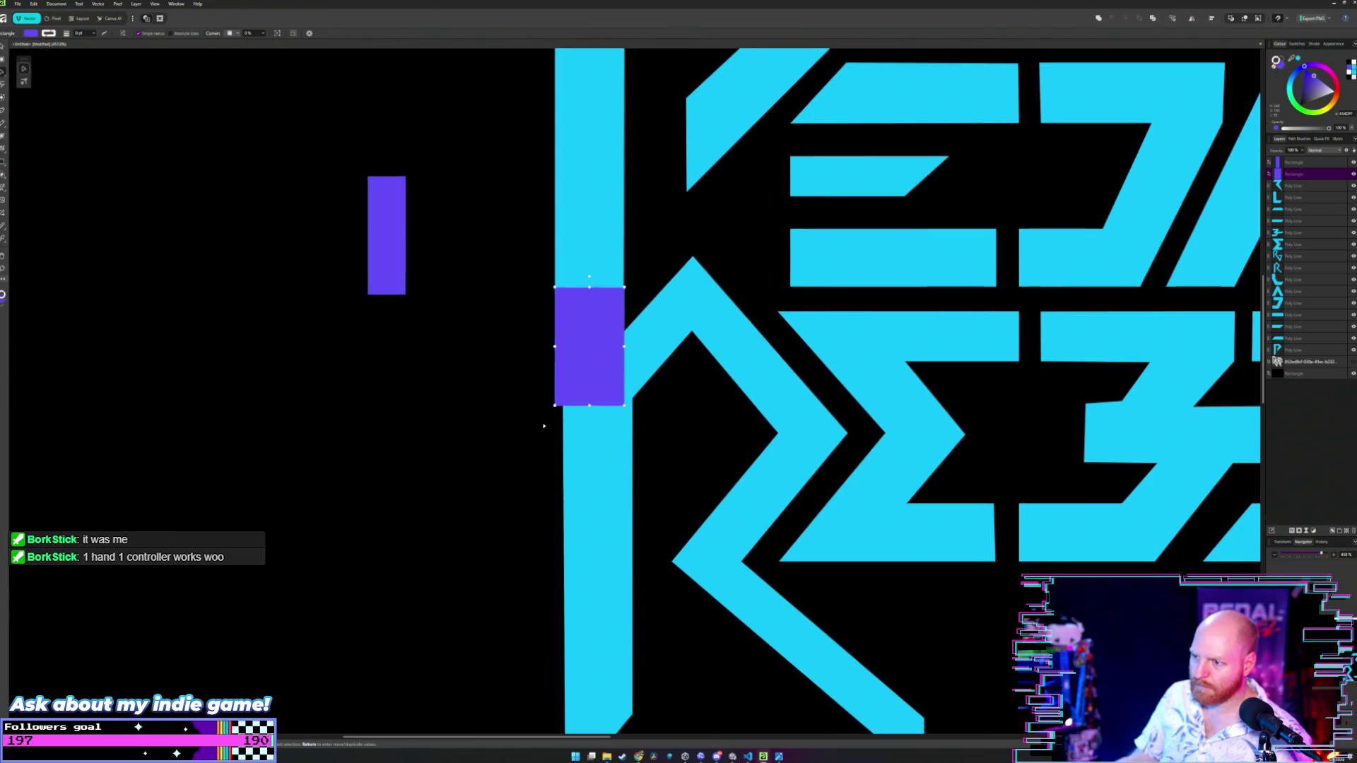
scroll(565, 452, down, 1)
scroll(588, 483, down, 3)
- Move the stem's left edge out to the rectangle's edge, then move the rectangle off the logo
double_click(589, 483)
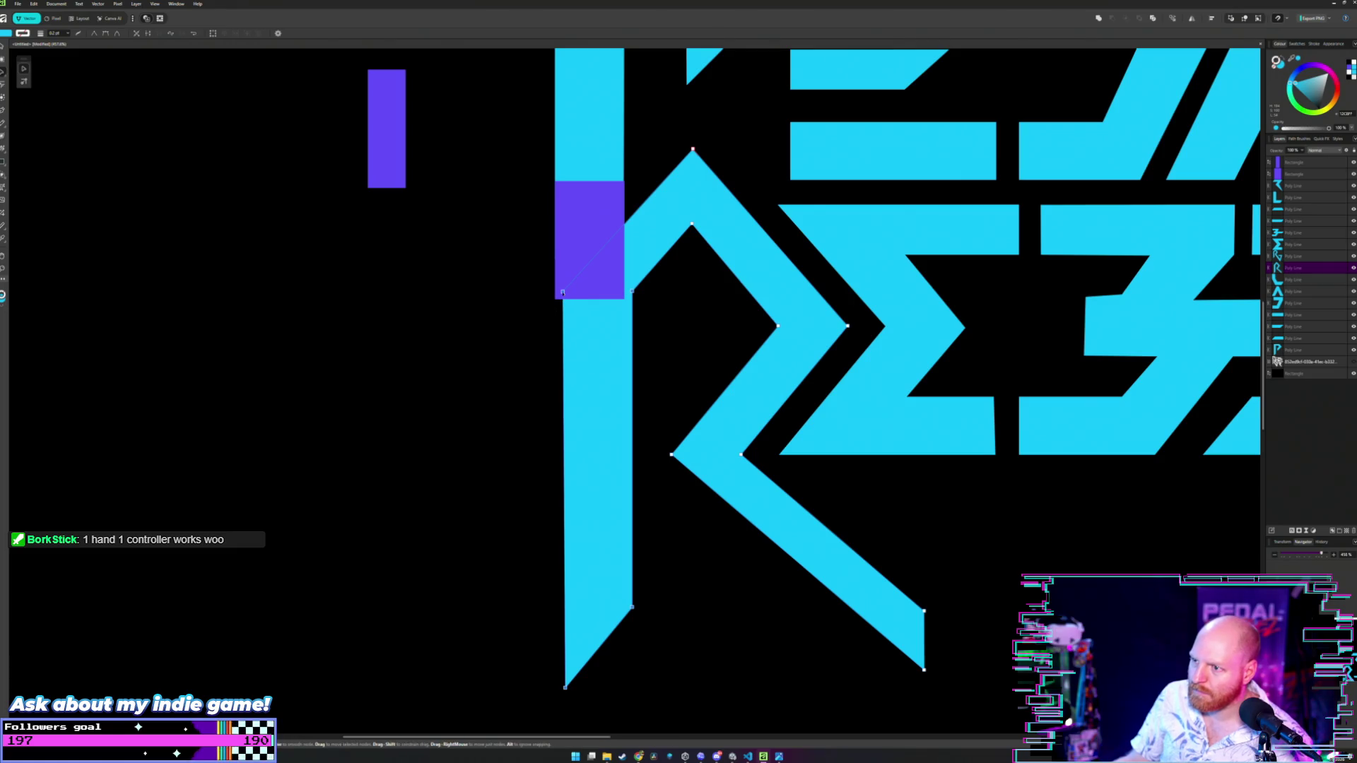
drag(563, 292, 554, 291)
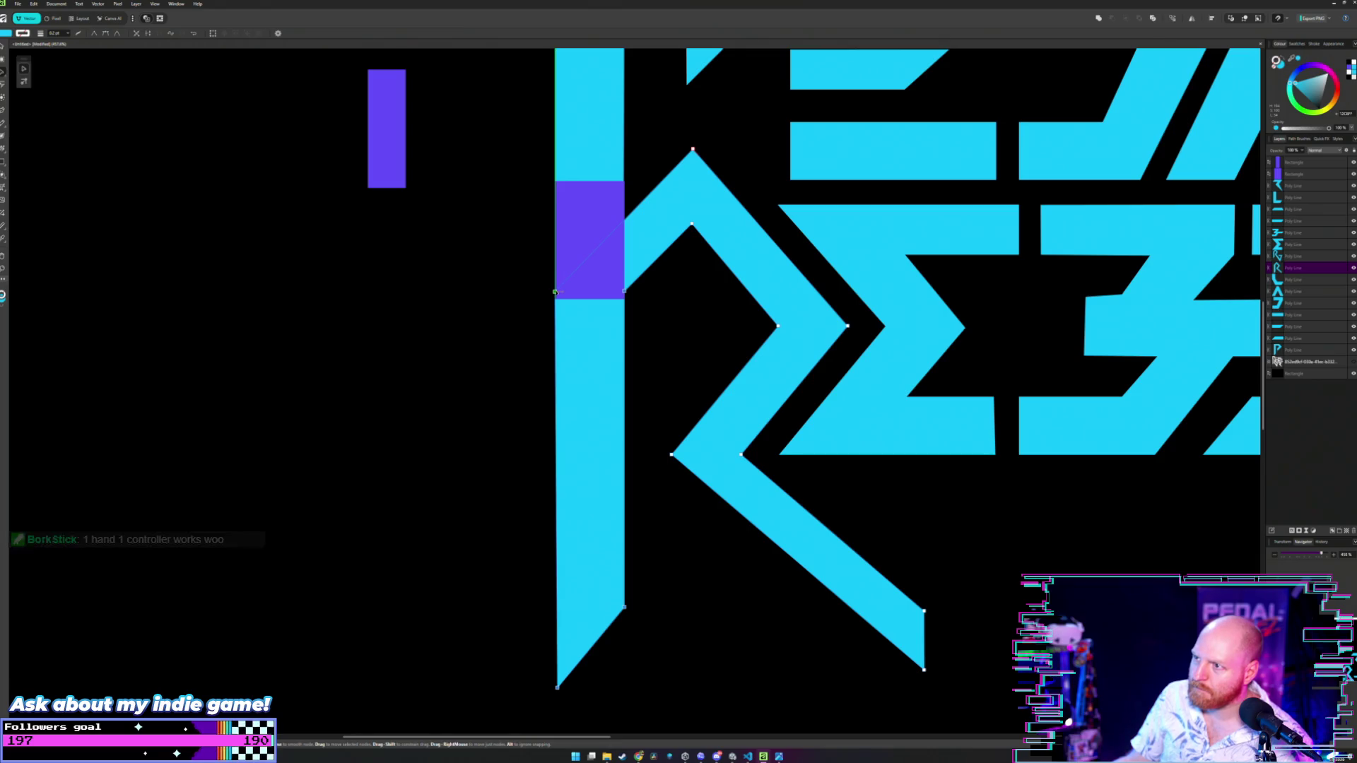
key(v)
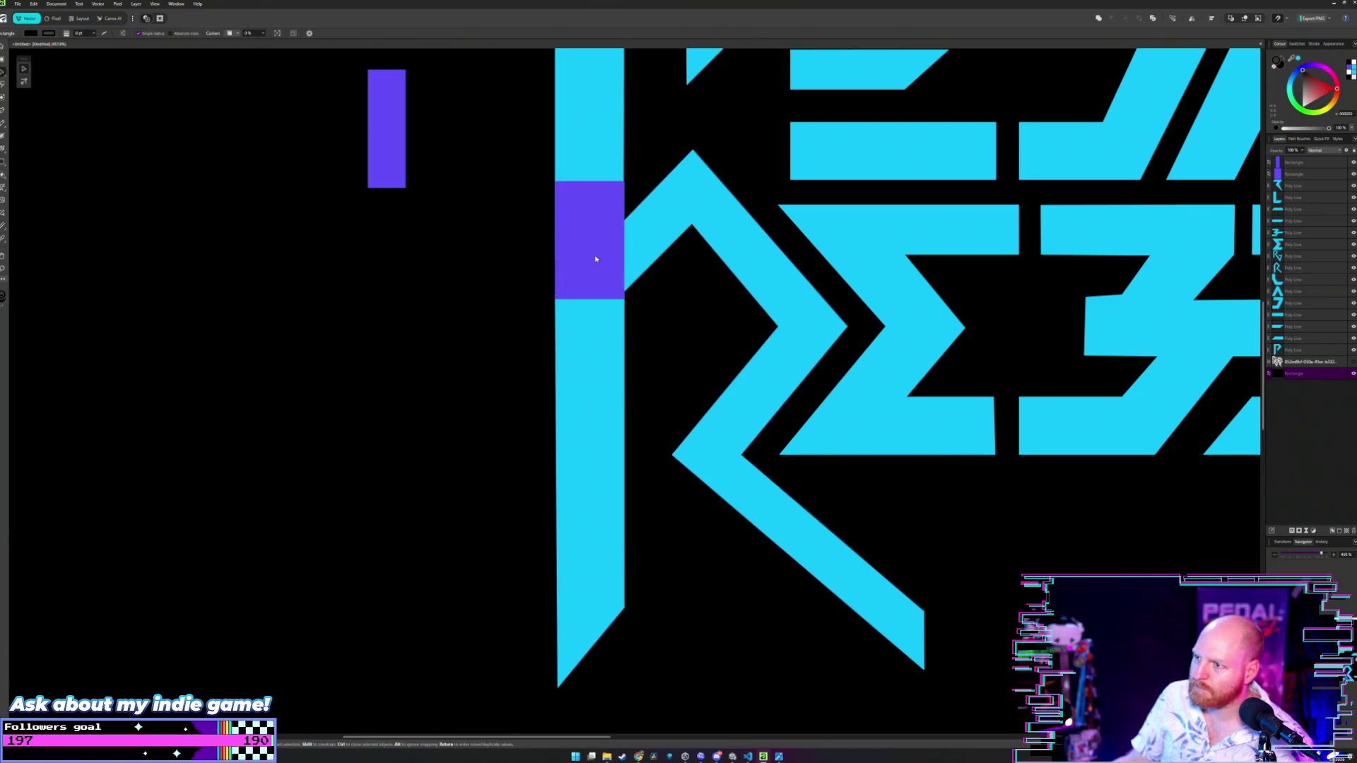
drag(594, 227, 455, 266)
scroll(524, 271, up, 3)
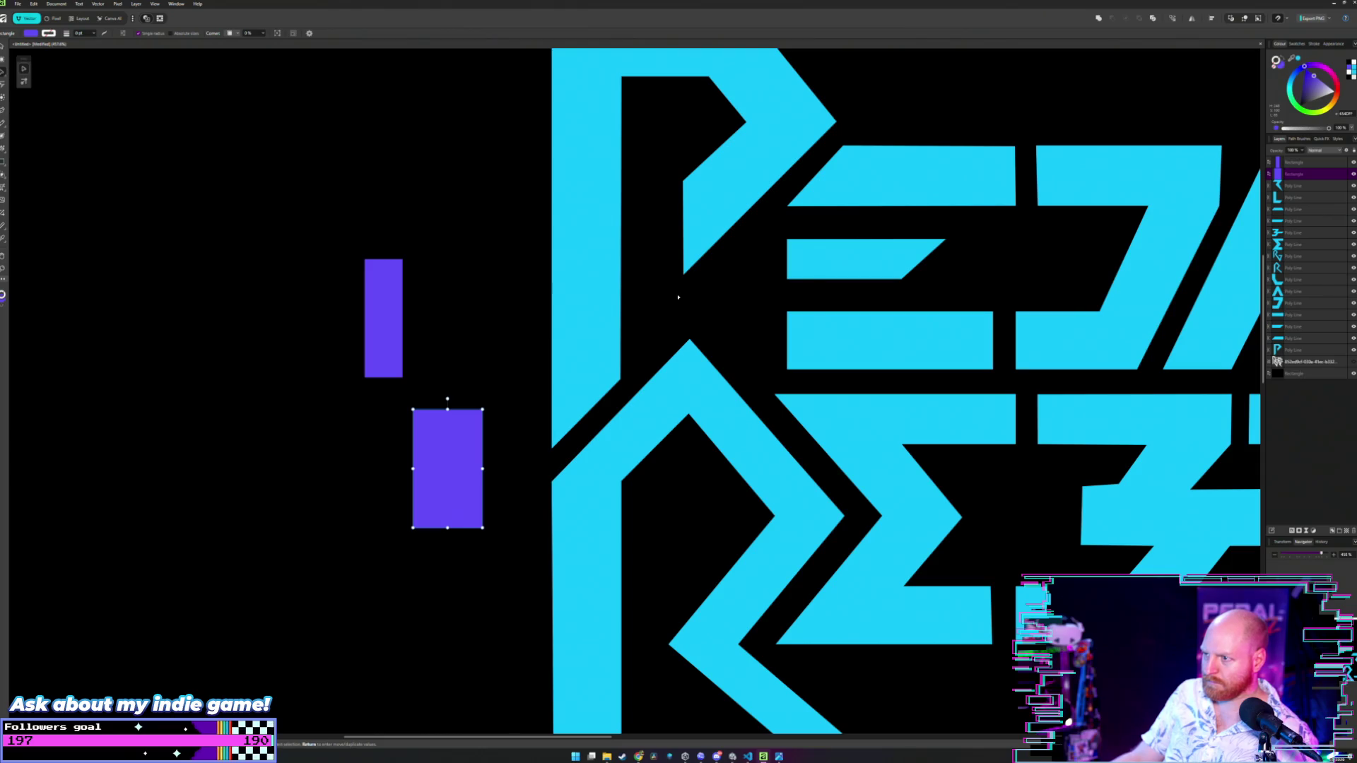
- Shift the chevron's apex points left to thin the chevron
scroll(678, 297, up, 3)
double_click(701, 384)
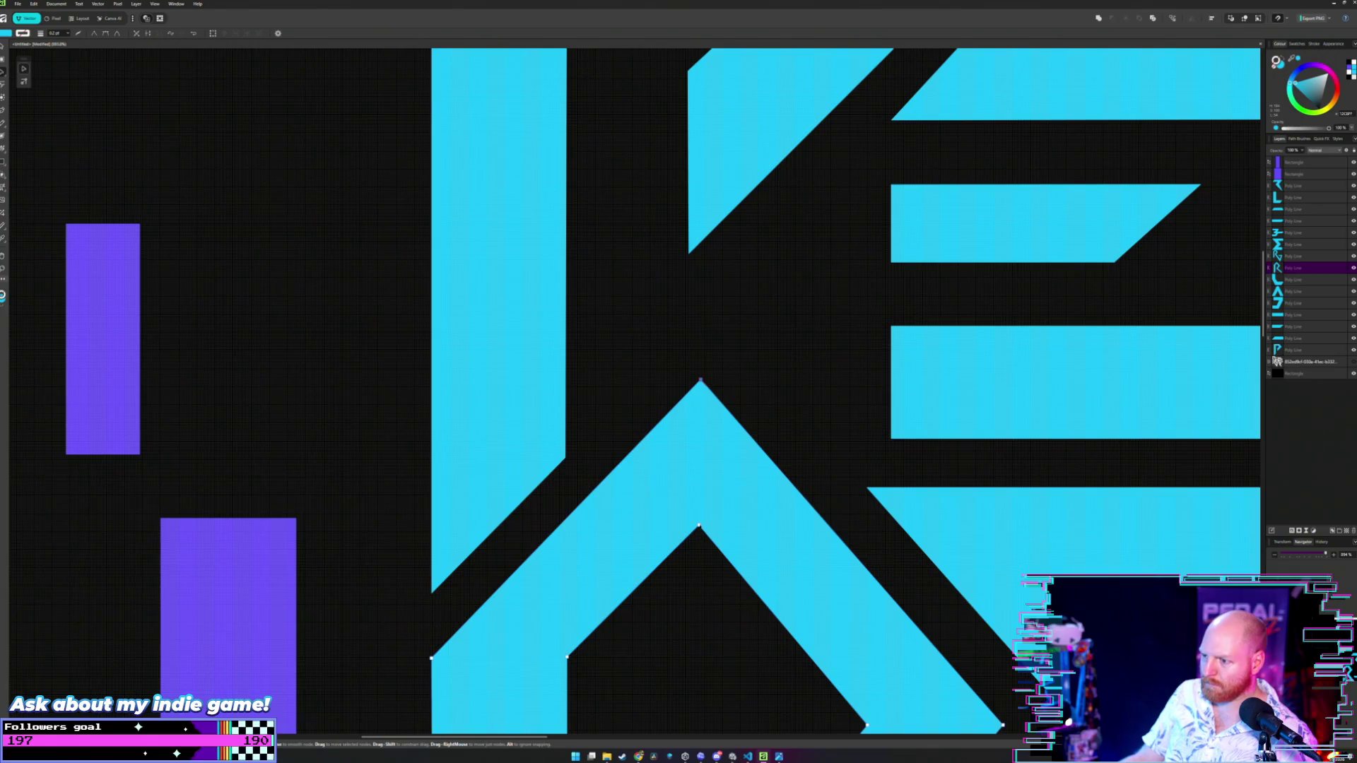
drag(701, 382, 693, 380)
- Set the lower measuring rectangle against the diagonal and move its points left to match
click(248, 578)
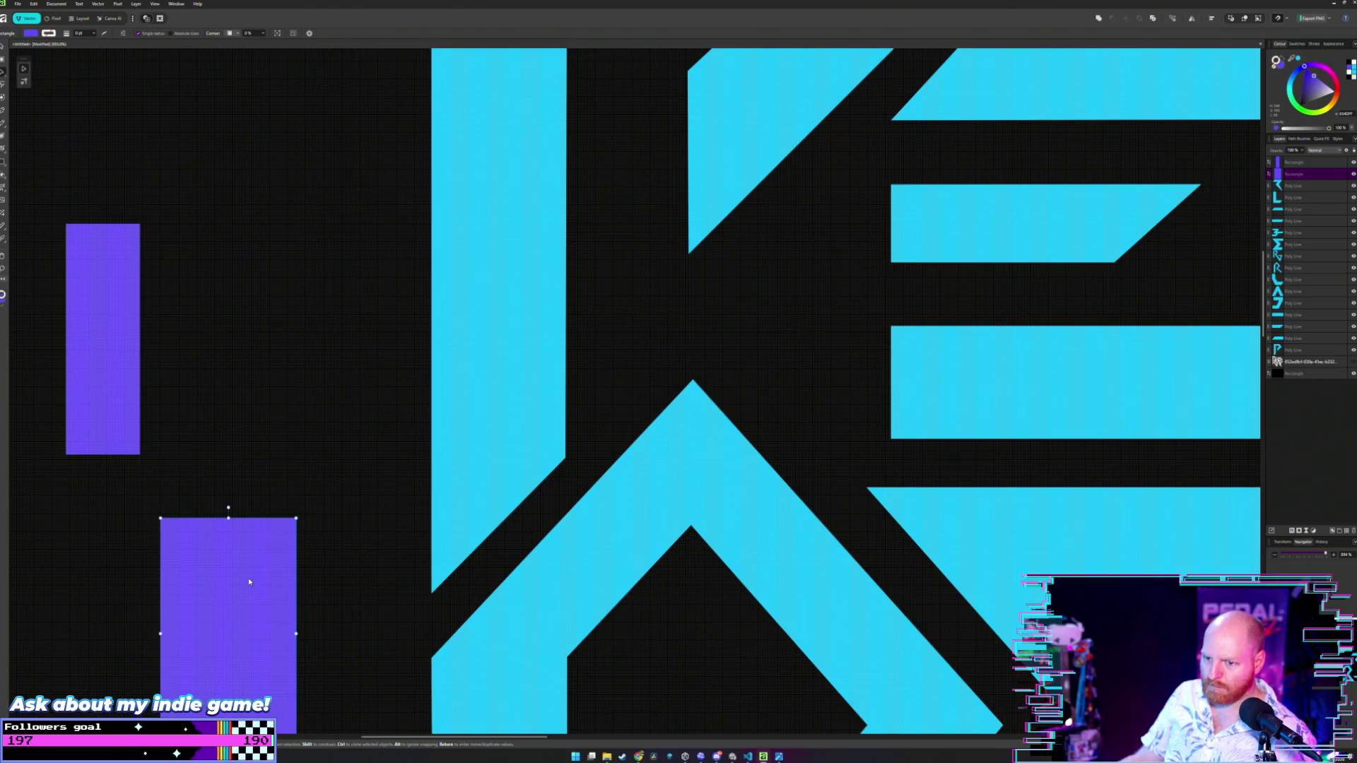
mouse_move(248, 578)
mouse_down()
mouse_move(375, 463)
mouse_move(639, 294)
mouse_up()
double_click(693, 400)
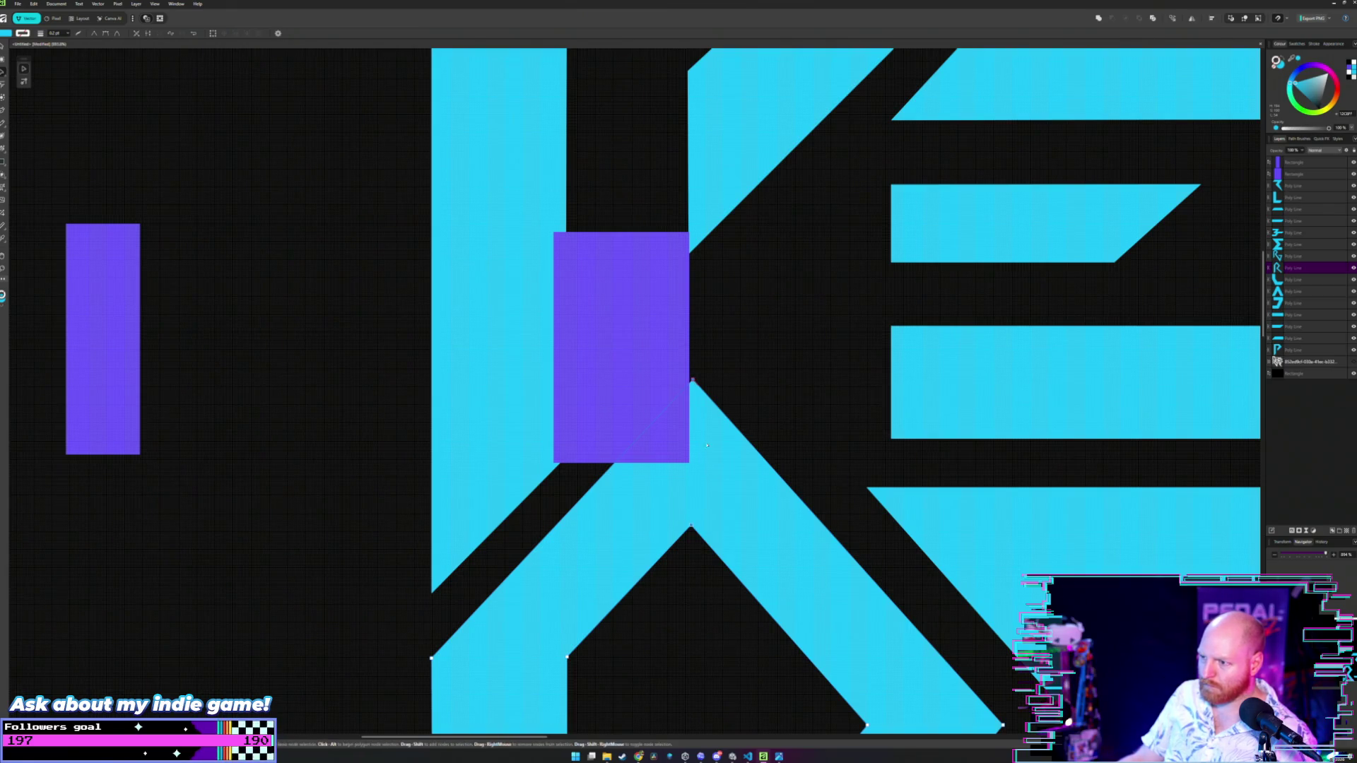
drag(692, 380, 689, 379)
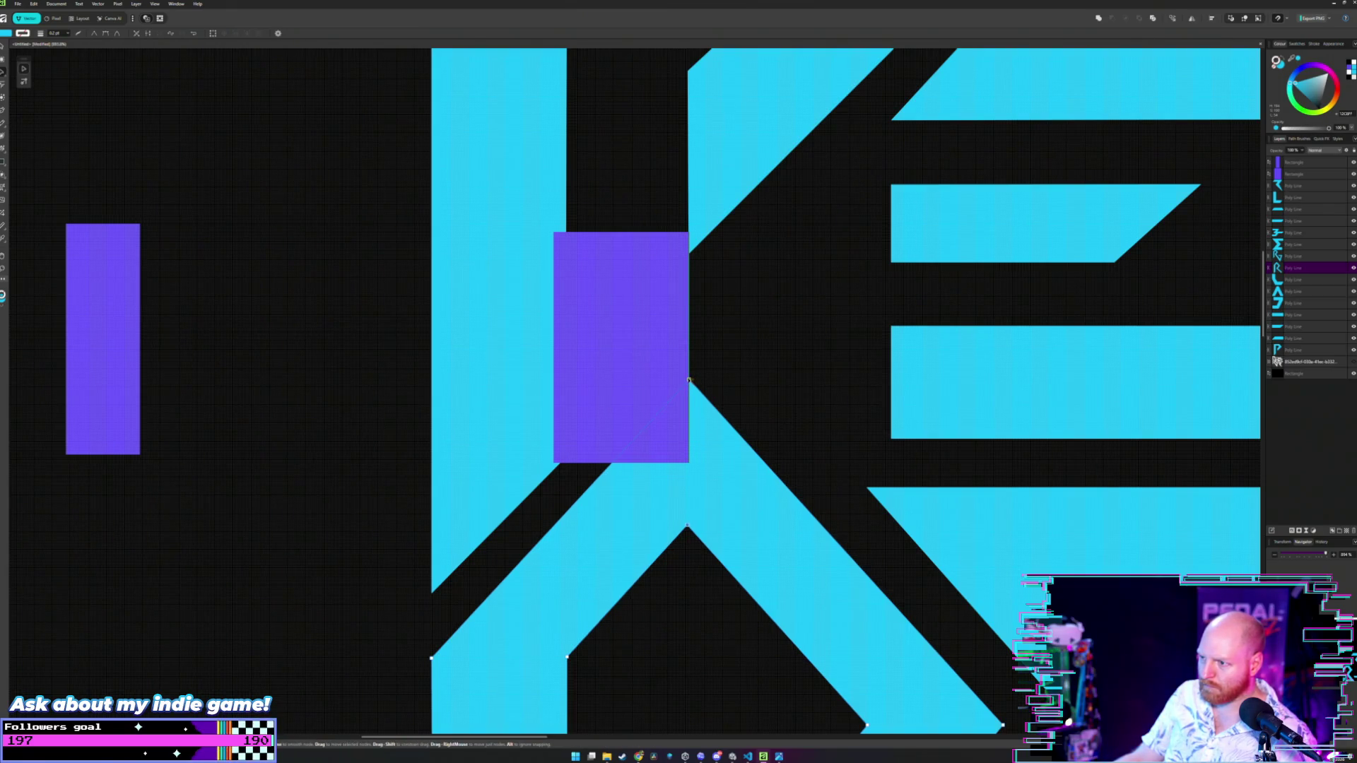
click(327, 396)
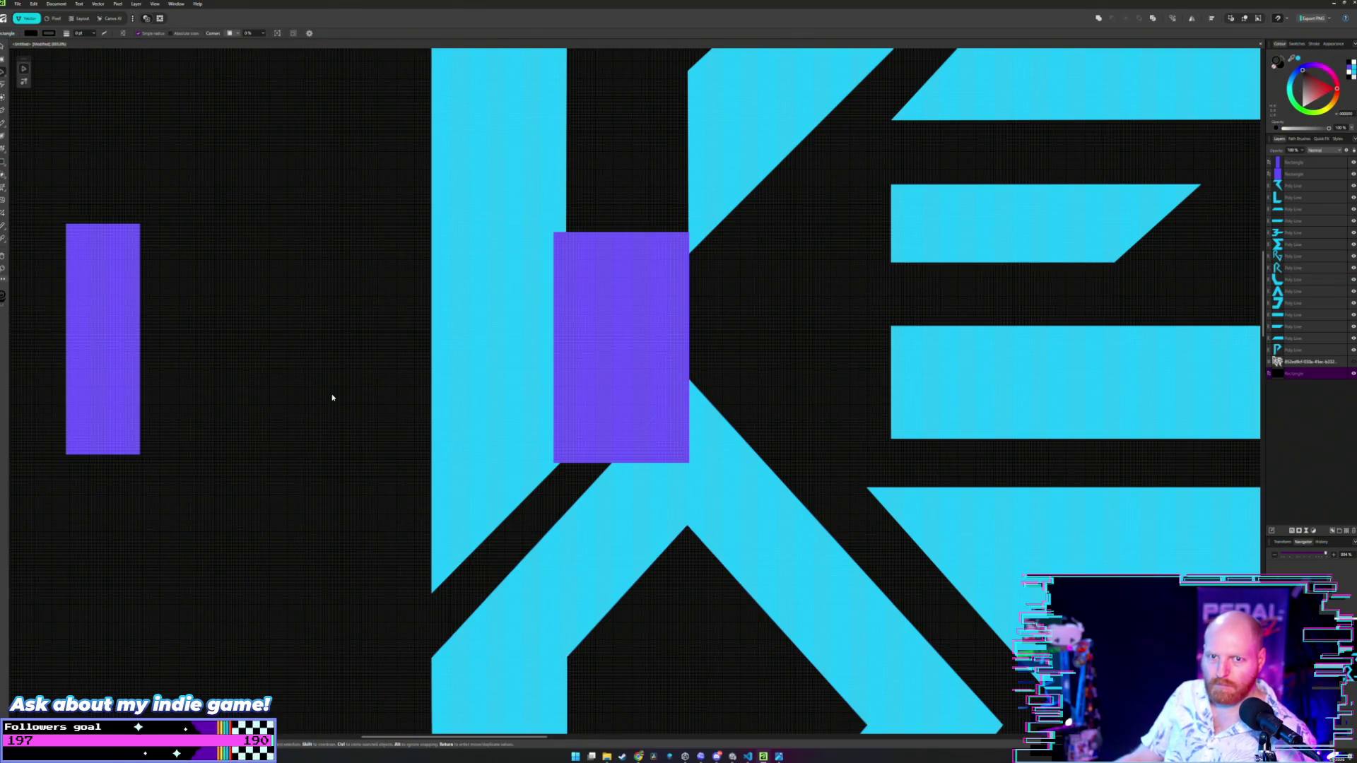
- Nudge the measuring rectangle into the gap between the R's stem and chevron point
scroll(332, 398, down, 3)
scroll(348, 402, up, 1)
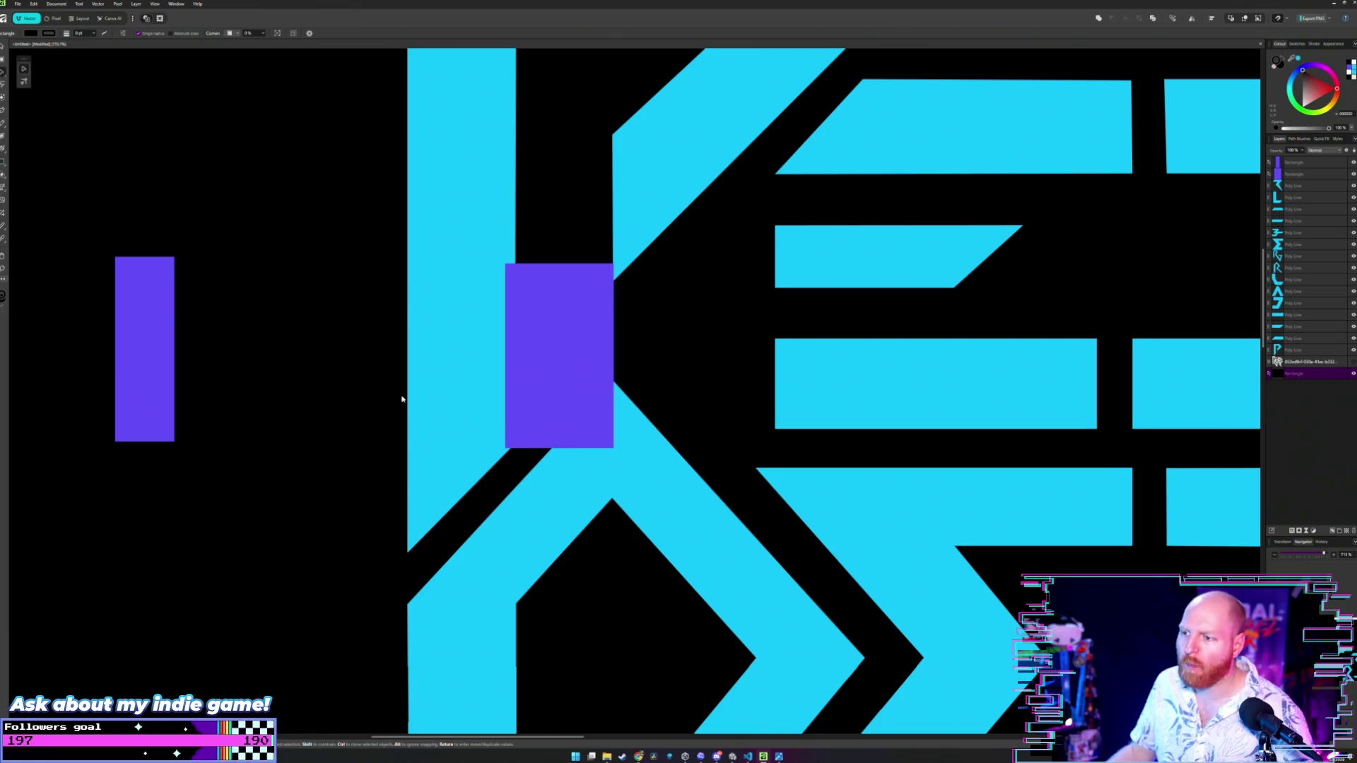
click(584, 283)
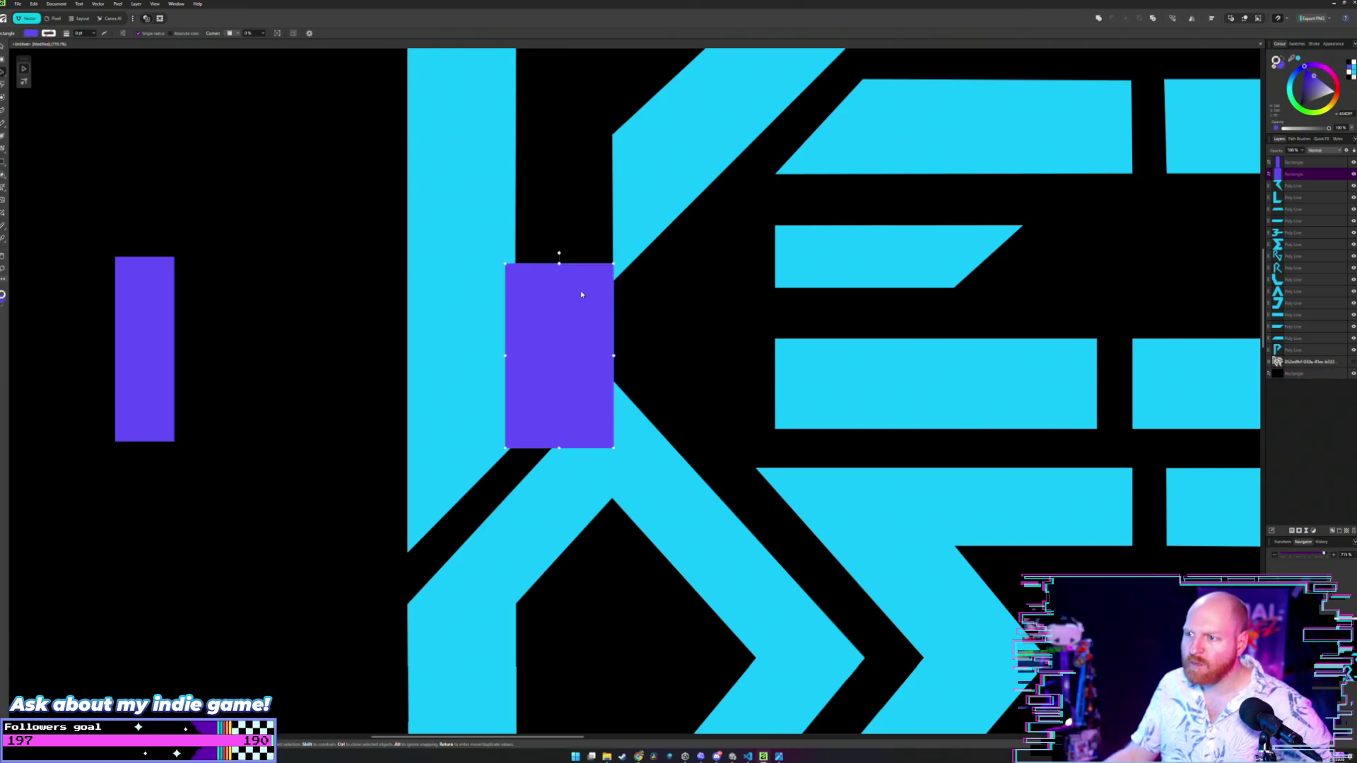
mouse_move(580, 291)
mouse_down()
mouse_move(566, 290)
mouse_move(581, 290)
mouse_up()
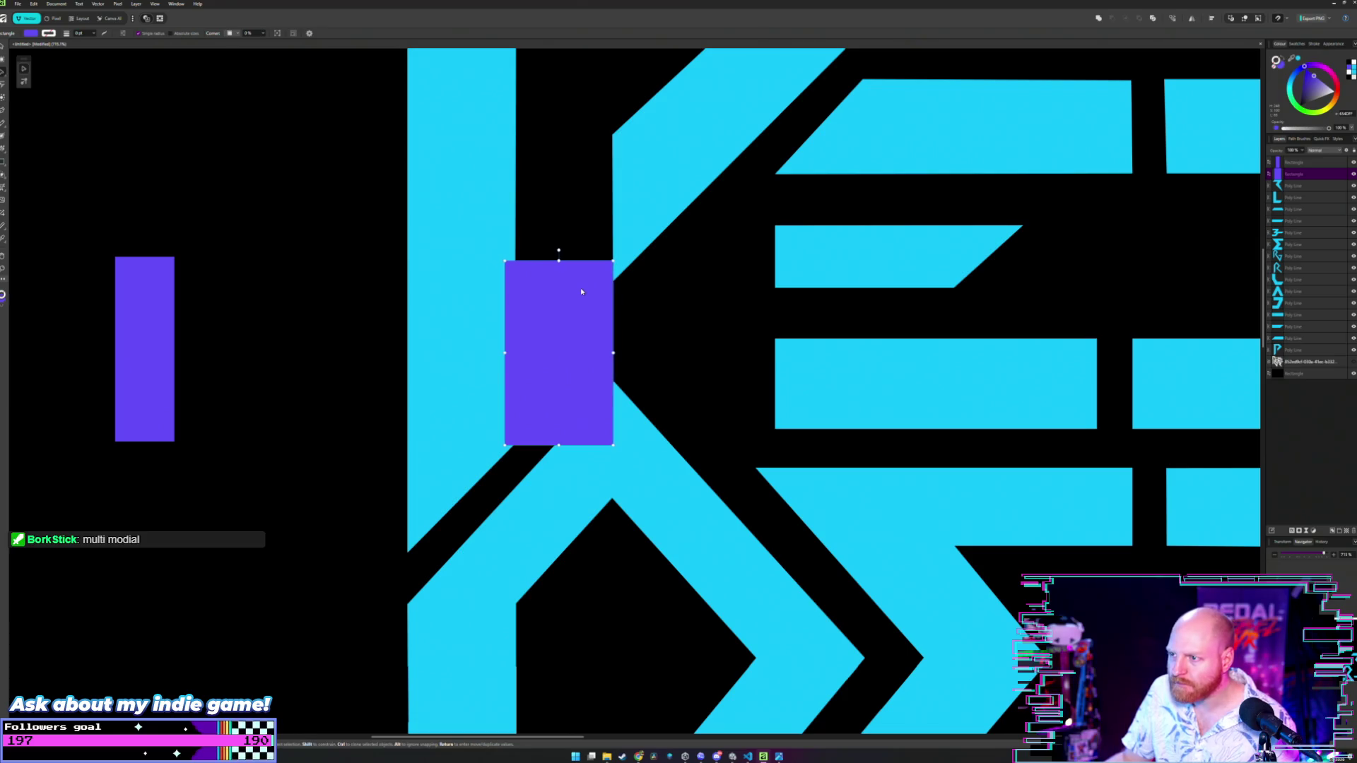
click(677, 303)
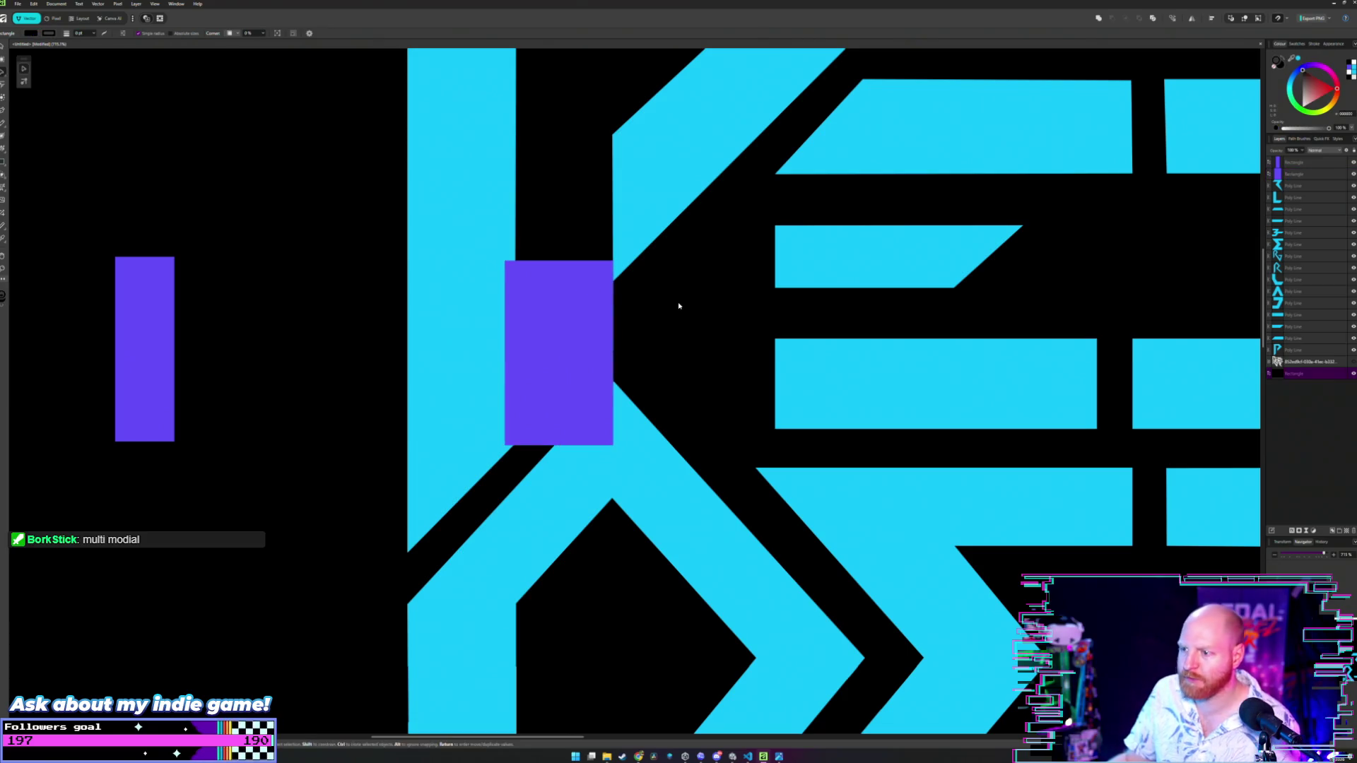
scroll(677, 302, down, 5)
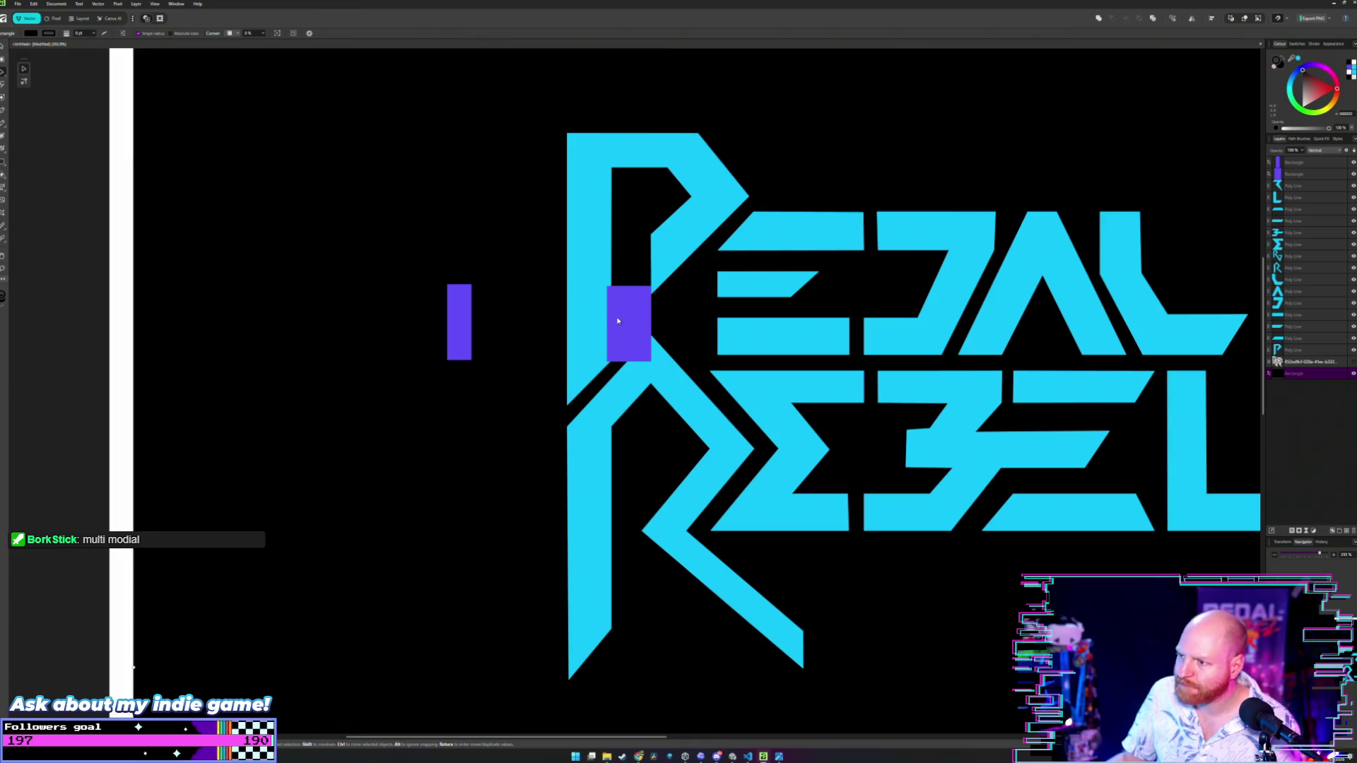
- Move the measuring rectangle left of the letters and recentre the view on the logo
mouse_move(617, 321)
mouse_down()
mouse_move(481, 375)
mouse_move(492, 386)
mouse_up()
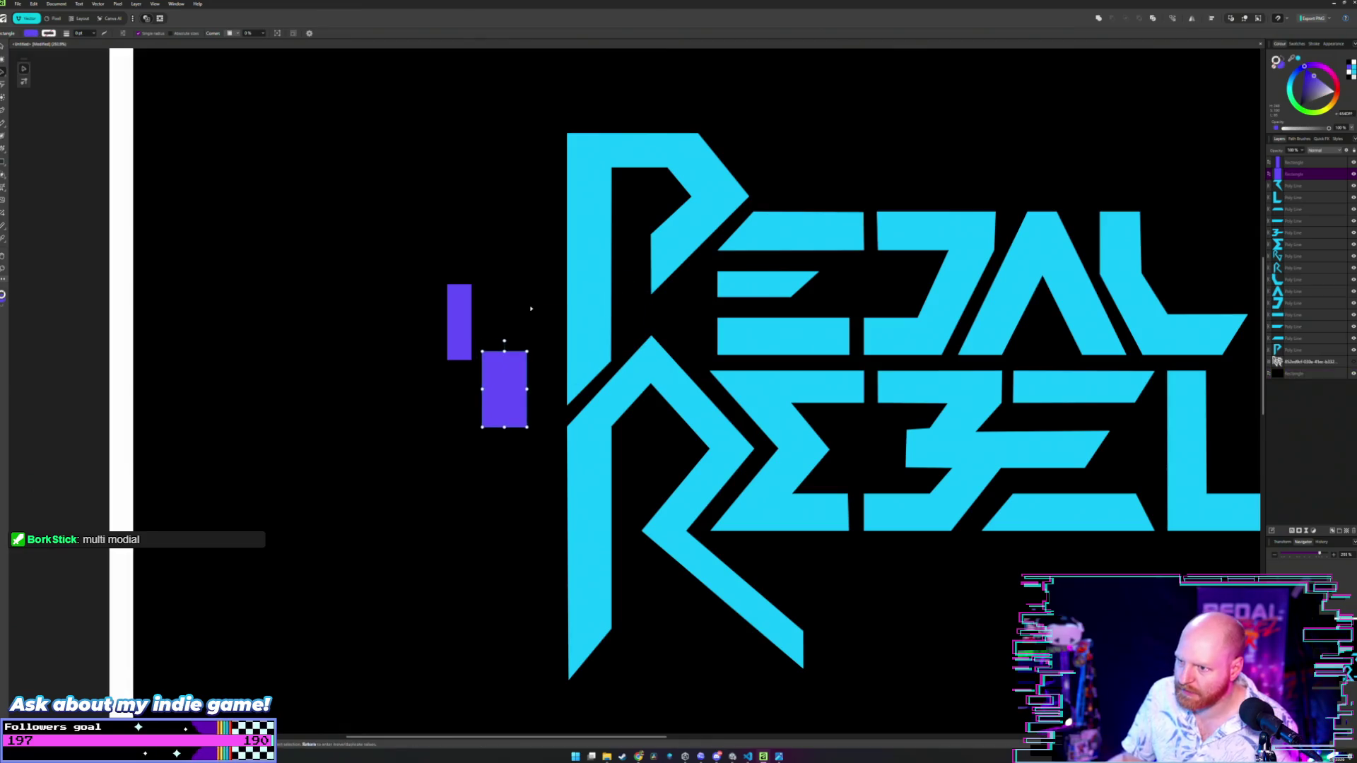
click(689, 341)
scroll(703, 351, up, 2)
scroll(636, 218, up, 2)
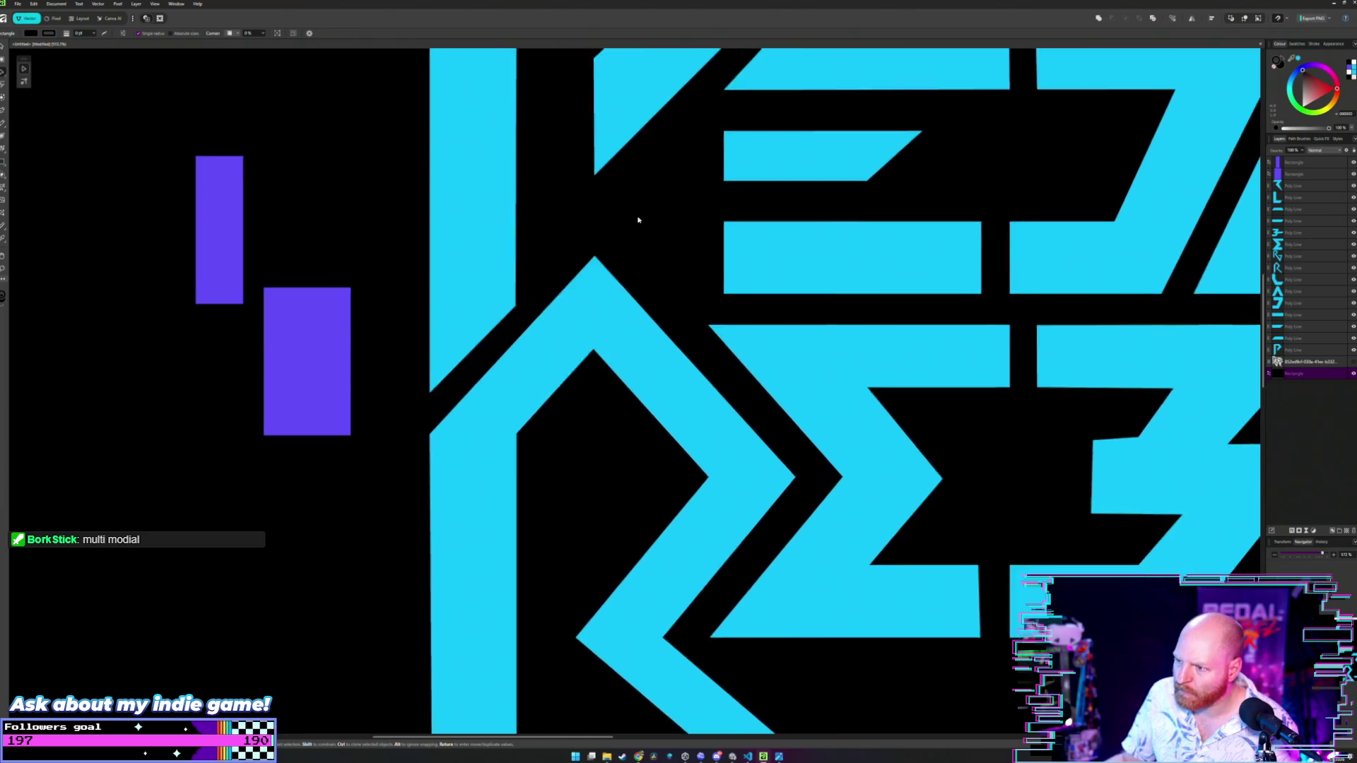
scroll(654, 236, down, 2)
scroll(655, 236, right, 1)
scroll(654, 239, down, 3)
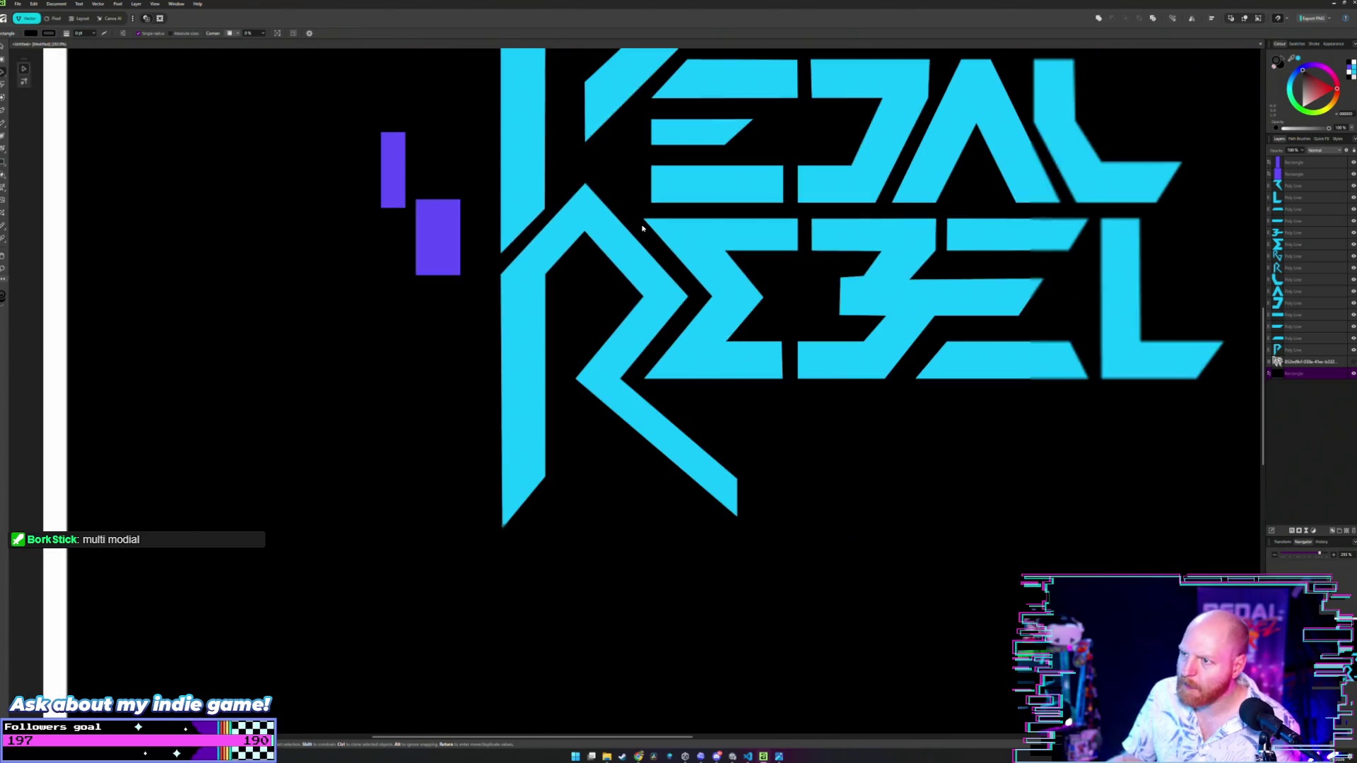
scroll(643, 275, down, 1)
drag(643, 274, 655, 337)
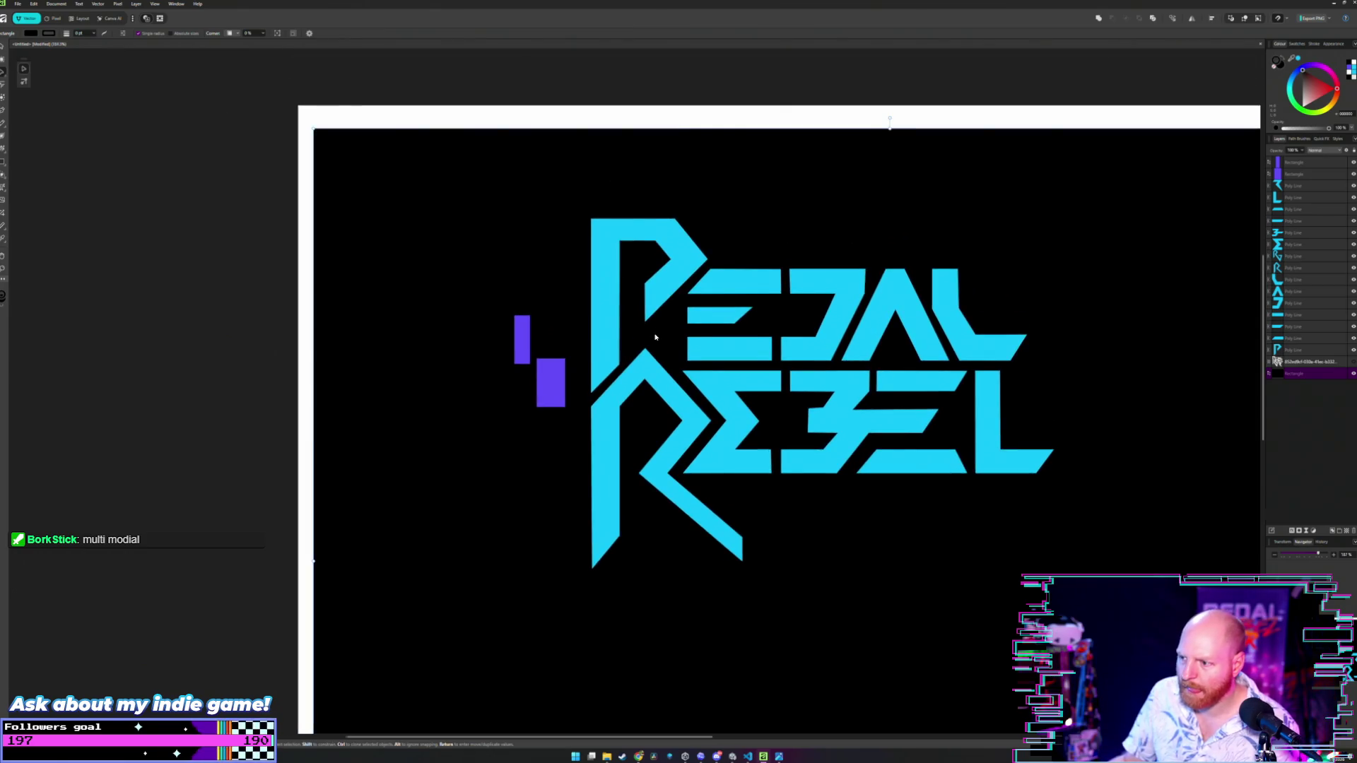
scroll(656, 337, up, 3)
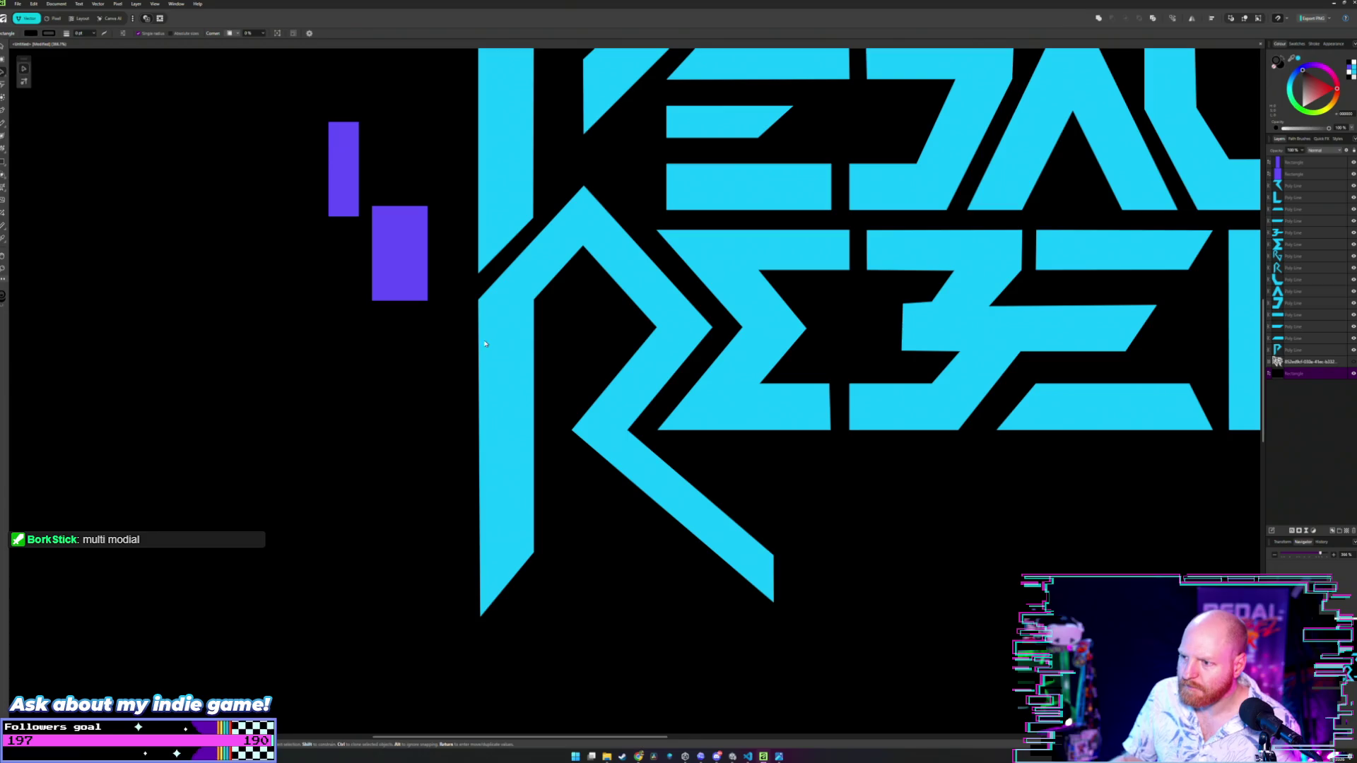
- Check the R's lower diagonal width with the measuring rectangle, then move it back off
drag(397, 274, 488, 441)
scroll(495, 437, up, 3)
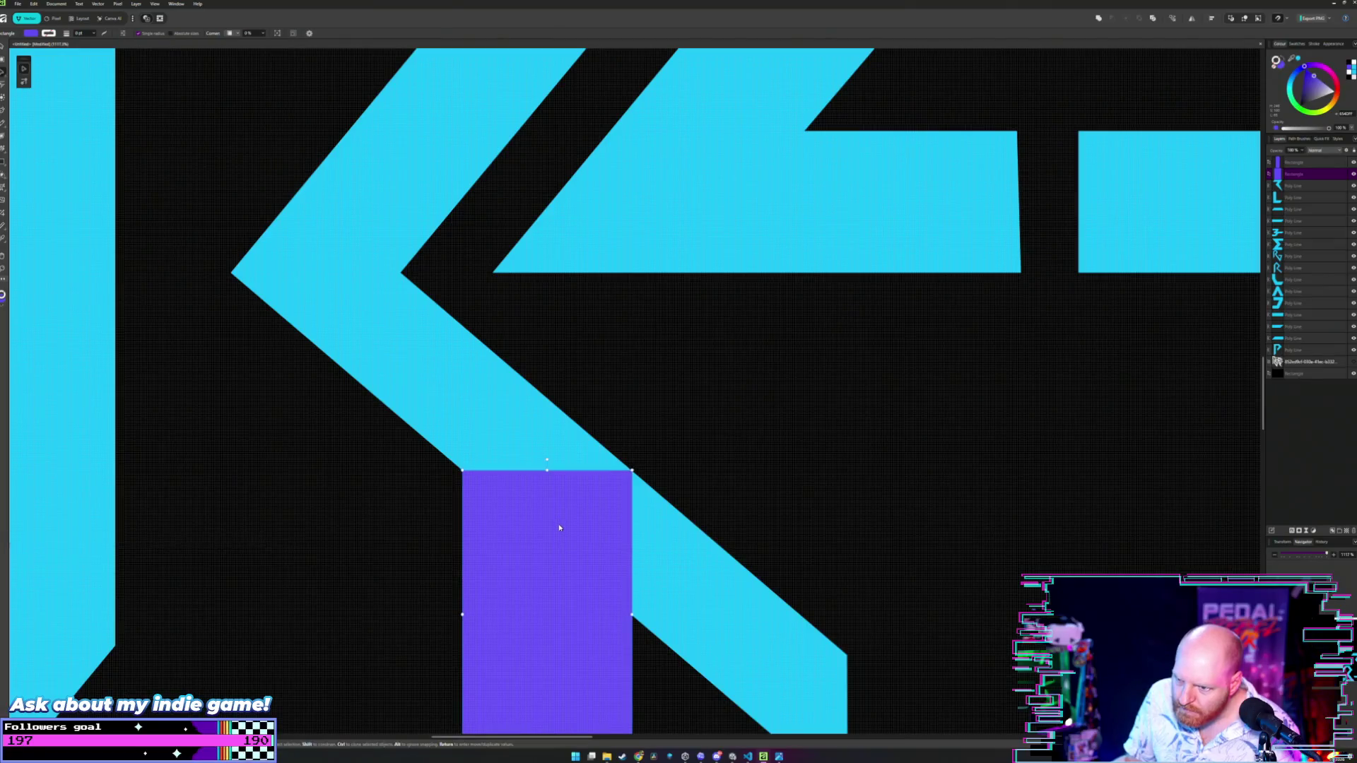
scroll(562, 524, down, 3)
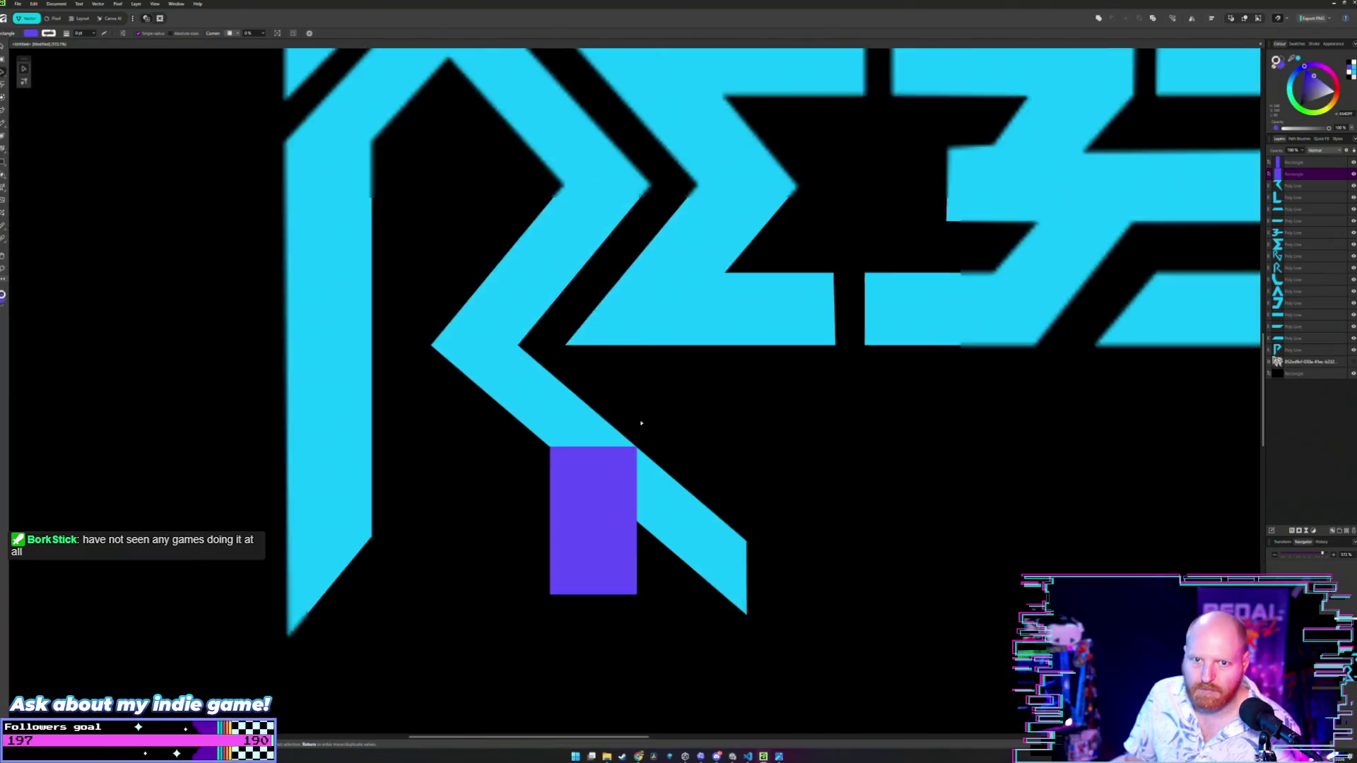
scroll(636, 400, up, 2)
drag(613, 561, 263, 268)
scroll(427, 186, down, 3)
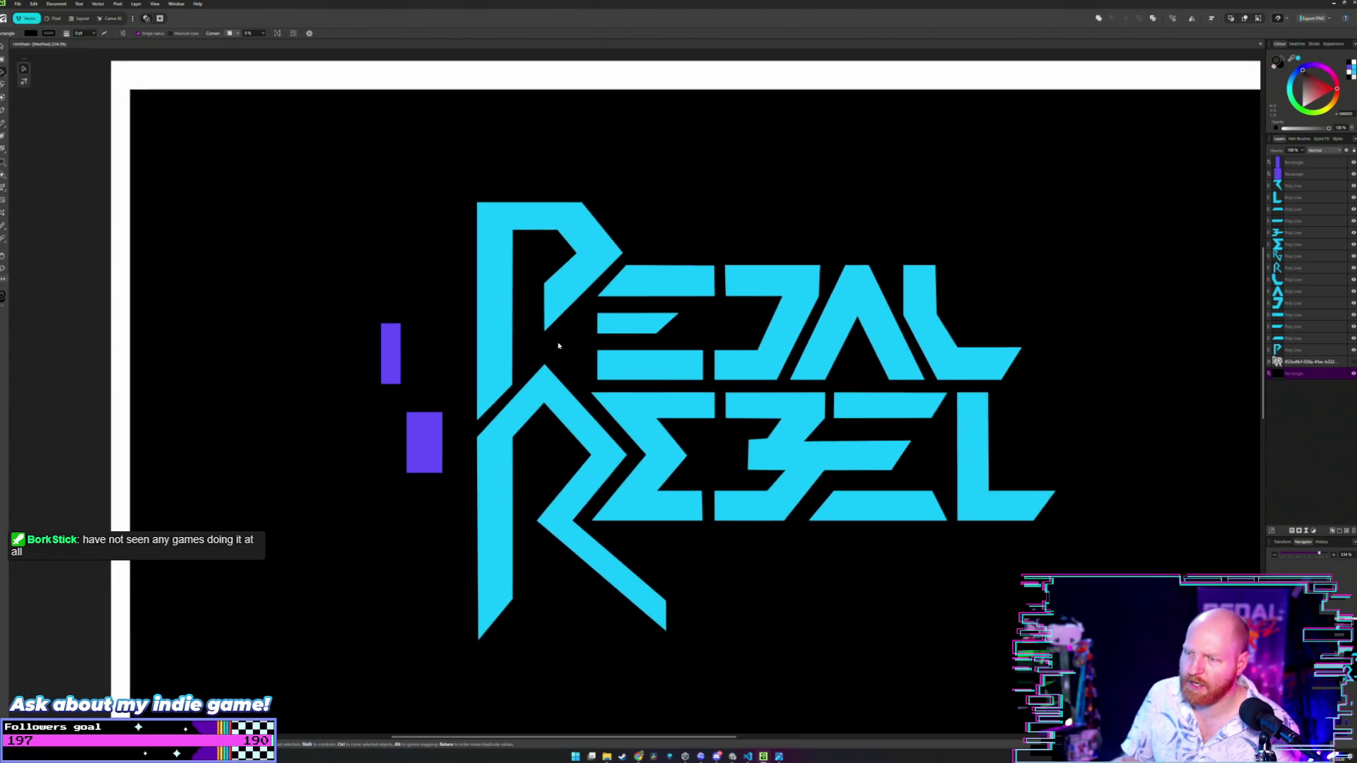
scroll(450, 335, up, 2)
scroll(450, 335, down, 2)
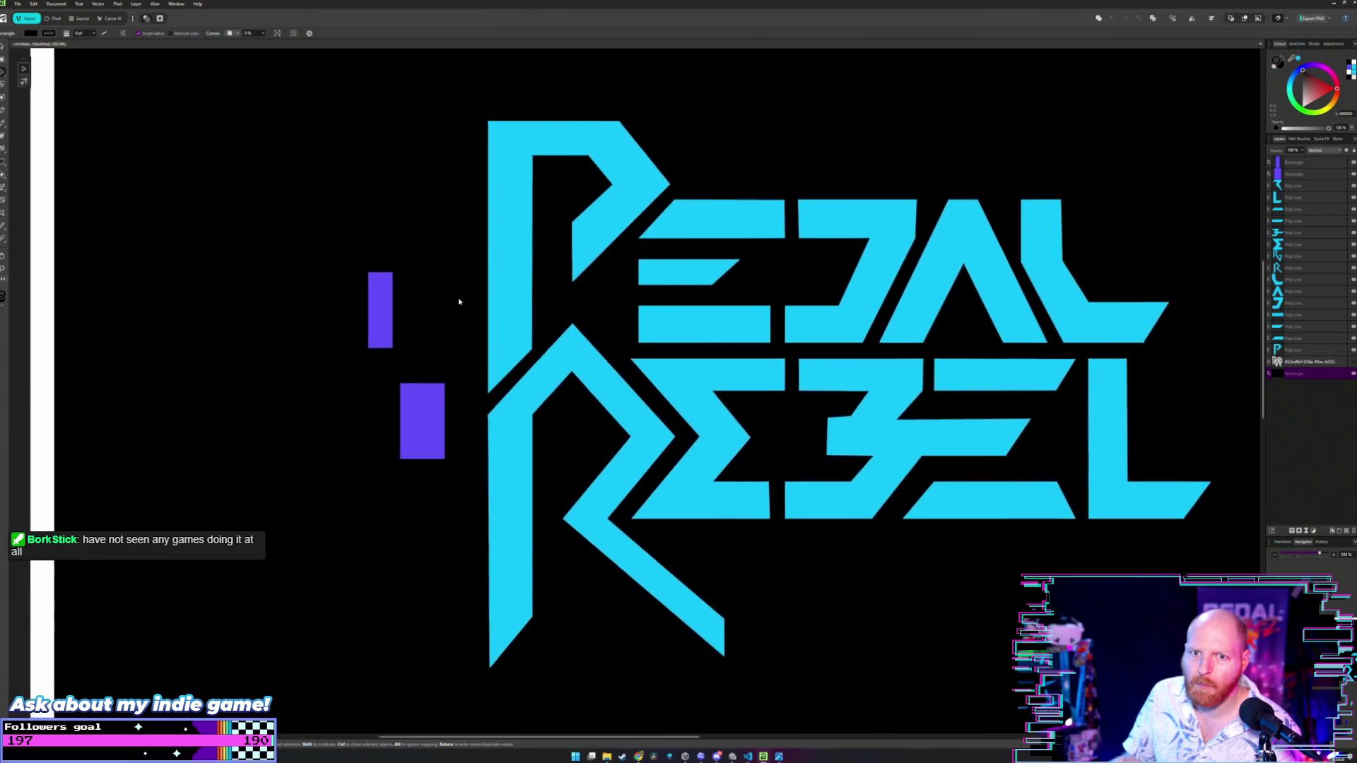
- Compare the measuring rectangle against the top of the P and its left stem
mouse_move(407, 412)
mouse_down()
mouse_move(547, 185)
mouse_move(614, 184)
mouse_move(594, 184)
mouse_up()
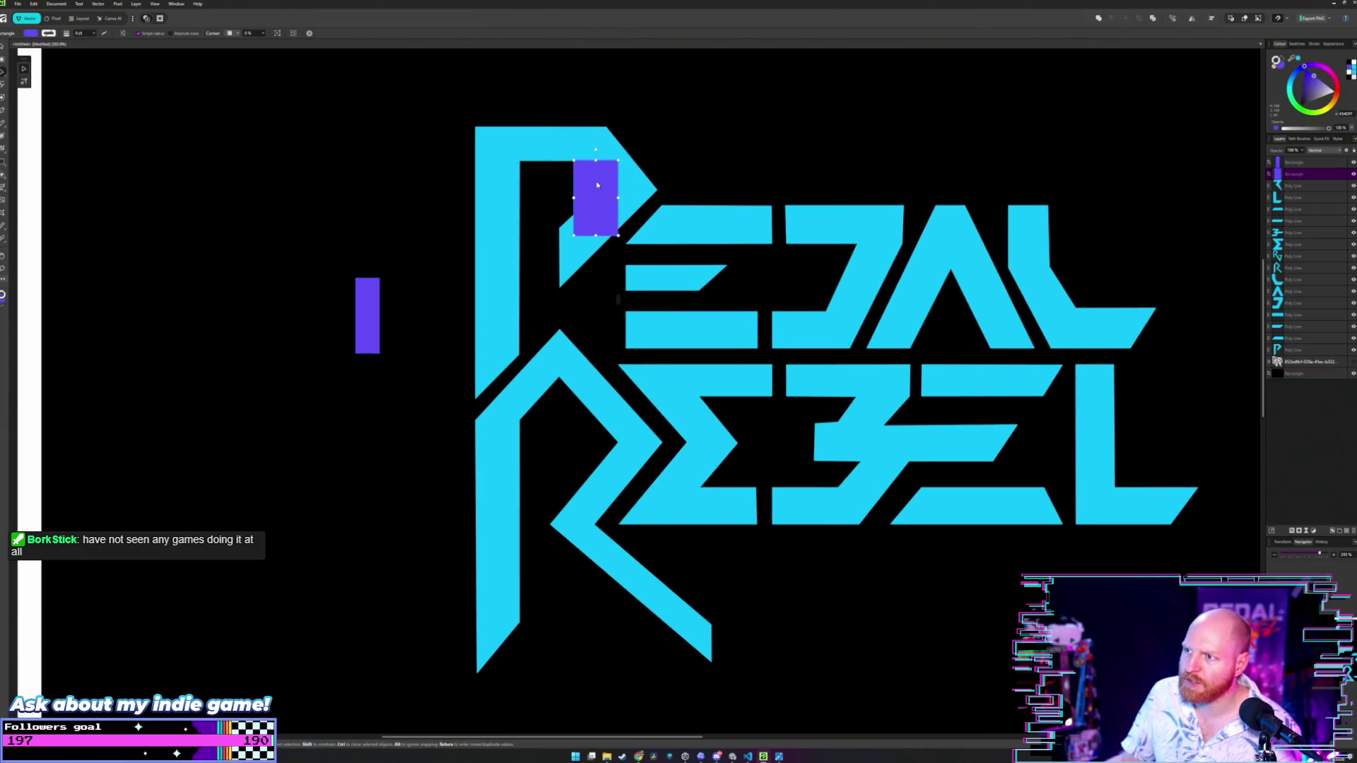
scroll(598, 249, up, 2)
scroll(597, 249, down, 3)
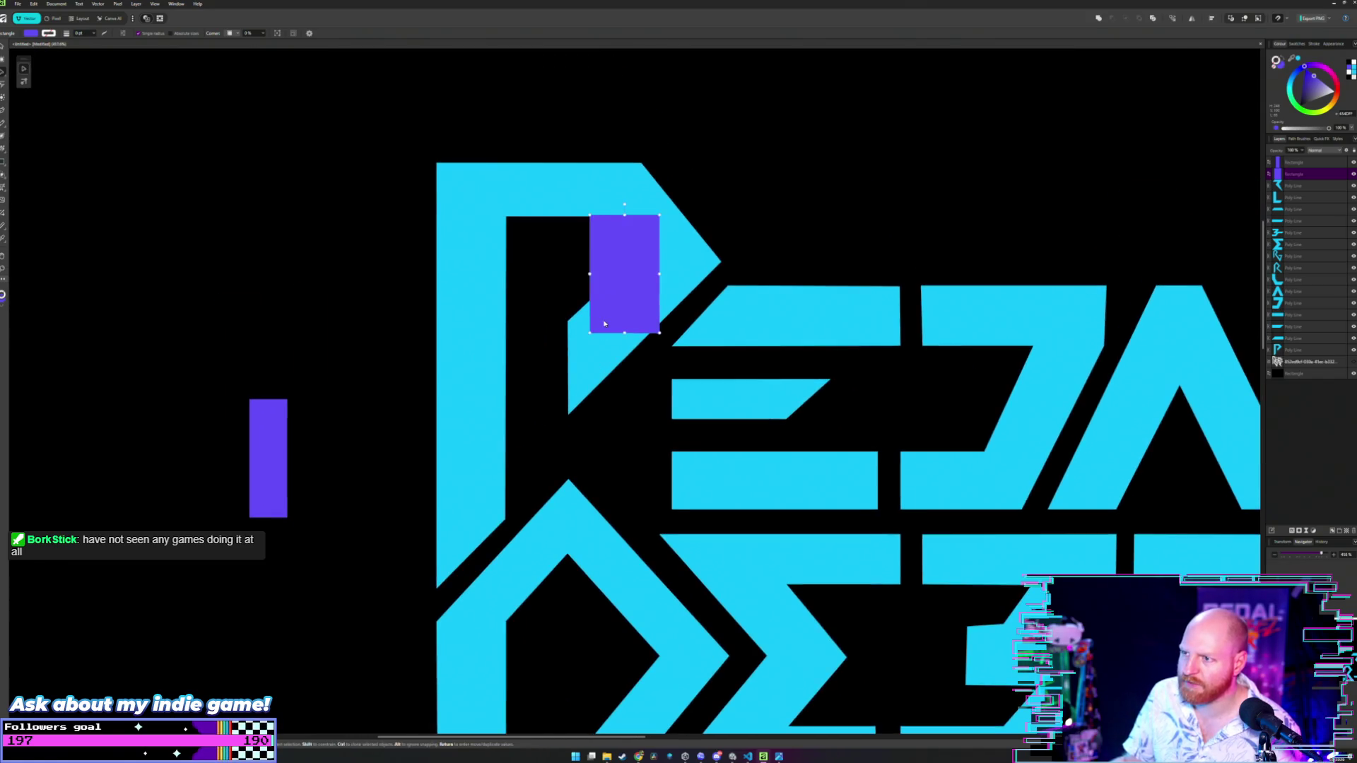
drag(605, 314, 498, 331)
click(478, 330)
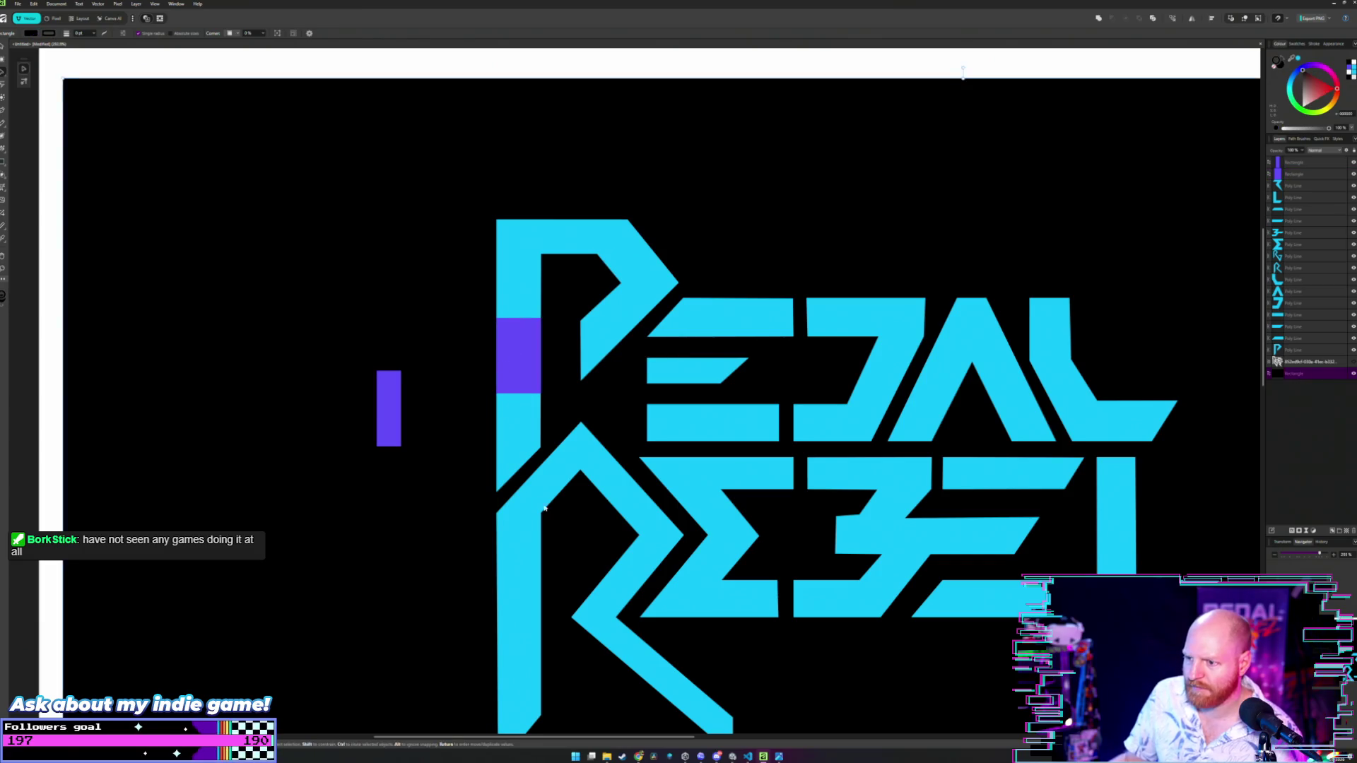
scroll(544, 507, down, 3)
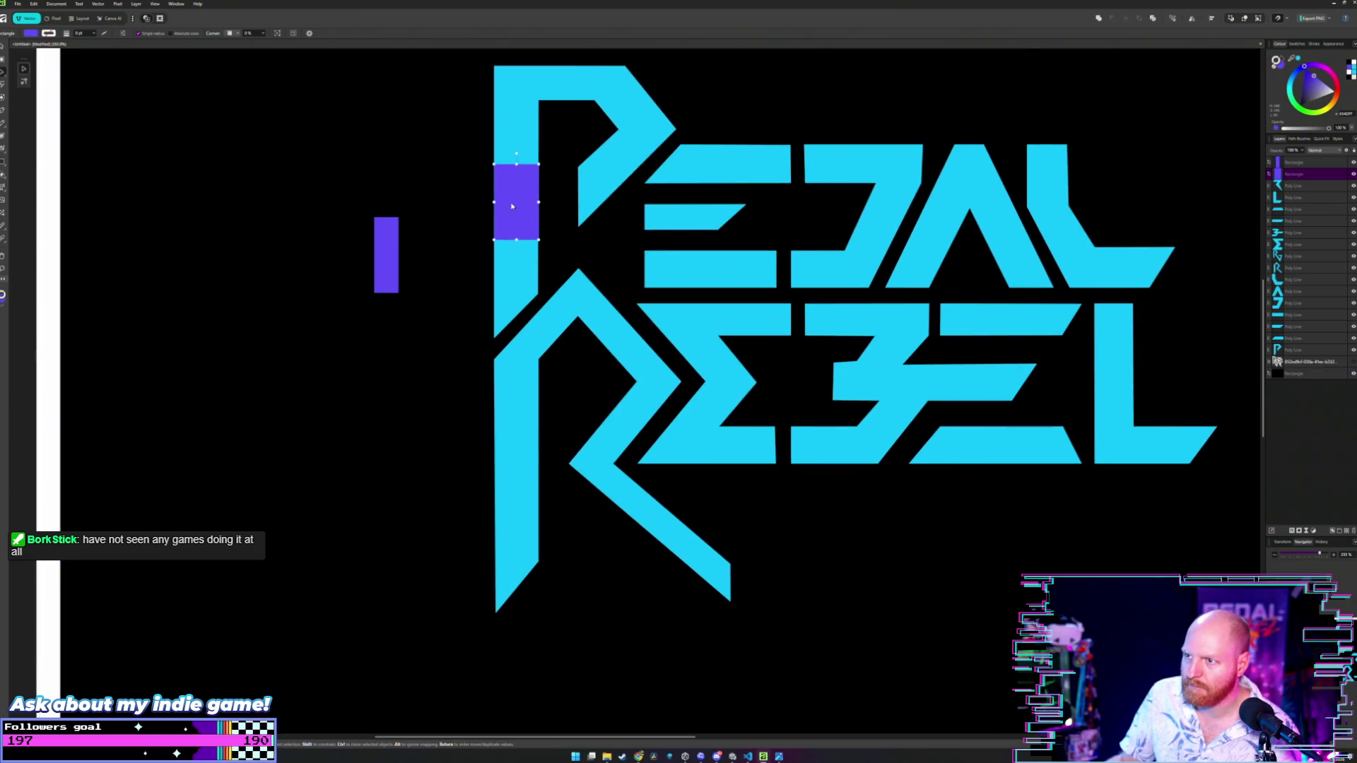
mouse_move(513, 198)
mouse_down()
mouse_move(583, 372)
mouse_move(617, 377)
mouse_move(567, 315)
mouse_move(584, 498)
mouse_move(652, 420)
mouse_move(633, 543)
mouse_move(655, 558)
mouse_move(611, 495)
mouse_move(619, 451)
mouse_move(624, 460)
mouse_move(527, 364)
mouse_move(624, 381)
mouse_move(512, 181)
mouse_move(513, 194)
mouse_up()
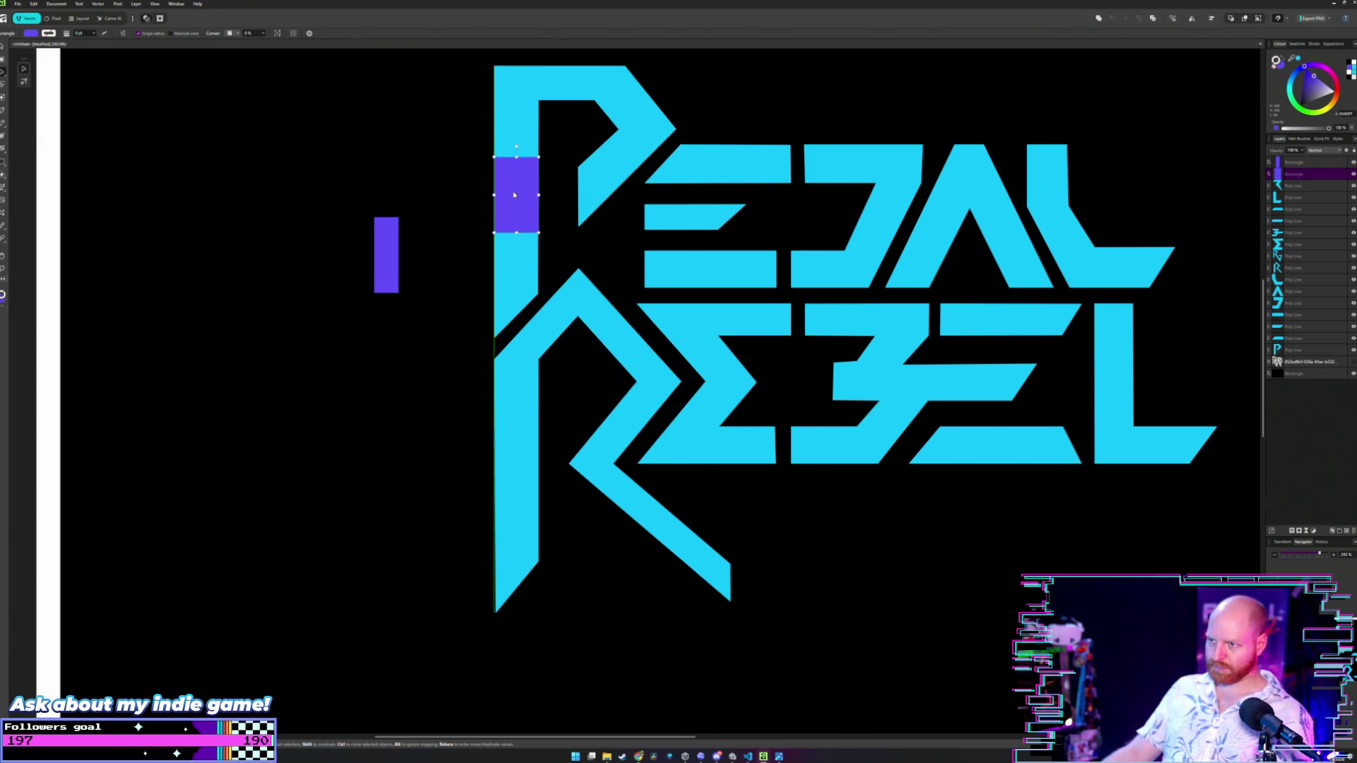
- Park the rectangle left of the logo and marquee-select all the letter shapes
drag(623, 233, 617, 337)
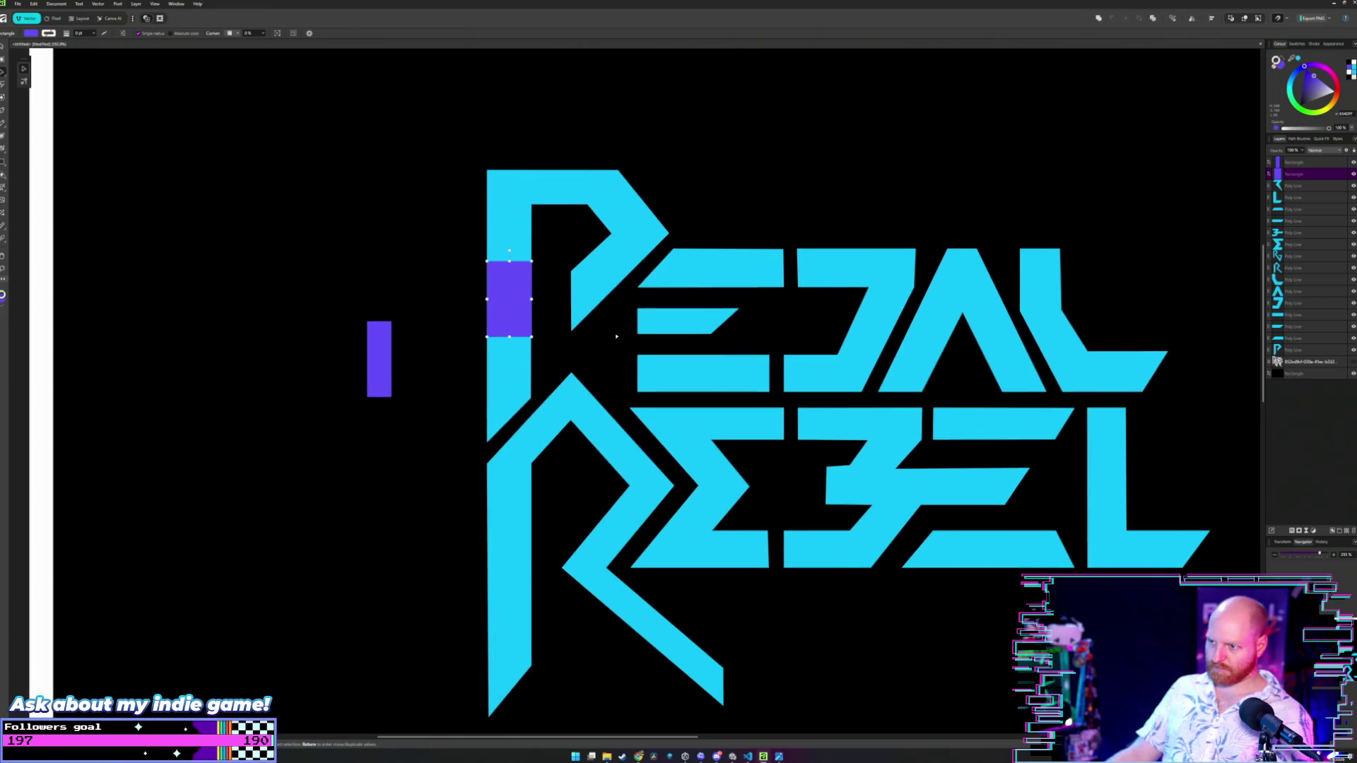
click(616, 336)
ctrl+scroll(618, 334, down, 3)
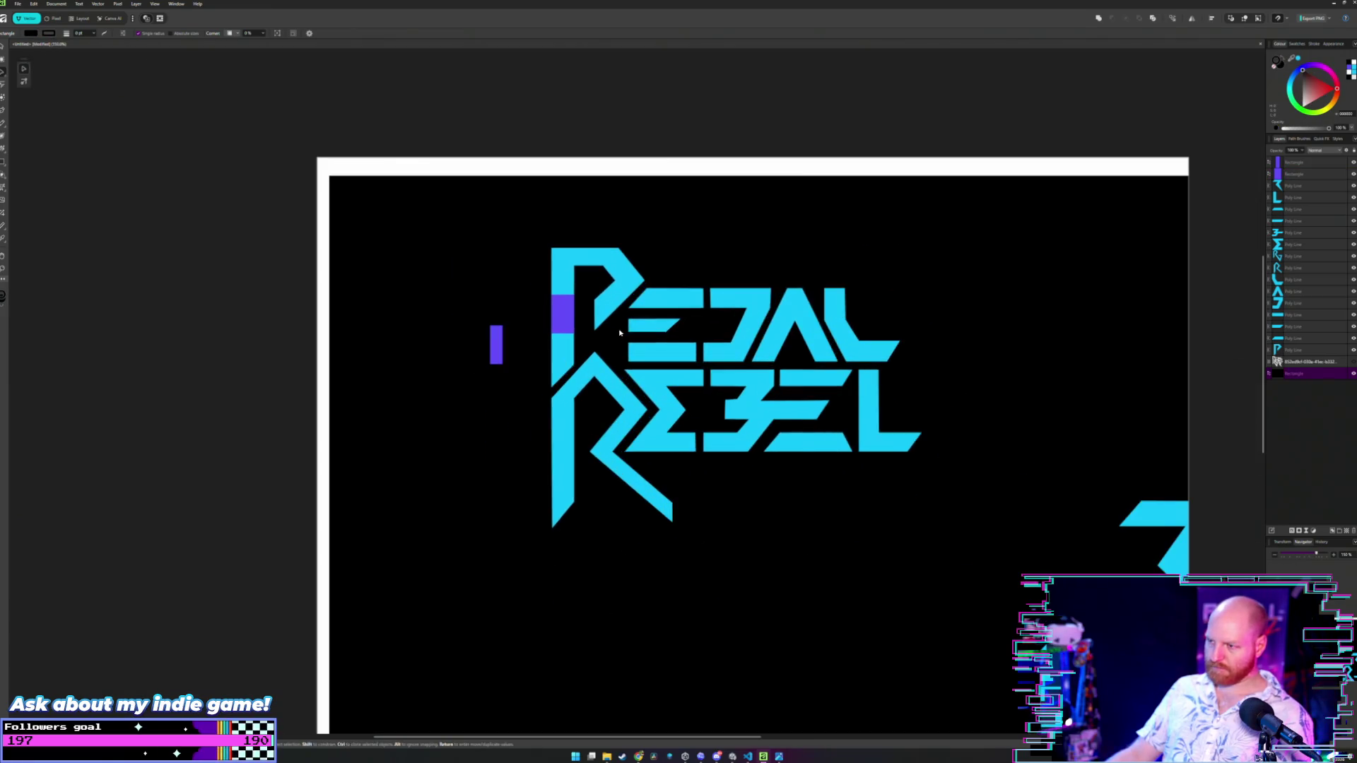
drag(571, 312, 457, 252)
mouse_move(623, 335)
mouse_down()
mouse_move(781, 470)
mouse_move(947, 556)
mouse_up()
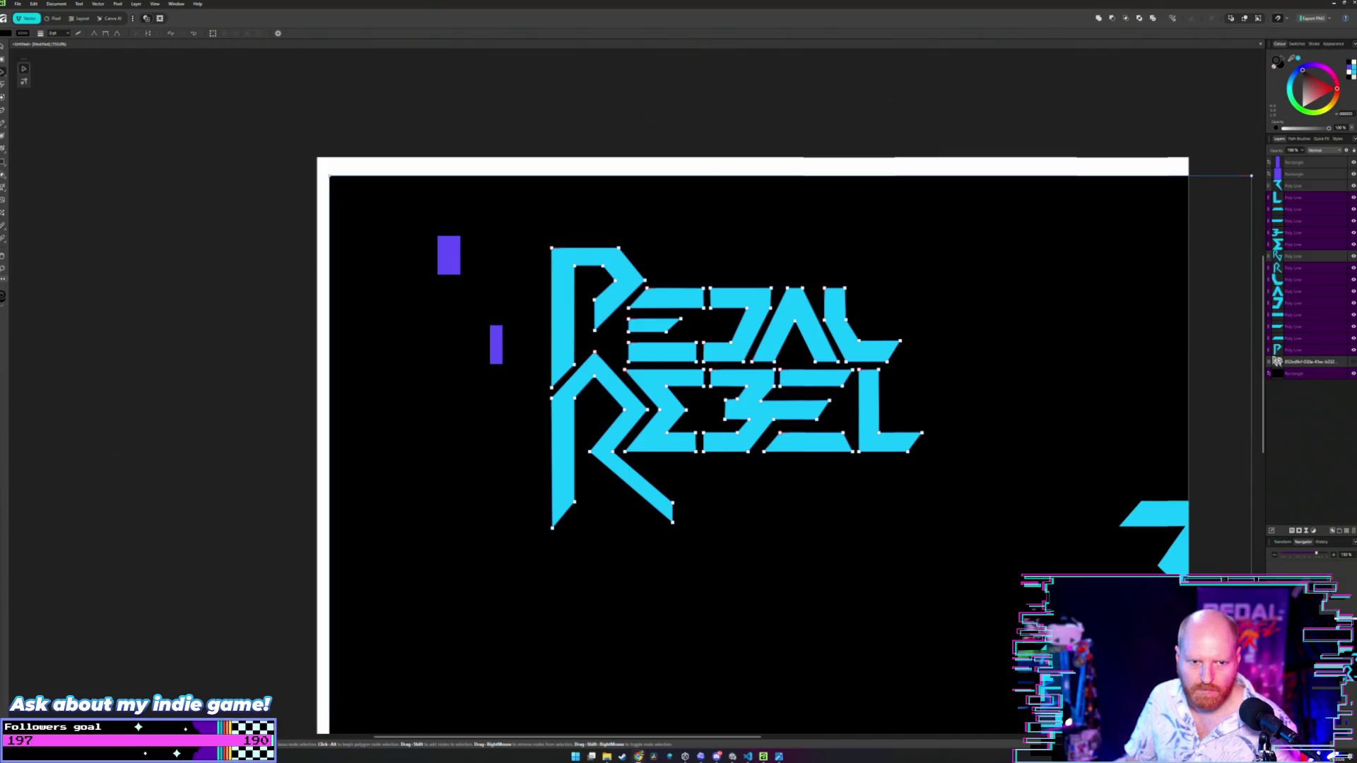
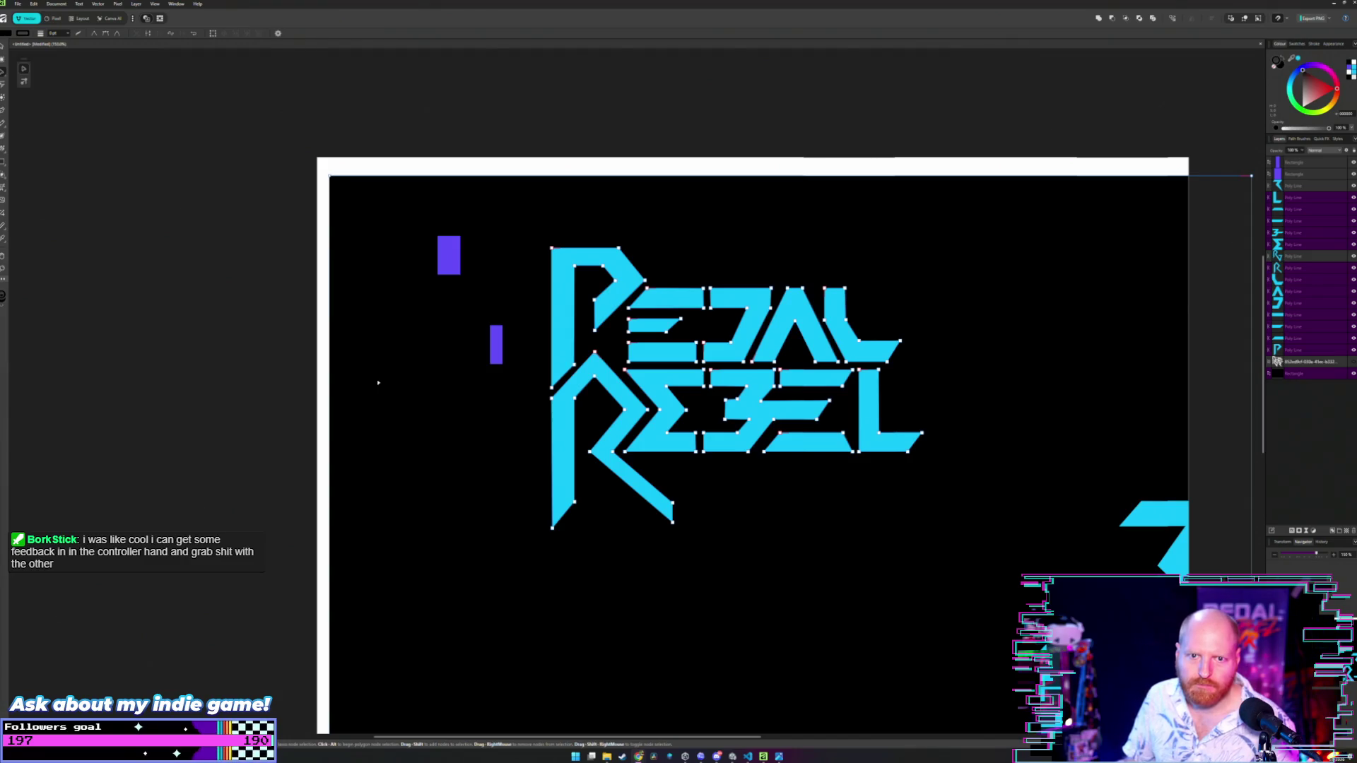
- Inspect the cyan 3 shape's nodes, then return to the Move tool and deselect
key(v)
click(472, 392)
scroll(606, 429, down, 3)
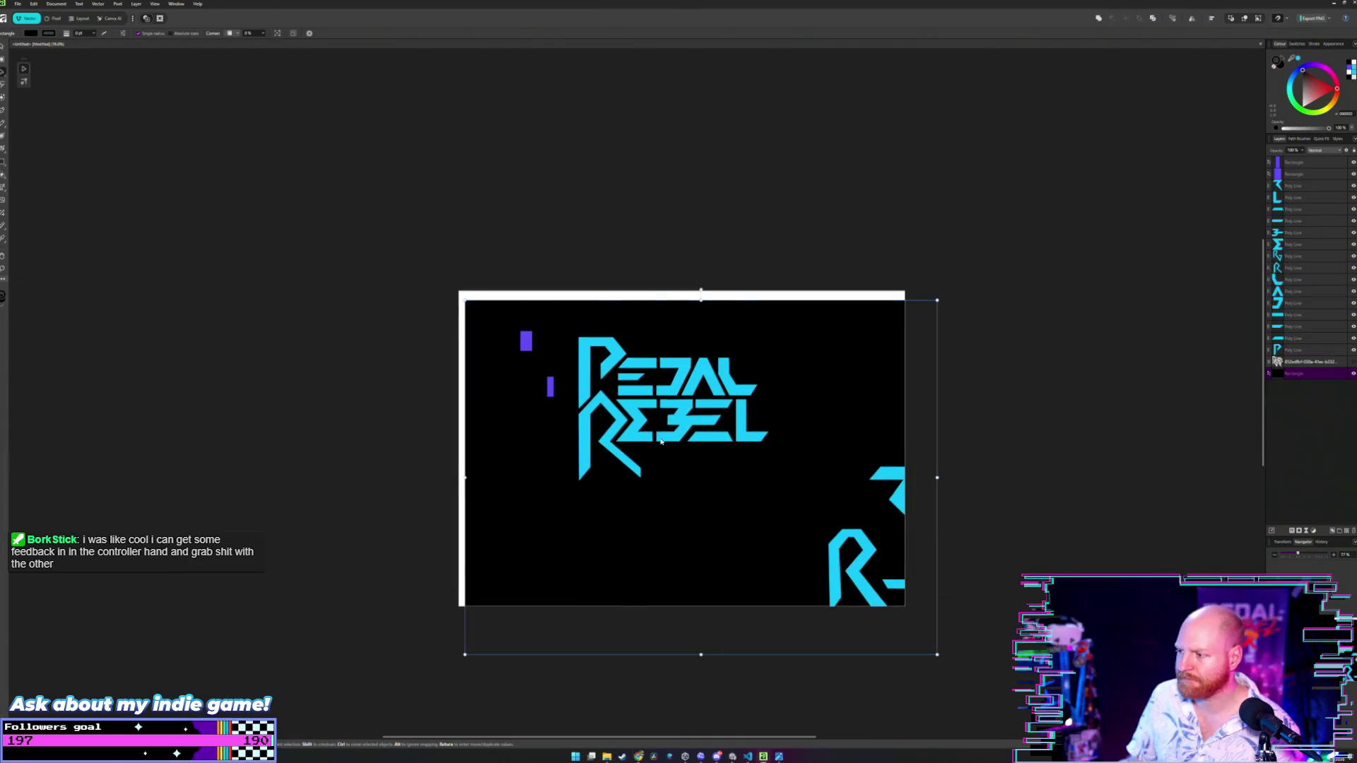
double_click(891, 484)
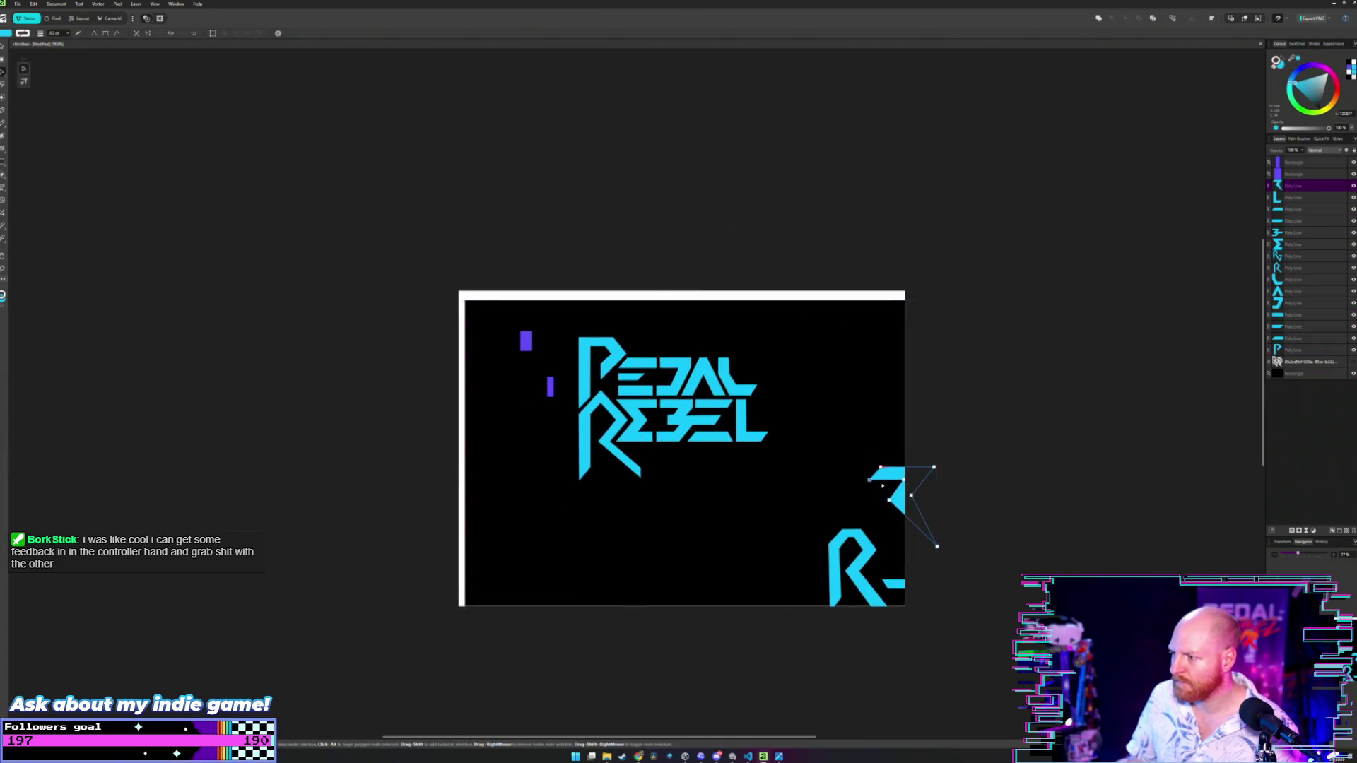
key(v)
click(886, 484)
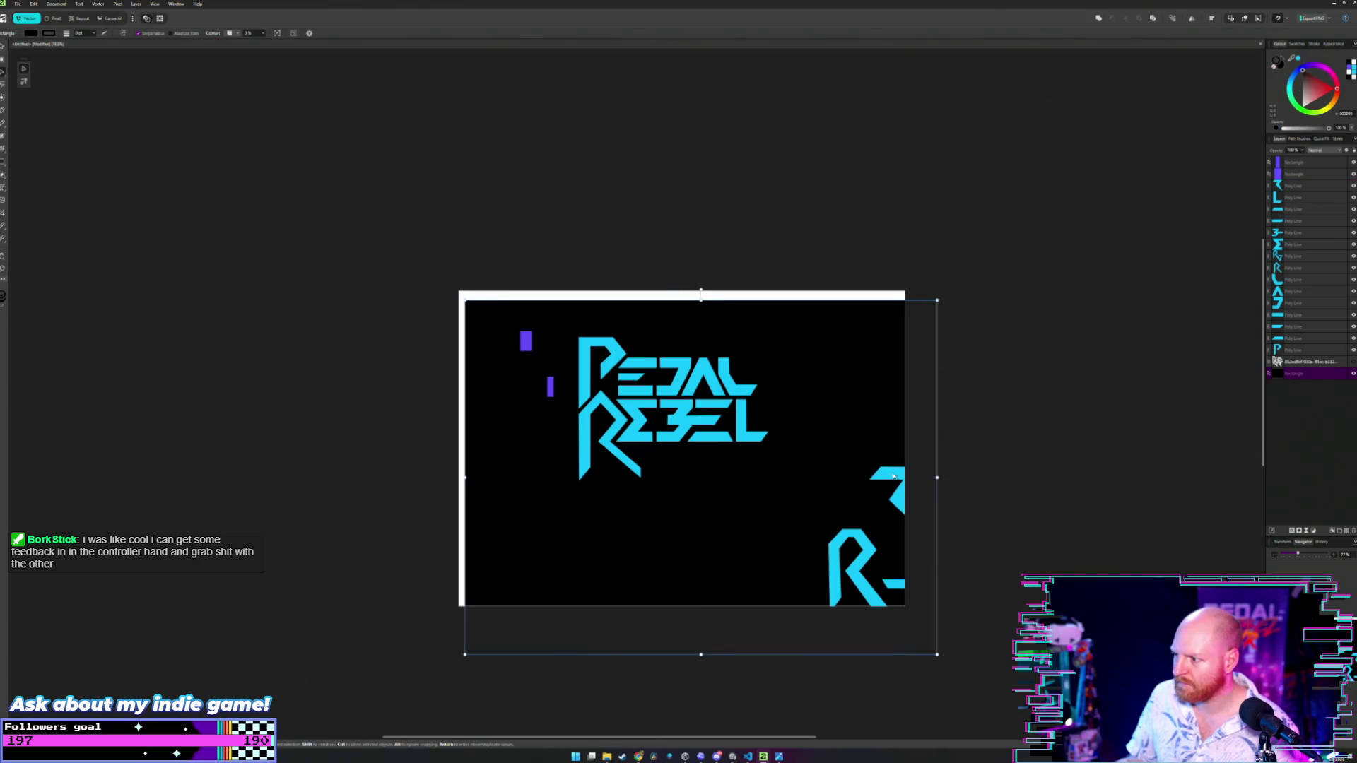
click(894, 480)
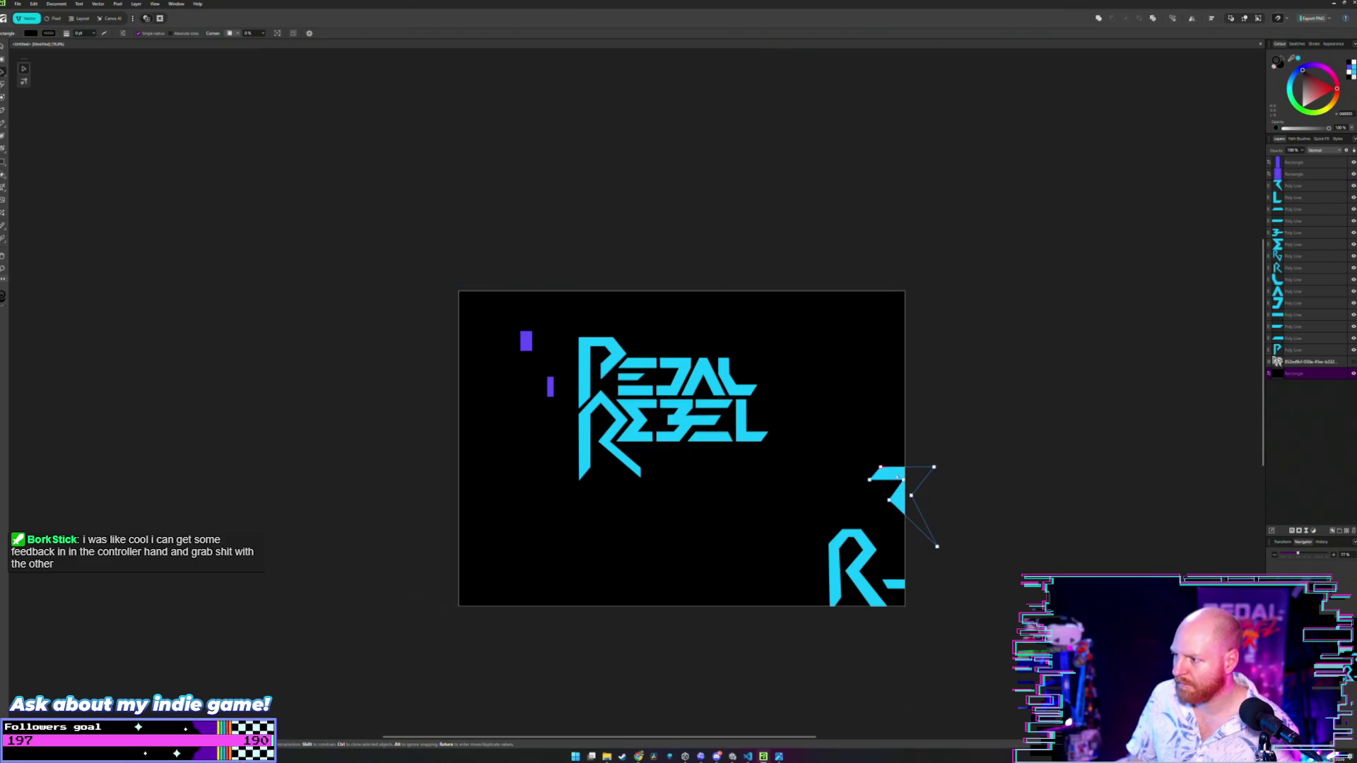
double_click(894, 475)
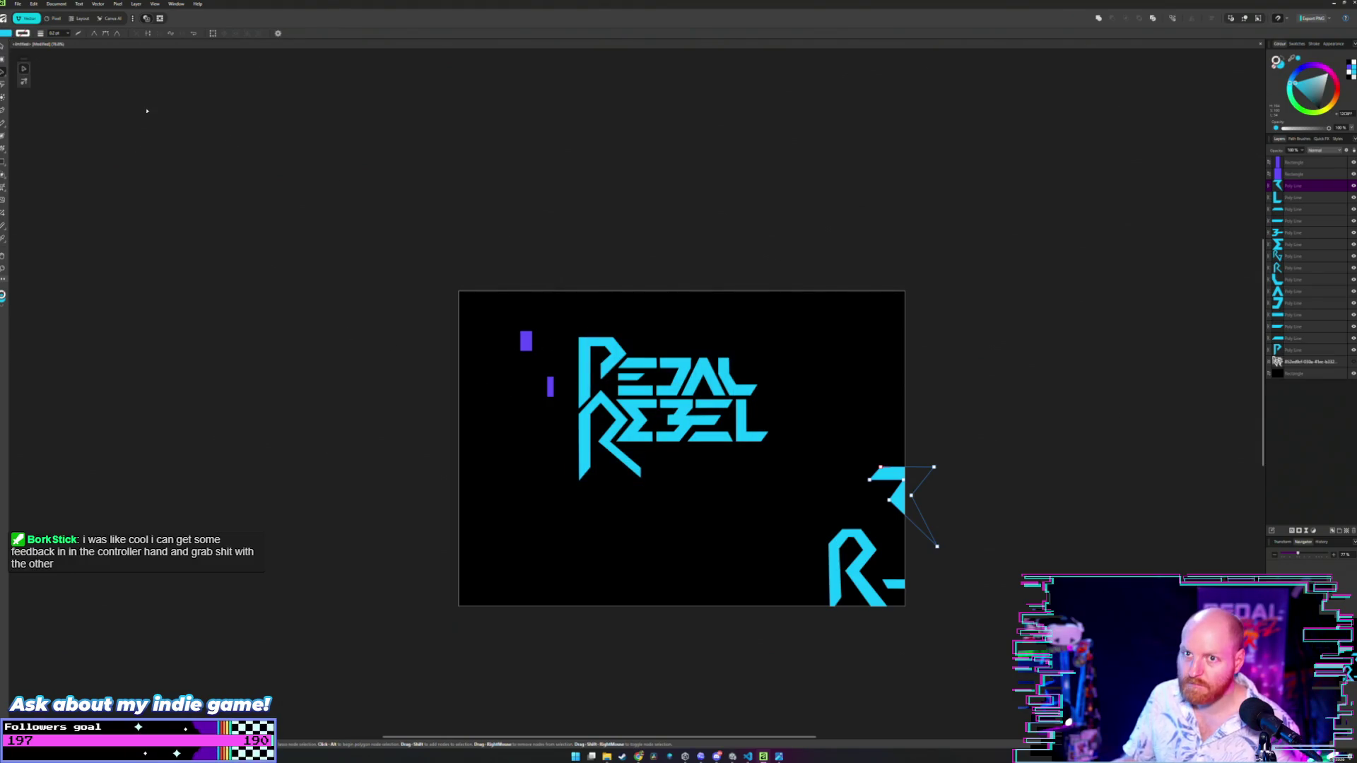
key(v)
click(464, 368)
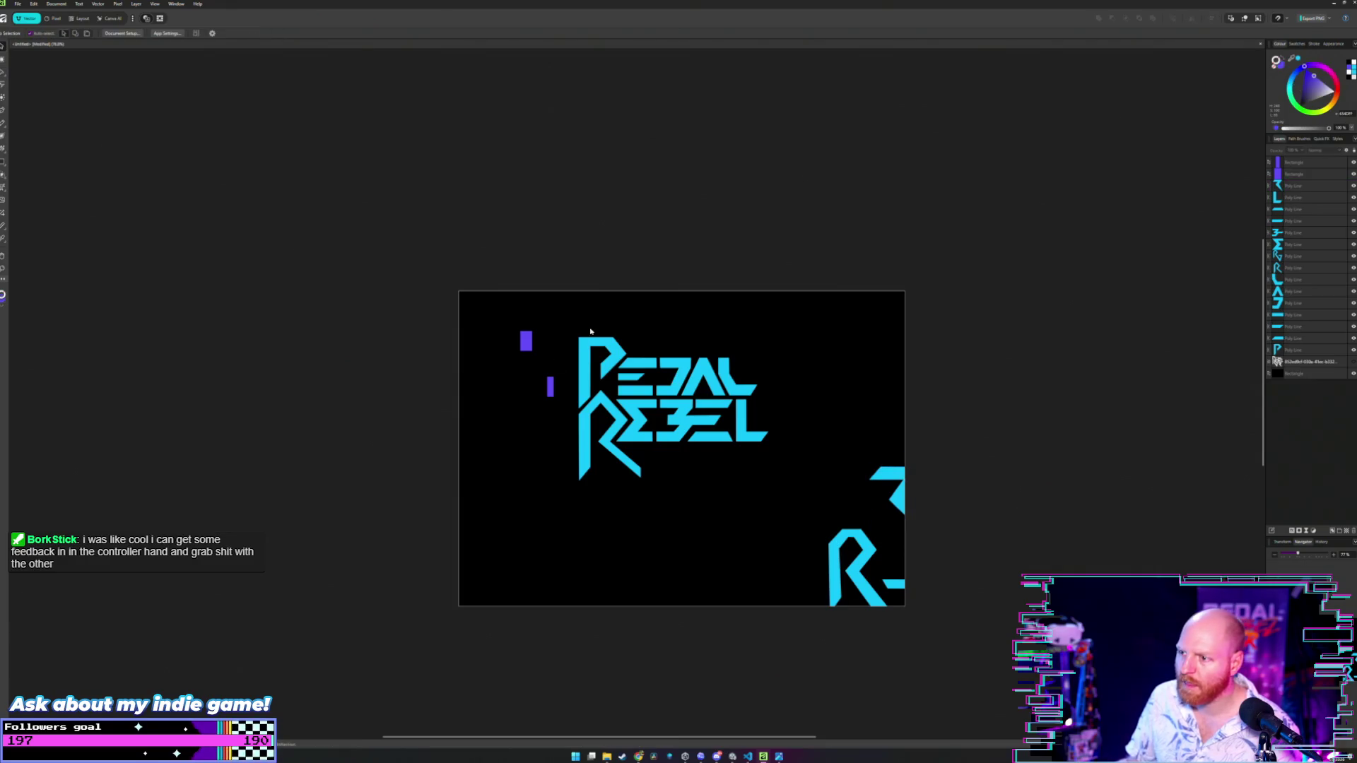
- Select the PEDAL REBEL logo letters, duplicate them with Ctrl+J, and drag the copy down
mouse_move(576, 330)
mouse_down()
mouse_move(710, 442)
mouse_move(621, 345)
mouse_up()
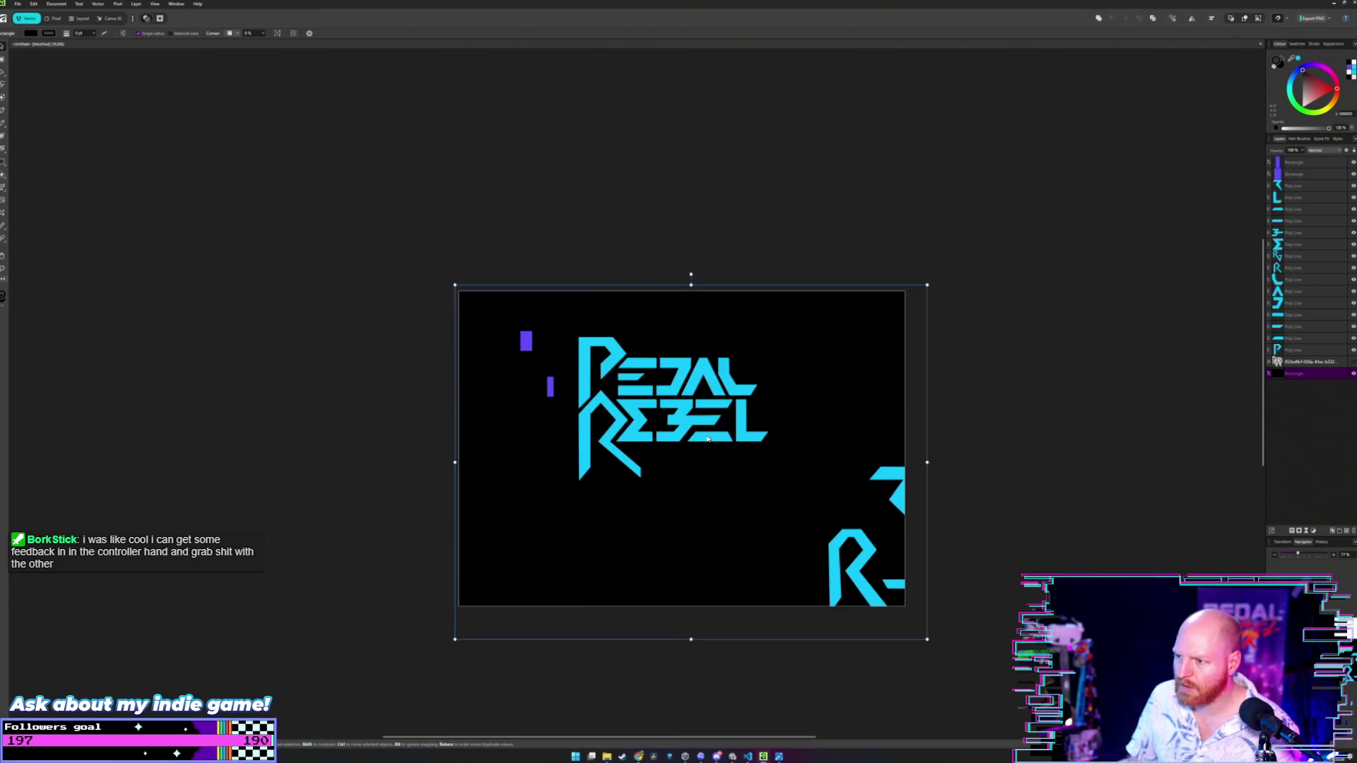
click(621, 345)
mouse_move(562, 254)
mouse_down()
mouse_move(619, 396)
mouse_move(762, 491)
mouse_move(786, 492)
mouse_up()
shift+click(834, 369)
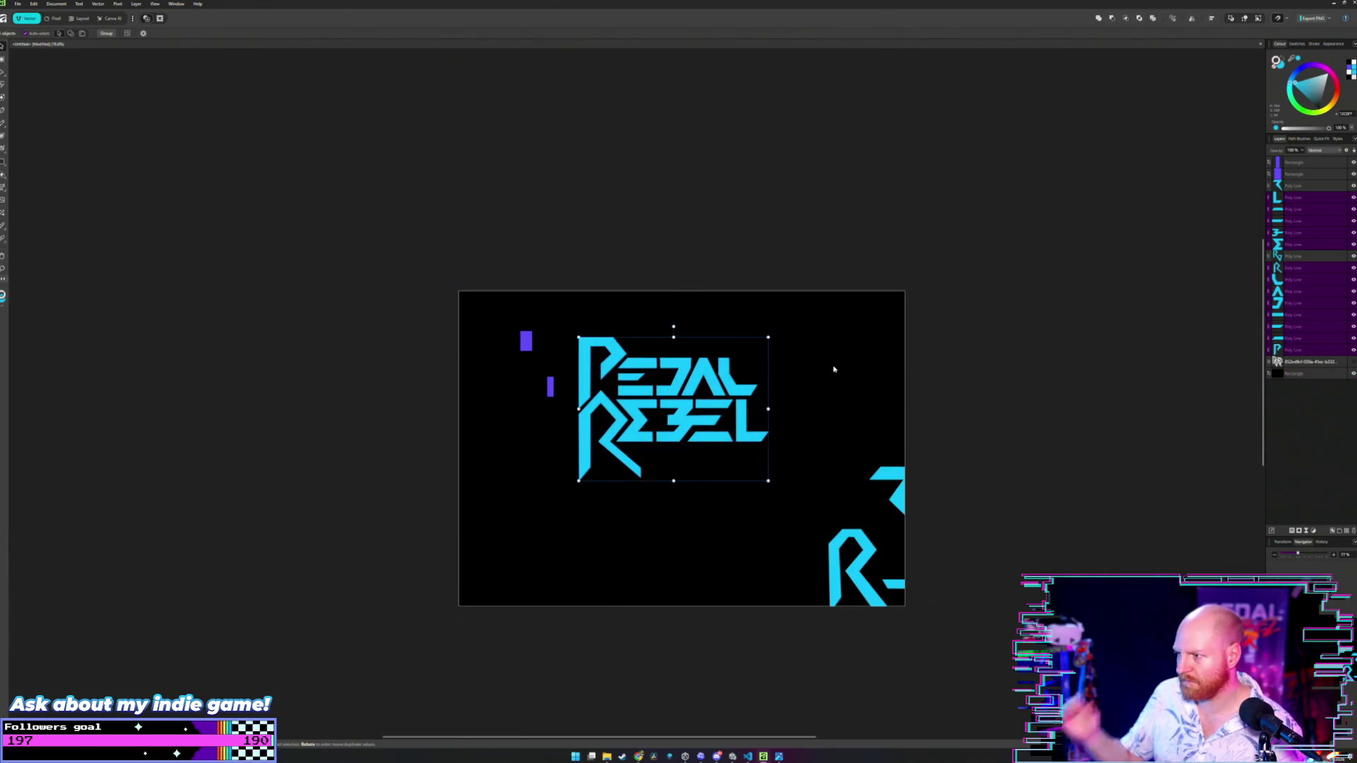
key(ctrl+j)
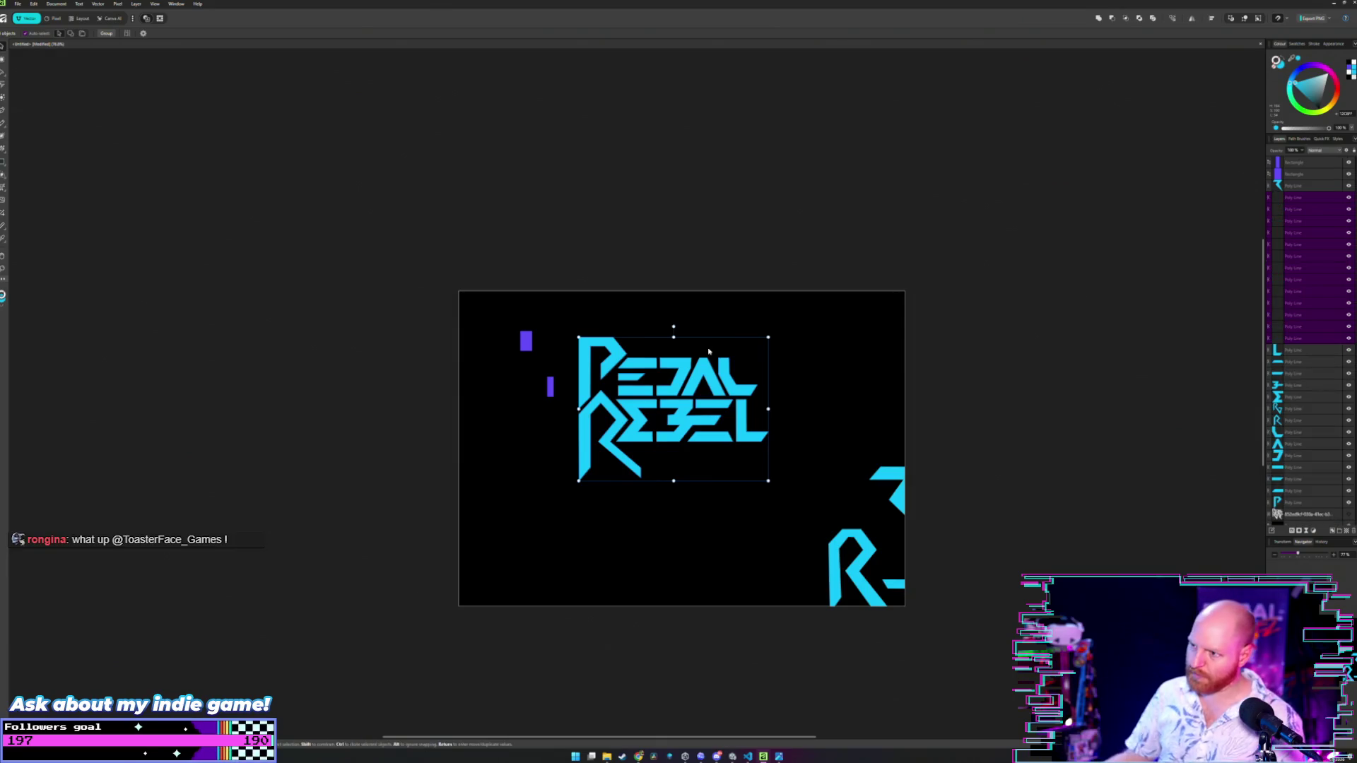
mouse_move(606, 351)
mouse_down()
mouse_move(801, 331)
mouse_move(761, 324)
mouse_move(661, 504)
mouse_up()
- Marquee-select only the lower logo copy to check it, then clear the selection
click(766, 442)
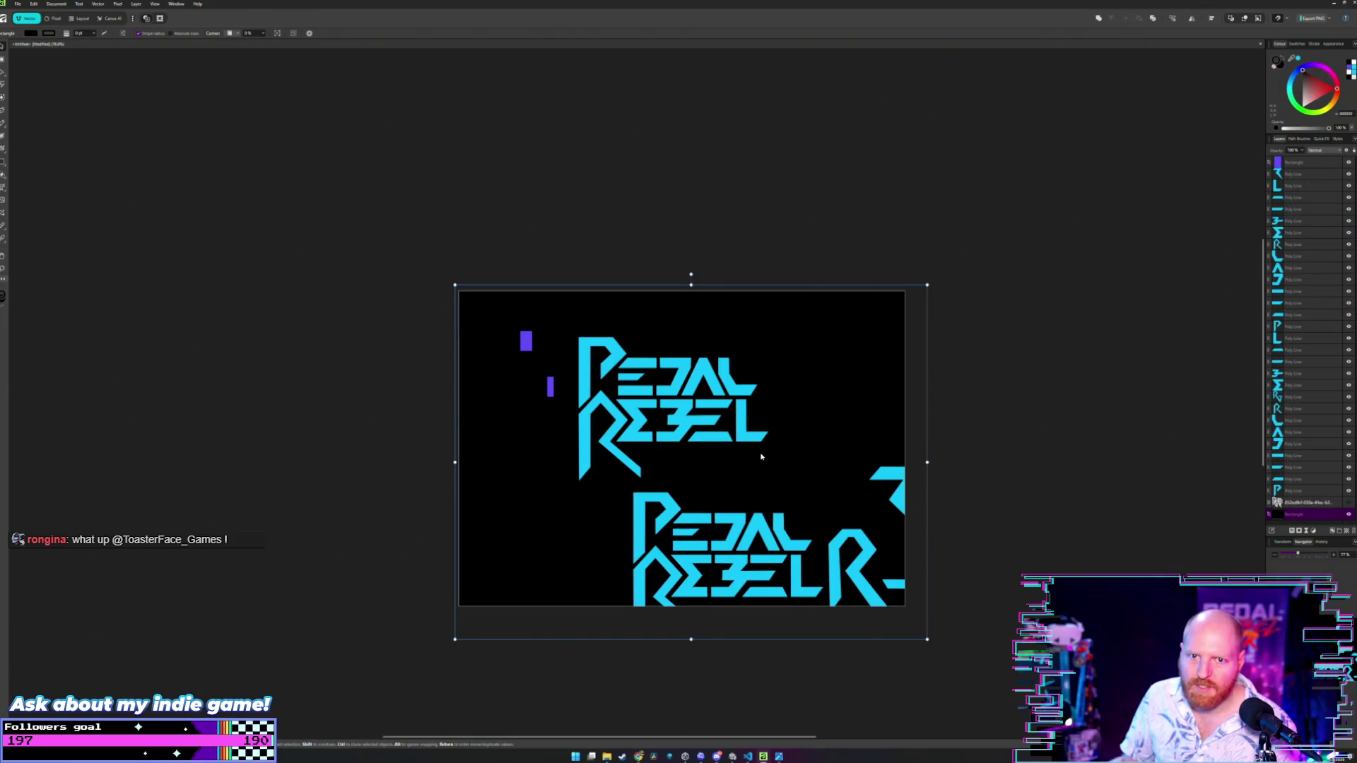
click(1022, 676)
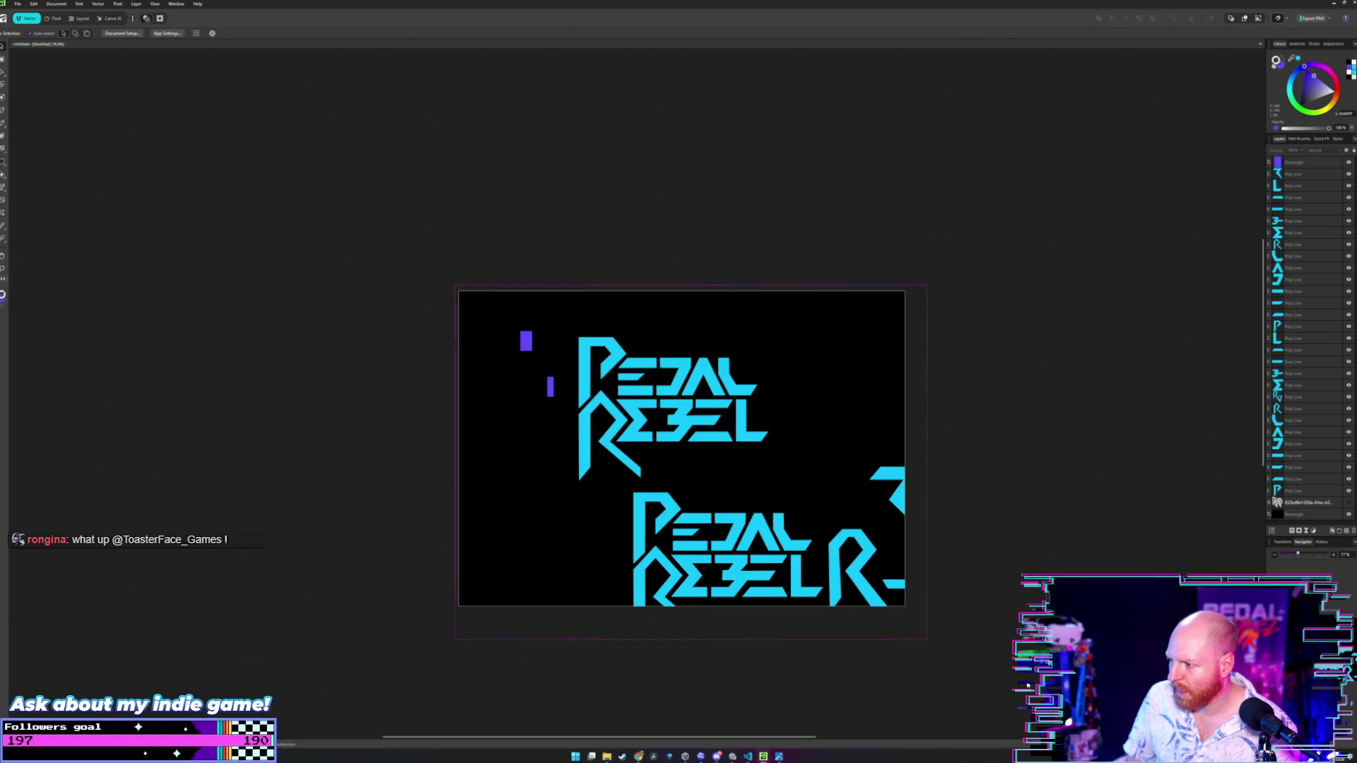
mouse_move(1030, 683)
mouse_down()
mouse_move(736, 561)
mouse_move(658, 491)
mouse_move(629, 486)
mouse_up()
shift+click(808, 459)
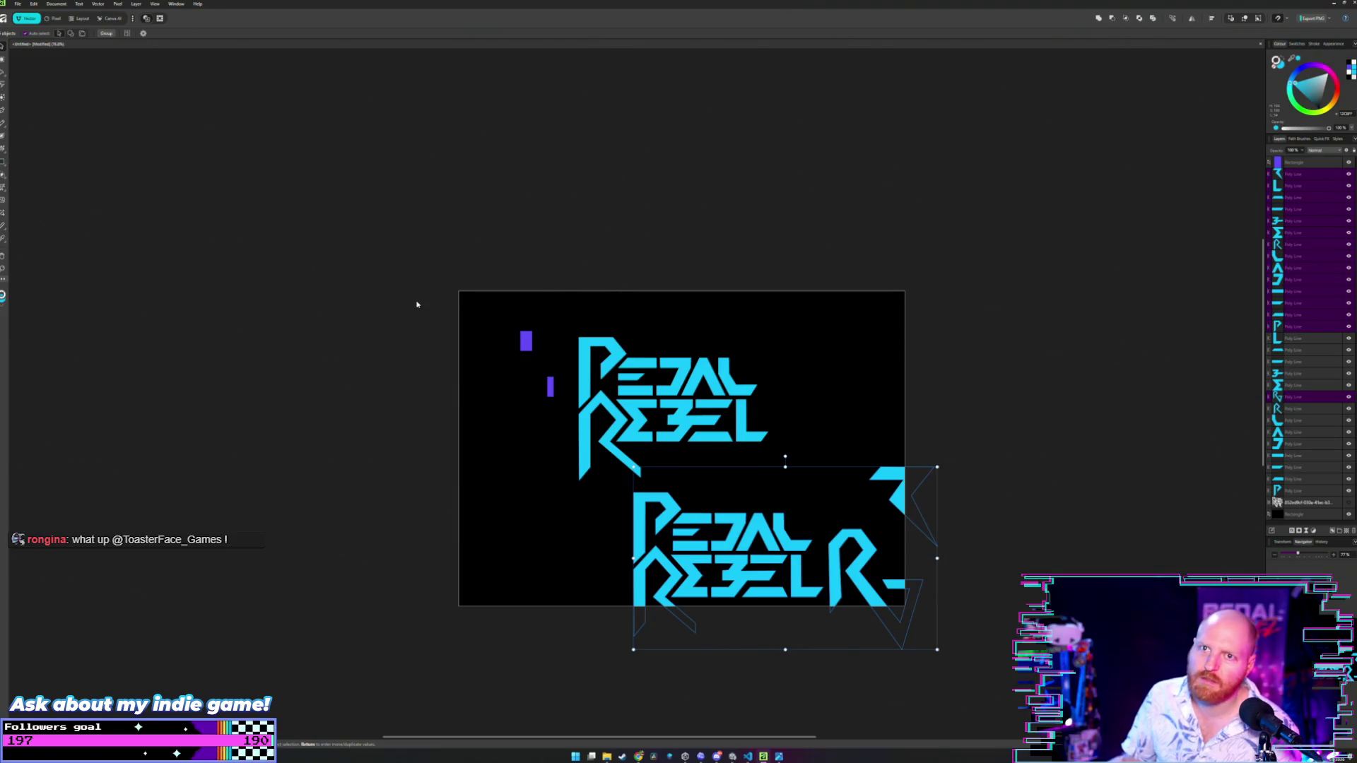
click(392, 303)
scroll(627, 376, up, 6)
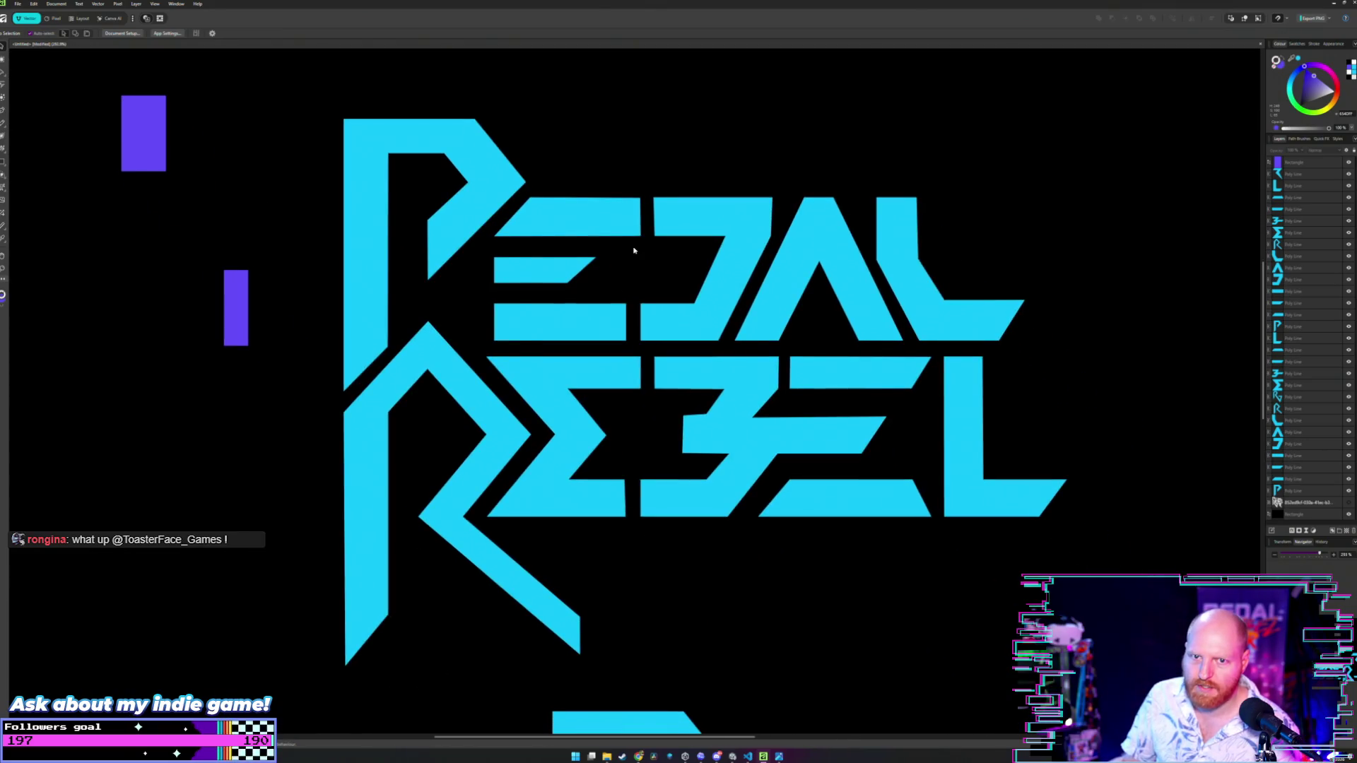
scroll(634, 250, down, 1)
drag(631, 291, 638, 327)
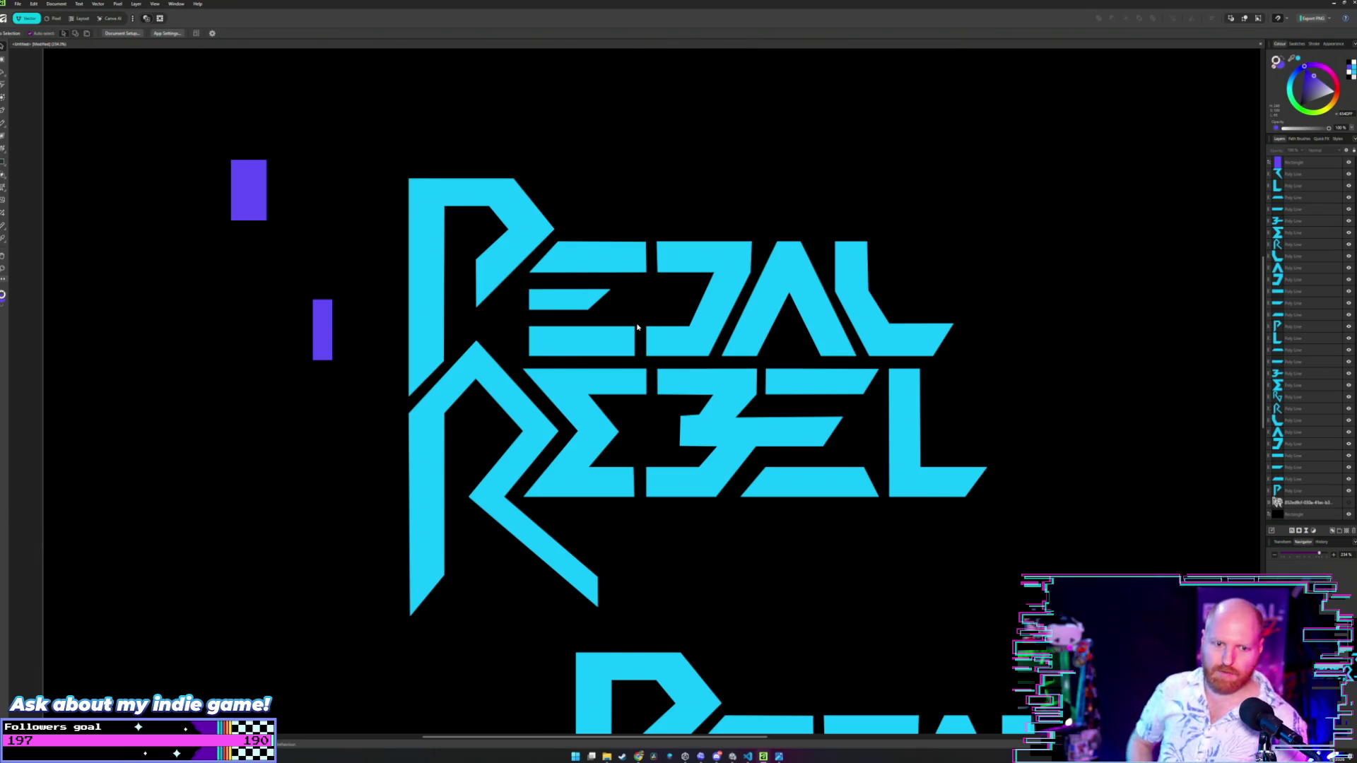
scroll(559, 312, left, 2)
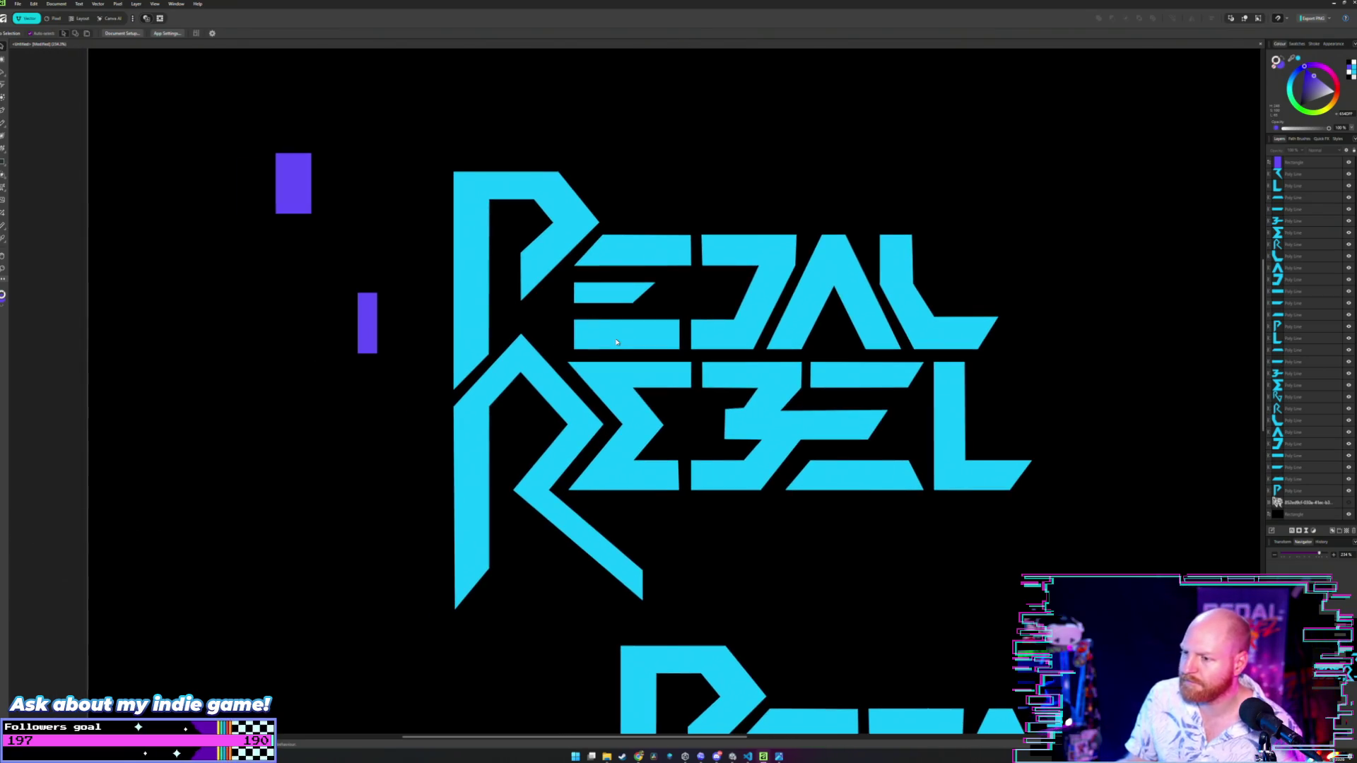
scroll(603, 467, up, 3)
scroll(603, 495, down, 3)
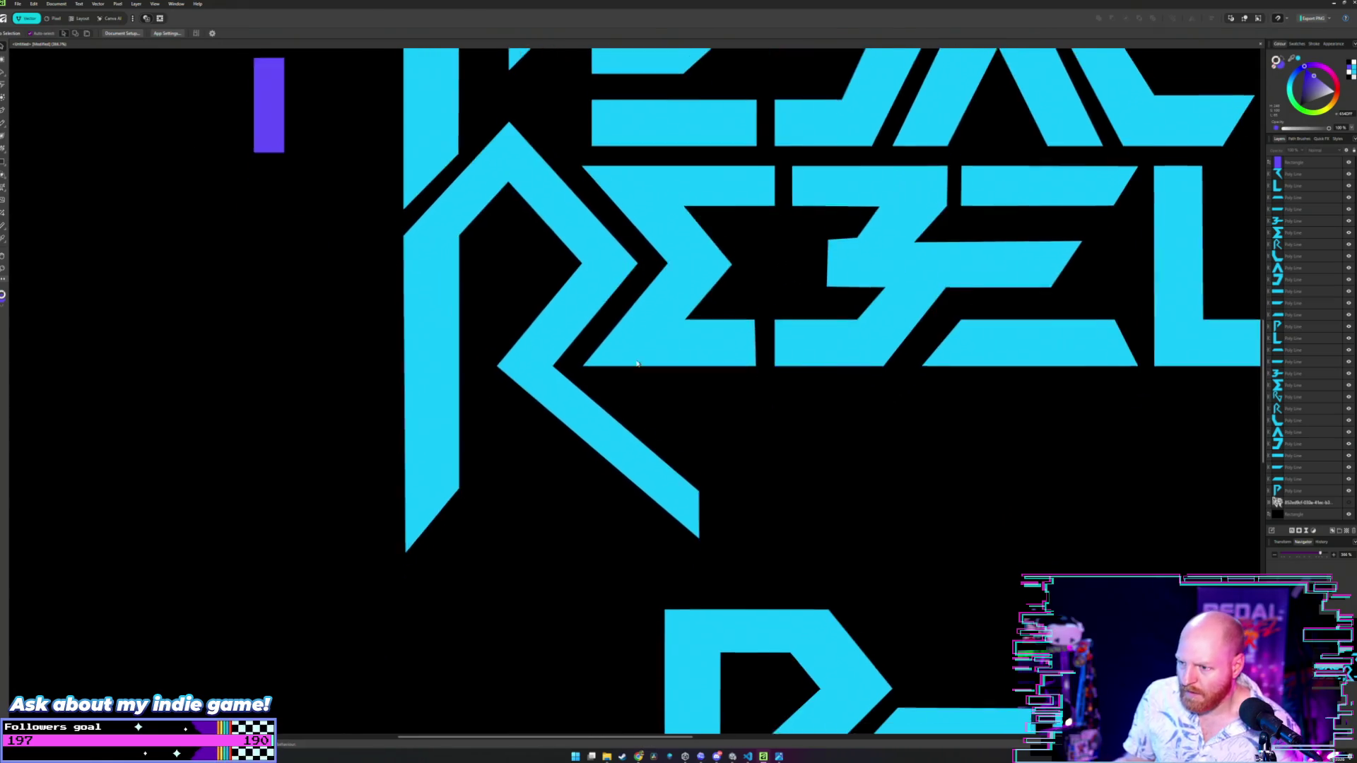
scroll(642, 404, up, 2)
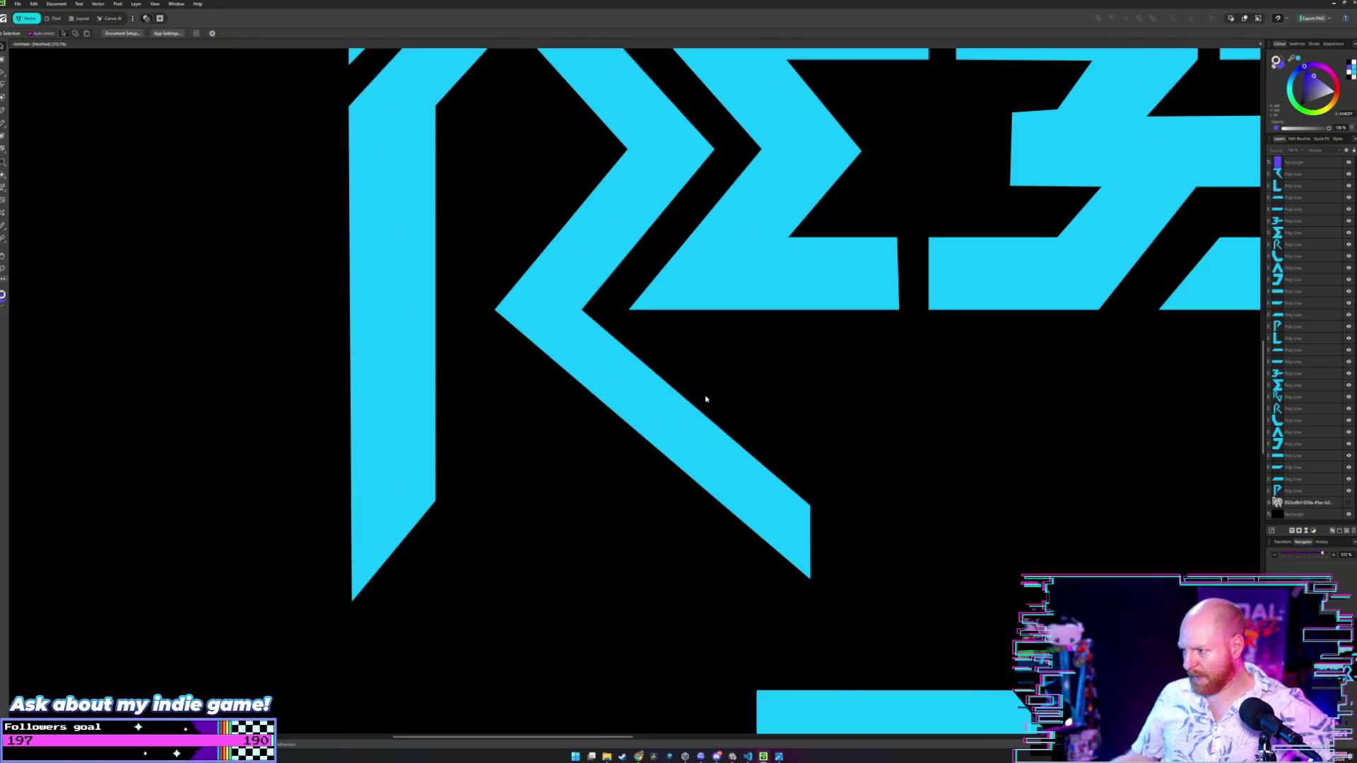
scroll(711, 401, down, 2)
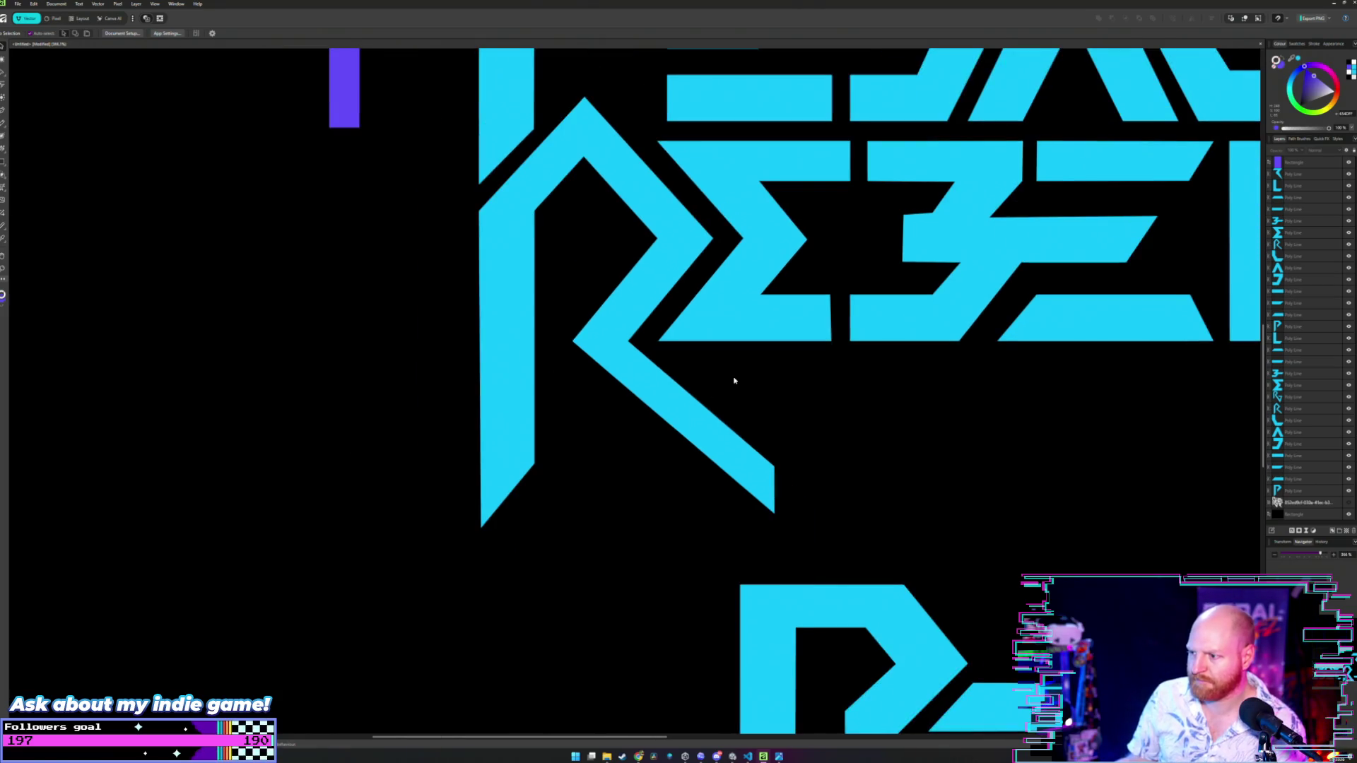
click(693, 492)
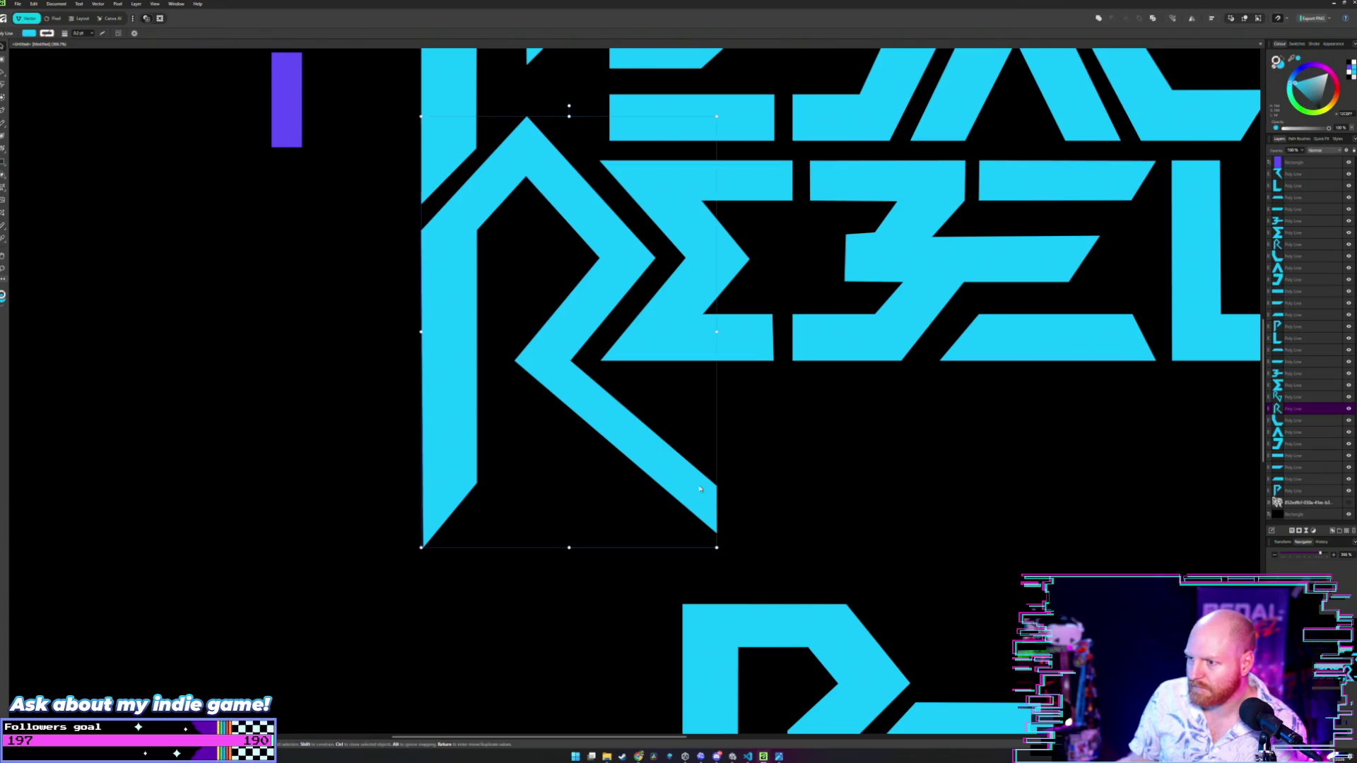
click(792, 470)
drag(788, 444, 717, 445)
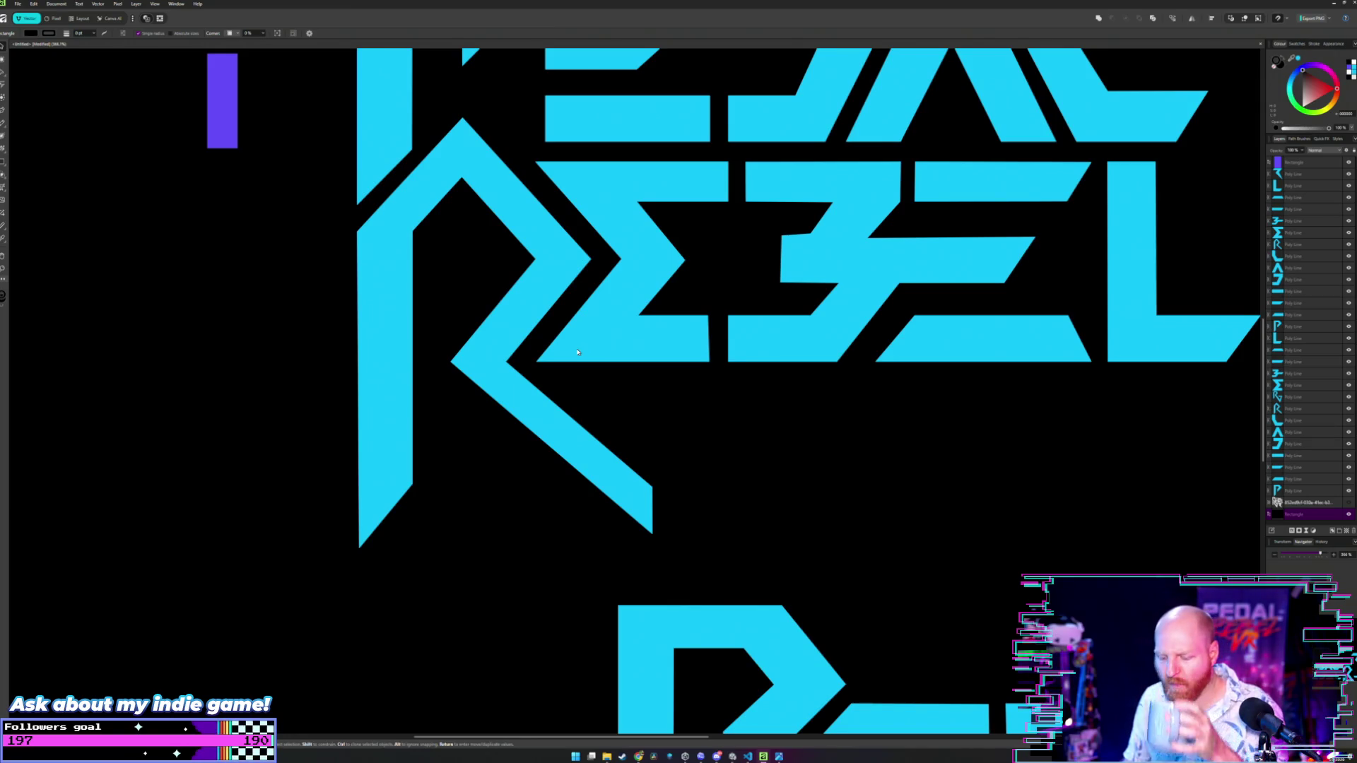
scroll(650, 410, left, 2)
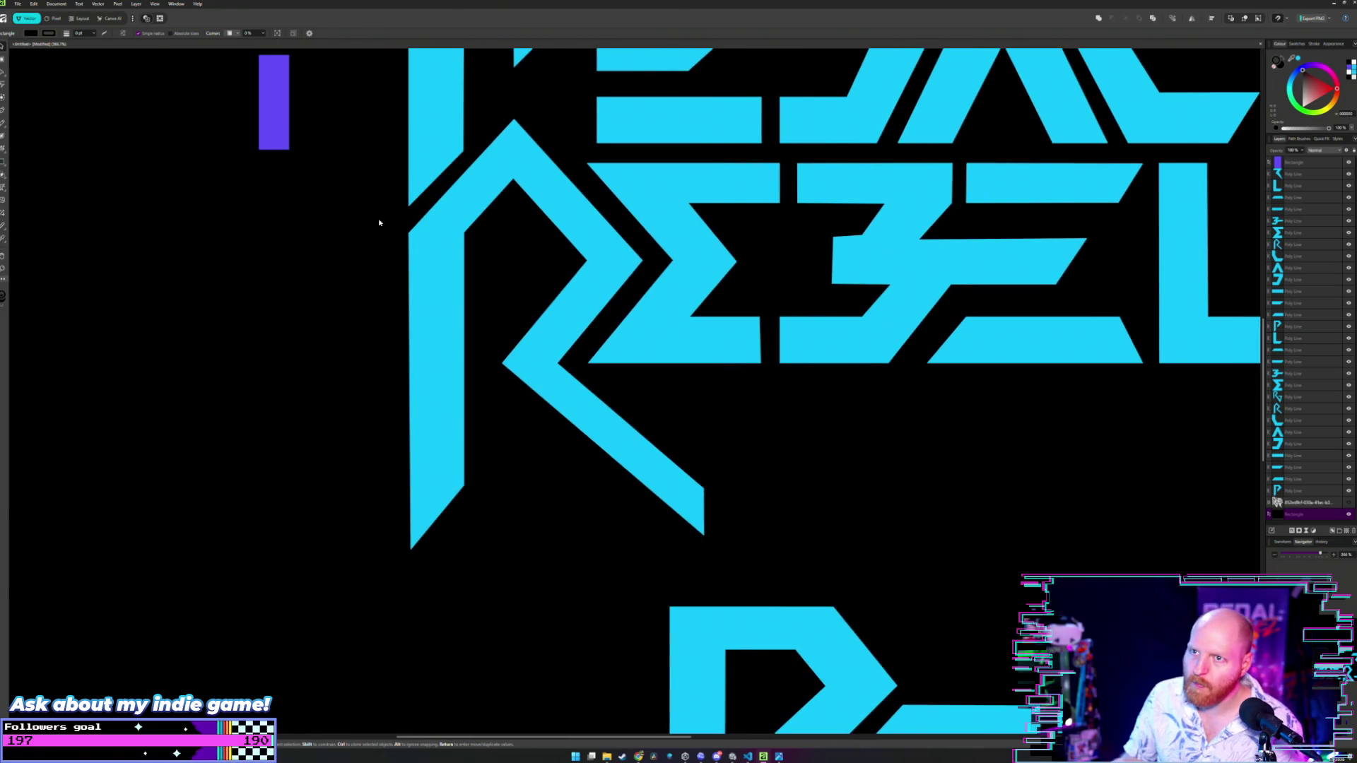
scroll(378, 222, down, 3)
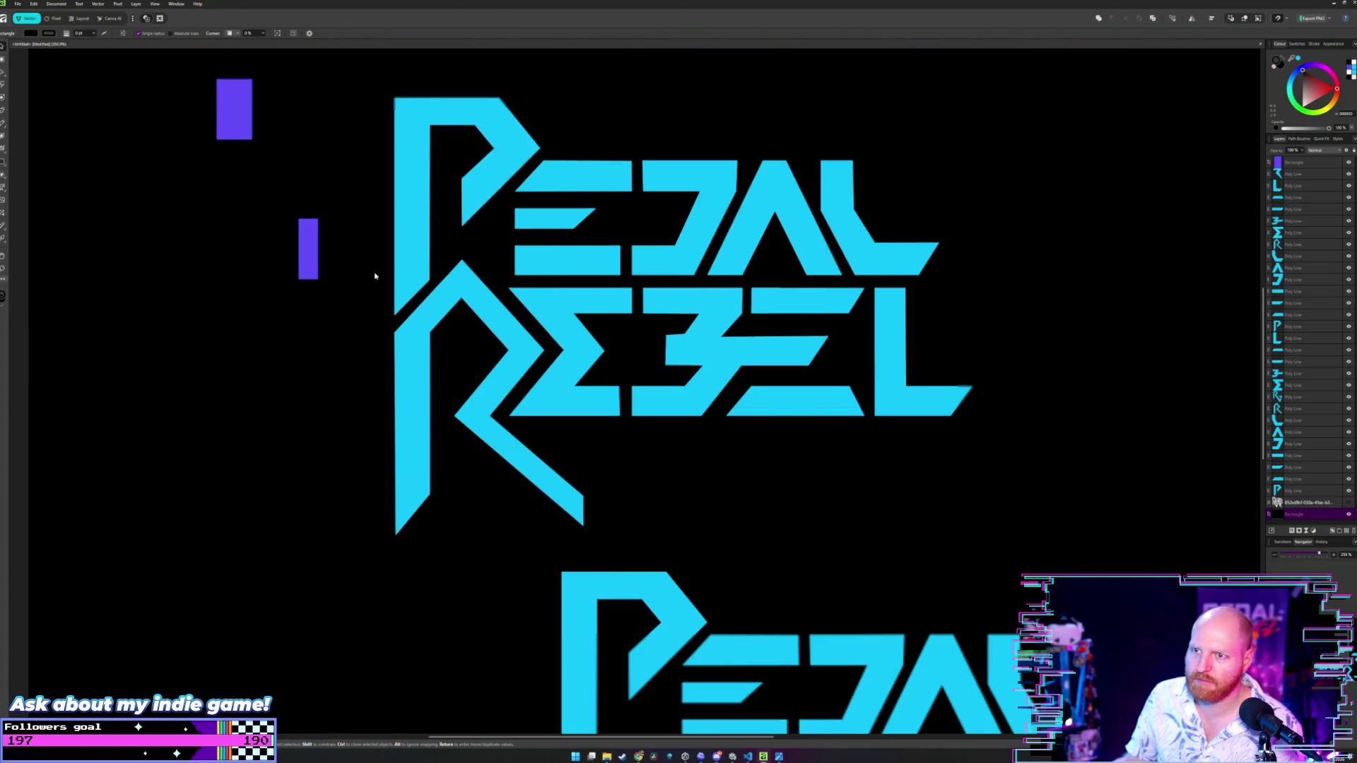
- Move a purple rectangle under the R's diagonal and clone it as a horizontal copy
mouse_move(239, 101)
mouse_down()
mouse_move(376, 333)
mouse_move(593, 556)
mouse_up()
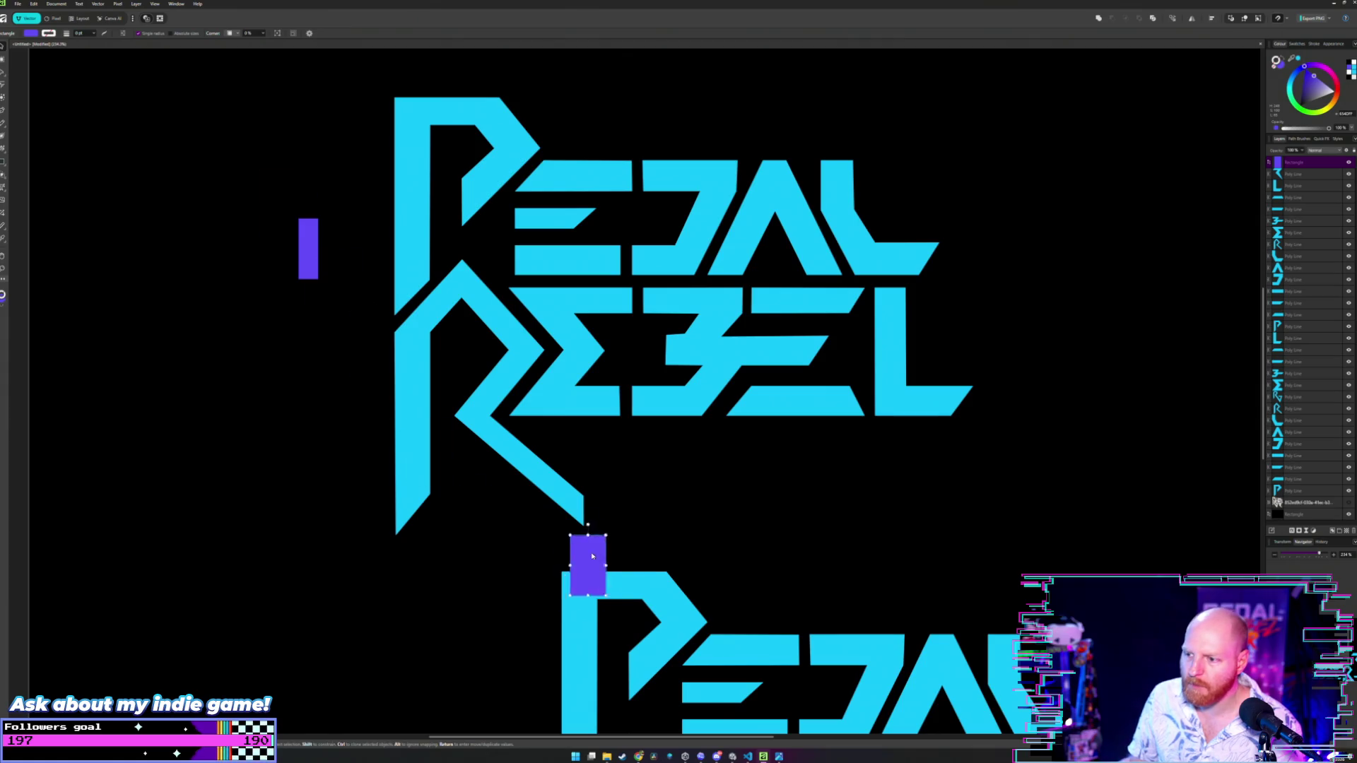
scroll(592, 556, up, 5)
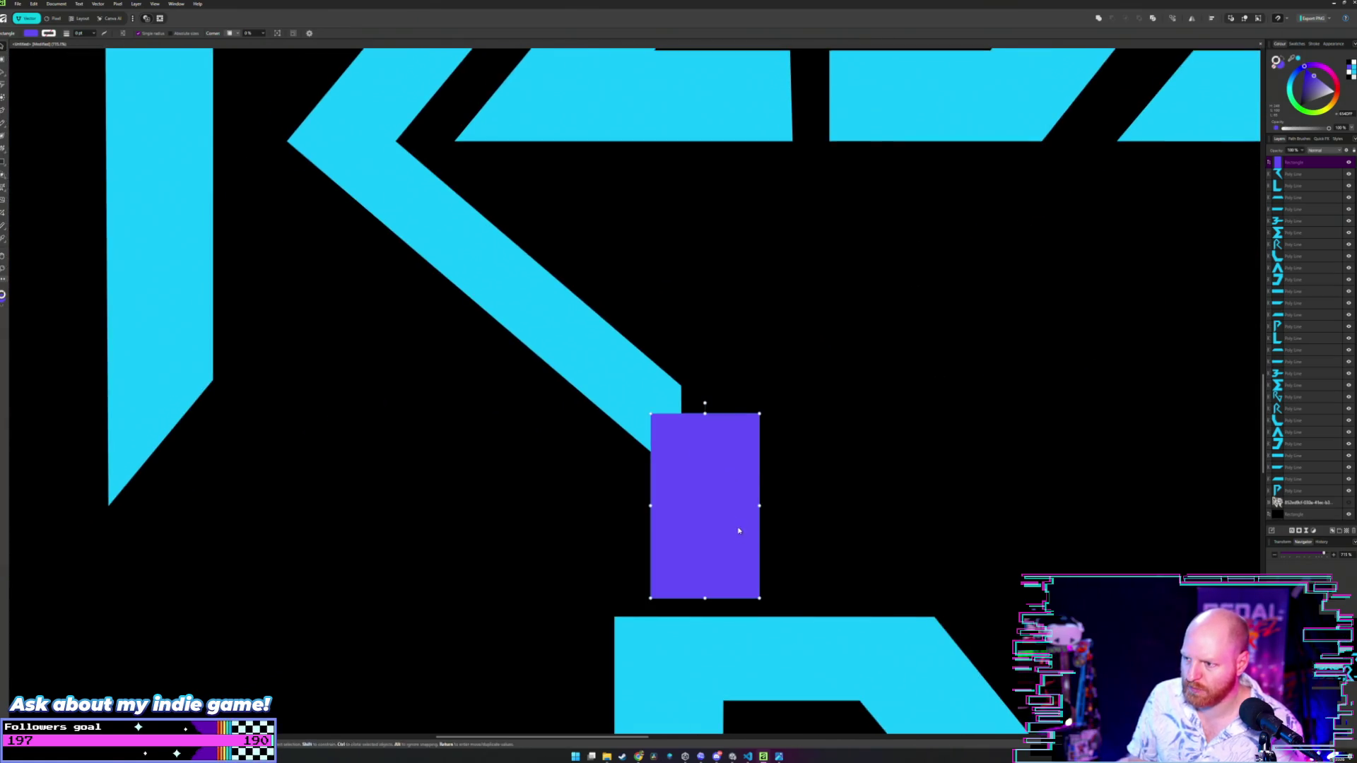
mouse_move(739, 530)
mouse_down()
mouse_move(730, 512)
mouse_move(647, 481)
mouse_move(707, 571)
mouse_move(764, 574)
mouse_move(657, 537)
mouse_move(655, 484)
mouse_move(714, 552)
mouse_move(790, 507)
mouse_move(763, 484)
mouse_move(824, 418)
mouse_up()
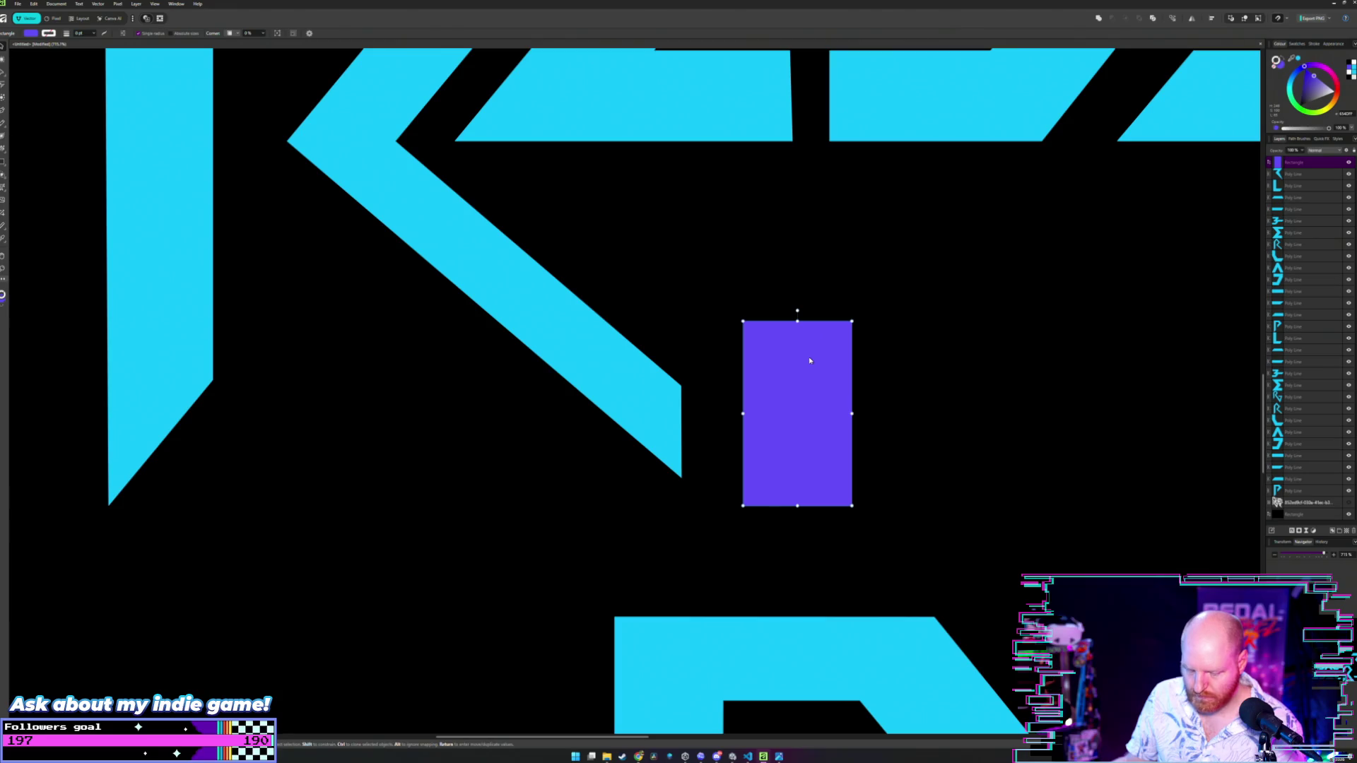
mouse_move(815, 366)
mouse_down()
mouse_move(945, 376)
mouse_move(1010, 357)
mouse_up()
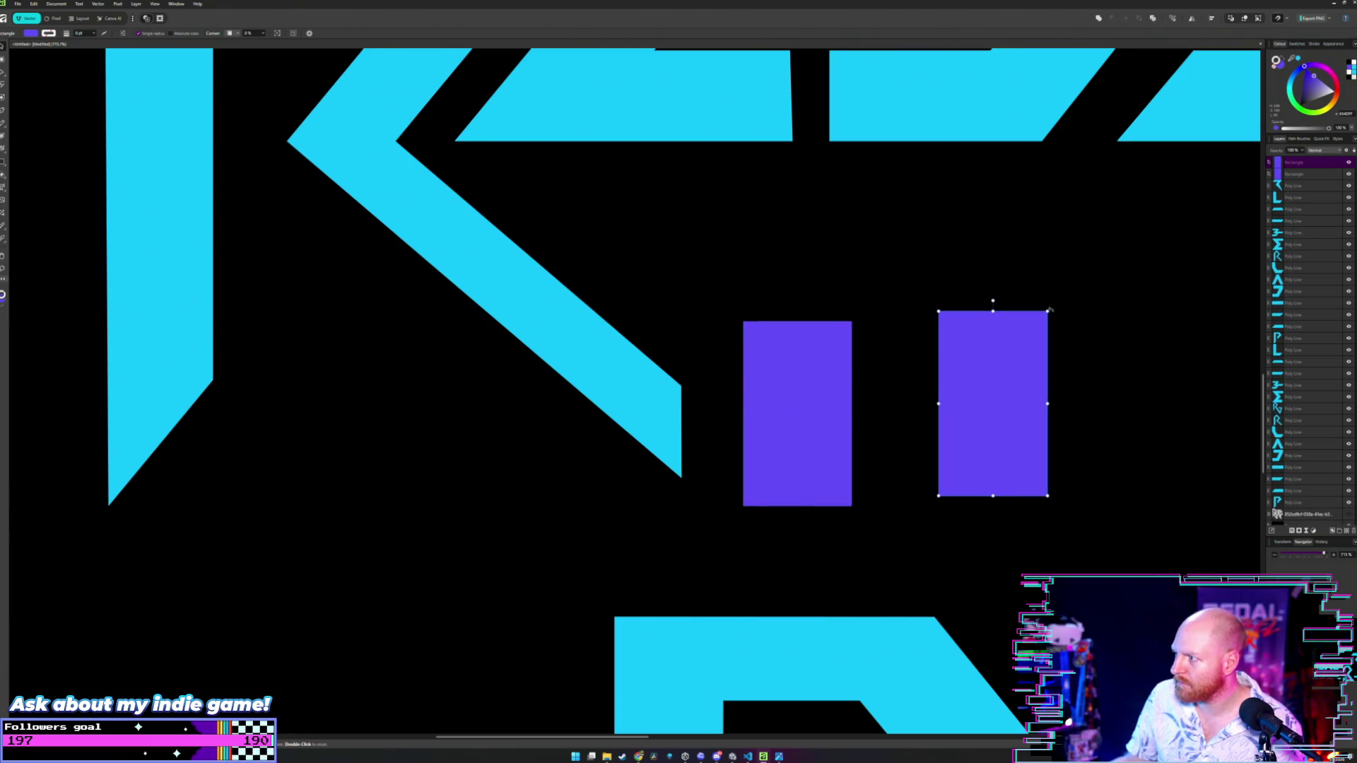
mouse_move(1064, 315)
mouse_down()
mouse_move(1099, 385)
mouse_move(1091, 445)
mouse_move(824, 417)
mouse_up()
- Bring the tall rectangle just below the R's stem, undoing a stray move of the wide one
drag(821, 341, 1046, 287)
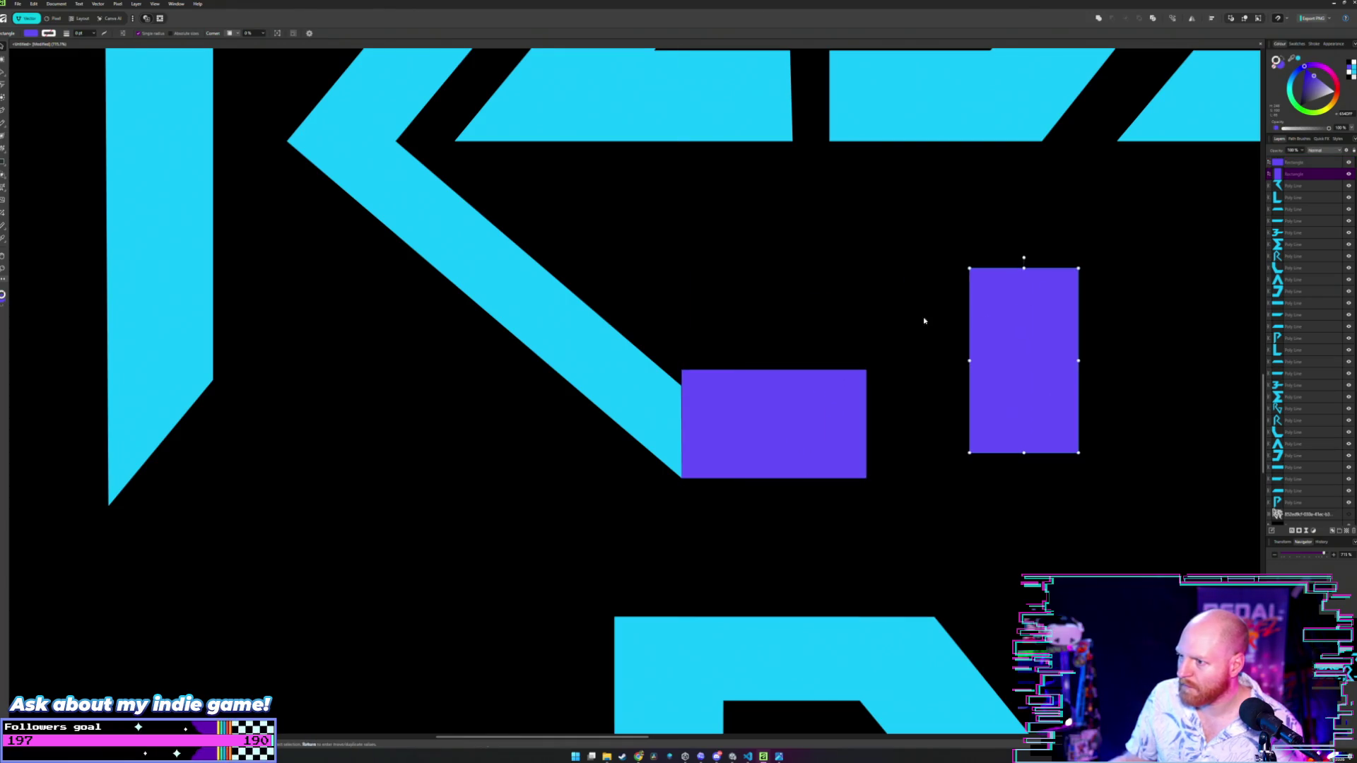
scroll(689, 325, down, 3)
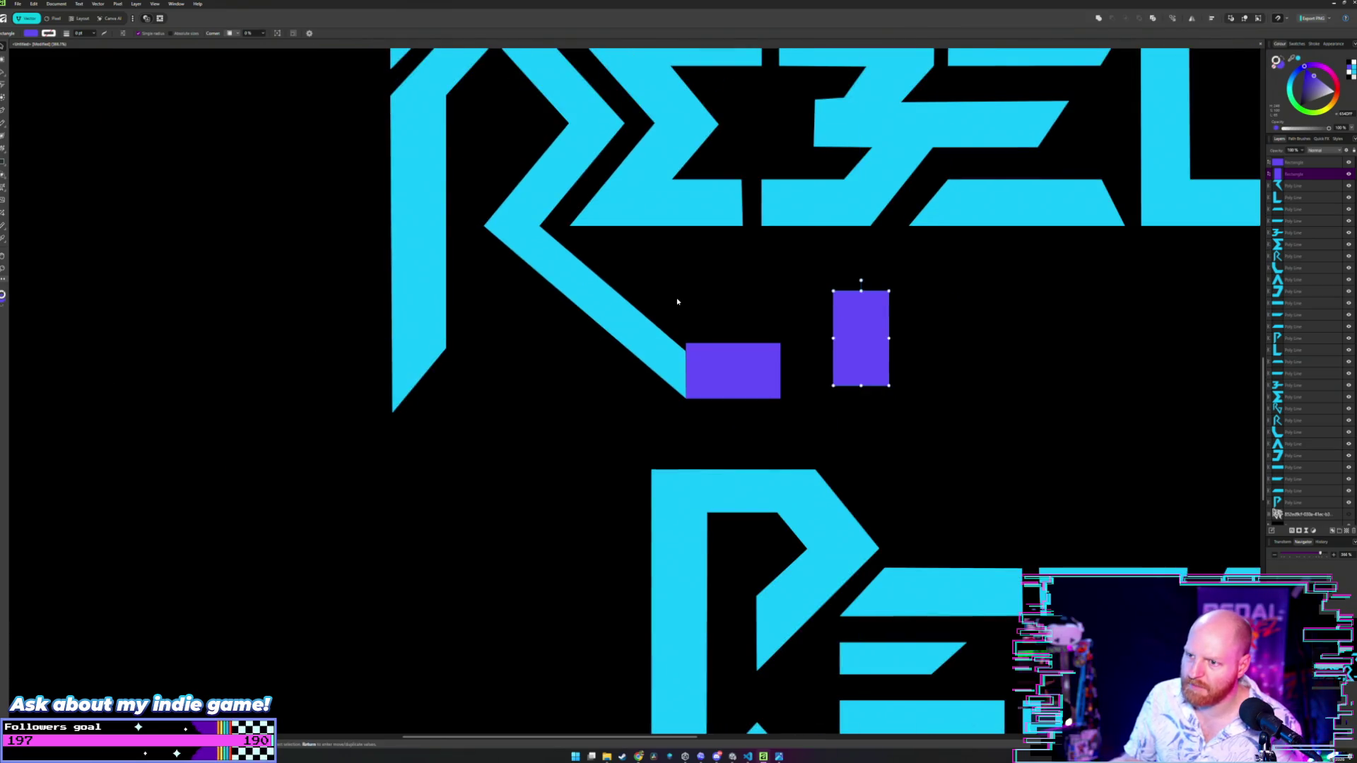
scroll(676, 298, up, 1)
mouse_move(764, 412)
mouse_down()
mouse_move(531, 465)
mouse_move(474, 417)
mouse_up()
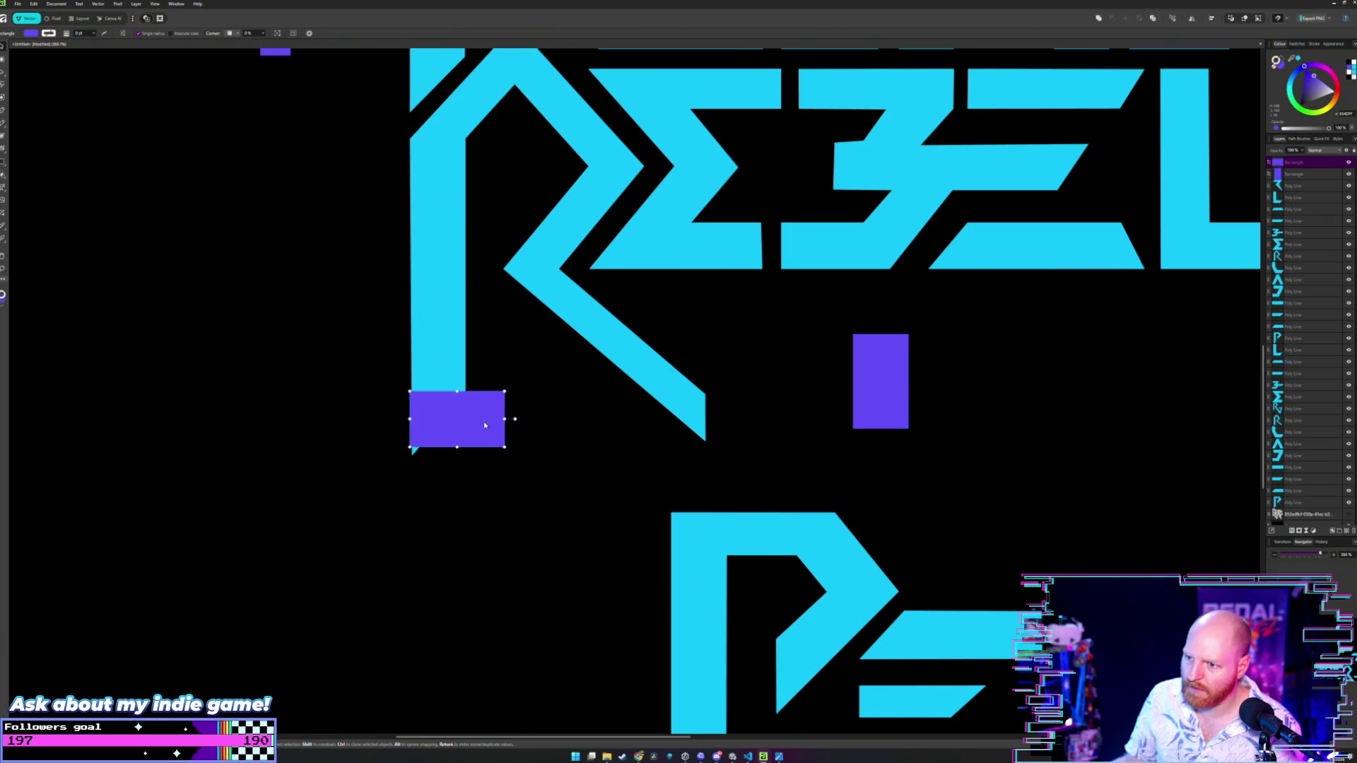
key(ctrl+z)
mouse_move(855, 371)
mouse_down()
mouse_move(409, 490)
mouse_move(456, 449)
mouse_move(441, 421)
mouse_up()
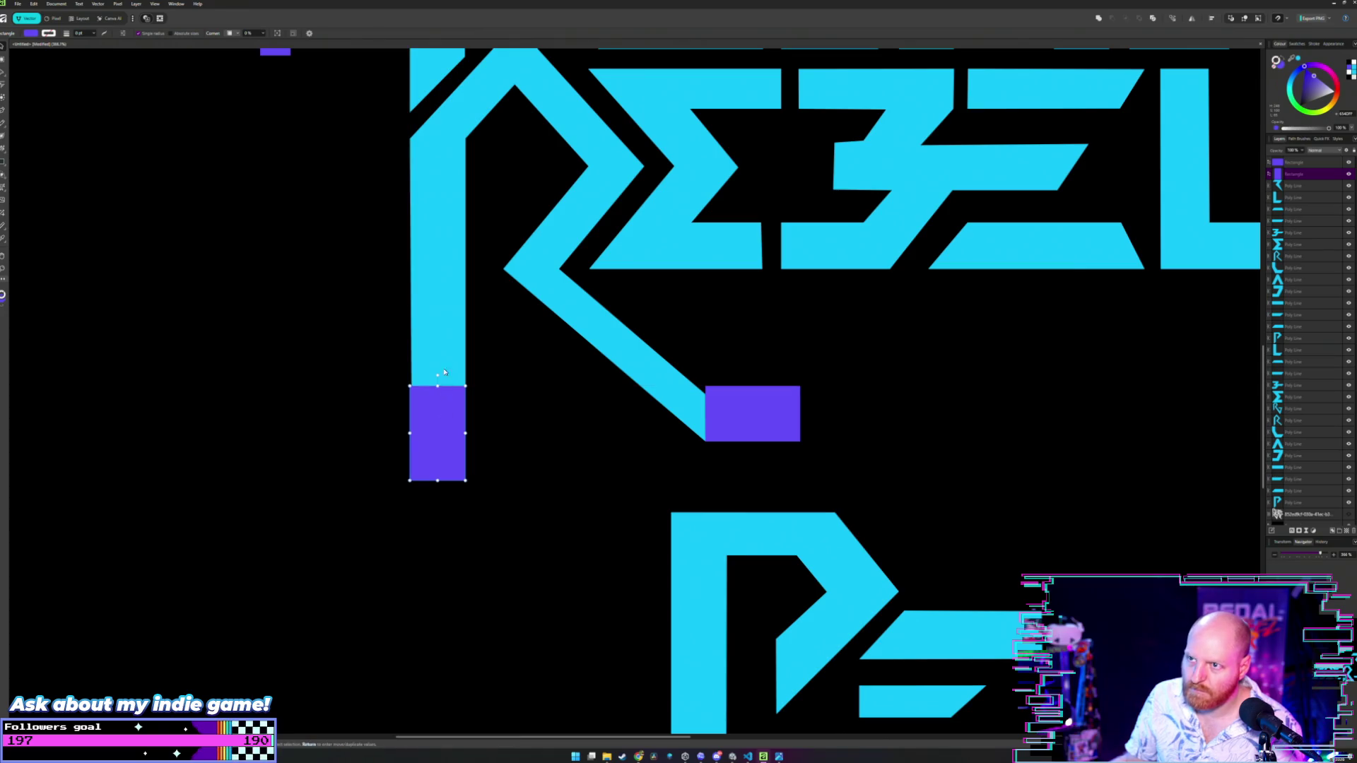
- Align the rectangle with the R stem's left edge and lower it directly beneath the stem
scroll(444, 368, up, 3)
scroll(432, 276, down, 4)
scroll(433, 276, down, 1)
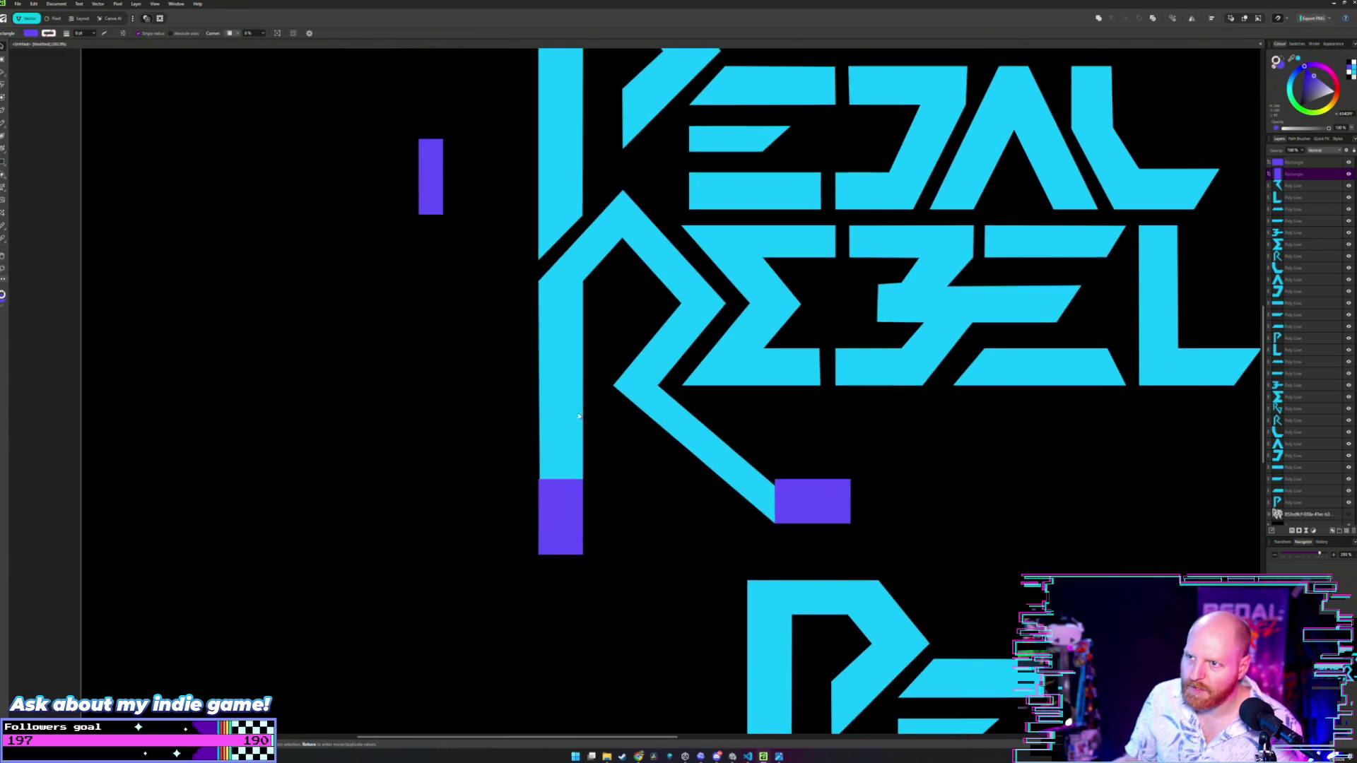
scroll(554, 534, up, 2)
drag(554, 534, 551, 534)
drag(551, 535, 555, 603)
ctrl+scroll(554, 526, up, 4)
click(510, 597)
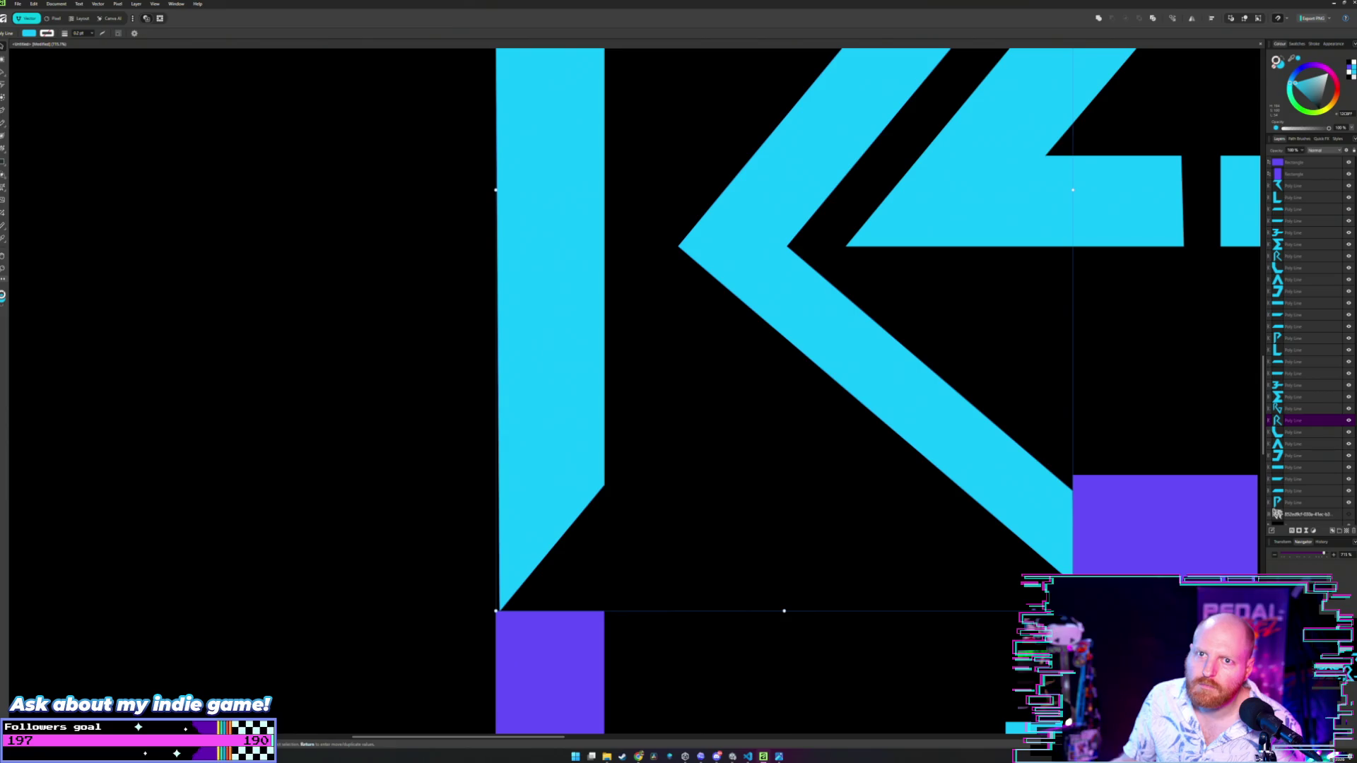
- Nudge the R stem's bottom-left node slightly left with the Node tool
click(2, 76)
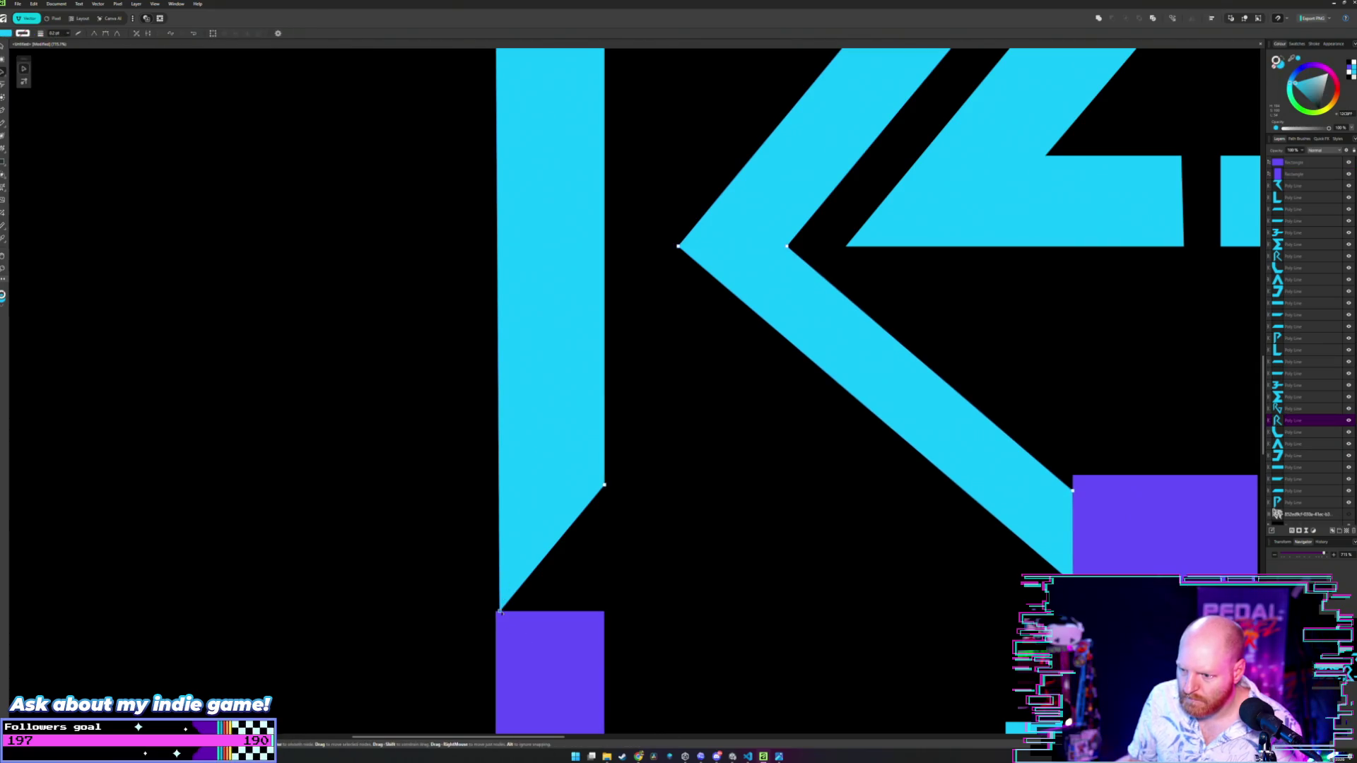
drag(500, 612, 496, 611)
scroll(496, 611, down, 5)
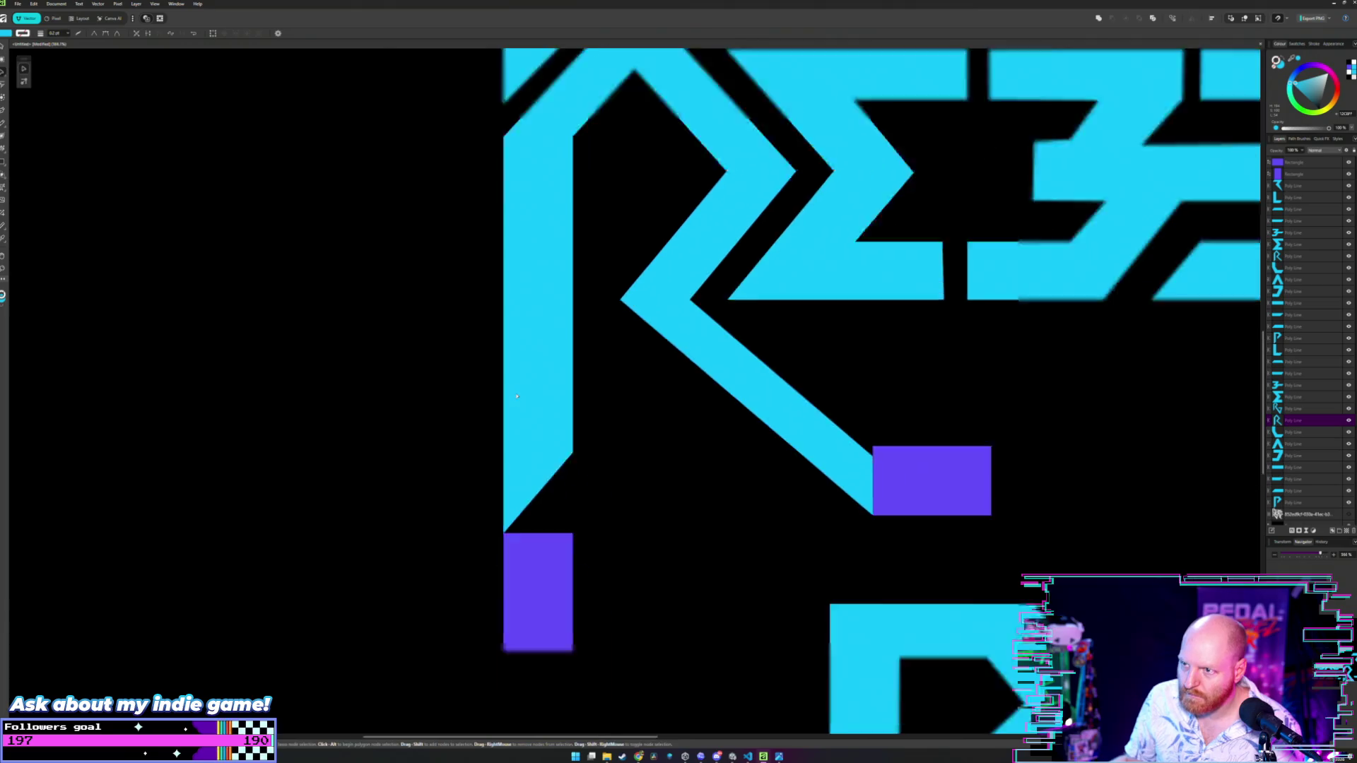
scroll(522, 284, up, 2)
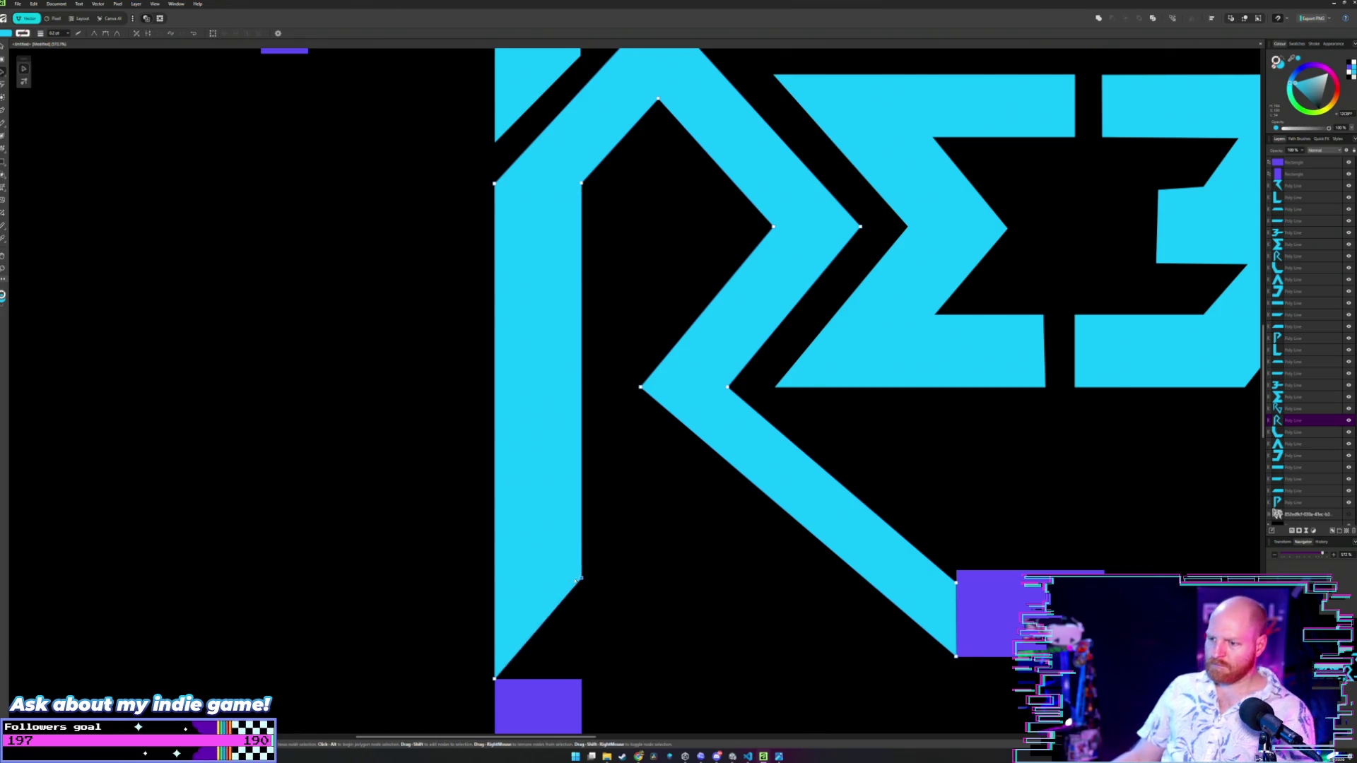
- Move the far-left purple rectangle into the gap between the P and the R
scroll(557, 261, down, 3)
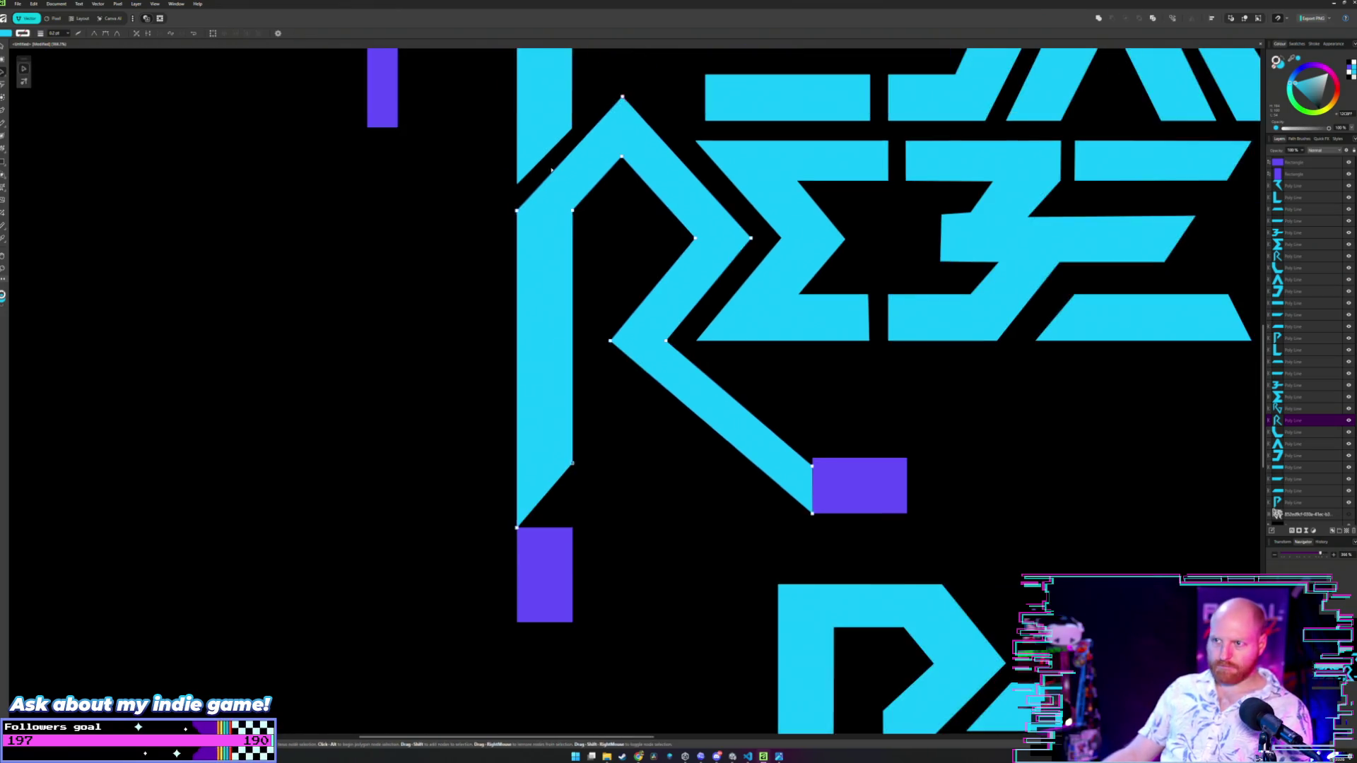
scroll(565, 276, up, 3)
scroll(577, 291, up, 5)
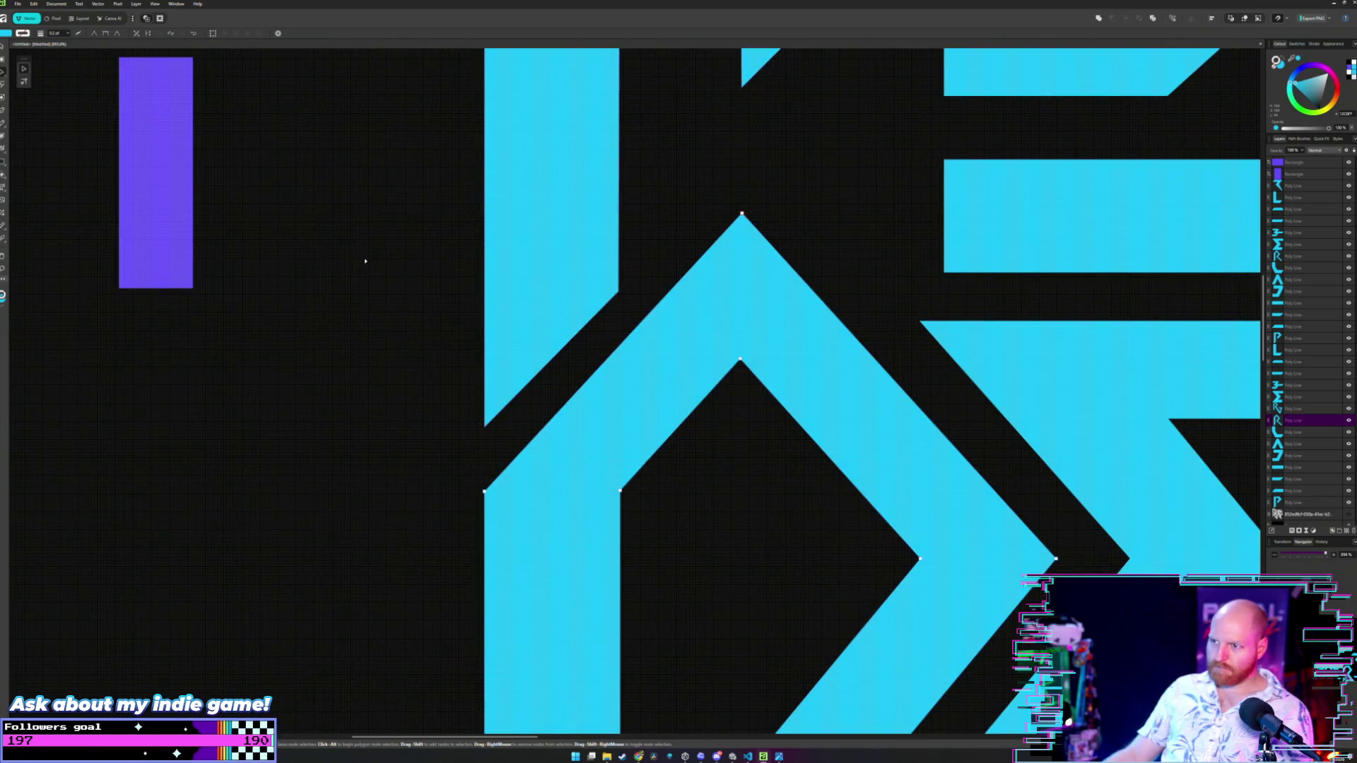
scroll(325, 330, down, 1)
scroll(327, 333, down, 1)
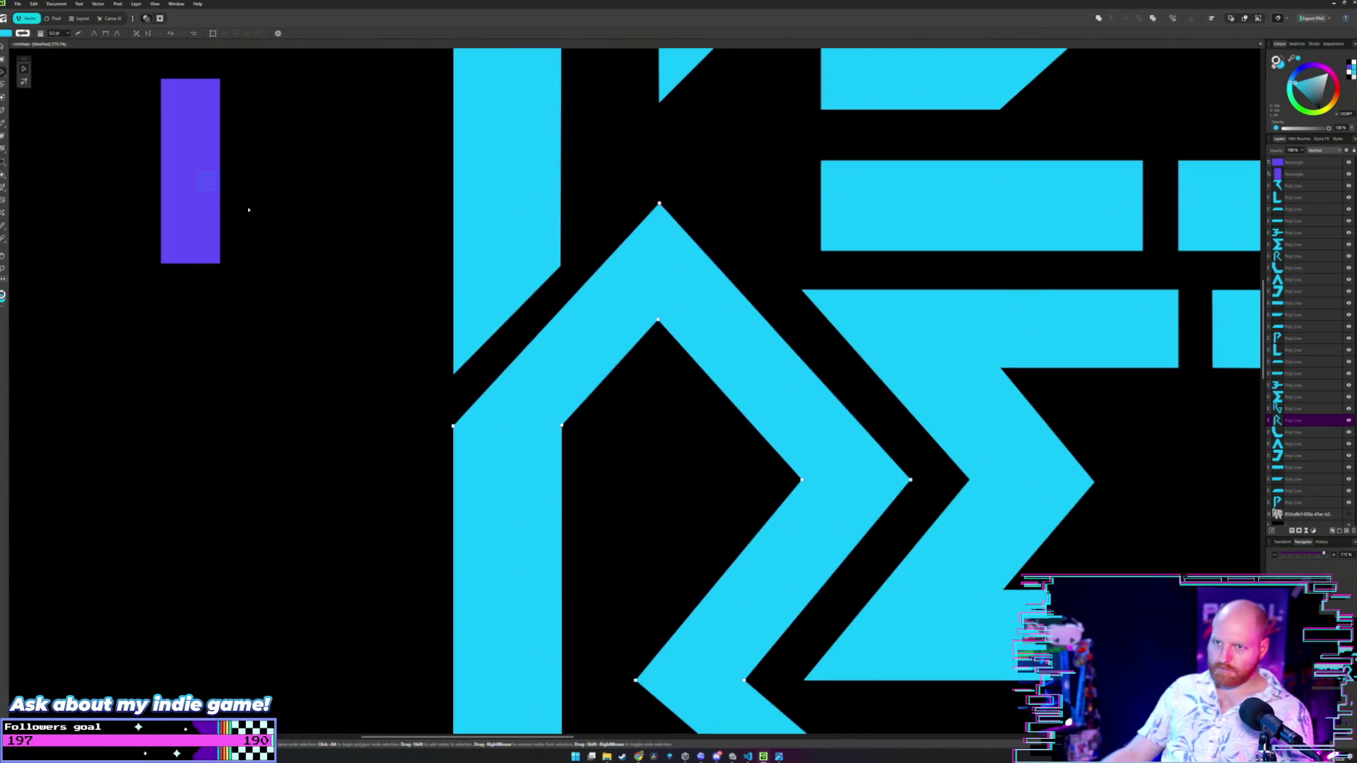
mouse_move(198, 172)
mouse_down()
mouse_move(453, 286)
mouse_move(220, 208)
mouse_move(195, 194)
mouse_move(576, 358)
mouse_move(587, 342)
mouse_up()
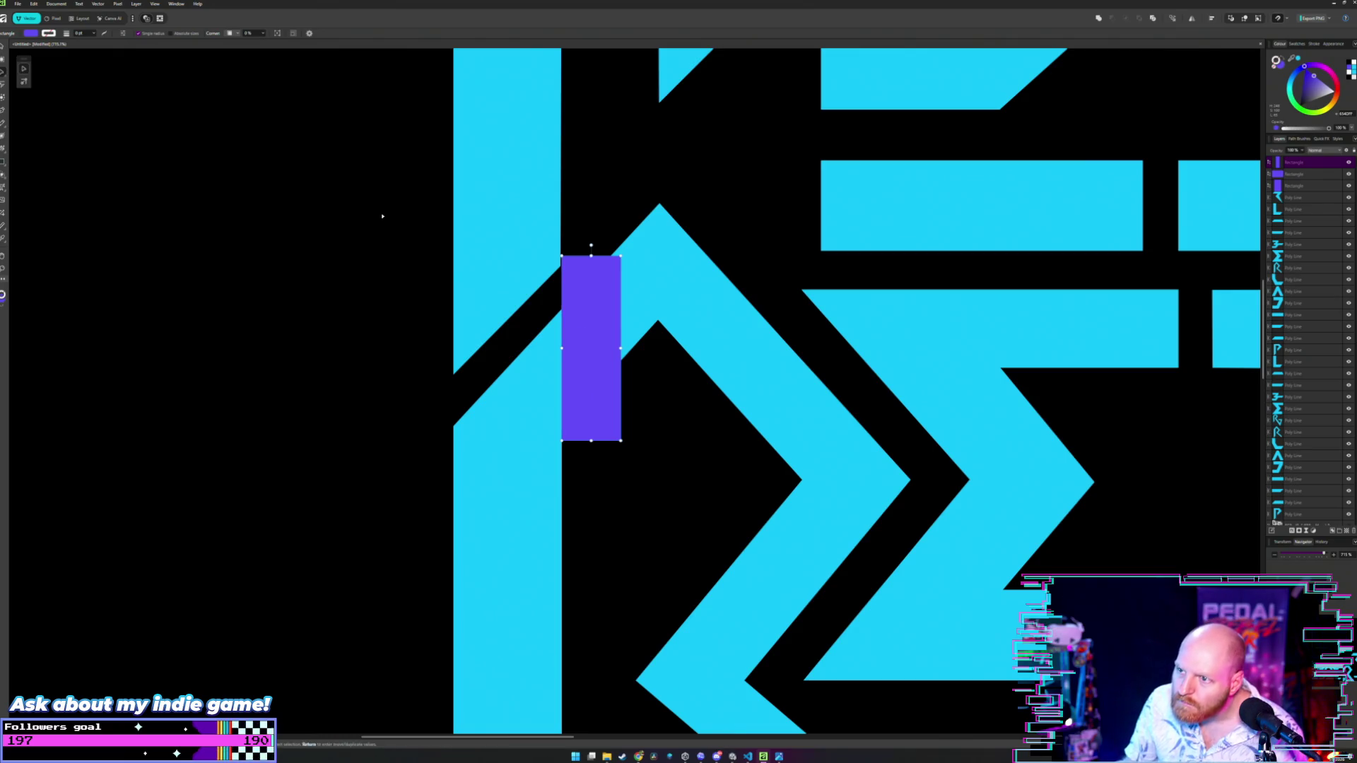
- Shift the P's inner corner node beside the rectangle slightly left so the stem edge slants
scroll(382, 216, down, 2)
scroll(381, 215, up, 3)
key(a)
click(608, 296)
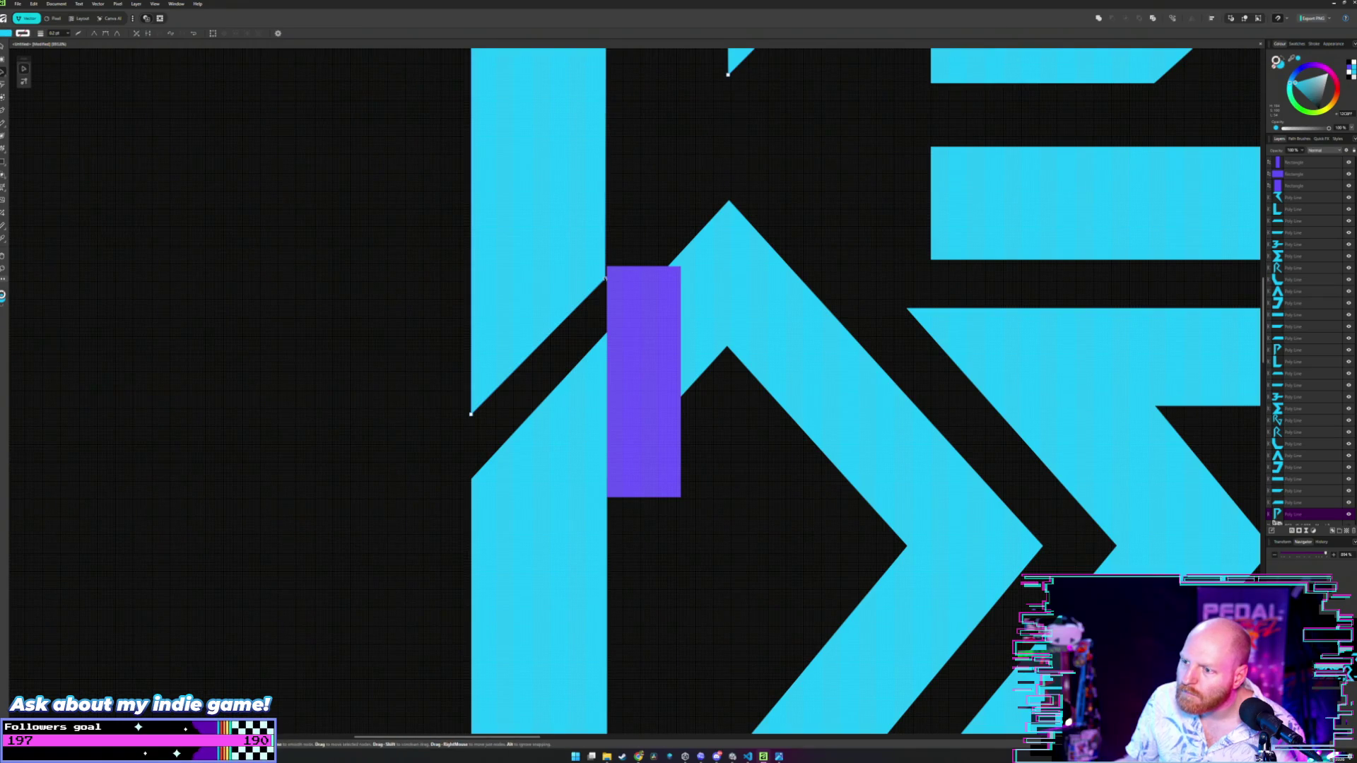
scroll(544, 233, down, 2)
scroll(525, 407, up, 3)
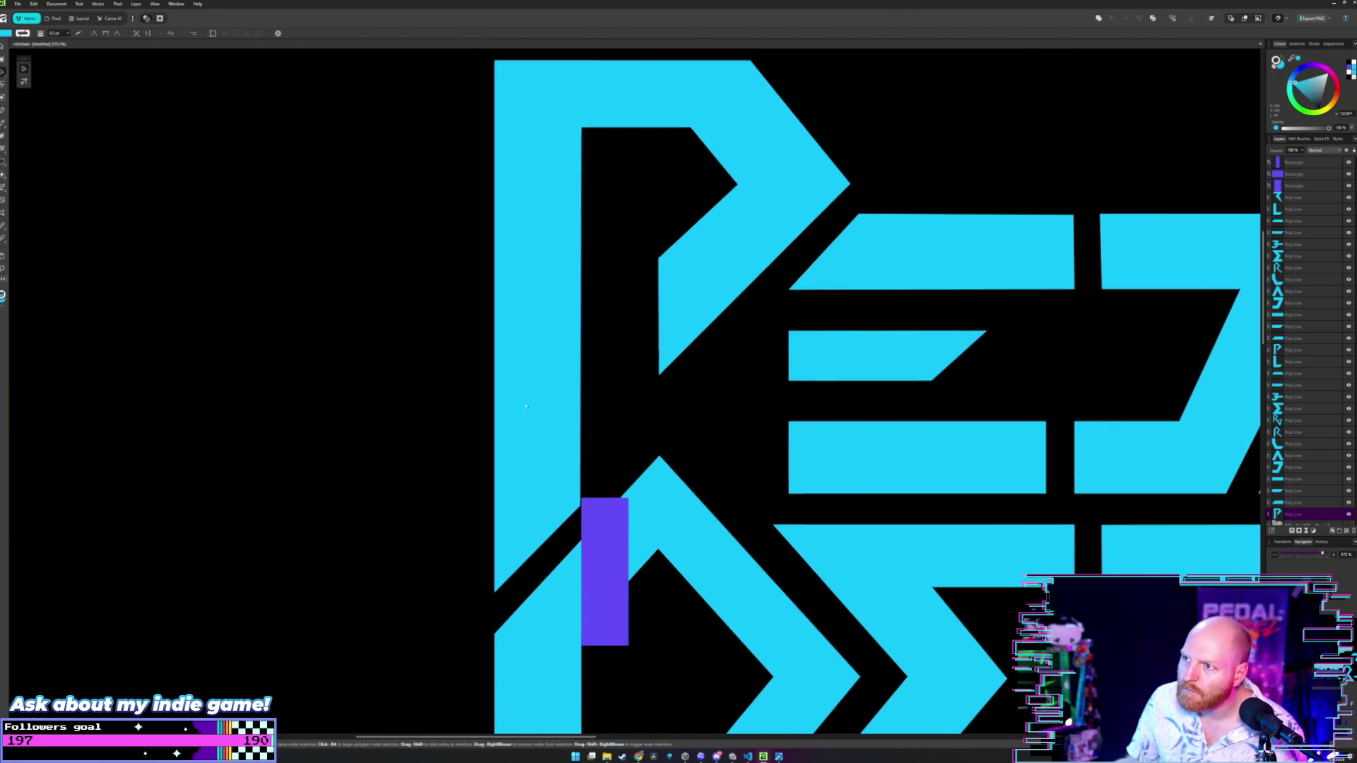
click(526, 407)
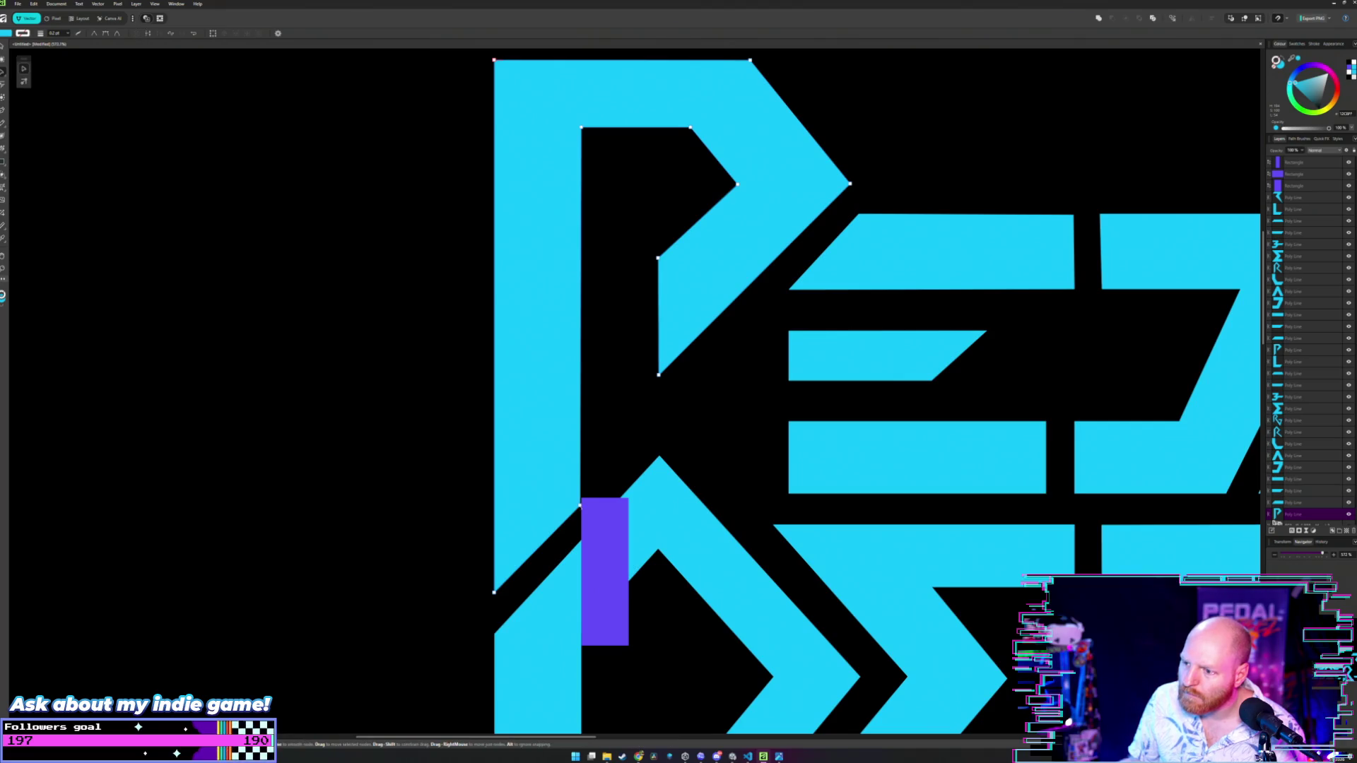
drag(582, 506, 580, 505)
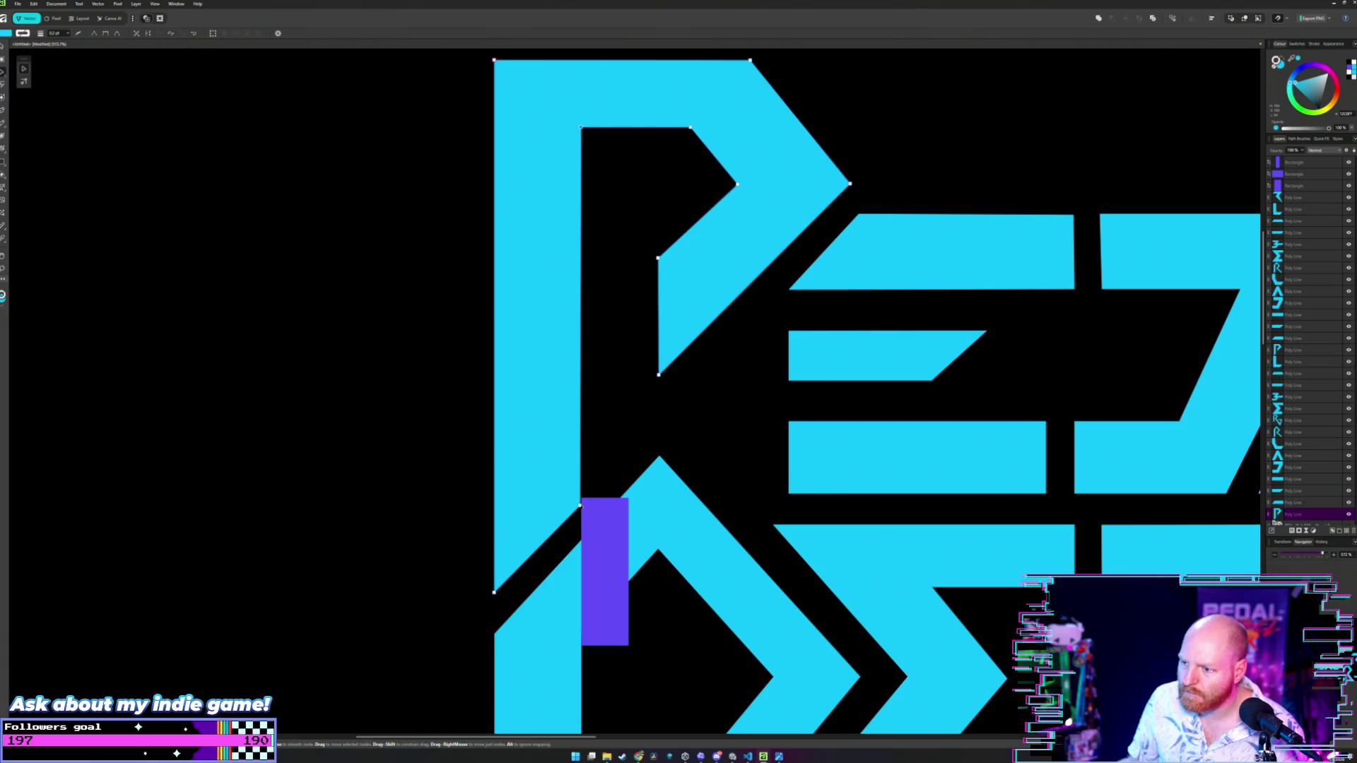
drag(580, 505, 579, 506)
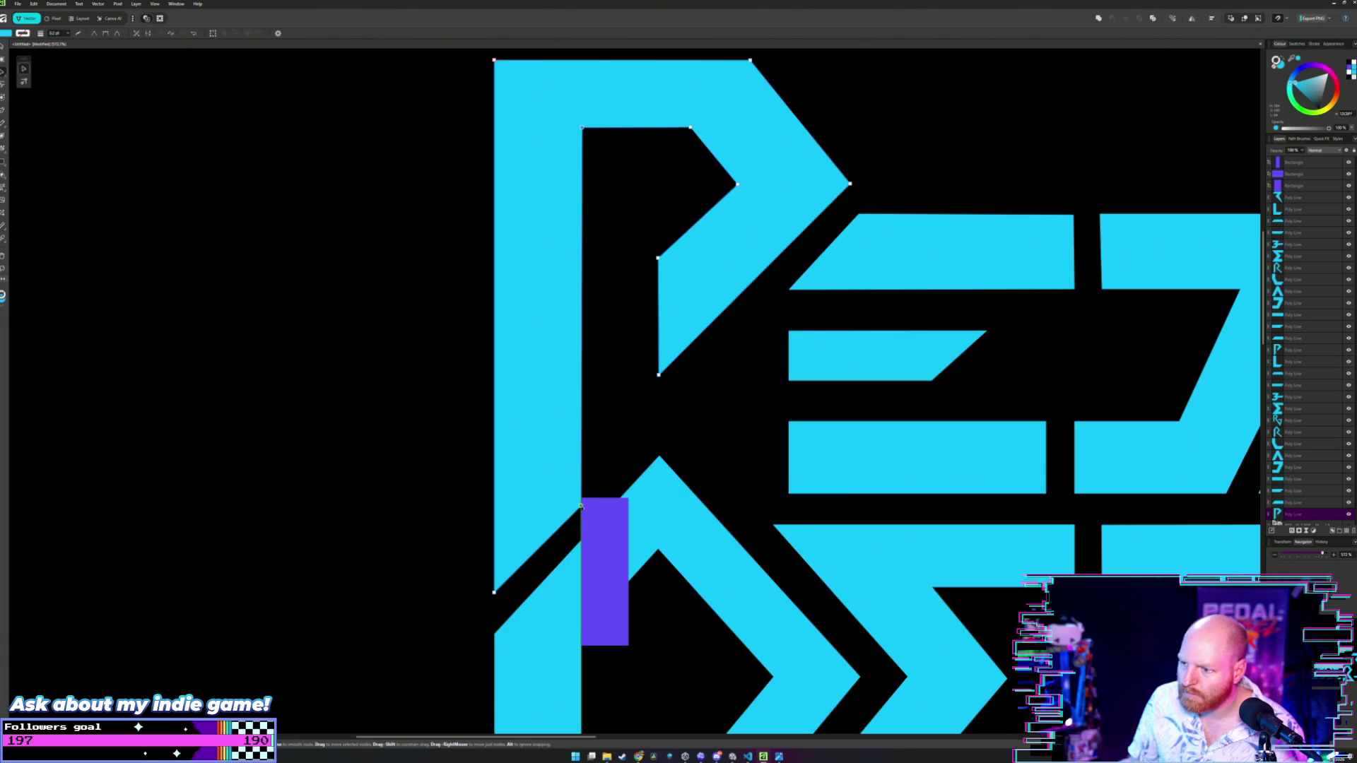
scroll(580, 506, up, 5)
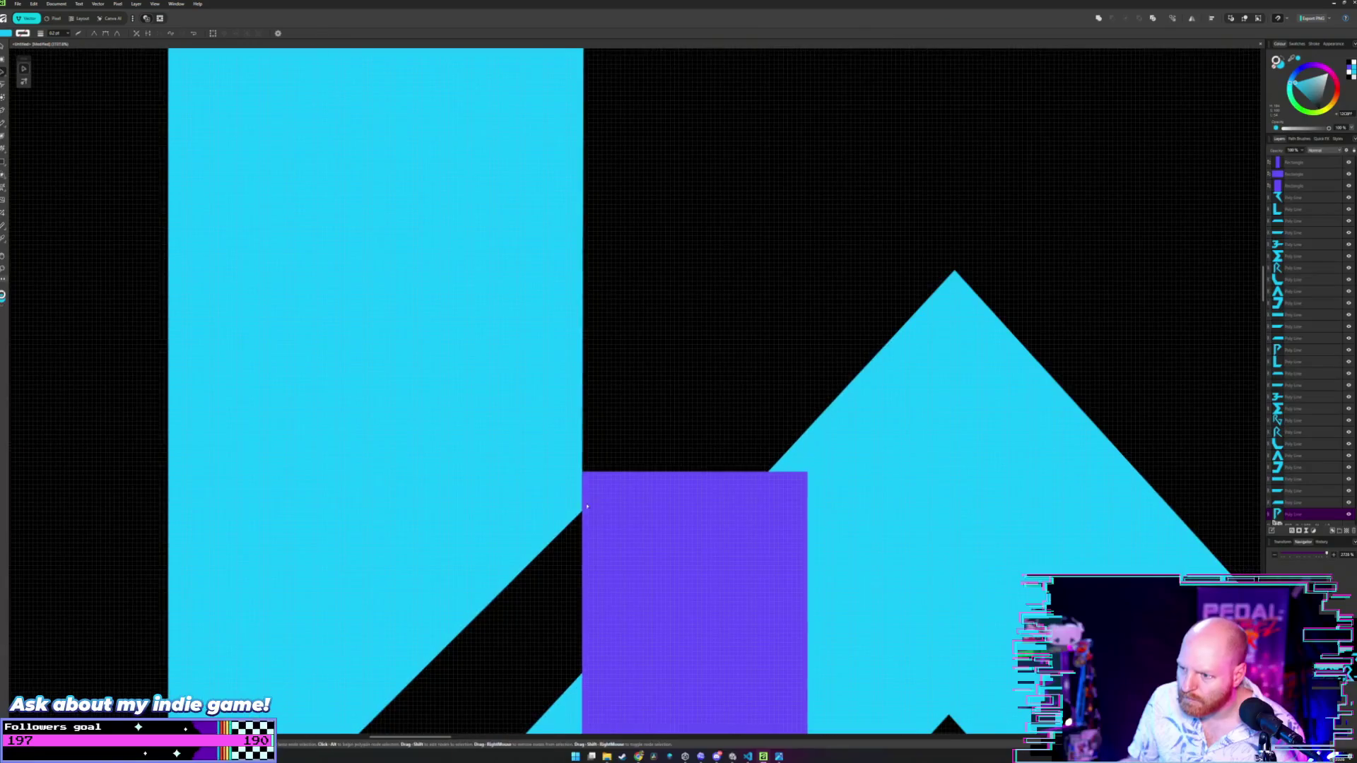
- Move the P–R gap rectangle out to empty canvas left of the logo
scroll(625, 418, down, 5)
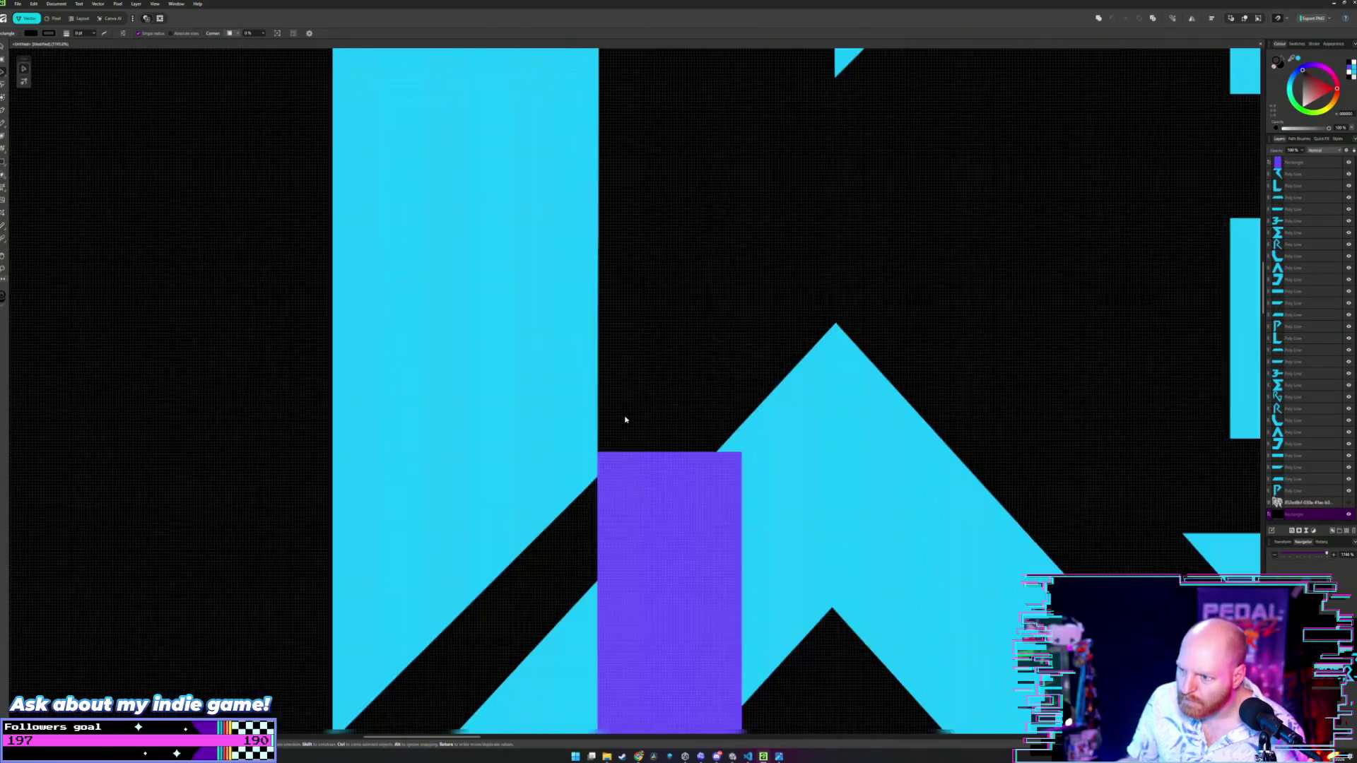
key(m)
scroll(613, 503, up, 5)
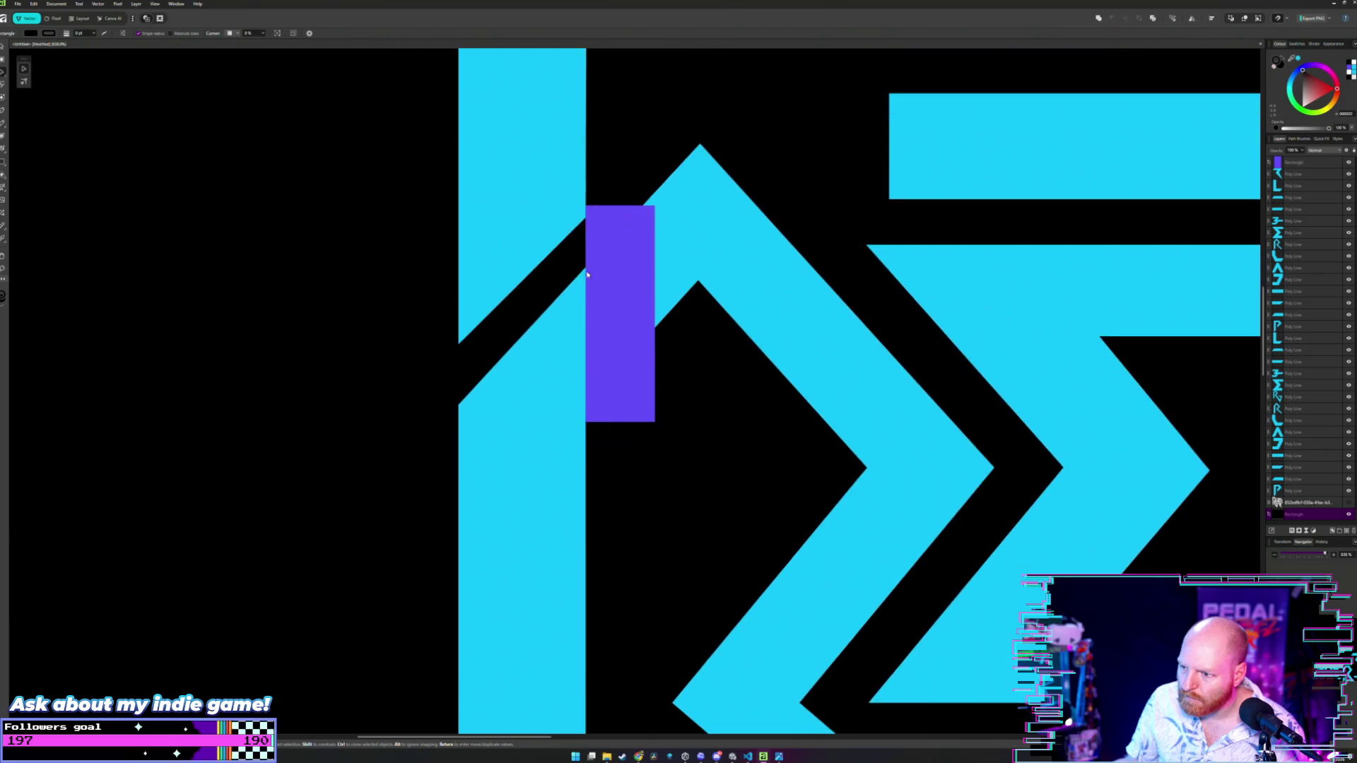
scroll(594, 382, down, 4)
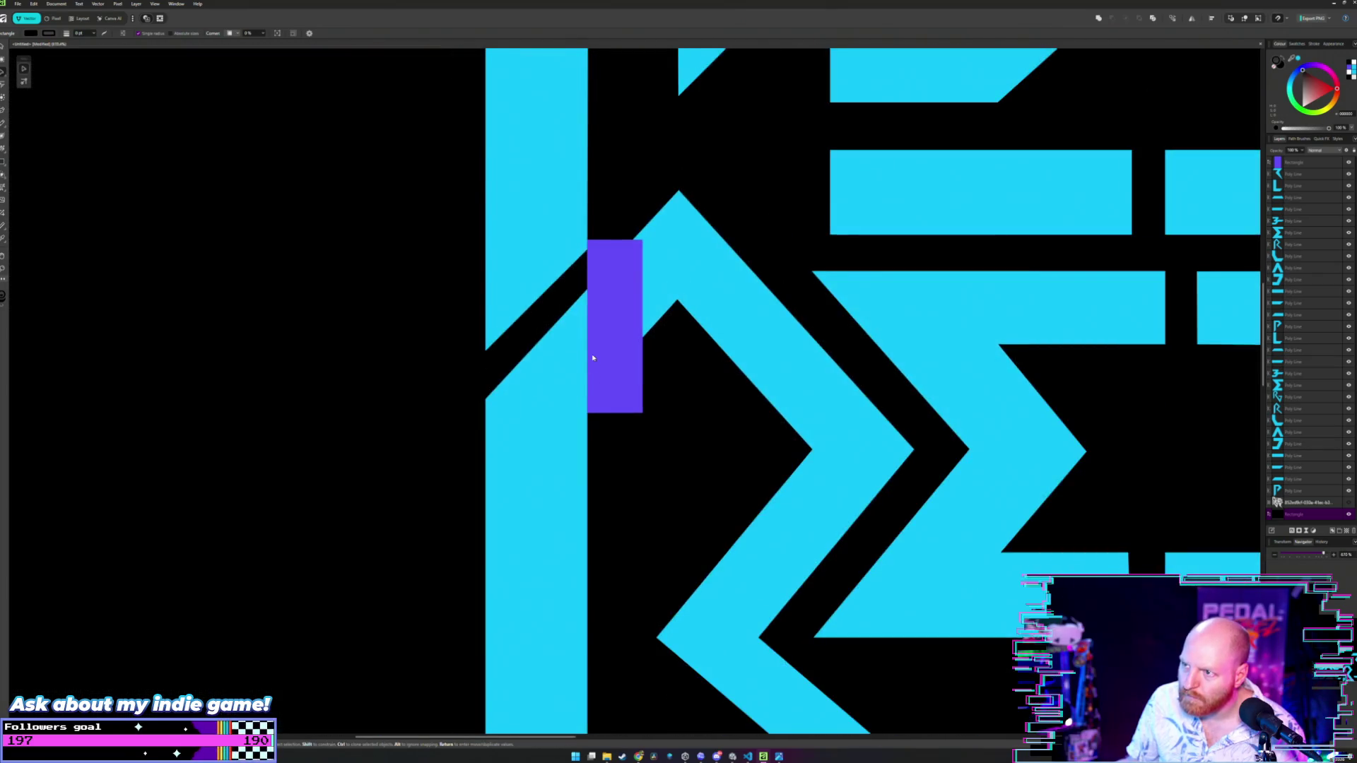
scroll(550, 388, down, 4)
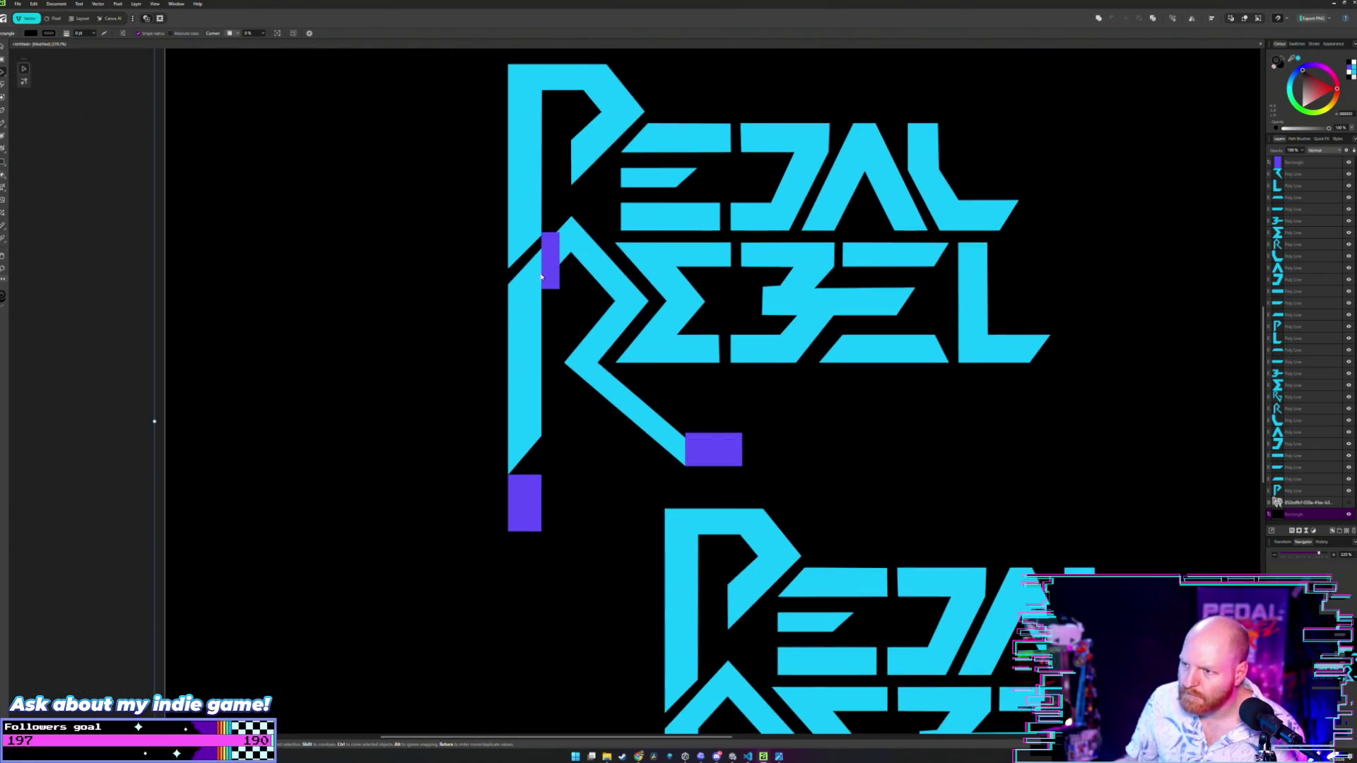
click(550, 259)
drag(553, 256, 408, 298)
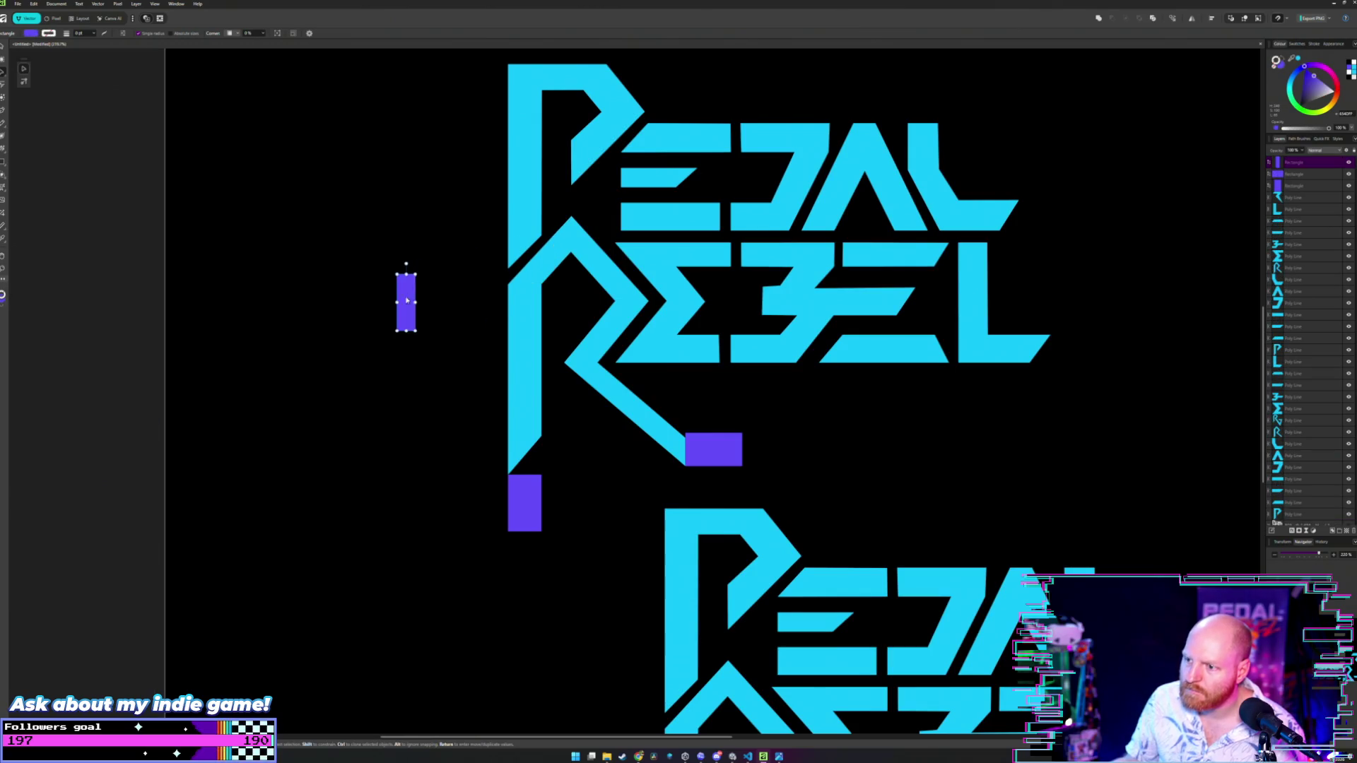
click(426, 376)
- Lower the rectangle at the R's diagonal end slightly, keeping its left edge aligned
scroll(493, 362, down, 1)
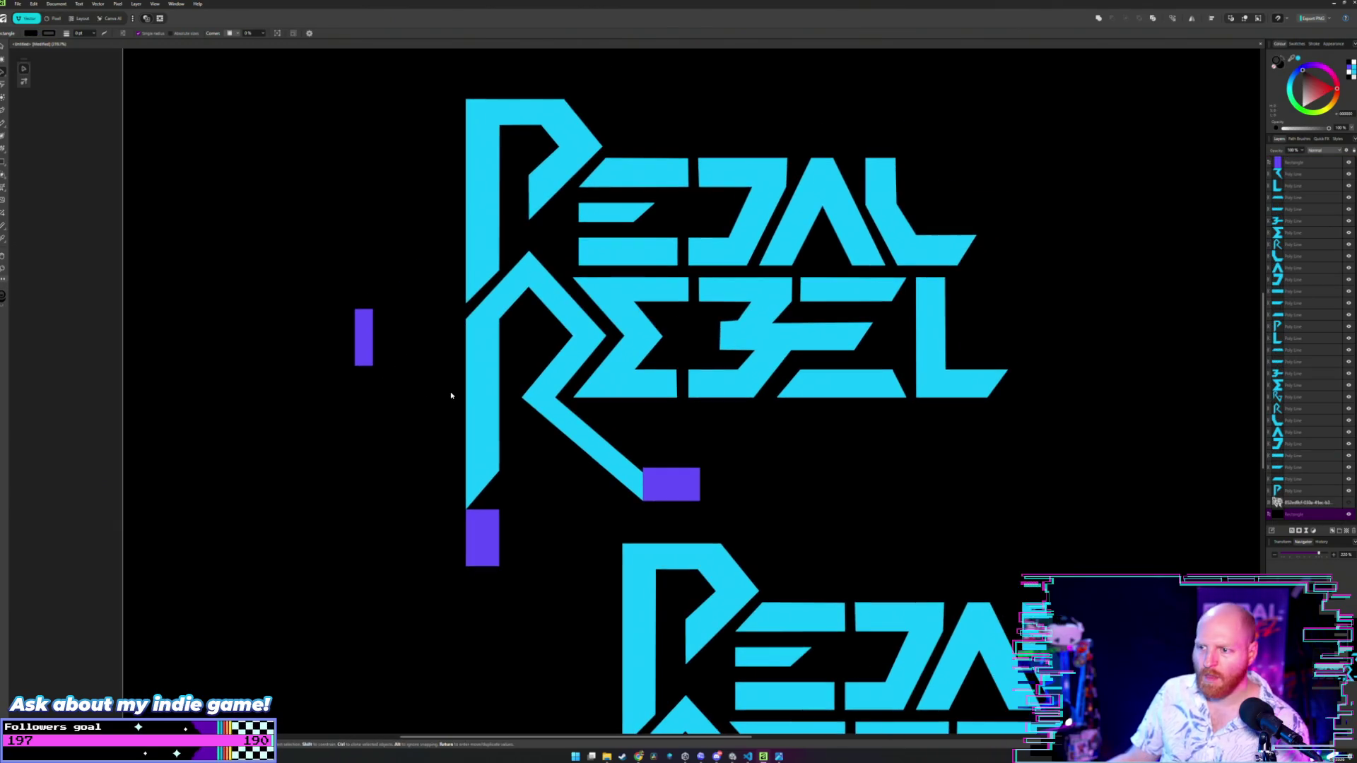
scroll(456, 421, down, 2)
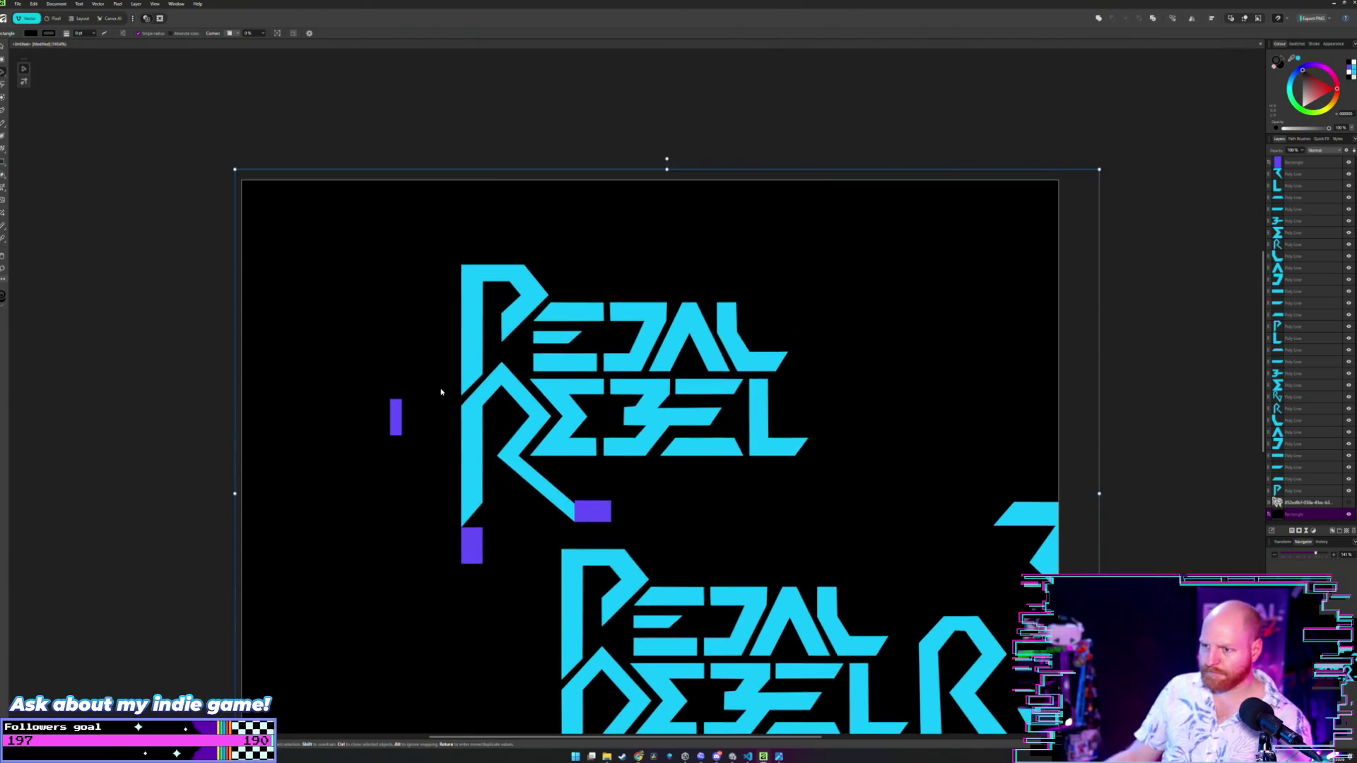
scroll(445, 396, up, 2)
click(665, 580)
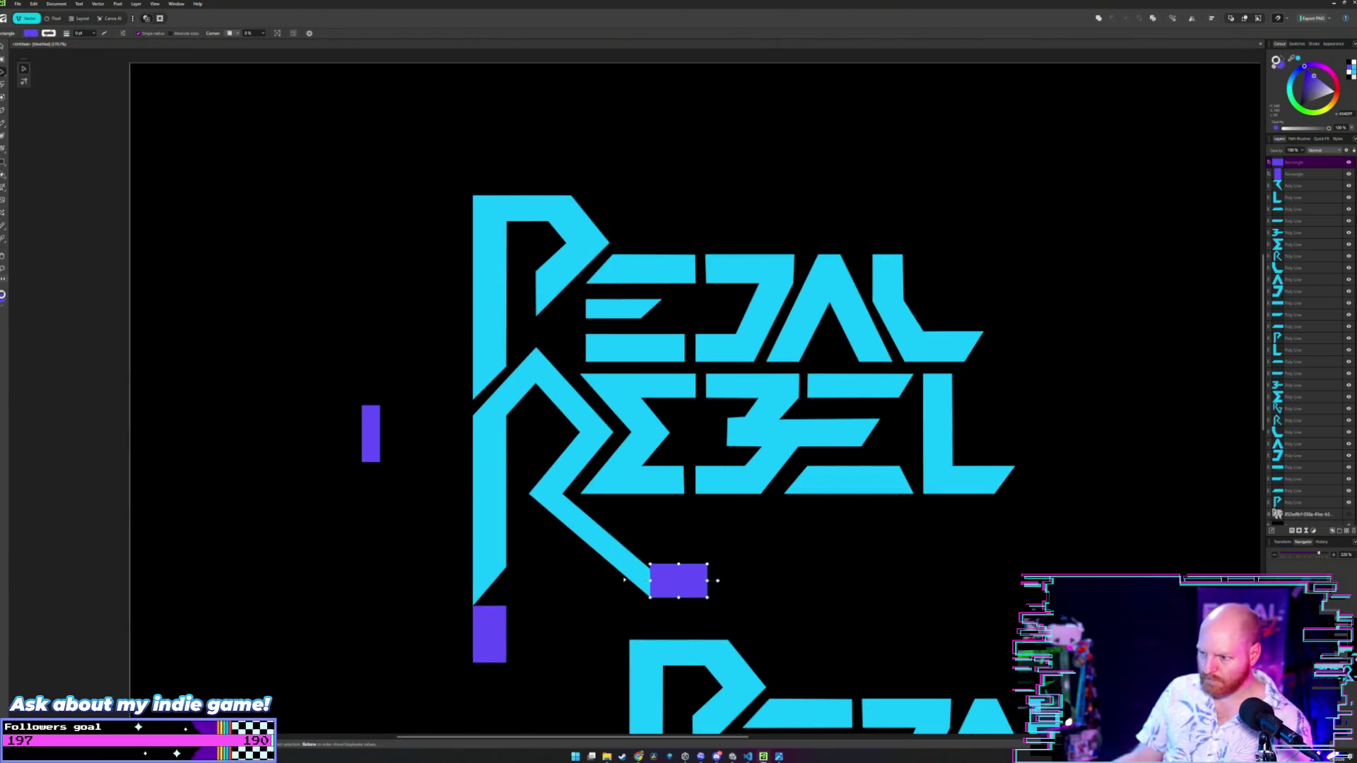
scroll(636, 576, up, 3)
scroll(559, 422, down, 2)
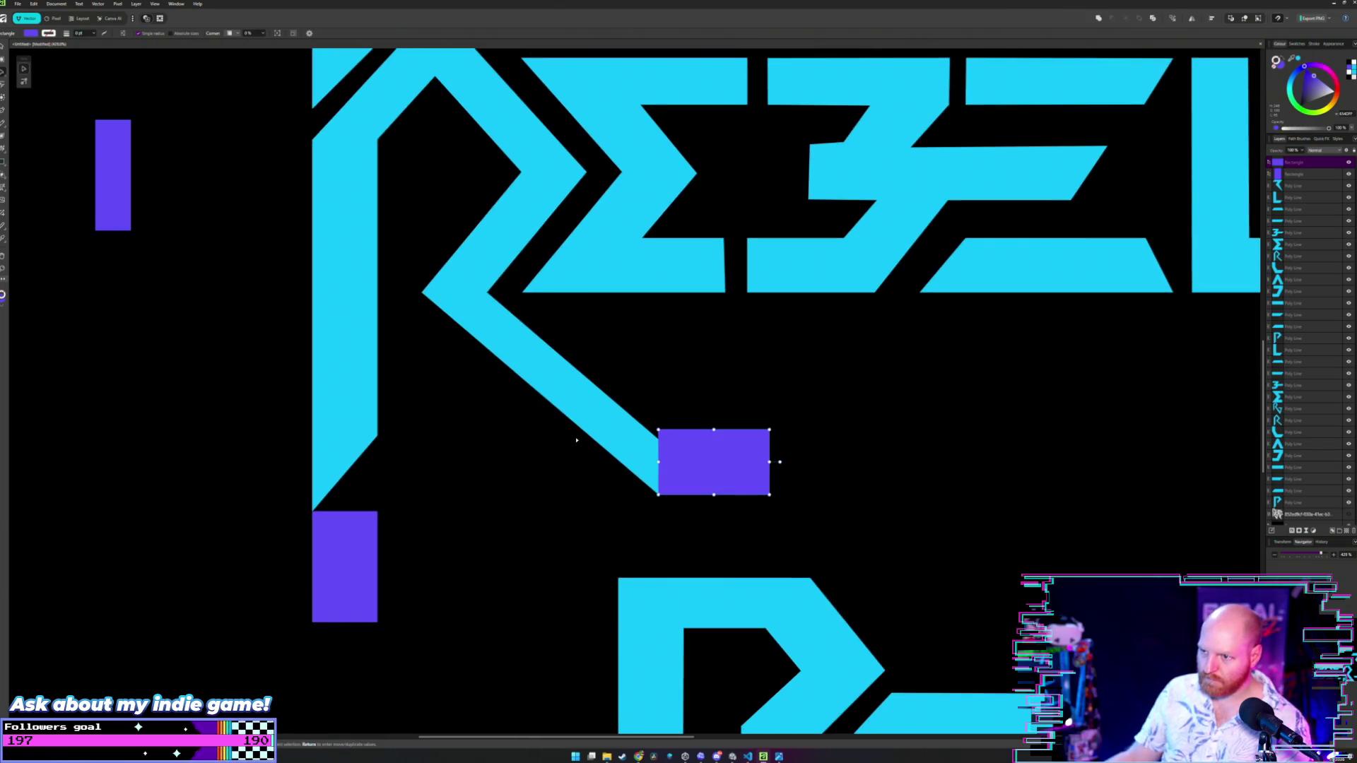
scroll(594, 482, down, 1)
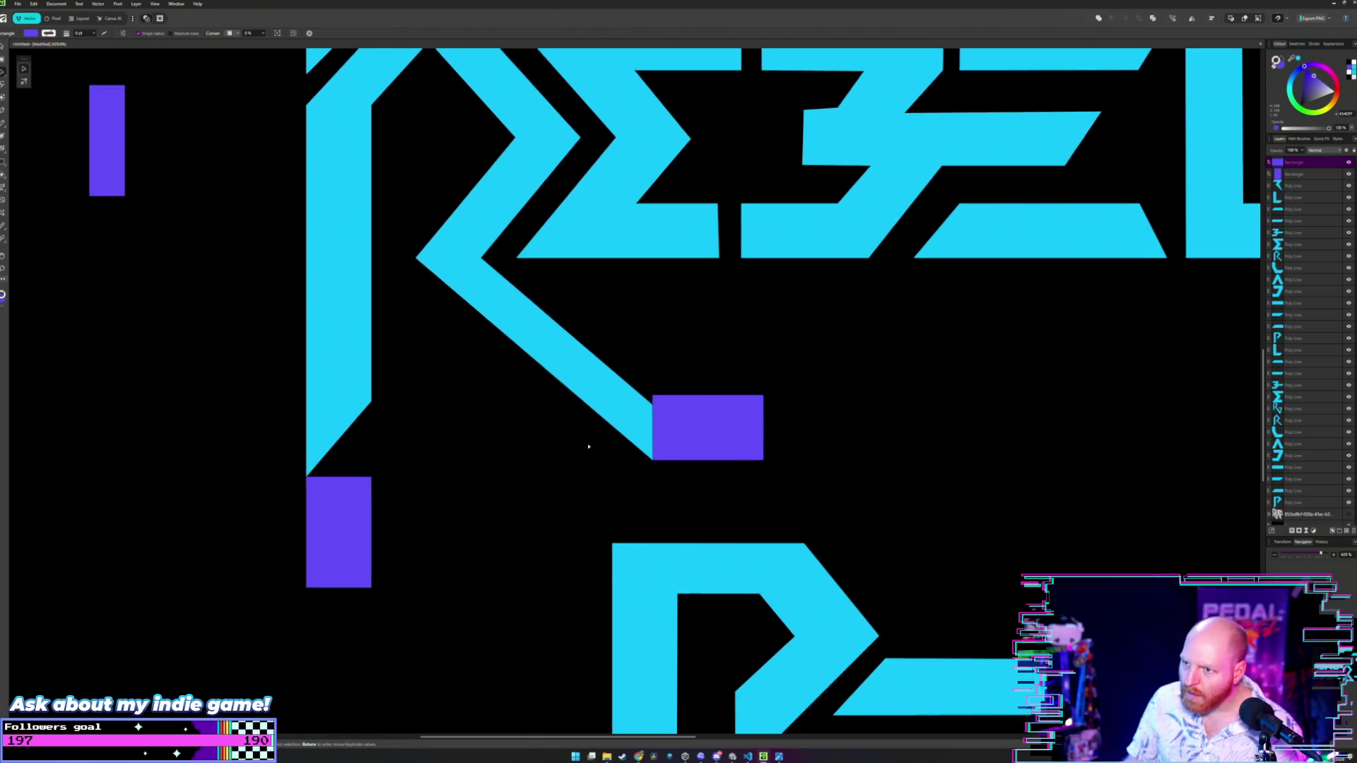
scroll(584, 448, up, 2)
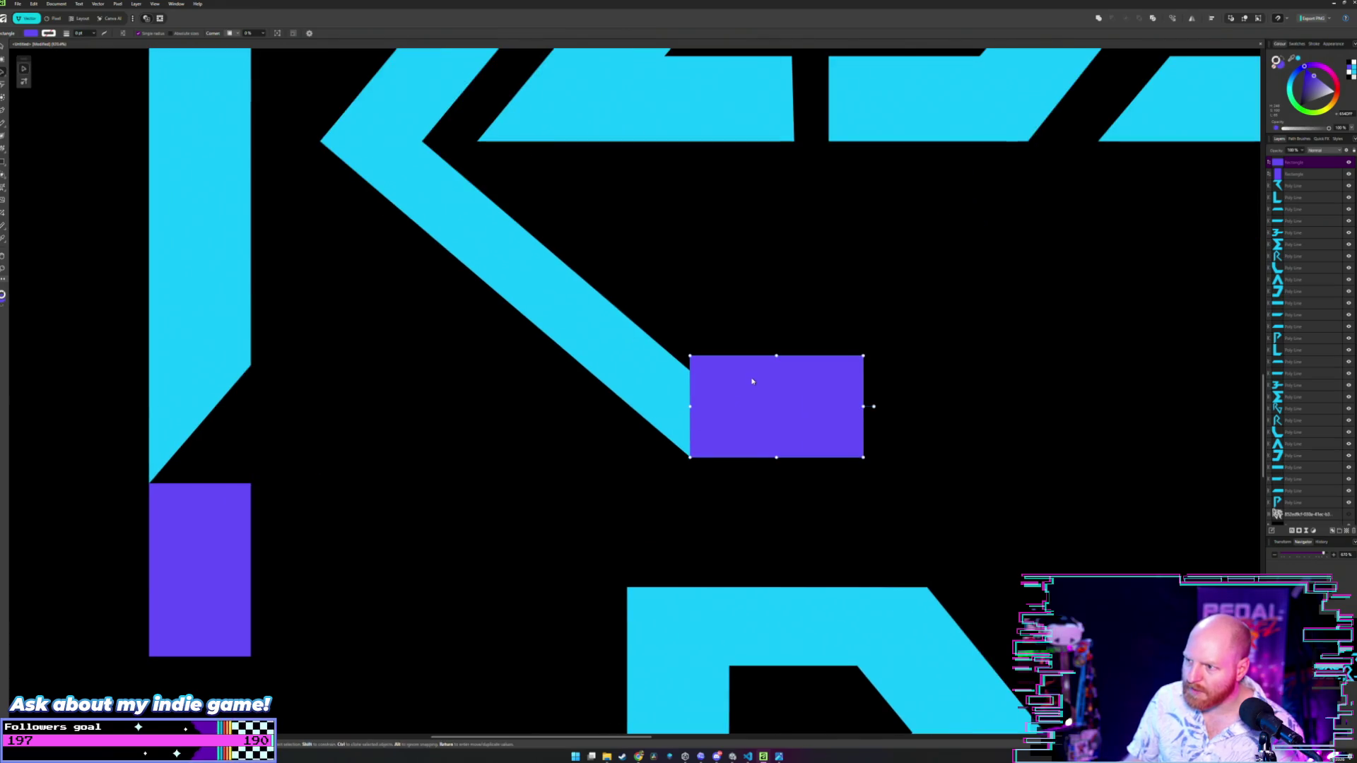
mouse_move(752, 382)
mouse_down()
mouse_move(752, 426)
mouse_move(752, 397)
mouse_up()
key(a)
click(667, 415)
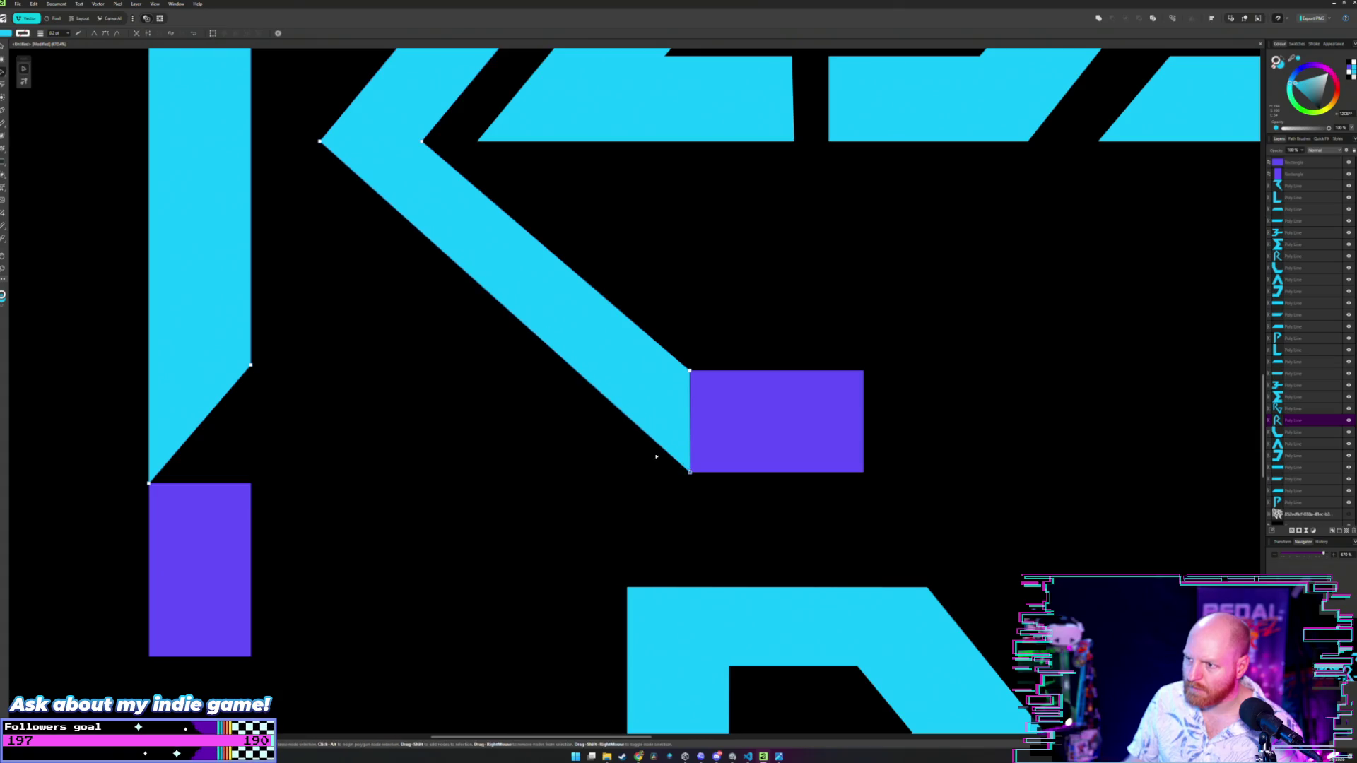
- Settle the rectangle from the diagonal's end just right of the R's leg
scroll(660, 455, down, 3)
scroll(524, 448, down, 3)
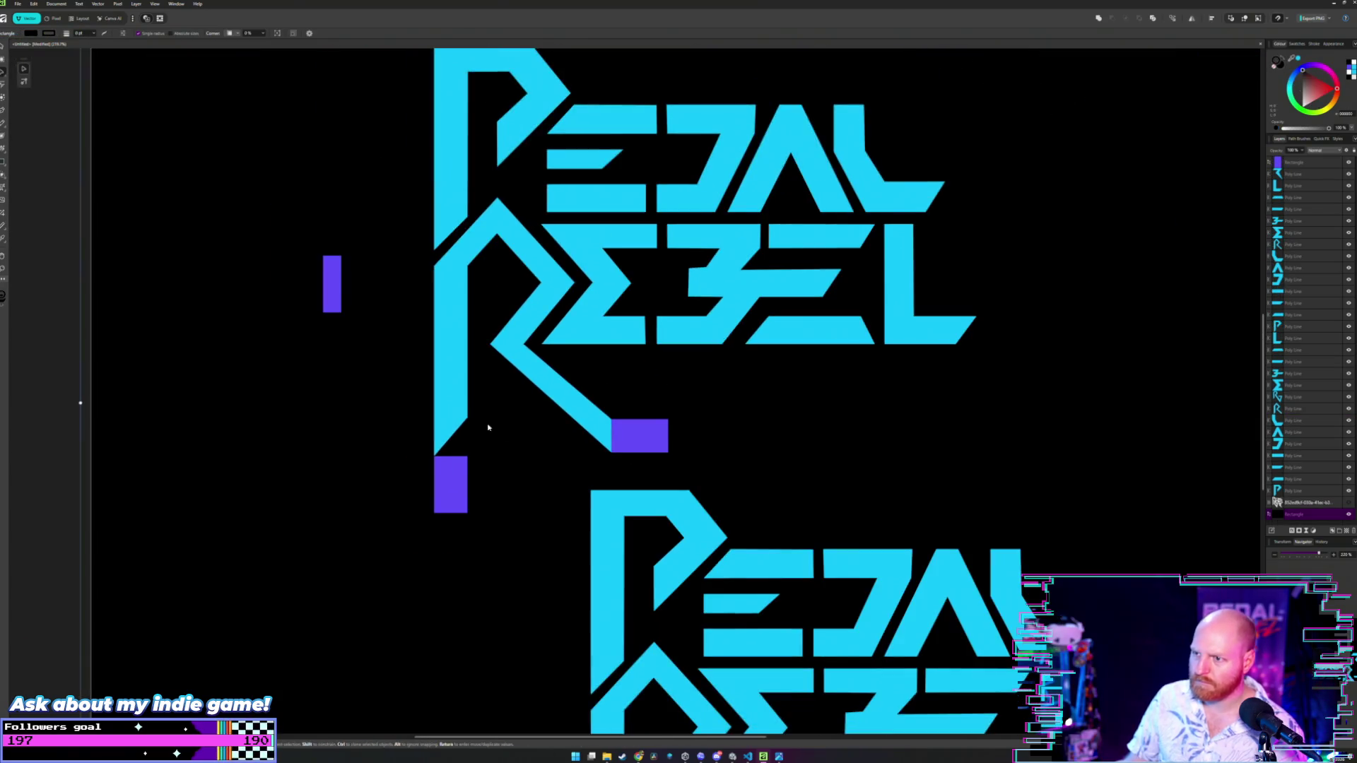
key(m)
click(701, 471)
drag(701, 471, 839, 470)
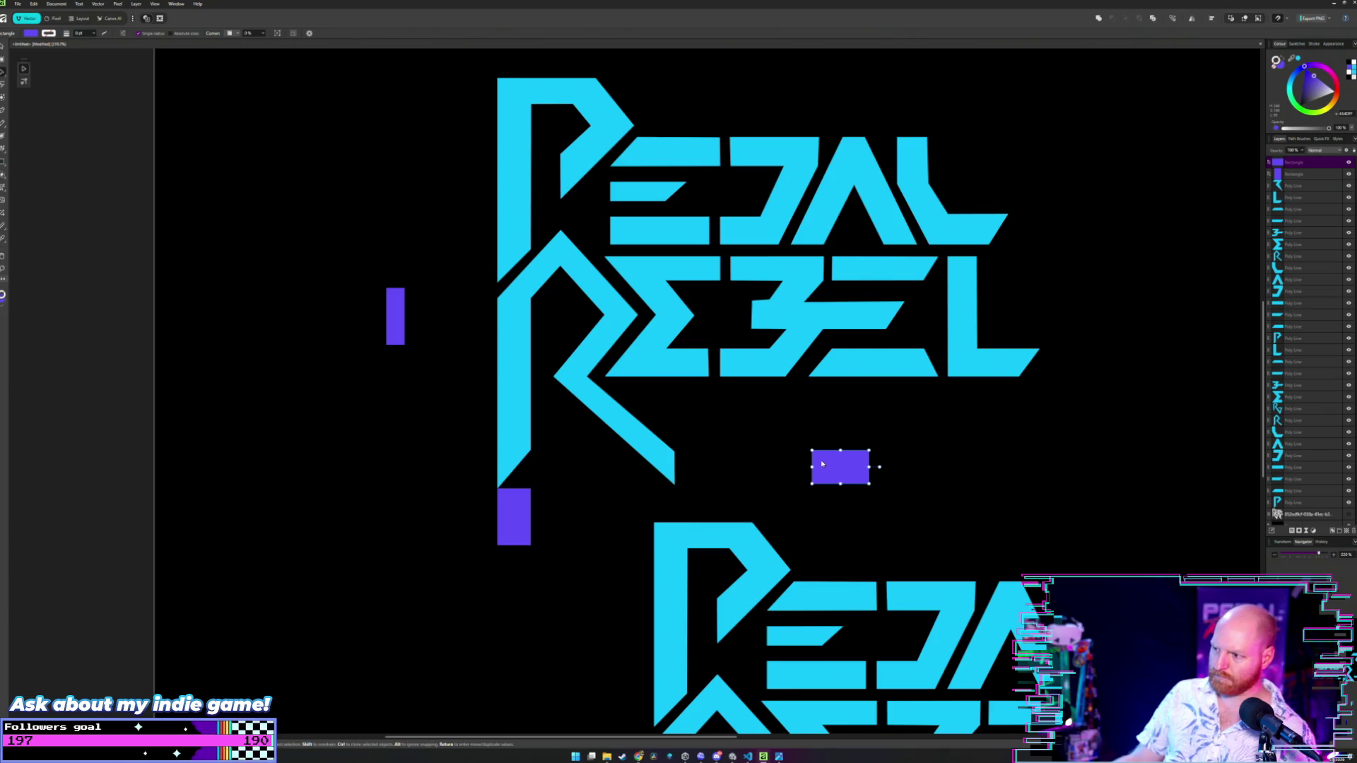
mouse_move(822, 464)
mouse_down()
mouse_move(549, 480)
mouse_move(670, 495)
mouse_move(760, 488)
mouse_move(723, 479)
mouse_move(785, 483)
mouse_up()
- Move the tall rectangle onto the R's lower leg, just off its end
click(514, 522)
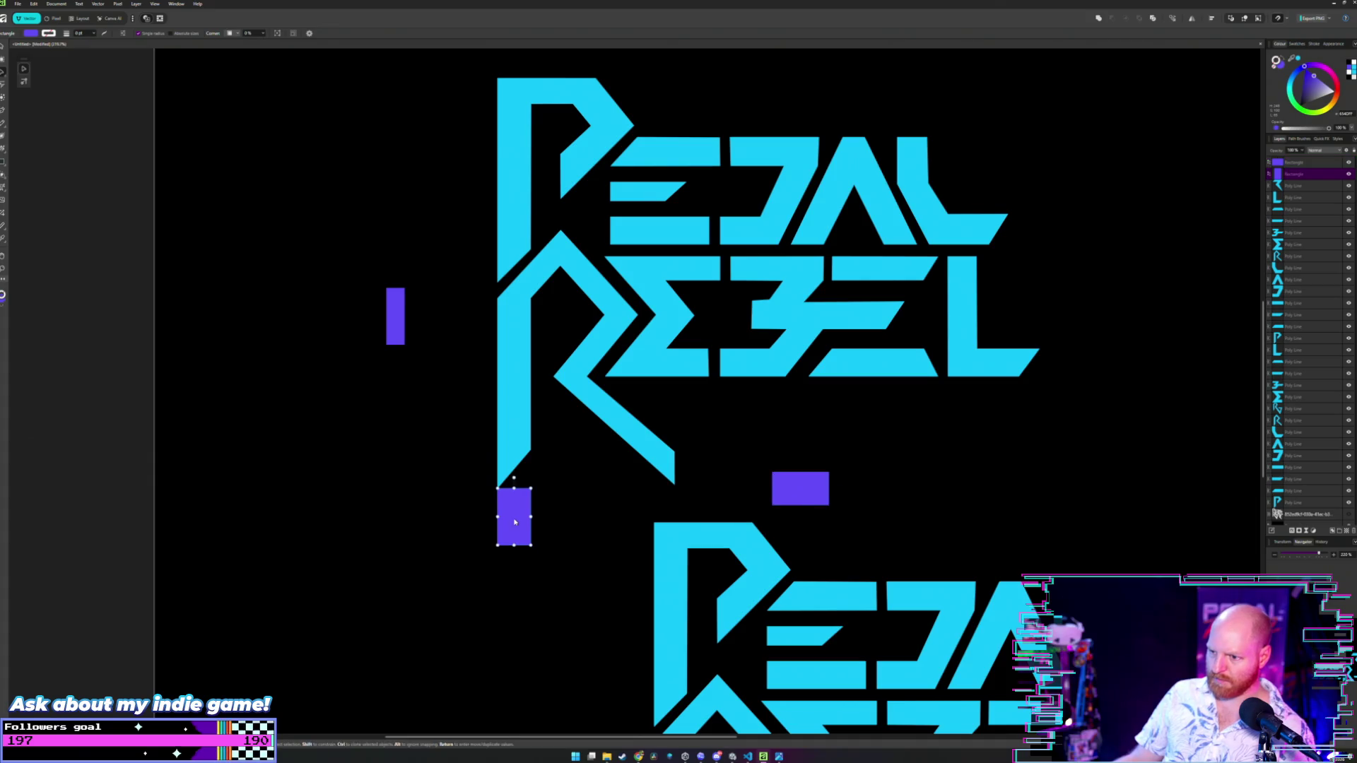
mouse_move(515, 522)
mouse_down()
mouse_move(513, 425)
mouse_move(624, 501)
mouse_move(658, 485)
mouse_up()
ctrl+scroll(659, 485, up, 4)
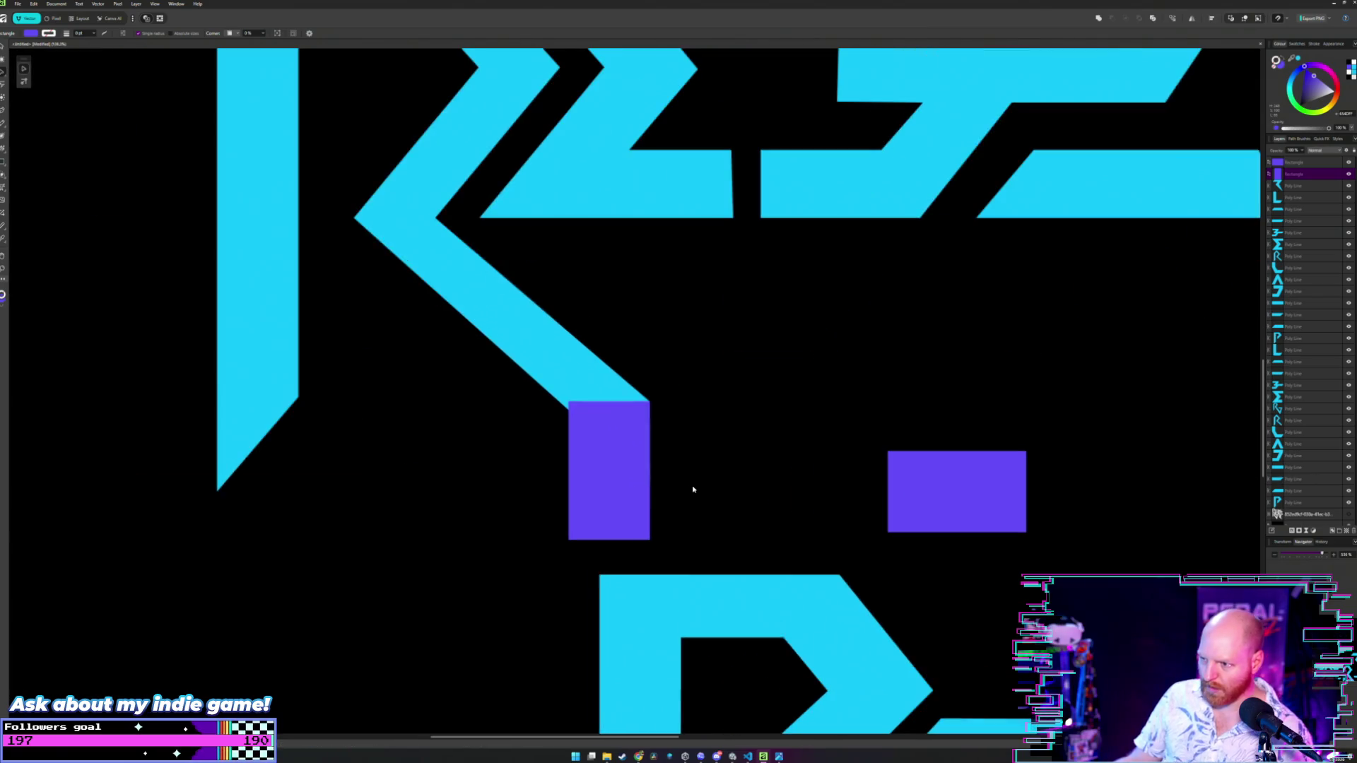
mouse_move(622, 414)
mouse_down()
mouse_move(632, 508)
mouse_move(551, 514)
mouse_move(609, 426)
mouse_up()
- Slide the other rectangle flush beside the first and shift the left one onto the R's diagonal
drag(938, 484, 702, 430)
key(a)
click(608, 439)
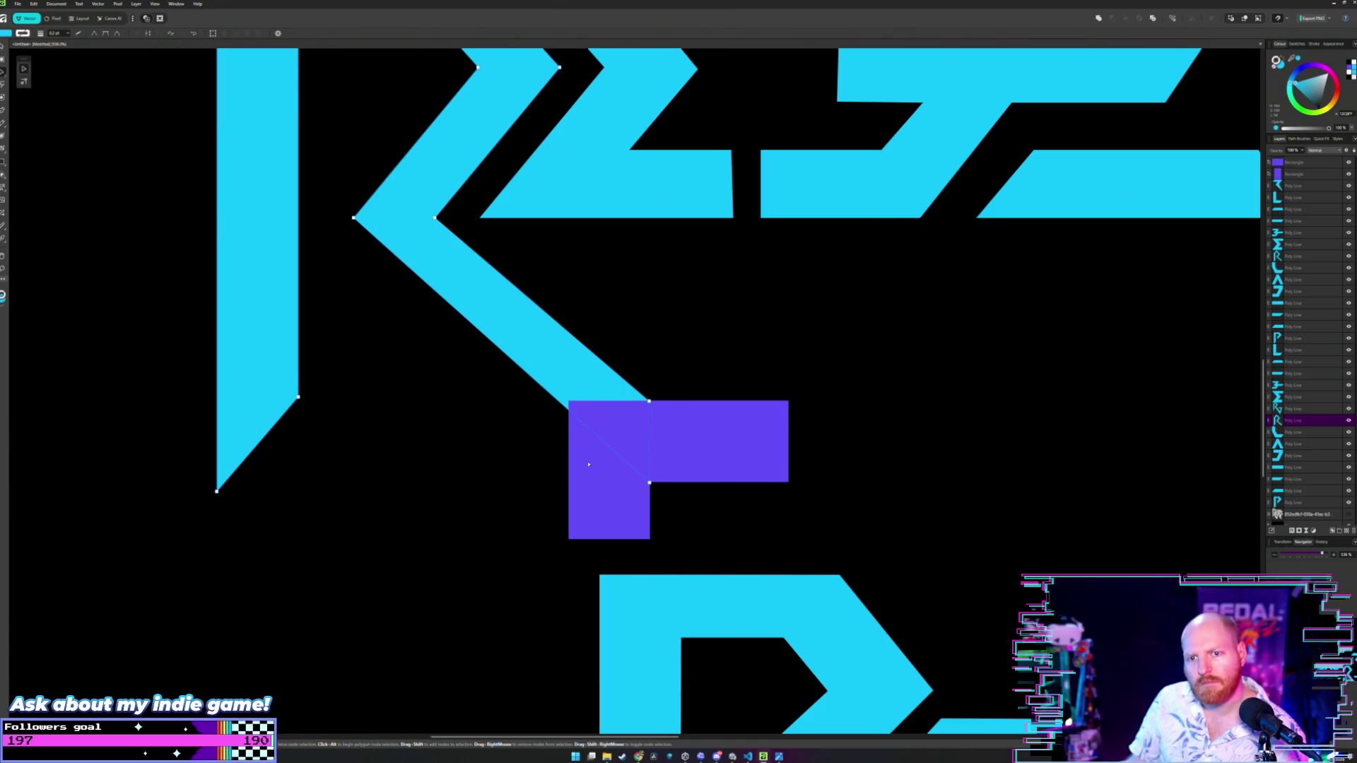
key(v)
mouse_move(604, 465)
mouse_down()
mouse_move(514, 400)
mouse_move(441, 462)
mouse_up()
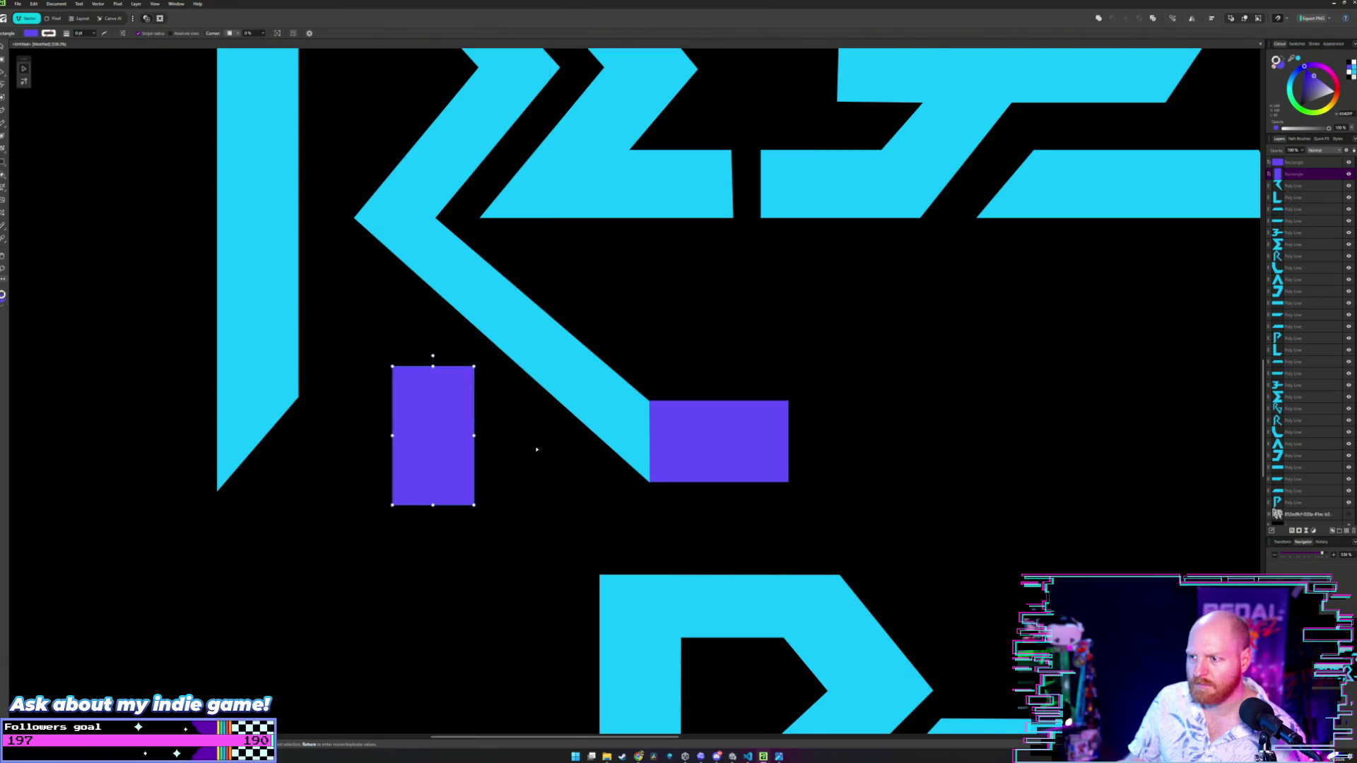
scroll(607, 480, down, 3)
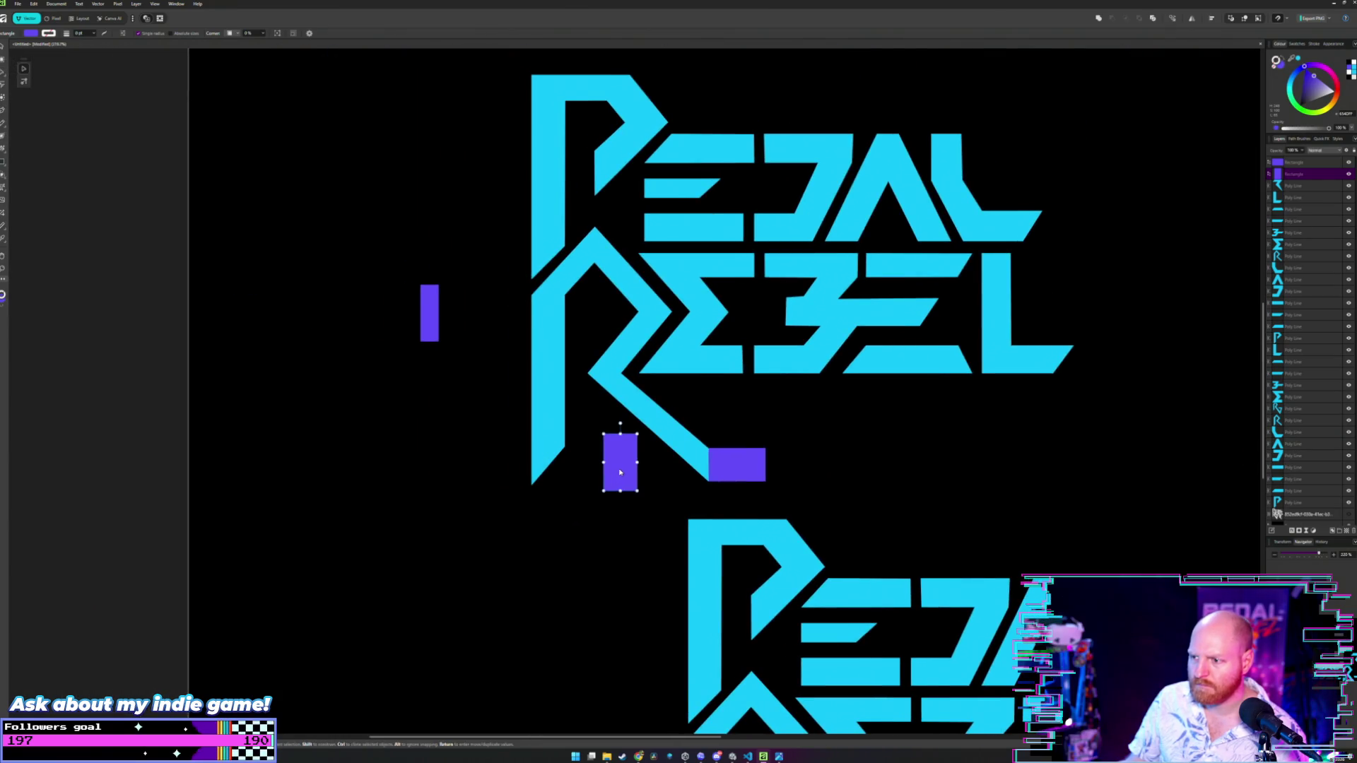
- Move two rectangles off the R into a cluster left of the logo, sending one backward
drag(607, 480, 341, 444)
drag(723, 467, 401, 396)
key(ctrl+shift+bracketleft)
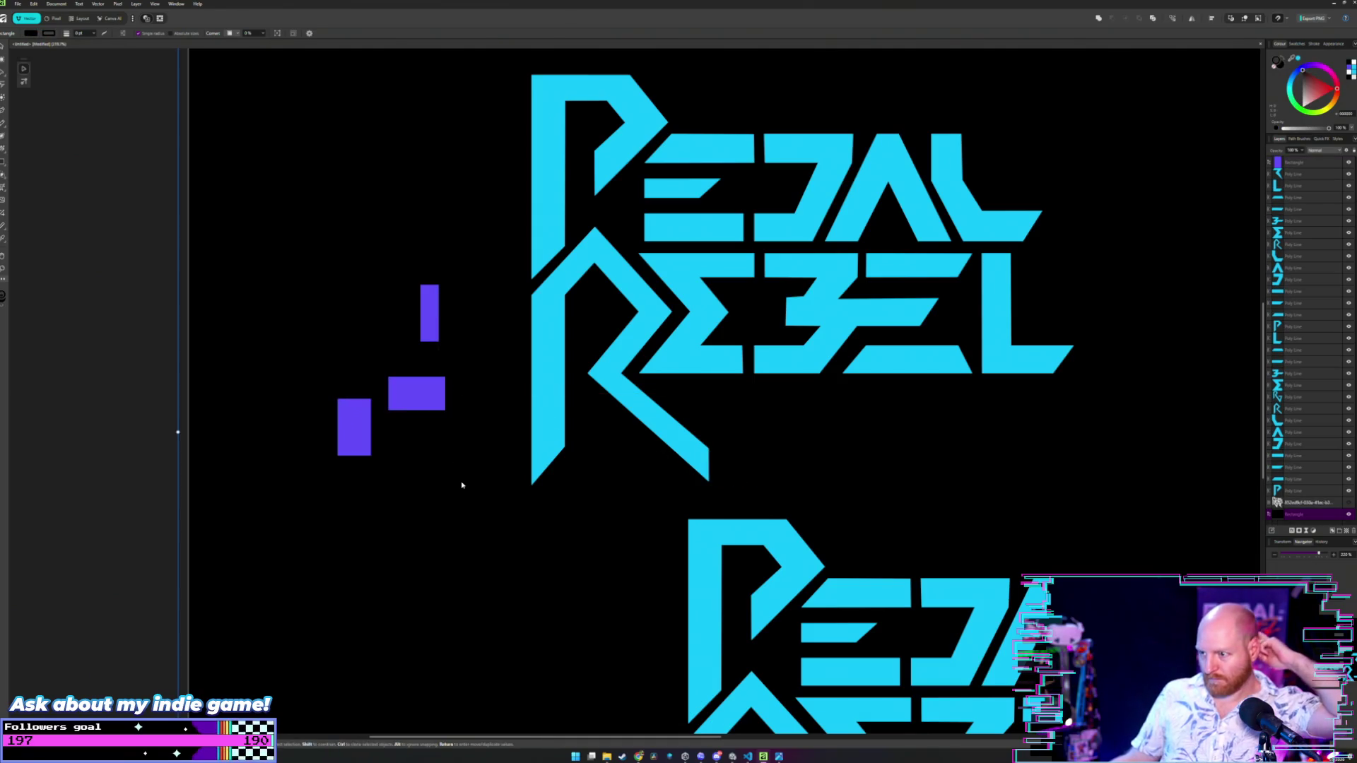
scroll(487, 329, up, 1)
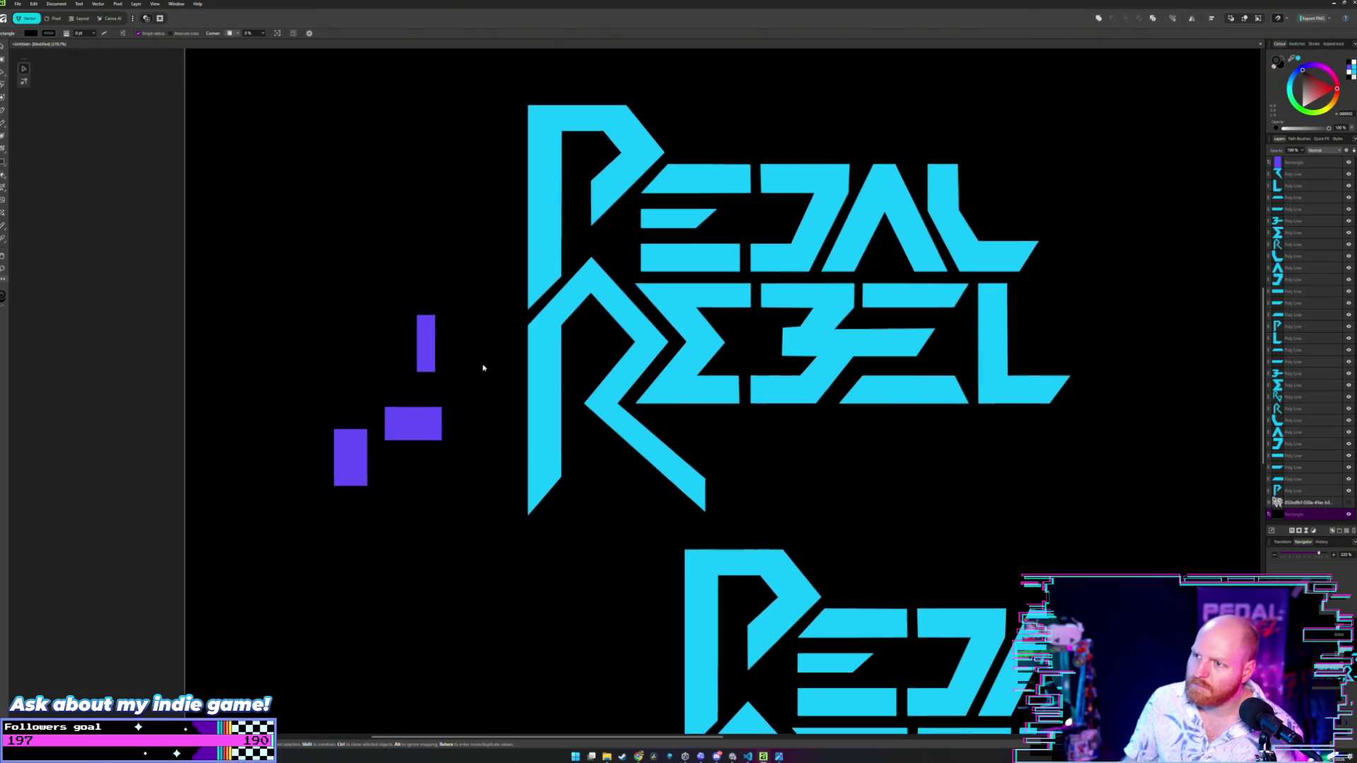
scroll(522, 361, up, 2)
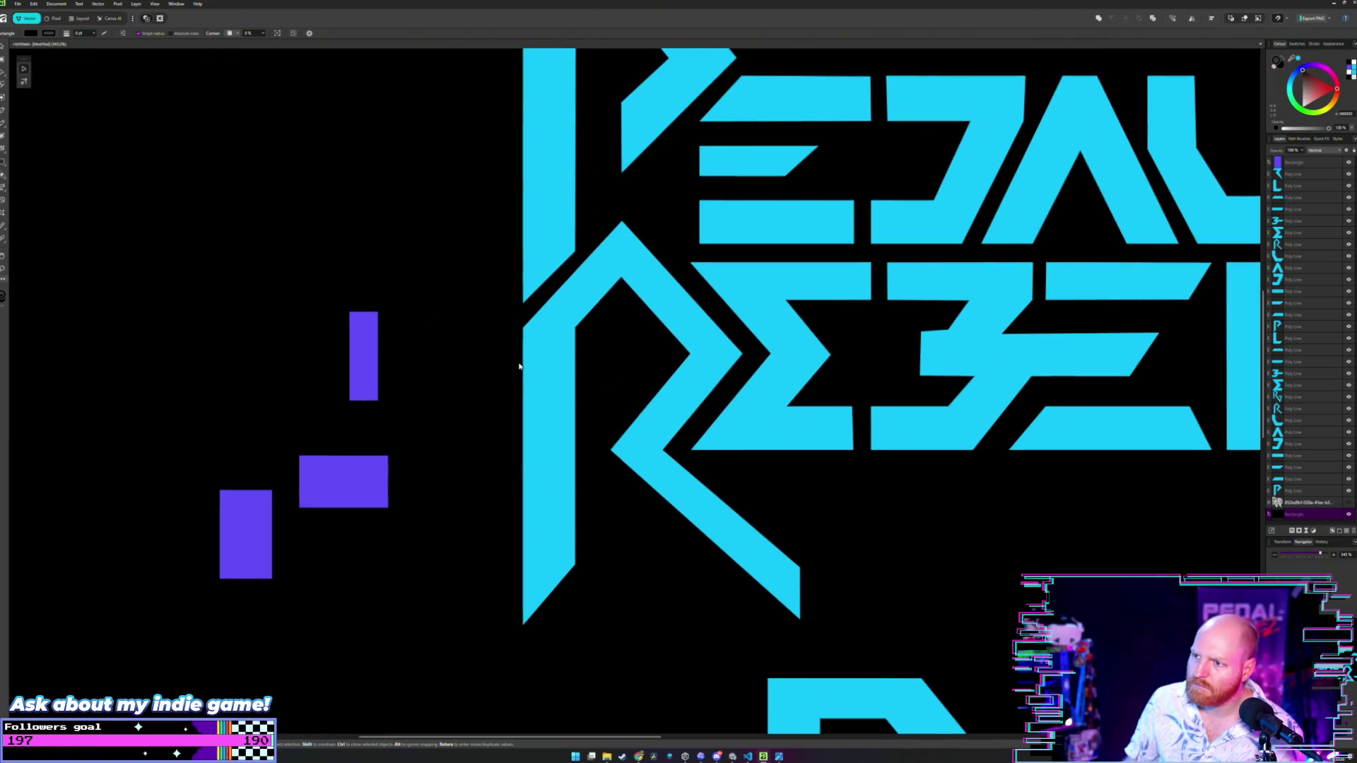
- Place the wide rectangle over the P's top-left corner, leaving the others parked left
mouse_move(248, 523)
mouse_down()
mouse_move(437, 423)
mouse_move(571, 325)
mouse_move(664, 330)
mouse_move(678, 352)
mouse_move(357, 389)
mouse_move(281, 318)
mouse_up()
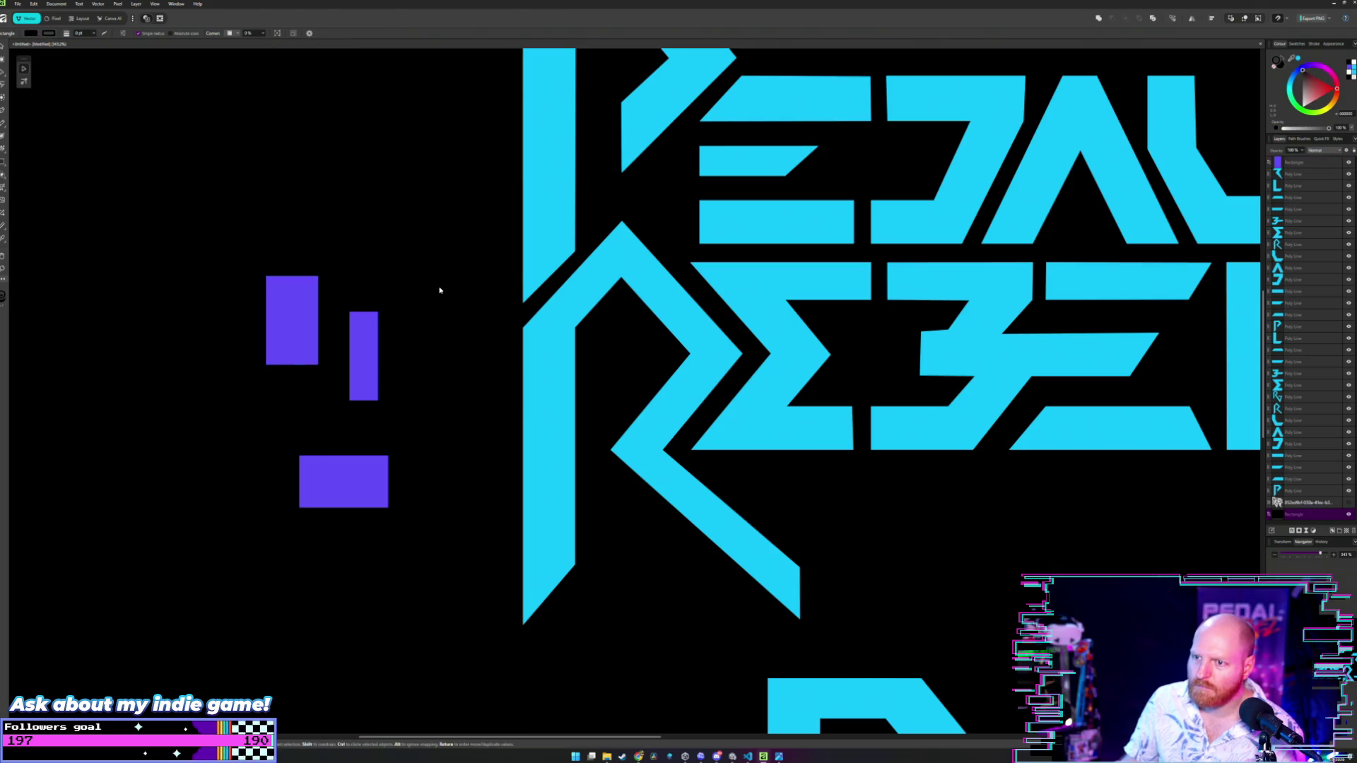
scroll(439, 282, down, 2)
scroll(497, 294, up, 3)
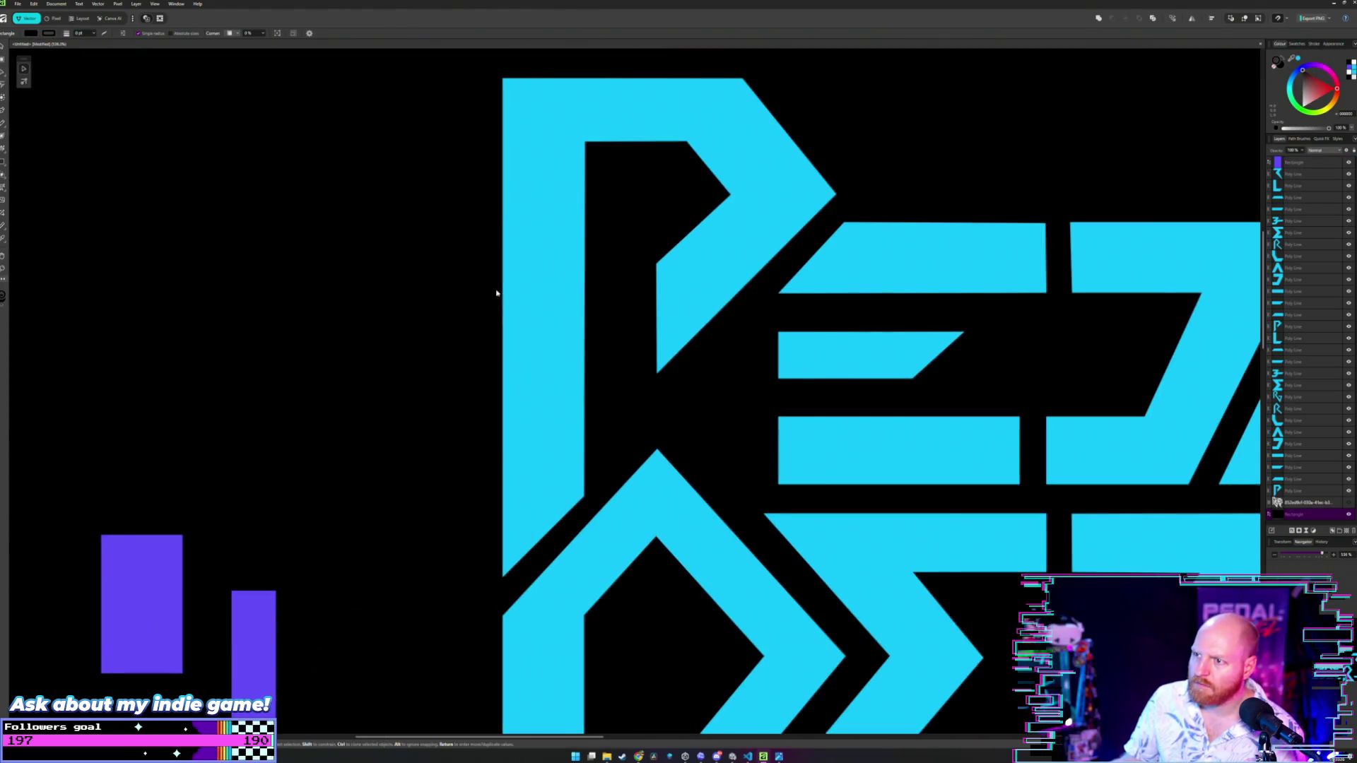
scroll(460, 294, down, 3)
drag(340, 576, 465, 228)
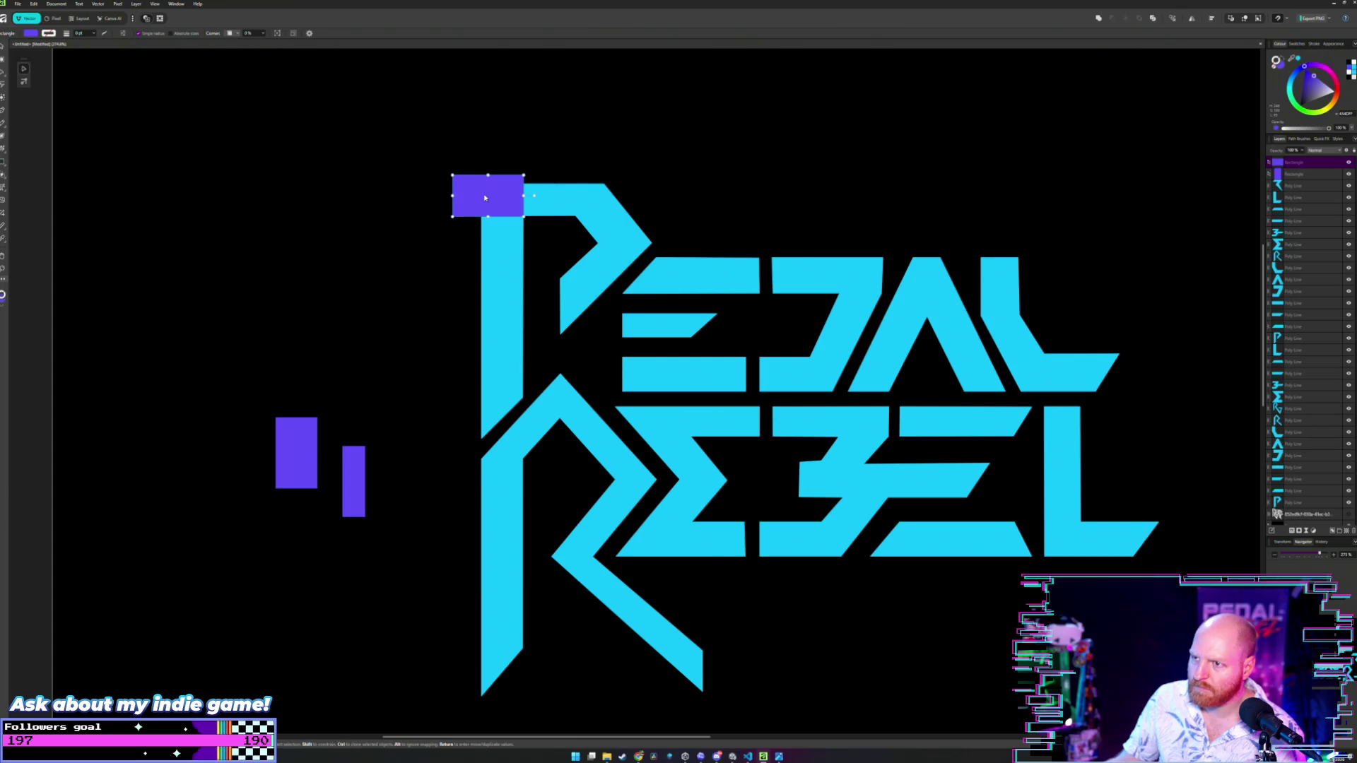
- Slide the wide rectangle down the P's stem and nudge it just inside the P
mouse_move(485, 198)
mouse_down()
mouse_move(448, 384)
mouse_move(493, 445)
mouse_up()
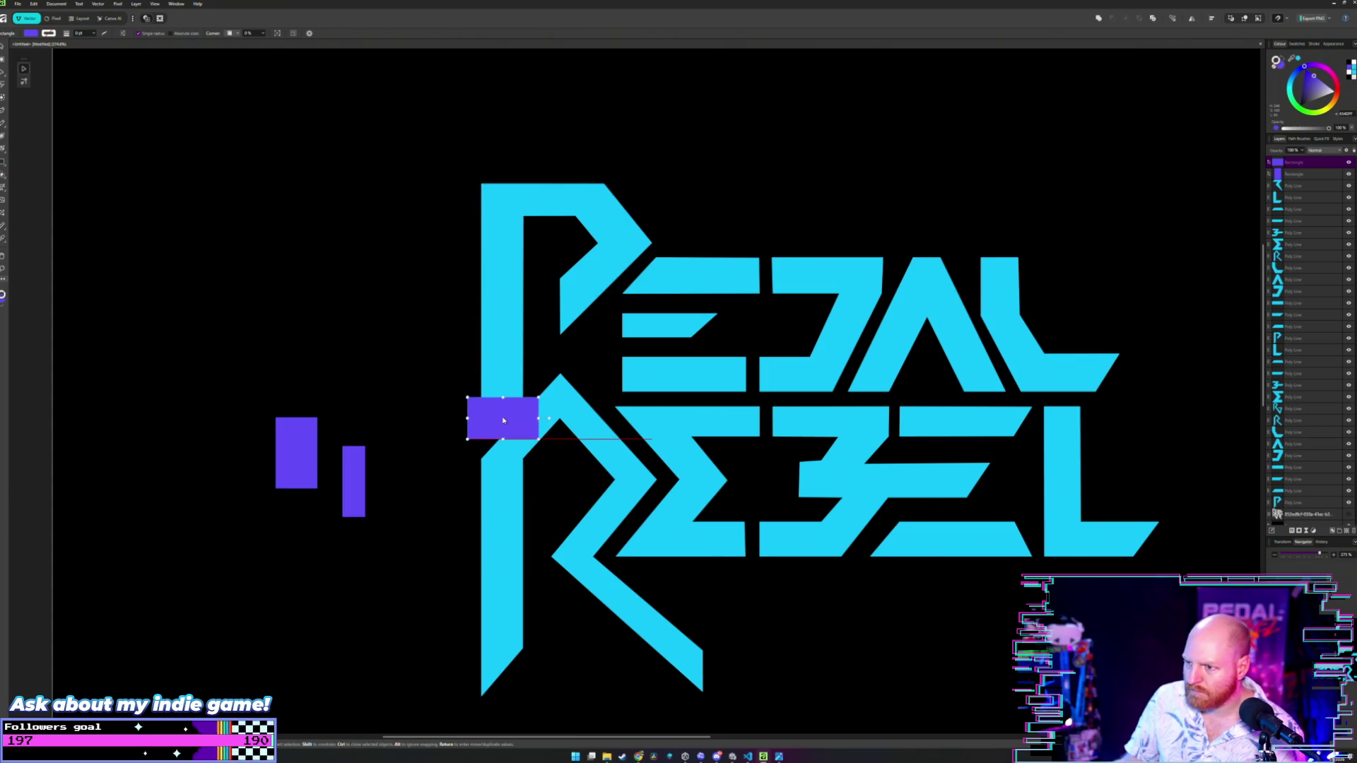
scroll(503, 420, up, 5)
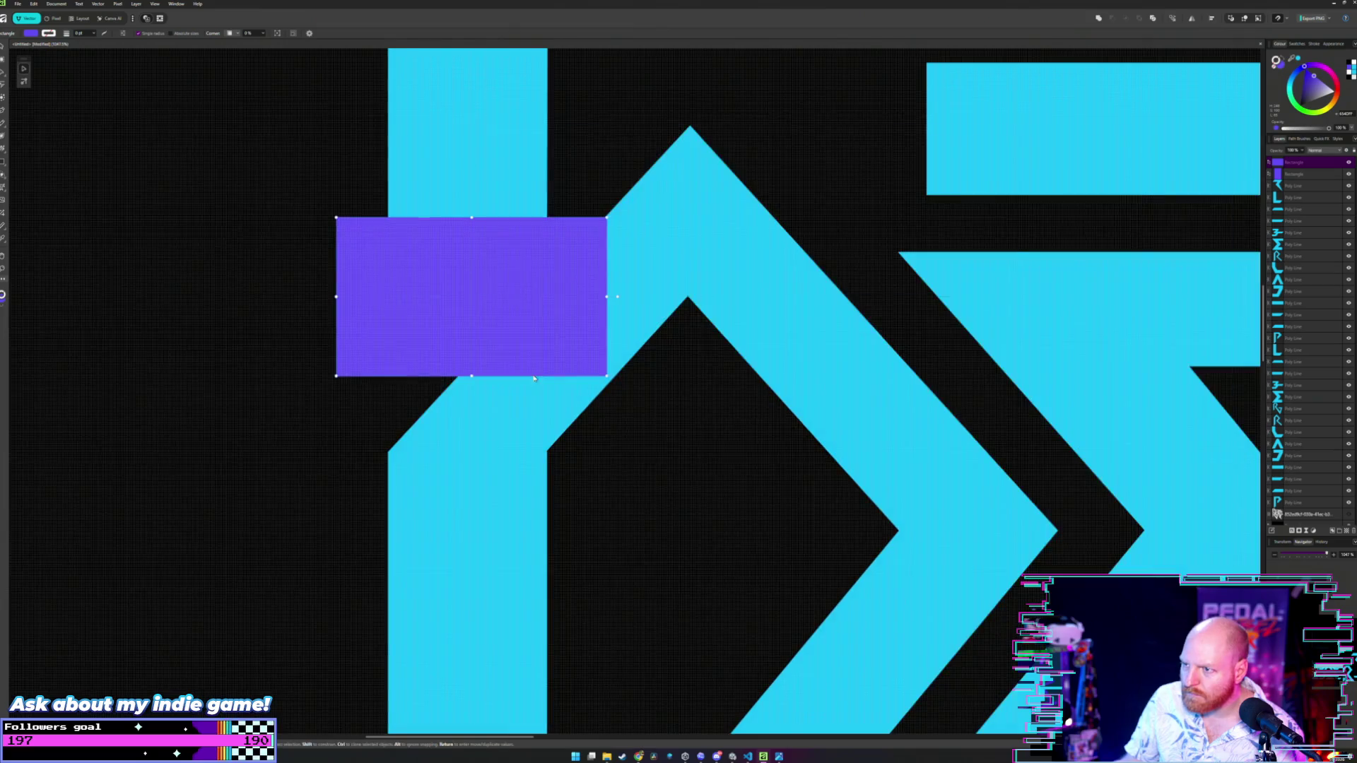
drag(523, 305, 519, 318)
scroll(517, 324, down, 1)
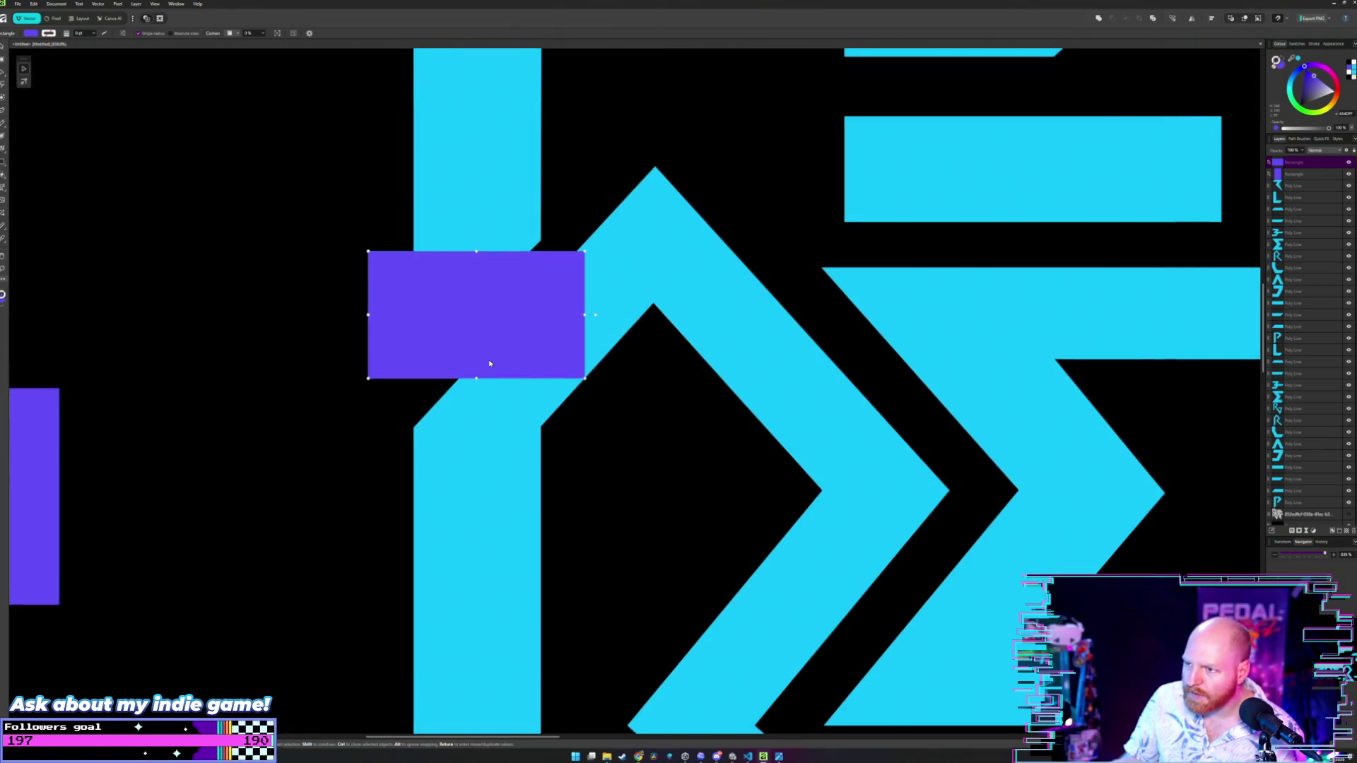
scroll(490, 363, down, 4)
mouse_move(487, 364)
mouse_down()
mouse_move(509, 440)
mouse_move(506, 305)
mouse_move(533, 328)
mouse_up()
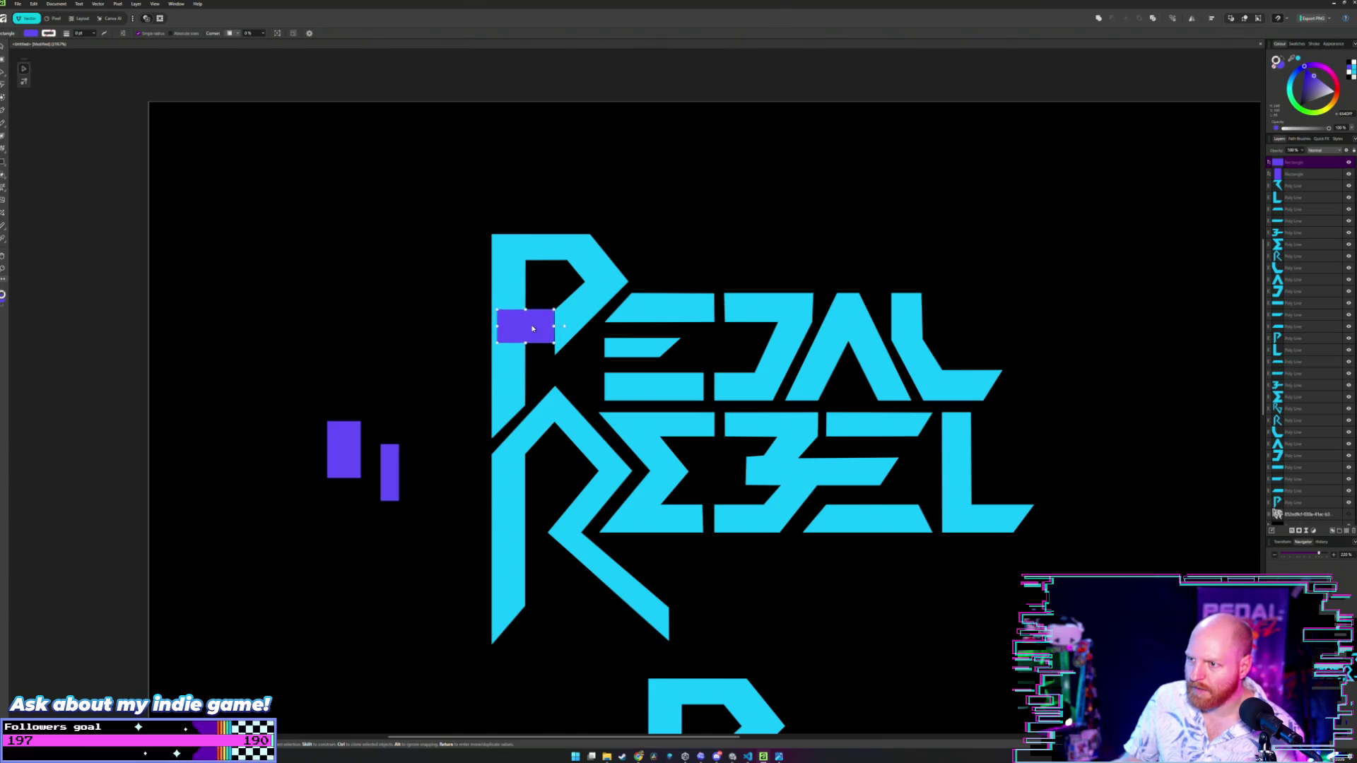
scroll(534, 325, up, 3)
drag(537, 277, 539, 283)
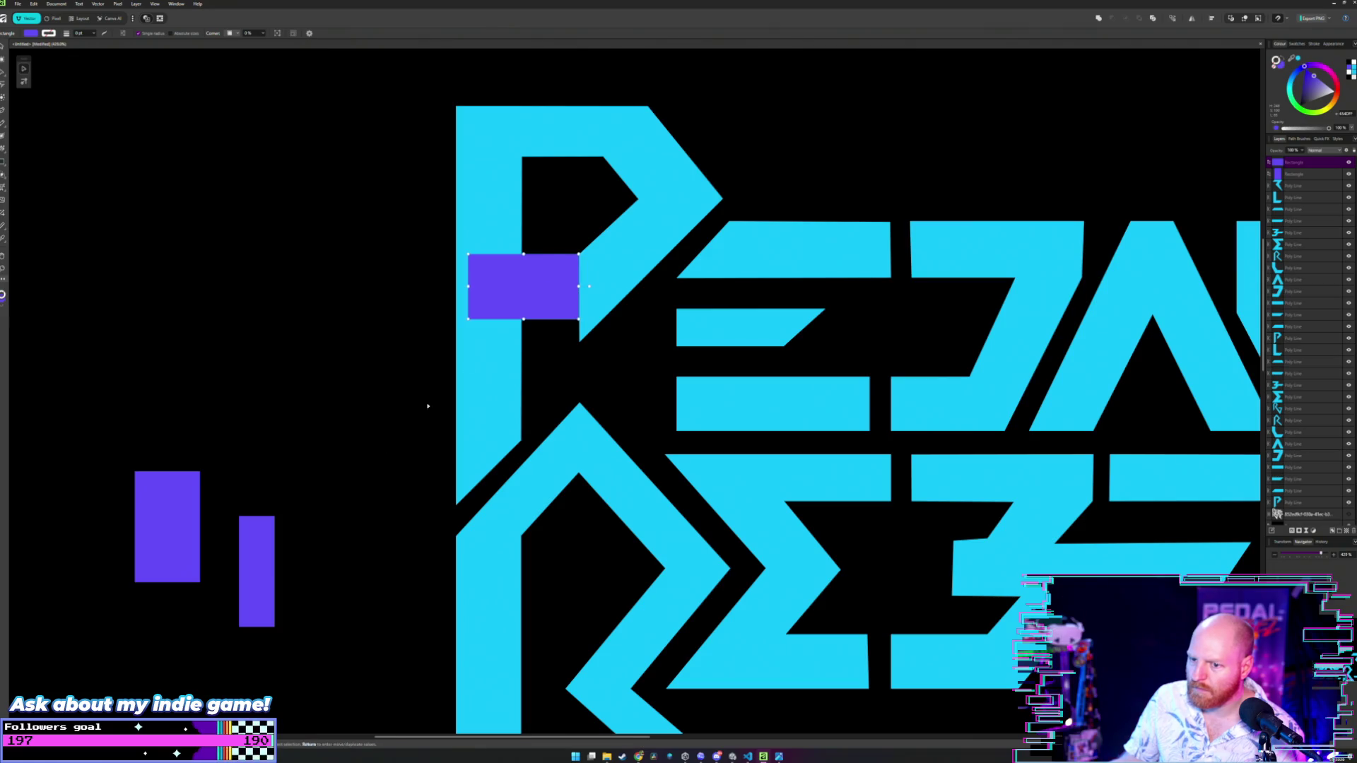
- Put the left rectangle on the P's stem and align the upper one's corner with the P's diagonal
mouse_move(170, 529)
mouse_down()
mouse_move(462, 519)
mouse_move(489, 484)
mouse_up()
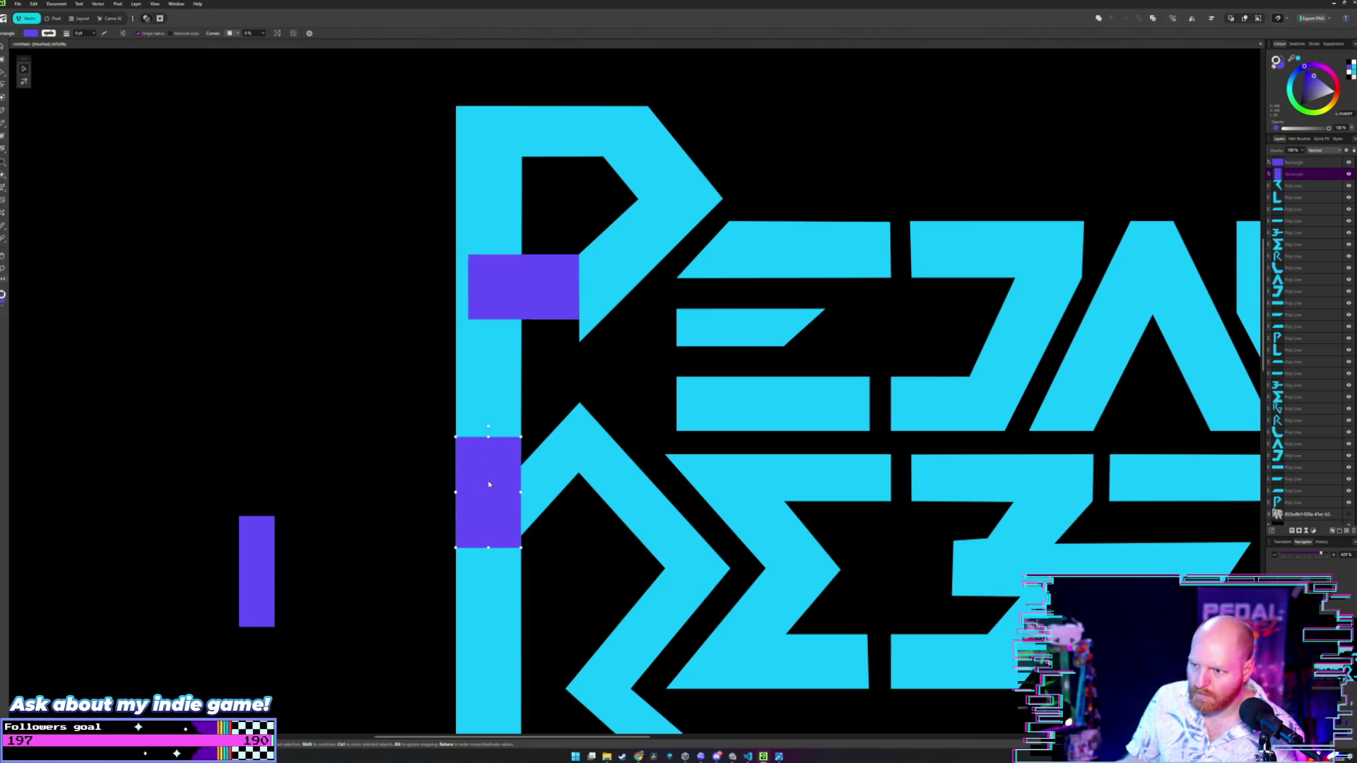
click(535, 275)
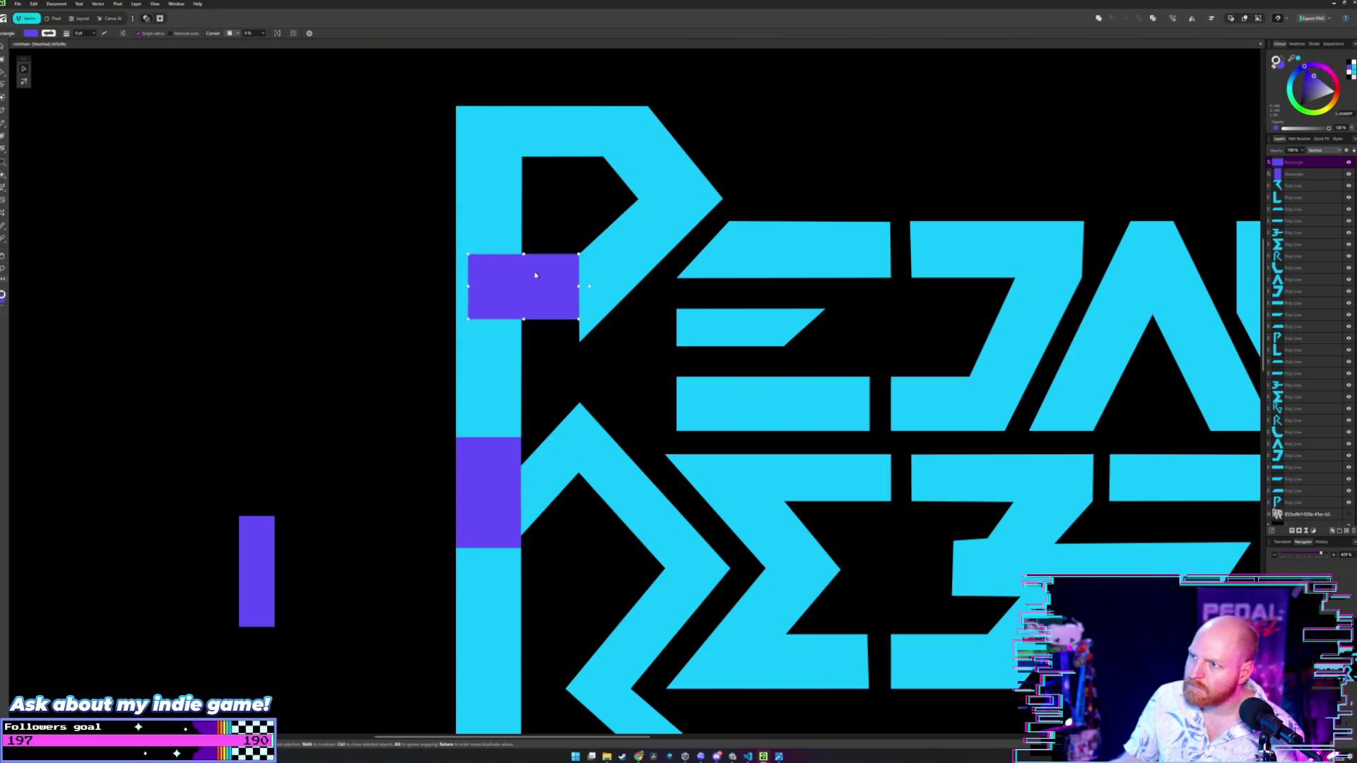
mouse_move(535, 275)
mouse_down()
mouse_move(533, 298)
mouse_move(604, 300)
mouse_up()
scroll(543, 315, up, 4)
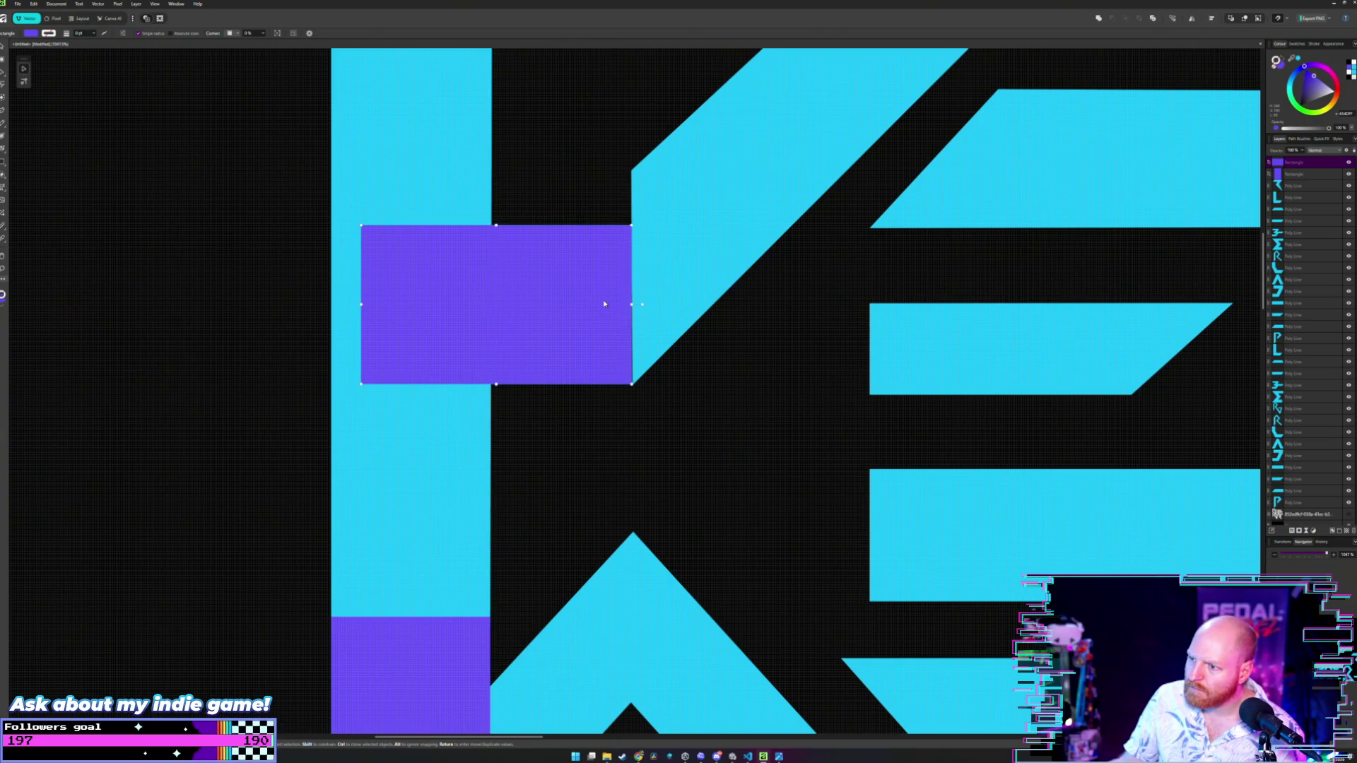
drag(612, 306, 611, 306)
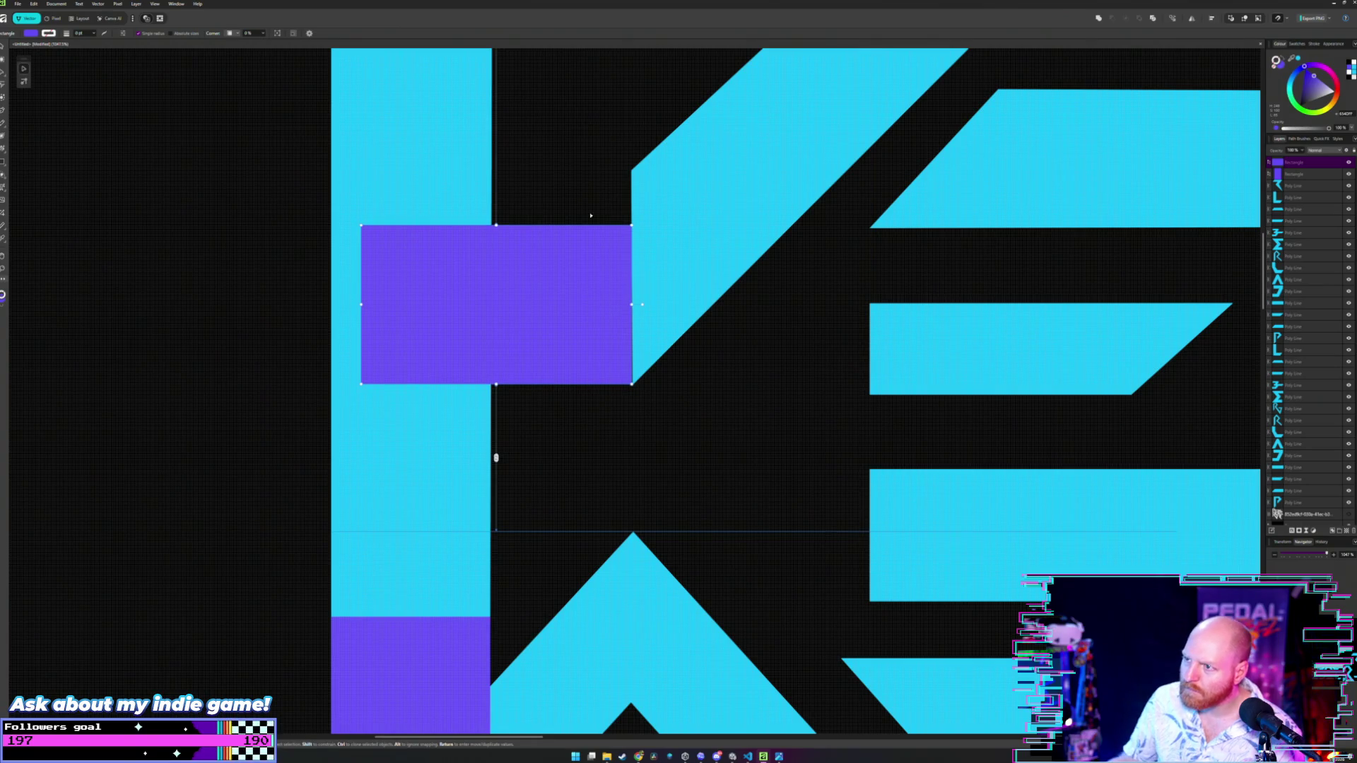
click(601, 183)
click(656, 282)
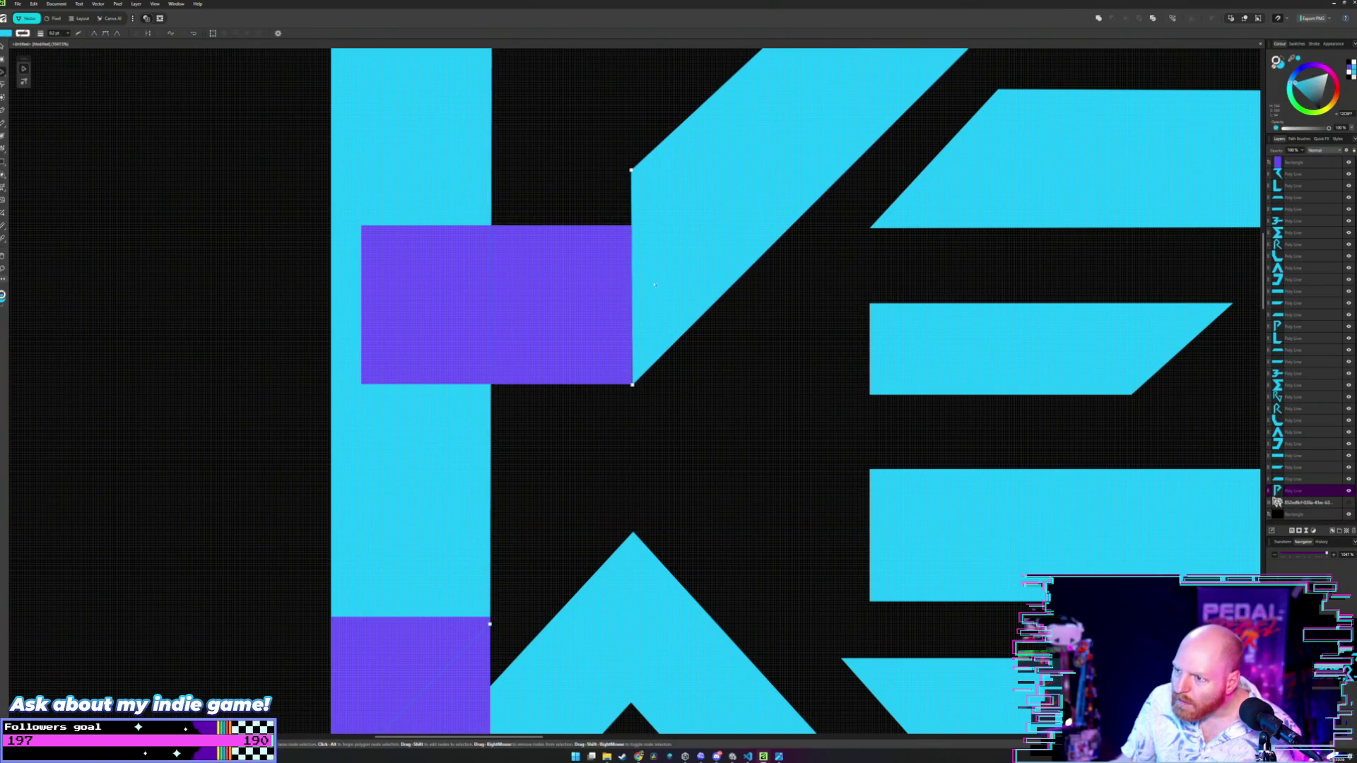
- Drop the P's diagonal node down to the purple rectangle's corner, keeping it sharp
key(a)
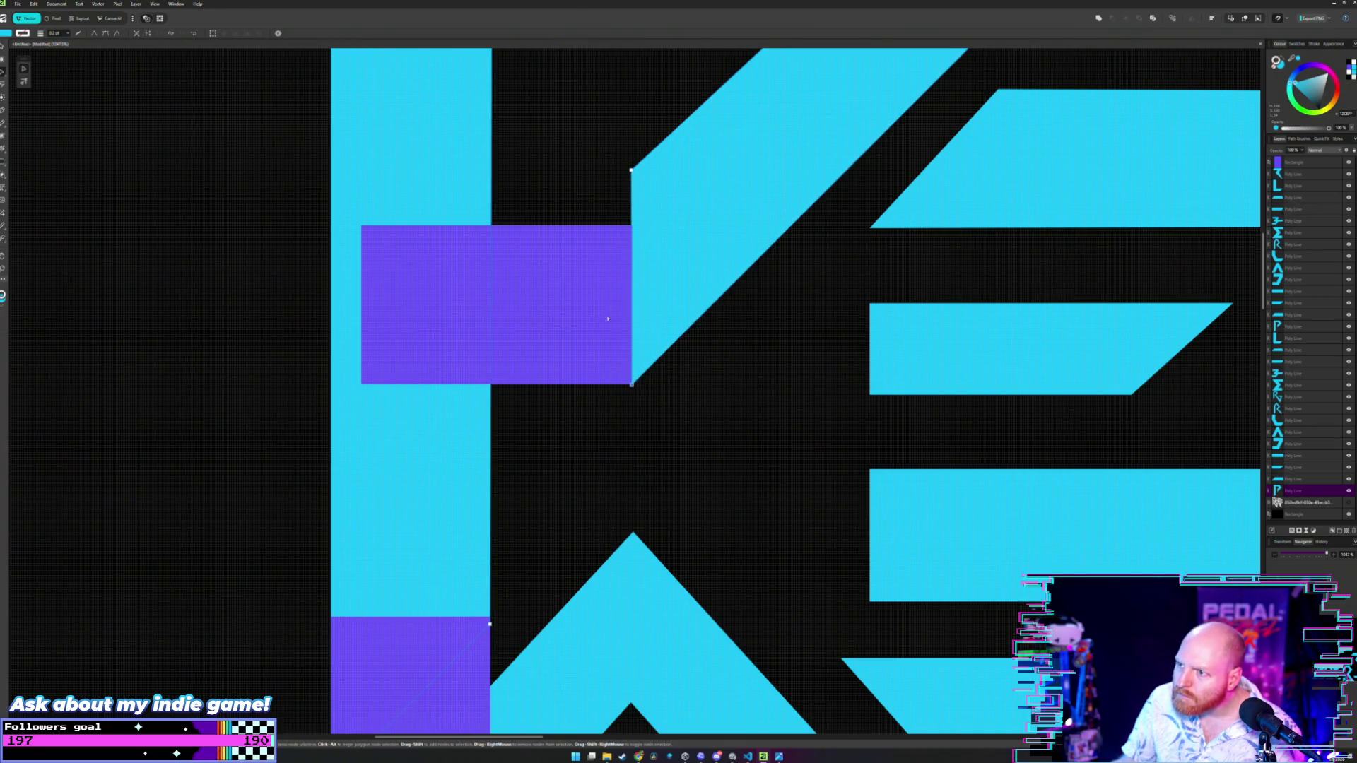
scroll(568, 214, up, 3)
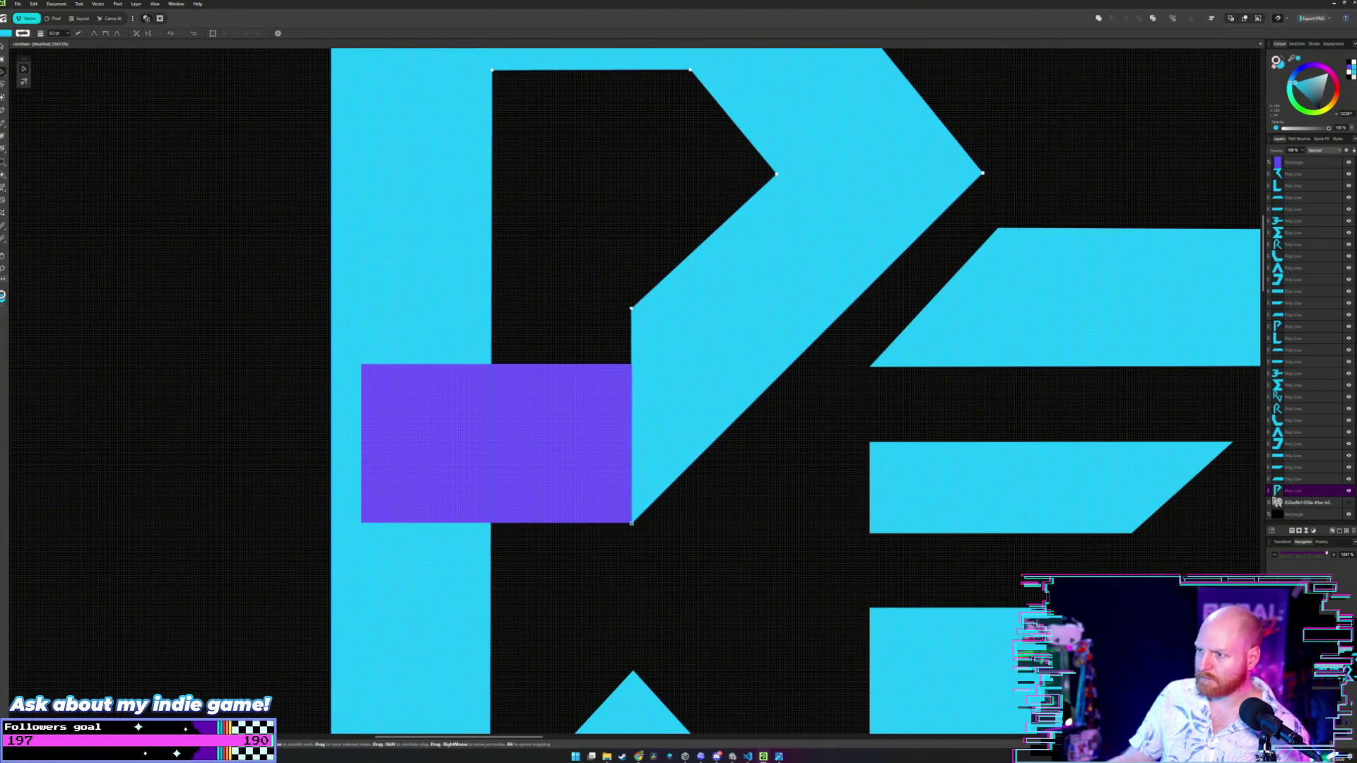
double_click(631, 311)
key(ctrl+z)
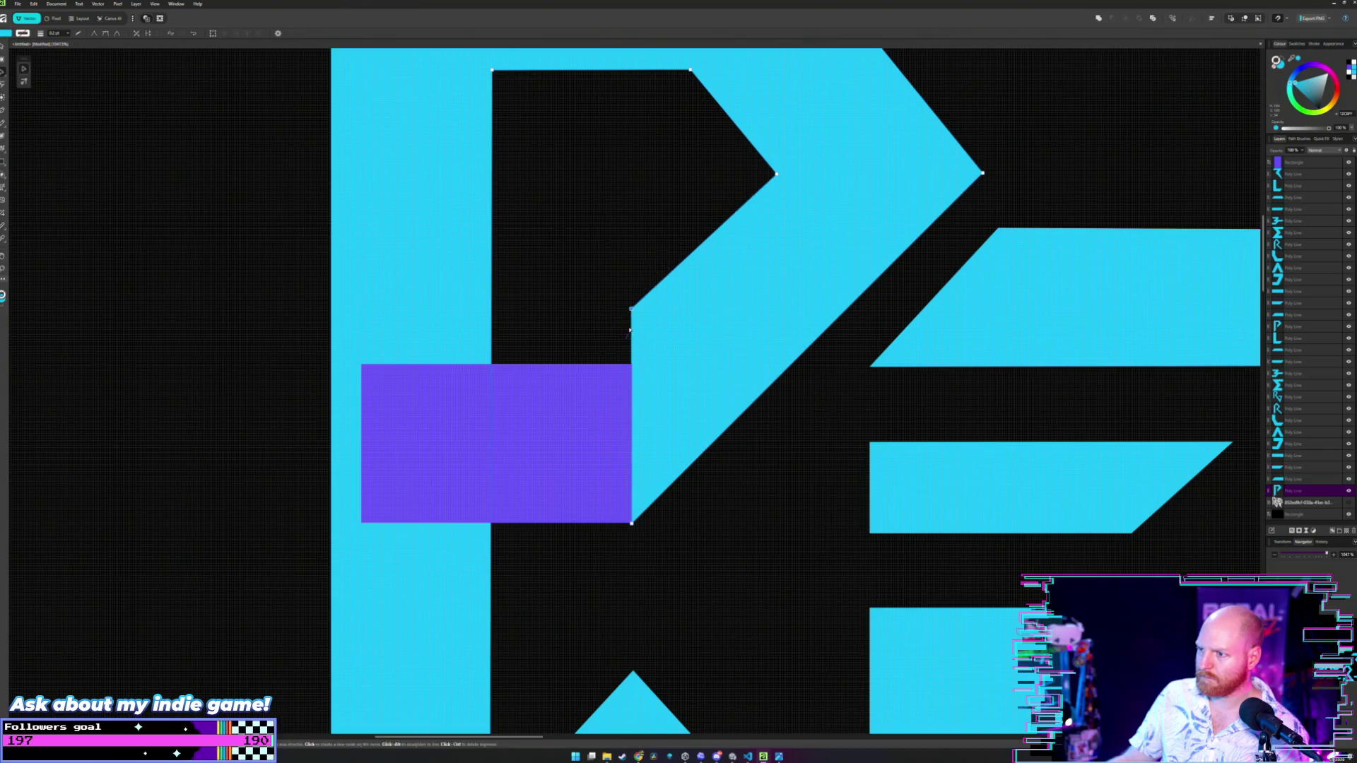
drag(633, 316, 638, 364)
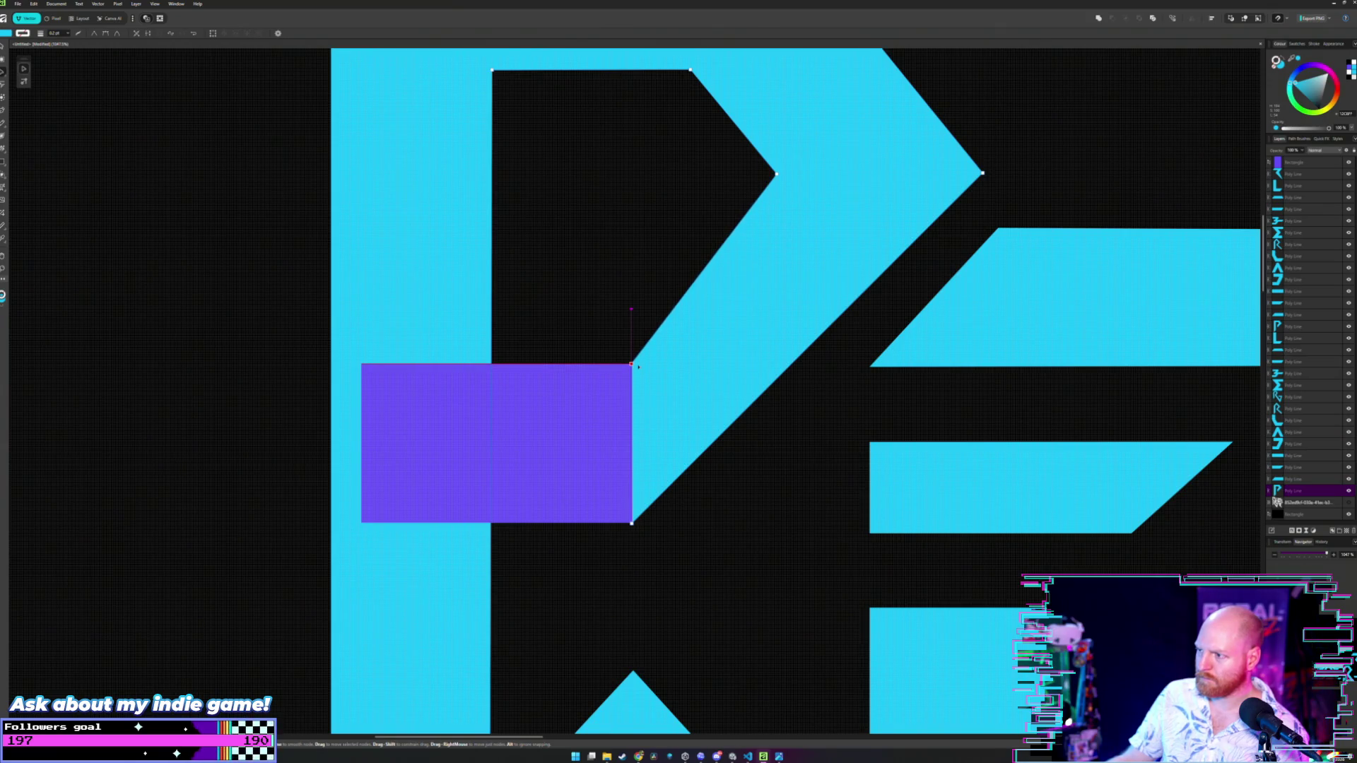
- Lower the P's chevron vertices and pull them left to narrow the point
scroll(644, 326, up, 3)
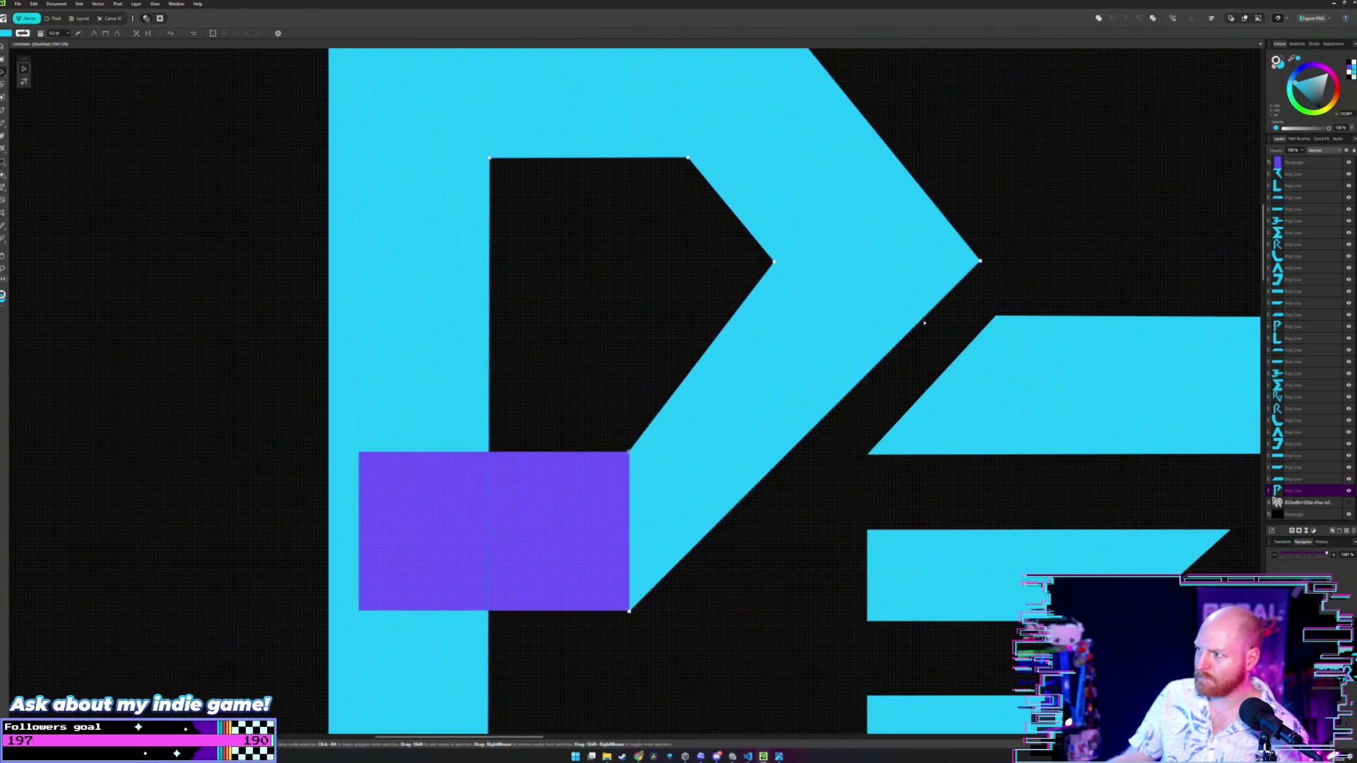
scroll(940, 318, up, 2)
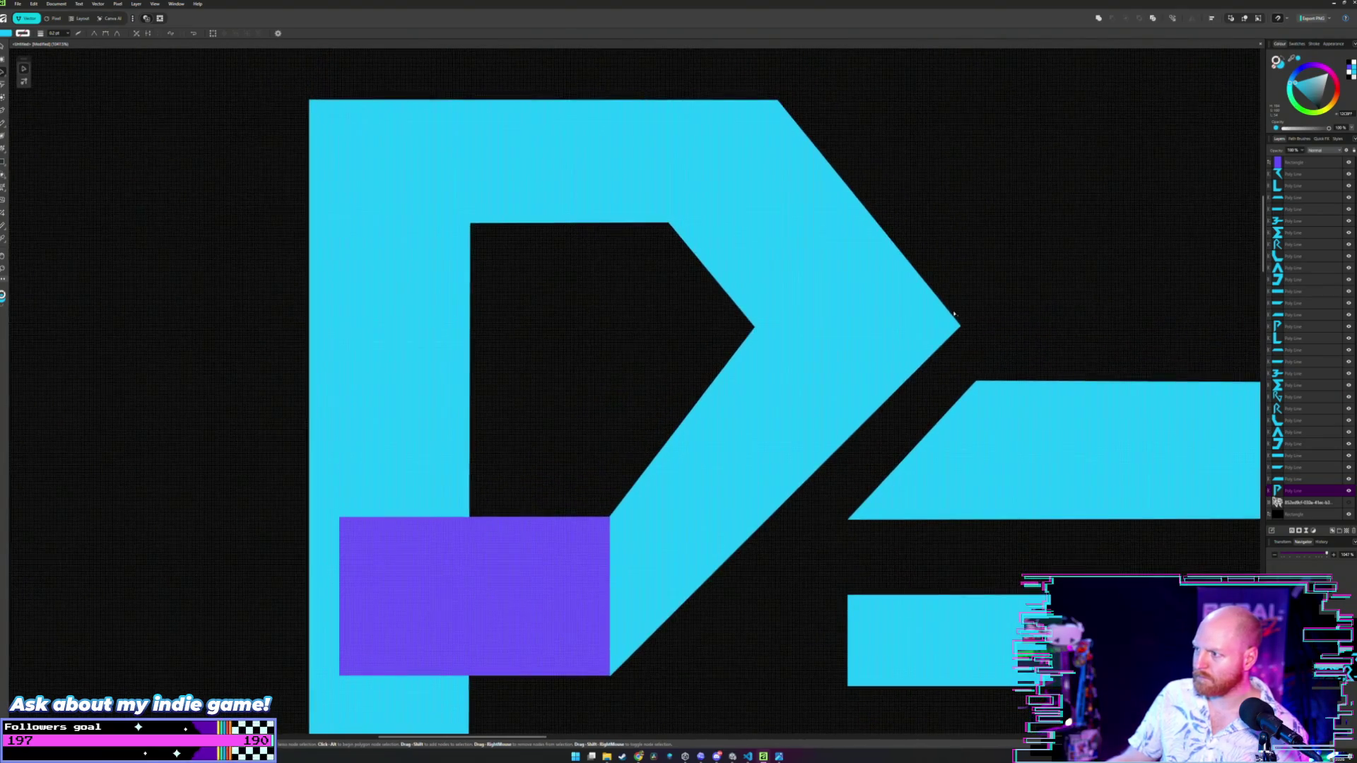
click(953, 314)
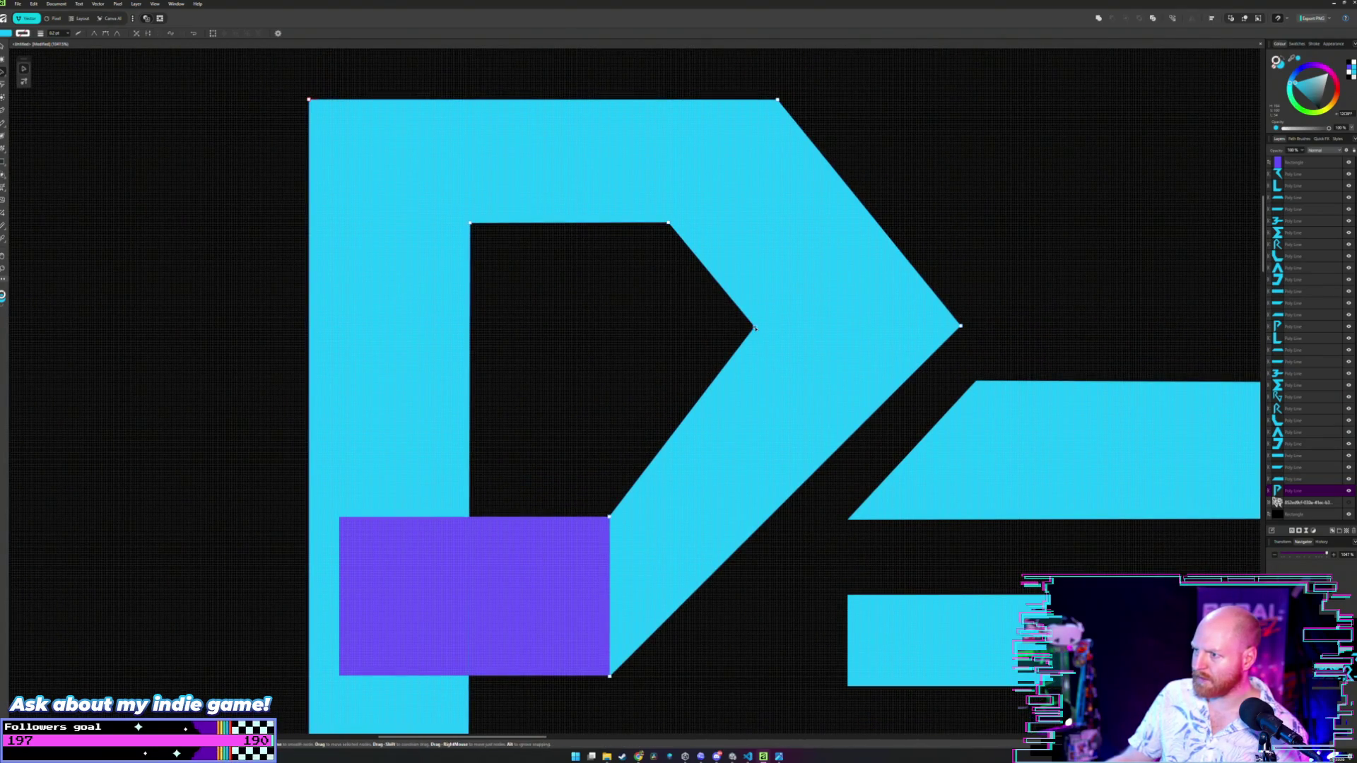
mouse_move(755, 328)
mouse_down()
mouse_move(751, 357)
mouse_move(753, 328)
mouse_up()
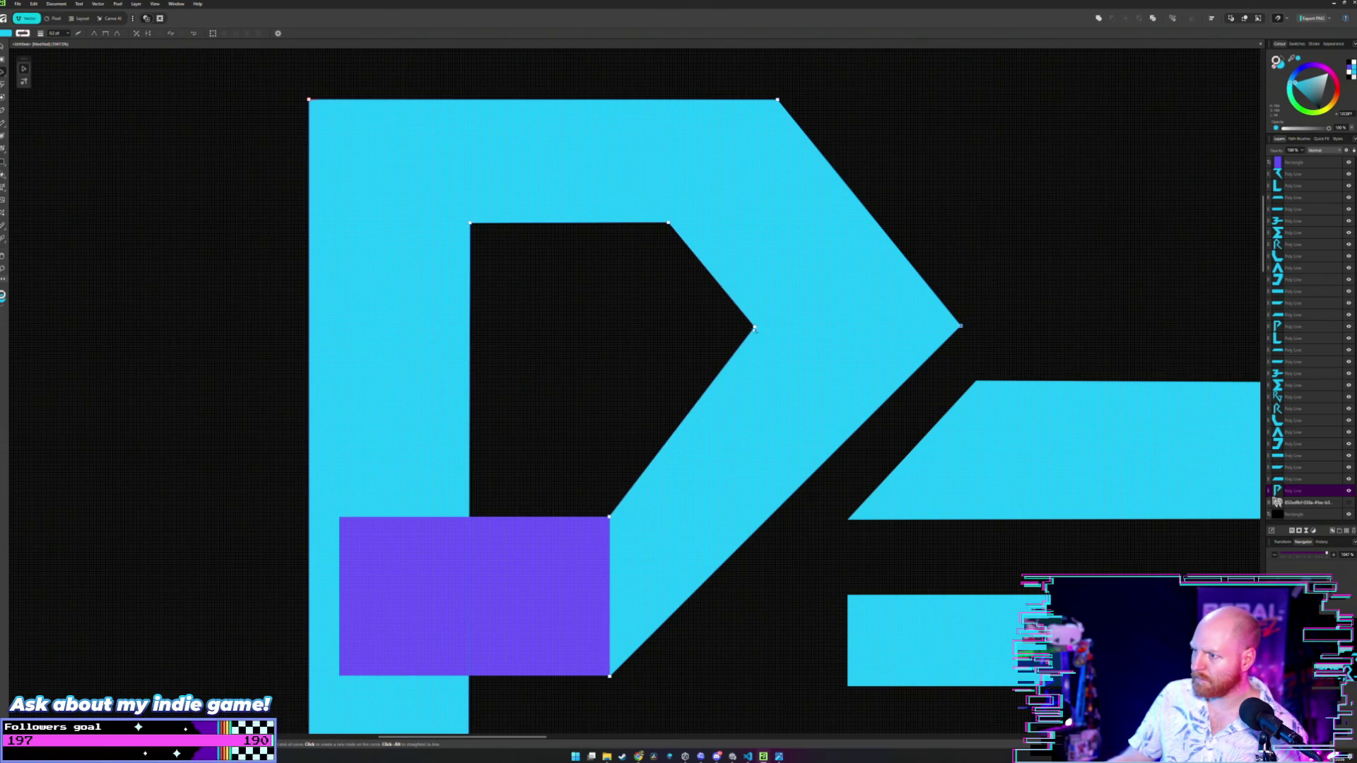
drag(754, 328, 754, 382)
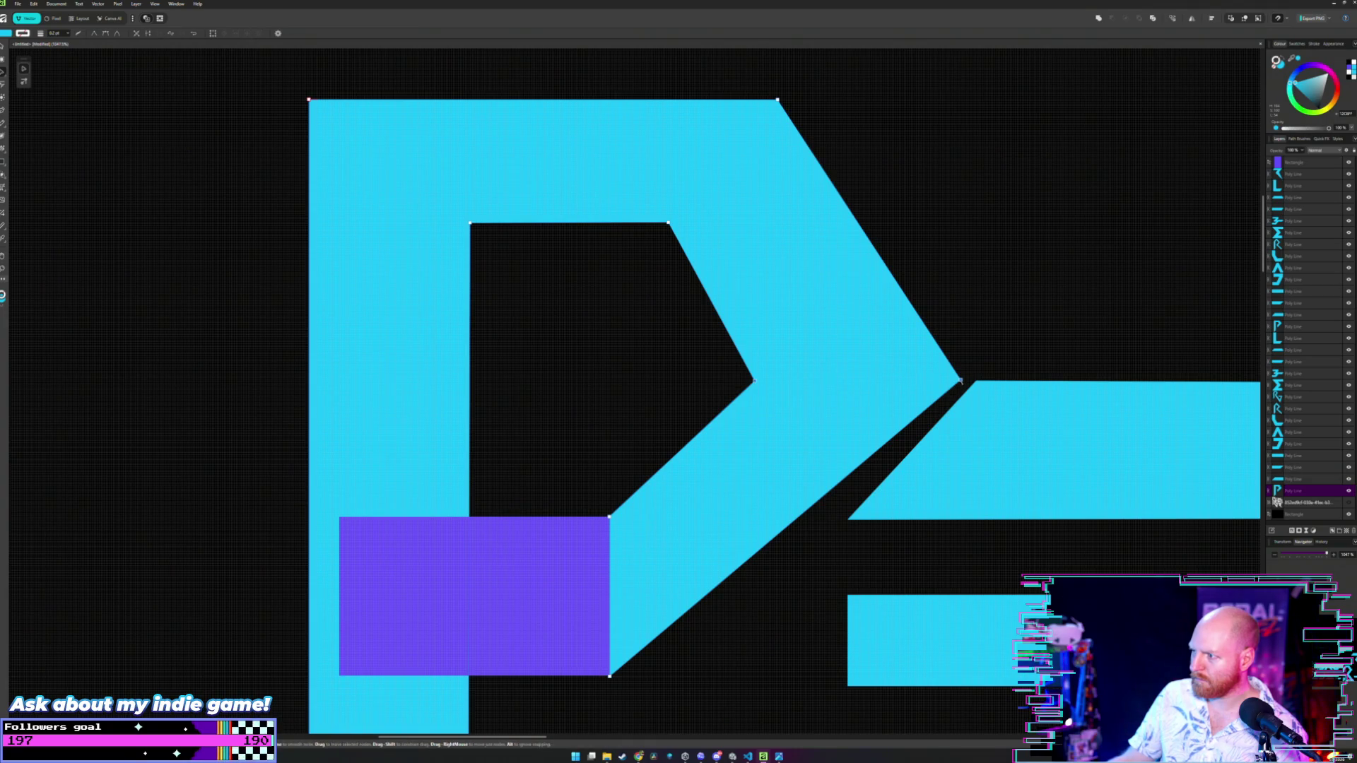
drag(959, 382, 920, 382)
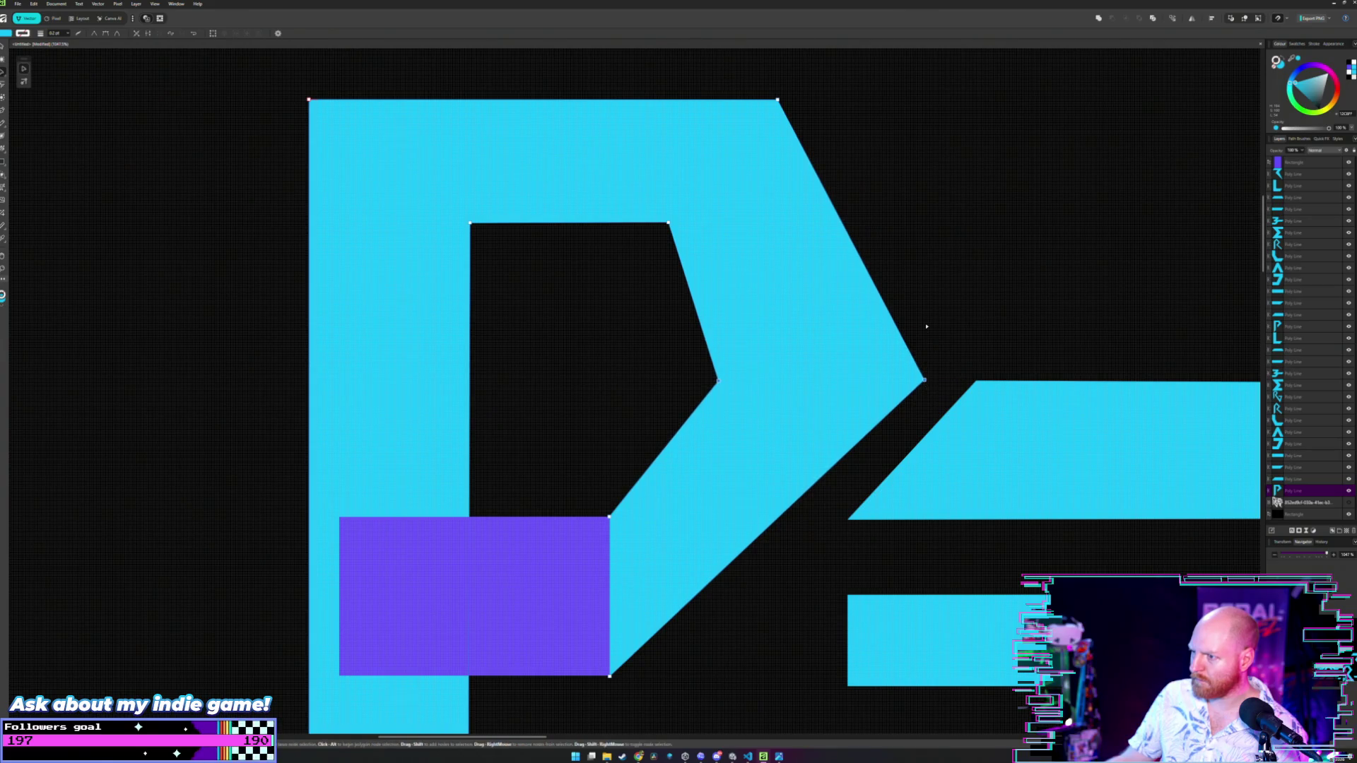
- Move the small narrow purple rectangle into the gap between the P and the E
scroll(919, 325, down, 4)
drag(989, 330, 890, 309)
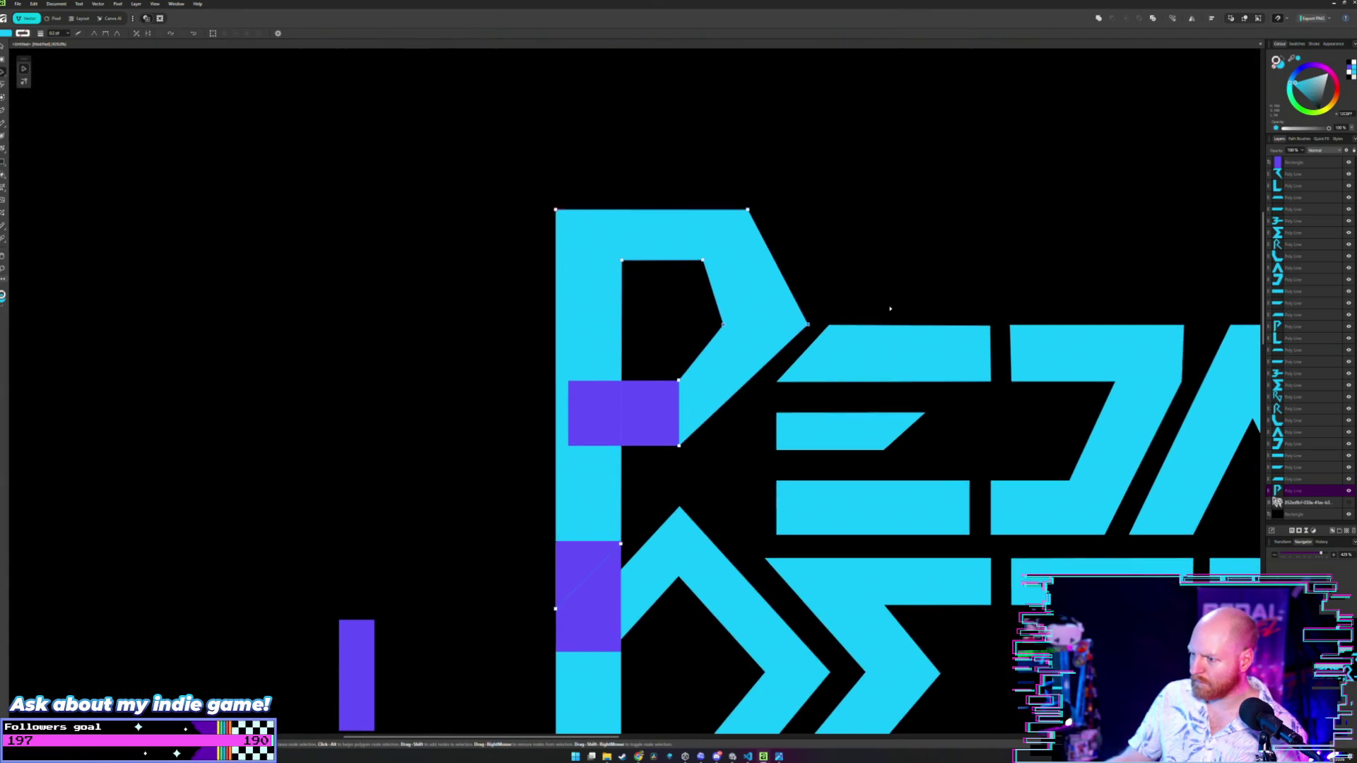
key(v)
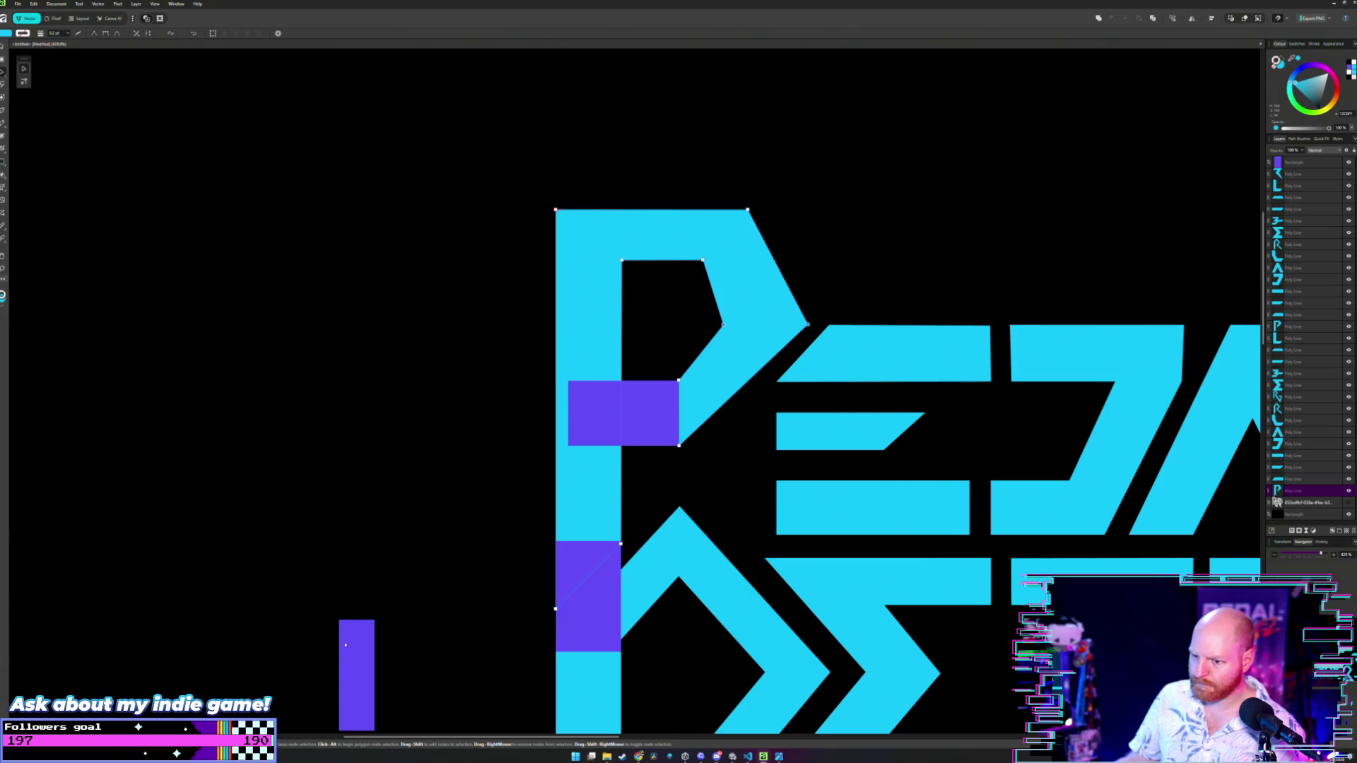
click(355, 655)
mouse_move(355, 655)
mouse_down()
mouse_move(845, 708)
mouse_move(788, 537)
mouse_move(776, 410)
mouse_move(744, 416)
mouse_move(757, 417)
mouse_up()
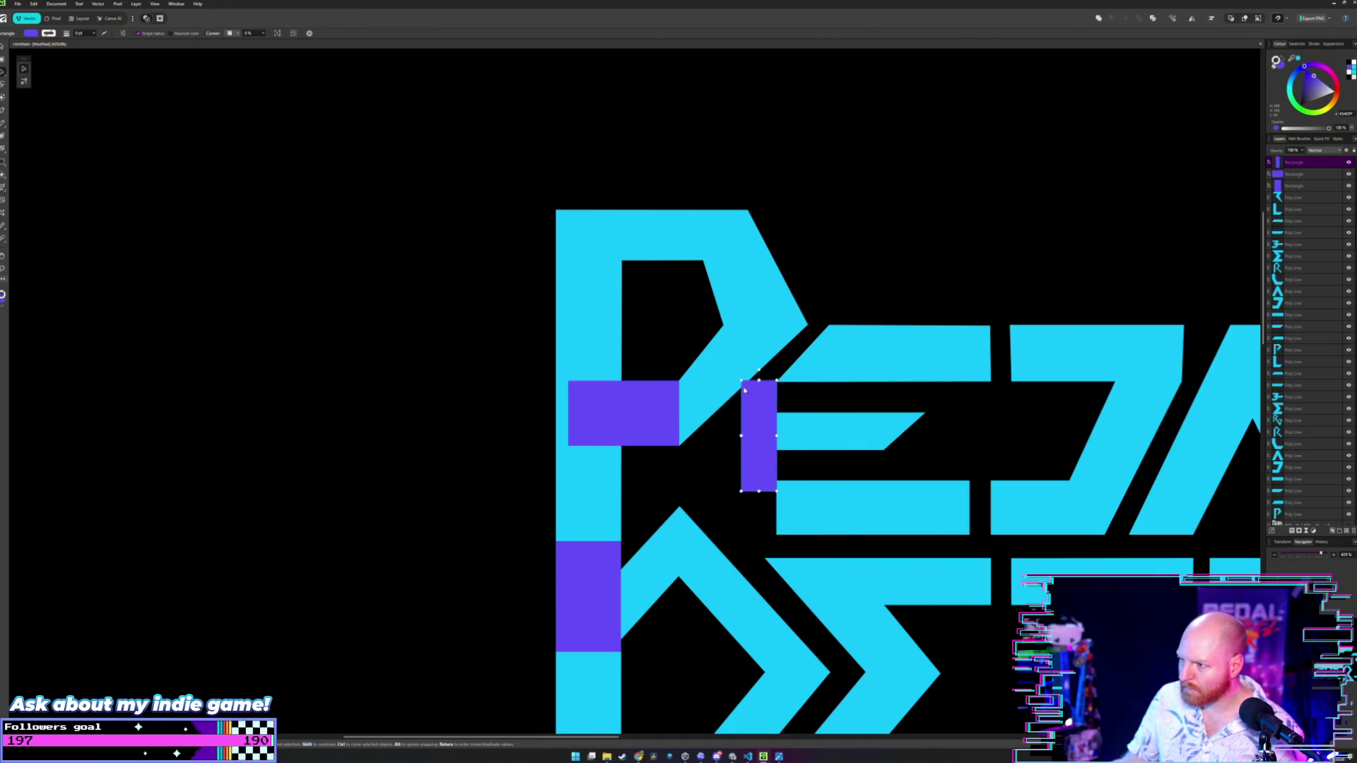
- Narrow the P's diagonal stroke by pulling its right corner nodes left
scroll(735, 336, up, 2)
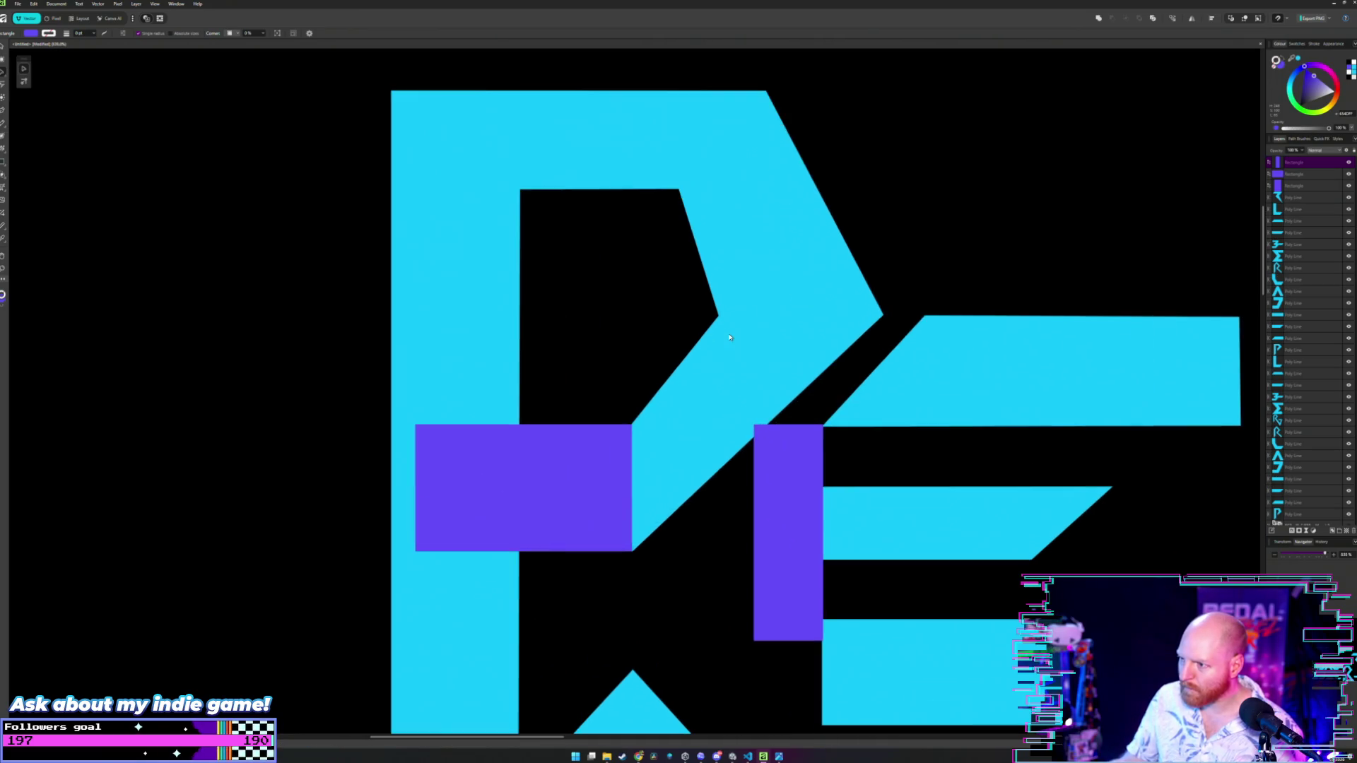
key(a)
click(839, 349)
scroll(921, 297, up, 1)
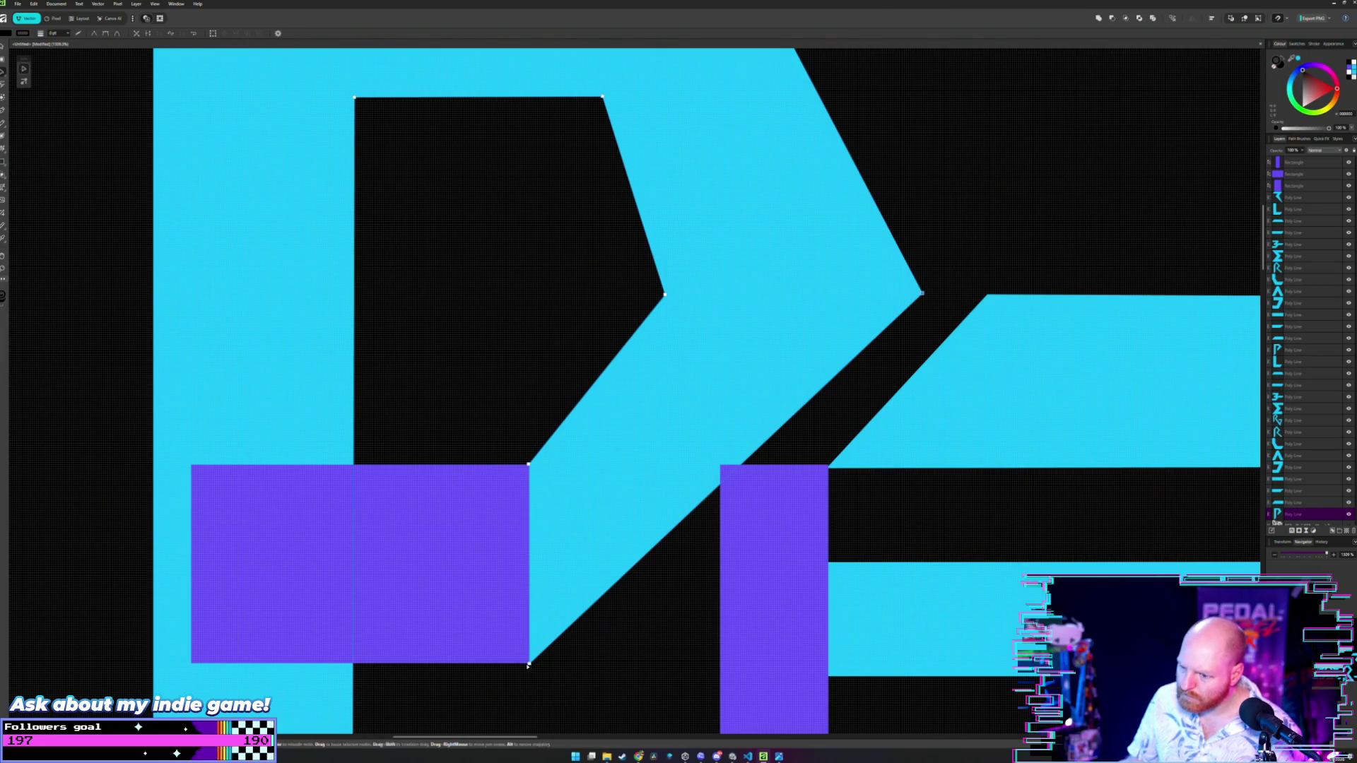
drag(529, 664, 509, 664)
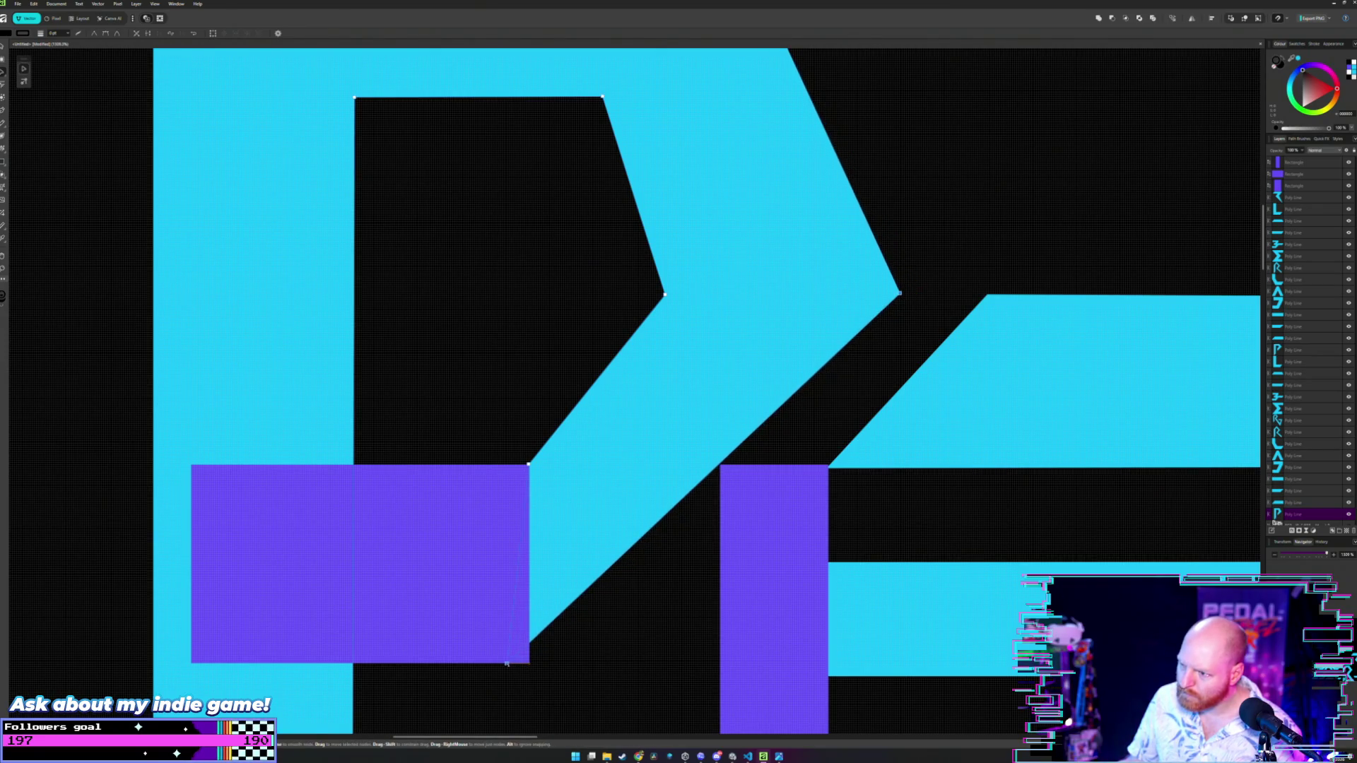
- Snap the narrow purple rectangle's top corners onto the diagonal's edges
click(803, 488)
scroll(796, 502, up, 5)
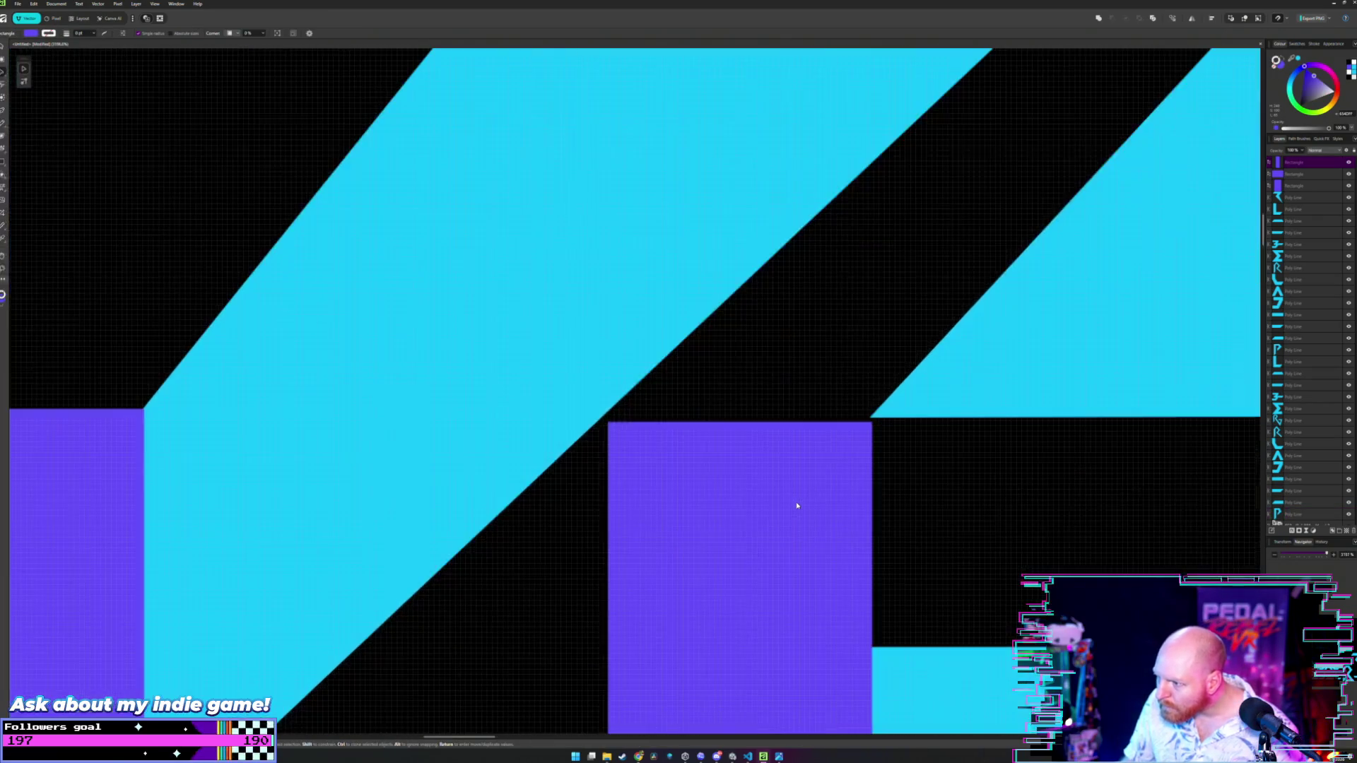
drag(796, 505, 824, 497)
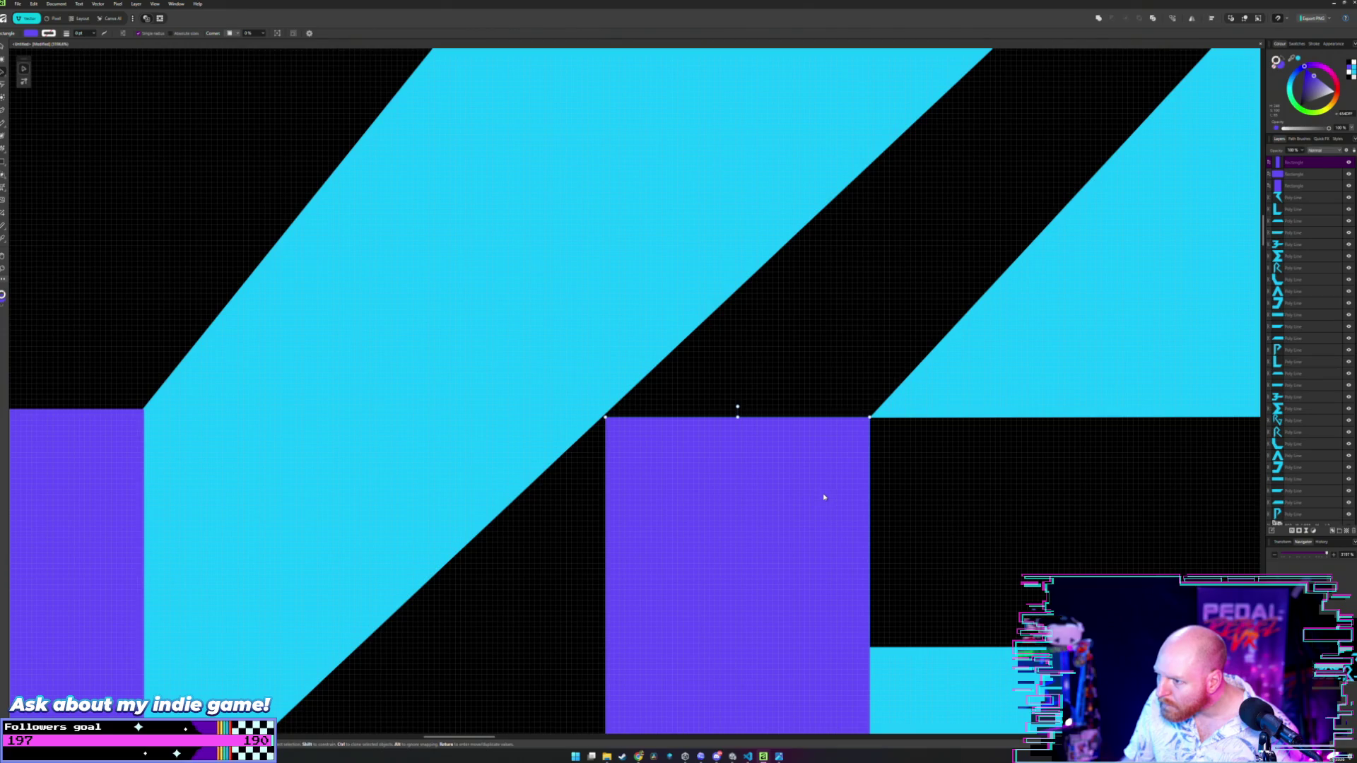
scroll(672, 395, down, 3)
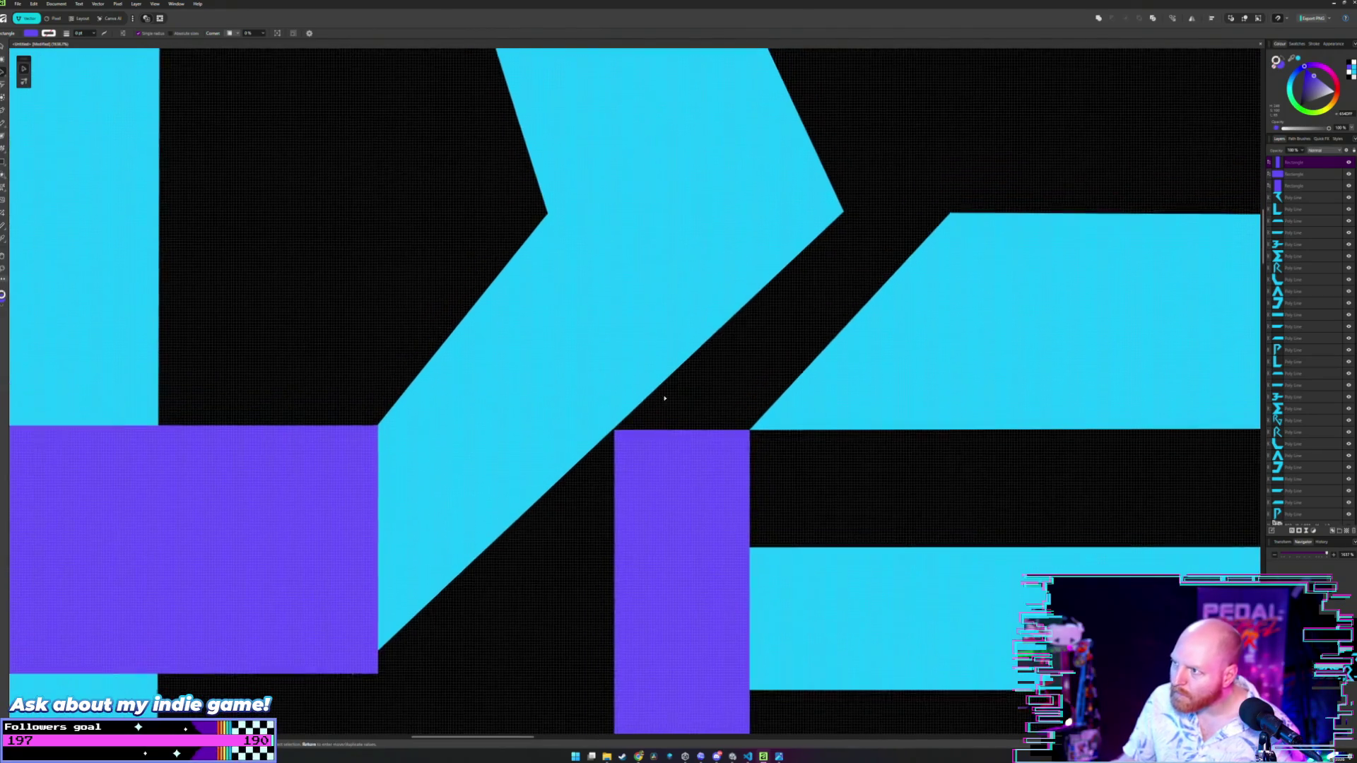
scroll(665, 399, up, 1)
- Nudge the cyan diagonal's bottom corner node right and shift the vertical purple rectangle up
click(503, 507)
key(a)
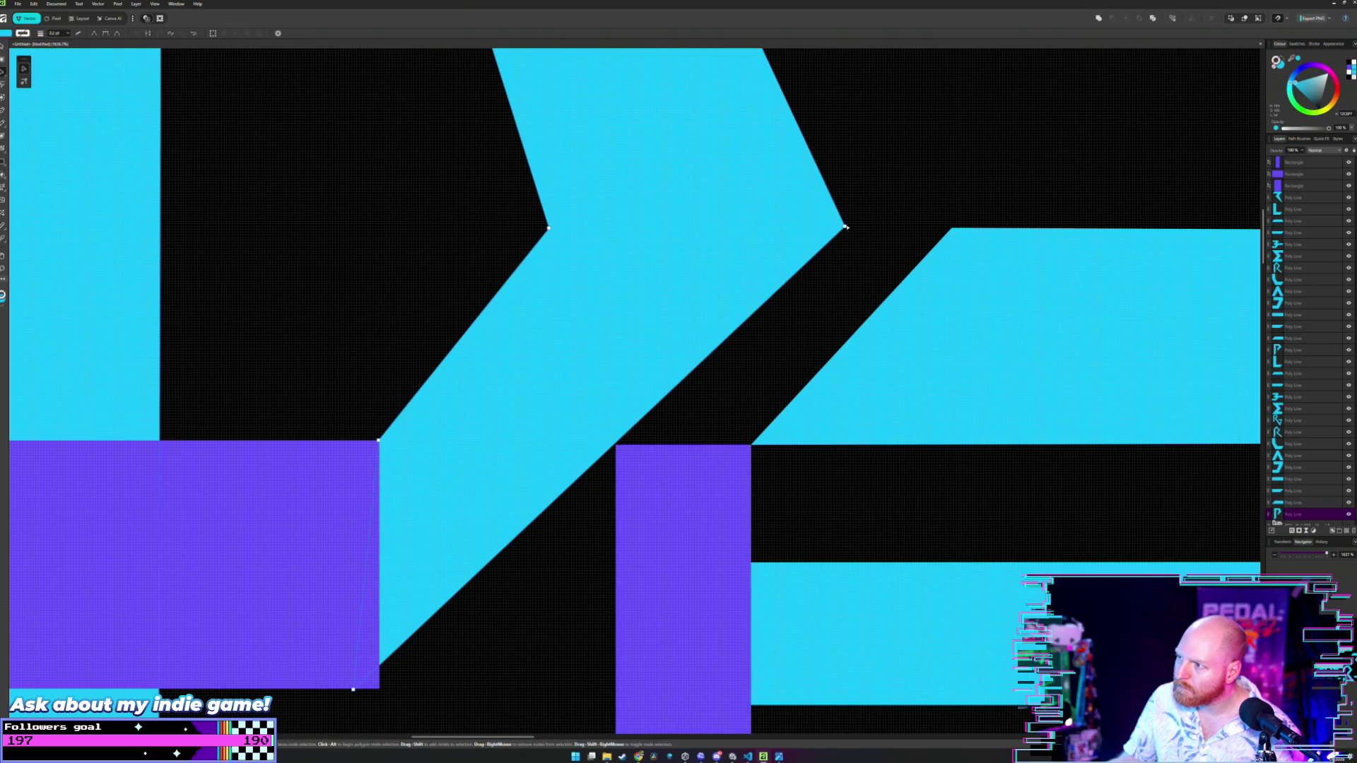
click(352, 689)
drag(353, 689, 357, 688)
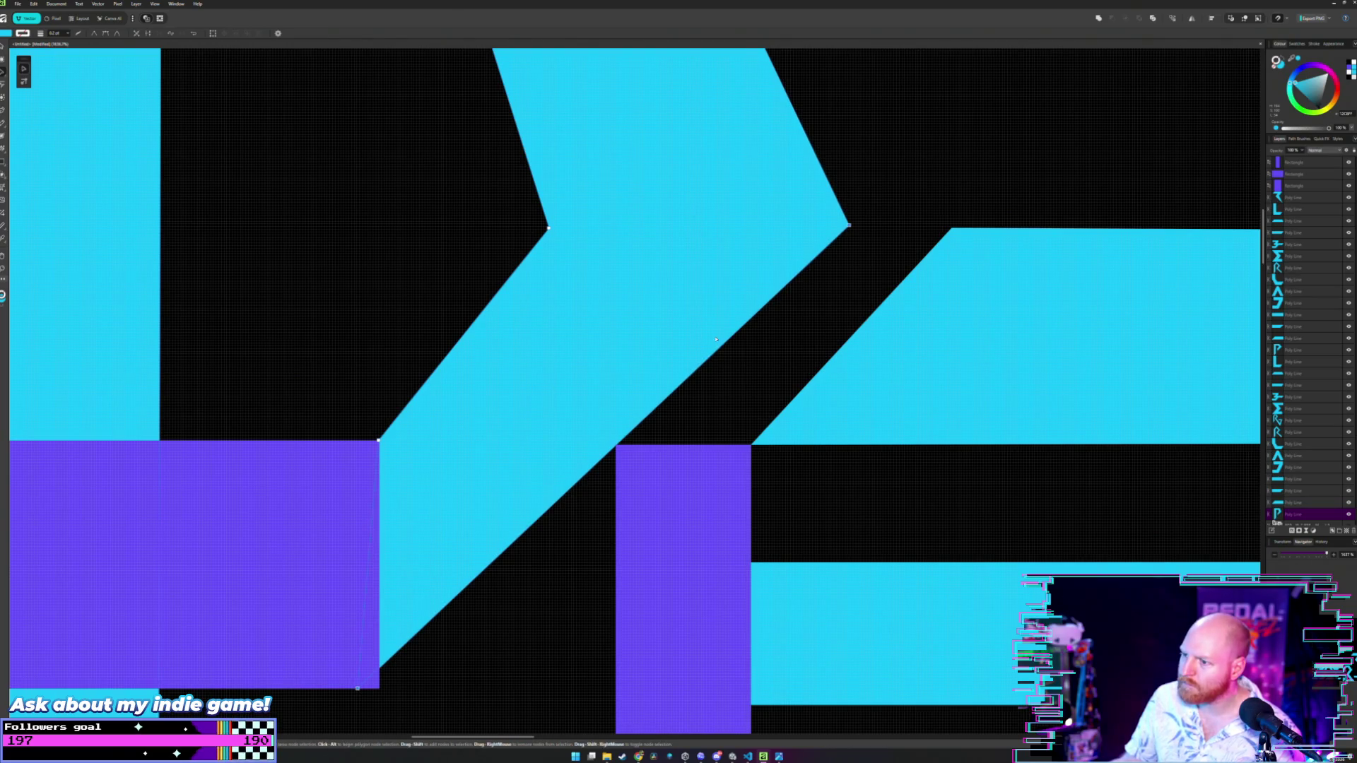
scroll(710, 352, down, 2)
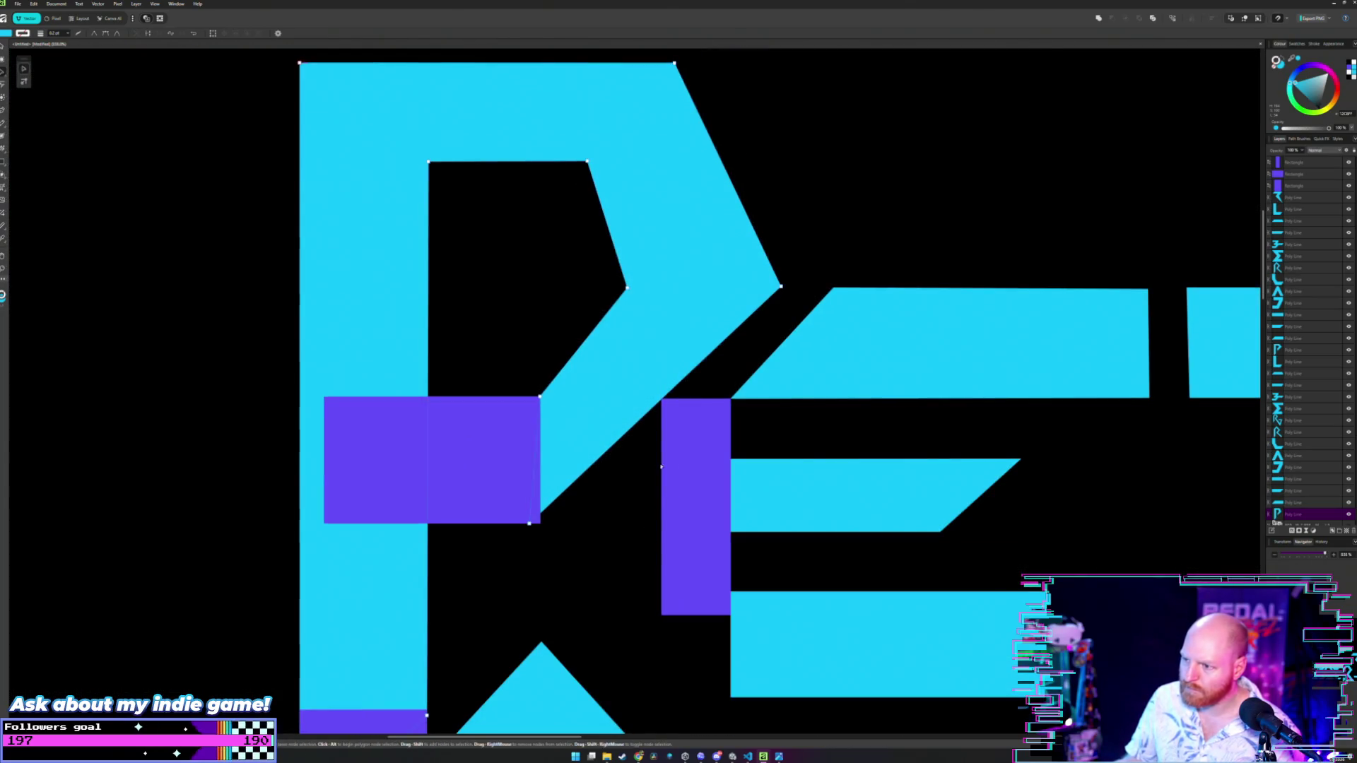
click(695, 457)
drag(692, 466, 689, 447)
- Make the P's bottom-right corner node flush with the purple square
key(a)
click(546, 506)
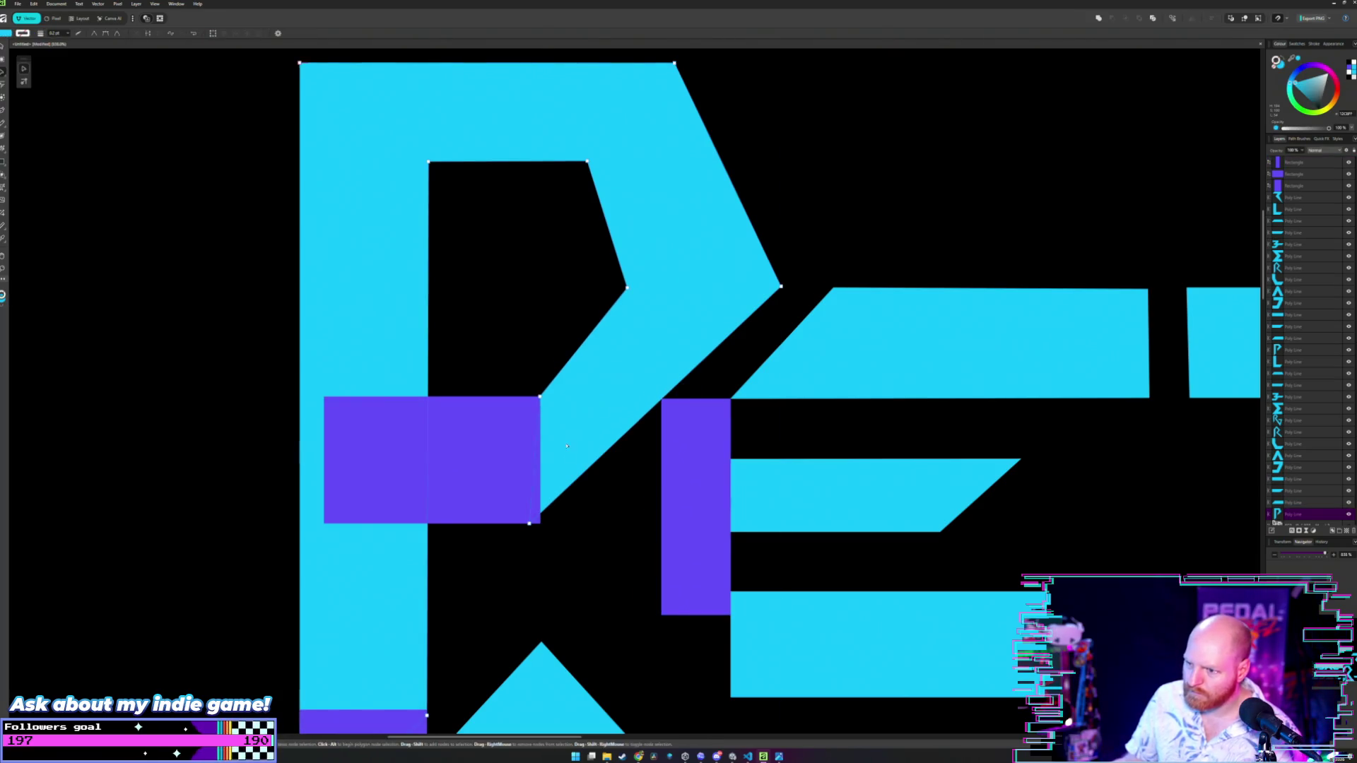
click(529, 524)
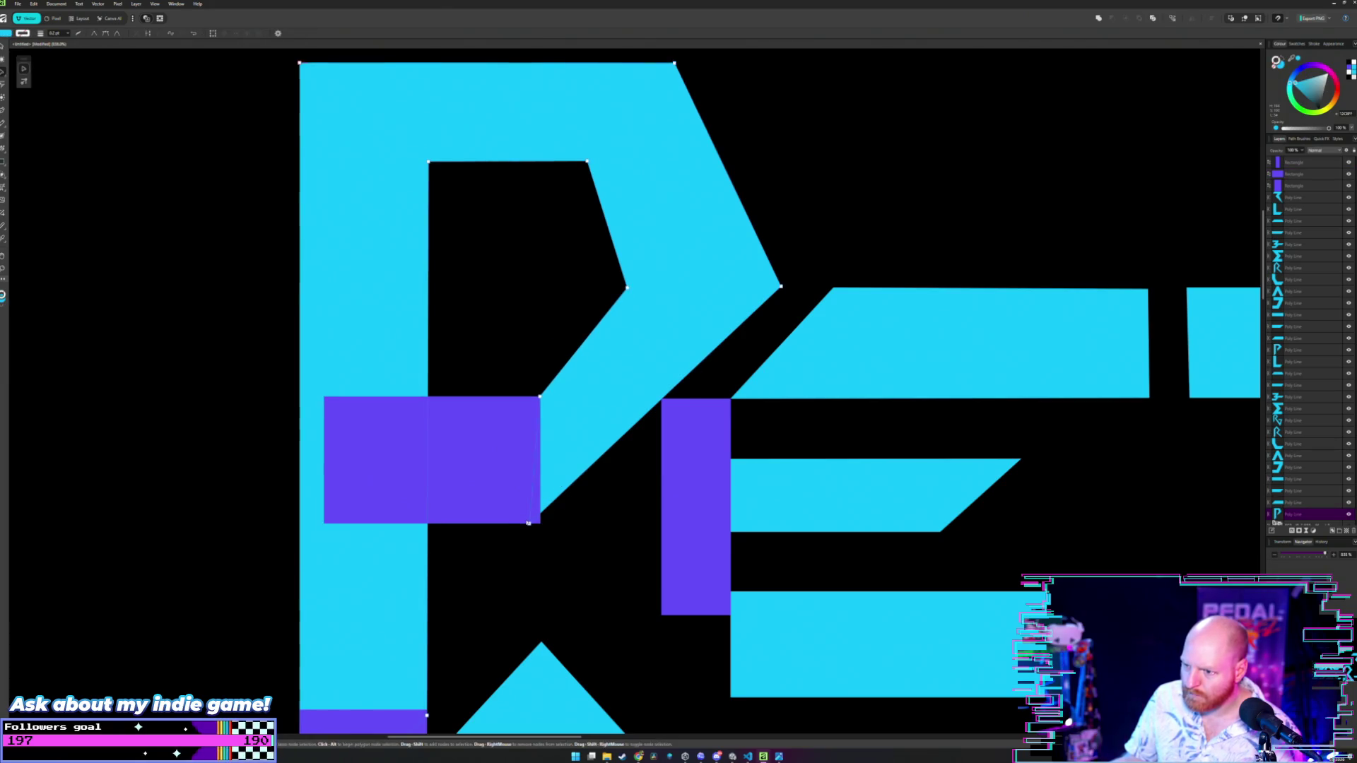
mouse_move(530, 525)
mouse_down()
mouse_move(742, 532)
mouse_move(731, 537)
mouse_move(748, 432)
mouse_up()
key(ctrl+z)
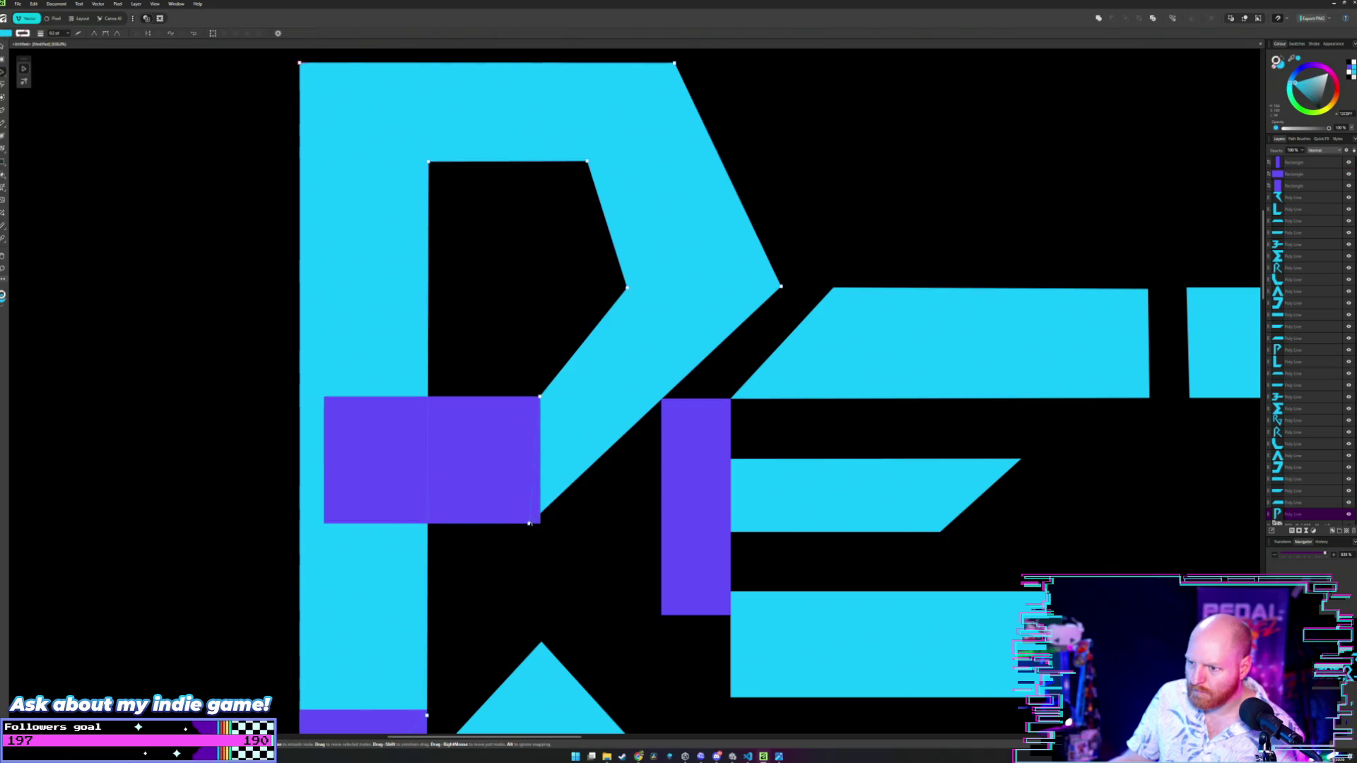
drag(529, 524, 540, 523)
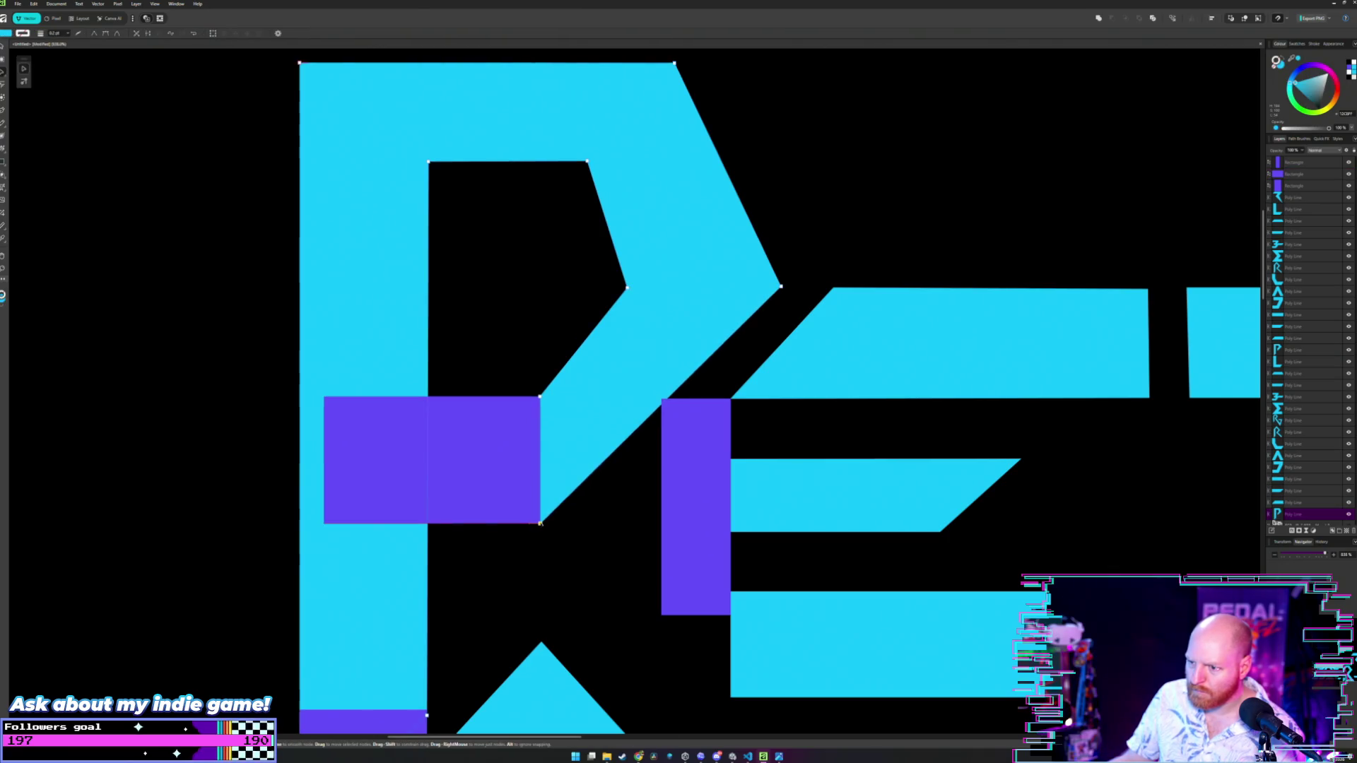
- Move the two purple squares left of the P and snap the narrow rectangle into place
key(v)
click(494, 440)
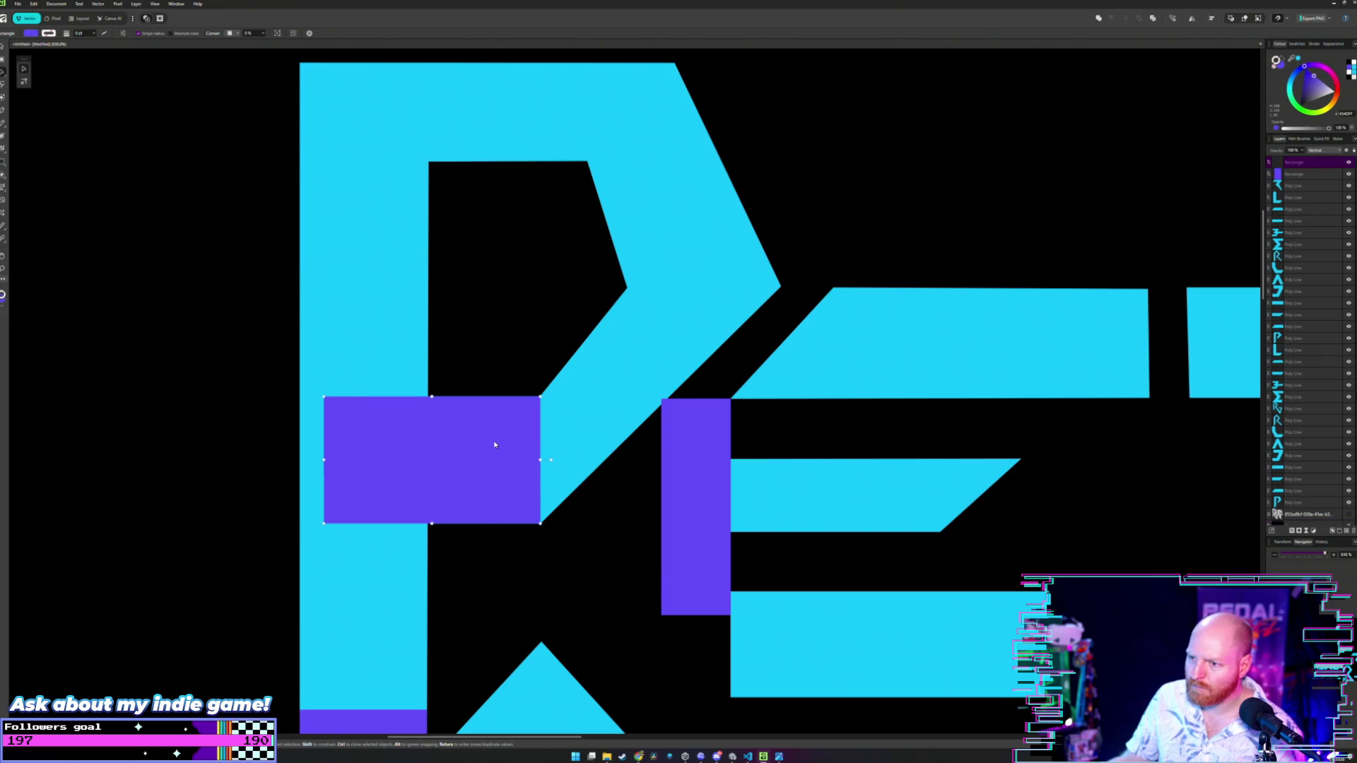
scroll(493, 435, down, 3)
drag(485, 436, 275, 429)
click(456, 577)
drag(457, 576, 294, 563)
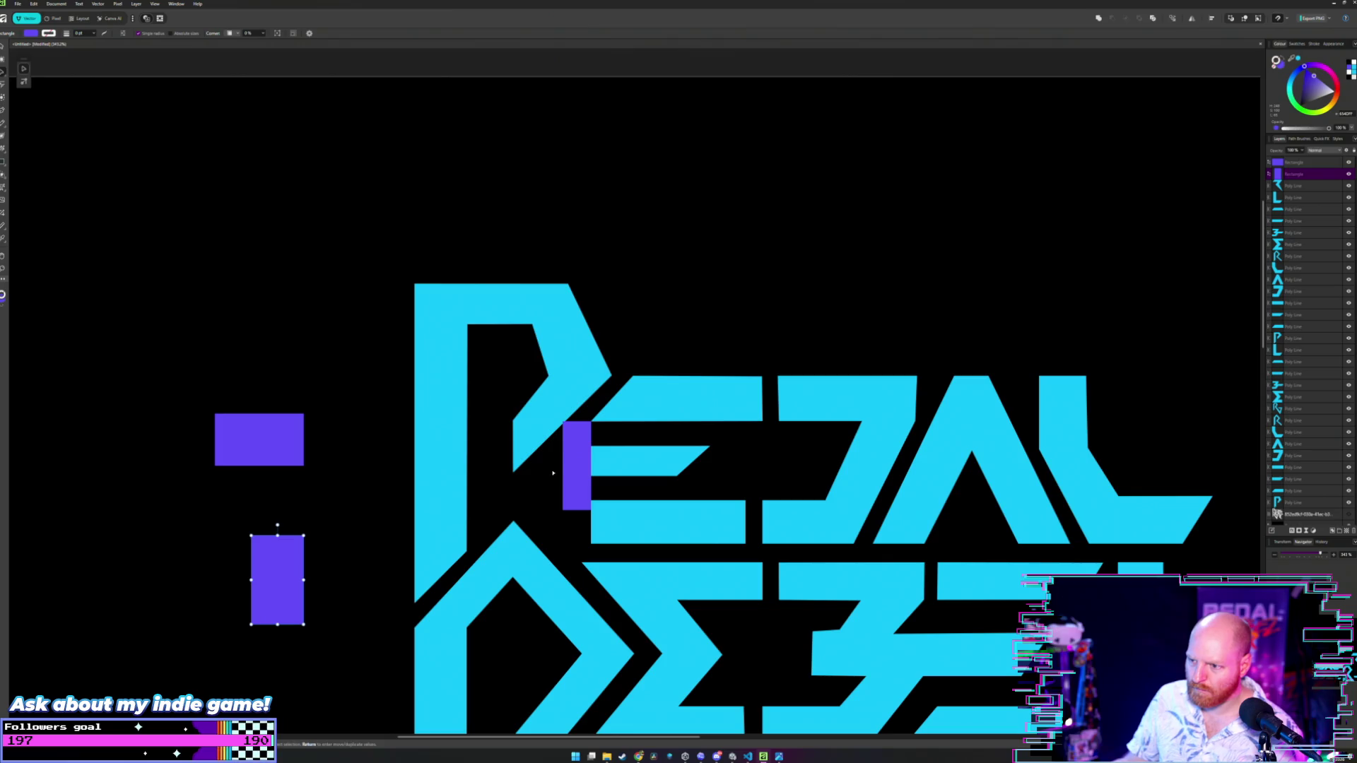
drag(578, 468, 577, 462)
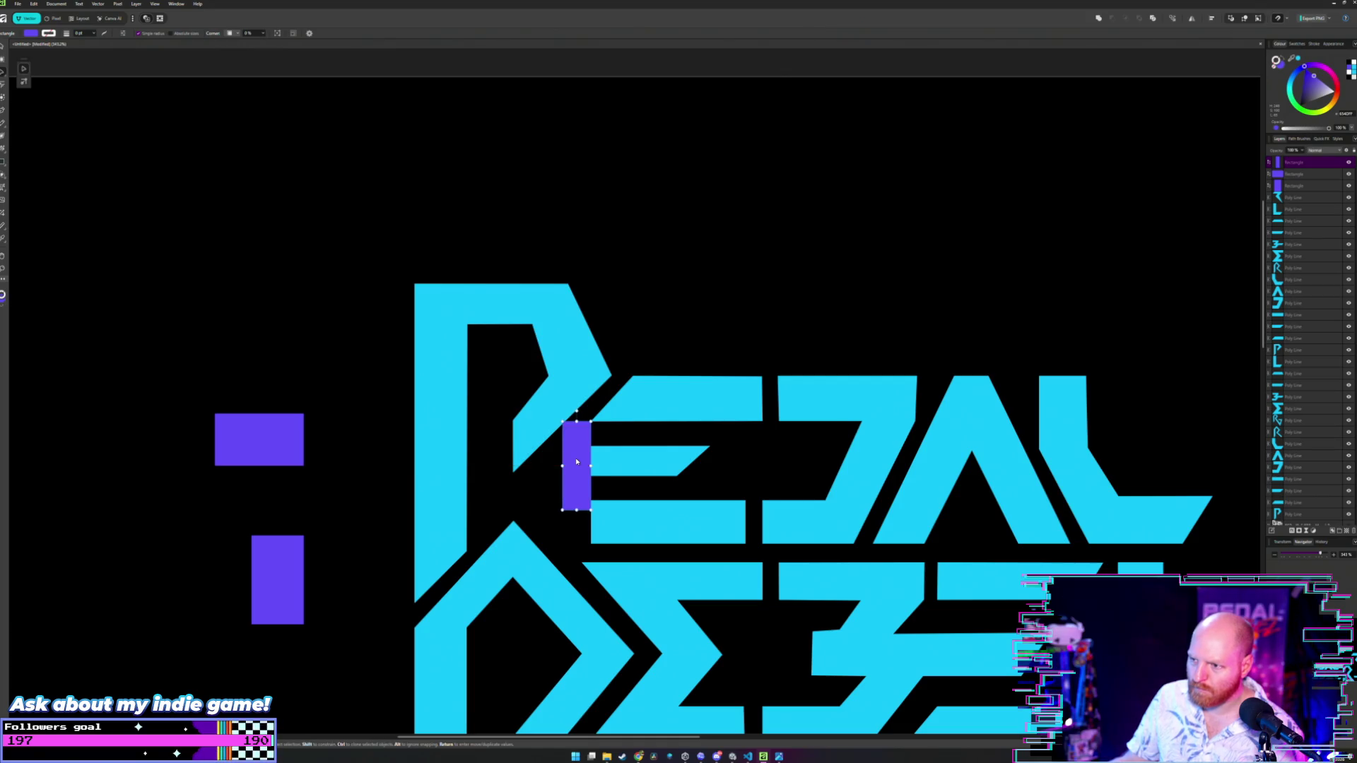
- Reposition the upper and lower purple rectangles farther left of the P
scroll(577, 461, down, 1)
scroll(597, 433, up, 5)
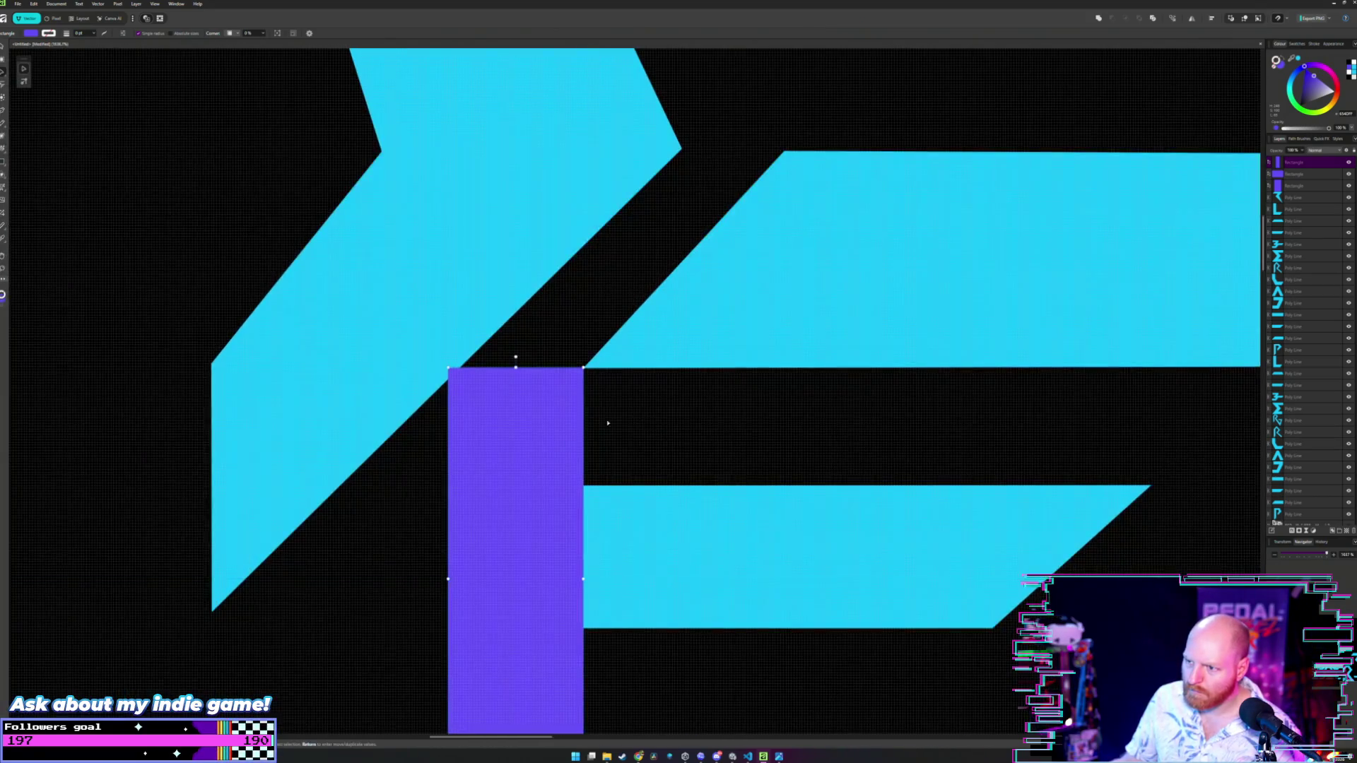
scroll(605, 421, up, 2)
key(Delete)
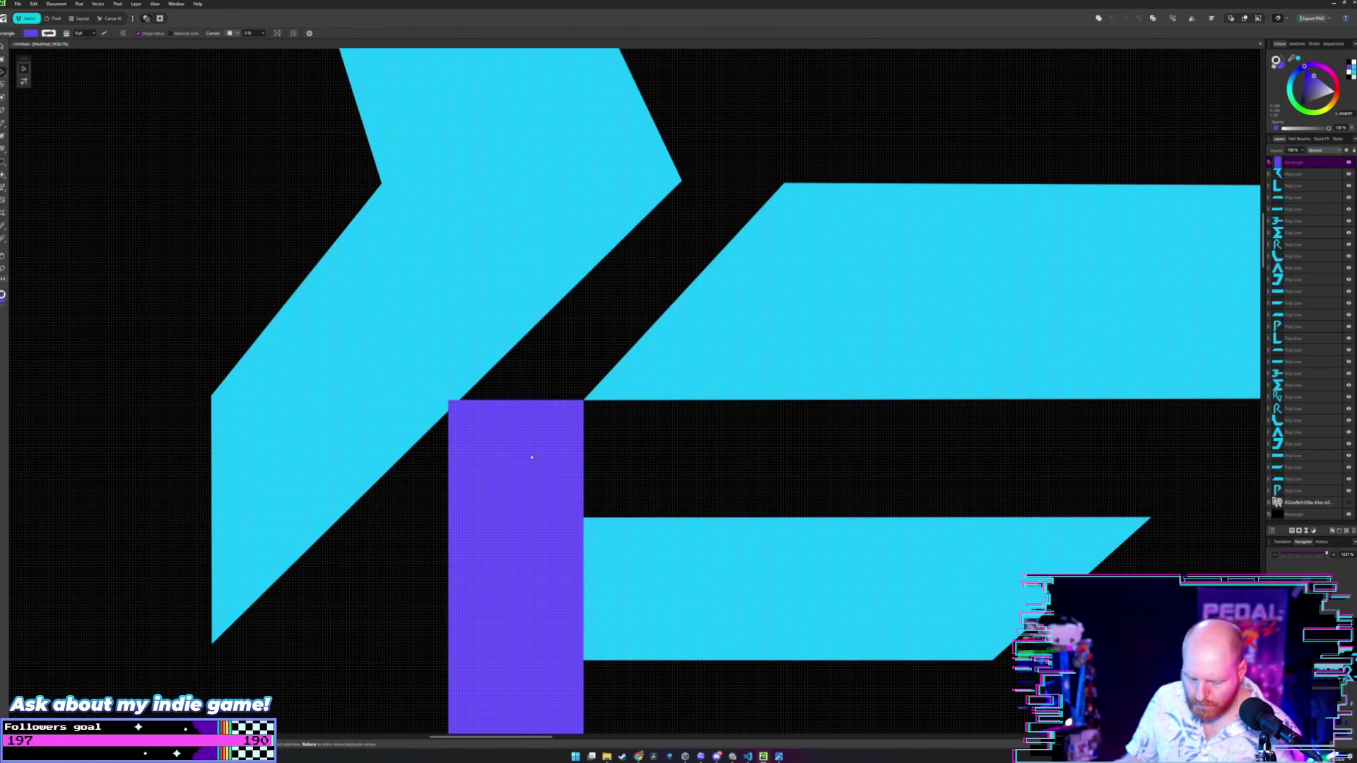
key(ctrl+z)
scroll(480, 458, down, 5)
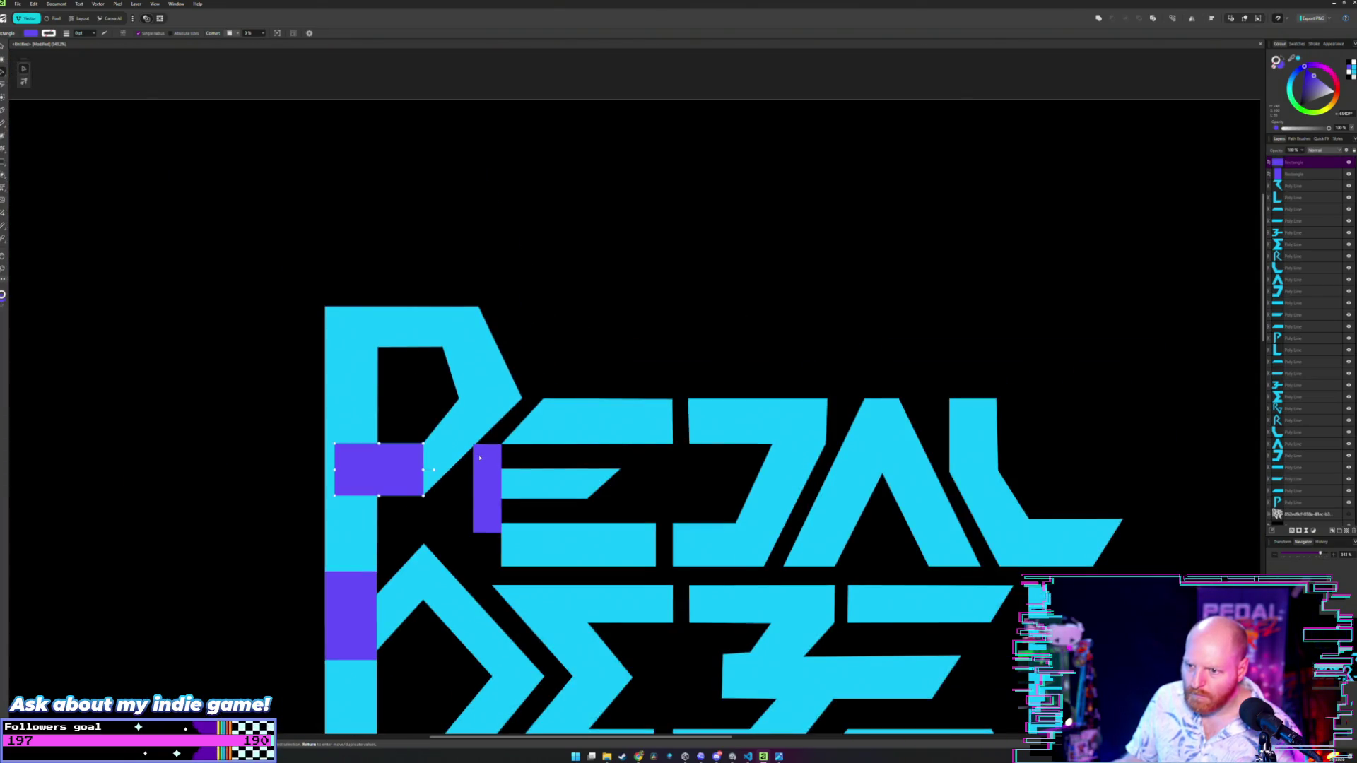
drag(379, 469, 169, 463)
drag(350, 617, 187, 602)
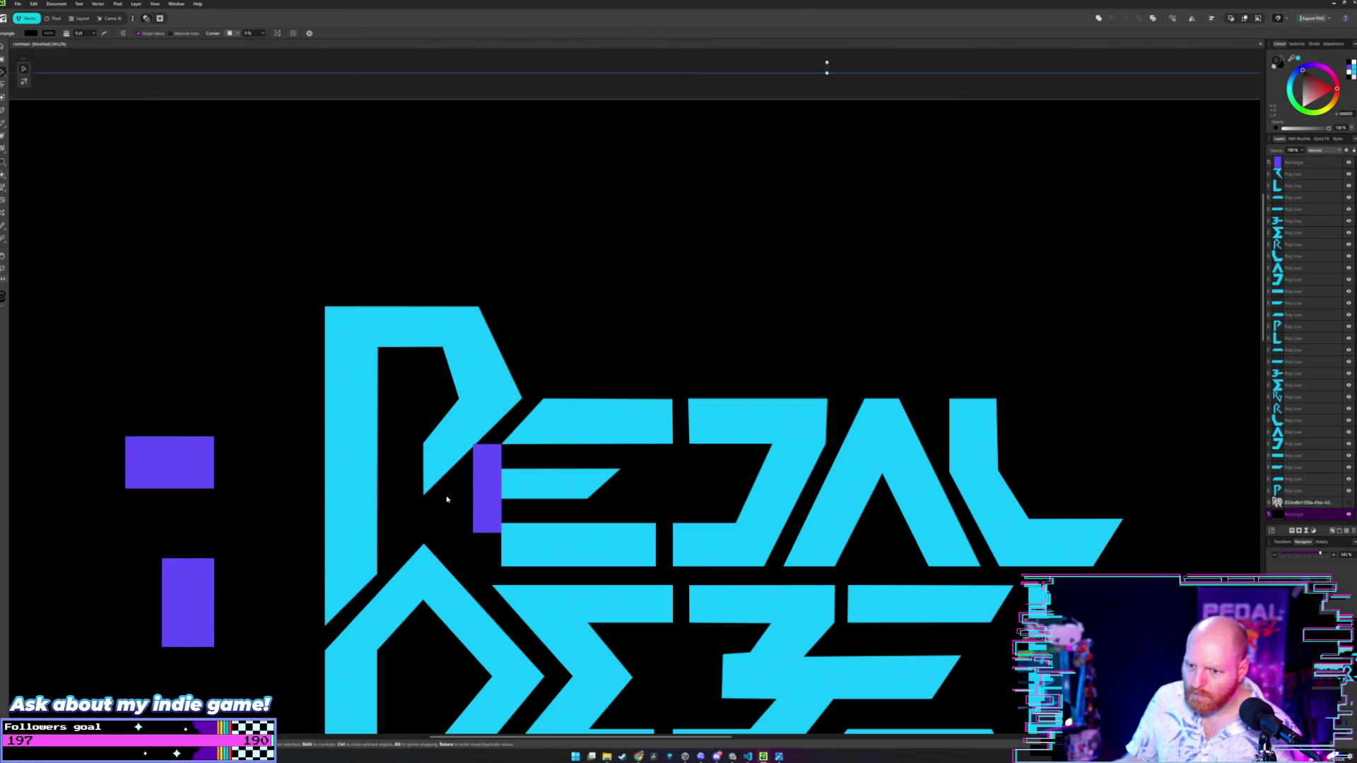
- Move the narrow purple rectangle up over the E's left edge
scroll(474, 470, up, 3)
scroll(529, 478, up, 2)
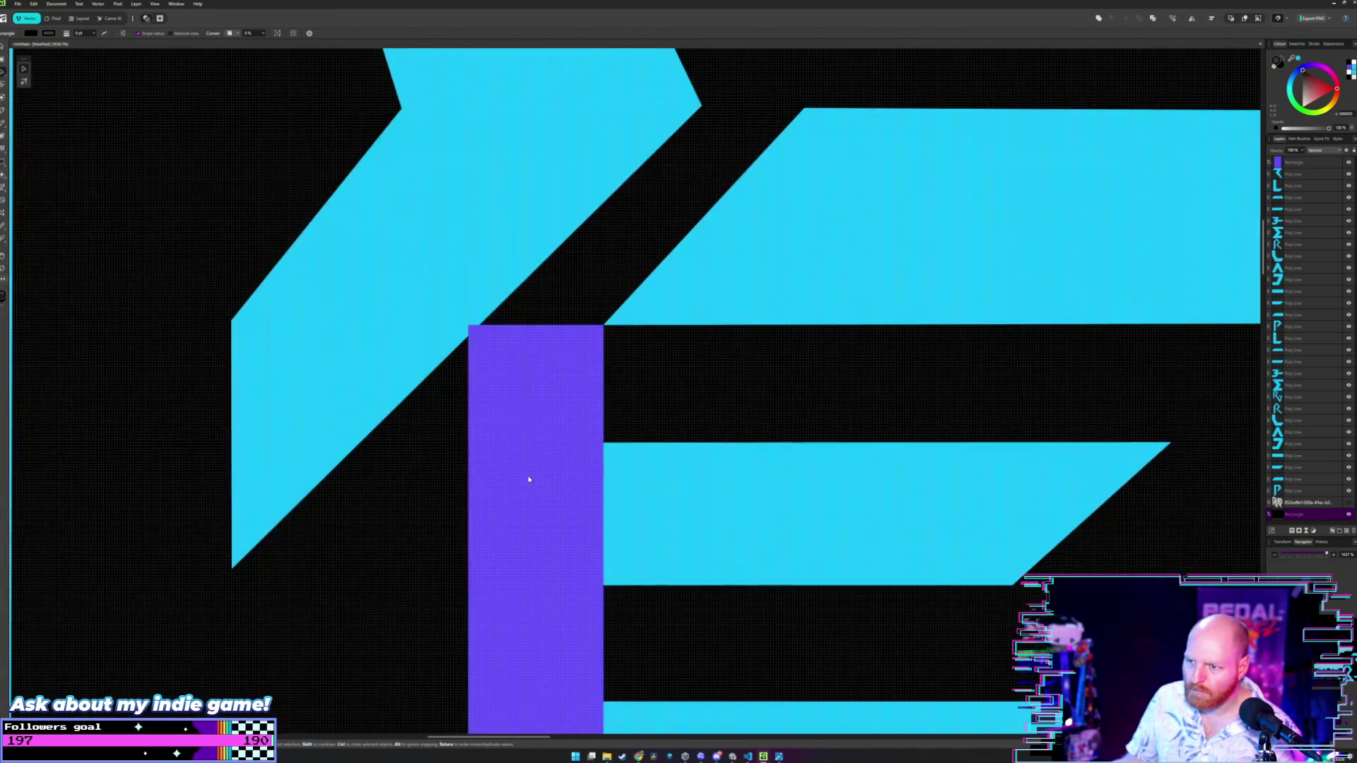
scroll(533, 452, down, 3)
scroll(519, 424, up, 2)
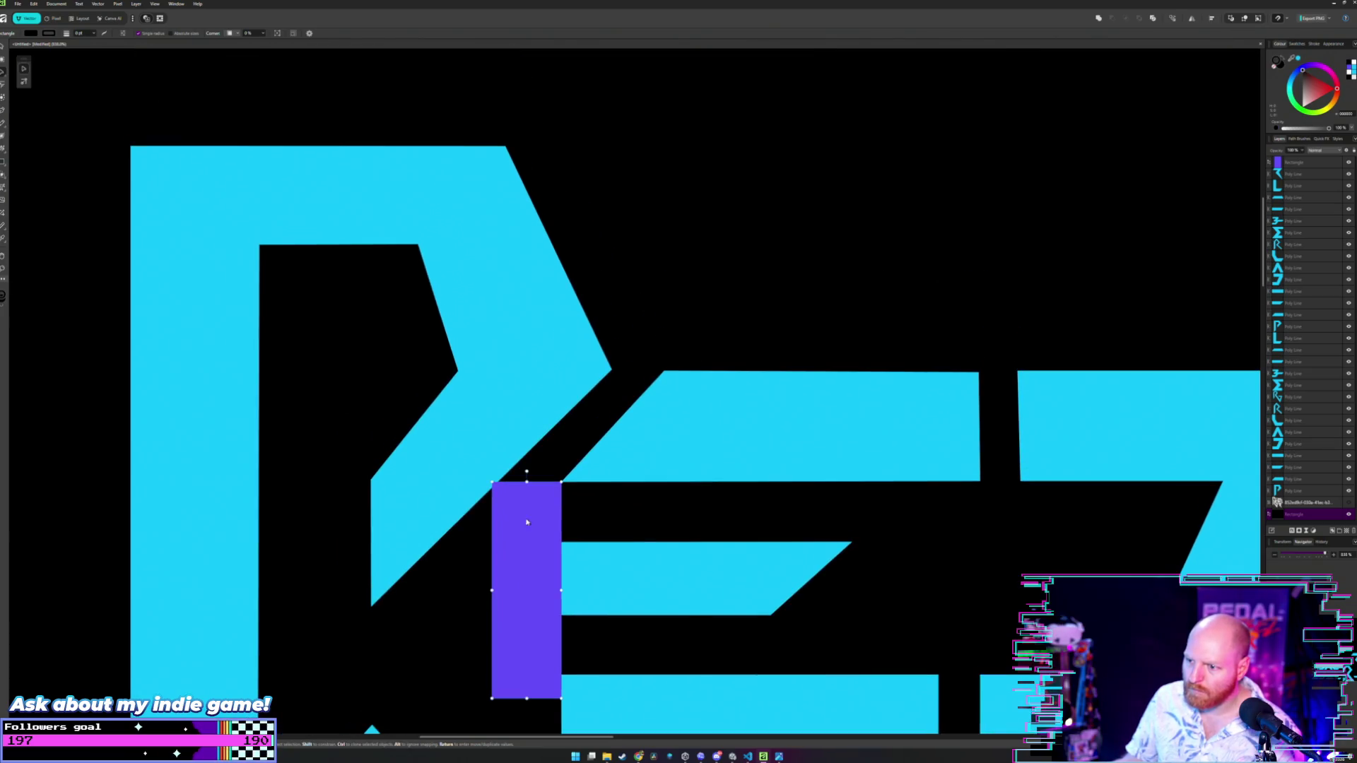
drag(520, 520, 651, 386)
scroll(616, 420, up, 4)
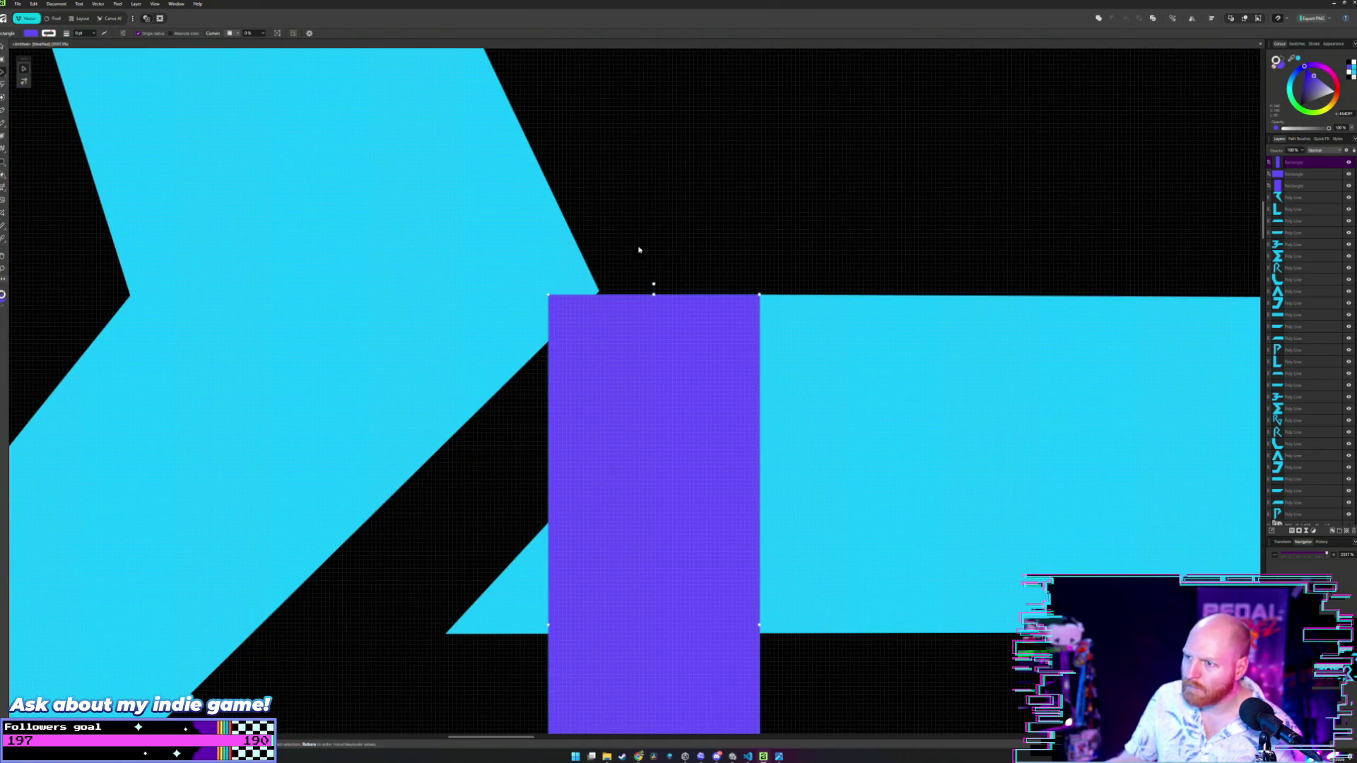
- Pull the chevron's tip nodes left, then clear the selection
key(a)
click(599, 291)
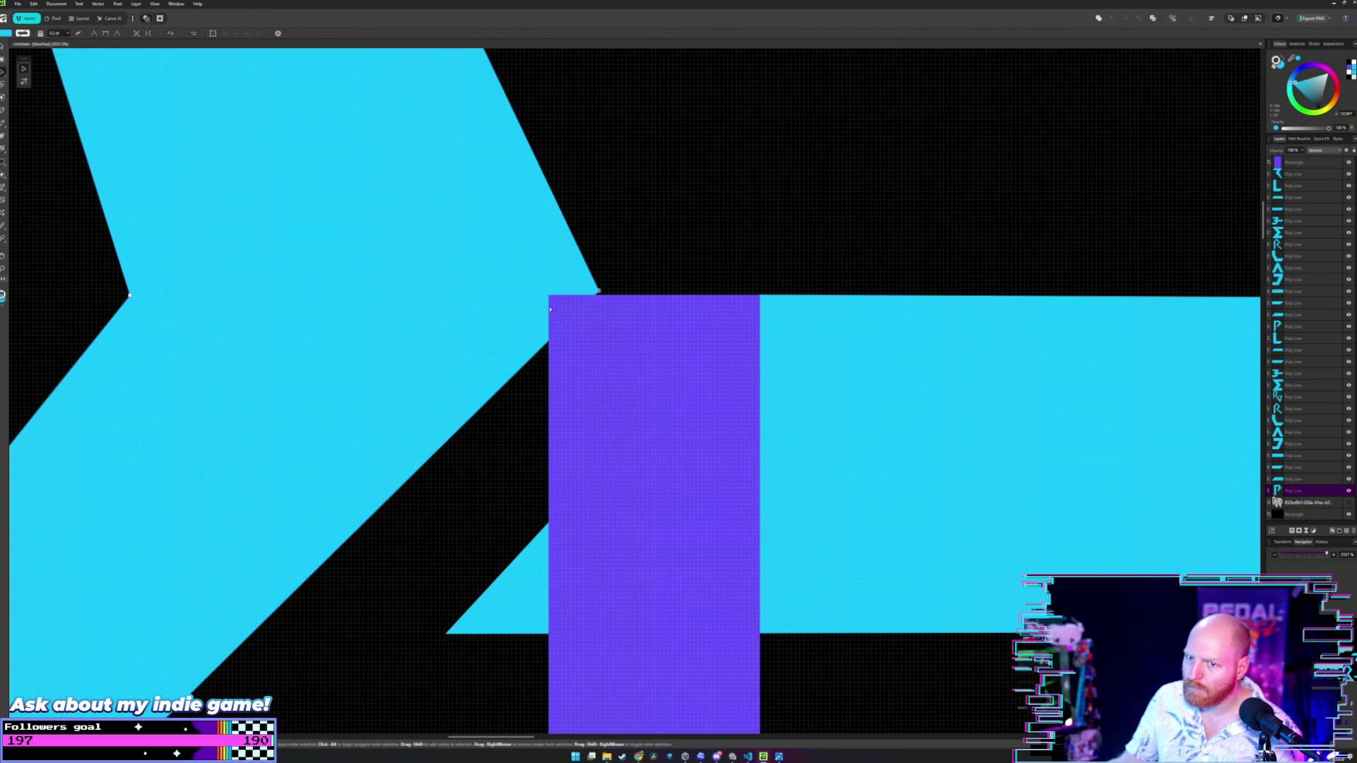
scroll(558, 297, down, 4)
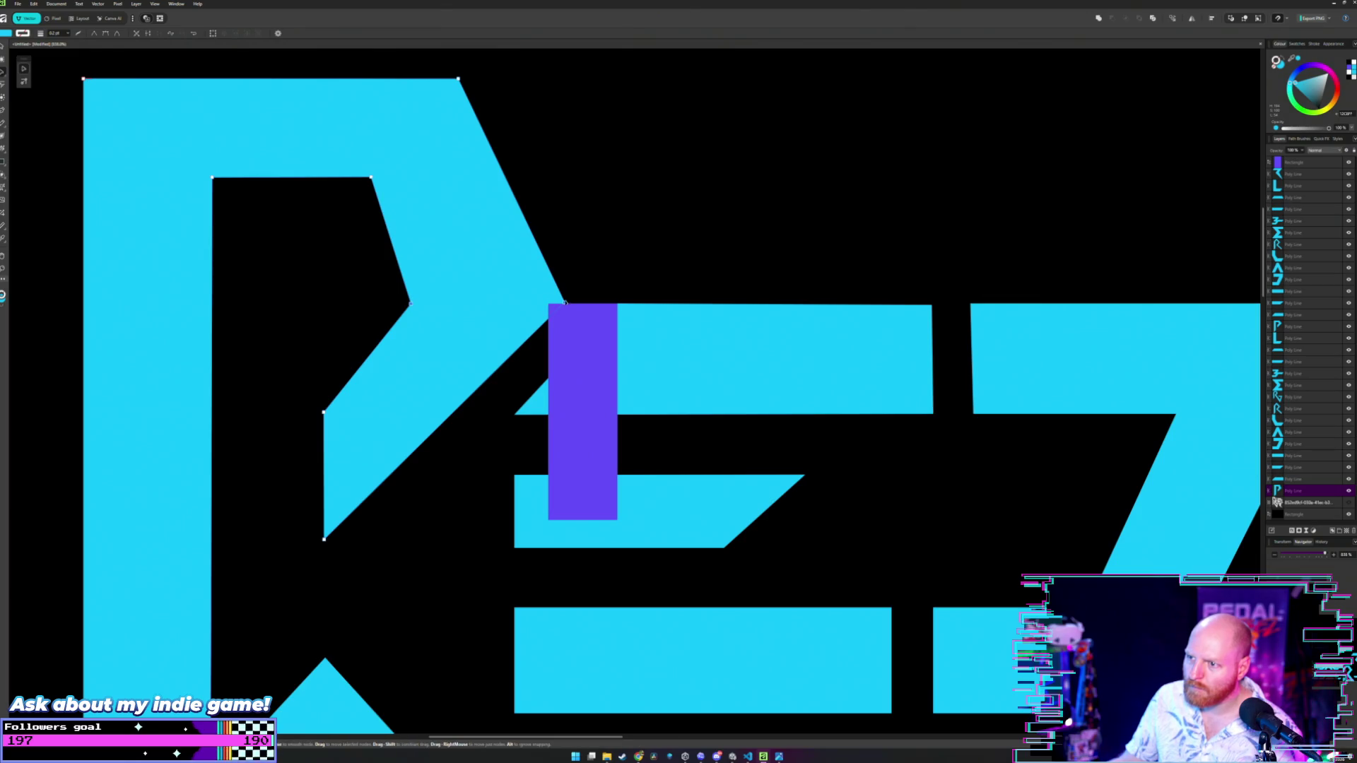
drag(565, 303, 548, 304)
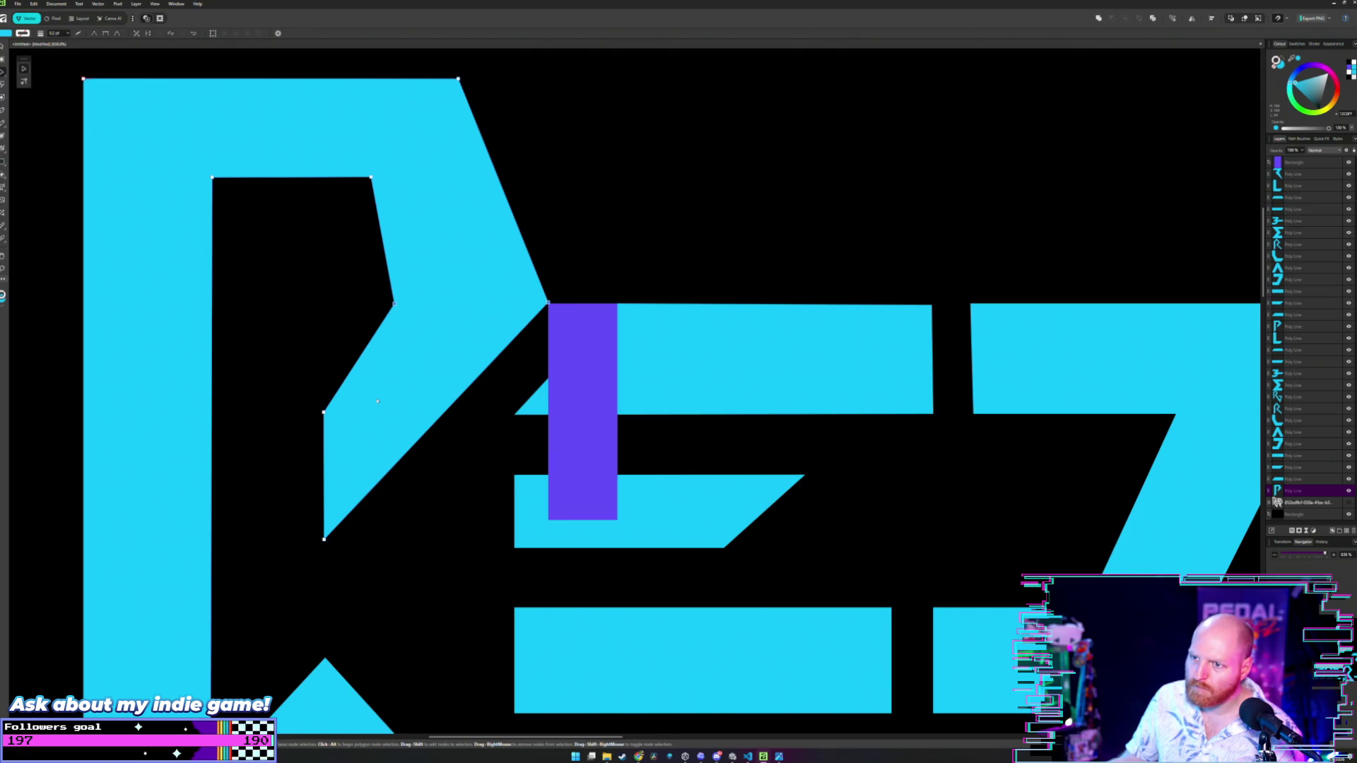
scroll(378, 402, down, 3)
scroll(407, 396, down, 2)
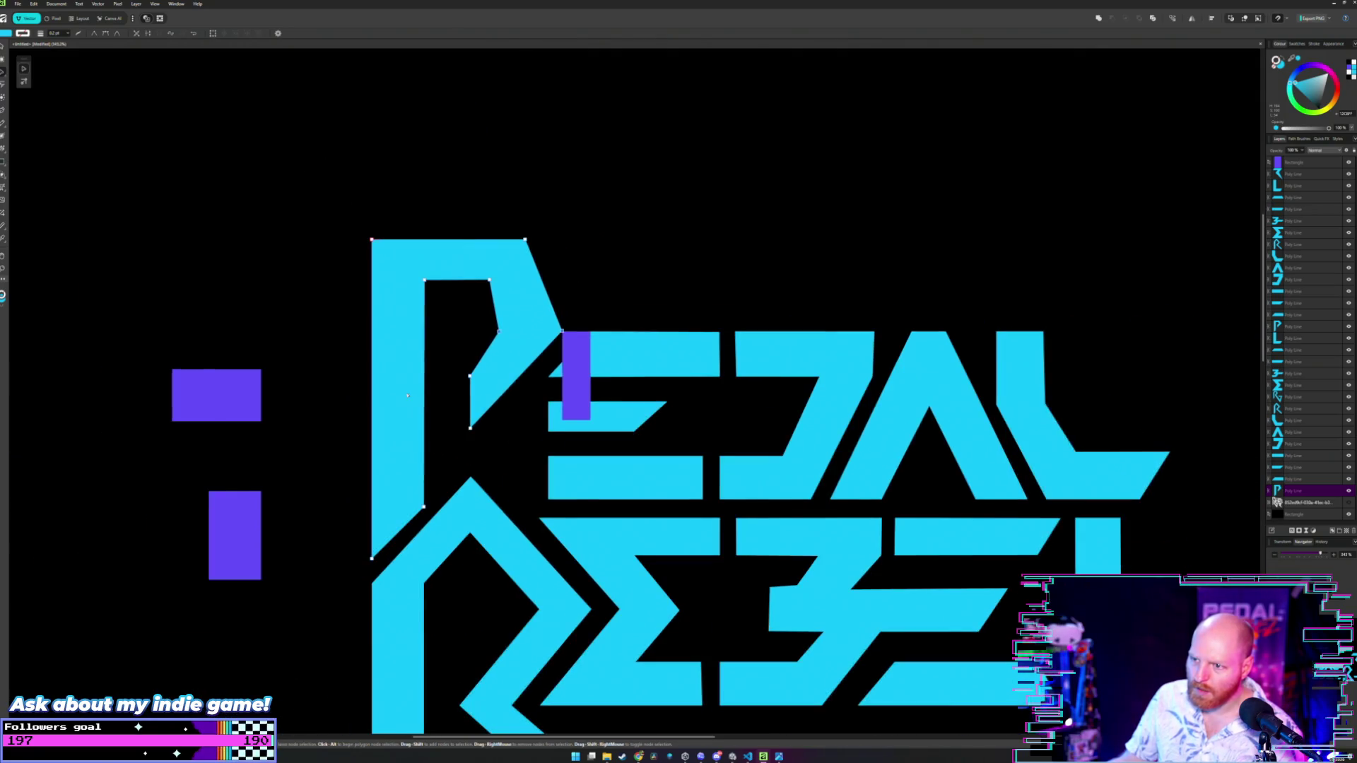
scroll(407, 395, down, 2)
scroll(381, 400, up, 3)
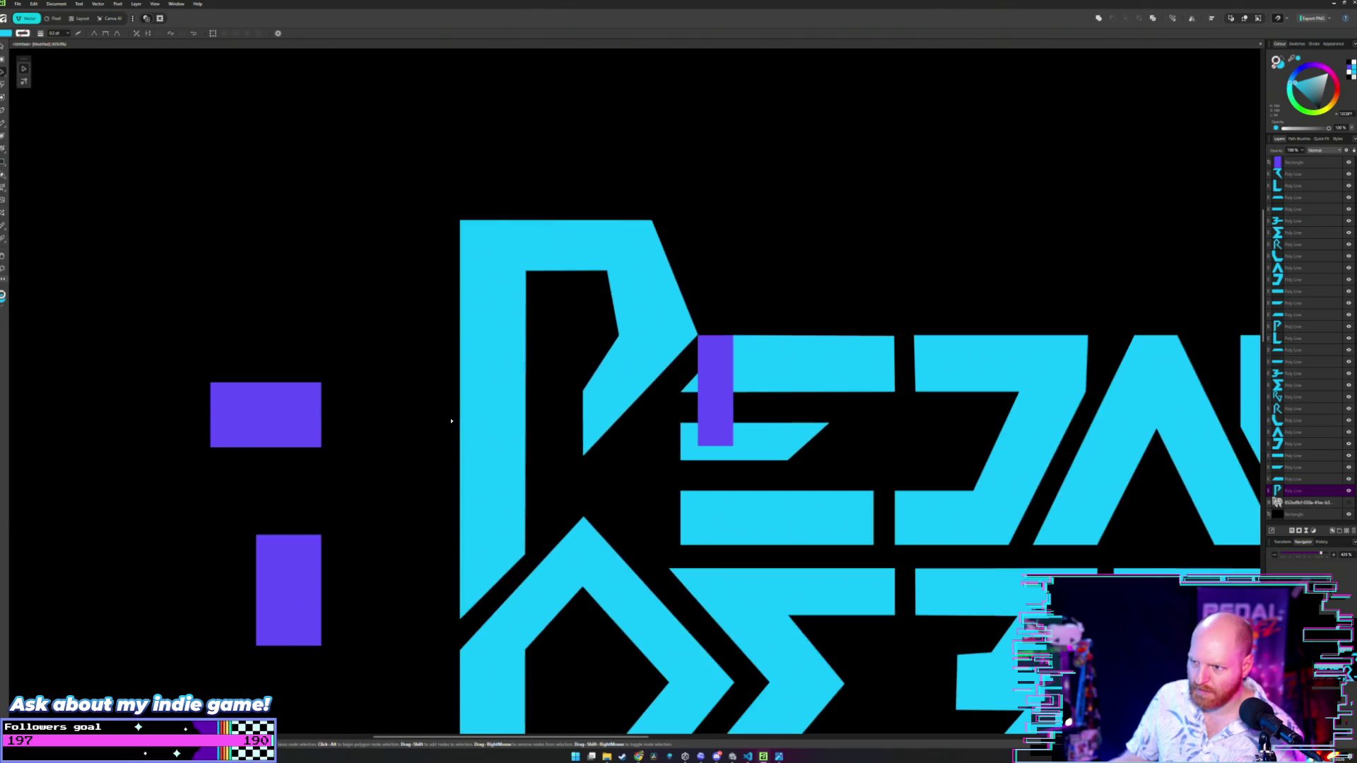
scroll(518, 395, up, 2)
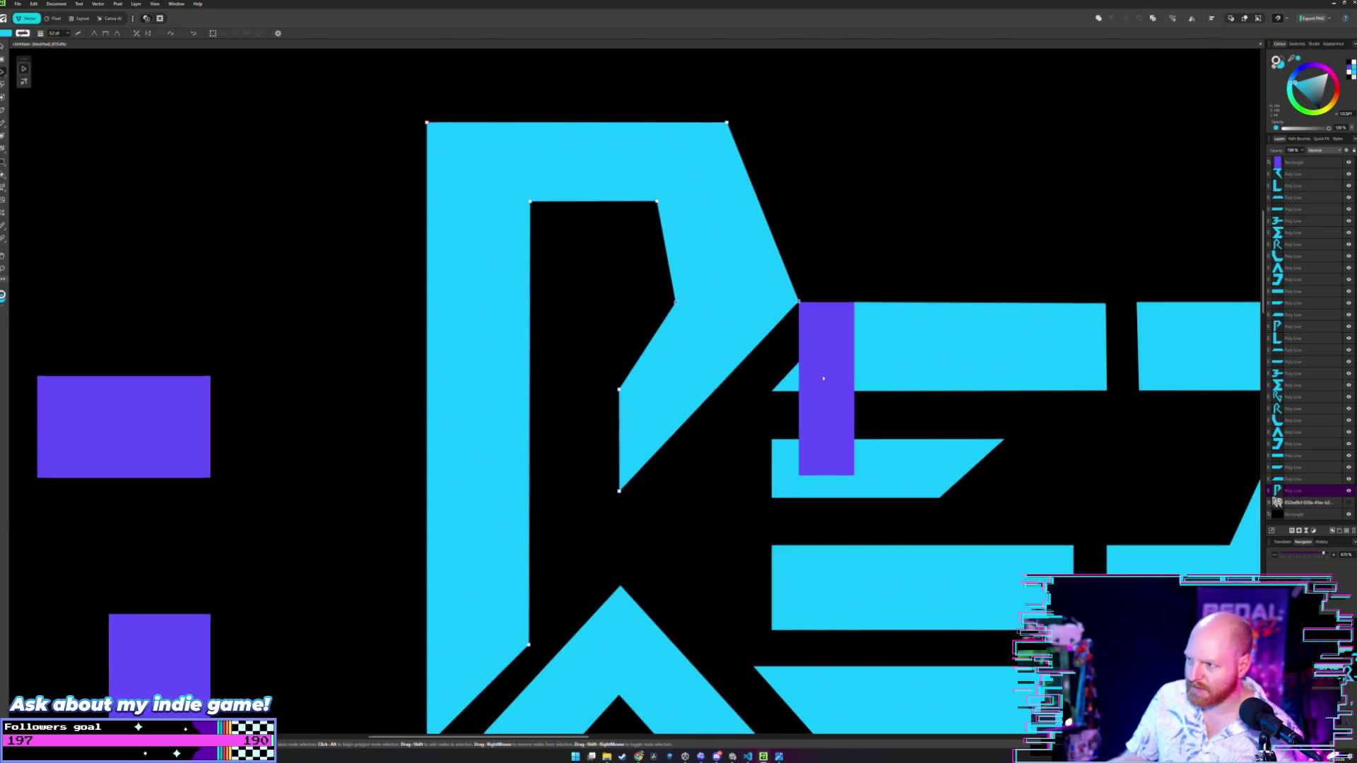
key(v)
click(763, 358)
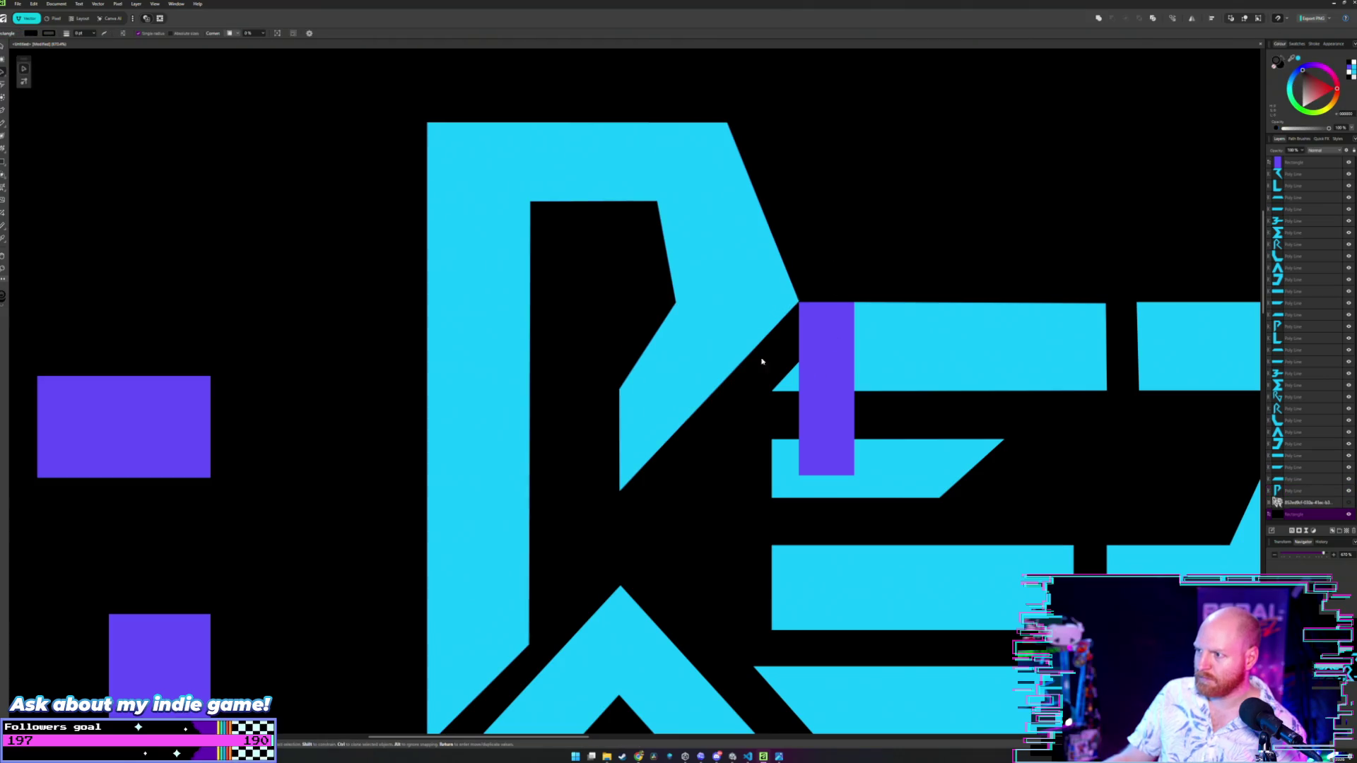
- Place the lower purple rectangle on the P's joint and snap the P's inner corner node to it
scroll(569, 395, down, 3)
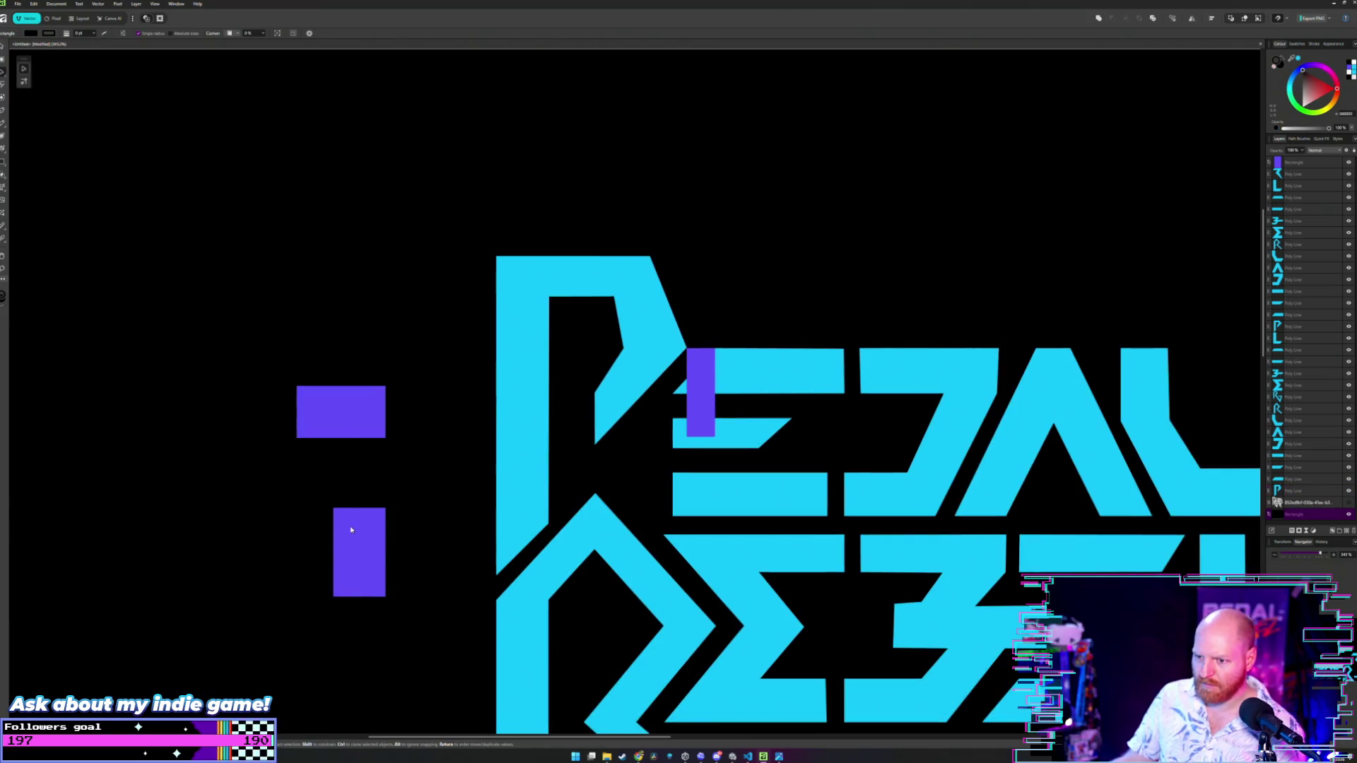
mouse_move(350, 529)
mouse_down()
mouse_move(659, 381)
mouse_move(634, 374)
mouse_up()
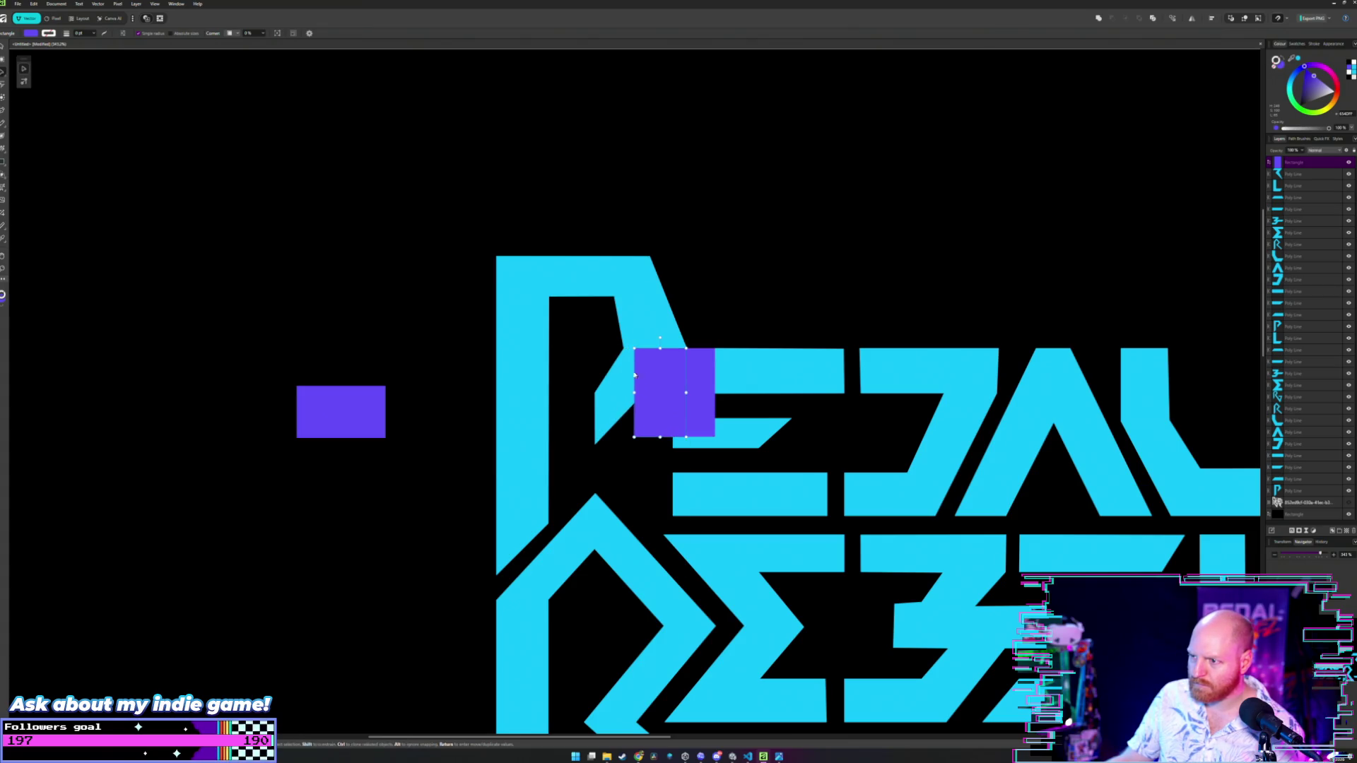
scroll(635, 375, up, 3)
double_click(623, 321)
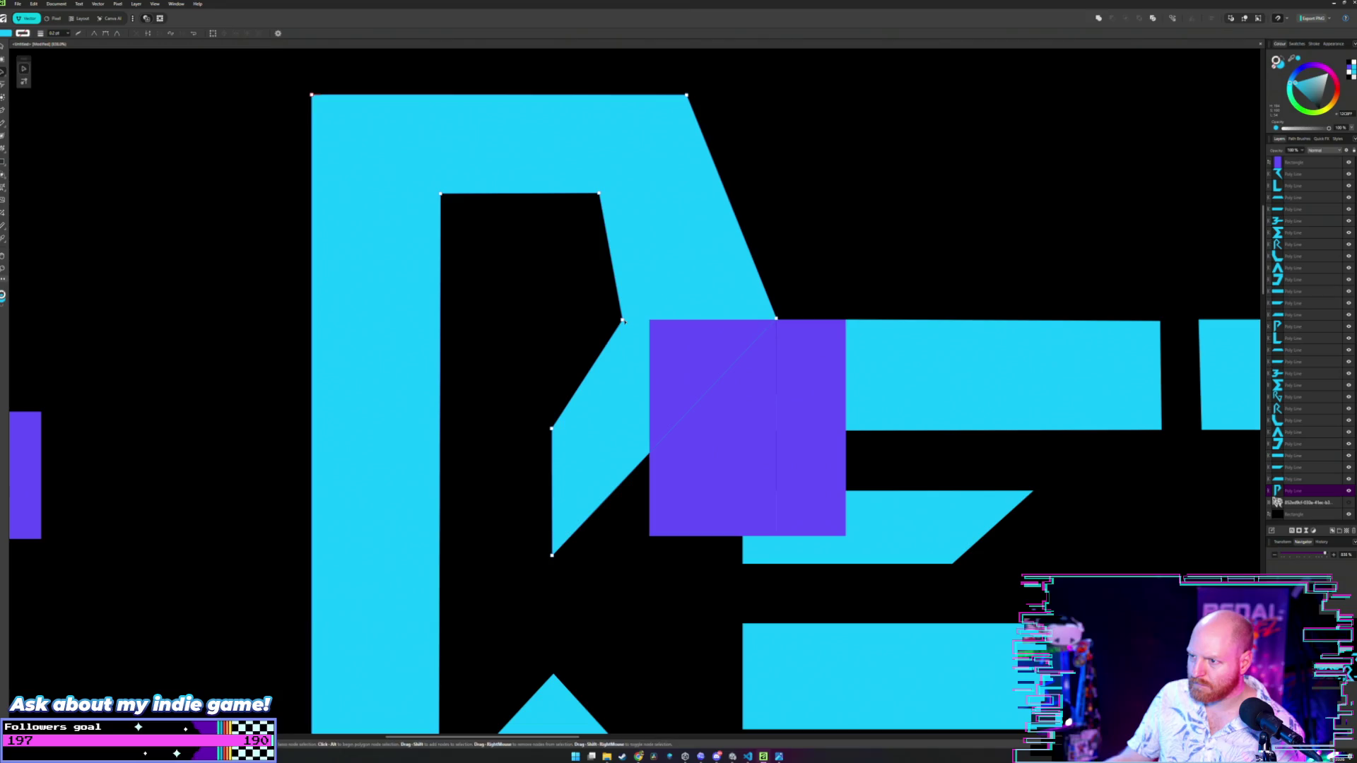
click(623, 321)
drag(623, 321, 650, 320)
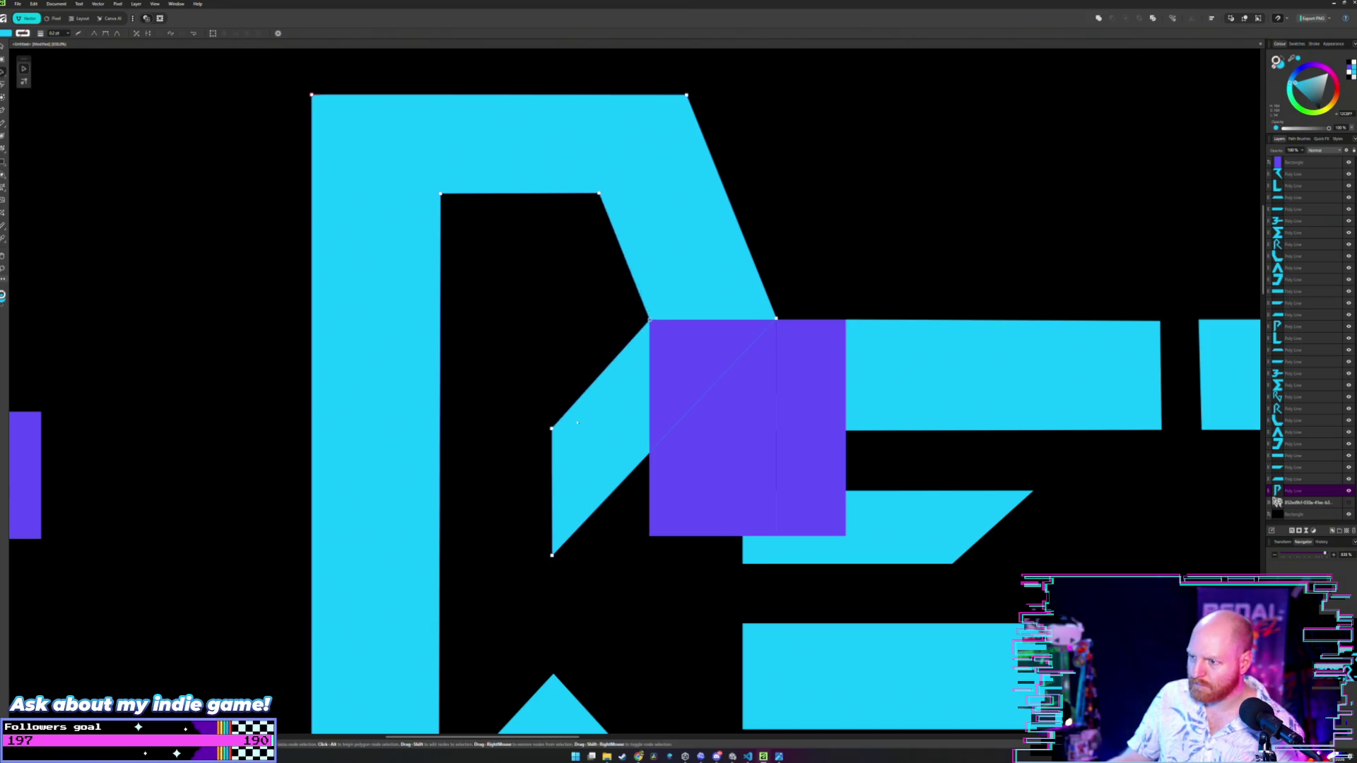
- Move the tall purple rectangle left of the P and the wide one to the lower left
key(v)
mouse_move(715, 363)
mouse_down()
mouse_move(469, 437)
mouse_move(219, 320)
mouse_up()
scroll(269, 345, down, 2)
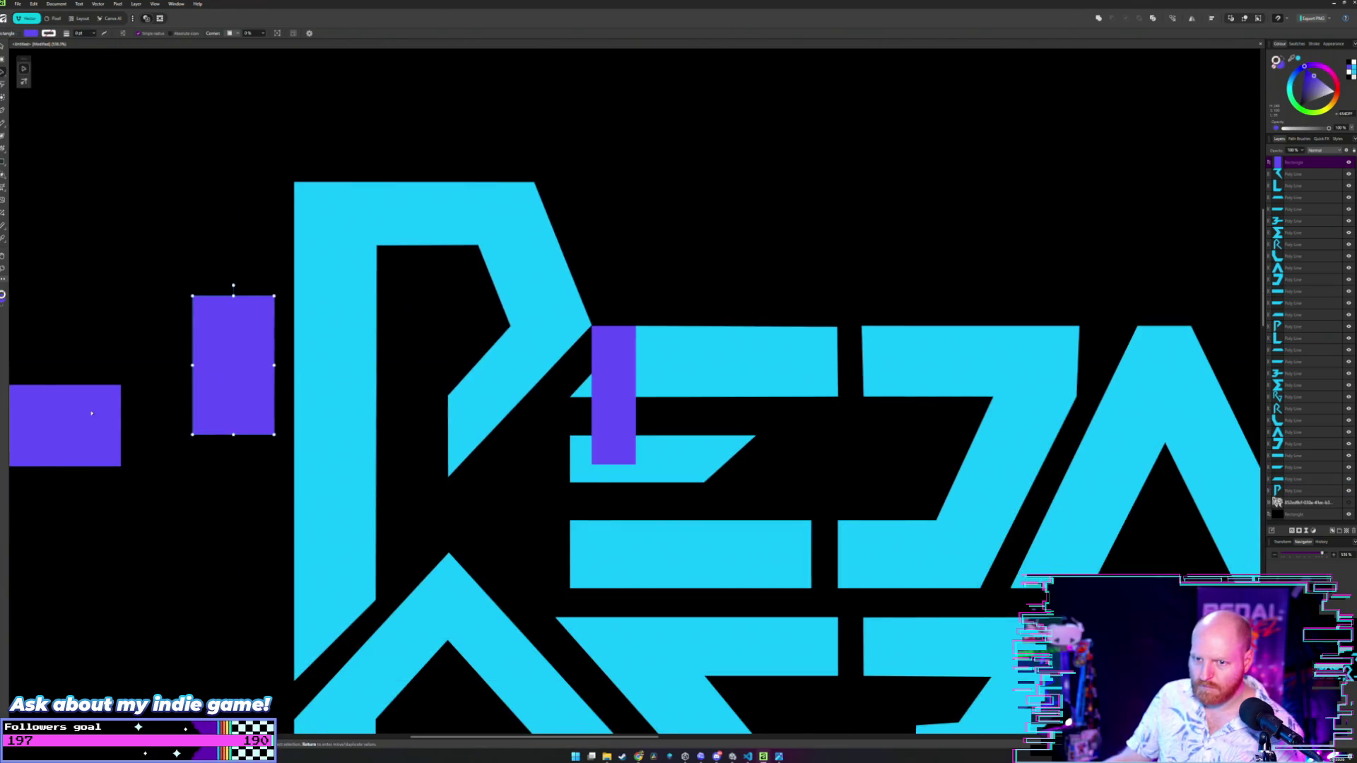
click(55, 420)
drag(55, 420, 380, 427)
scroll(380, 427, up, 3)
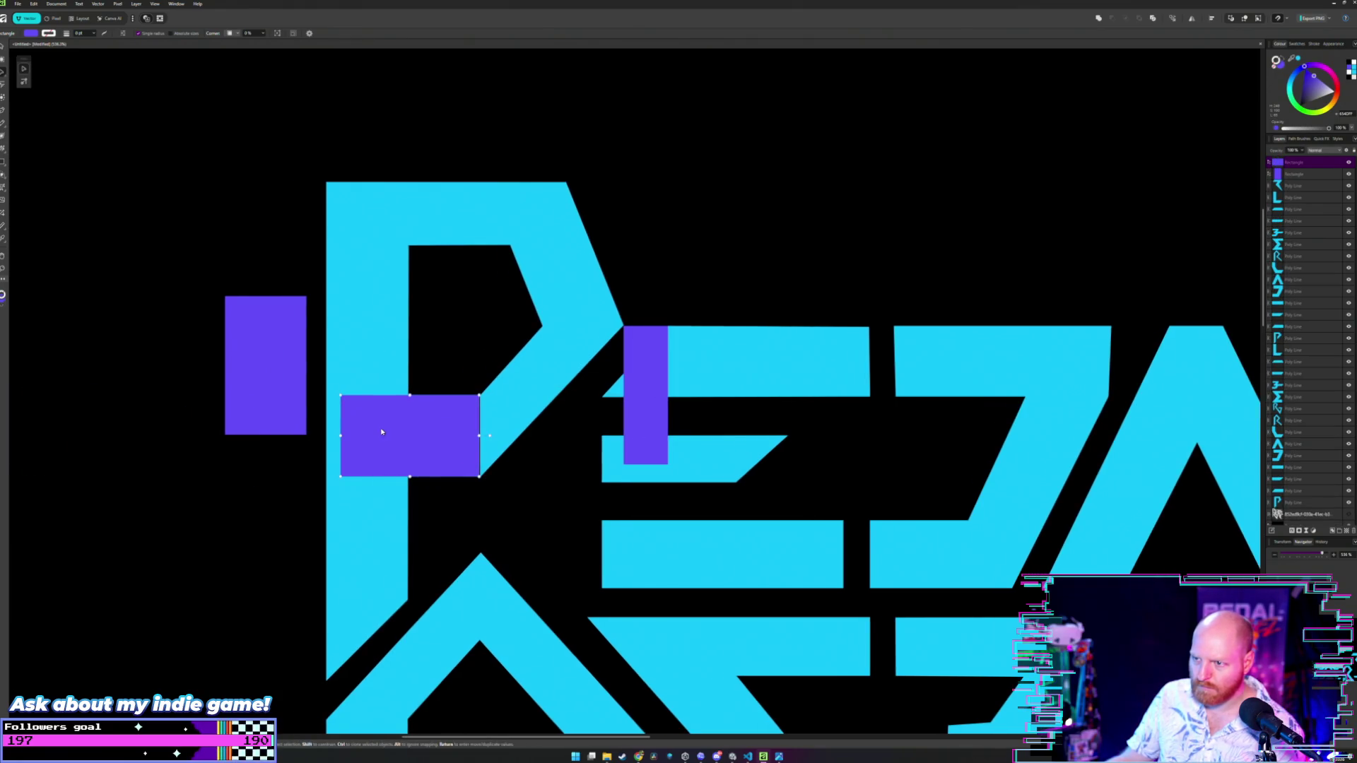
scroll(405, 419, up, 1)
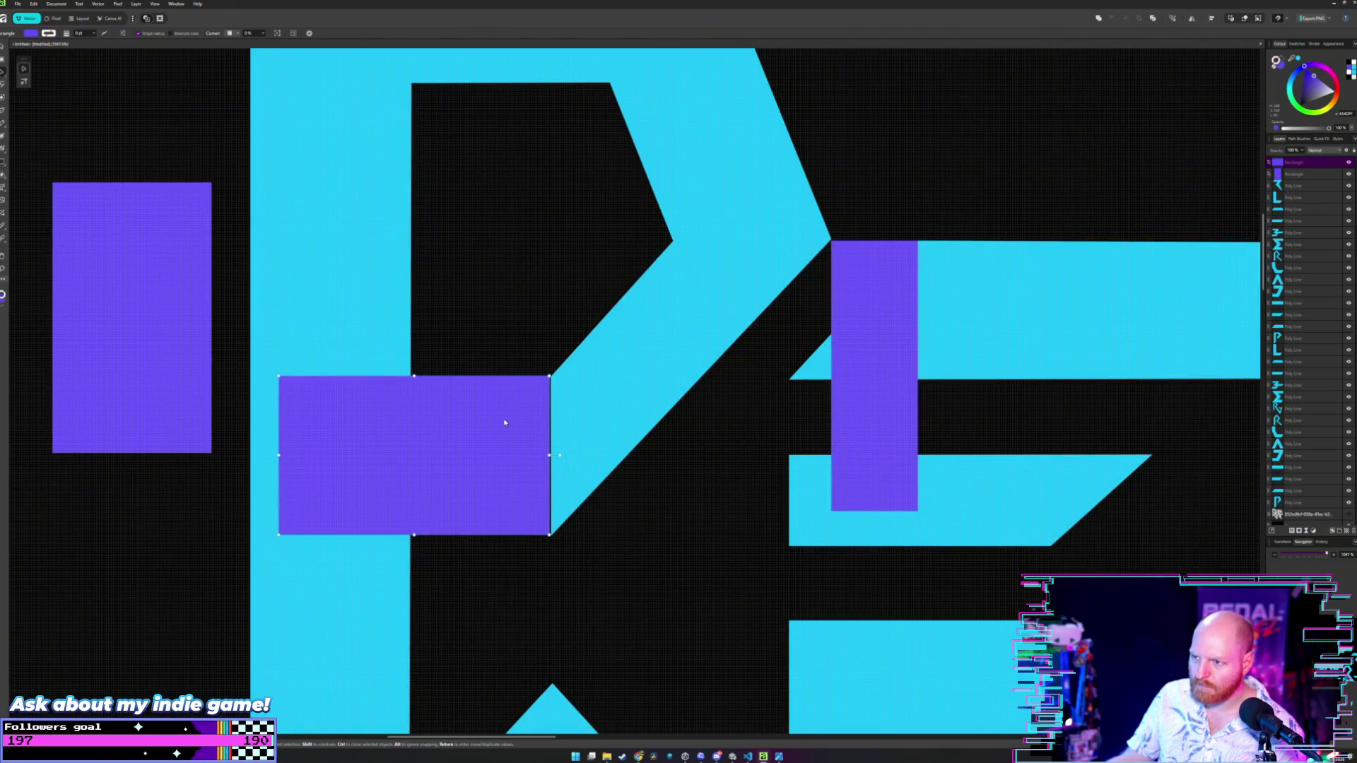
scroll(504, 423, down, 2)
drag(497, 439, 172, 529)
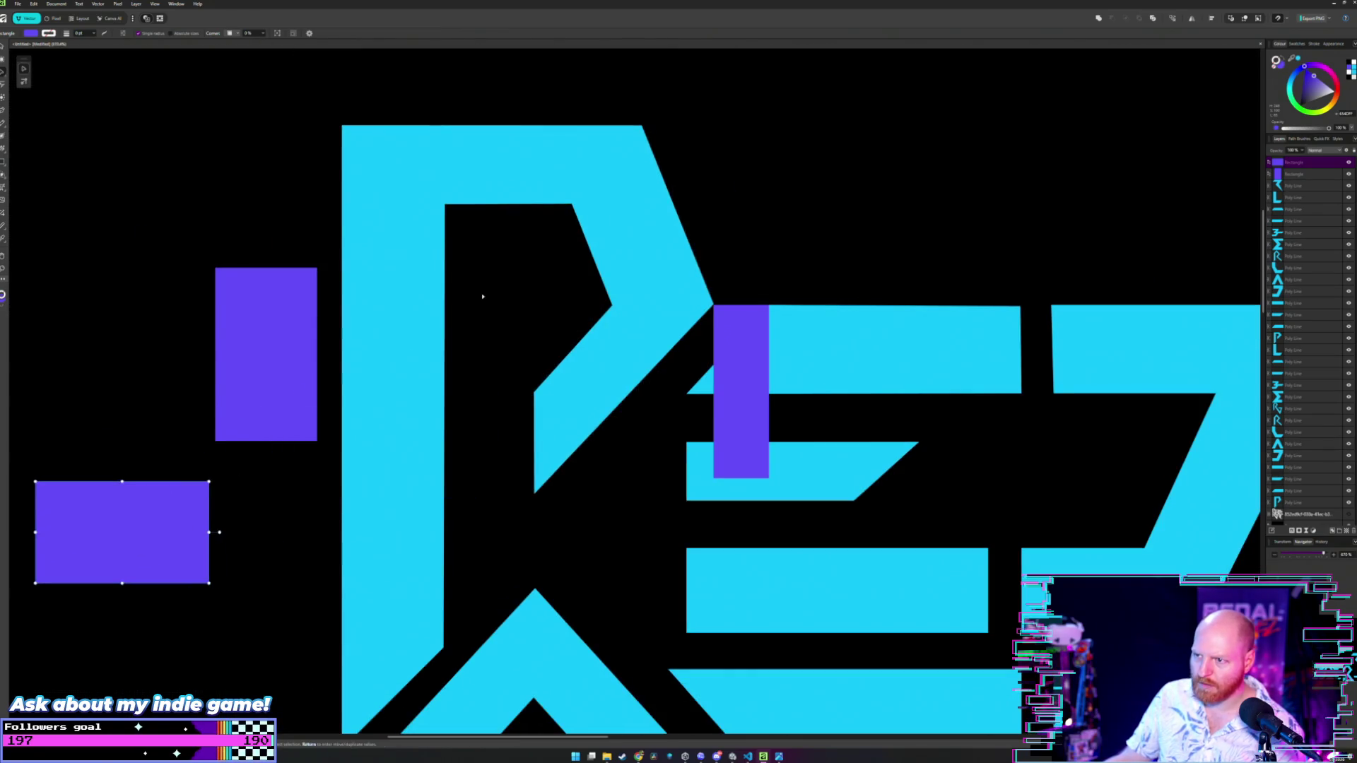
- Fit the tall and wide rectangles around the P's top and raise the P's top edge to match
drag(281, 321, 612, 234)
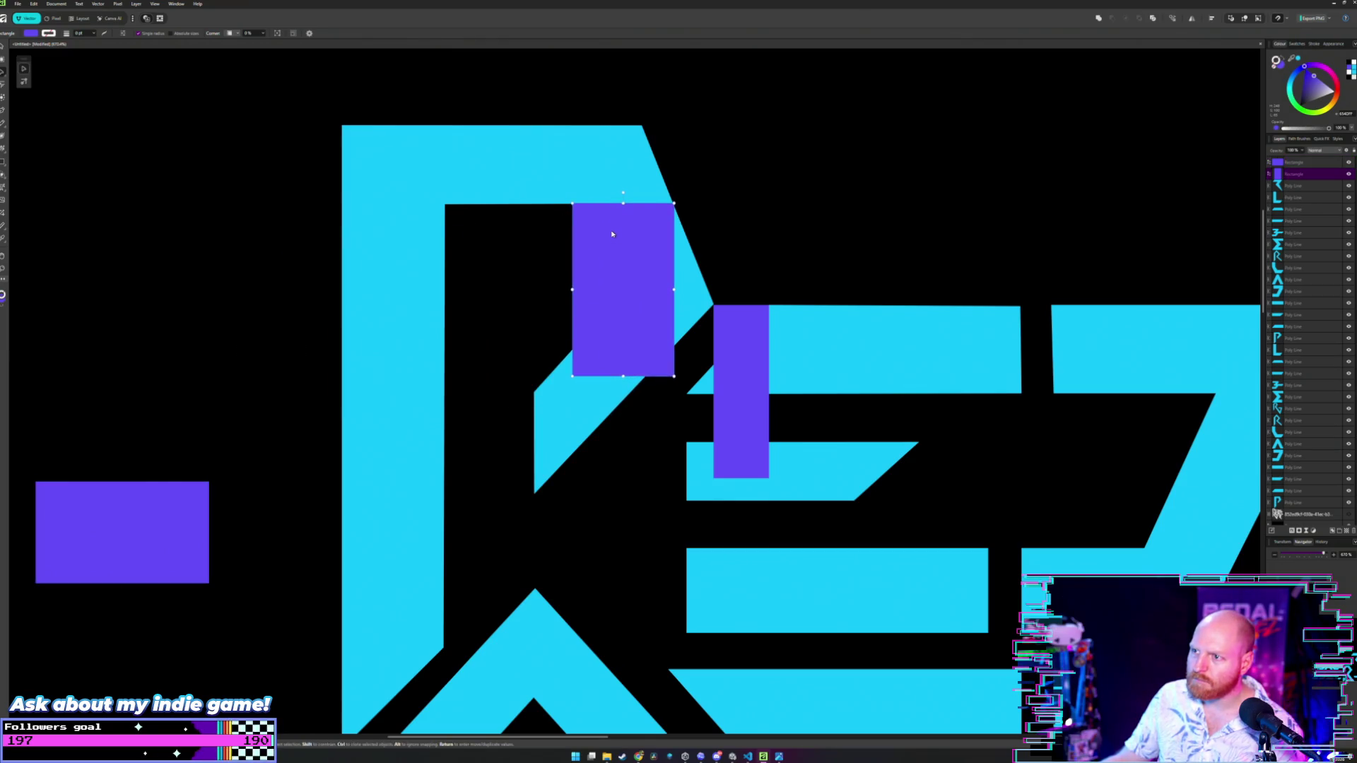
mouse_move(111, 517)
mouse_down()
mouse_move(489, 187)
mouse_move(468, 147)
mouse_up()
key(a)
click(612, 304)
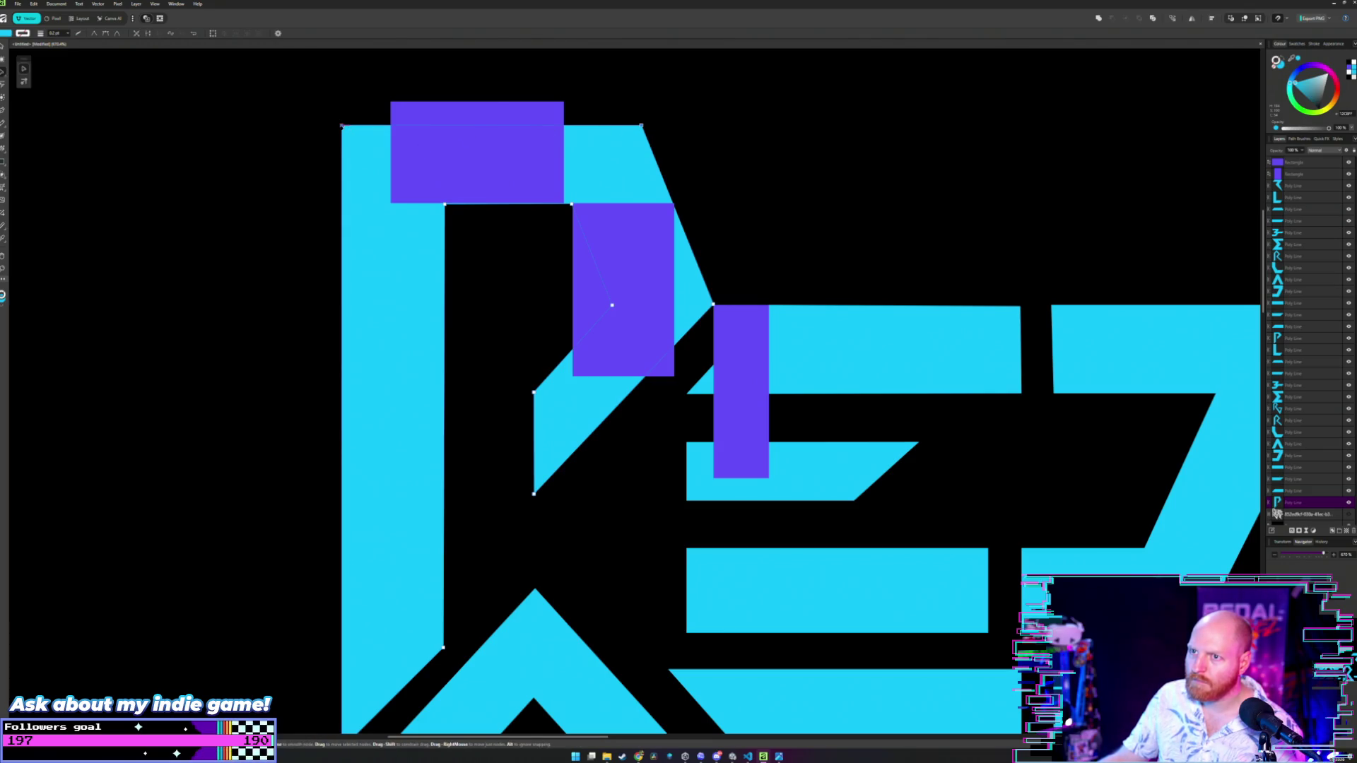
drag(349, 127, 342, 101)
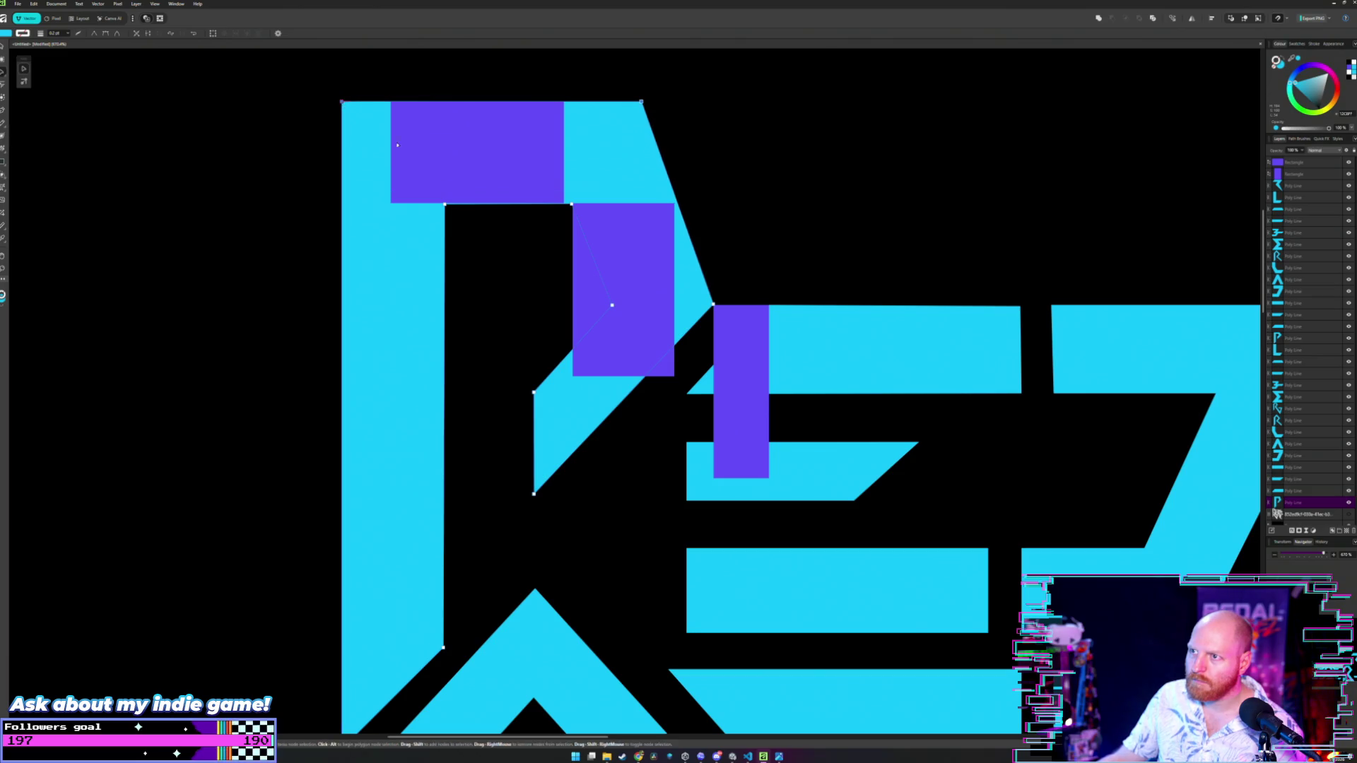
scroll(431, 204, down, 3)
- Move the tall and top purple rectangles off the P to the left
key(m)
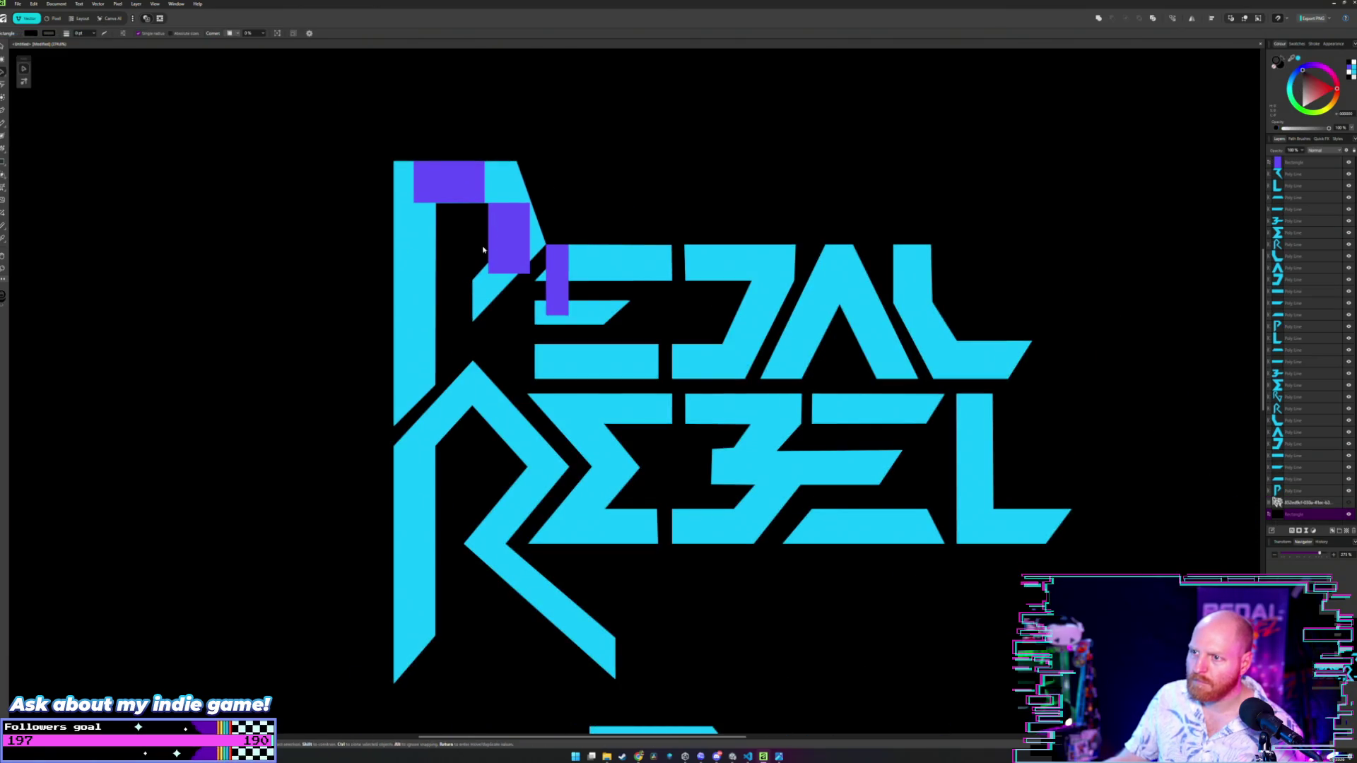
drag(512, 224, 254, 230)
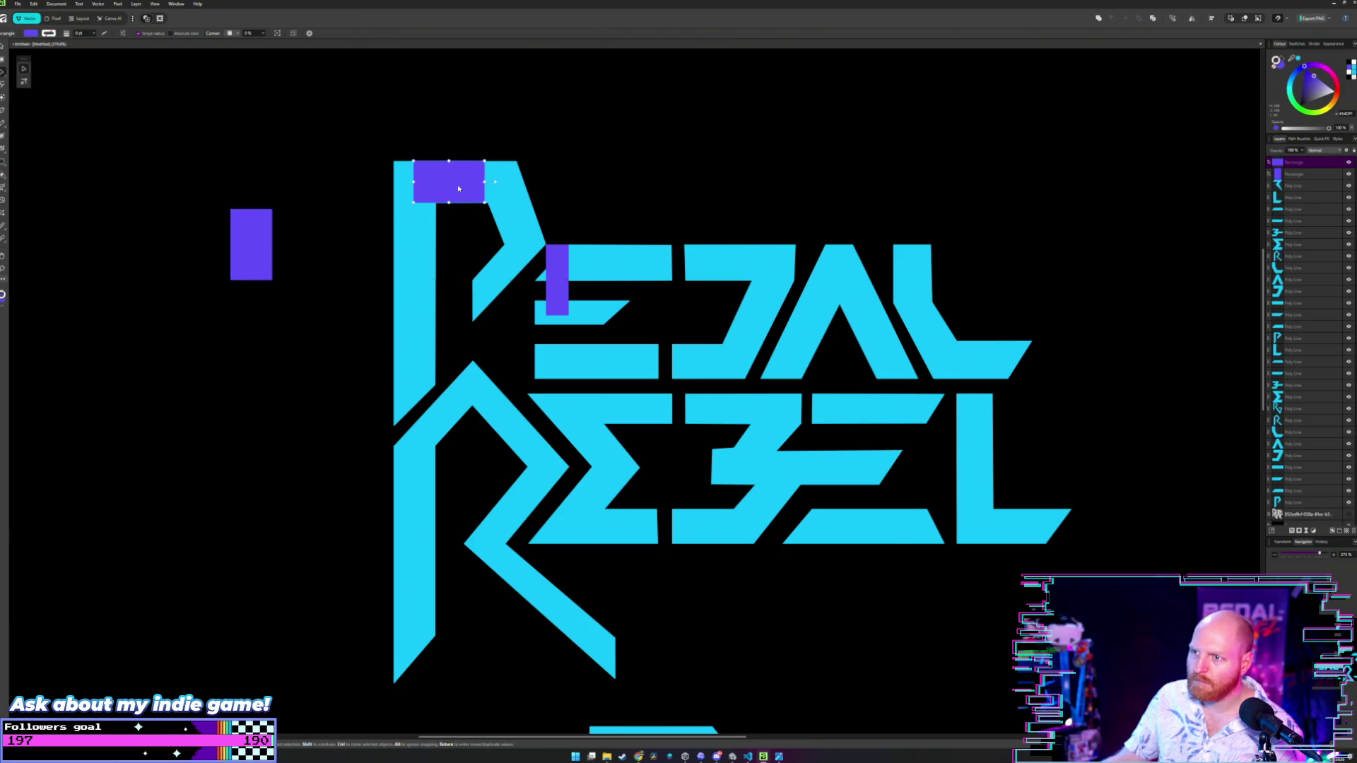
drag(457, 184, 298, 176)
scroll(366, 244, up, 3)
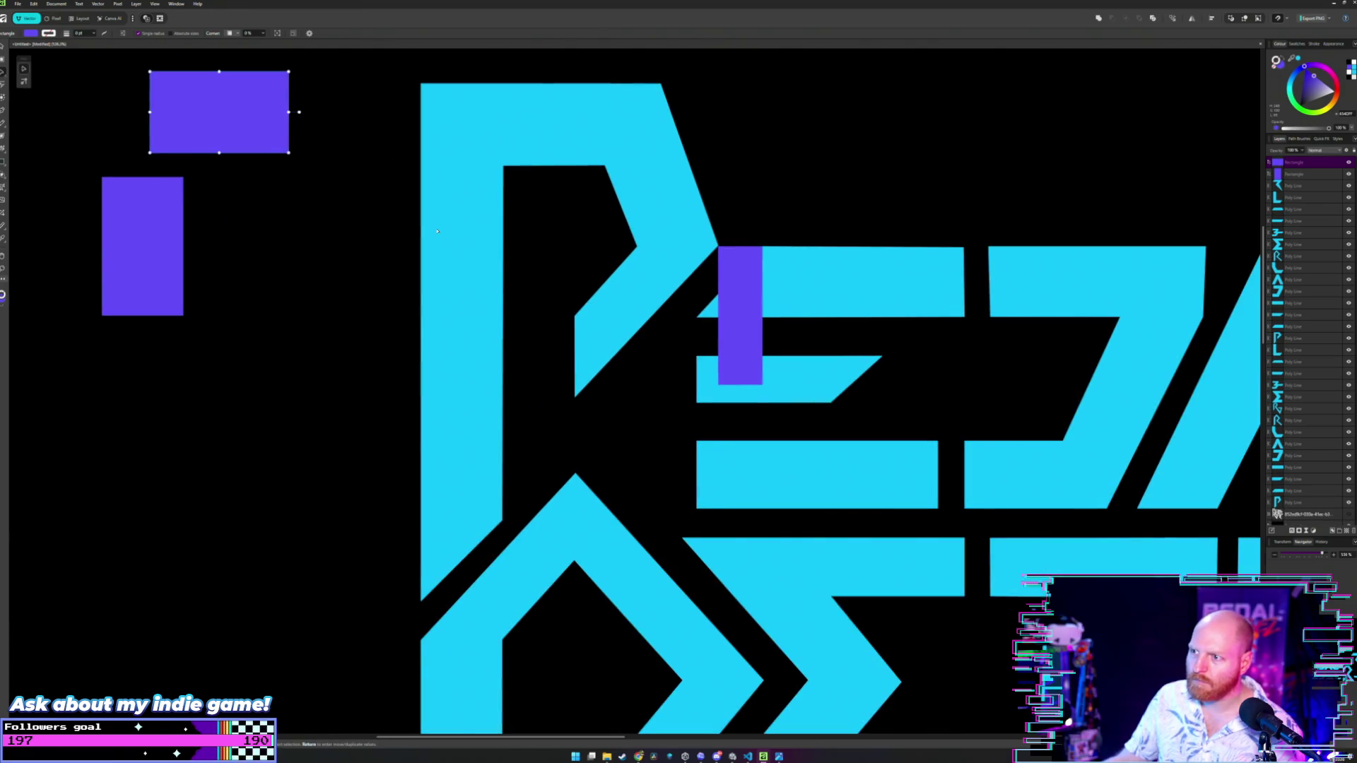
- Send the purple rectangle on the E to the back
mouse_move(741, 278)
mouse_down()
mouse_move(696, 332)
mouse_move(522, 389)
mouse_move(175, 442)
mouse_up()
click(696, 332)
key(ctrl+shift+bracketleft)
scroll(525, 226, up, 2)
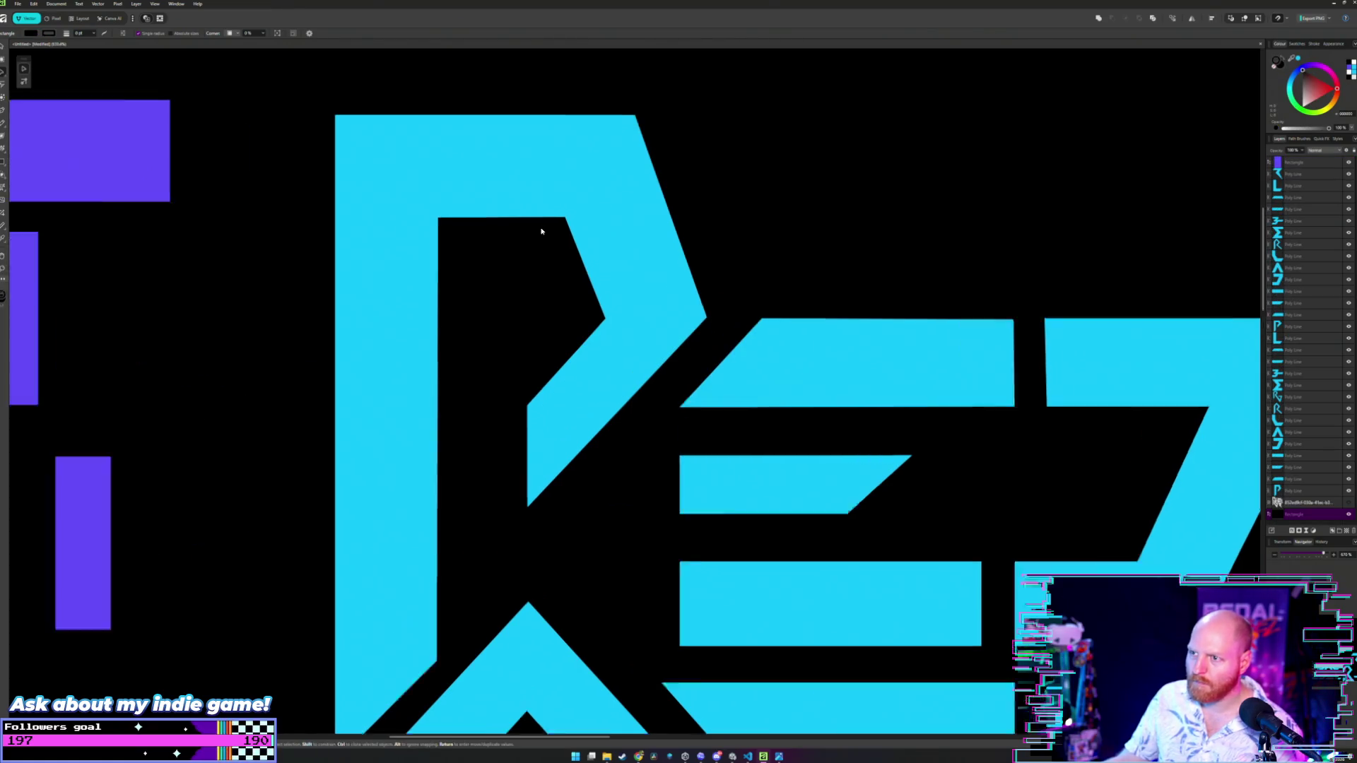
scroll(399, 308, down, 2)
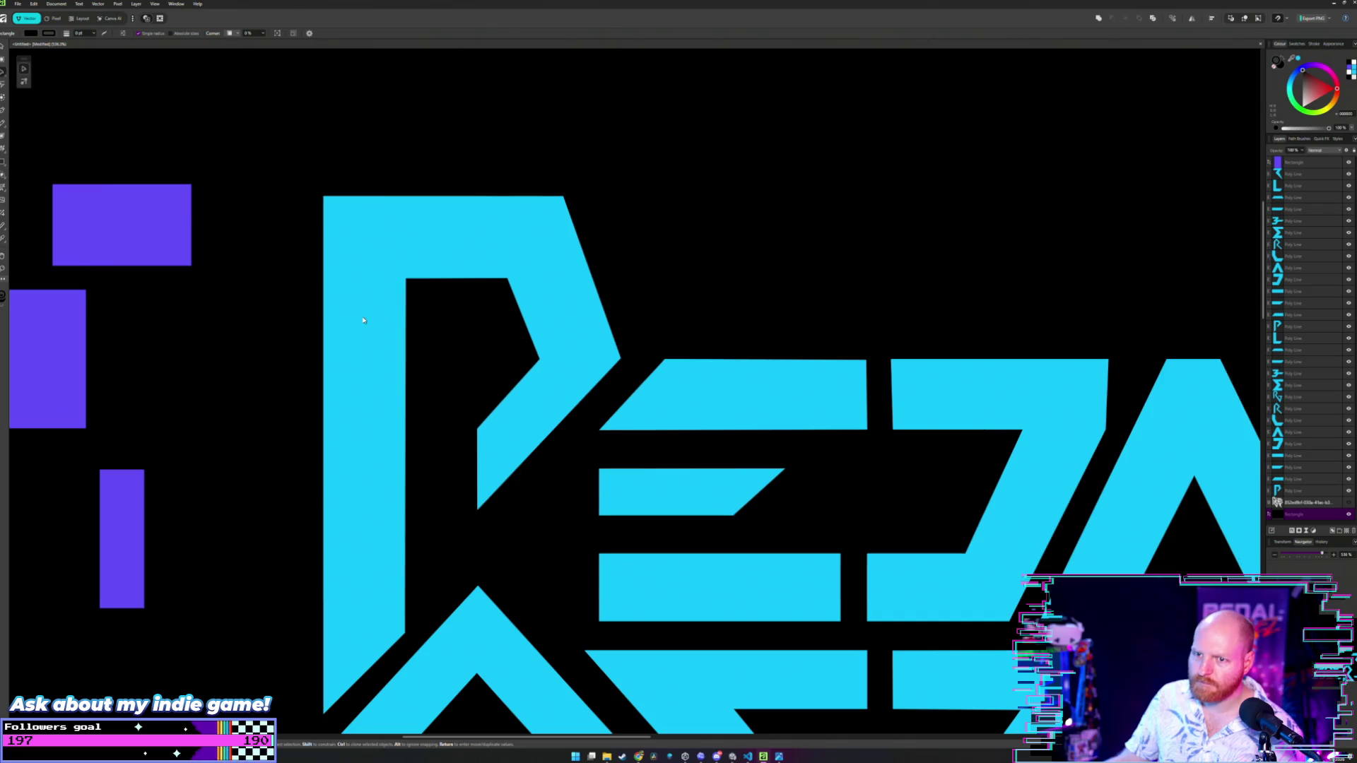
- Place one rectangle across the P's top-left and butt the tall one against the P's joint
click(148, 234)
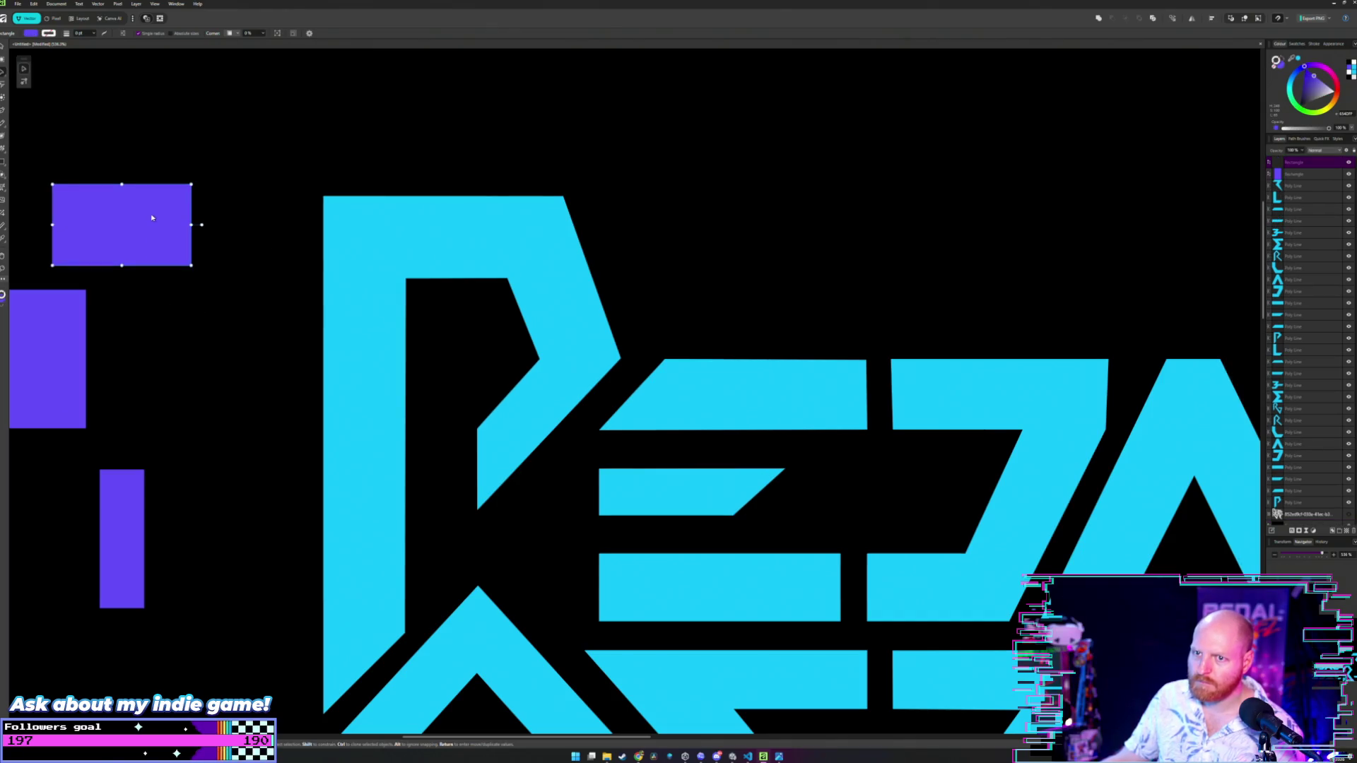
drag(150, 216, 454, 230)
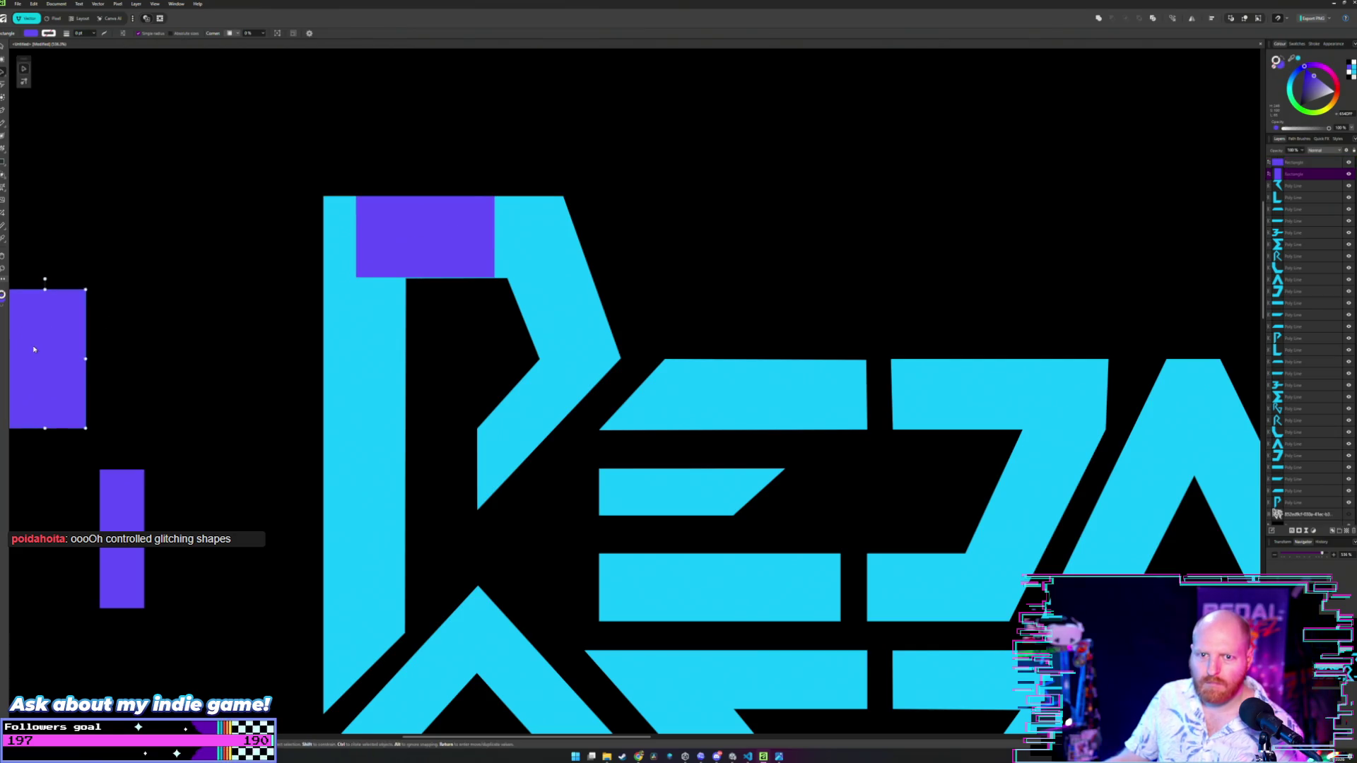
mouse_move(32, 348)
mouse_down()
mouse_move(521, 369)
mouse_move(570, 417)
mouse_up()
scroll(540, 369, up, 2)
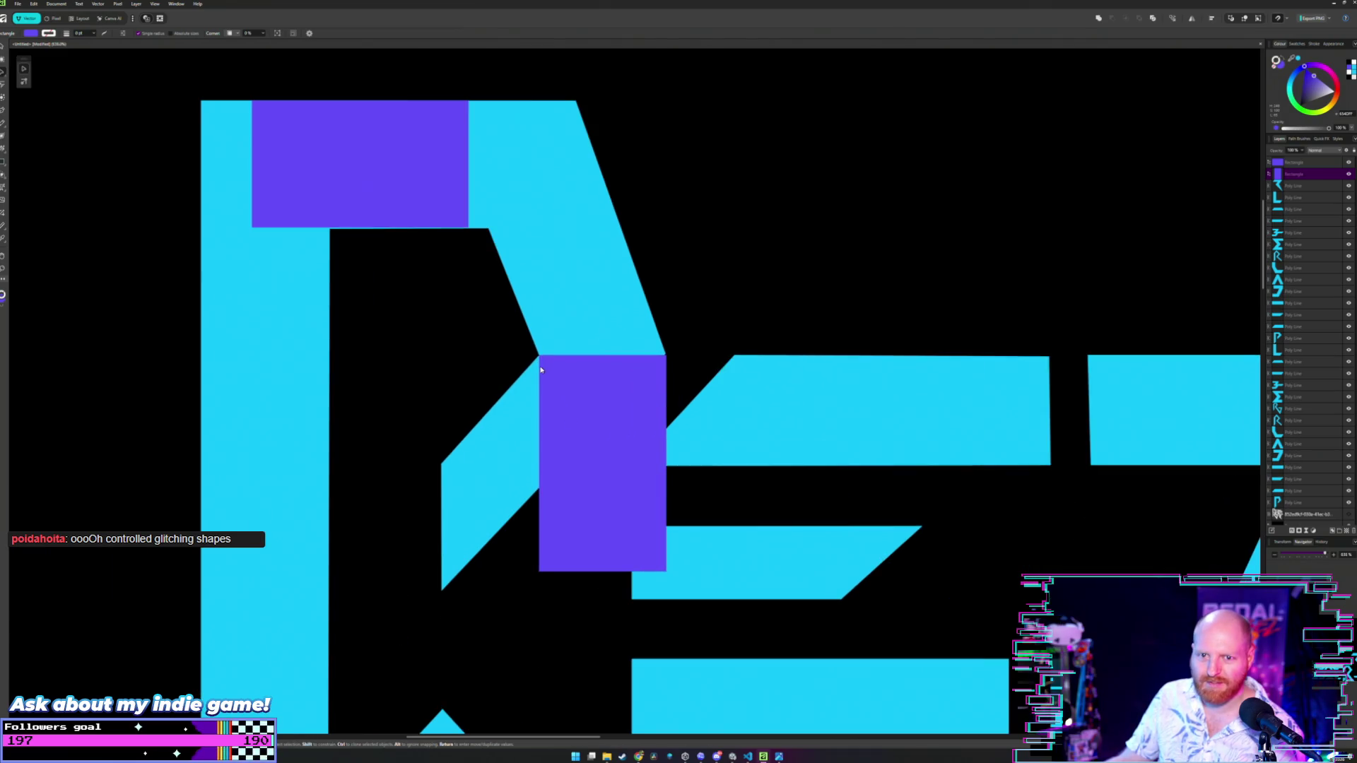
scroll(537, 368, up, 2)
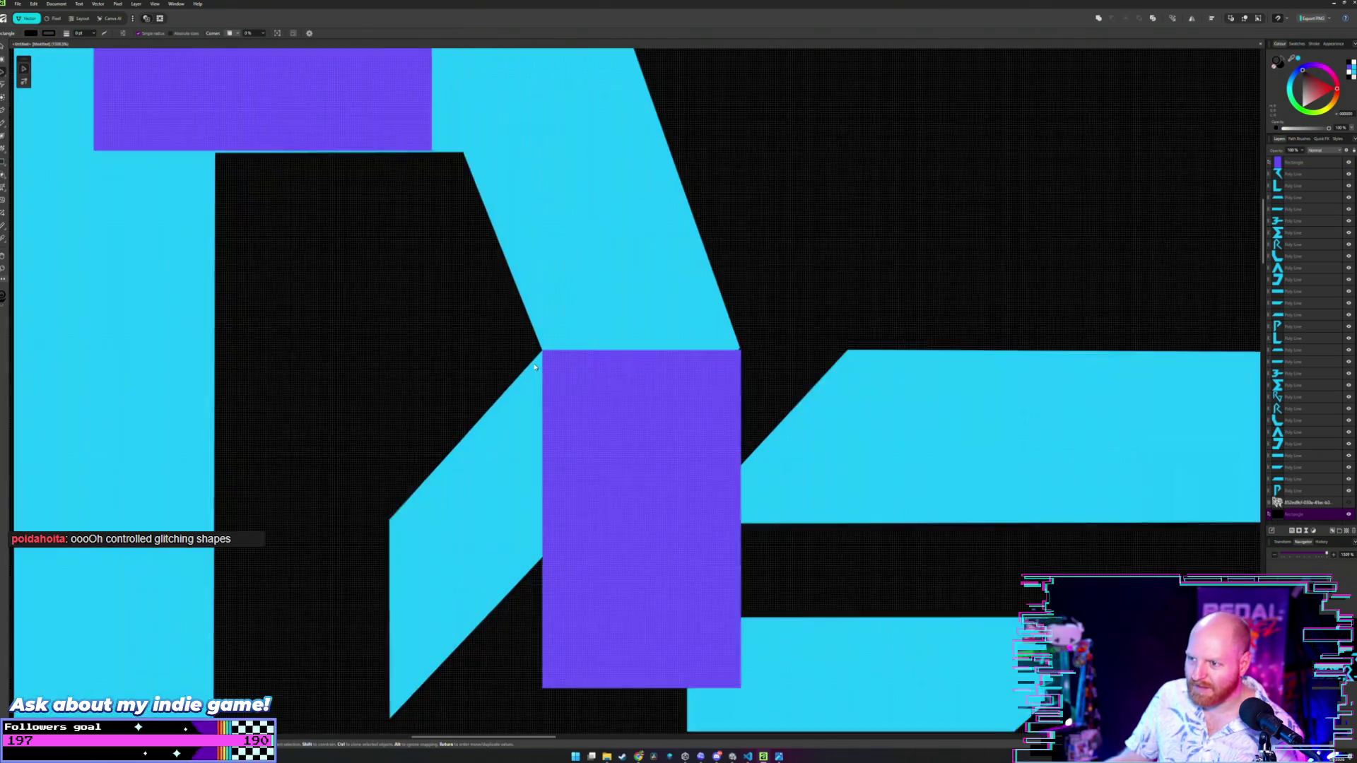
click(629, 393)
drag(630, 394, 638, 394)
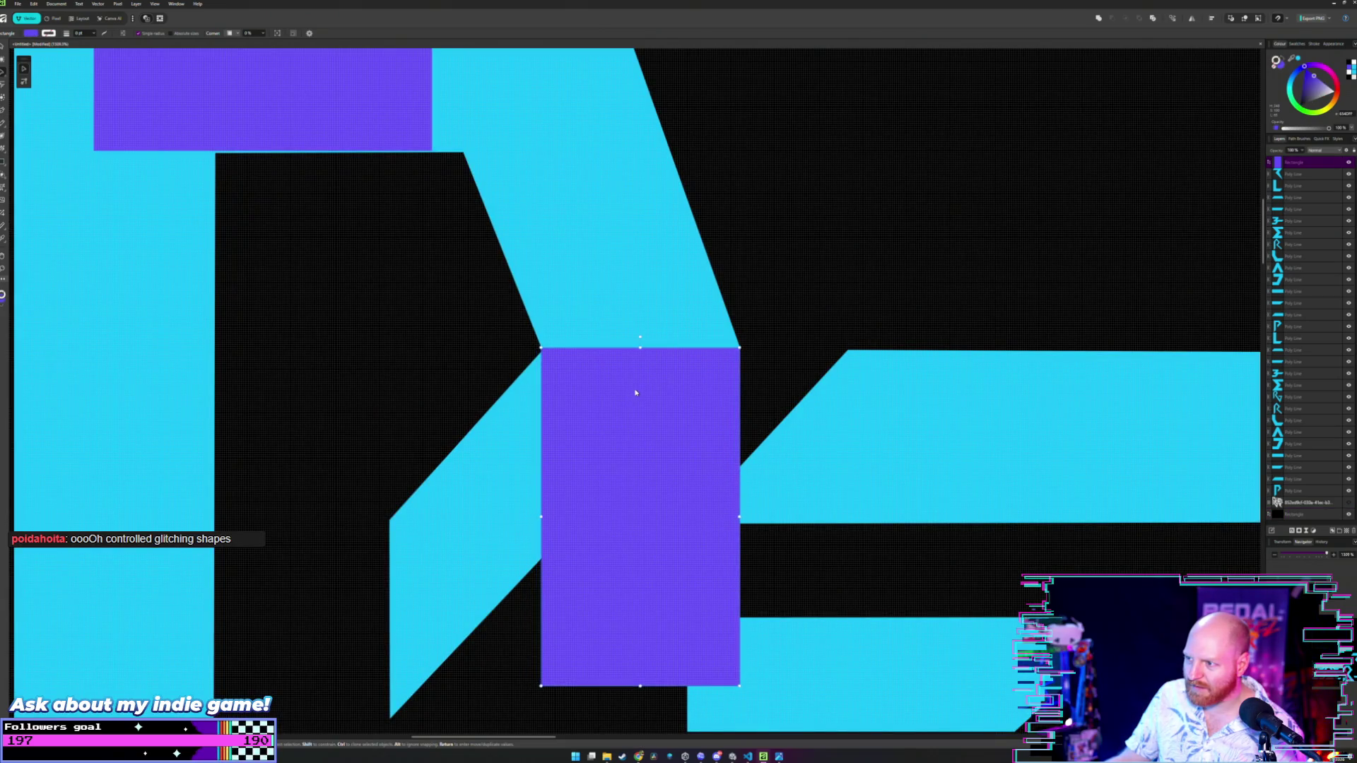
click(518, 370)
- Slide the rectangle against the E's bar and lower the P's diagonal inner vertex slightly
scroll(518, 371, up, 1)
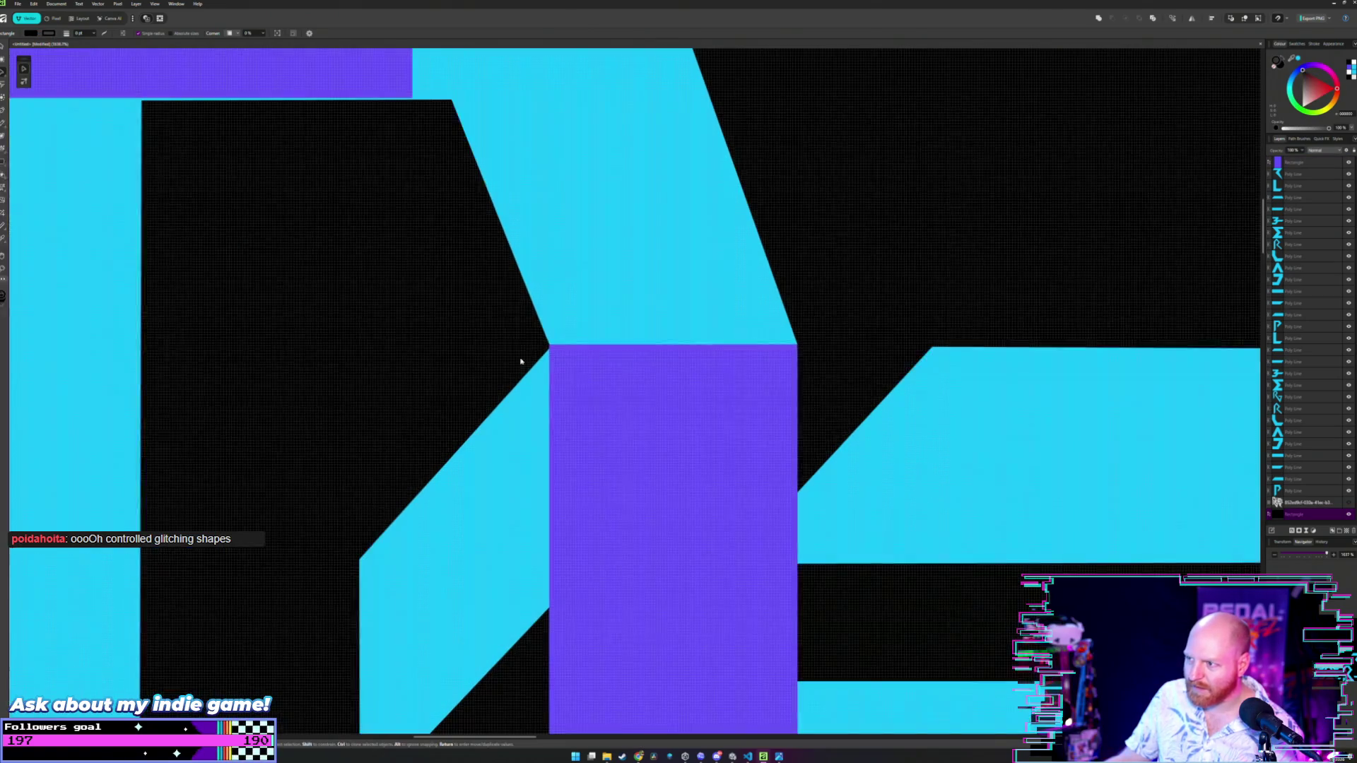
click(884, 361)
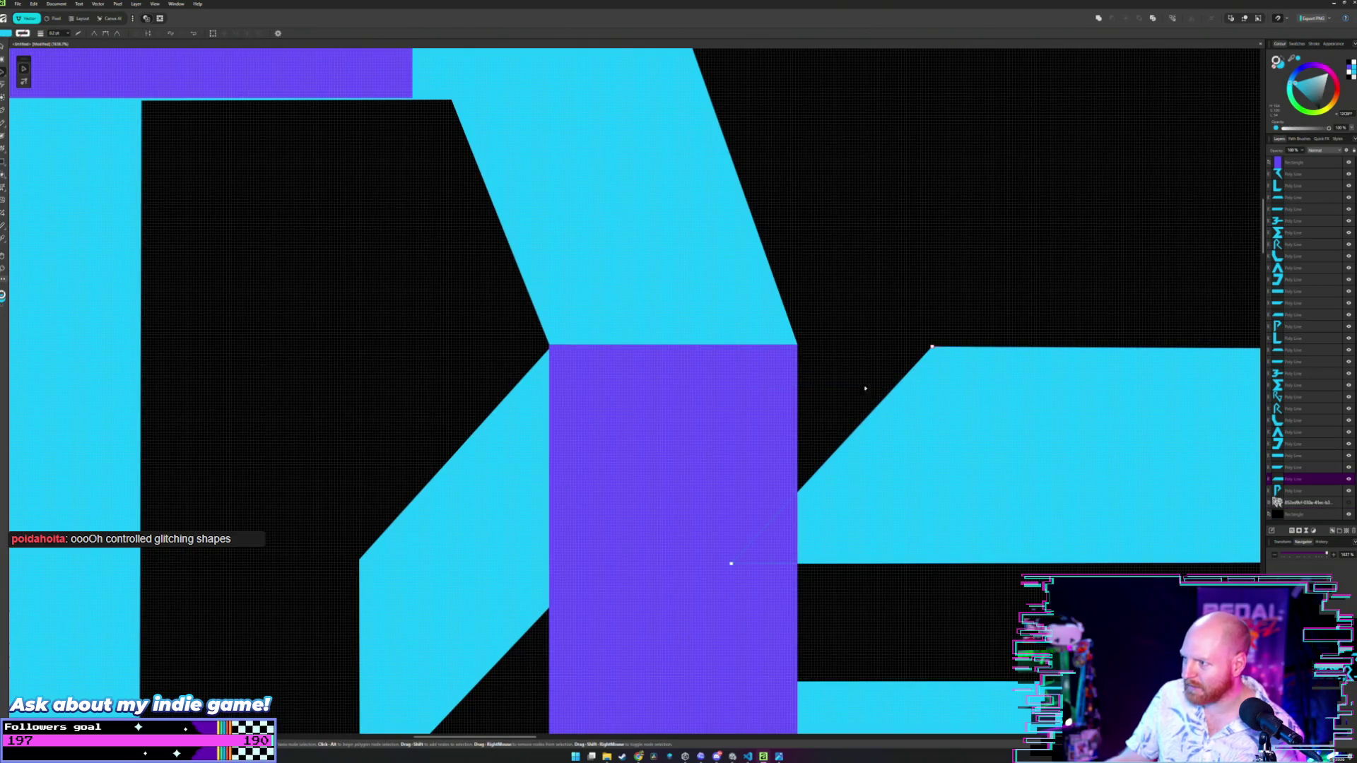
drag(678, 404, 811, 410)
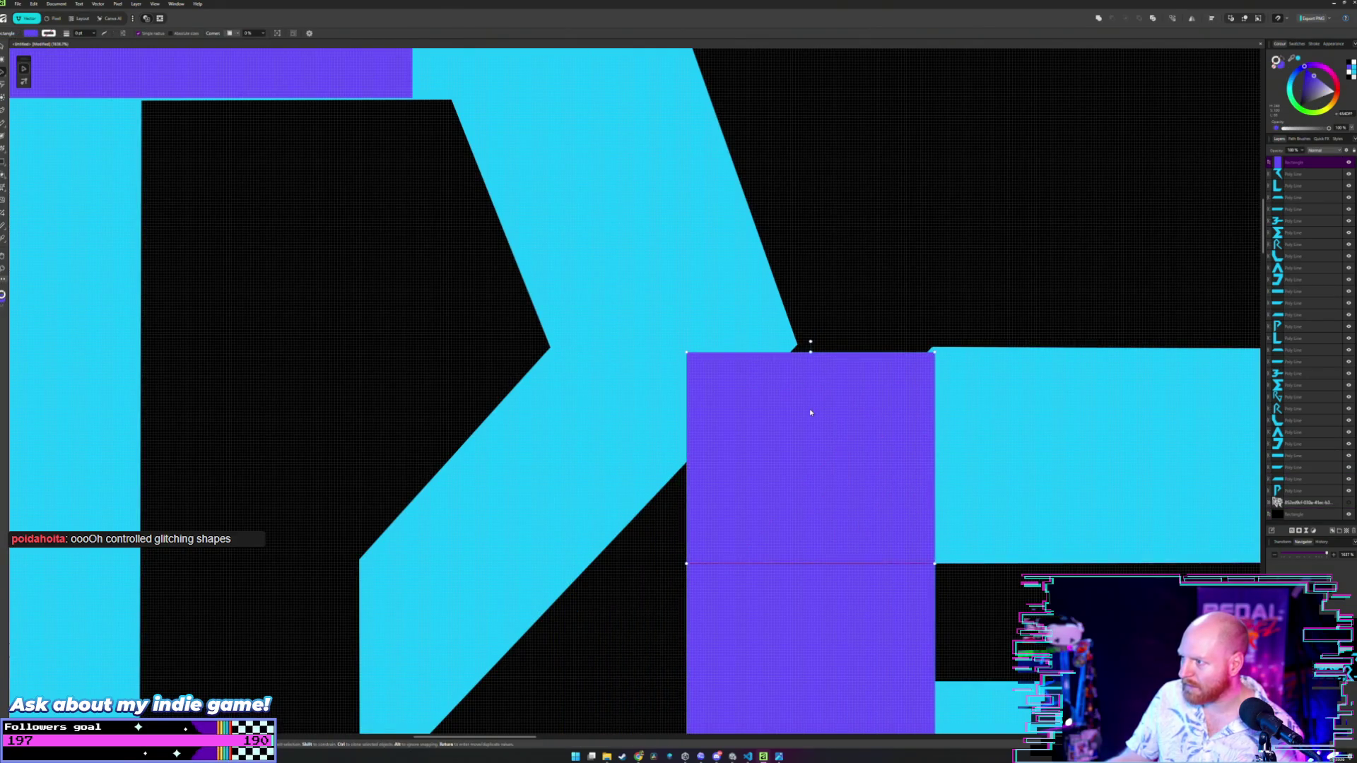
key(a)
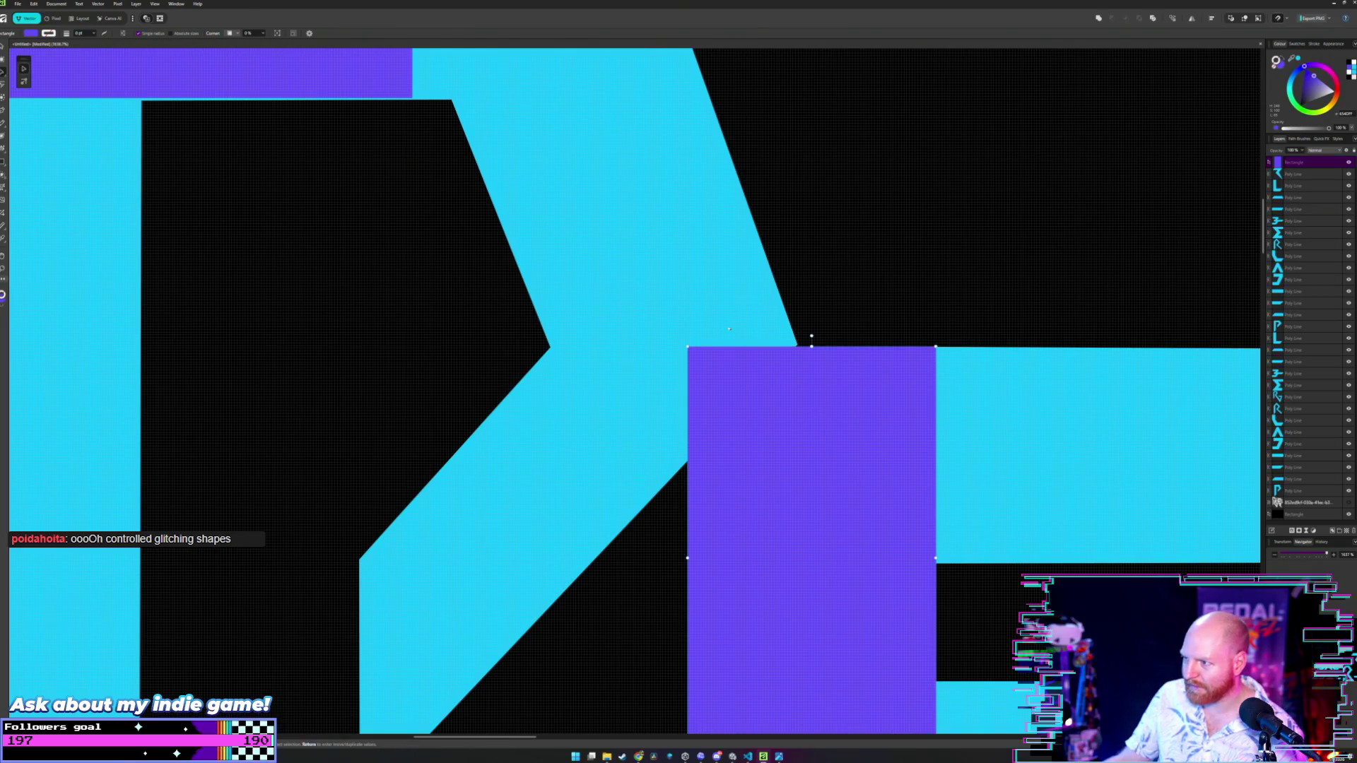
click(796, 345)
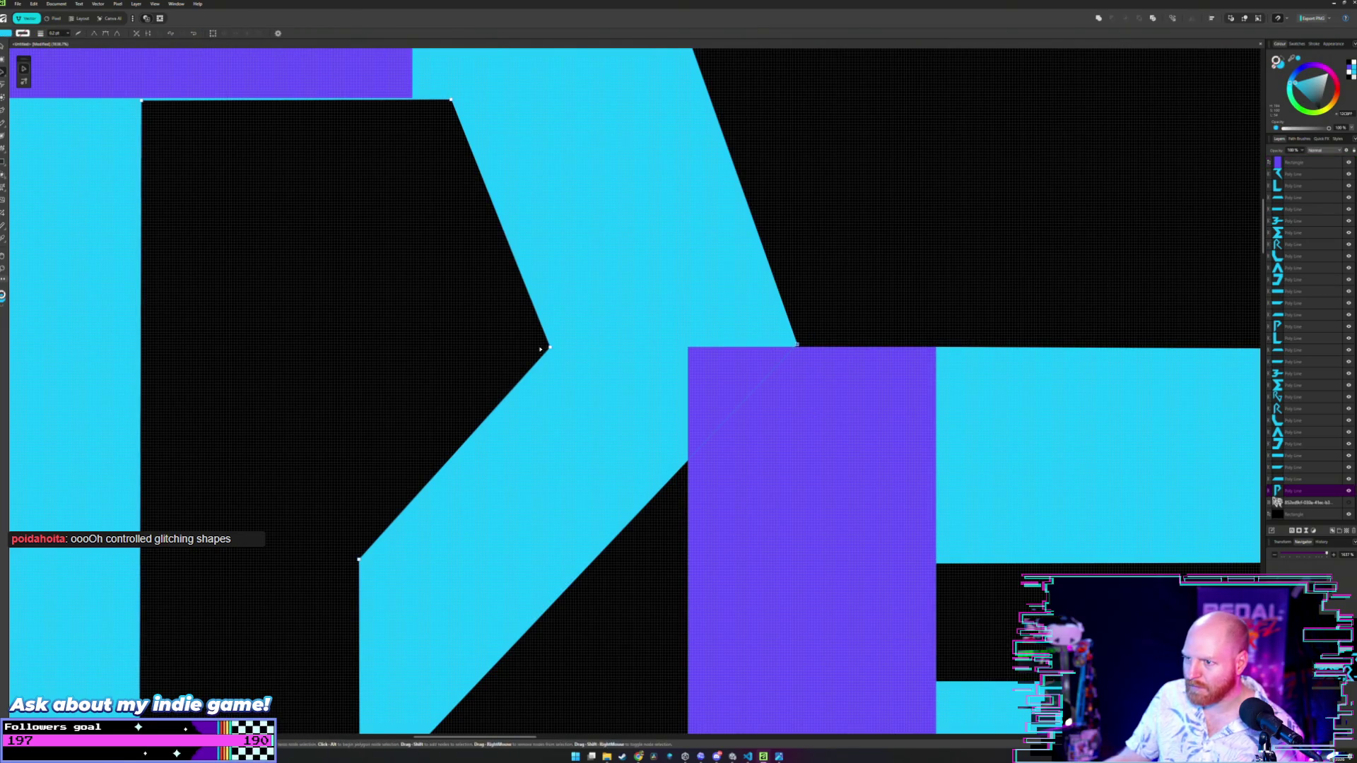
mouse_move(549, 349)
mouse_down()
mouse_move(545, 327)
mouse_move(550, 350)
mouse_up()
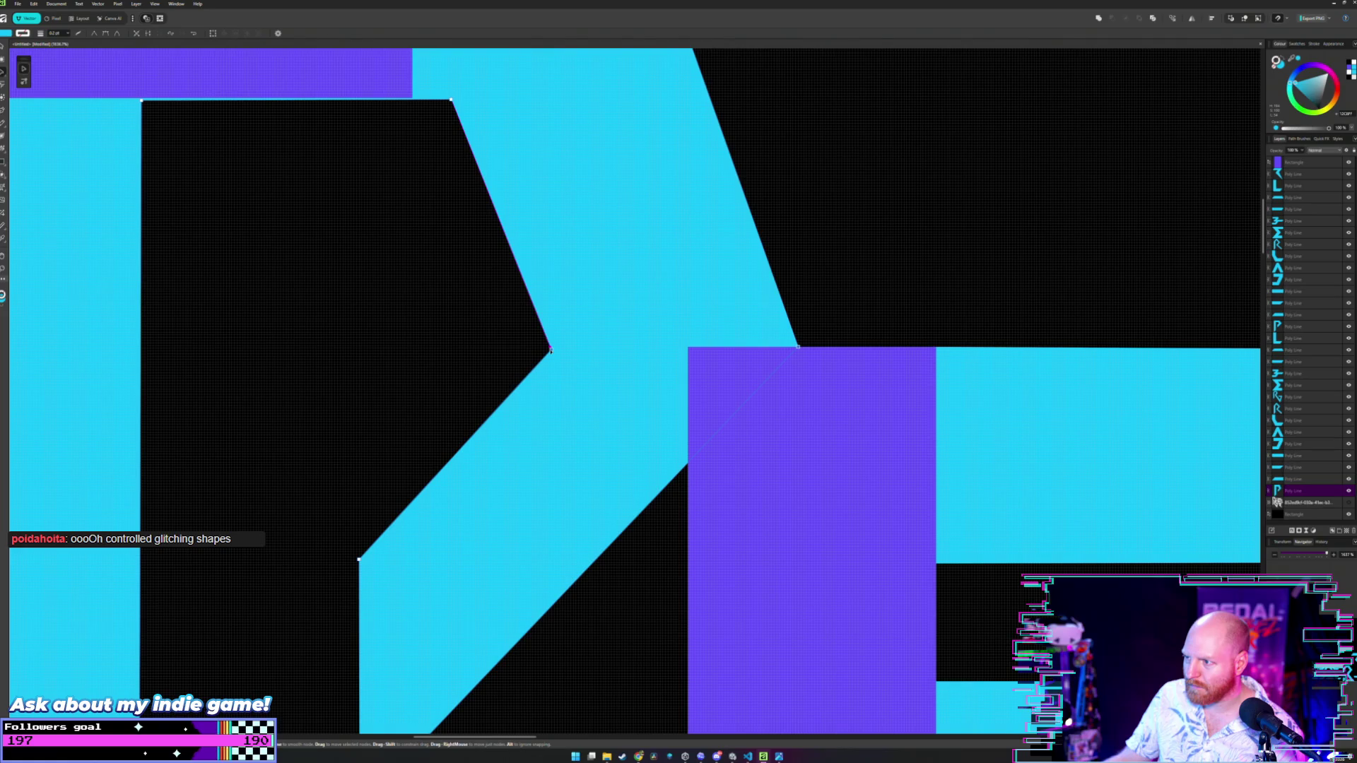
- Slide the purple glitch rectangle left against the cyan edges
click(863, 251)
scroll(790, 341, down, 2)
click(831, 385)
mouse_move(832, 386)
mouse_down()
mouse_move(721, 379)
mouse_move(748, 384)
mouse_move(739, 360)
mouse_up()
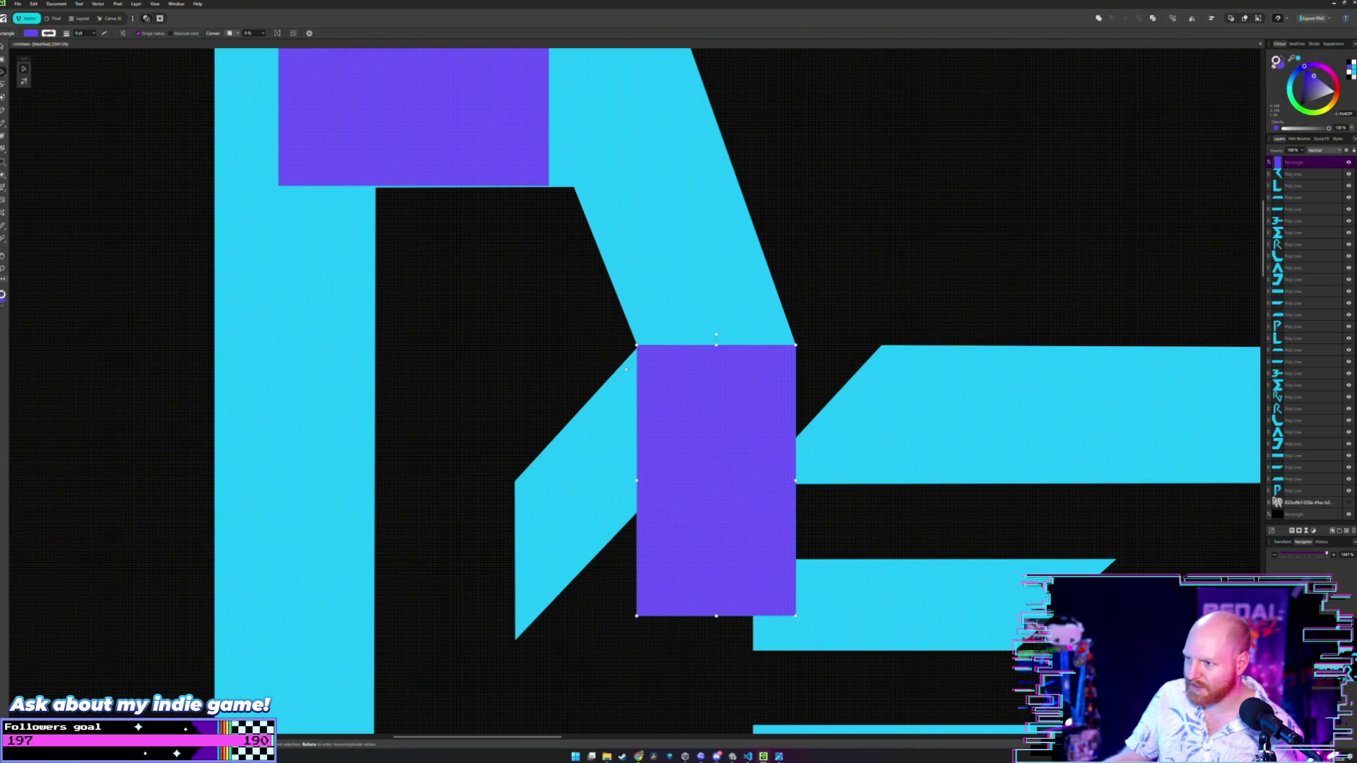
- Snap the P's corner node onto the rectangle's top-left corner
key(a)
scroll(625, 345, up, 2)
click(648, 348)
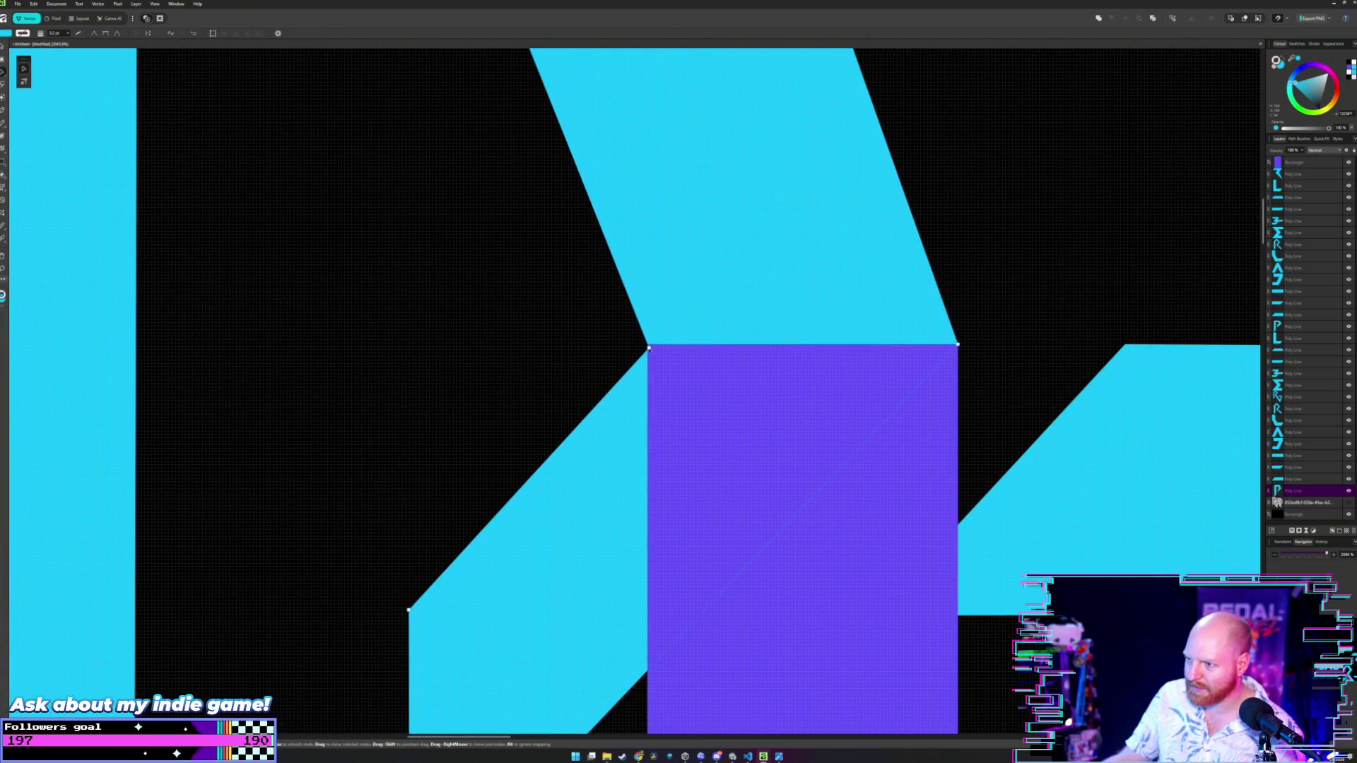
drag(648, 347, 646, 345)
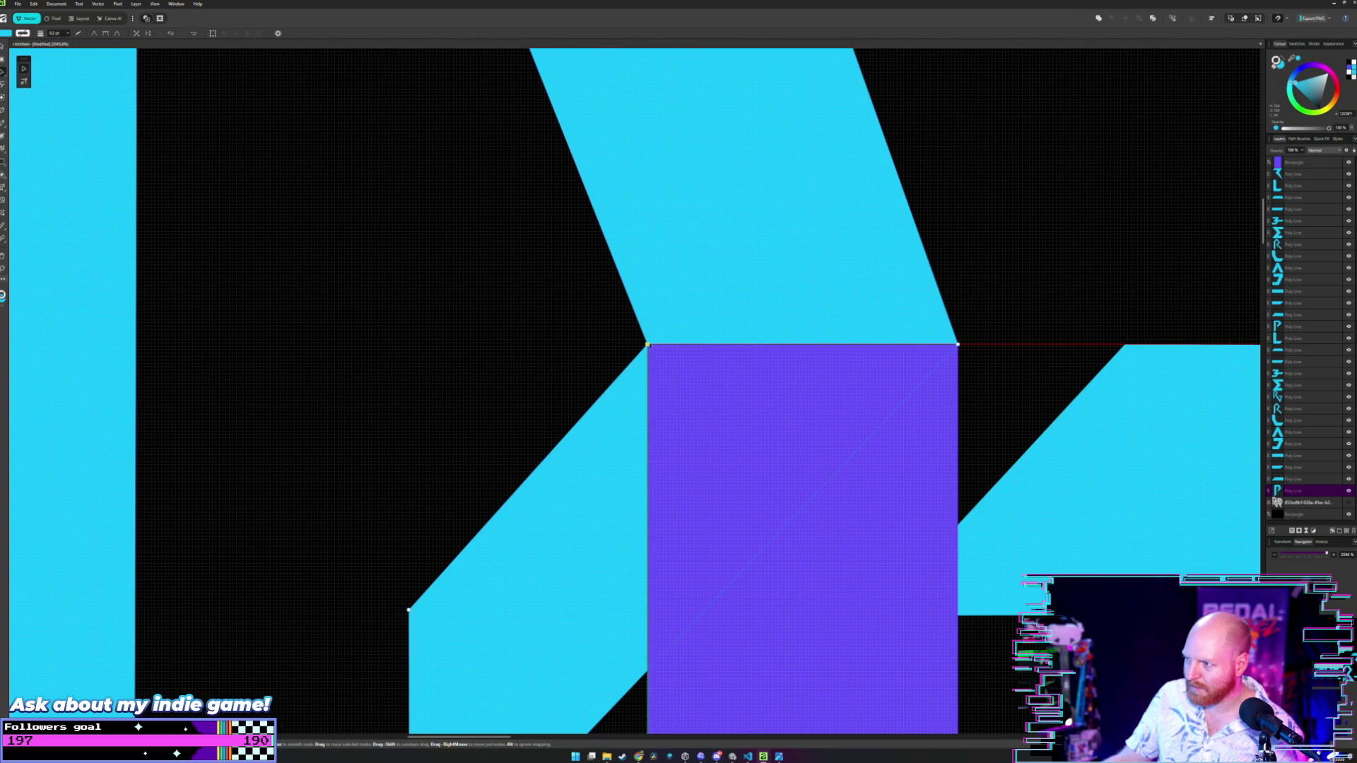
click(560, 348)
key(m)
scroll(549, 357, down, 5)
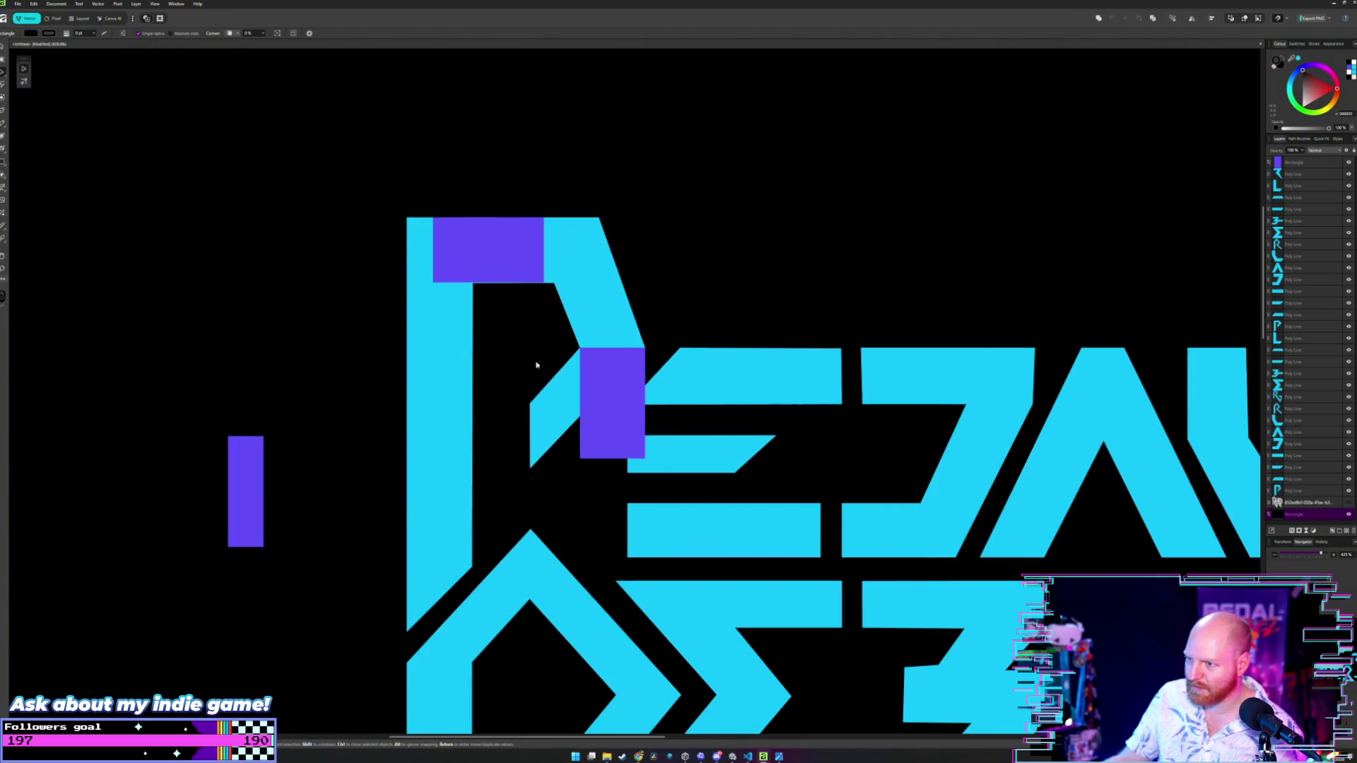
- Move one purple rectangle left of the logo and shift the top one slightly right
drag(635, 383, 333, 360)
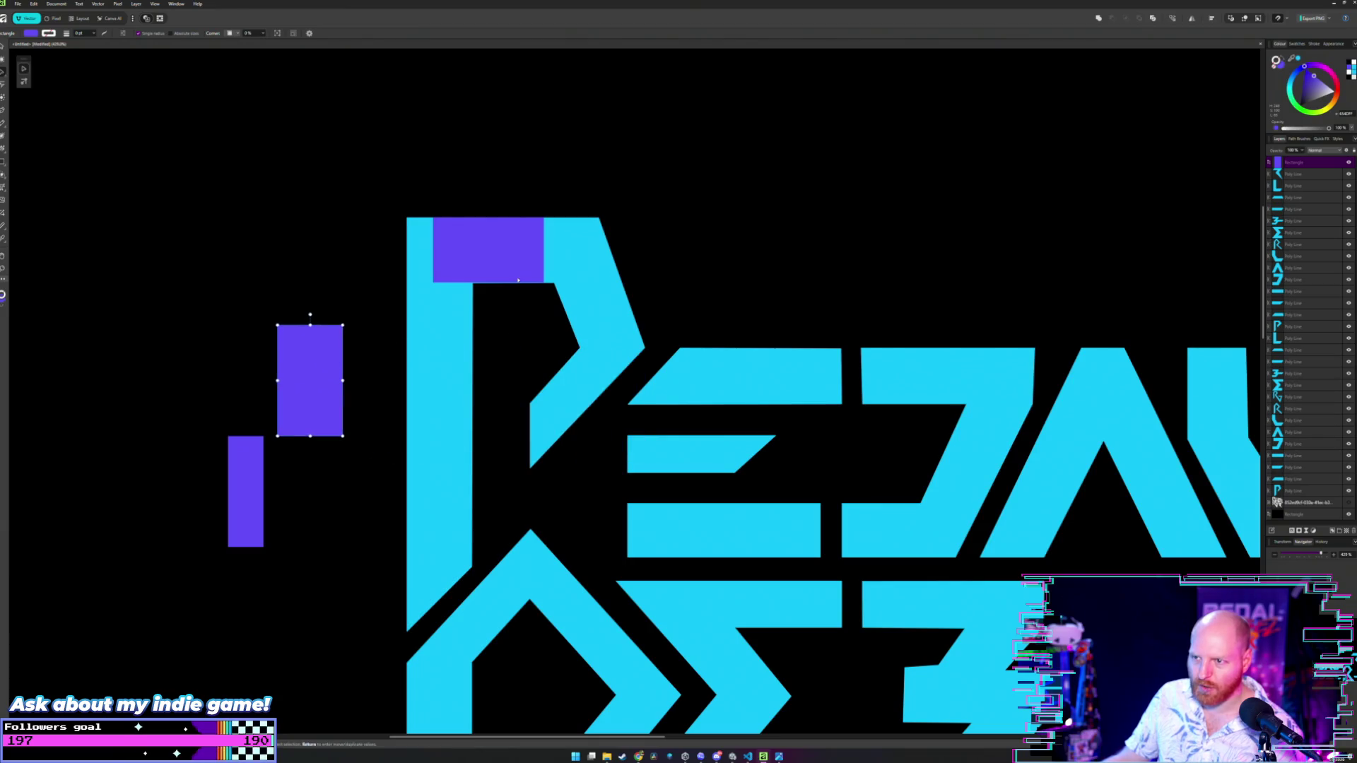
click(514, 270)
scroll(515, 271, up, 5)
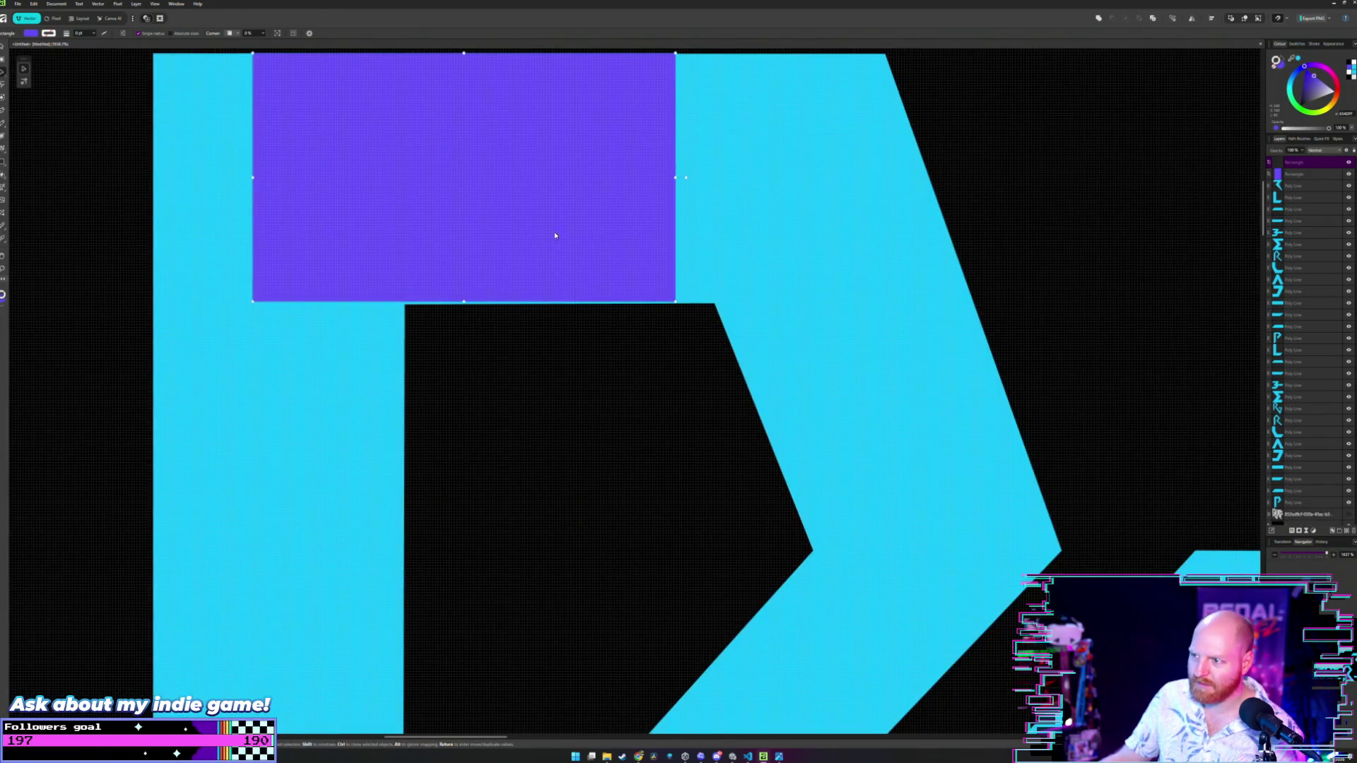
scroll(553, 234, down, 2)
scroll(599, 227, up, 3)
scroll(598, 297, up, 2)
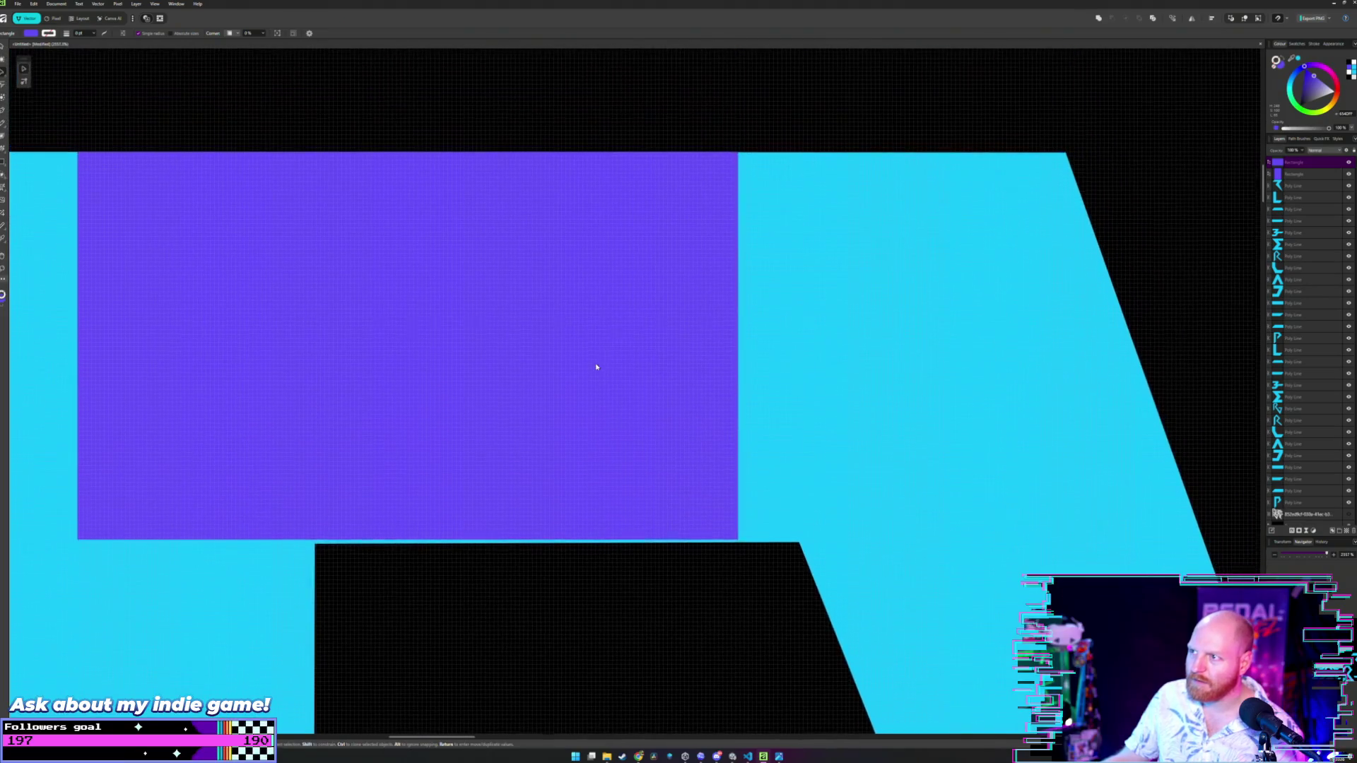
mouse_move(609, 315)
mouse_down()
mouse_move(650, 315)
mouse_move(621, 281)
mouse_move(633, 294)
mouse_move(644, 247)
mouse_up()
- Raise the P's inner edge nodes to close the thin strip under the rectangle
key(a)
click(882, 290)
key(v)
scroll(629, 354, down, 1)
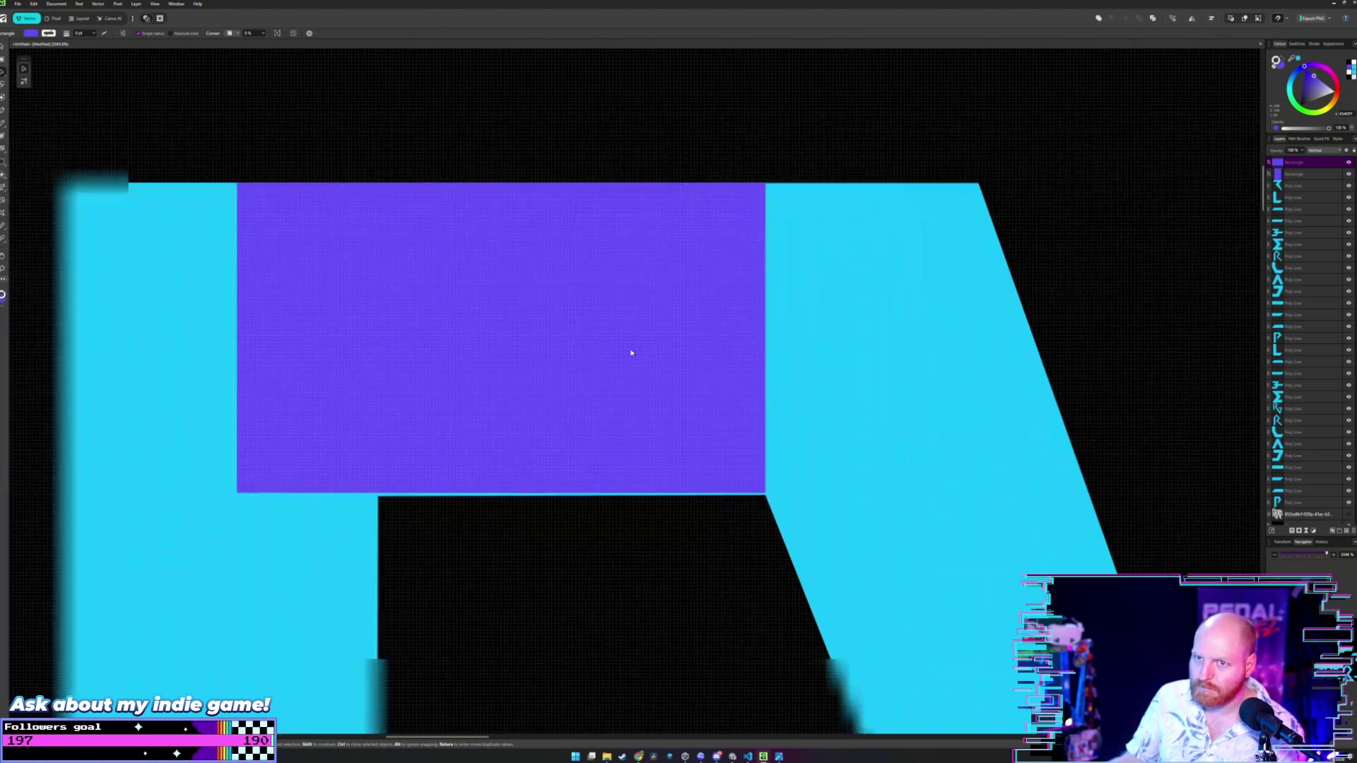
key(a)
click(754, 500)
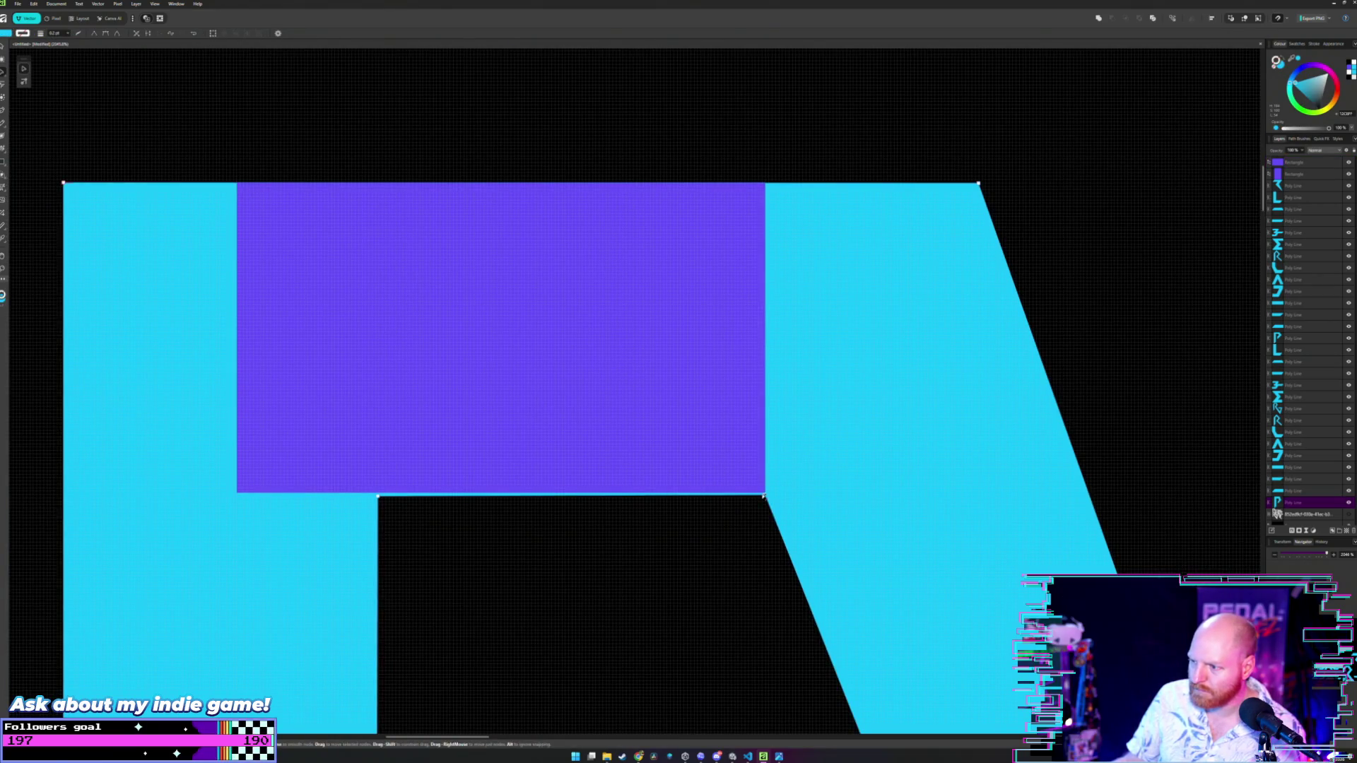
click(378, 498)
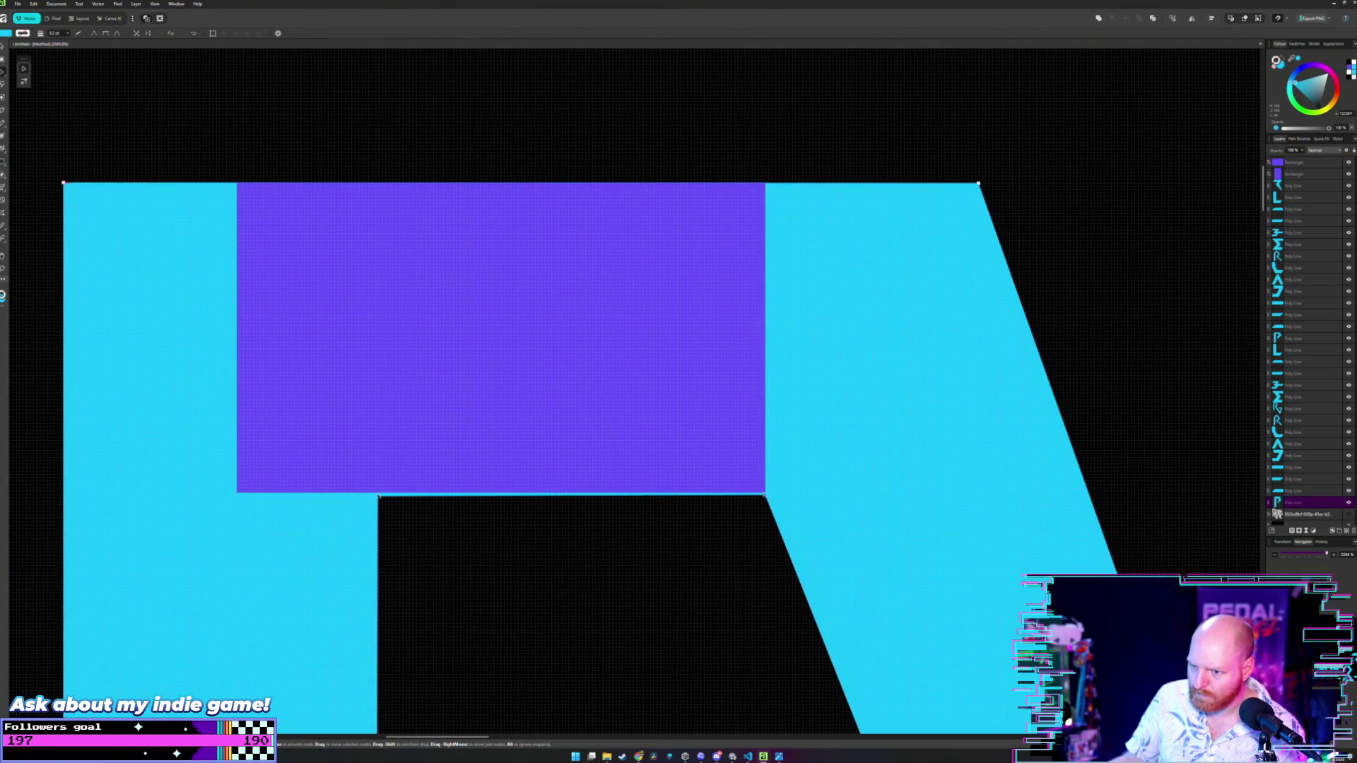
drag(378, 497, 378, 494)
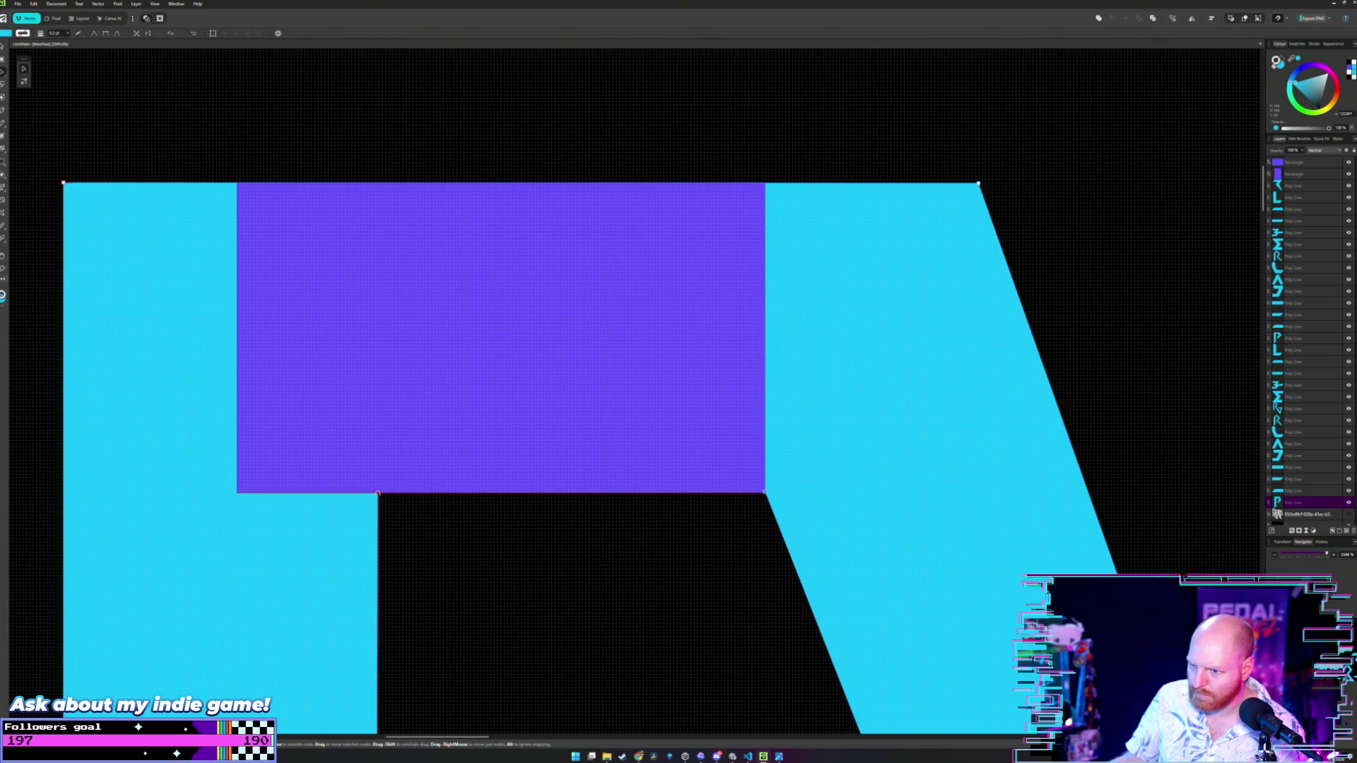
- Move the wide upper purple rectangle left of the P beside the other two
scroll(505, 491, down, 5)
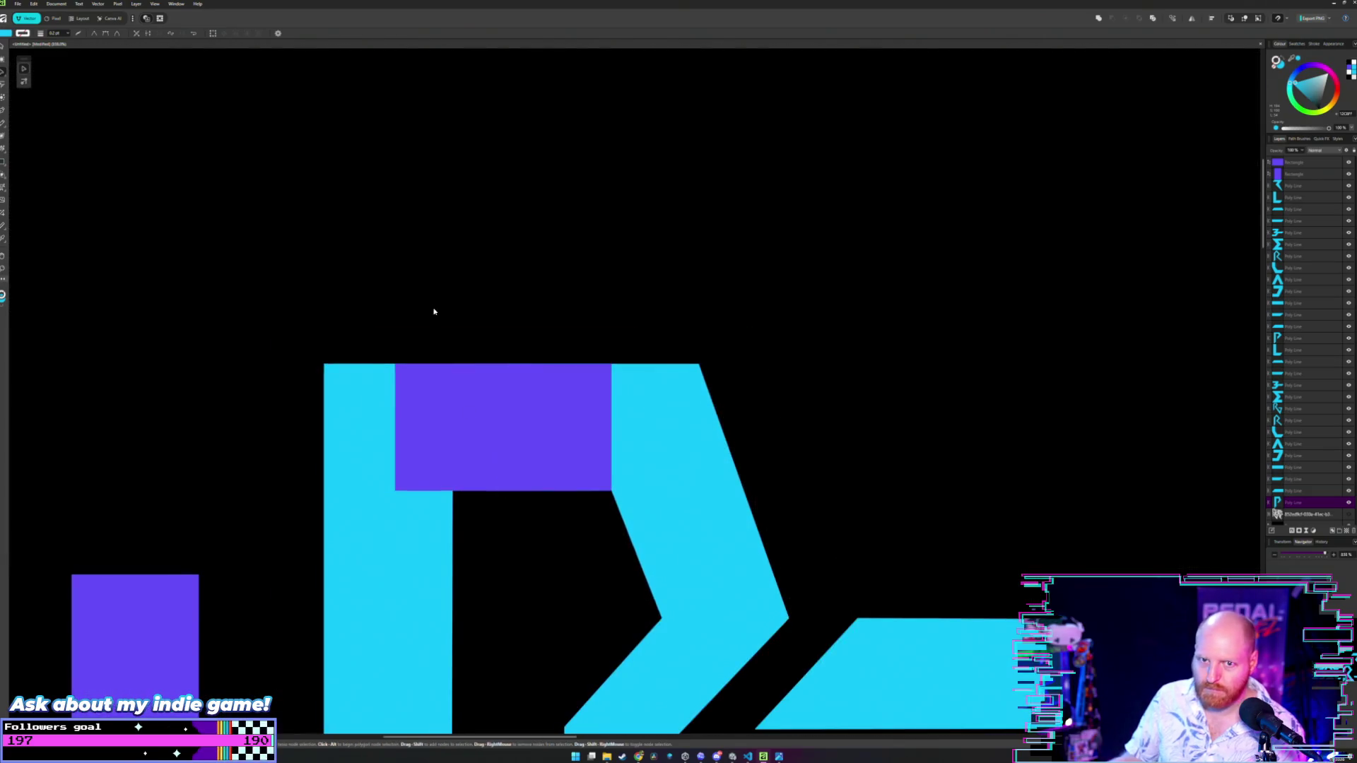
drag(424, 429, 533, 344)
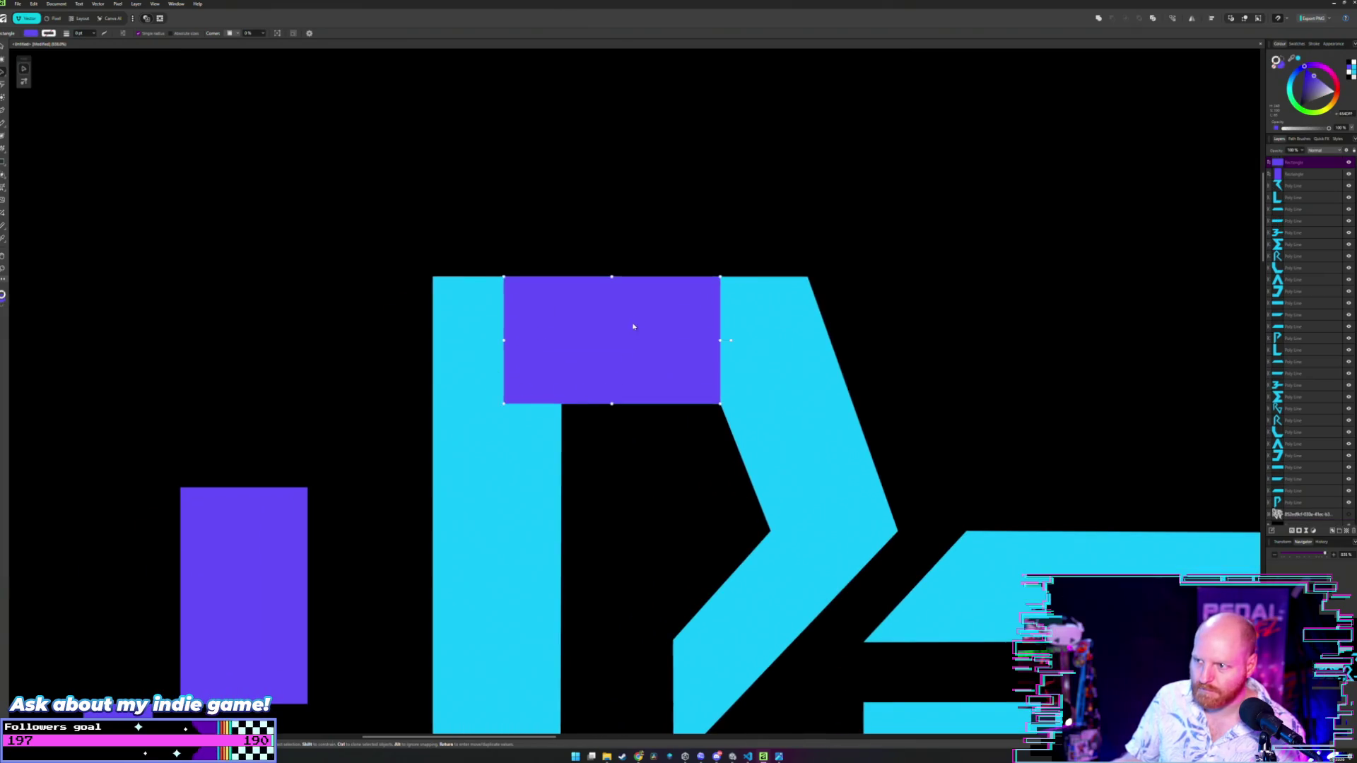
mouse_move(601, 388)
mouse_down()
mouse_move(325, 414)
mouse_move(213, 405)
mouse_up()
click(384, 344)
scroll(384, 344, down, 5)
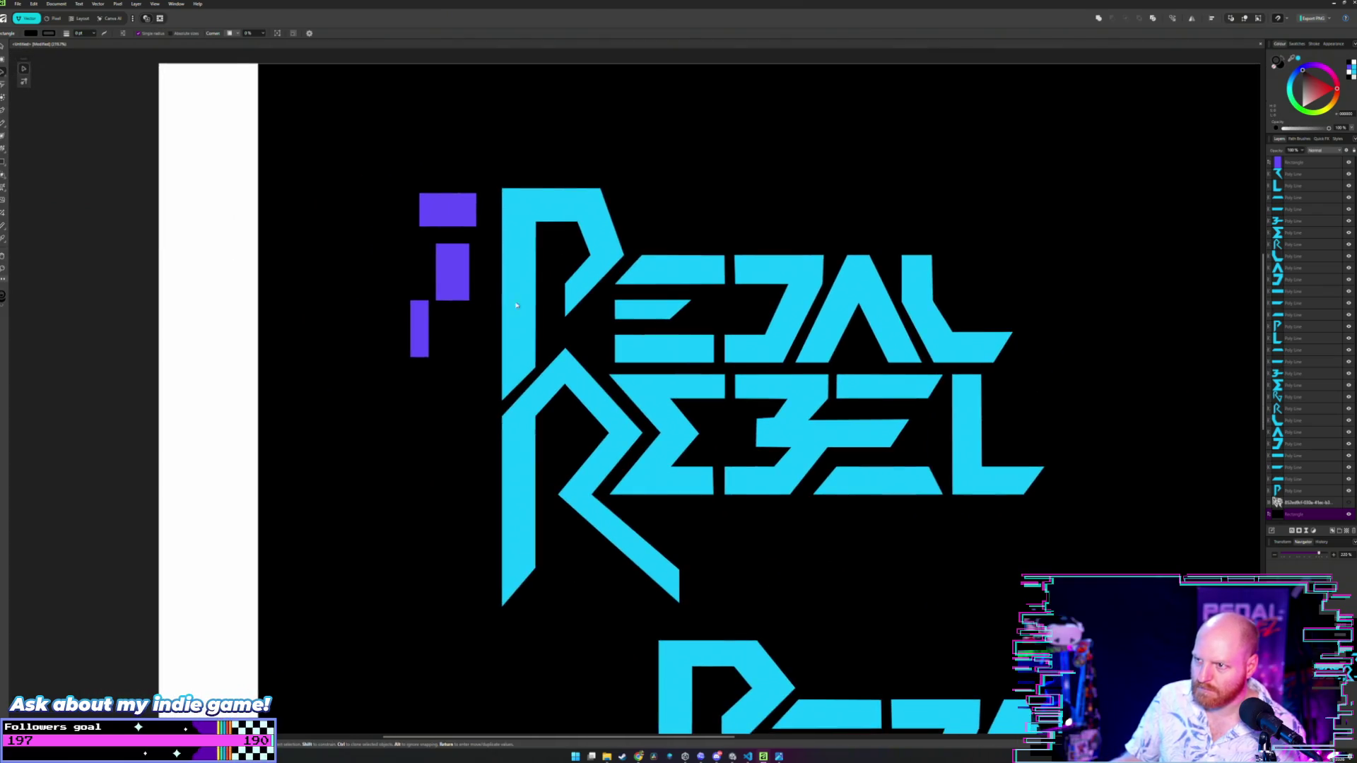
scroll(556, 313, down, 2)
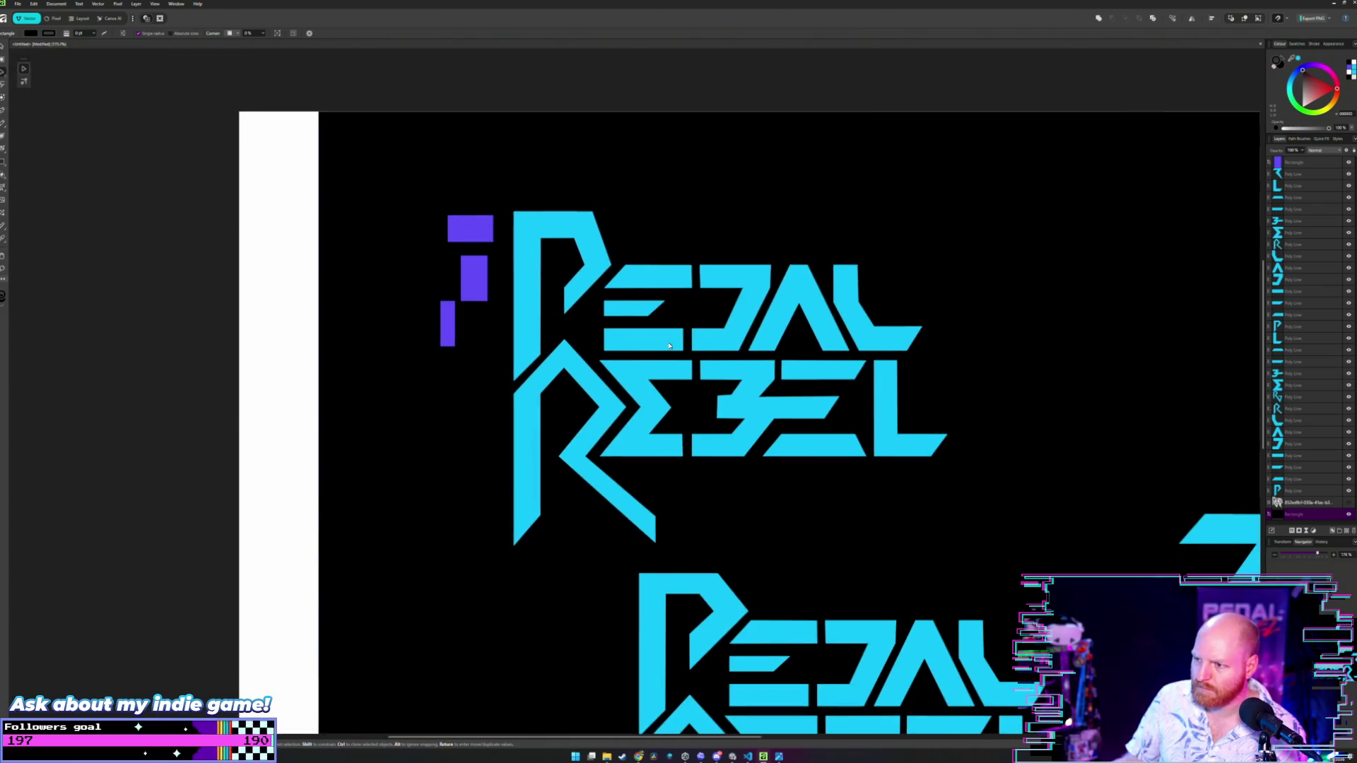
scroll(556, 313, right, 3)
scroll(555, 313, down, 1)
mouse_move(608, 753)
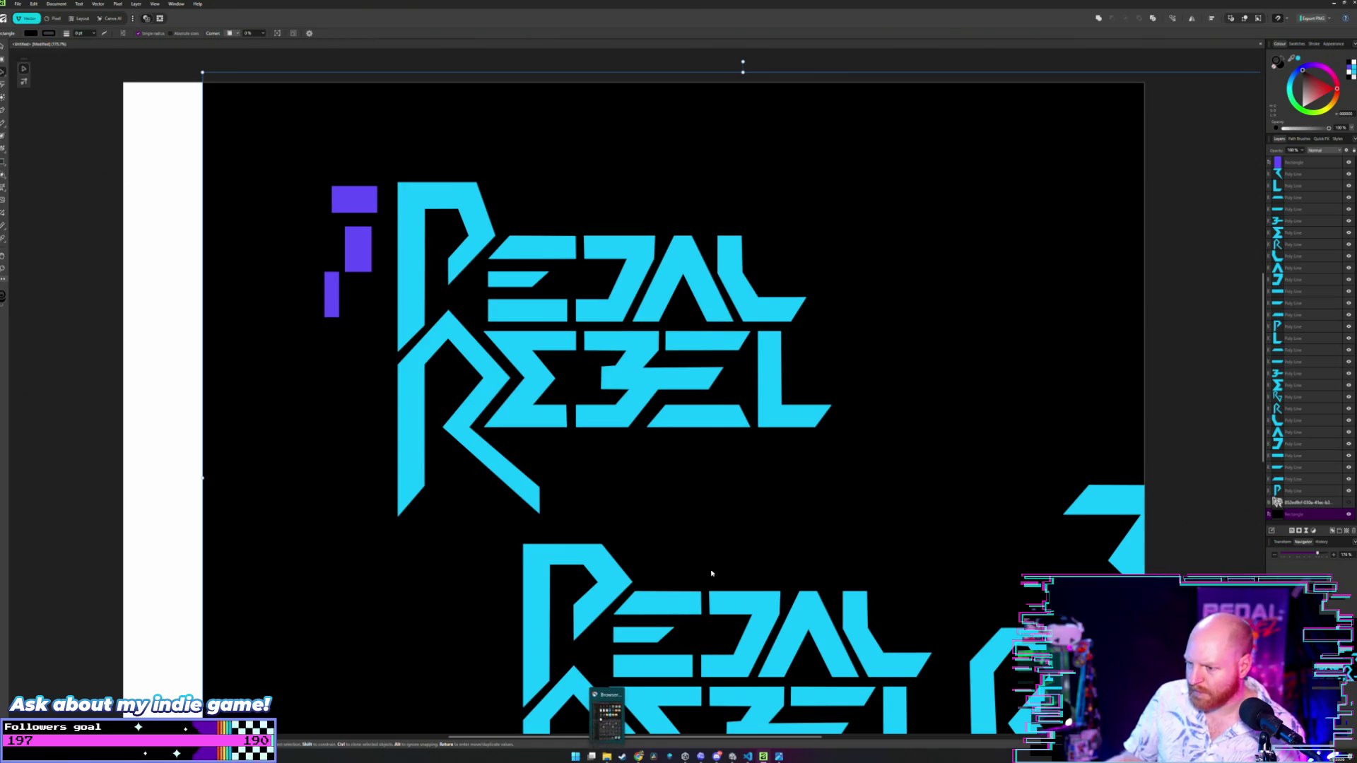
scroll(718, 476, left, 4)
scroll(718, 475, down, 3)
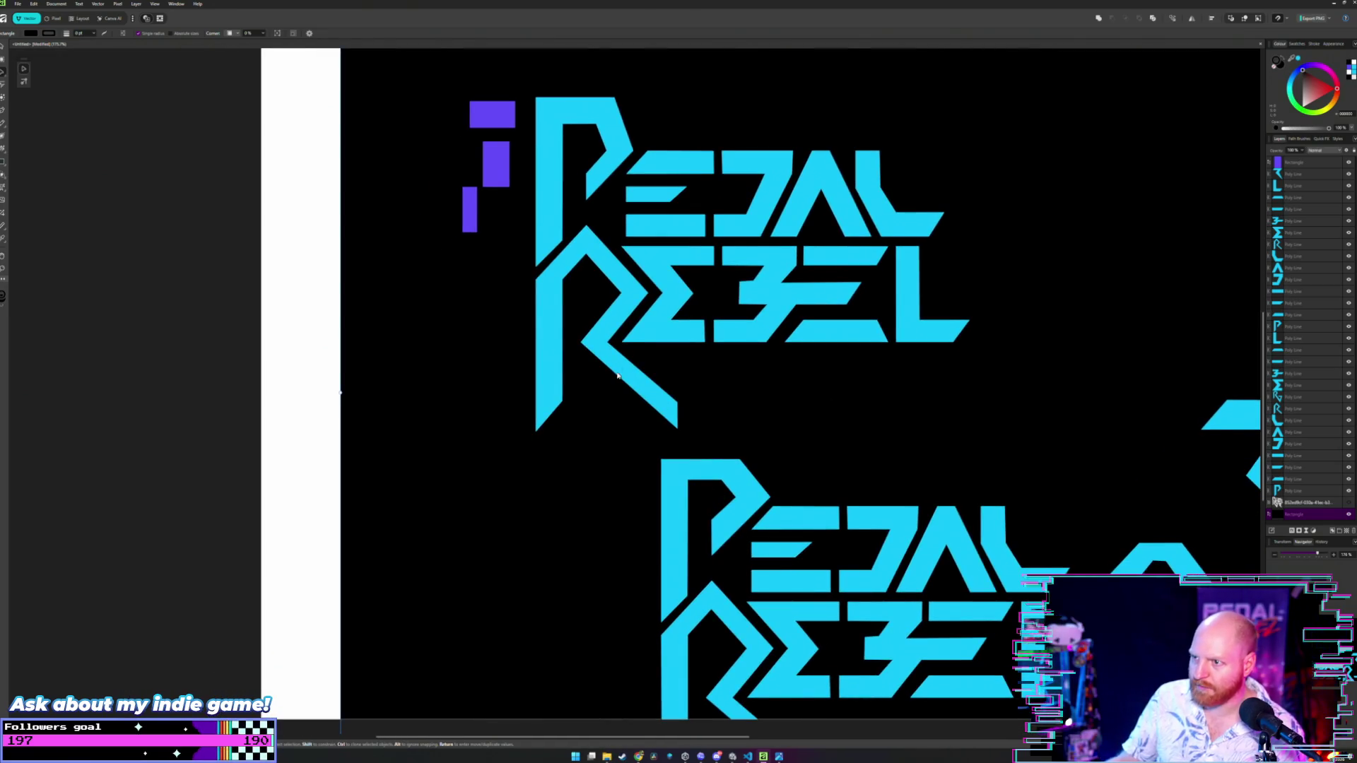
scroll(617, 376, left, 2)
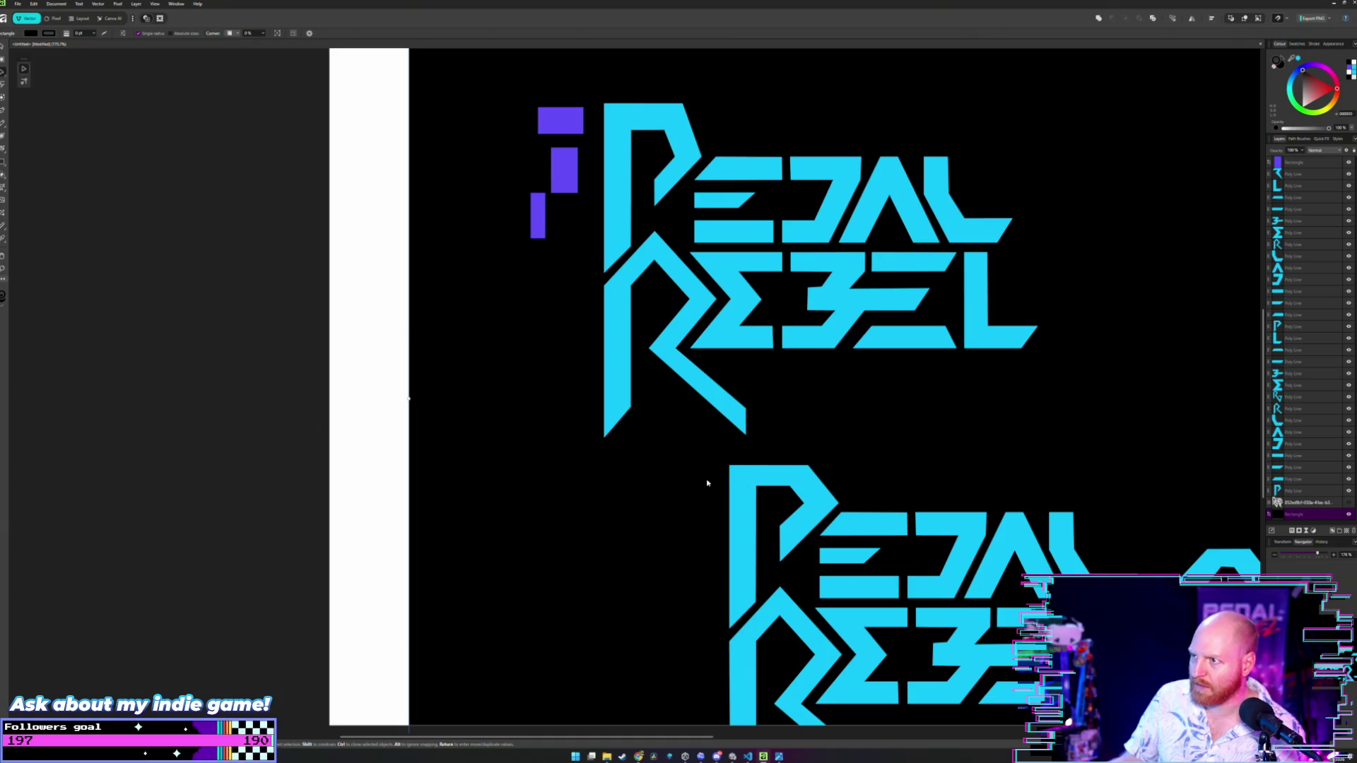
scroll(651, 418, up, 2)
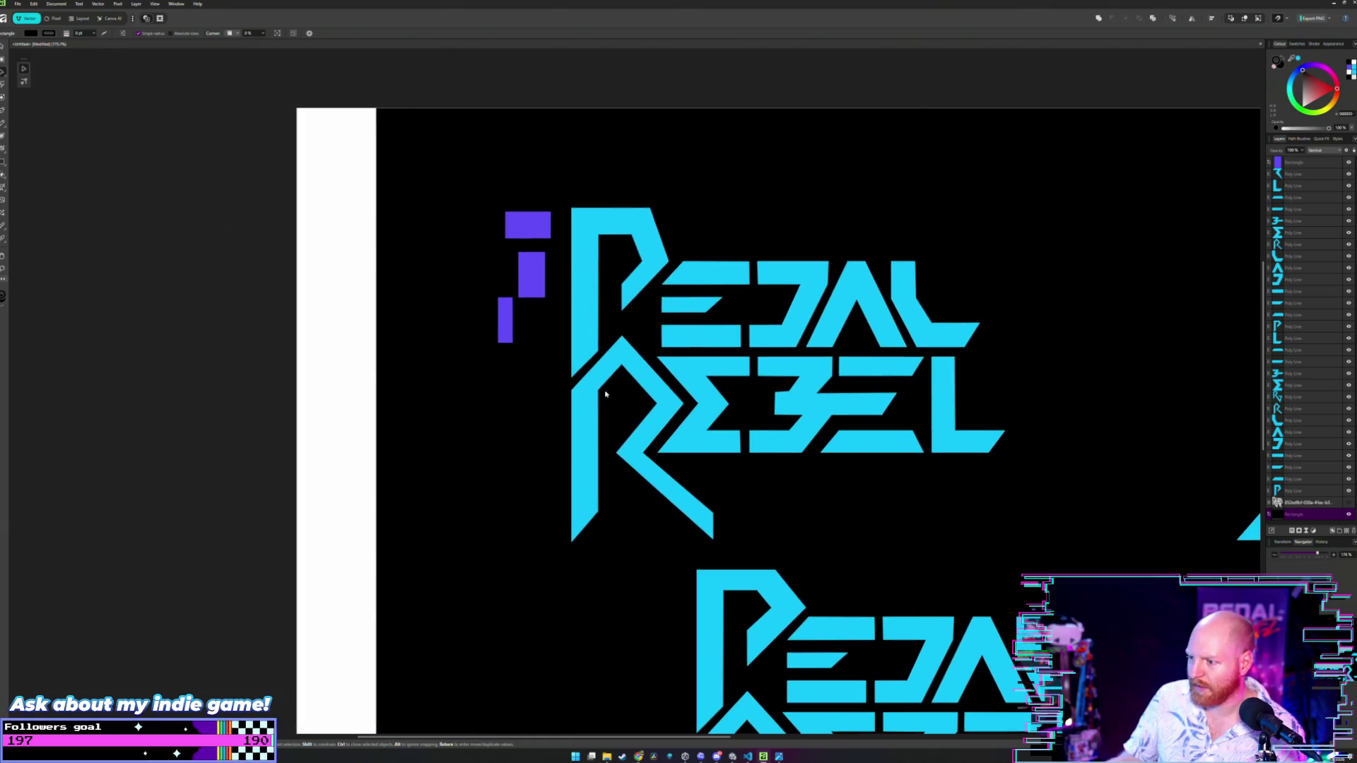
scroll(643, 399, up, 2)
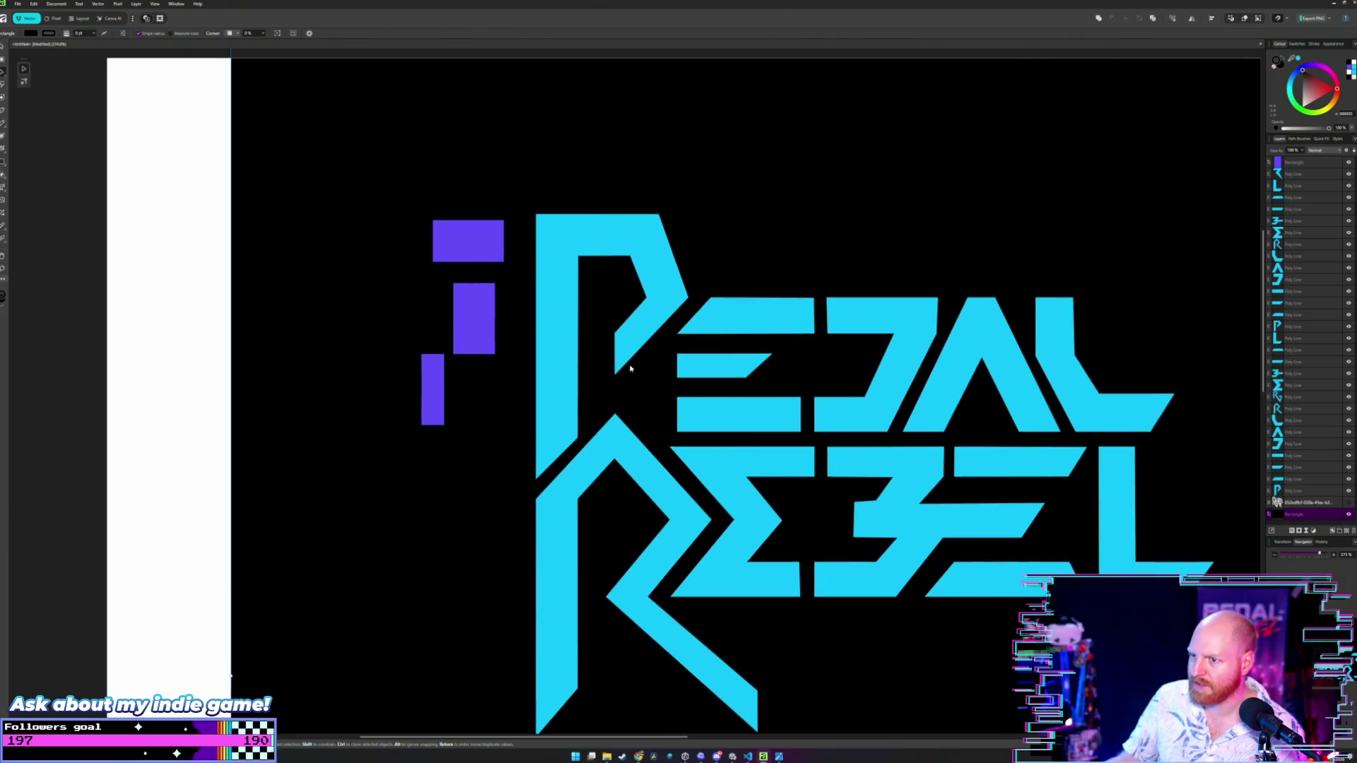
scroll(631, 369, up, 3)
scroll(718, 359, down, 3)
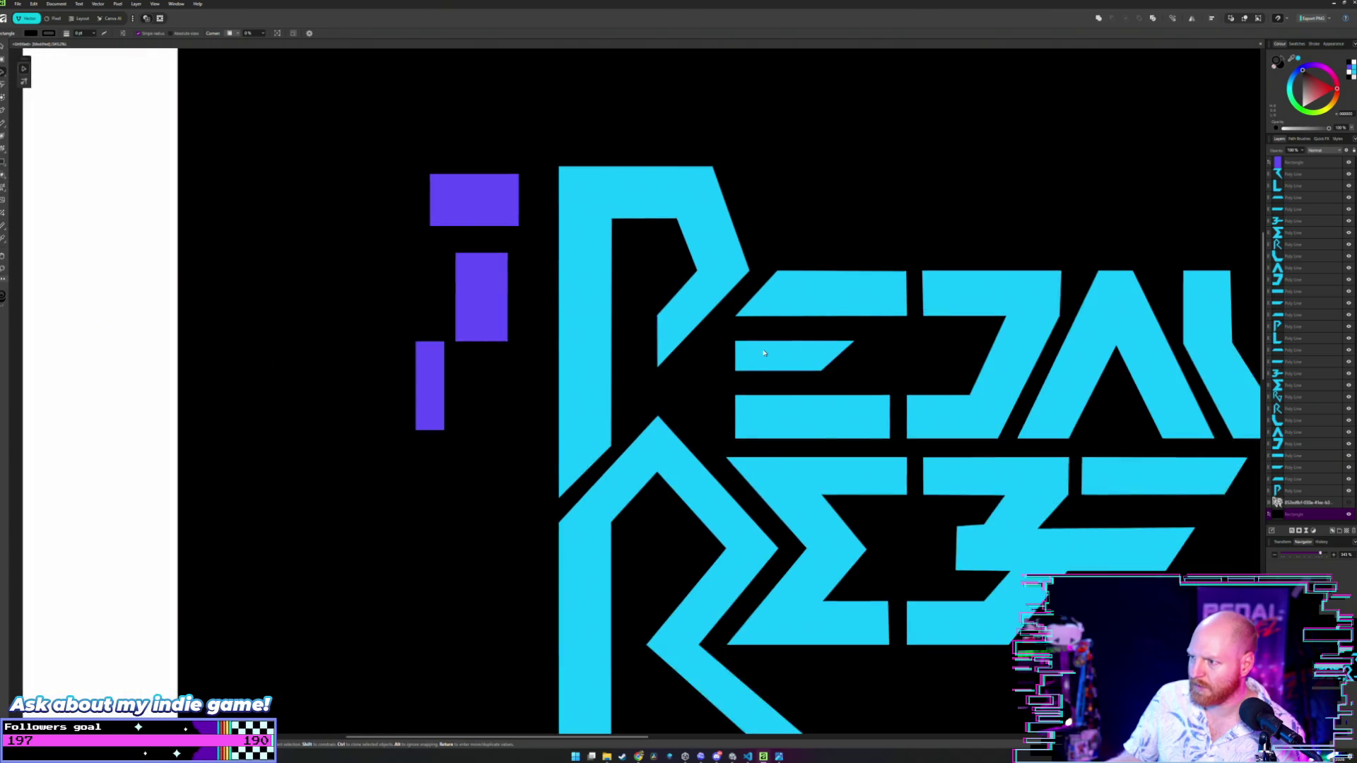
scroll(796, 347, up, 2)
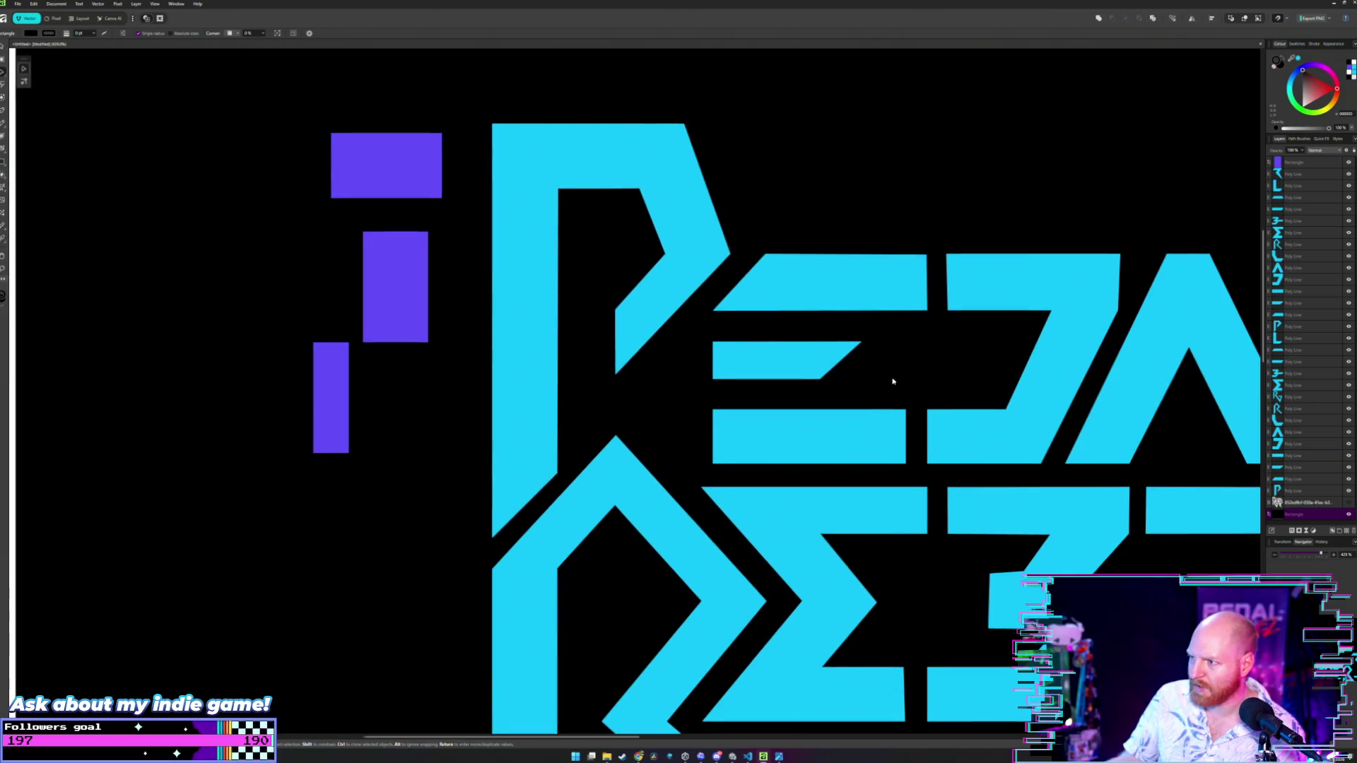
scroll(893, 379, up, 2)
double_click(742, 308)
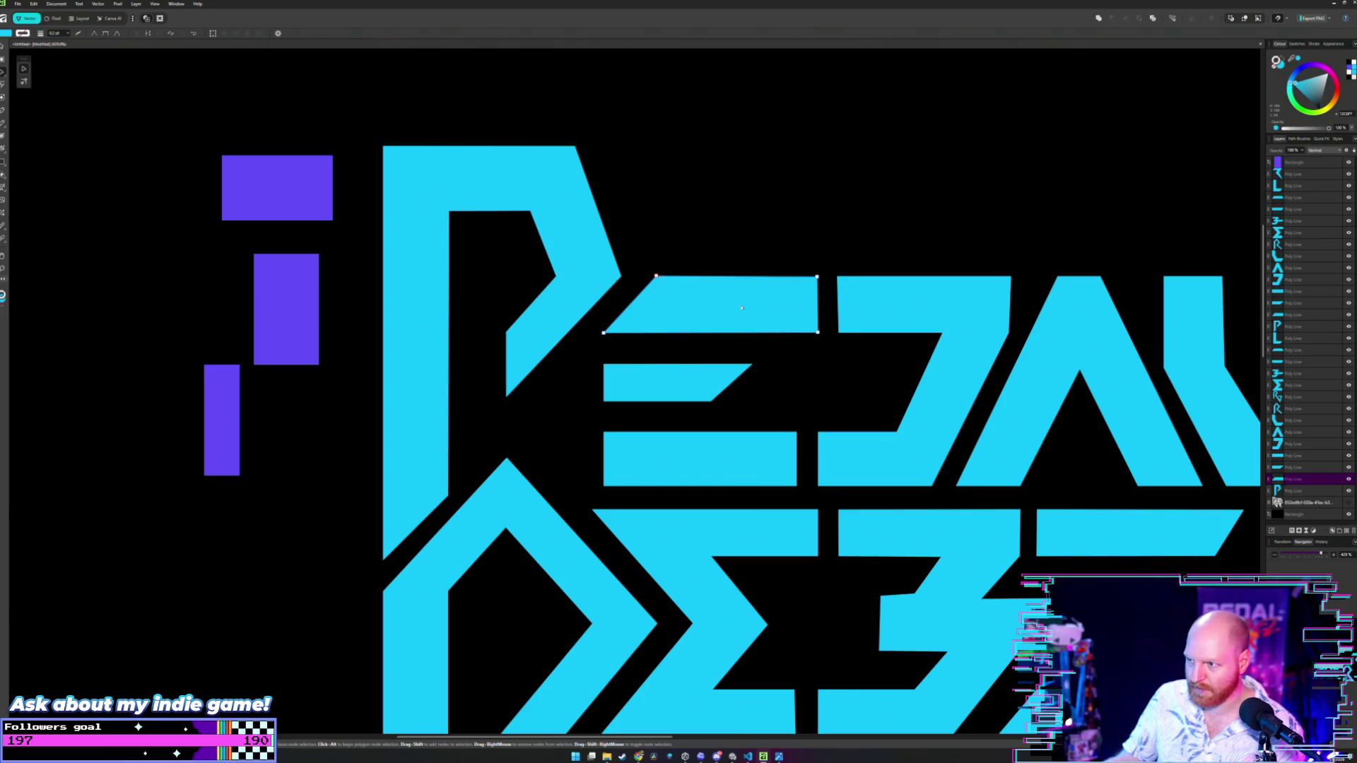
key(ctrl+j)
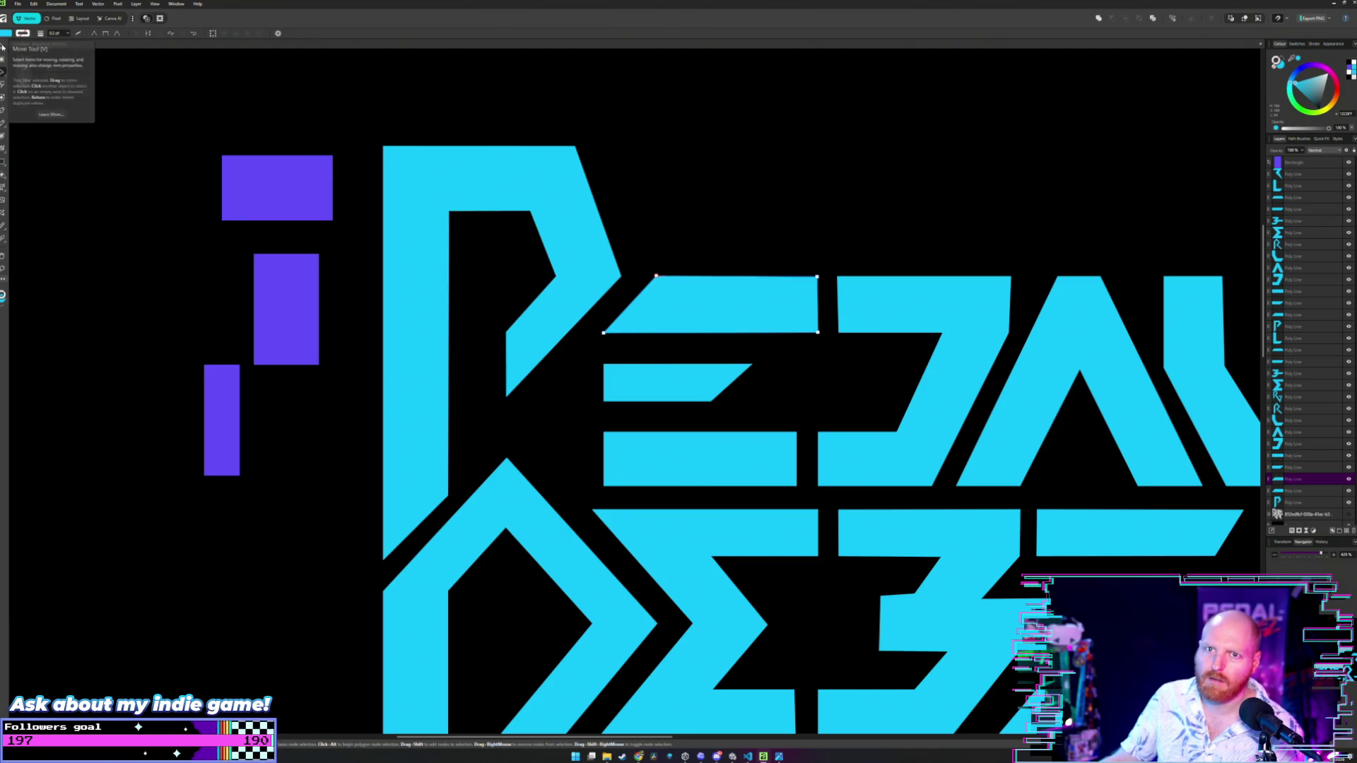
click(2, 46)
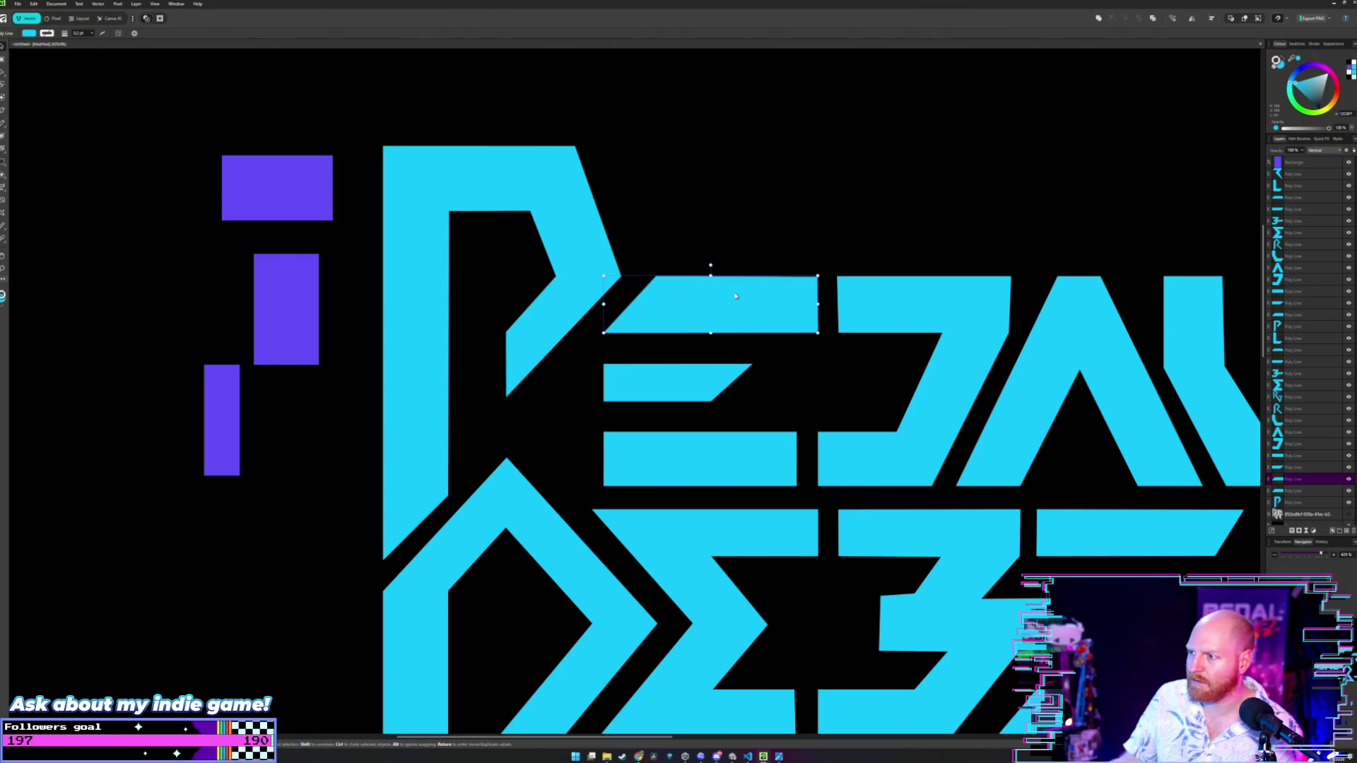
mouse_move(736, 298)
mouse_down()
mouse_move(728, 362)
mouse_move(712, 373)
mouse_up()
right_click(723, 373)
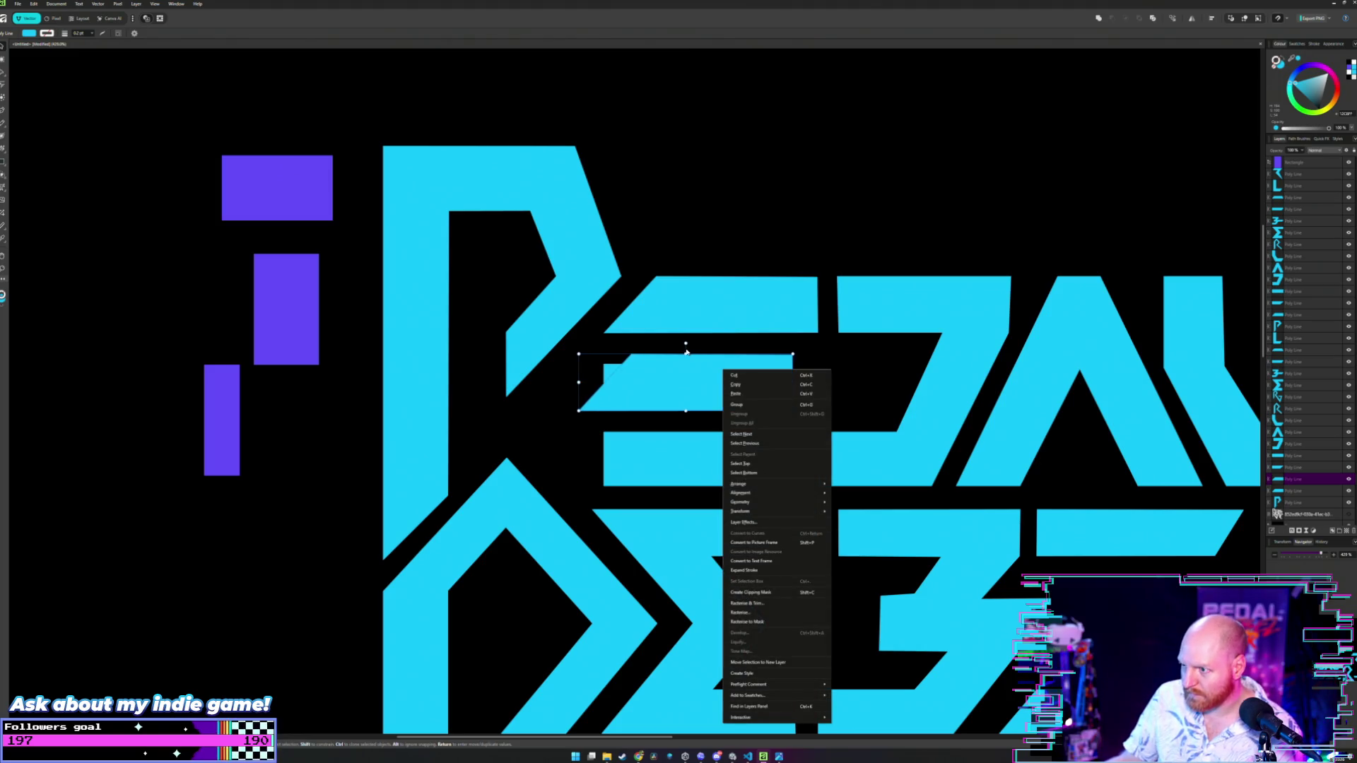
click(792, 562)
click(722, 379)
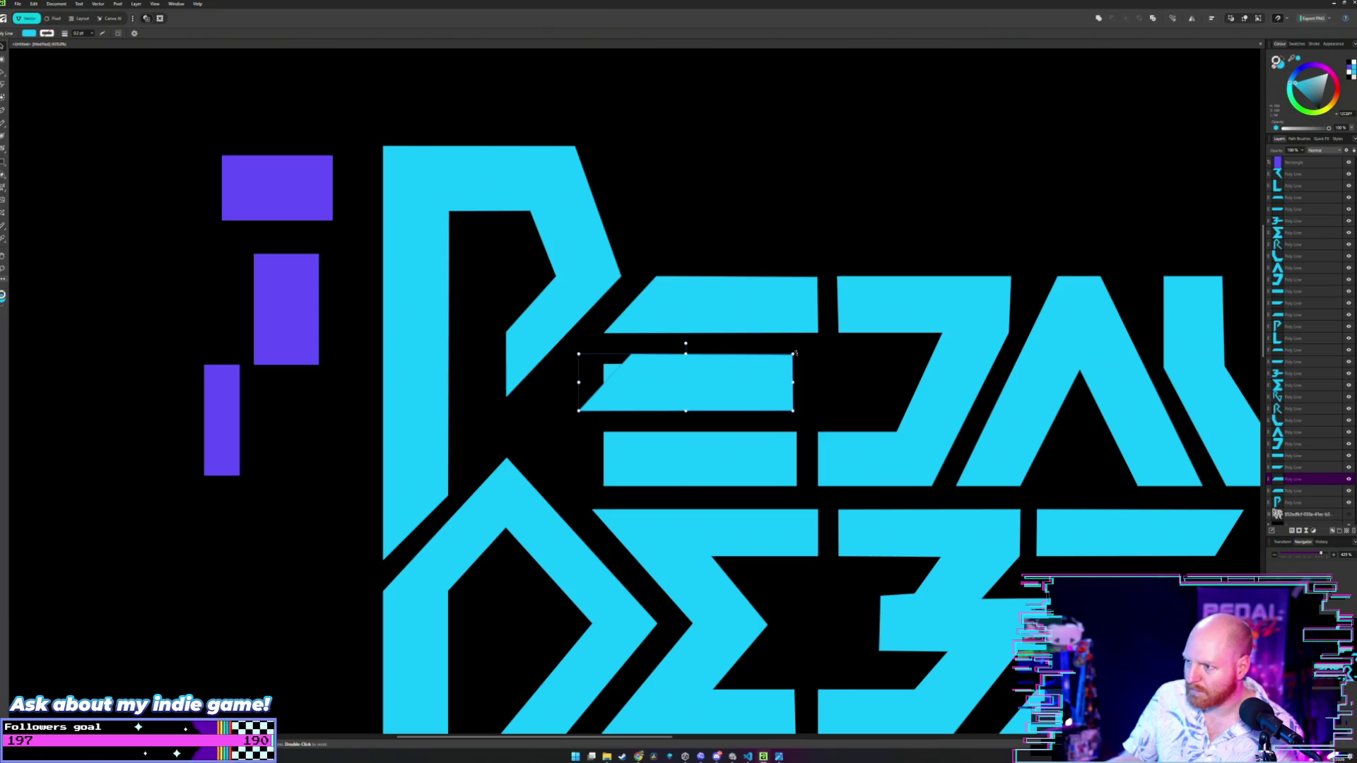
mouse_move(795, 352)
mouse_down()
mouse_move(621, 294)
mouse_move(570, 394)
mouse_move(664, 383)
mouse_up()
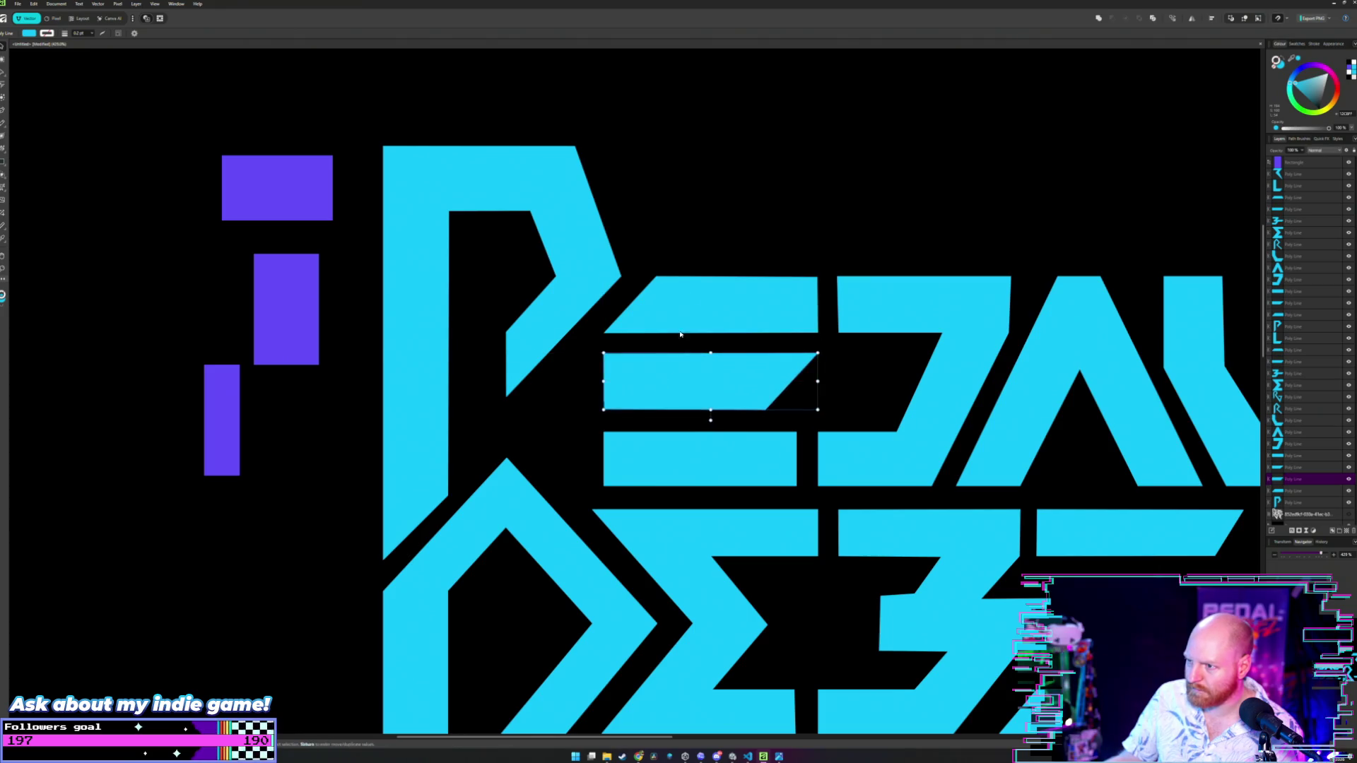
key(m)
scroll(680, 334, down, 8)
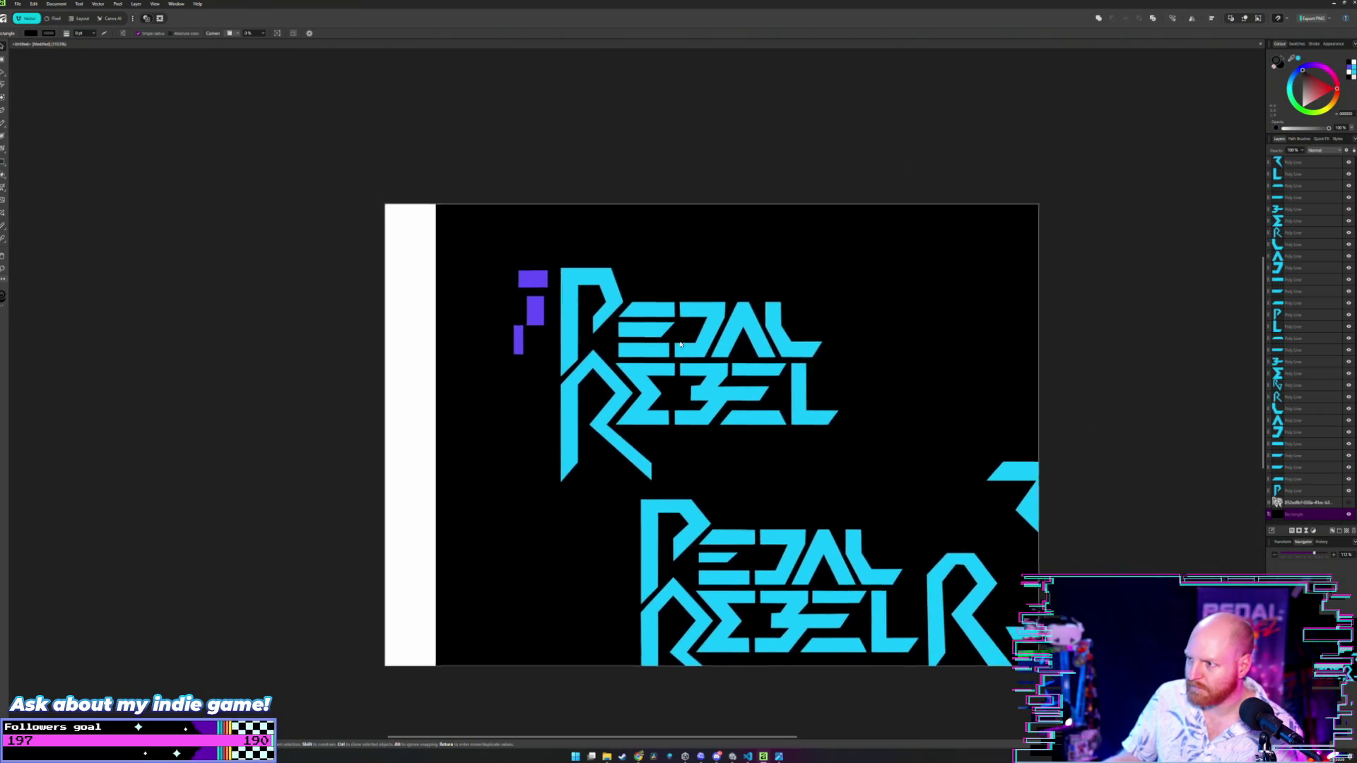
scroll(680, 344, up, 4)
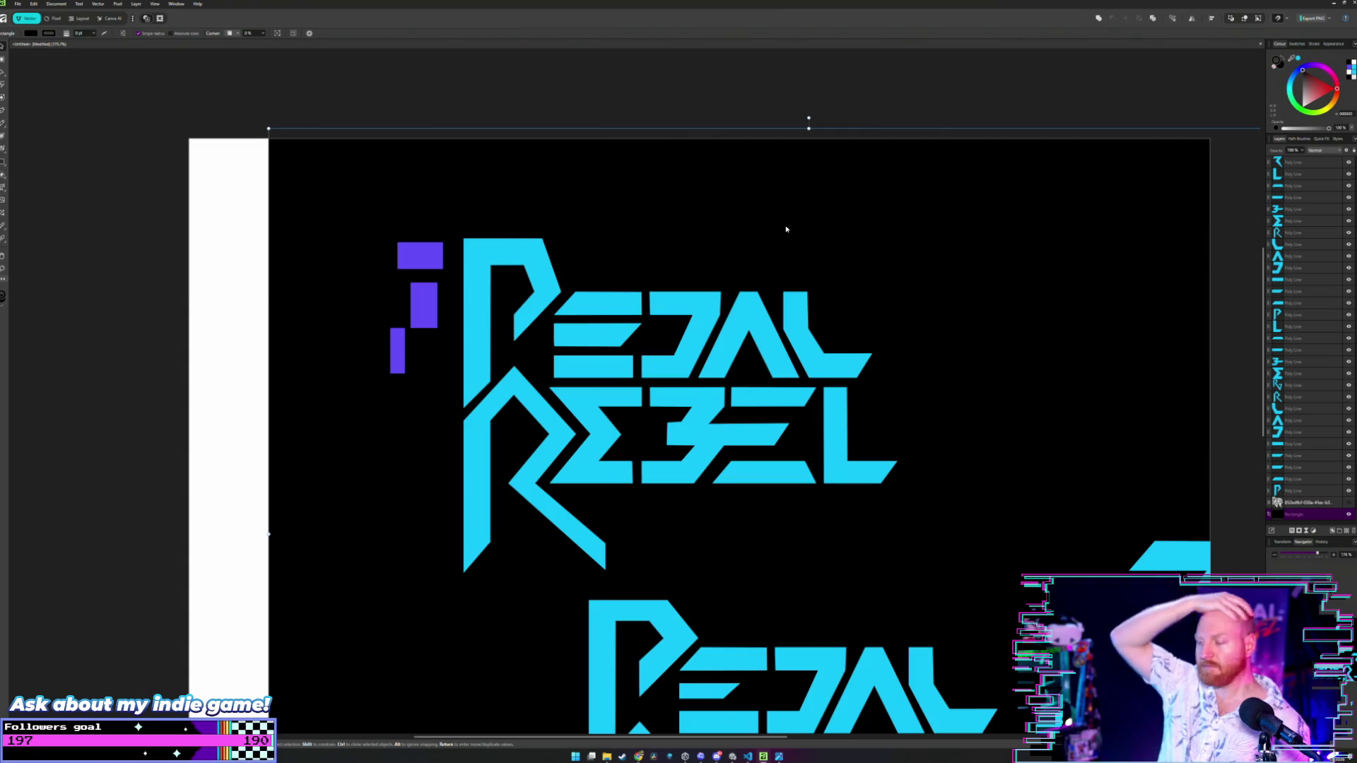
scroll(761, 221, up, 4)
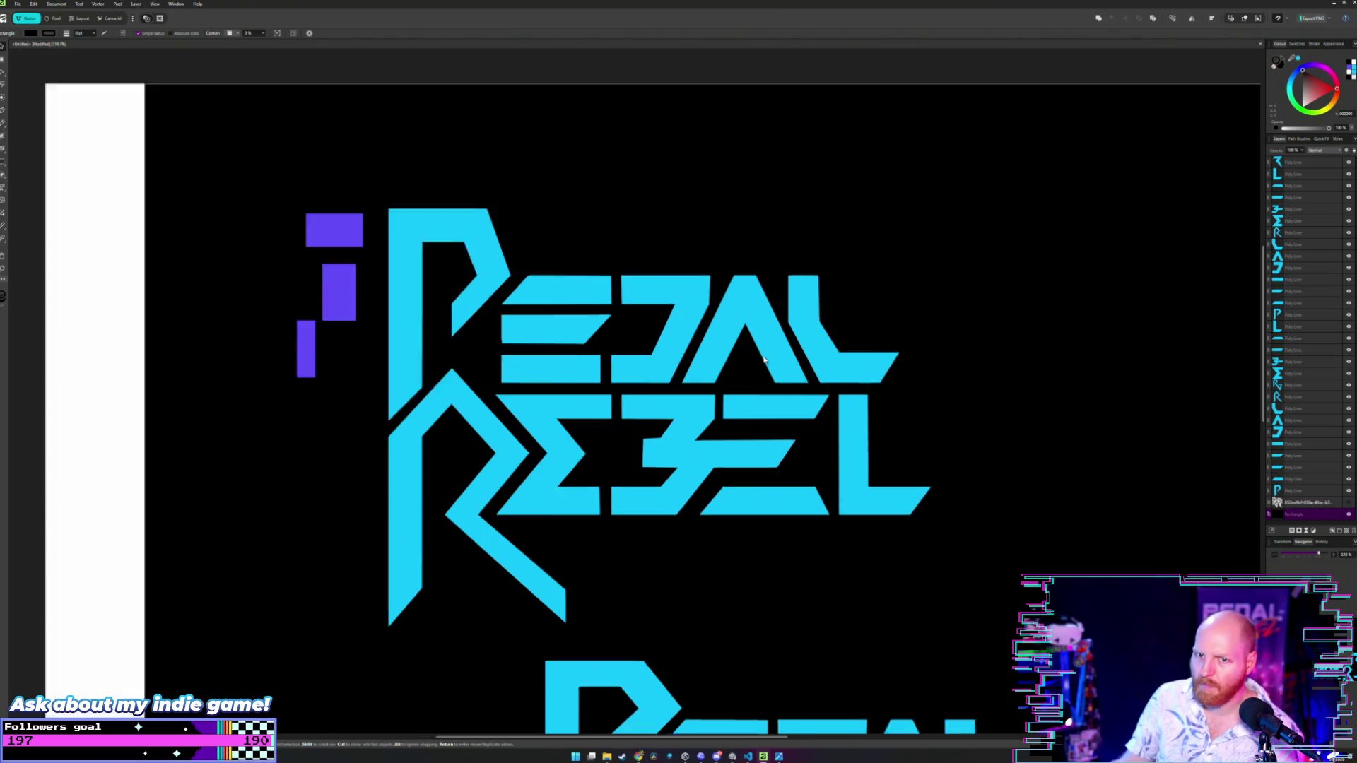
scroll(760, 372, down, 6)
drag(760, 372, 689, 375)
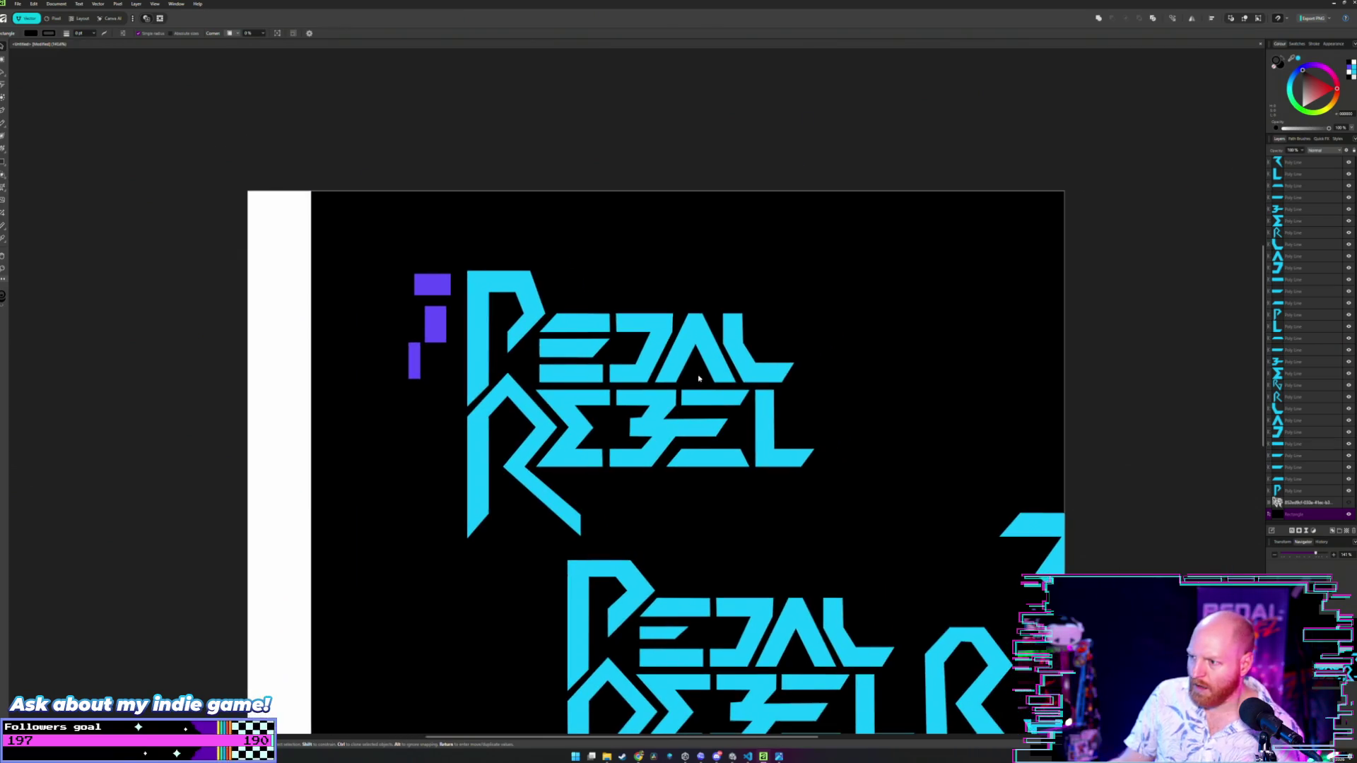
click(607, 348)
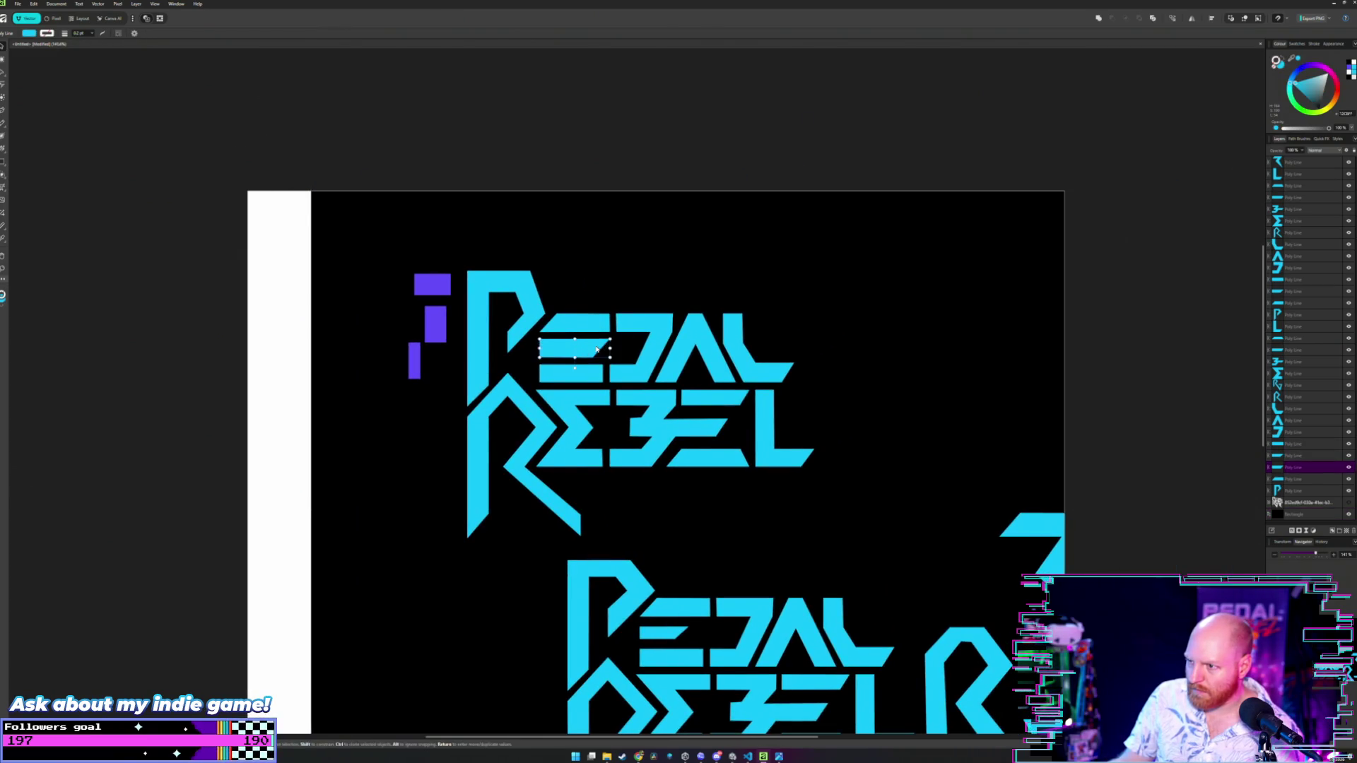
mouse_move(608, 347)
mouse_down()
mouse_move(738, 429)
mouse_move(746, 401)
mouse_up()
click(866, 400)
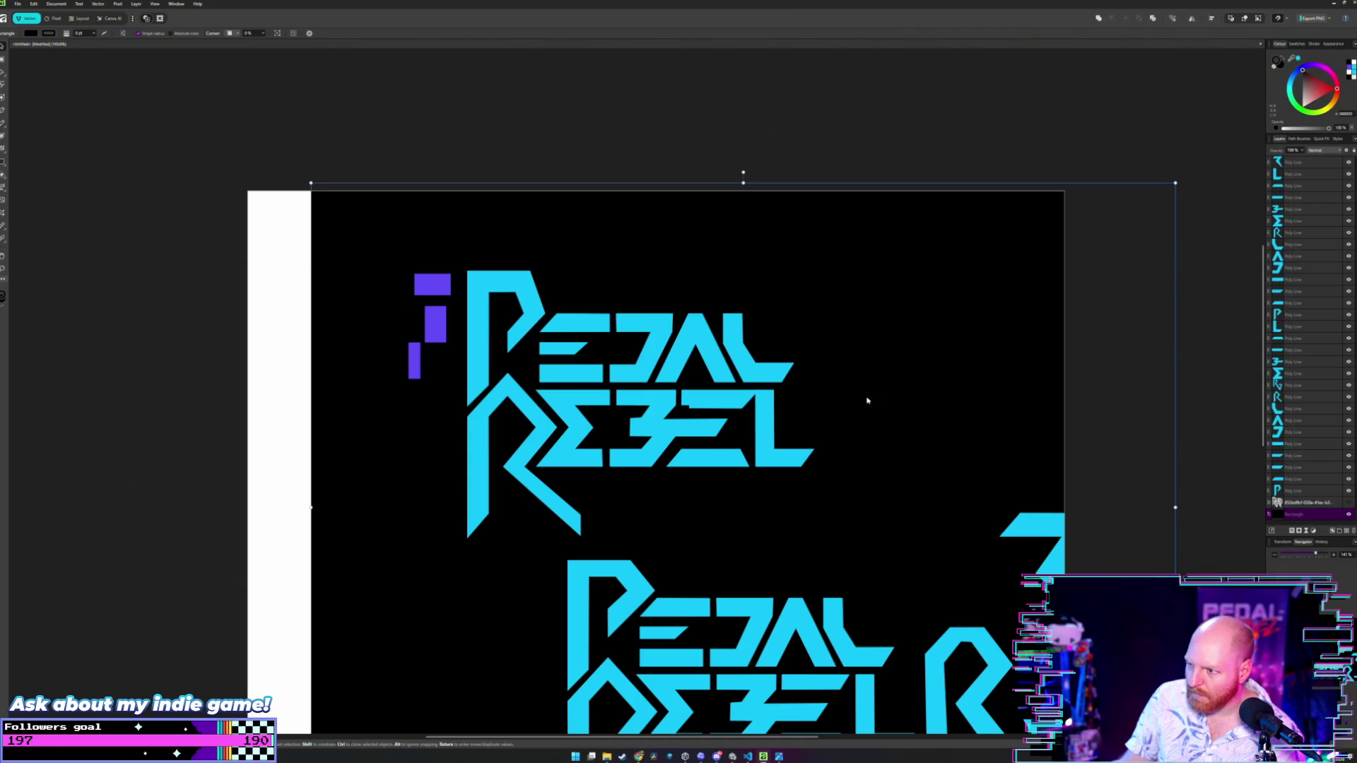
click(737, 402)
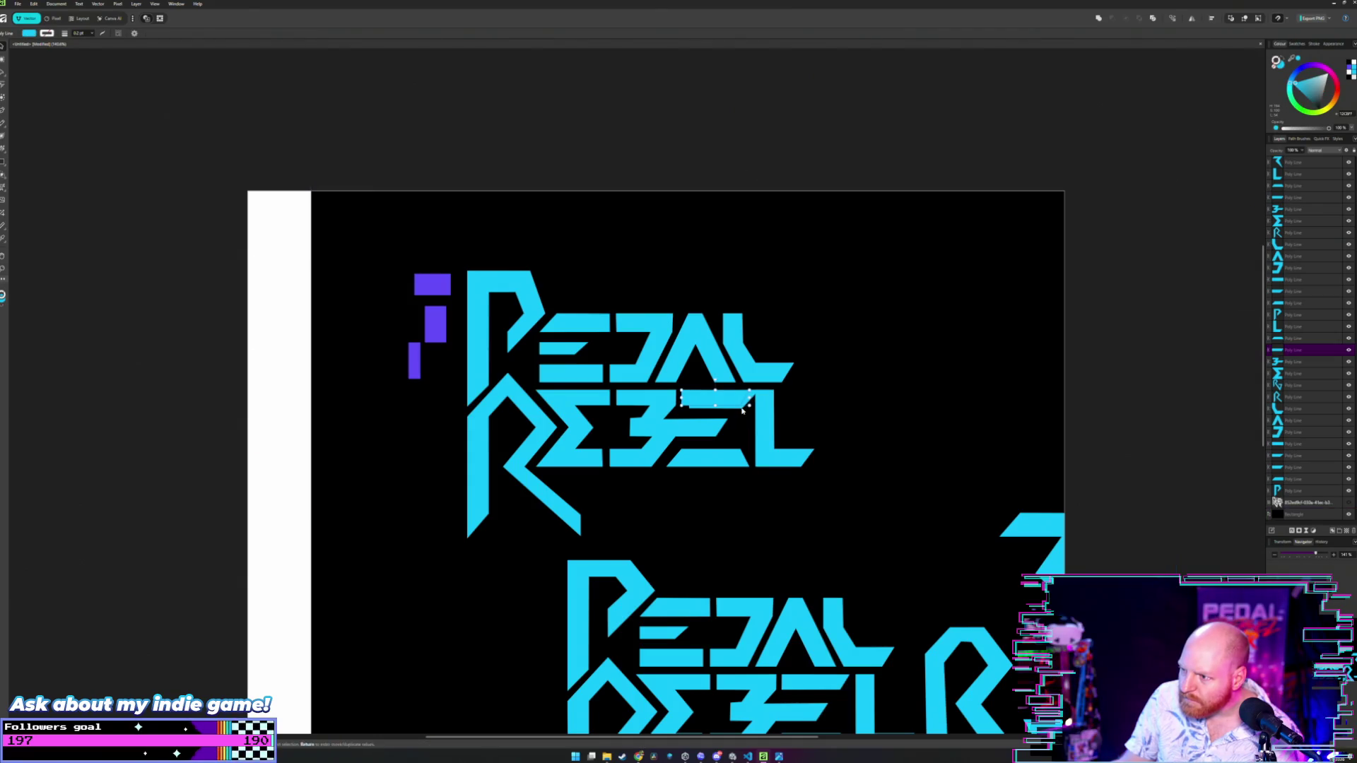
click(741, 410)
click(733, 404)
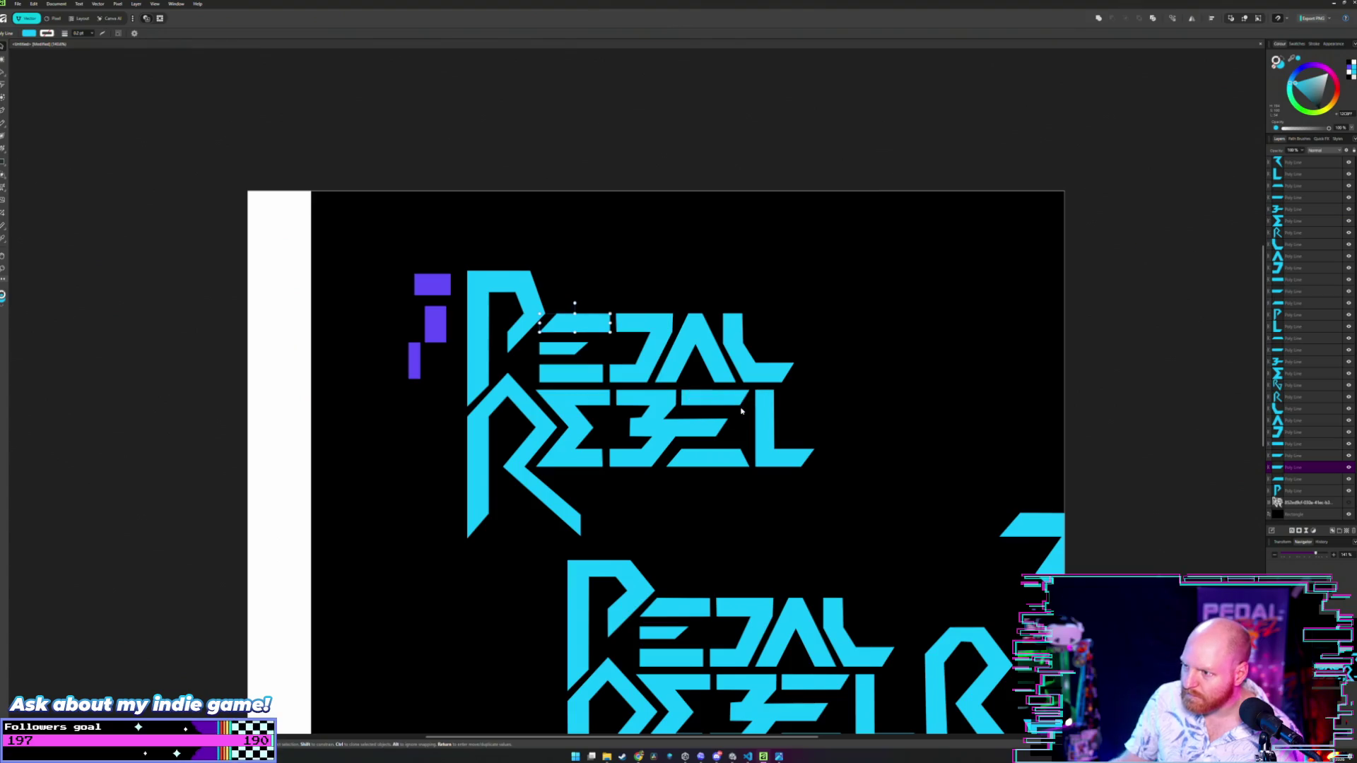
key(ctrl+j)
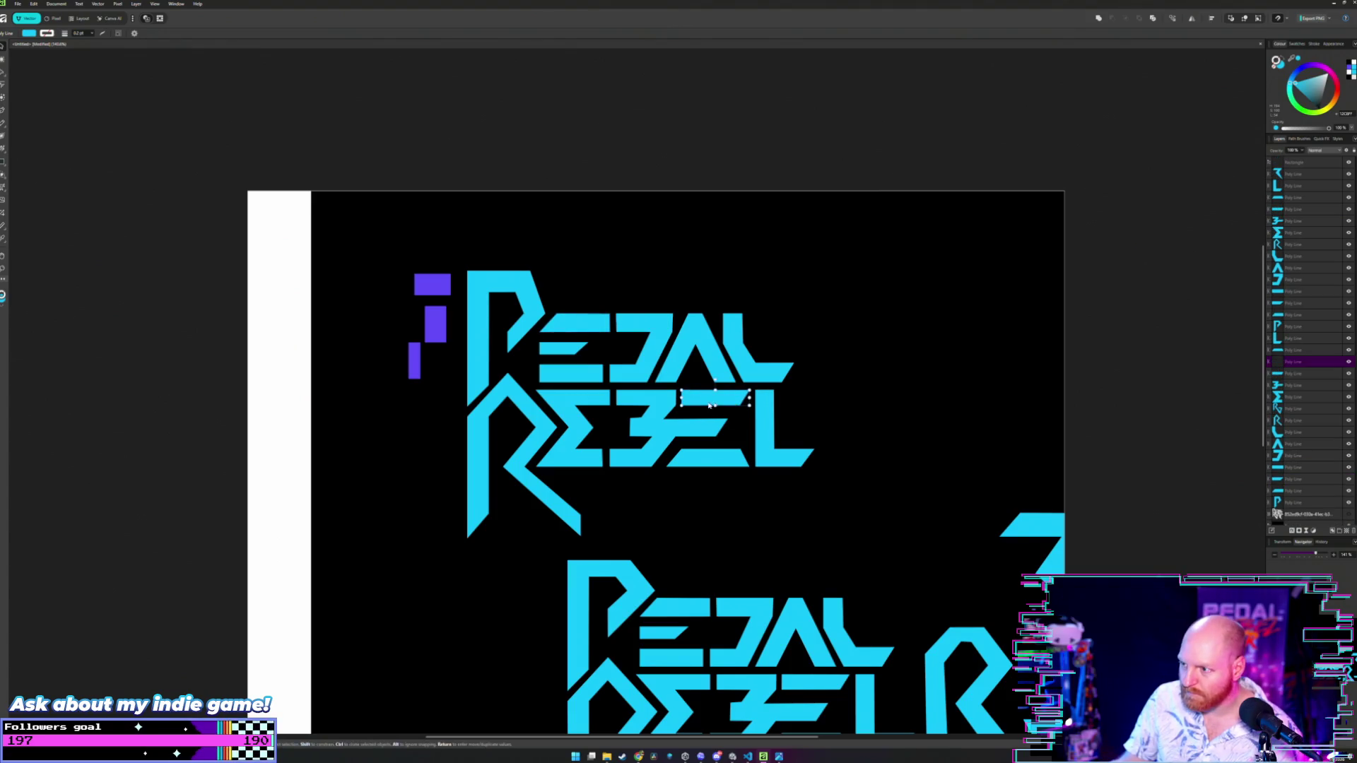
mouse_move(733, 403)
mouse_down()
mouse_move(615, 378)
mouse_move(586, 355)
mouse_up()
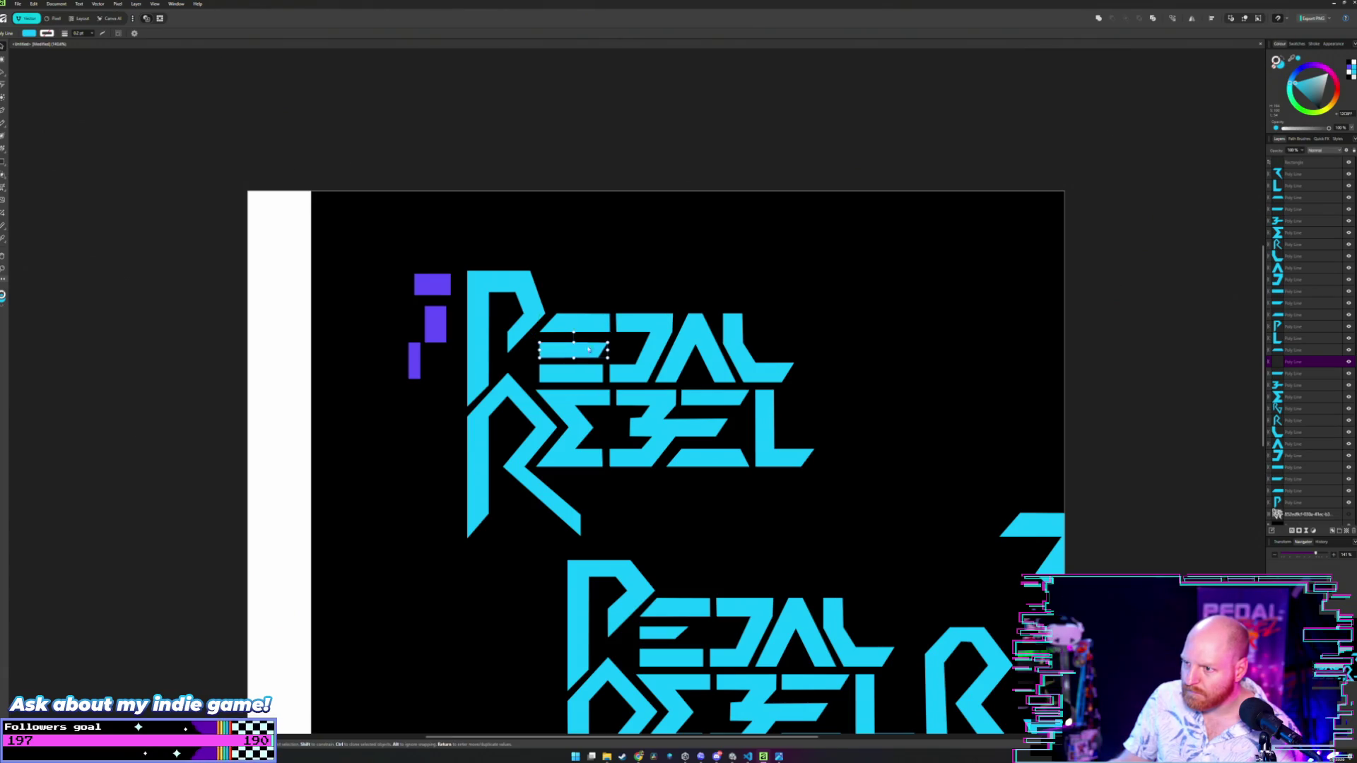
click(645, 280)
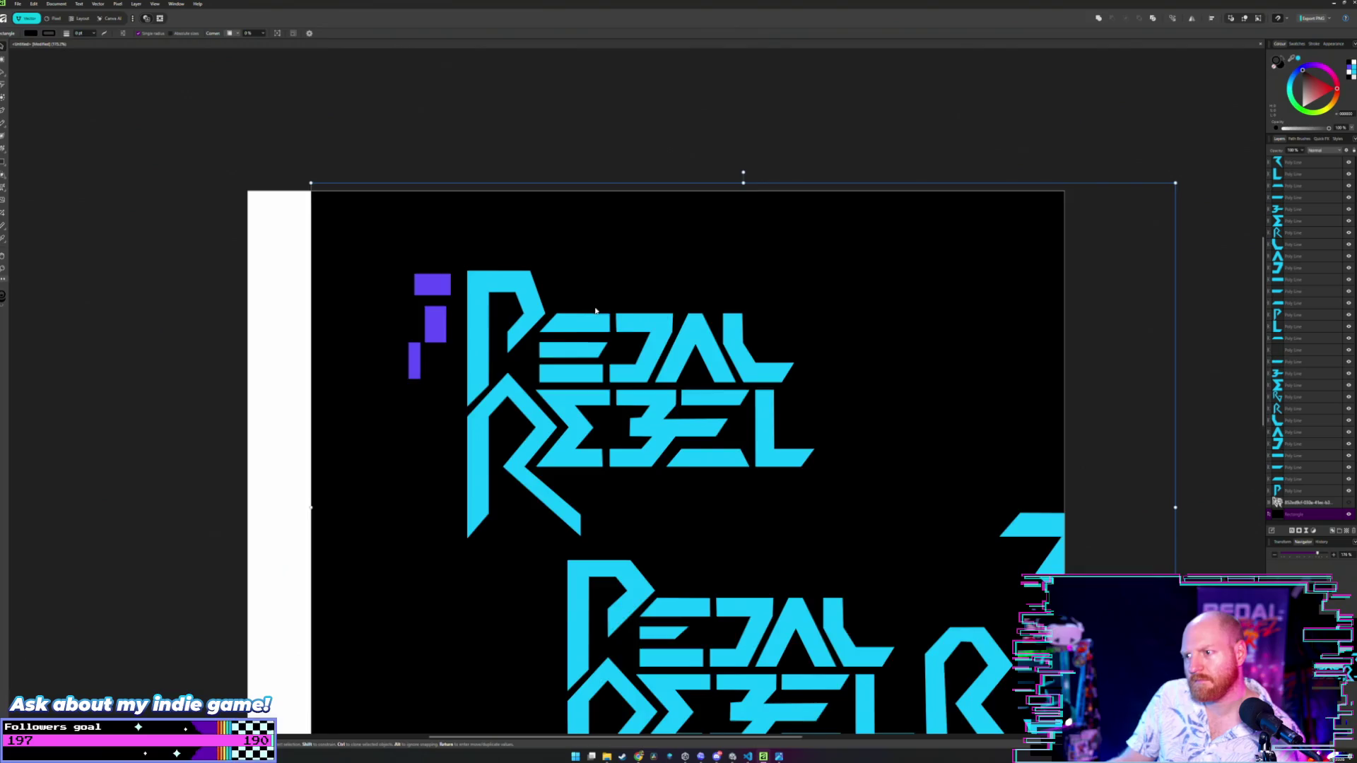
scroll(596, 311, up, 3)
drag(568, 407, 593, 405)
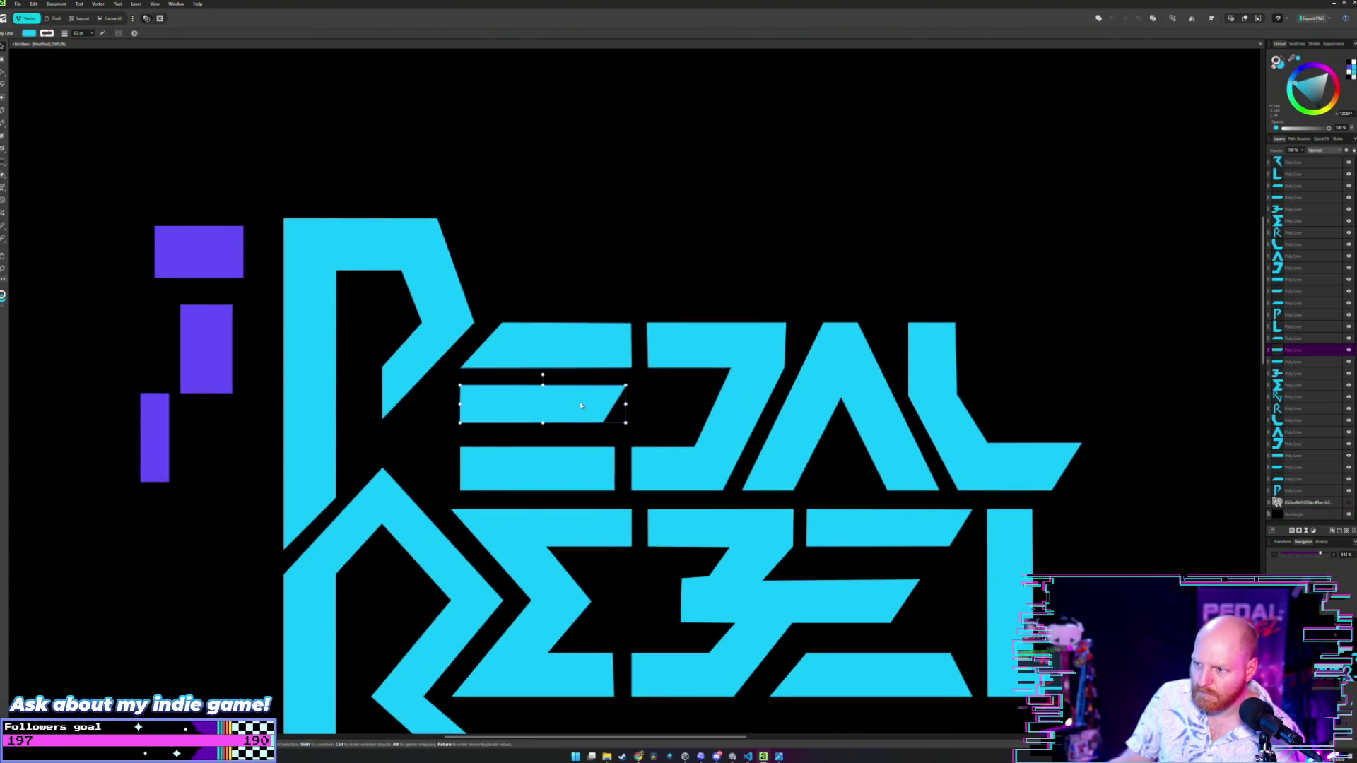
key(ctrl+z)
click(614, 287)
scroll(615, 287, down, 3)
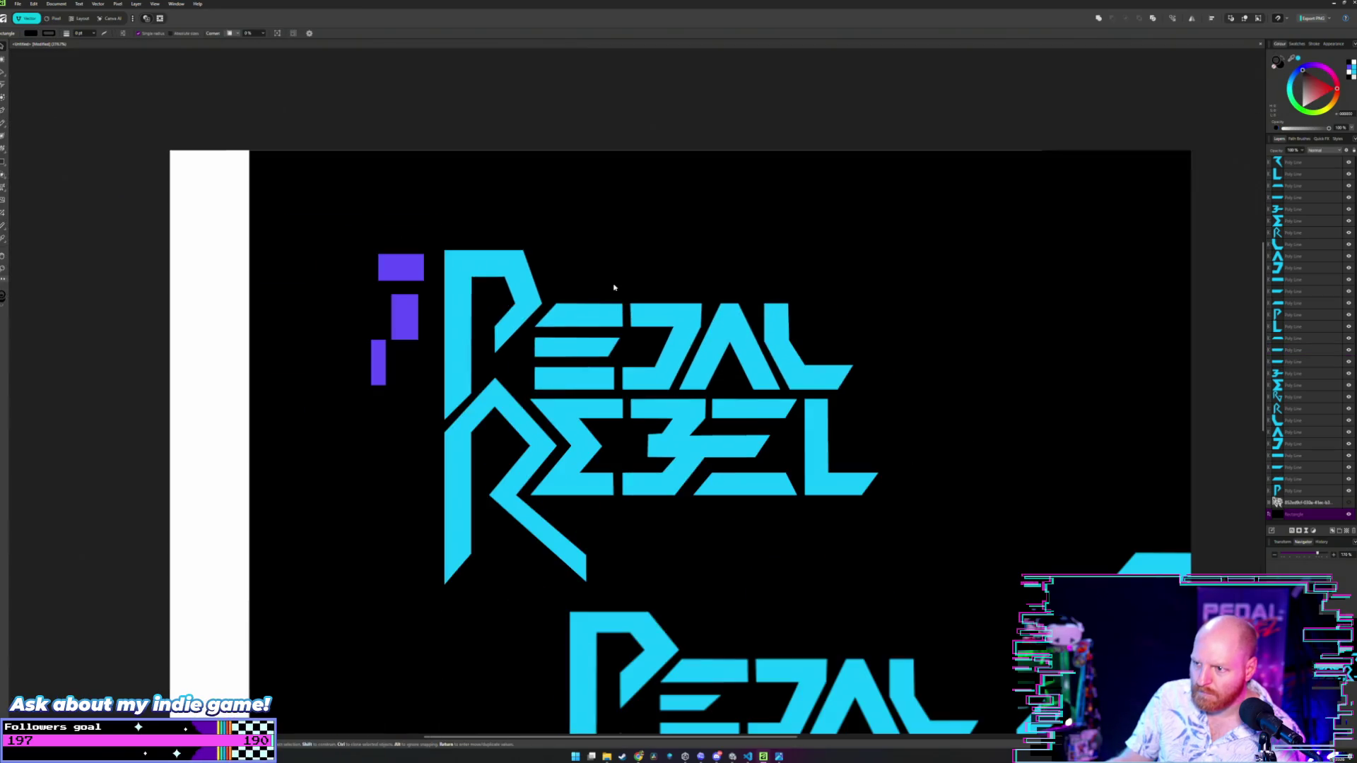
scroll(612, 298, up, 3)
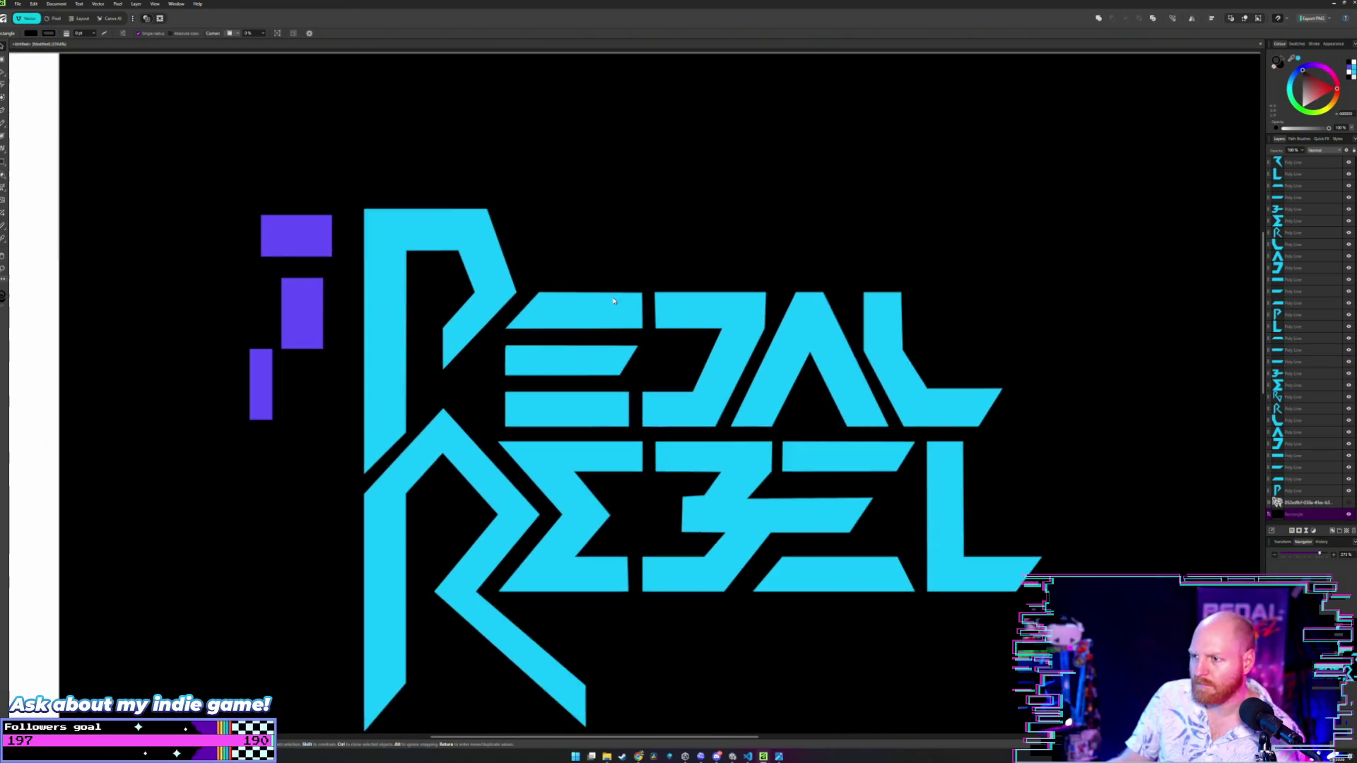
click(624, 355)
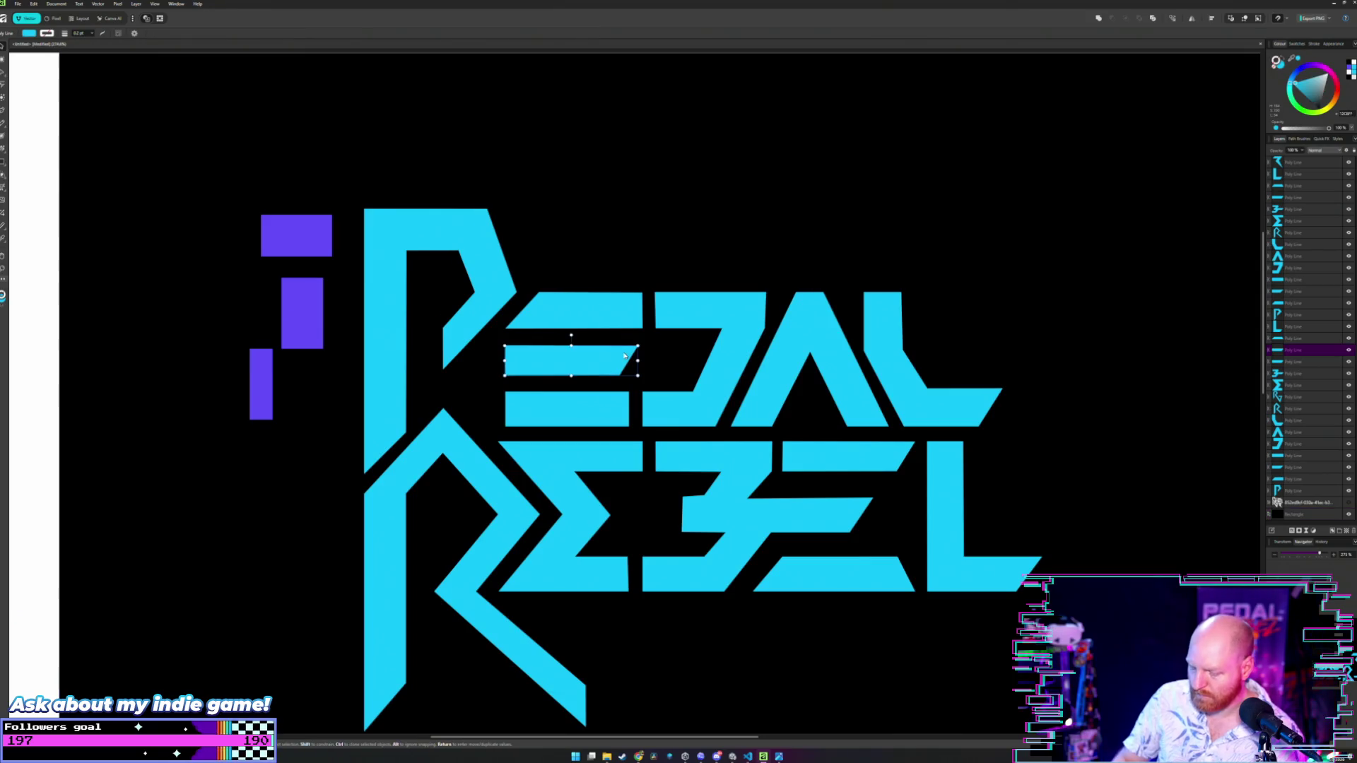
key(ctrl+z)
scroll(607, 357, up, 2)
scroll(605, 361, down, 5)
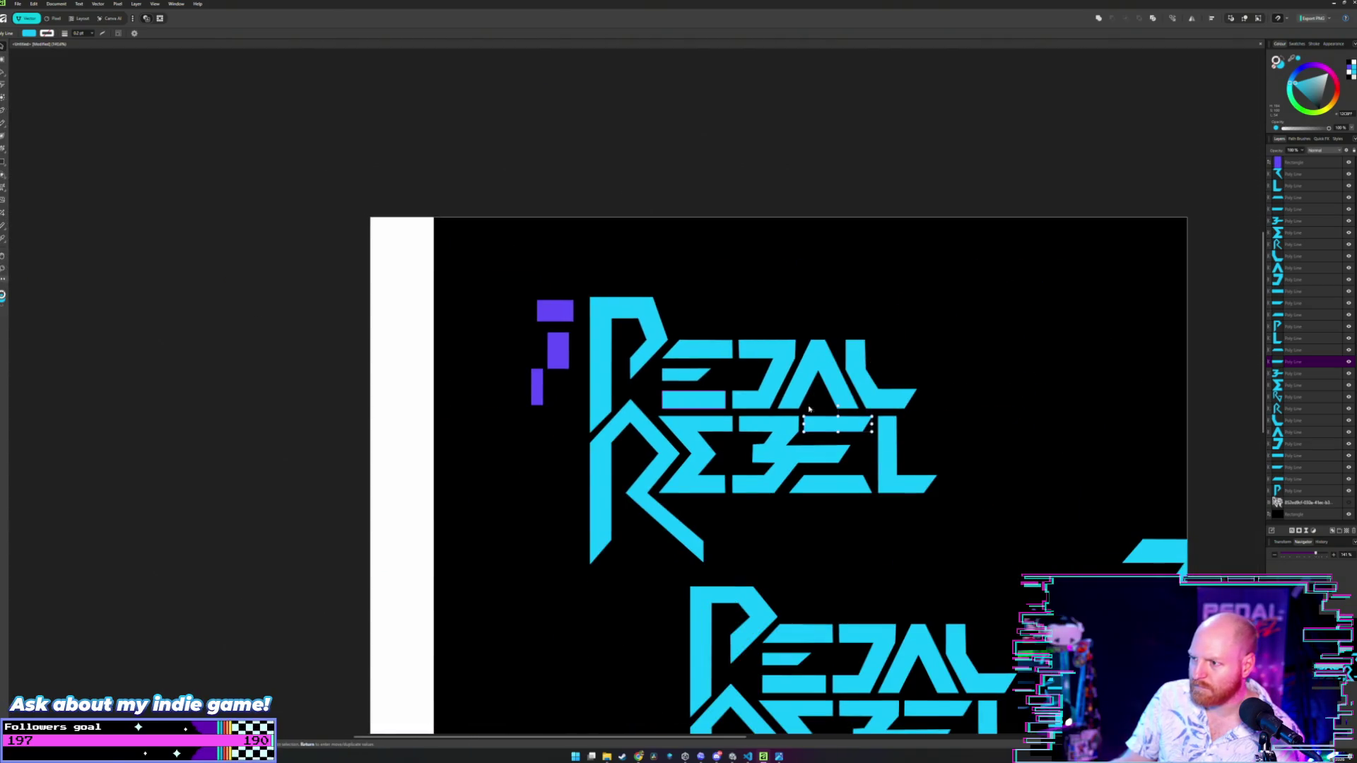
click(831, 301)
drag(827, 321, 748, 305)
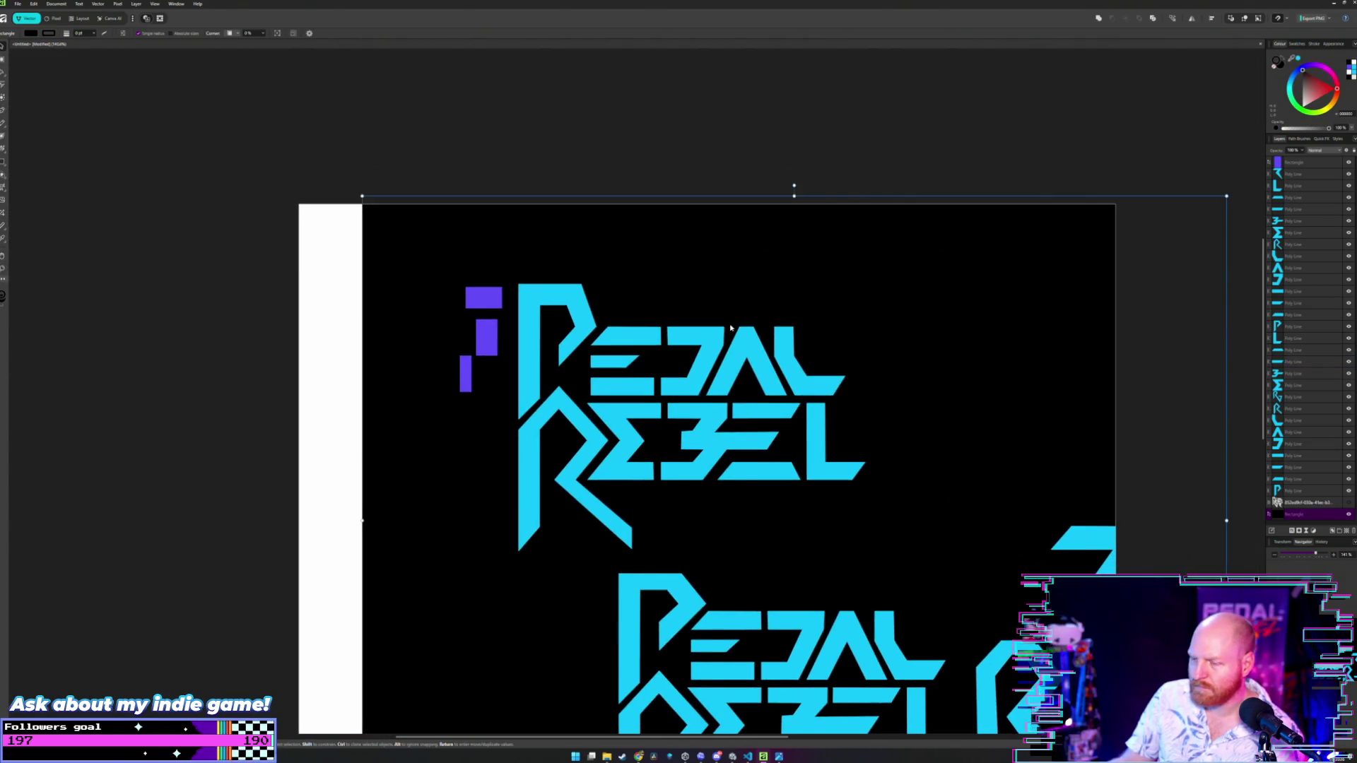
scroll(727, 331, up, 2)
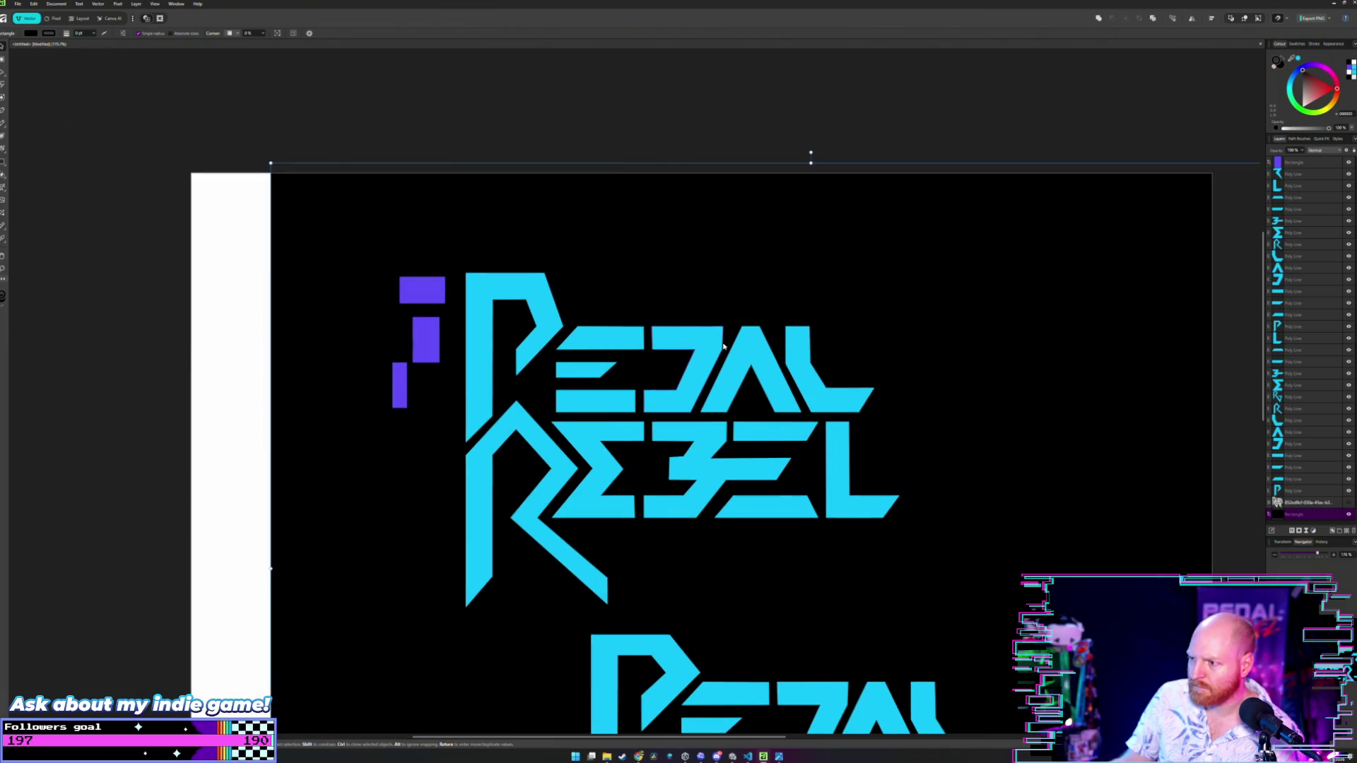
scroll(723, 346, up, 1)
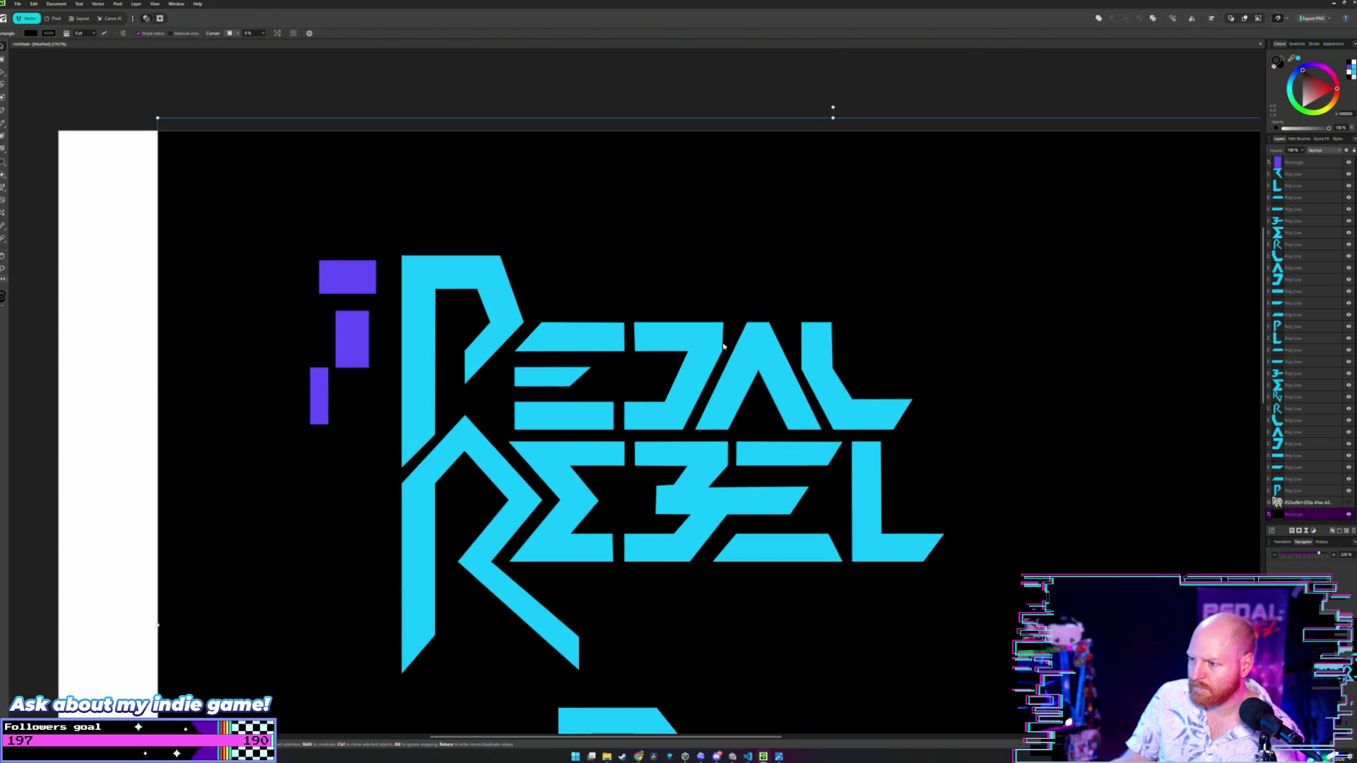
scroll(723, 345, up, 1)
- Drag both notch corners of the B's Z-shaped middle stroke level with the bar
scroll(583, 468, up, 3)
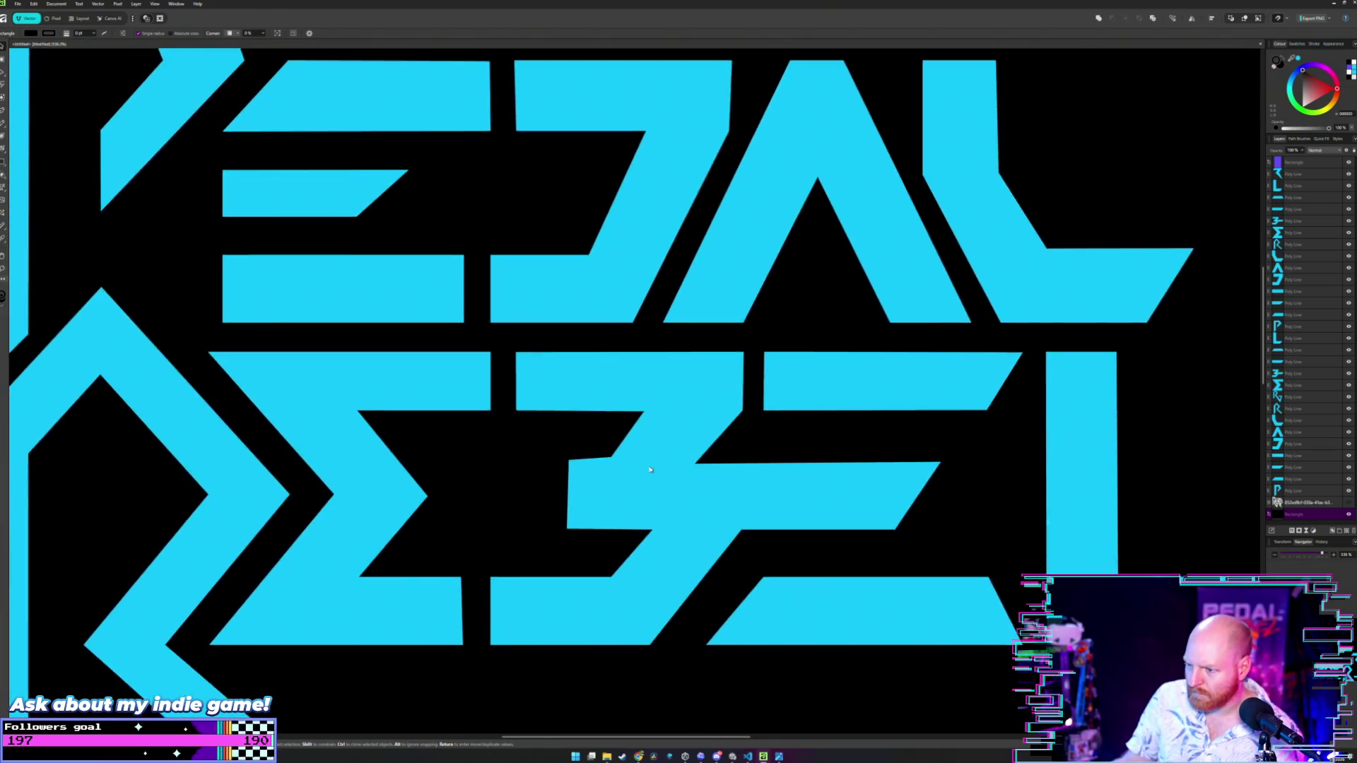
click(551, 456)
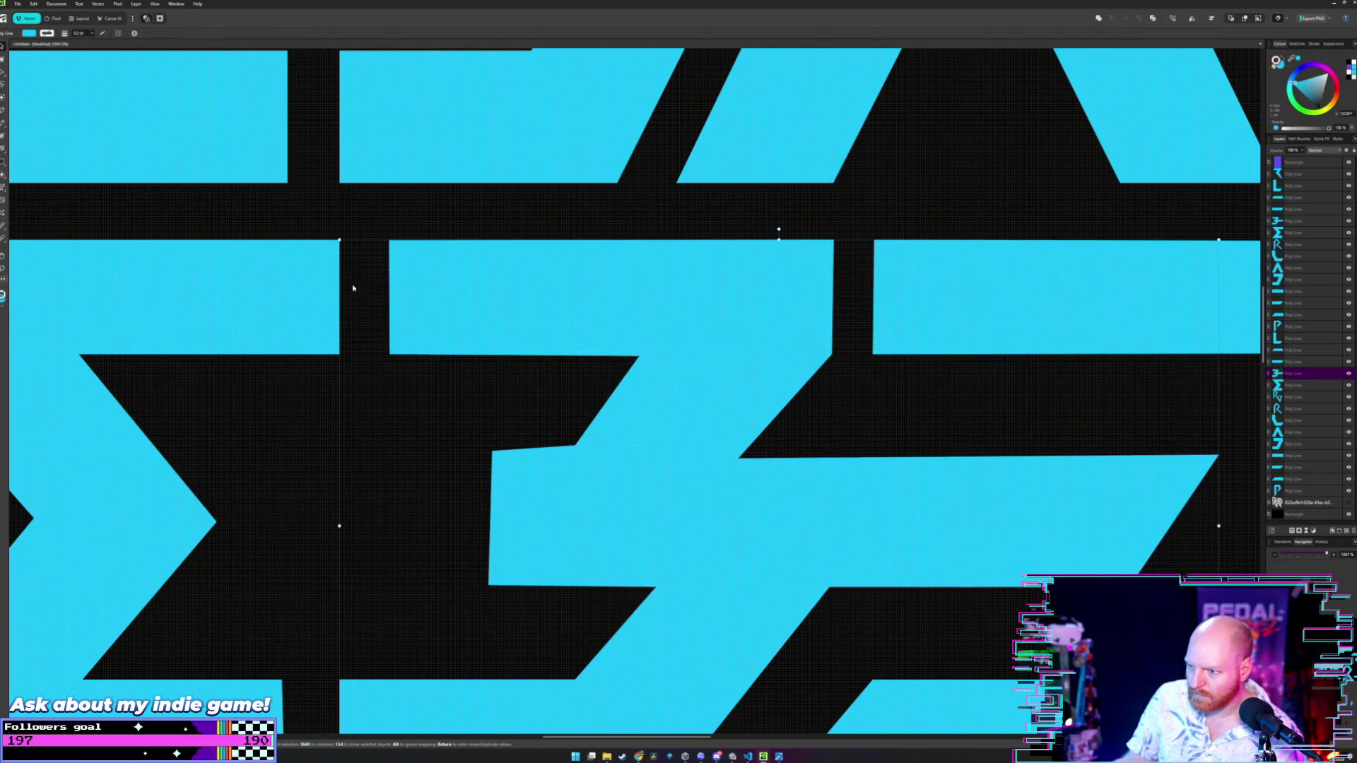
key(a)
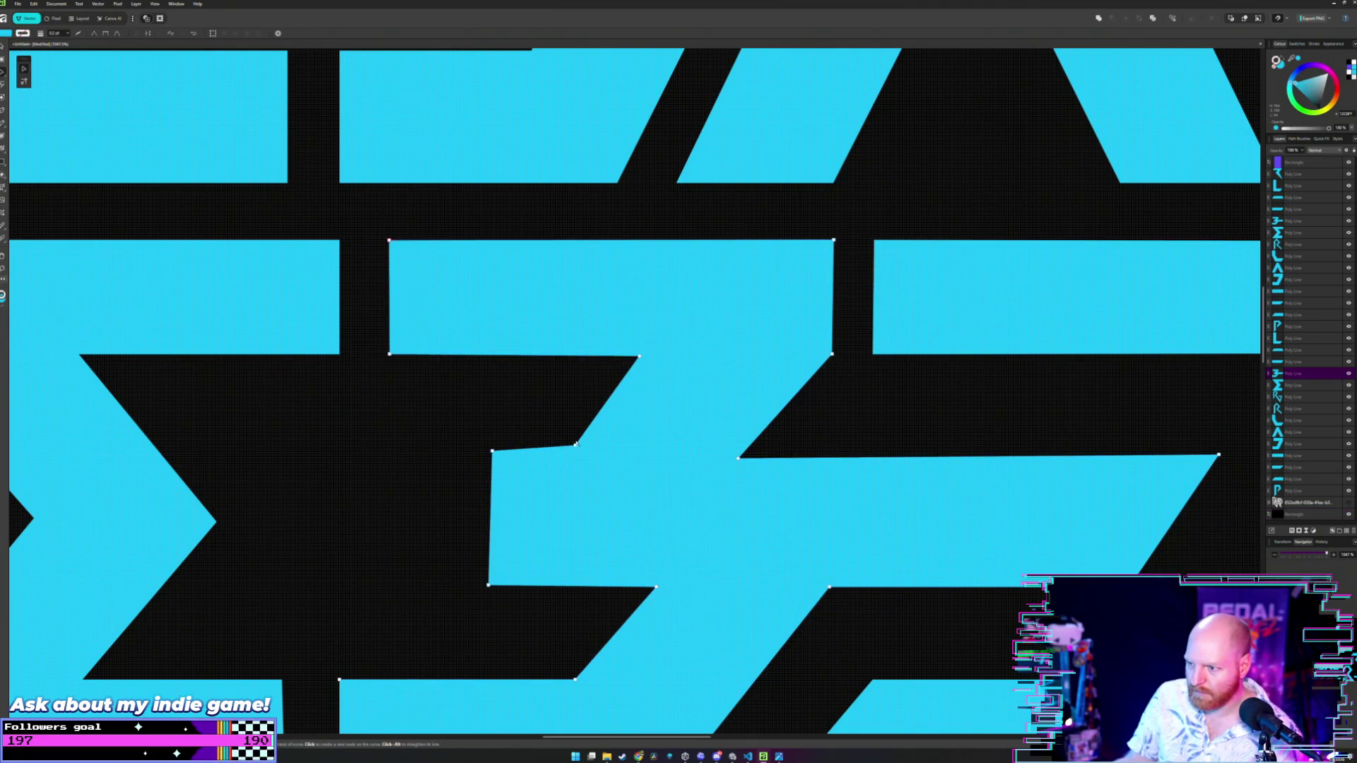
drag(574, 447, 574, 460)
mouse_move(574, 452)
mouse_down()
mouse_move(575, 312)
mouse_move(572, 449)
mouse_up()
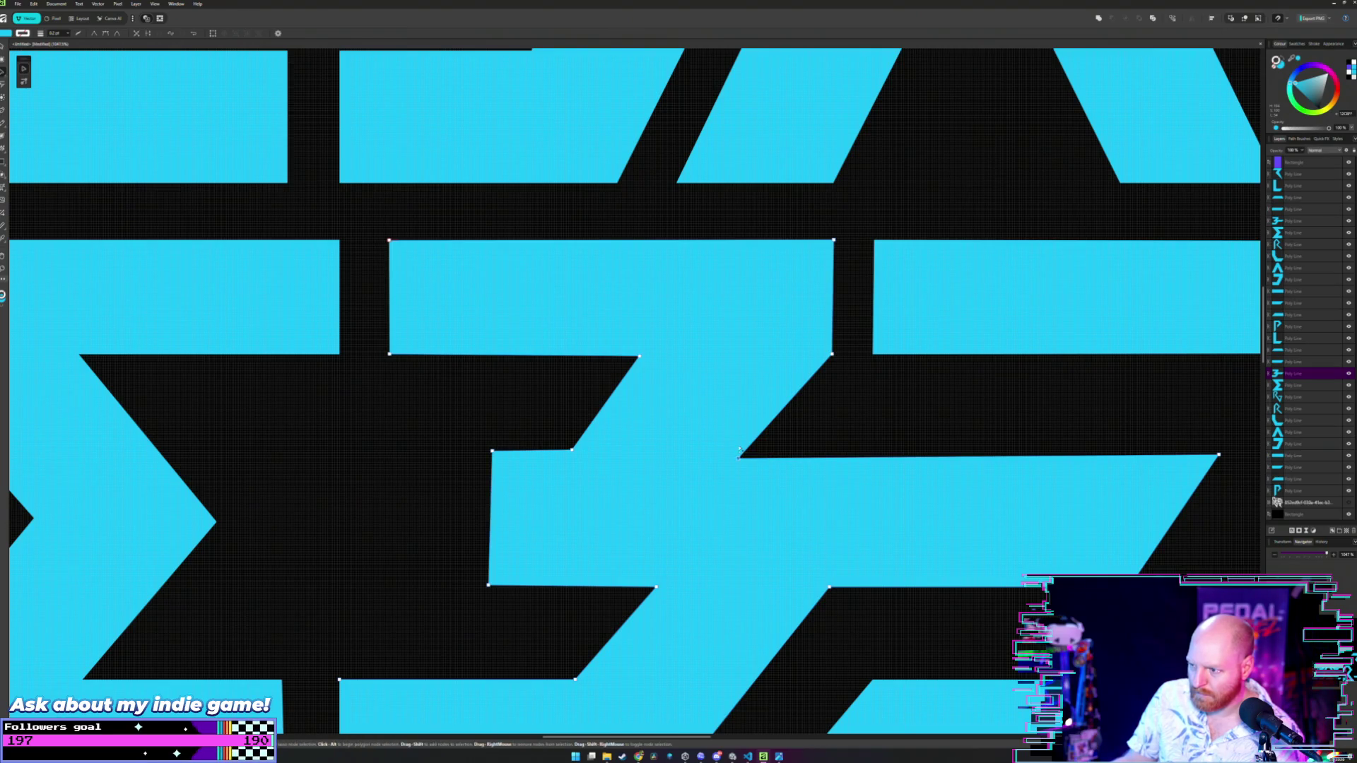
mouse_move(739, 452)
mouse_down()
mouse_move(739, 362)
mouse_move(739, 458)
mouse_up()
scroll(691, 444, down, 5)
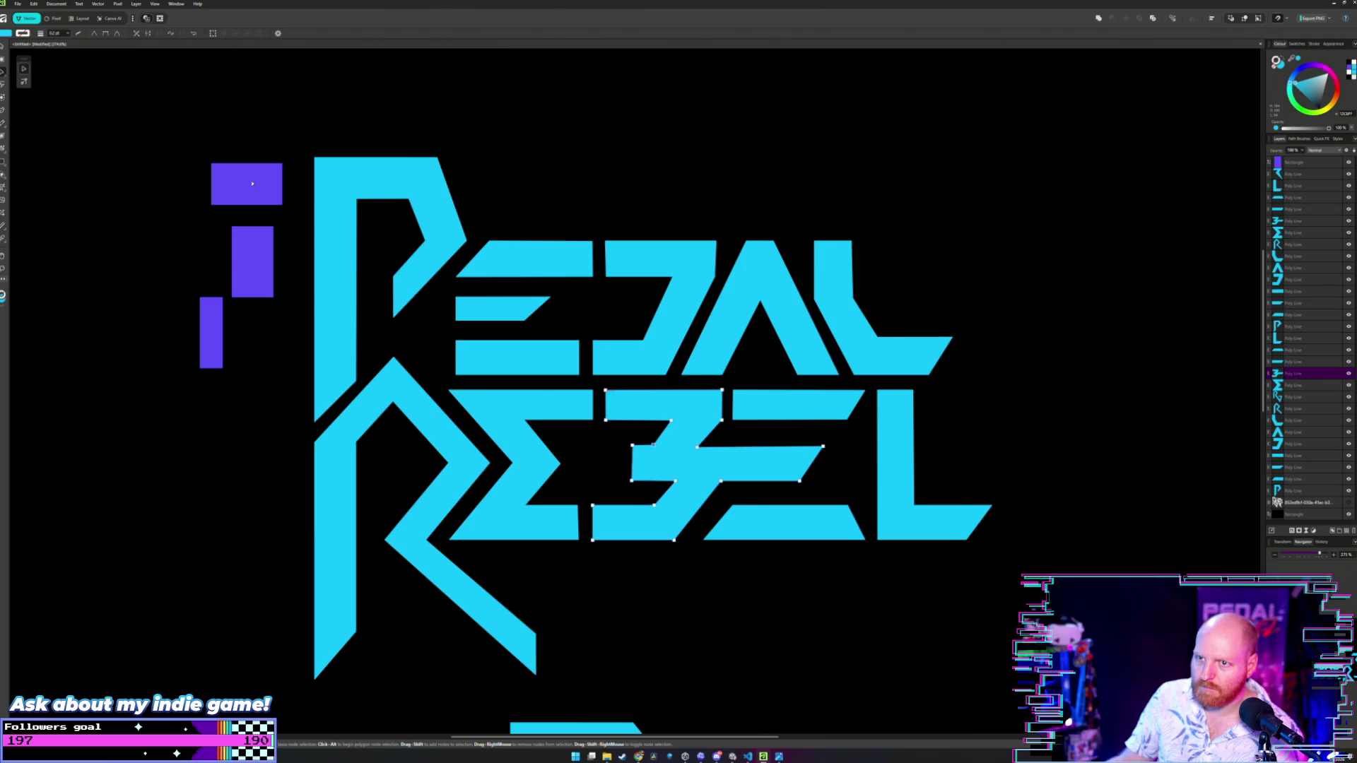
- Move the middle purple rectangle onto REBEL's B and the top one onto the E
click(249, 185)
click(247, 249)
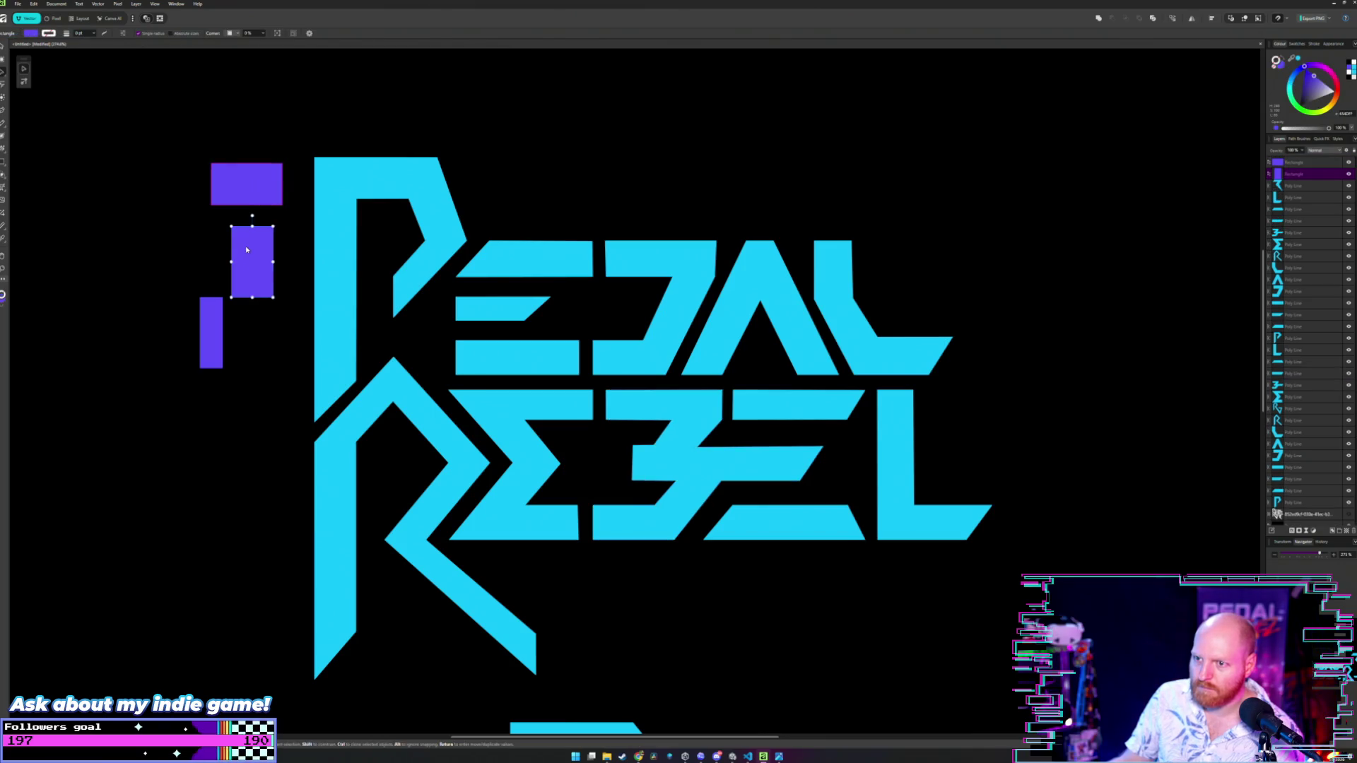
mouse_move(247, 249)
mouse_down()
mouse_move(363, 378)
mouse_move(637, 476)
mouse_move(667, 466)
mouse_up()
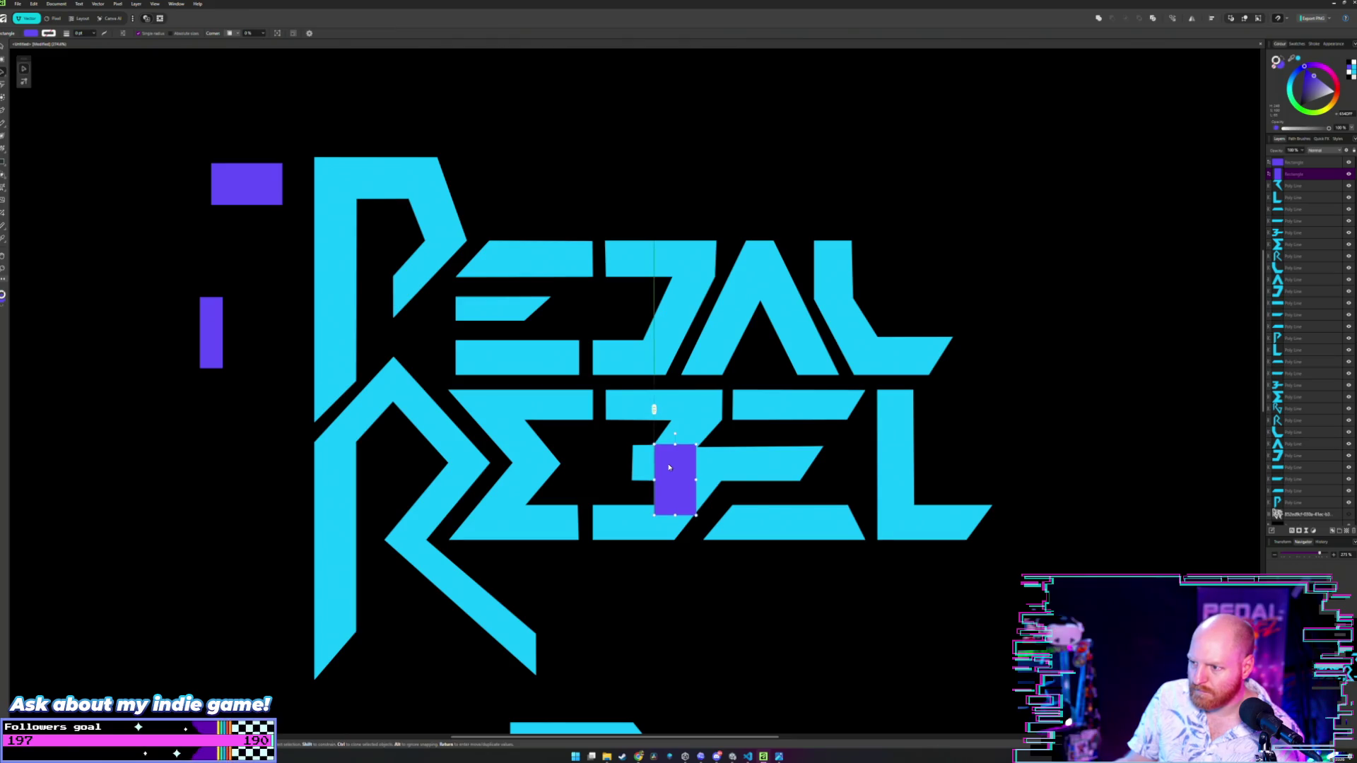
click(244, 184)
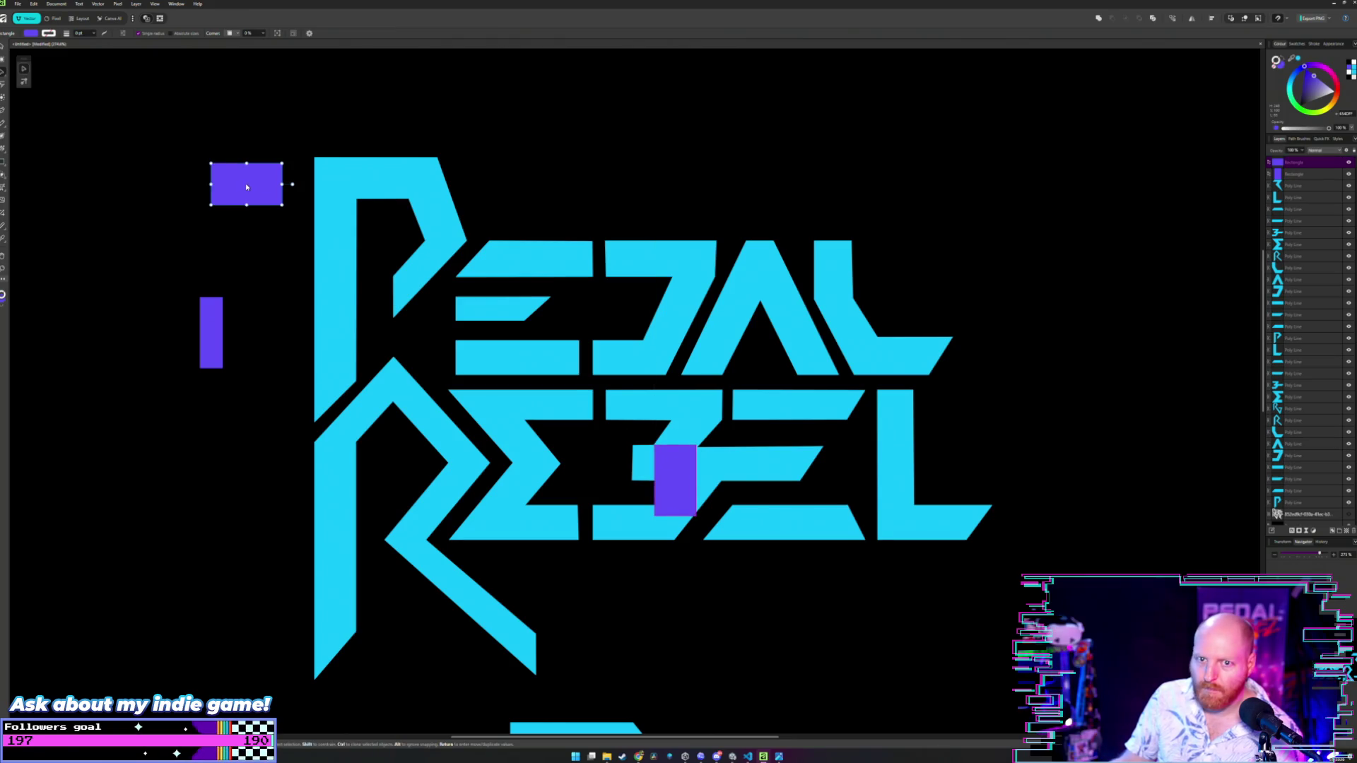
mouse_move(244, 184)
mouse_down()
mouse_move(458, 447)
mouse_move(595, 464)
mouse_up()
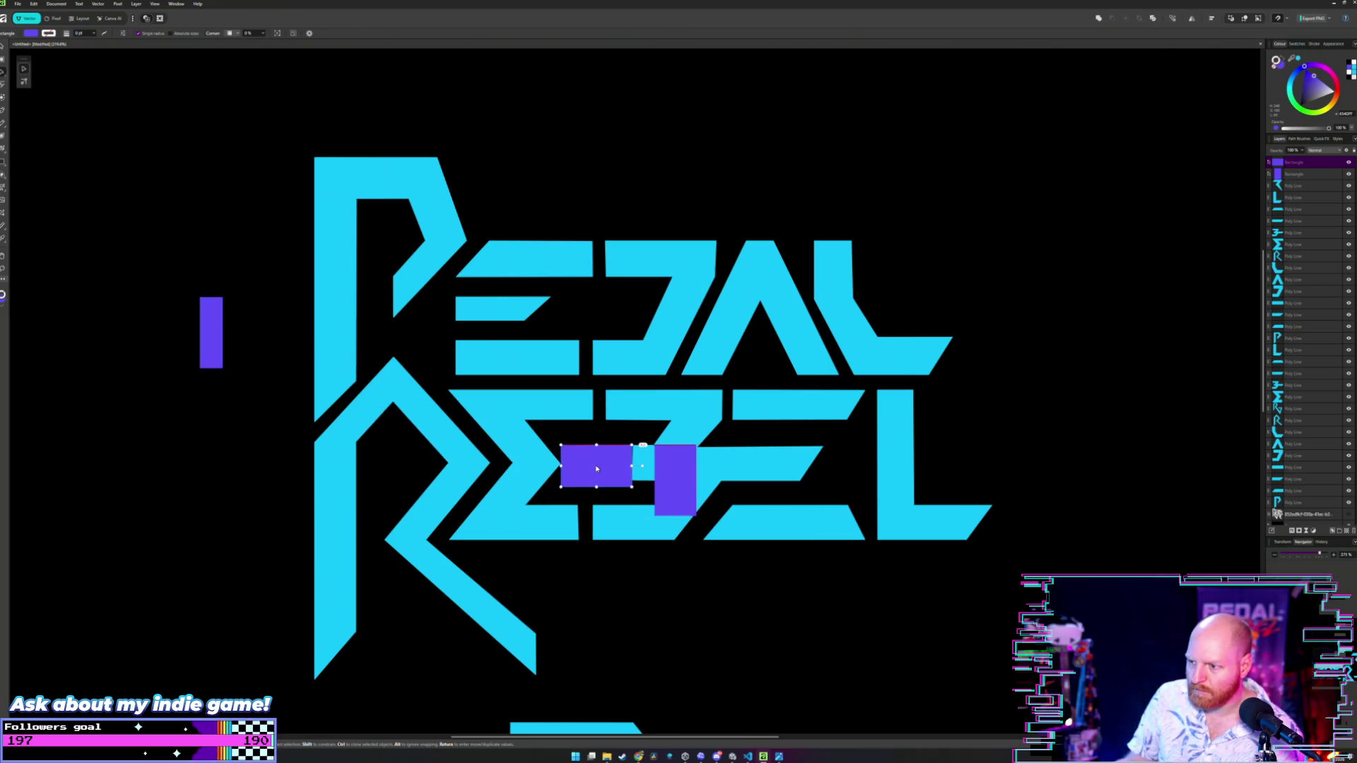
scroll(617, 456, up, 10)
scroll(608, 448, right, 2)
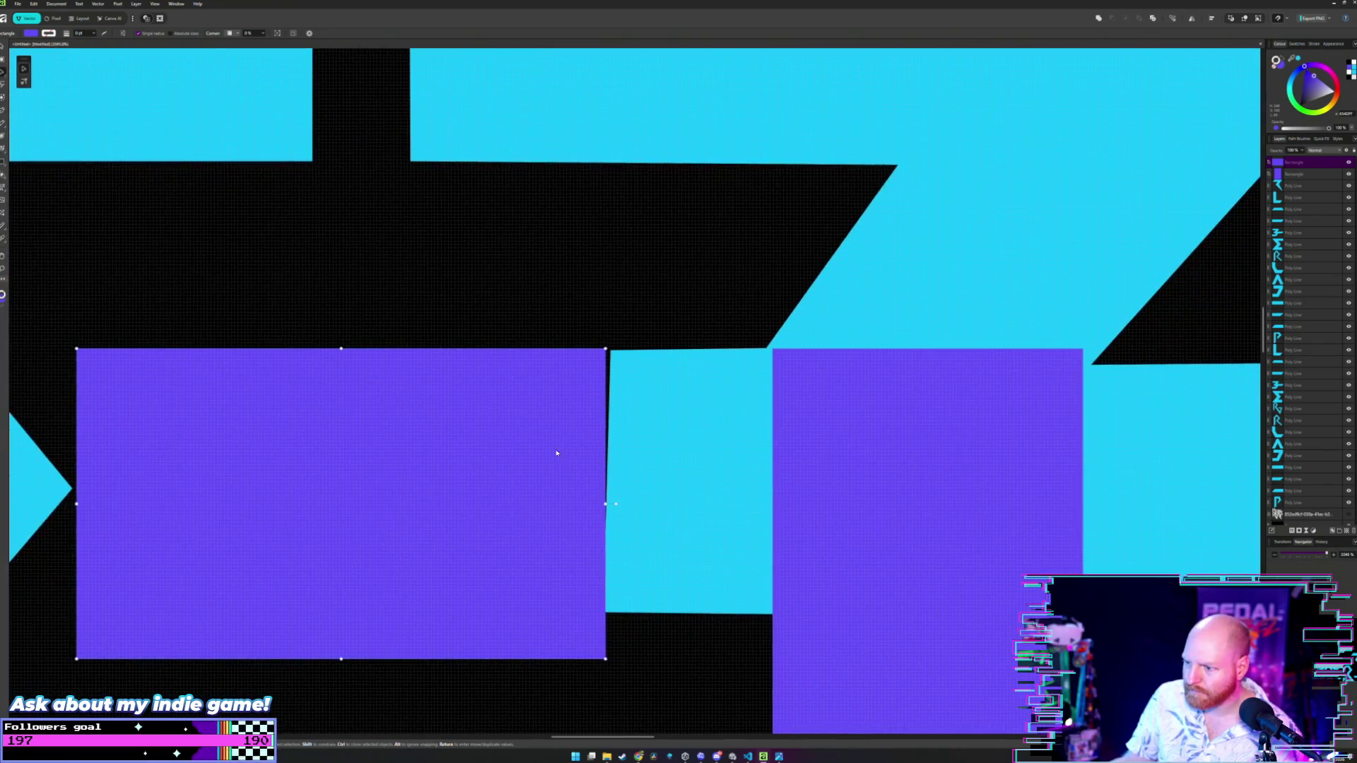
- Line a purple rectangle up against the cyan bar and pull the bar's corner flush with it
mouse_move(540, 432)
mouse_down()
mouse_move(530, 439)
mouse_move(563, 438)
mouse_up()
key(a)
click(930, 616)
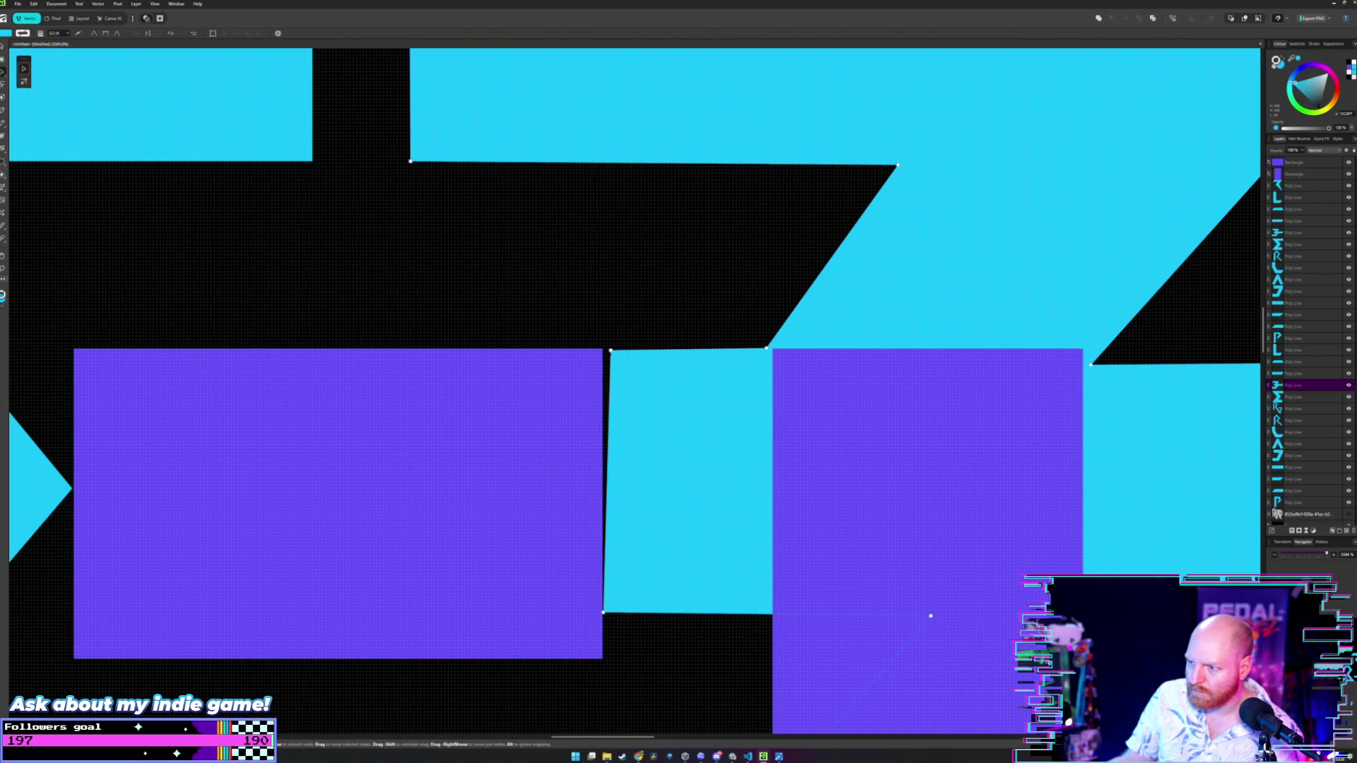
drag(610, 350, 602, 350)
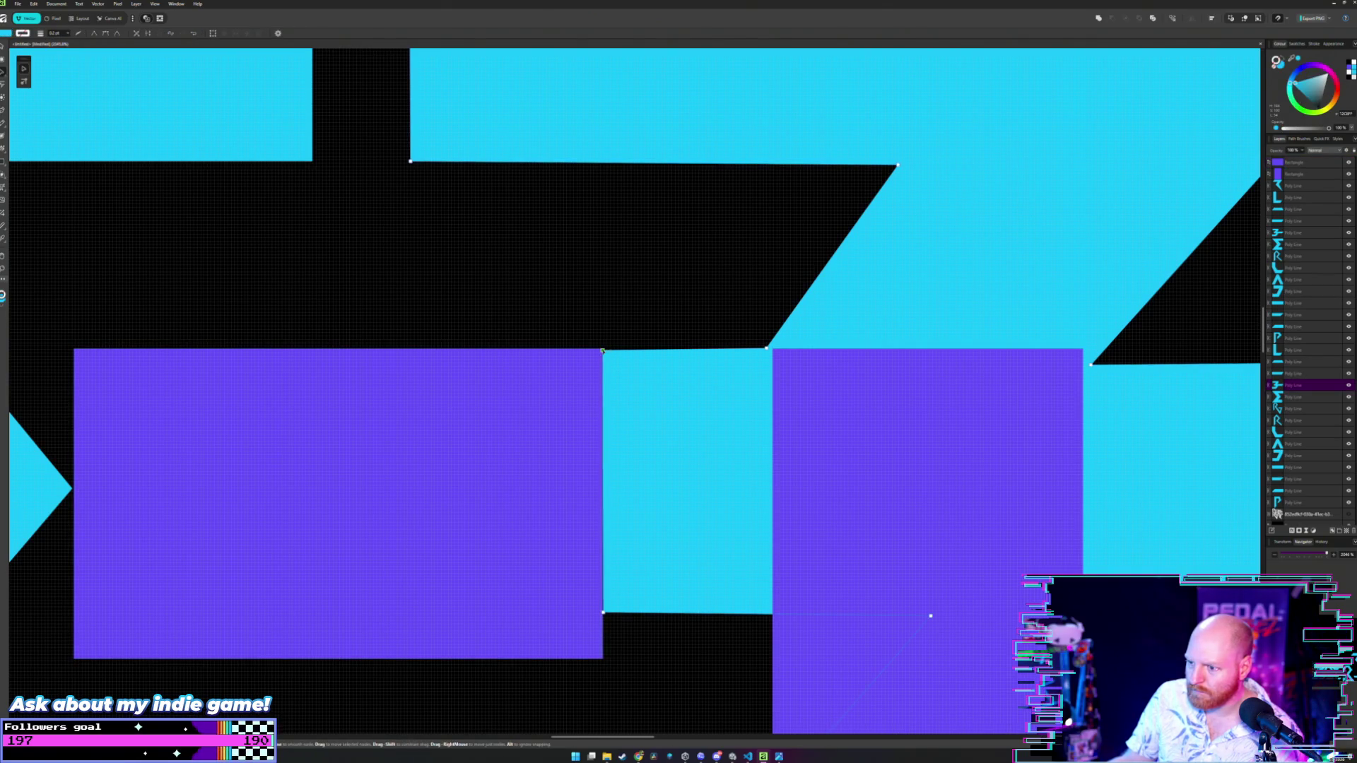
scroll(535, 411, right, 2)
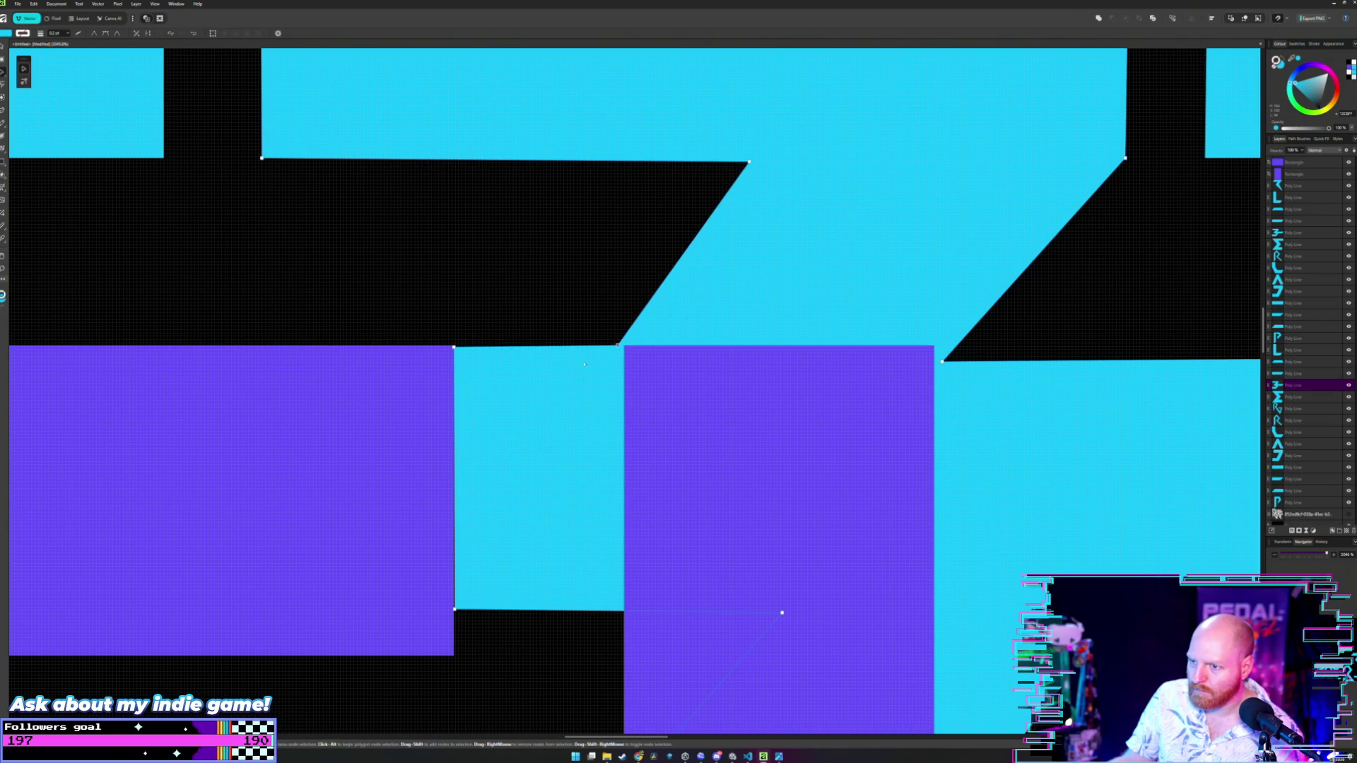
- Reposition the purple rectangles, shifting the left one right and the right one slightly left
key(v)
click(520, 320)
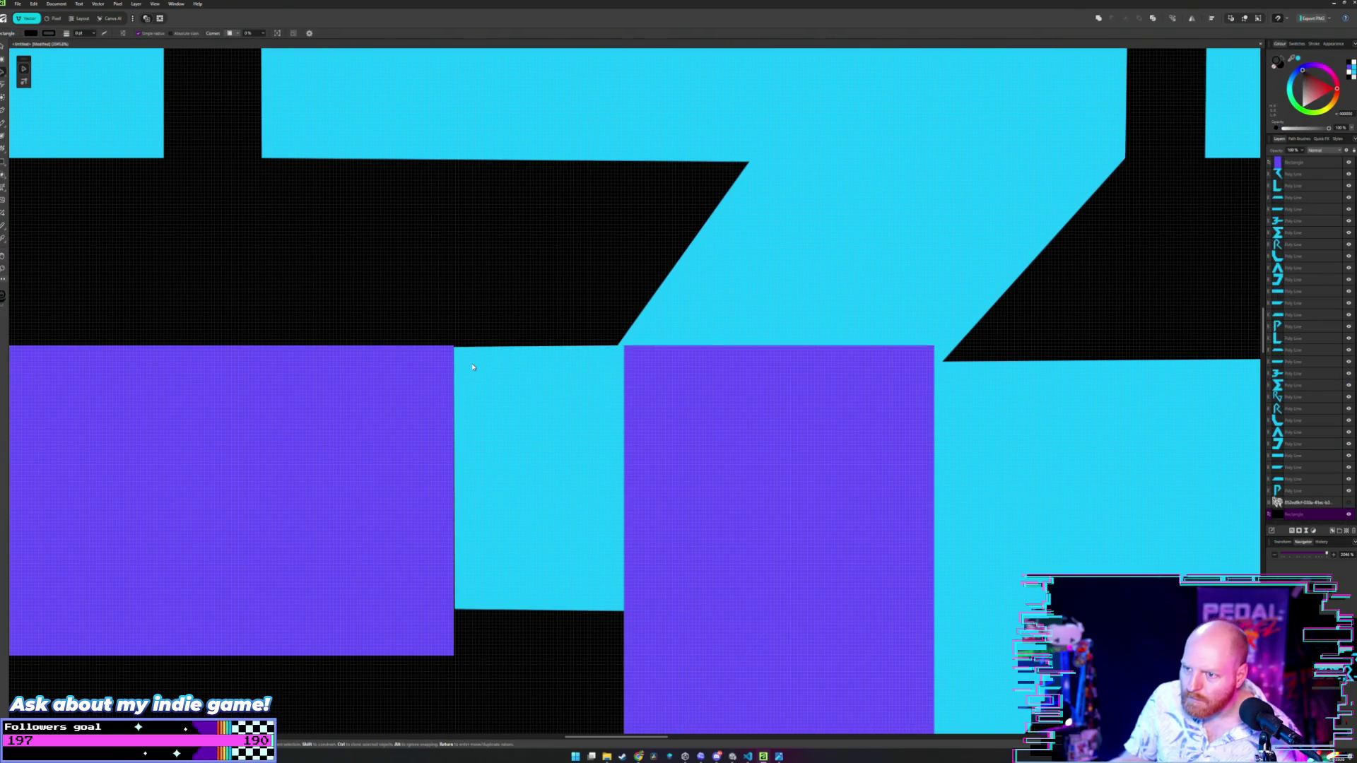
double_click(467, 495)
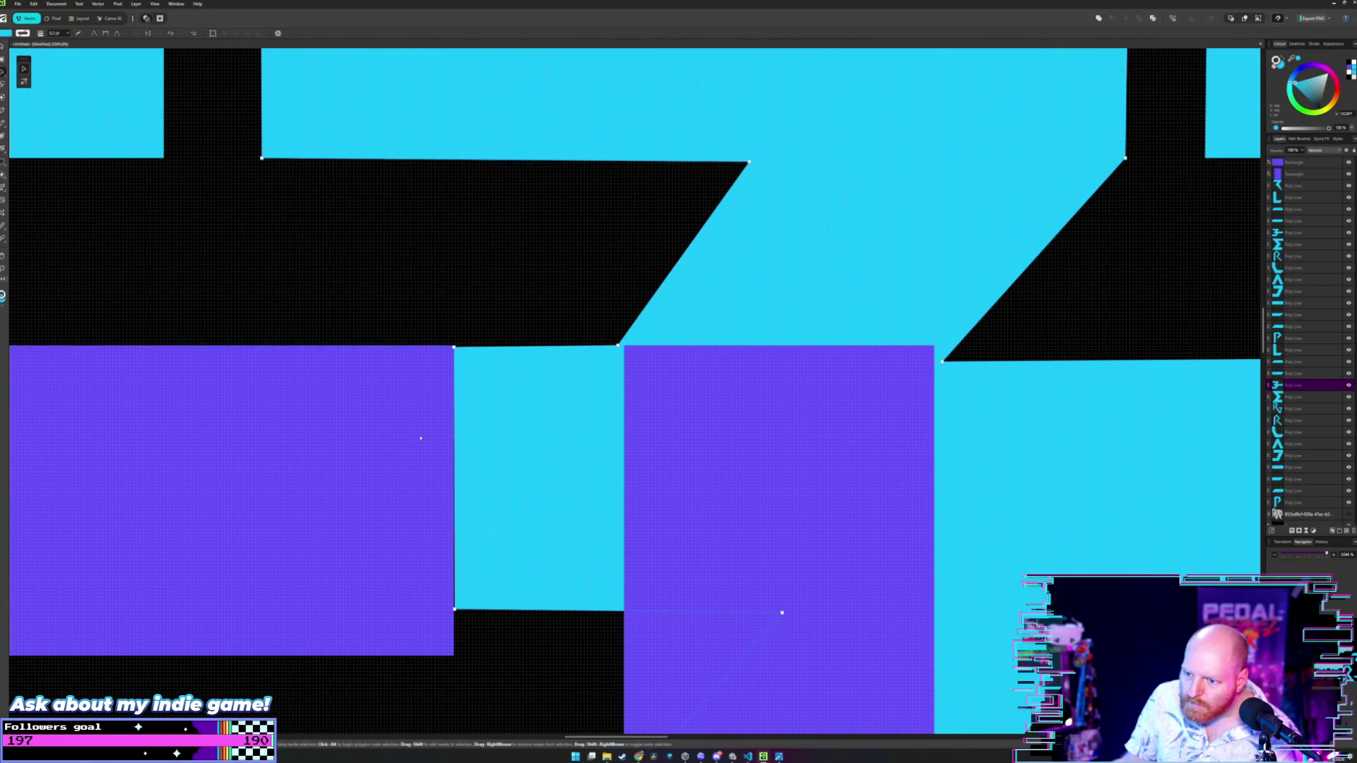
scroll(467, 593, down, 3)
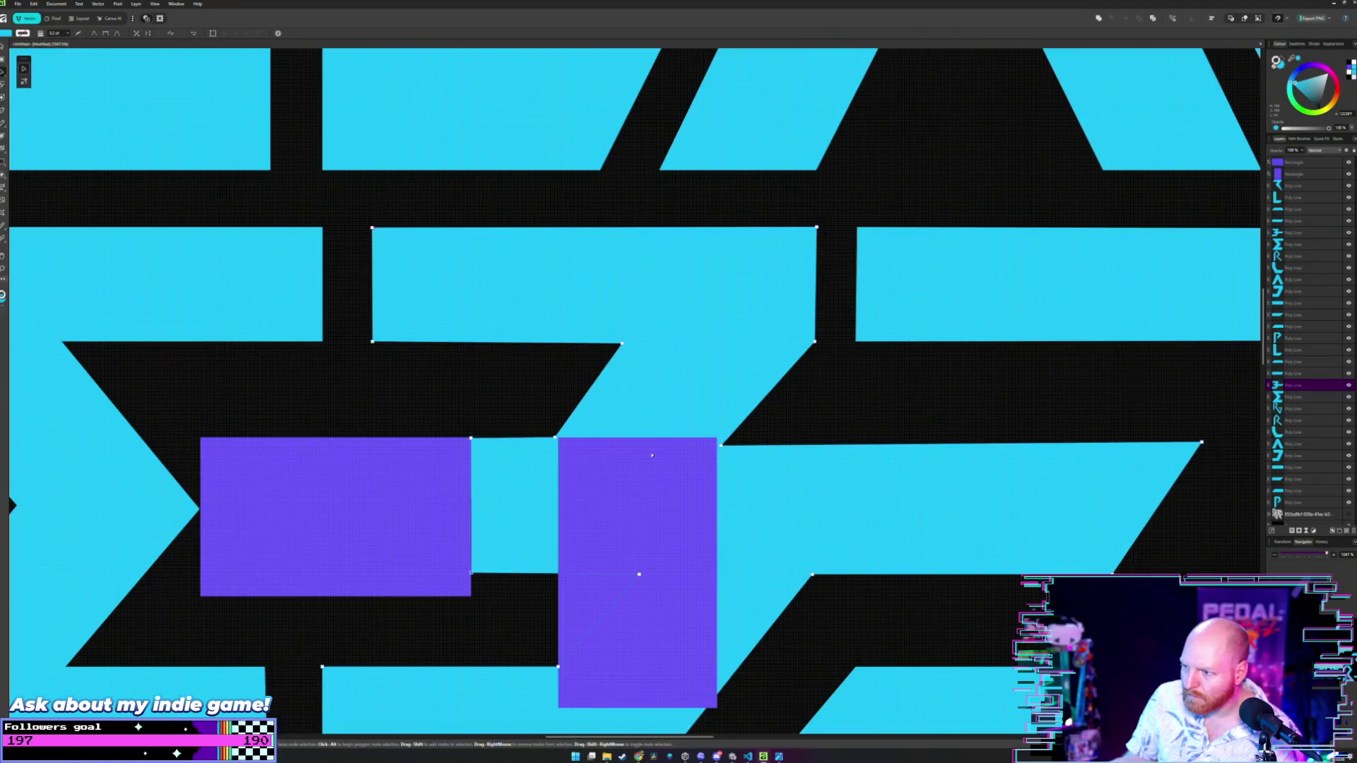
scroll(647, 477, up, 3)
click(649, 480)
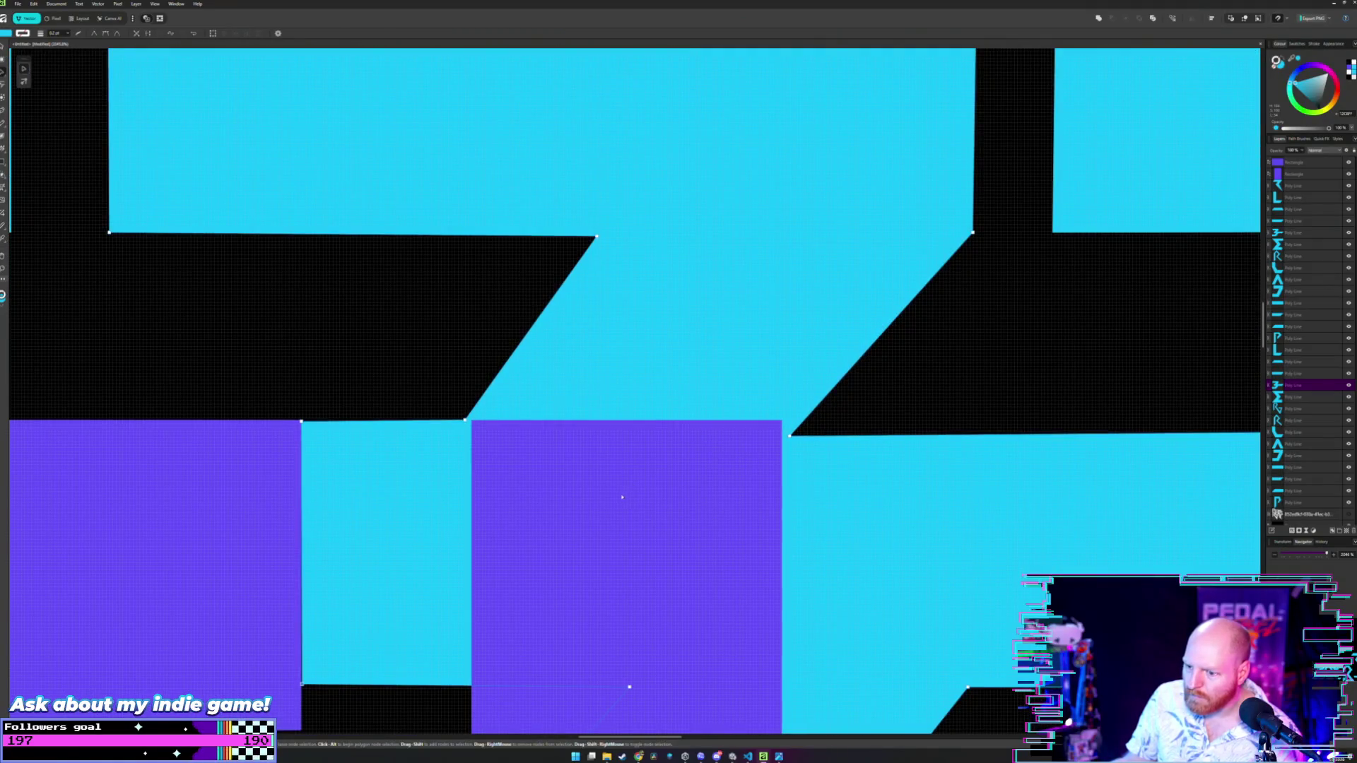
scroll(287, 487, down, 3)
scroll(269, 564, up, 3)
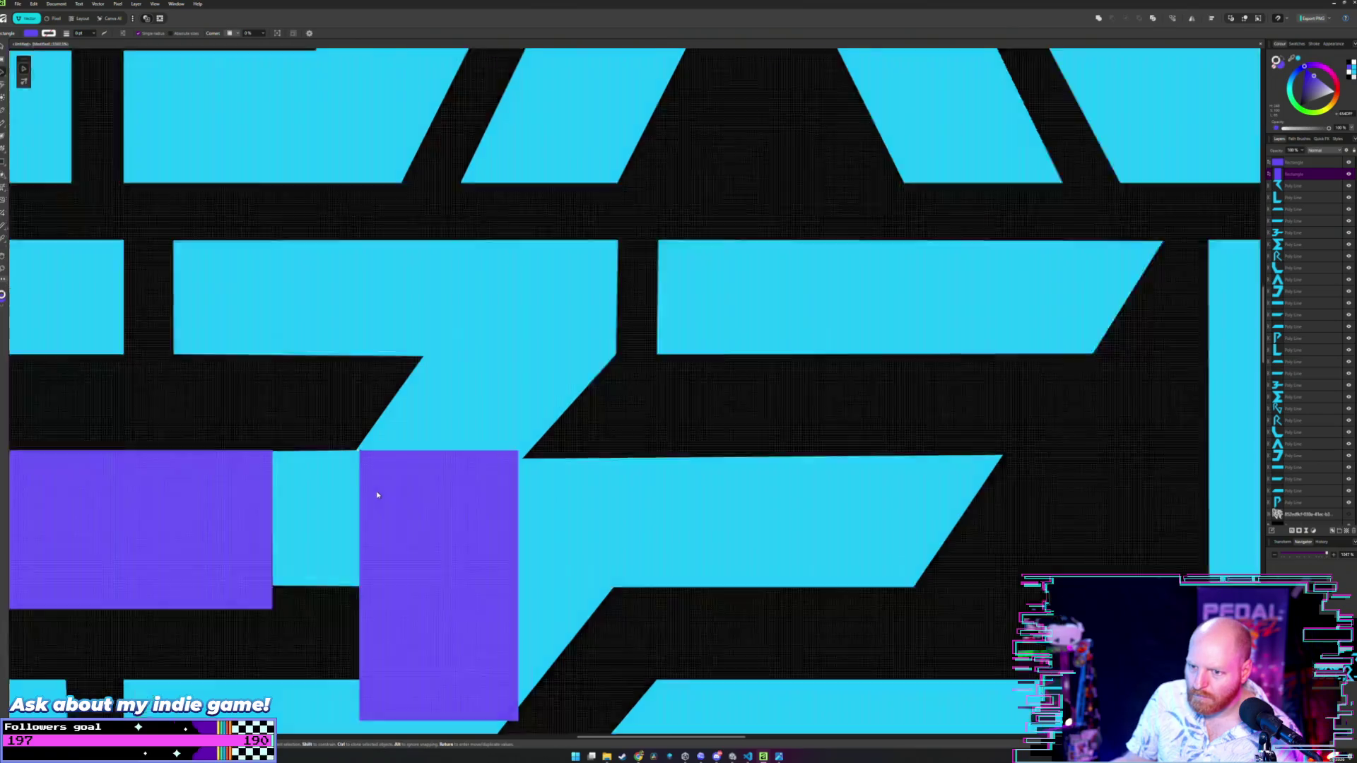
mouse_move(163, 490)
mouse_down()
mouse_move(298, 495)
mouse_move(112, 492)
mouse_move(160, 493)
mouse_up()
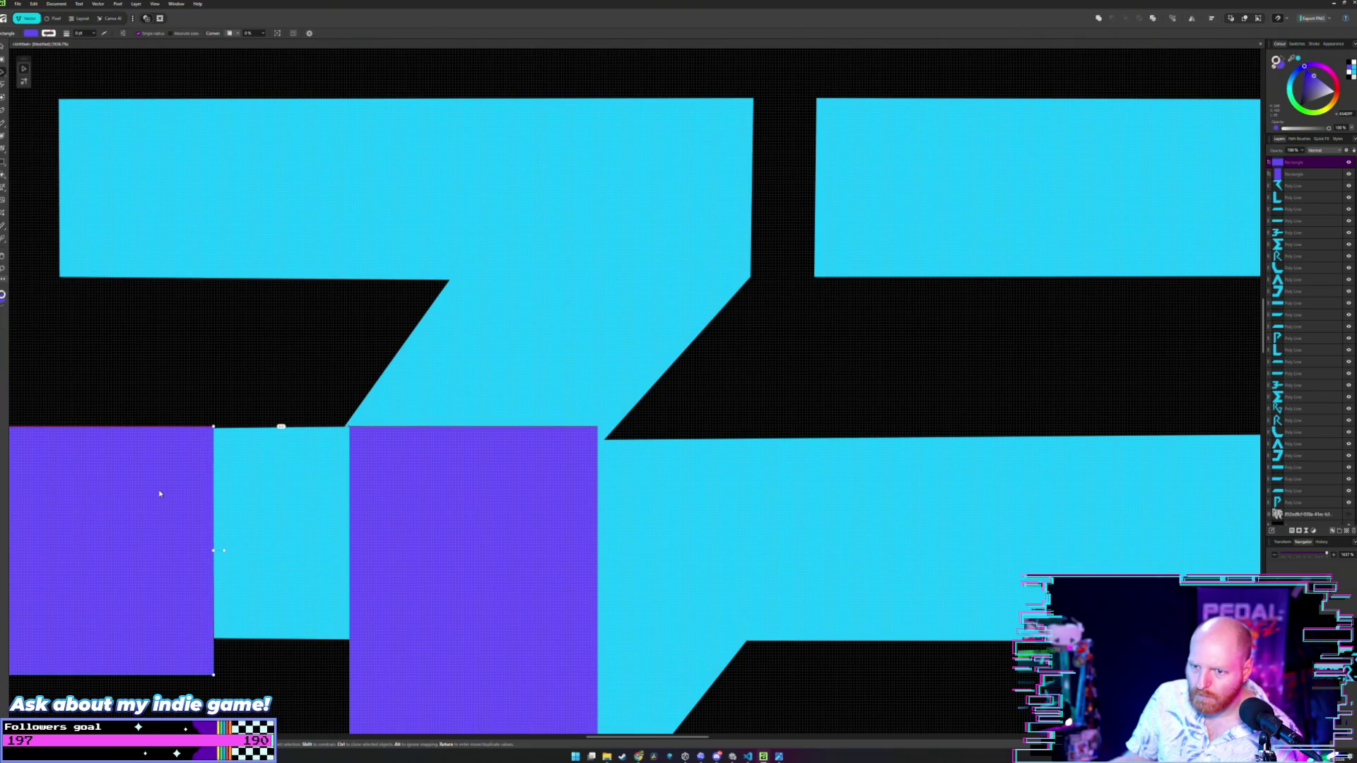
scroll(204, 473, up, 3)
scroll(291, 469, left, 3)
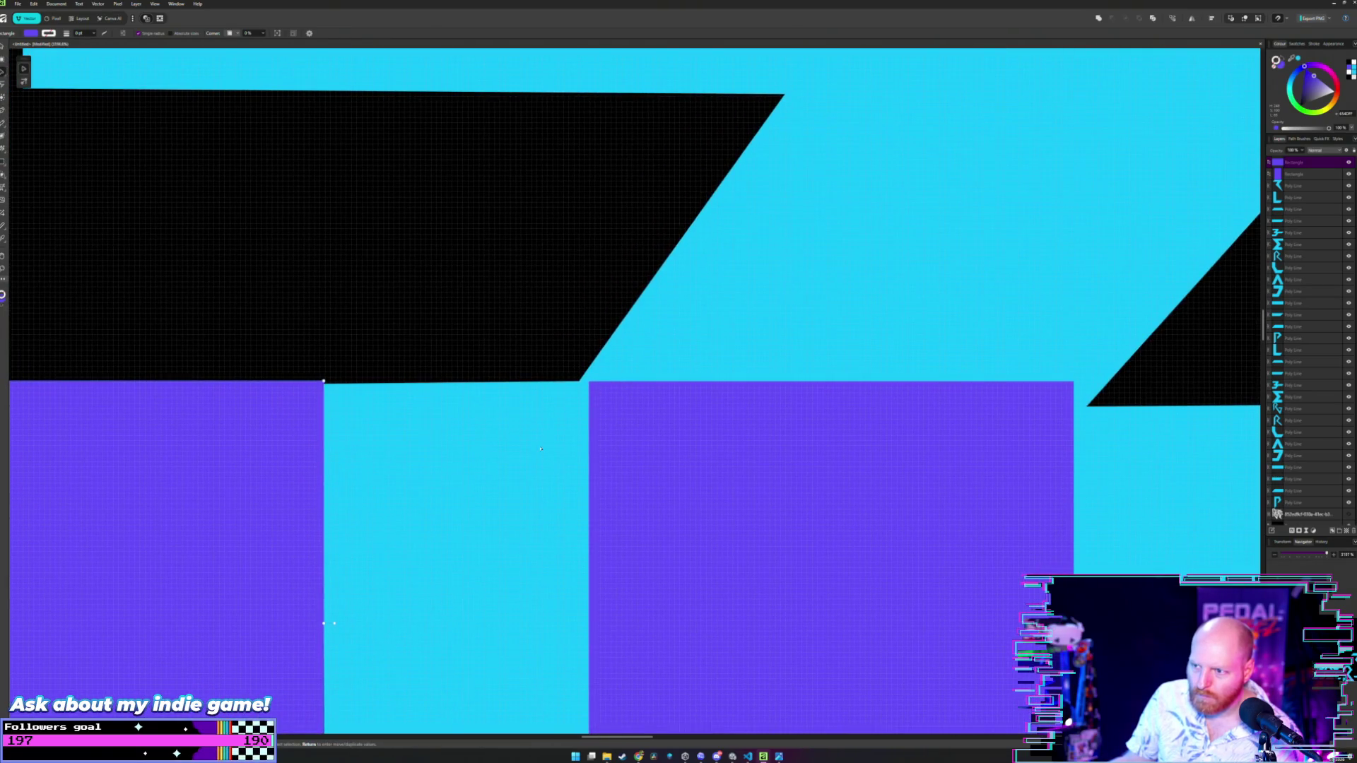
drag(663, 418, 650, 421)
- Level the bottom edge of the Z by adjusting one of its corner nodes
key(a)
scroll(494, 406, down, 1)
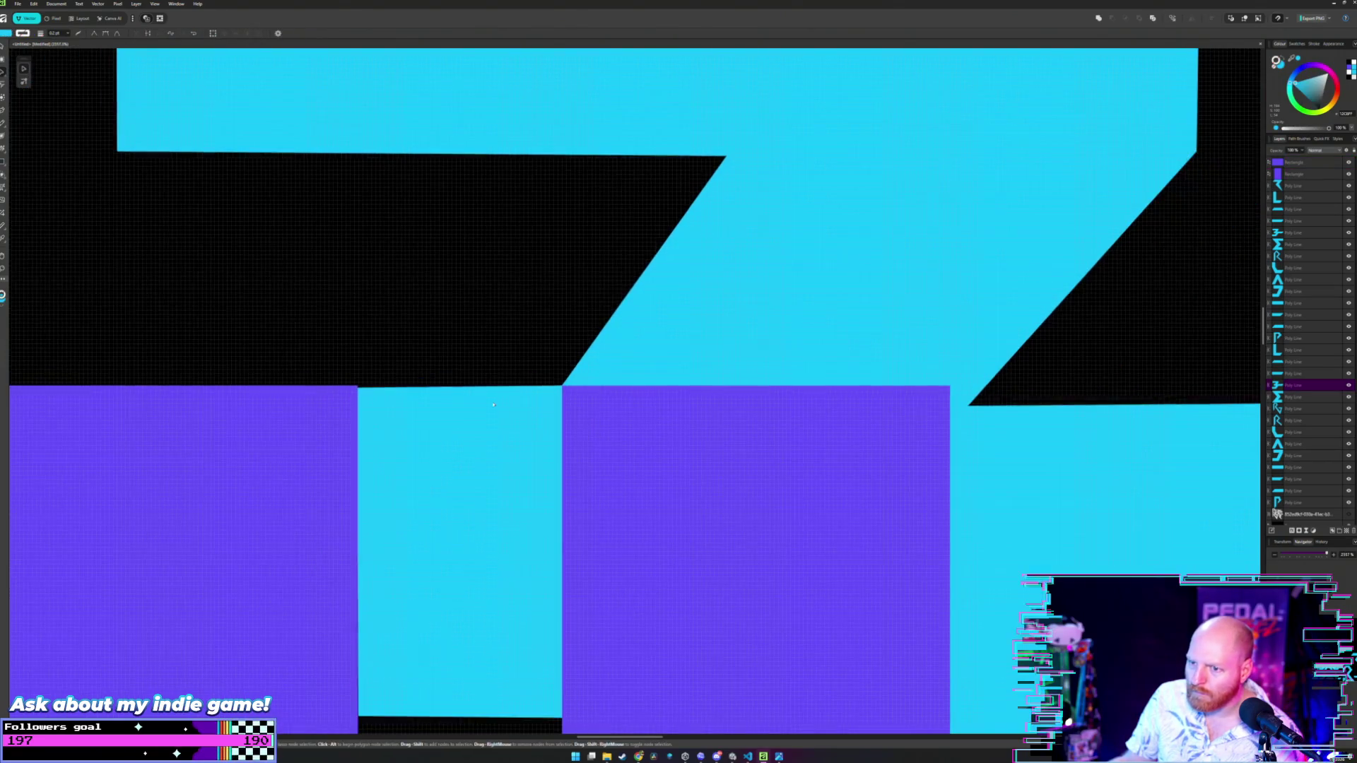
click(404, 400)
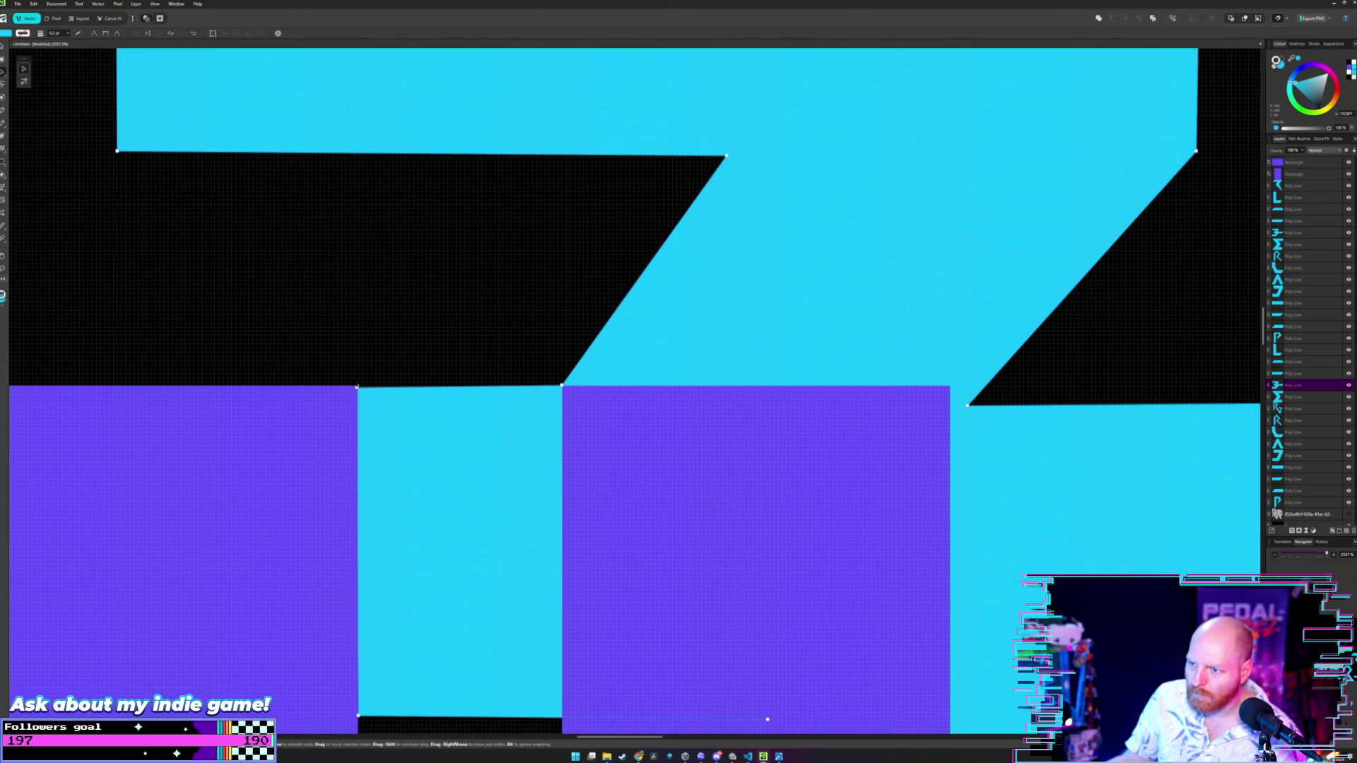
drag(357, 387, 357, 385)
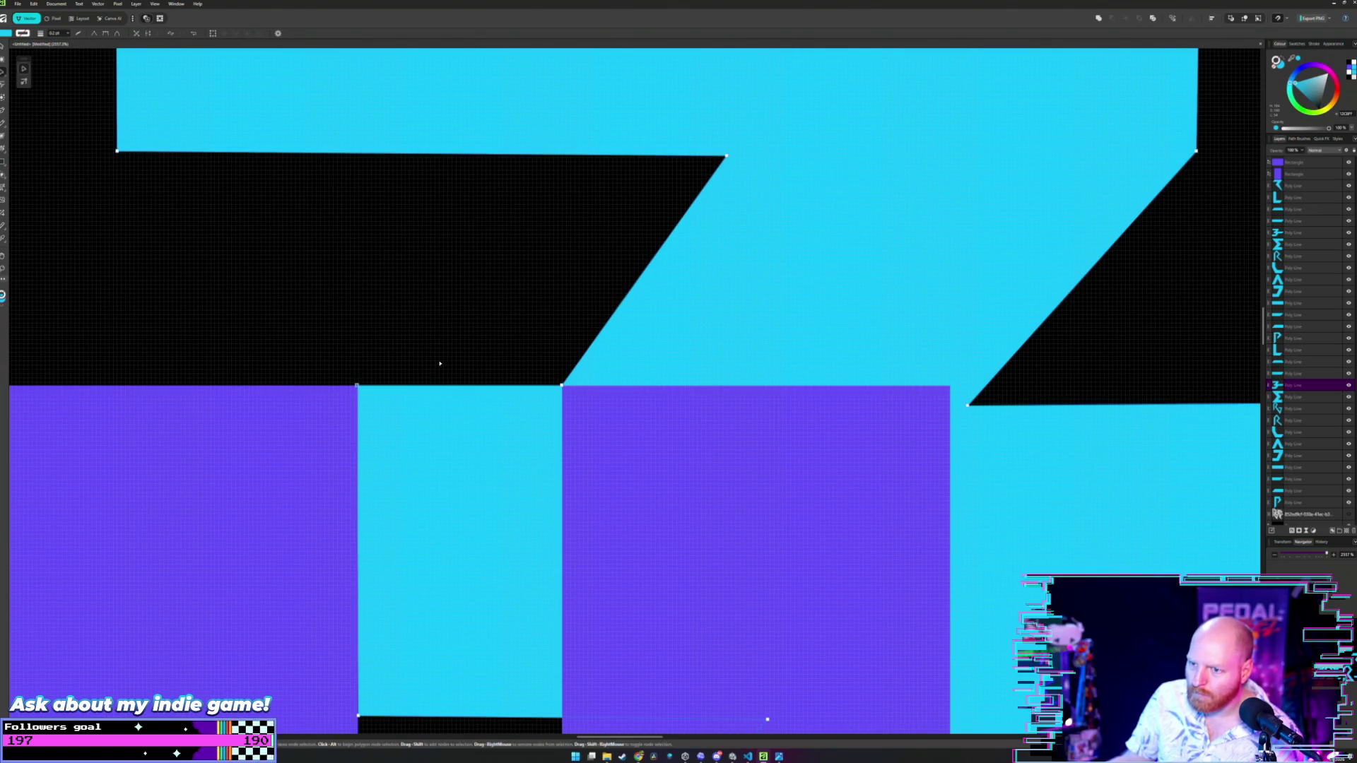
- Draw a new black rectangle near the Z
key(m)
drag(439, 364, 353, 414)
scroll(725, 414, right, 3)
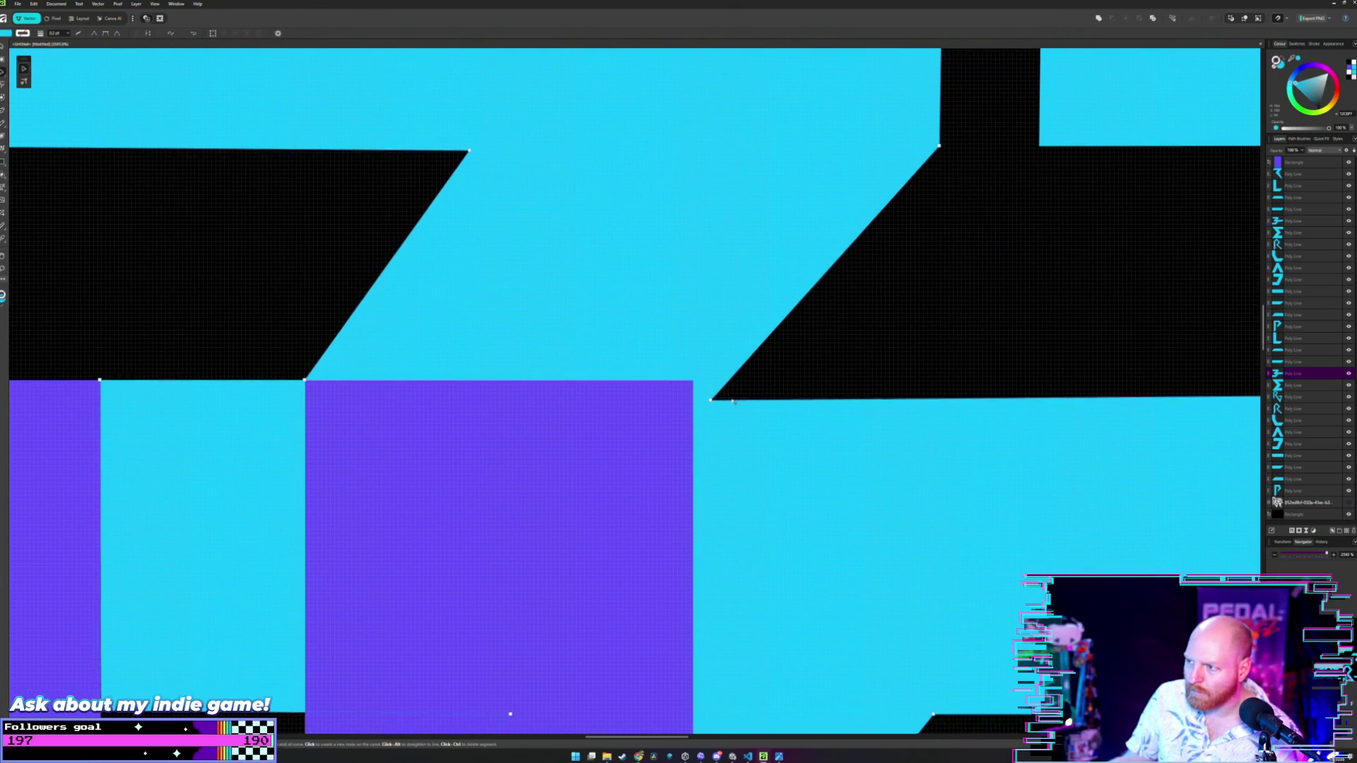
scroll(722, 393, down, 3)
- Lift corner nodes on the polyline letter and cyan parallelogram to level their top edges
key(a)
click(728, 401)
scroll(732, 401, up, 2)
scroll(555, 648, right, 2)
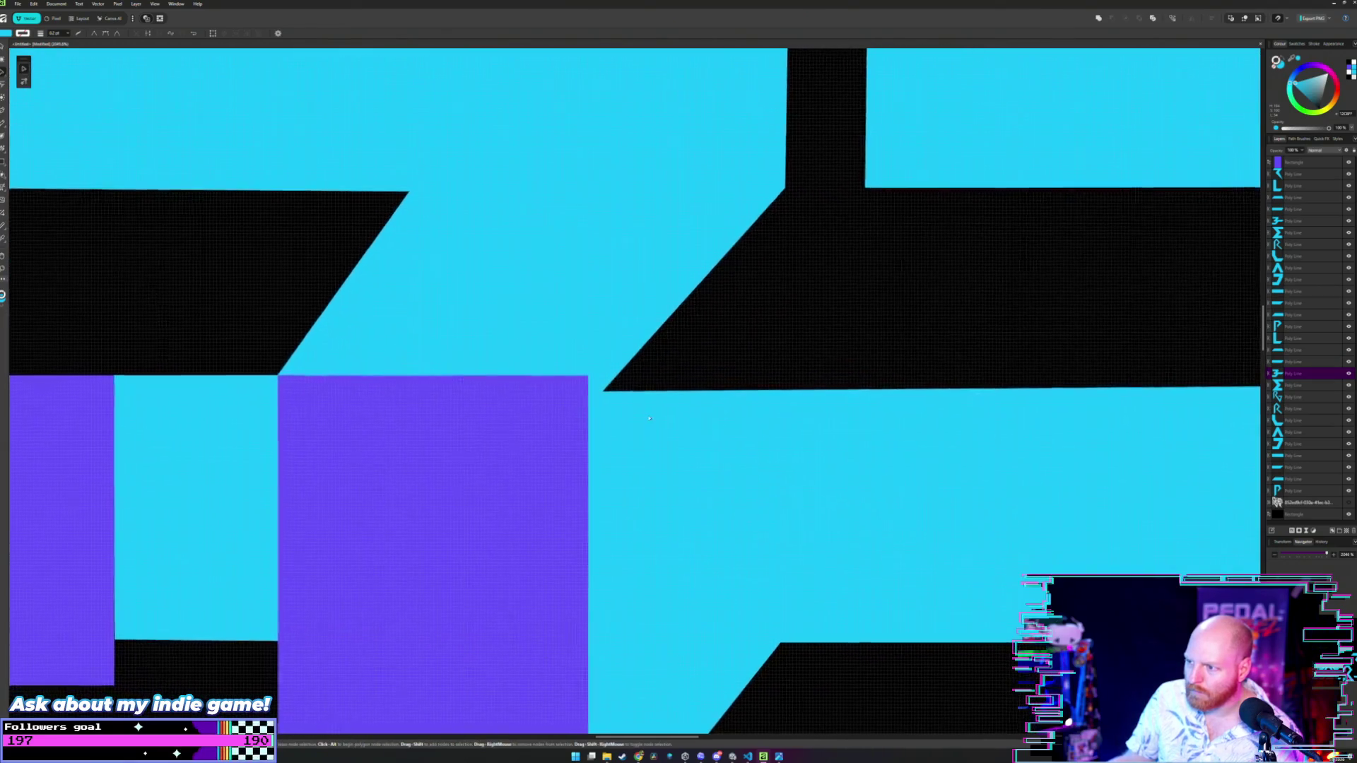
scroll(431, 425, down, 4)
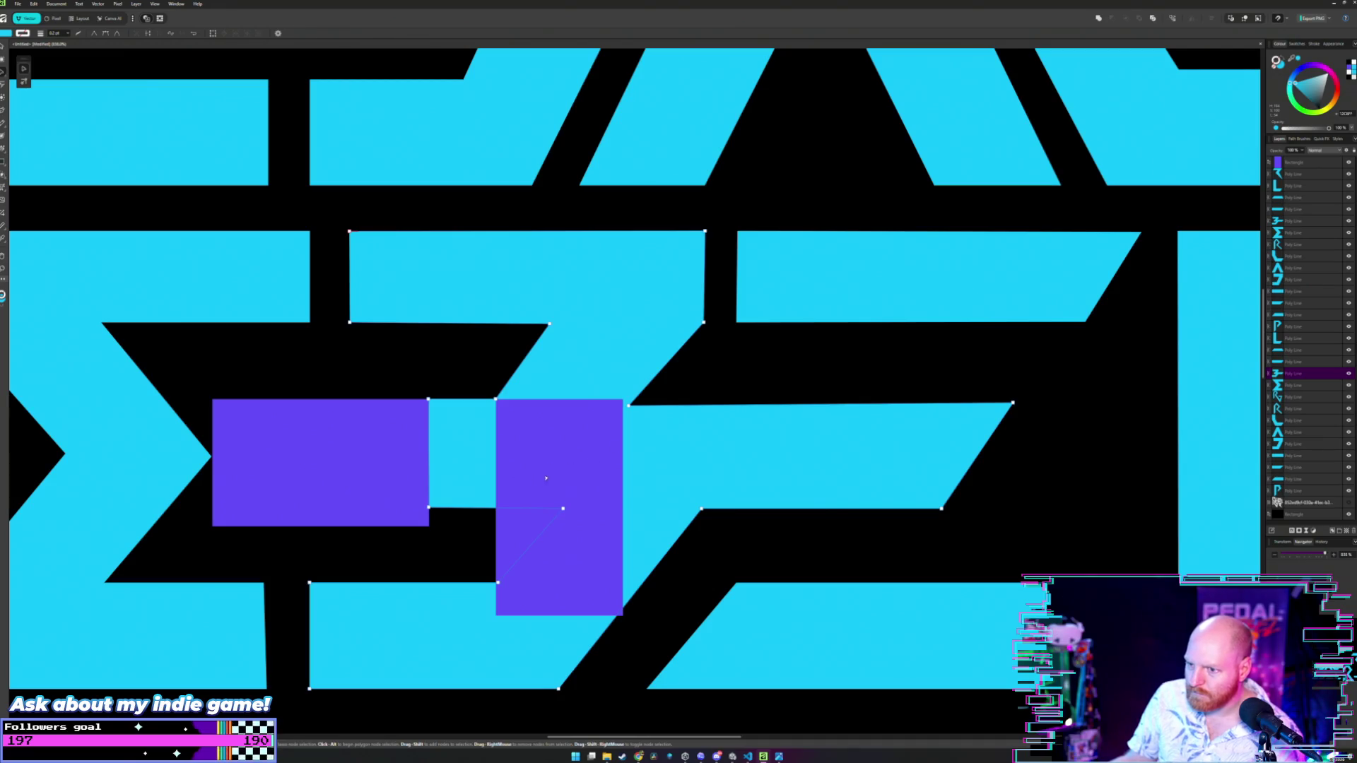
scroll(689, 442, up, 2)
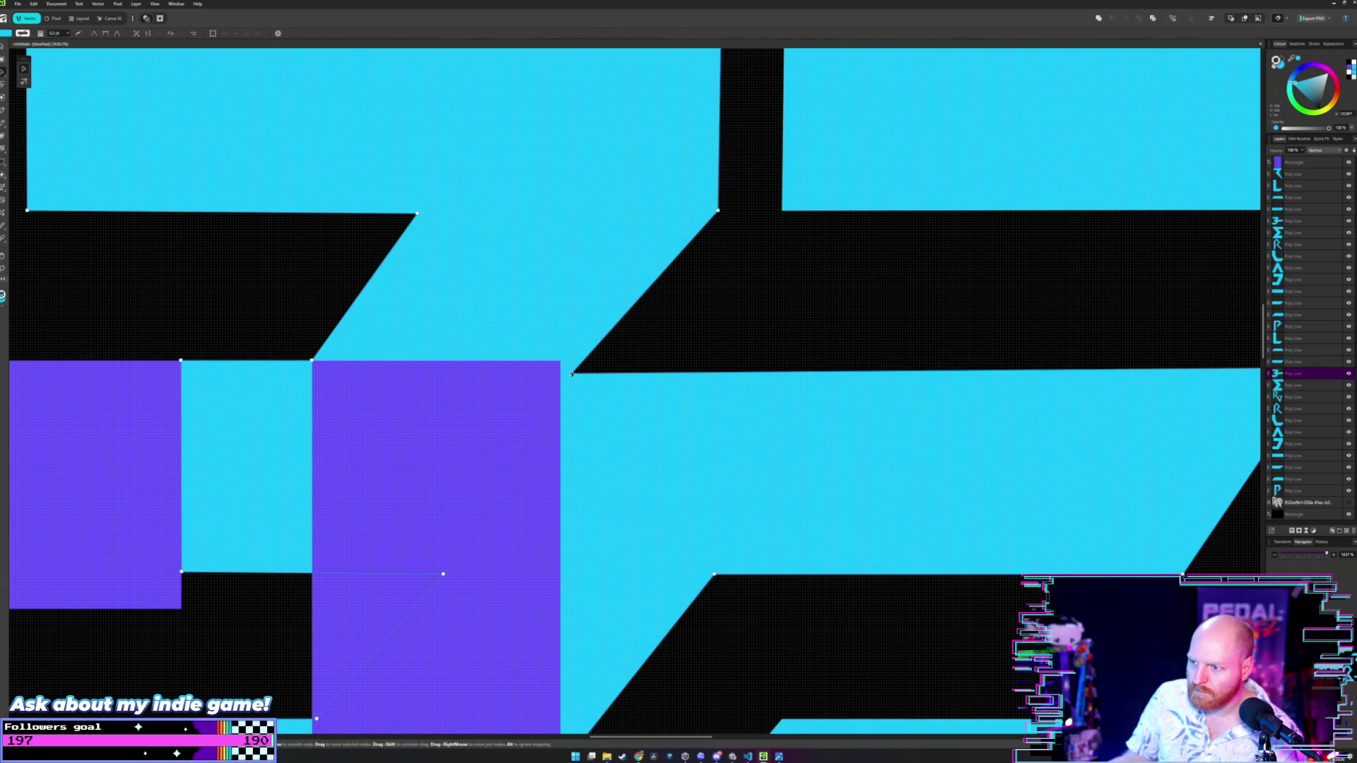
drag(572, 374, 569, 361)
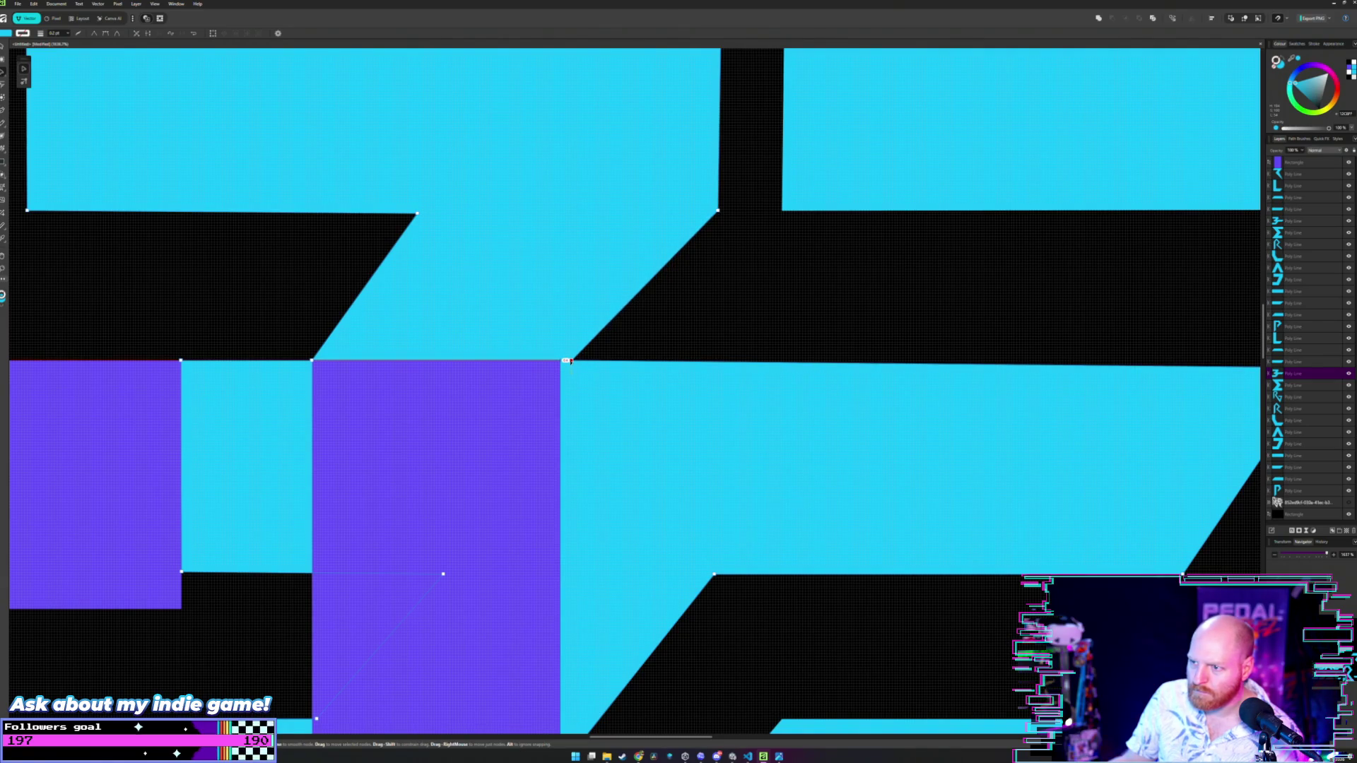
scroll(569, 361, right, 3)
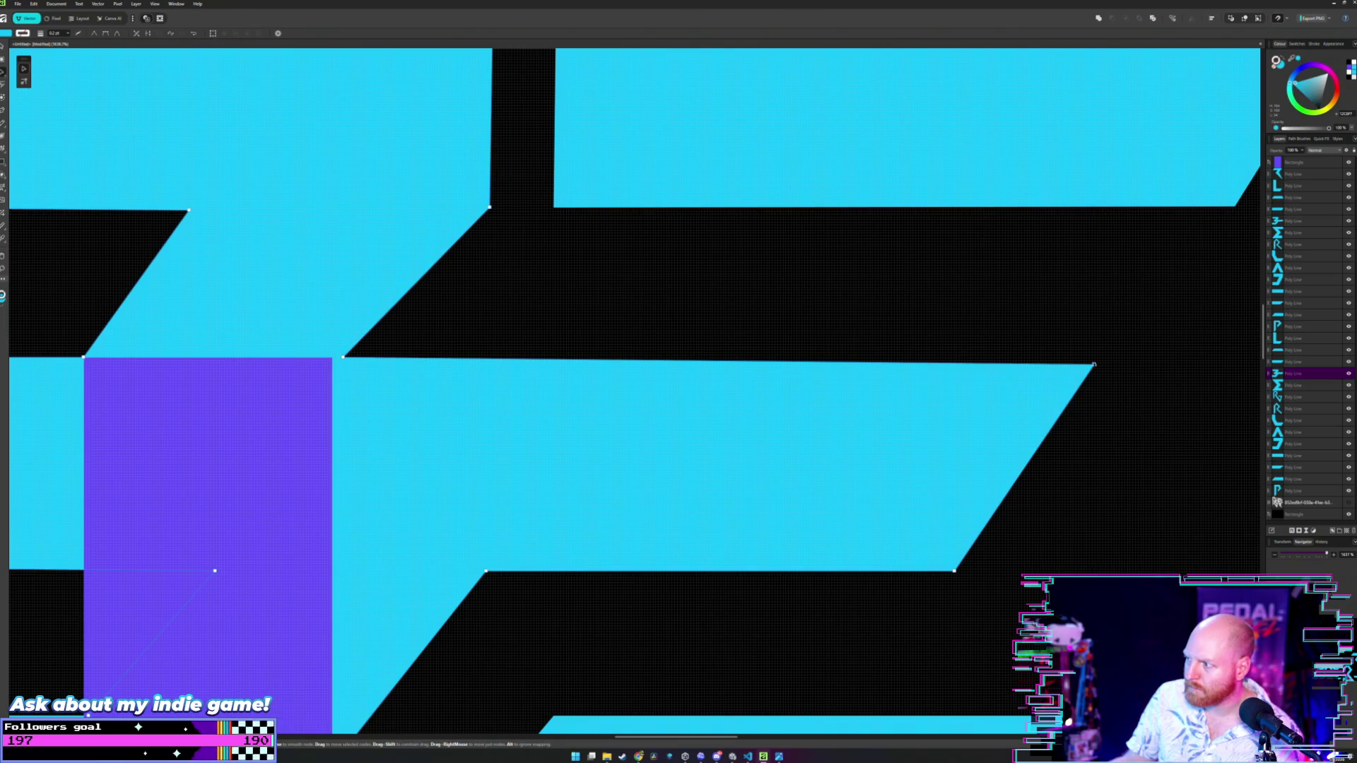
drag(1094, 365, 1094, 359)
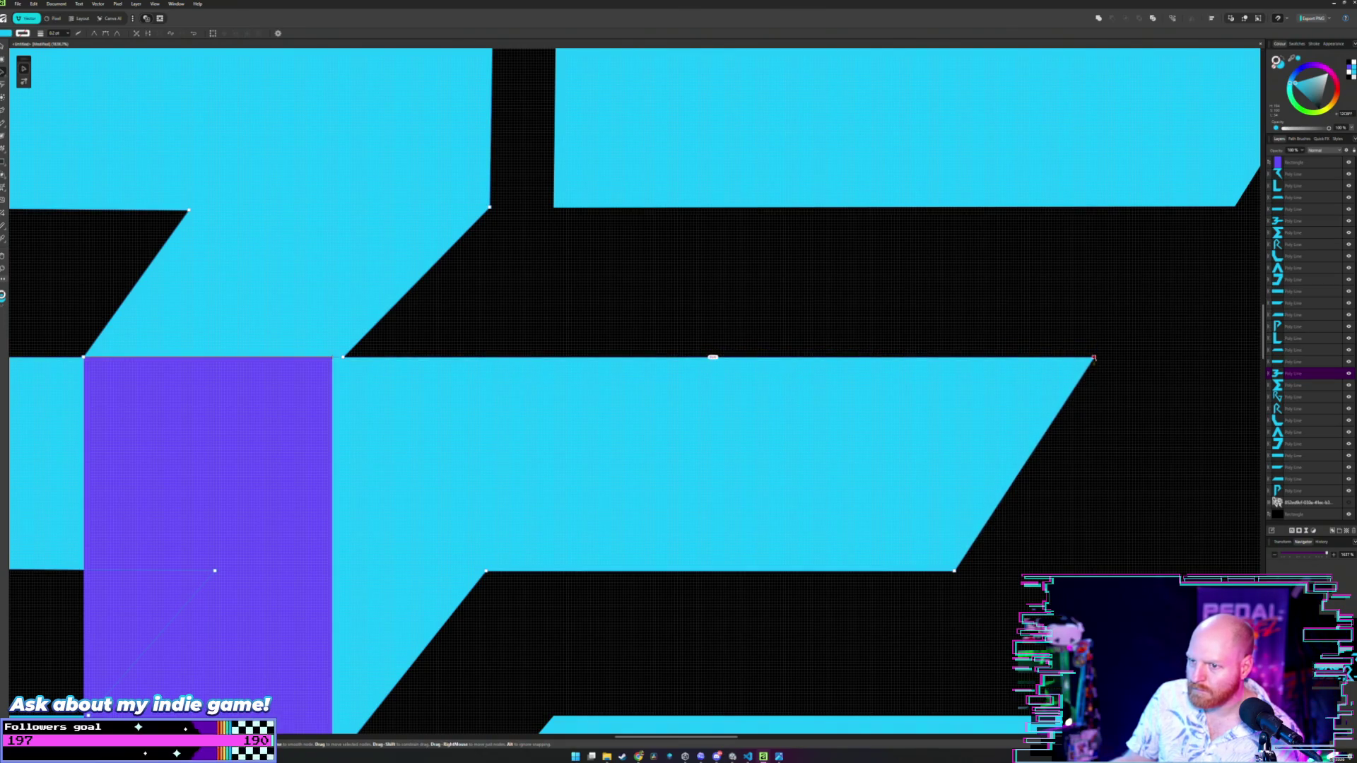
key(m)
scroll(803, 342, down, 5)
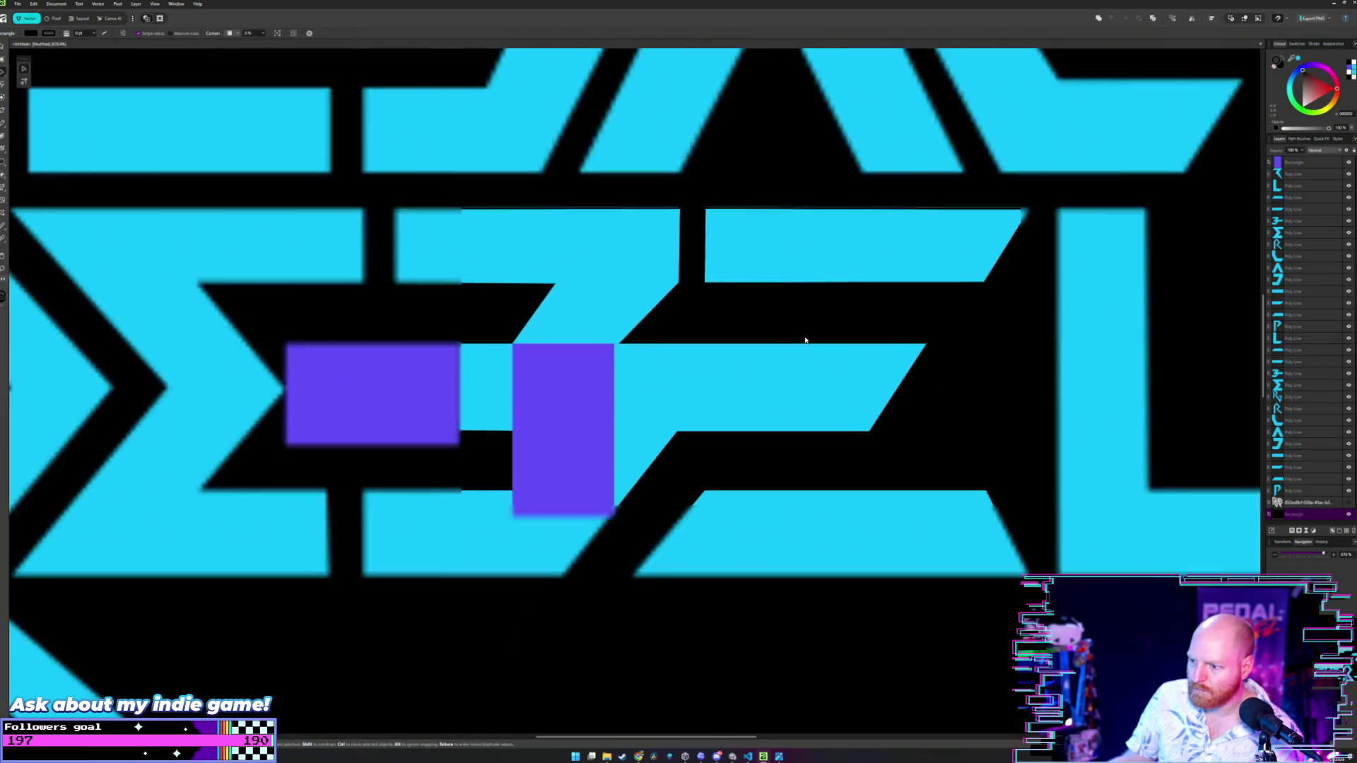
- Move two purple rectangles off the lettering back beside the others left of the P
scroll(756, 382, down, 2)
scroll(707, 452, down, 5)
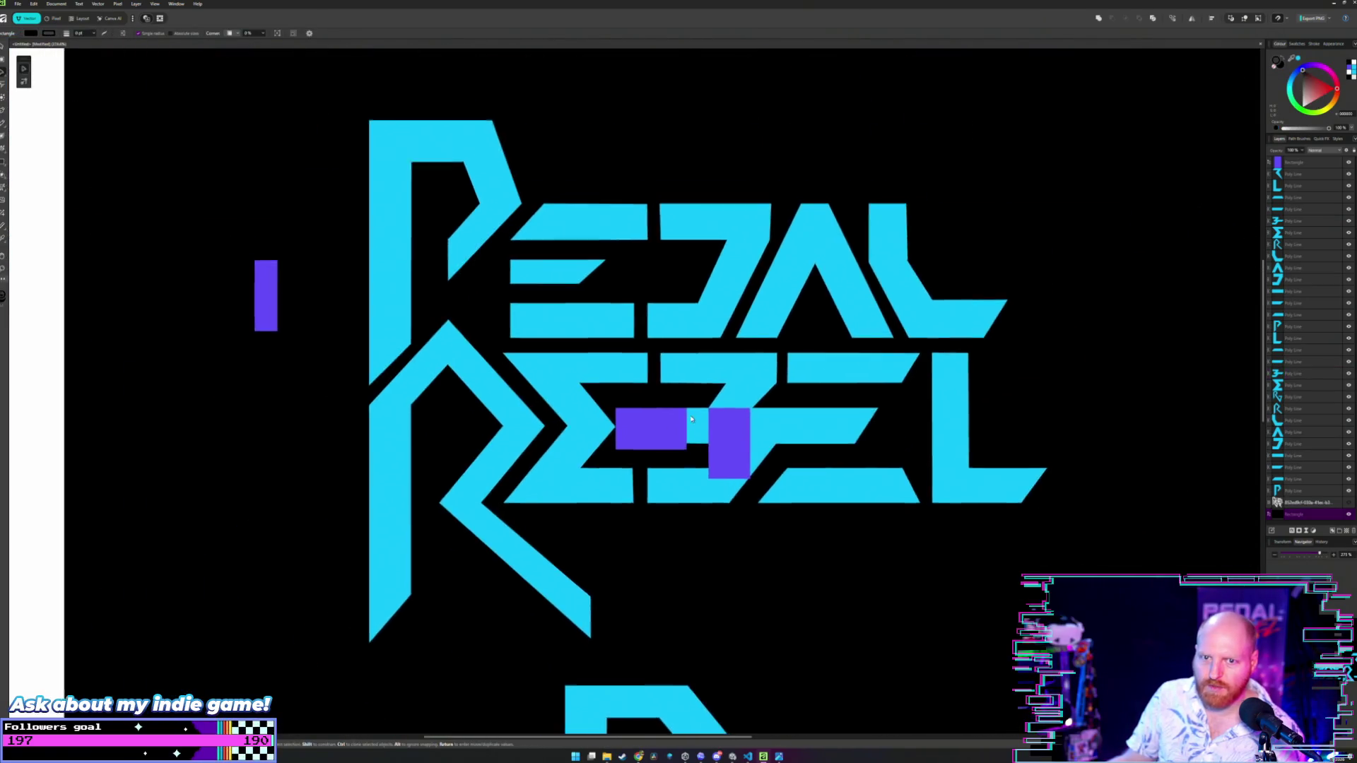
drag(720, 452, 247, 405)
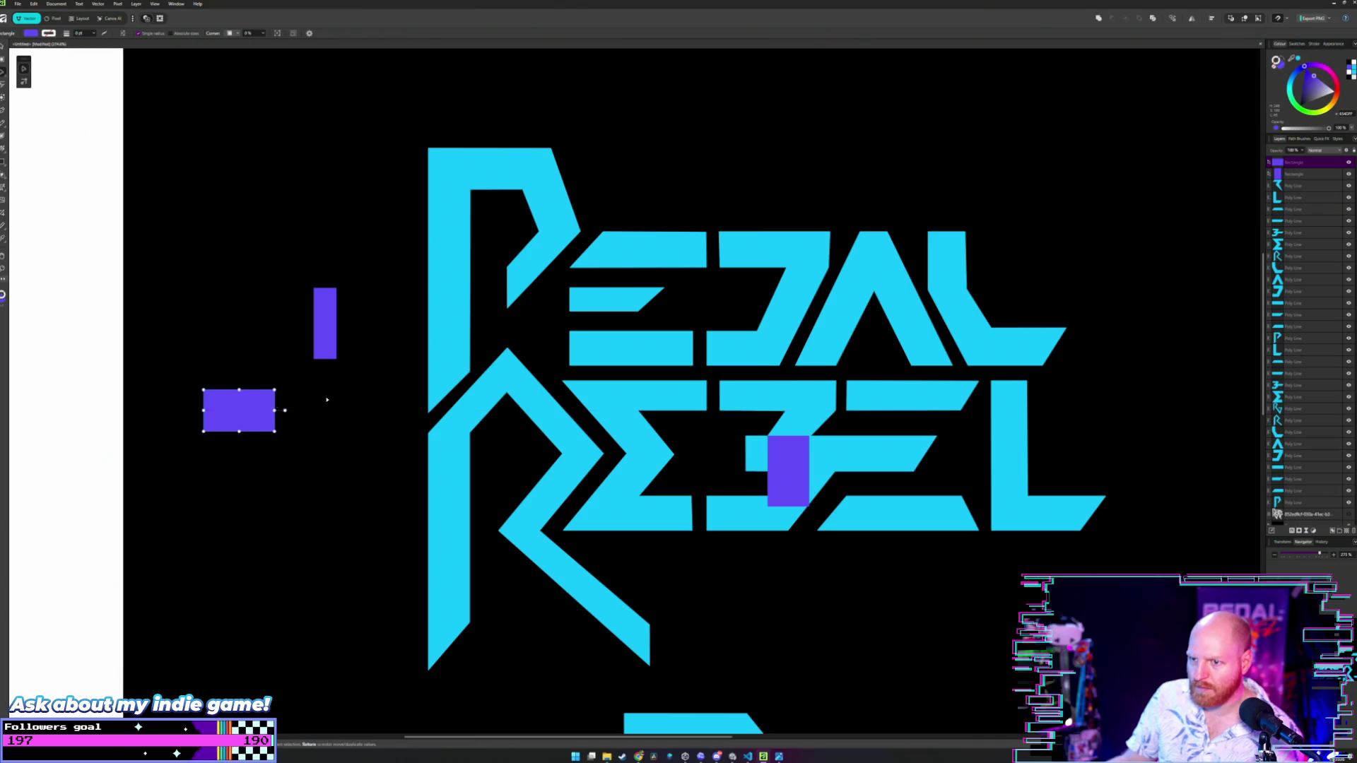
key(a)
click(763, 463)
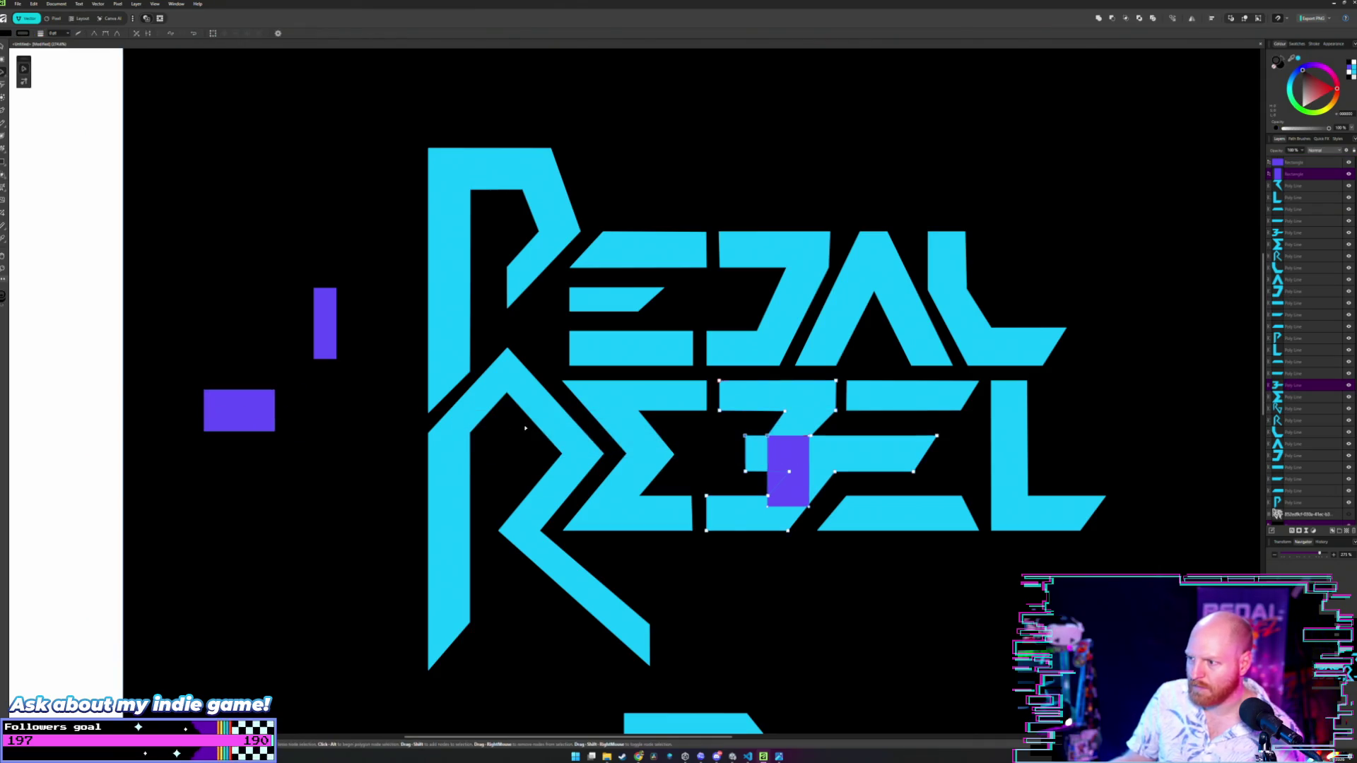
click(790, 460)
drag(791, 460, 338, 410)
scroll(368, 330, down, 3)
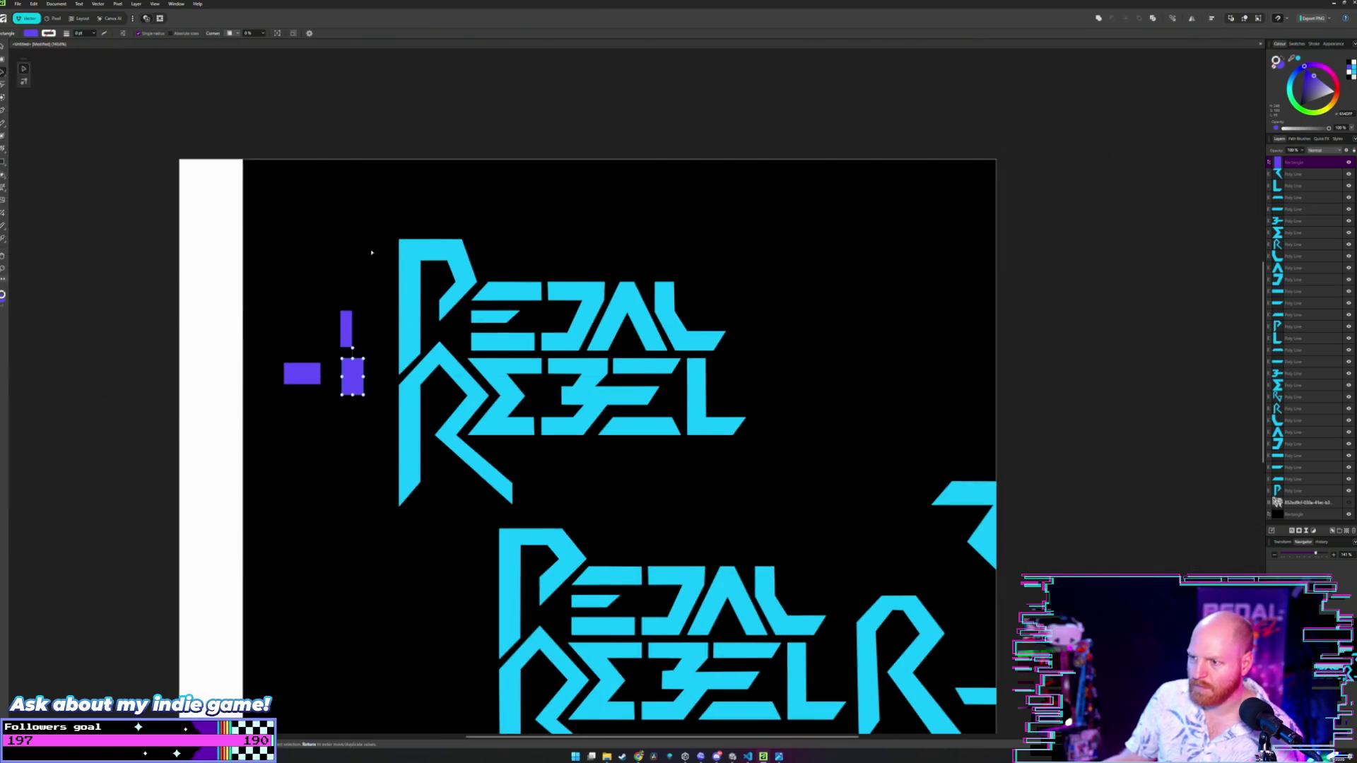
- Shift the black background rectangle left to cover the white strip at the page edge
click(298, 232)
mouse_move(298, 232)
mouse_down()
mouse_move(288, 212)
mouse_move(239, 208)
mouse_up()
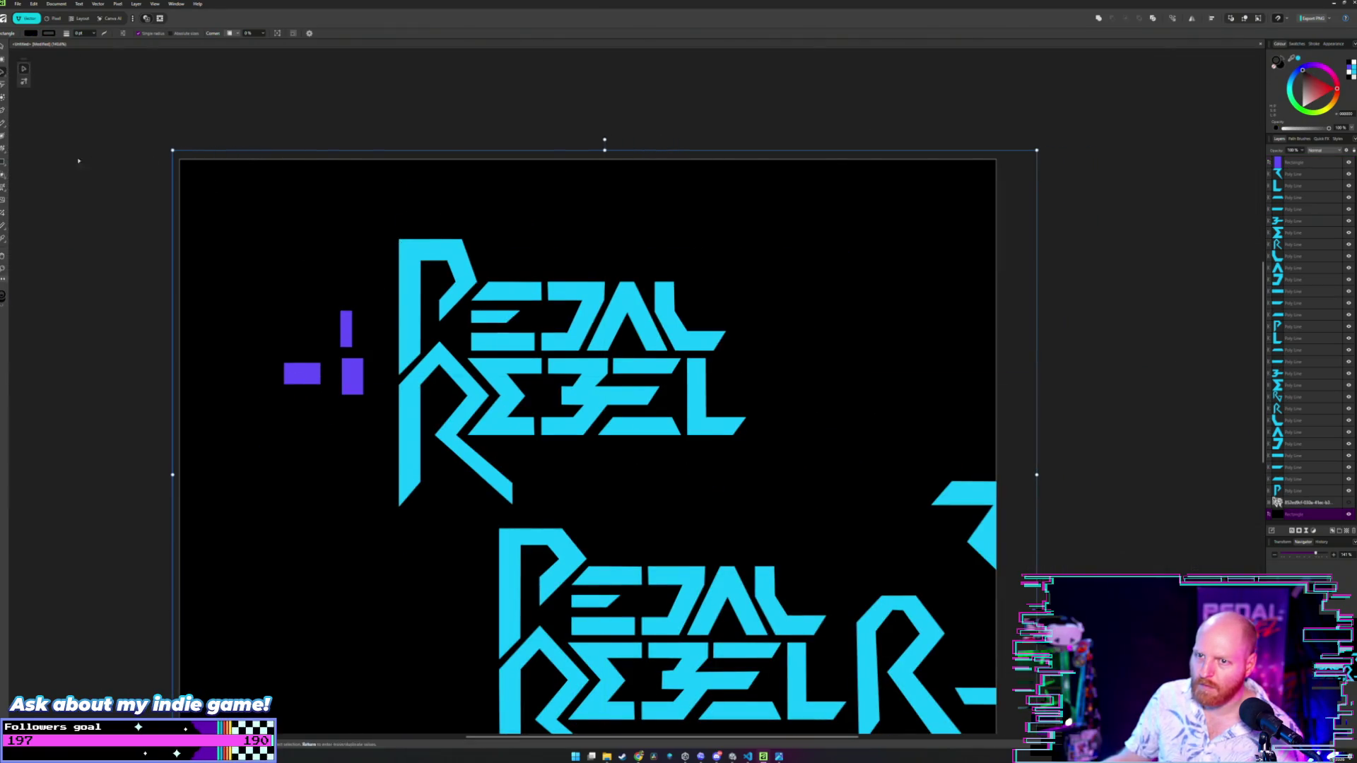
key(ctrl+d)
scroll(464, 352, up, 5)
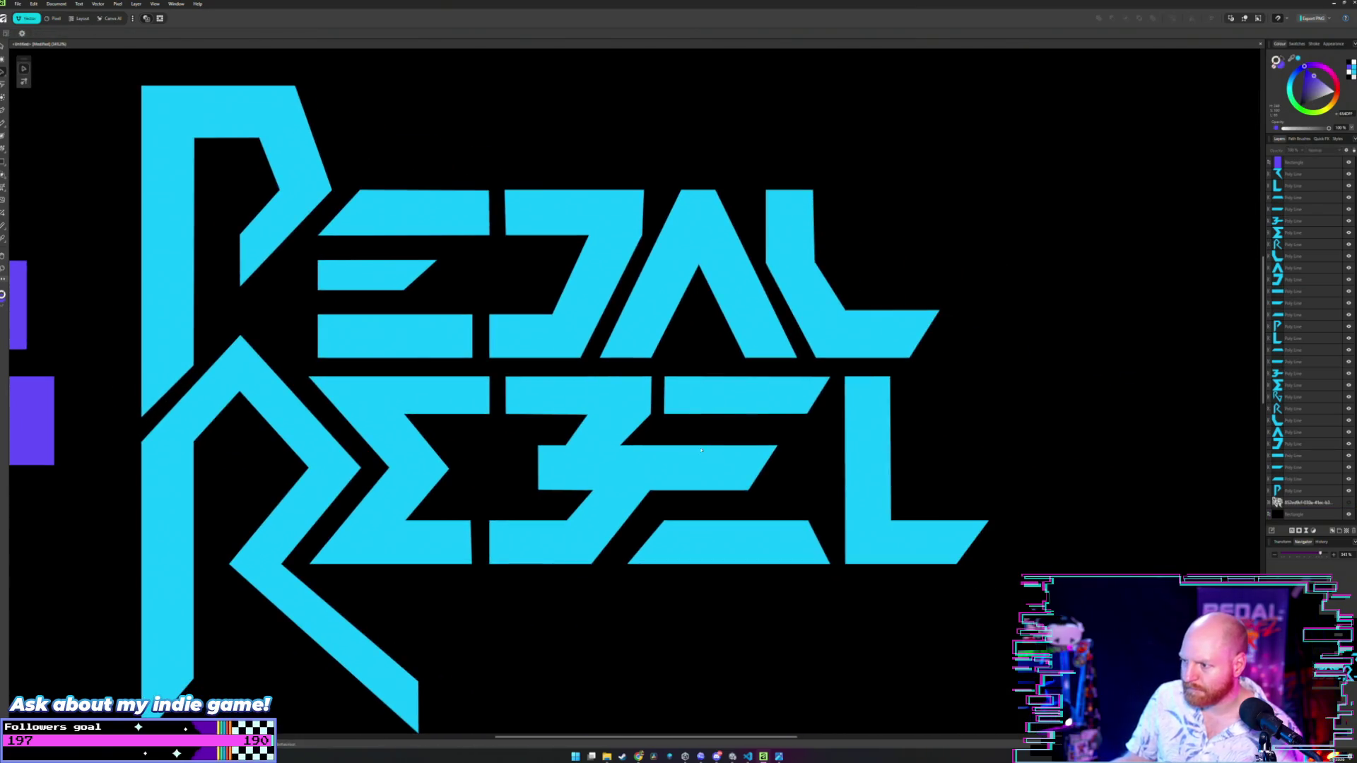
- Centre the logo, select the P letter shape and zoom in on its upper bowl
scroll(690, 448, down, 2)
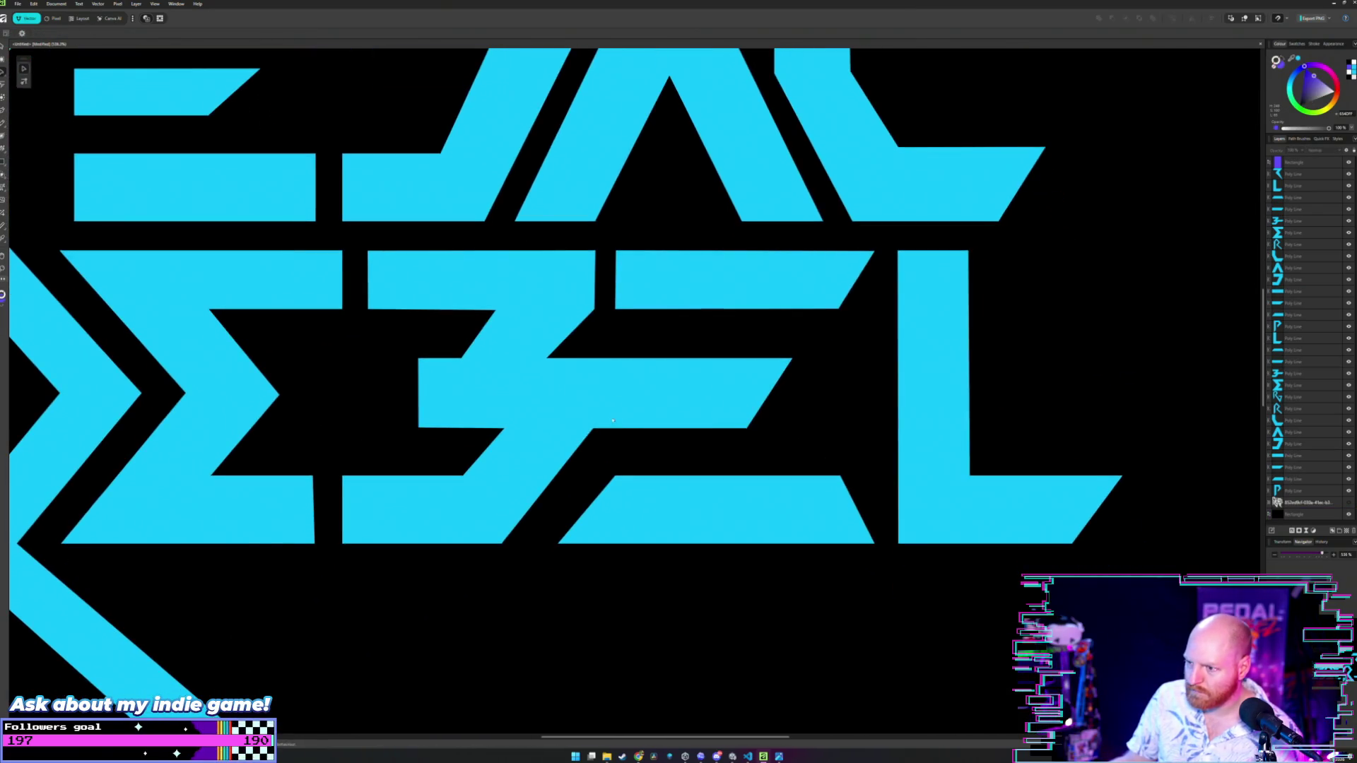
scroll(613, 421, down, 2)
scroll(707, 419, left, 2)
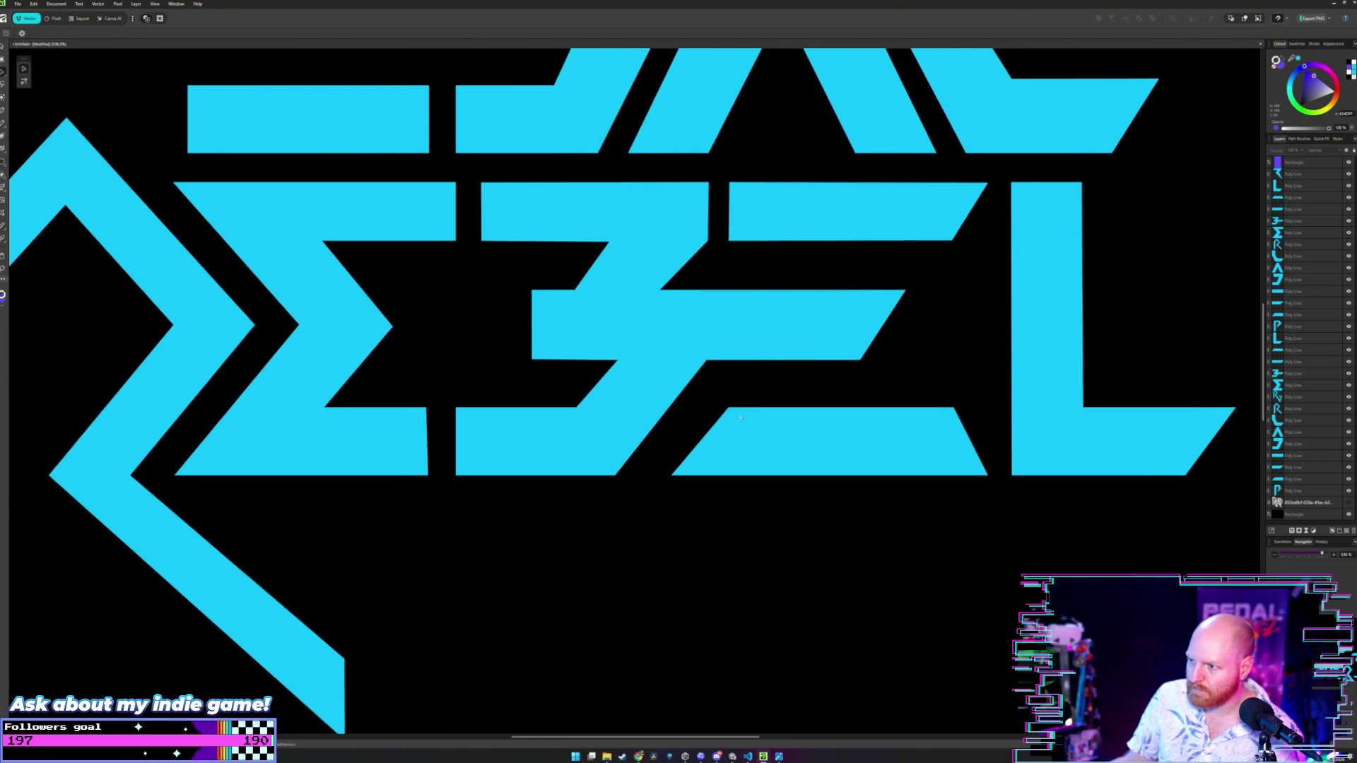
scroll(788, 427, down, 2)
scroll(728, 421, up, 1)
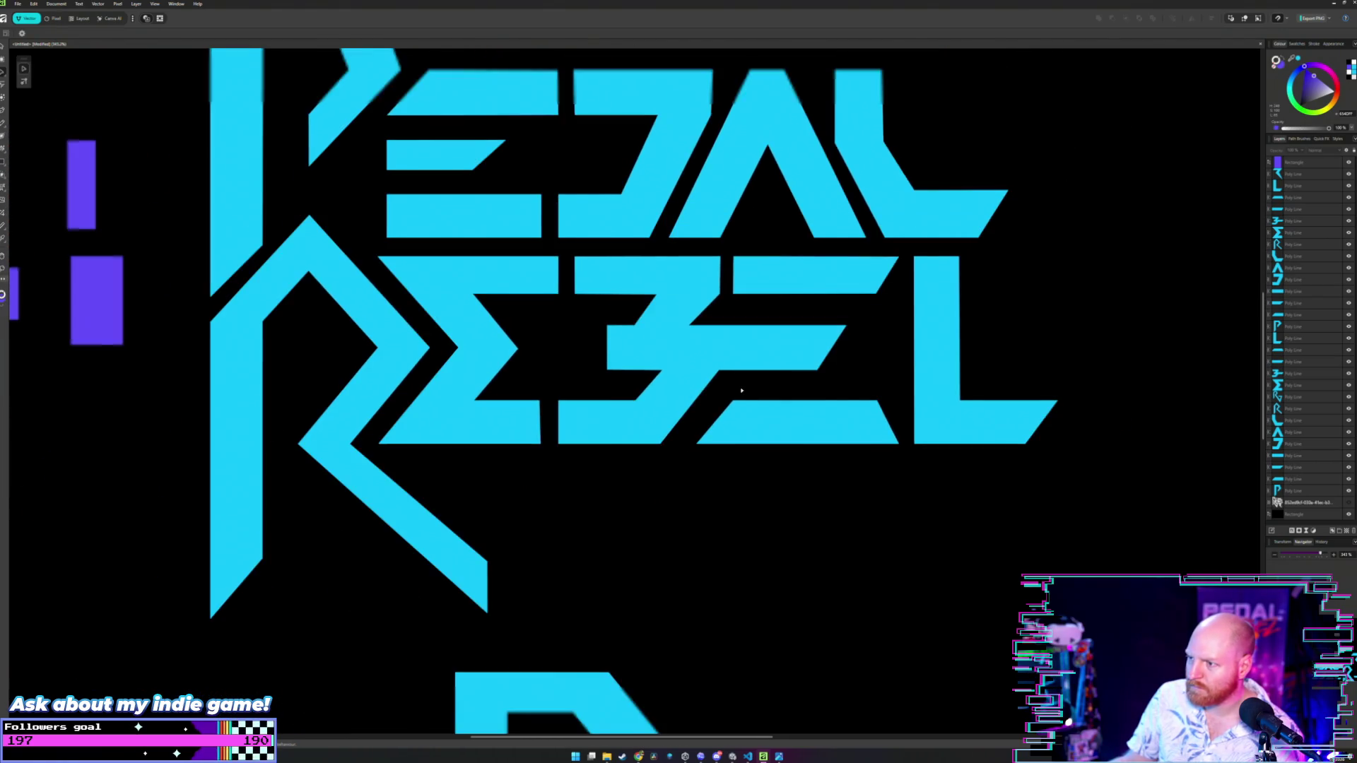
drag(728, 419, 799, 431)
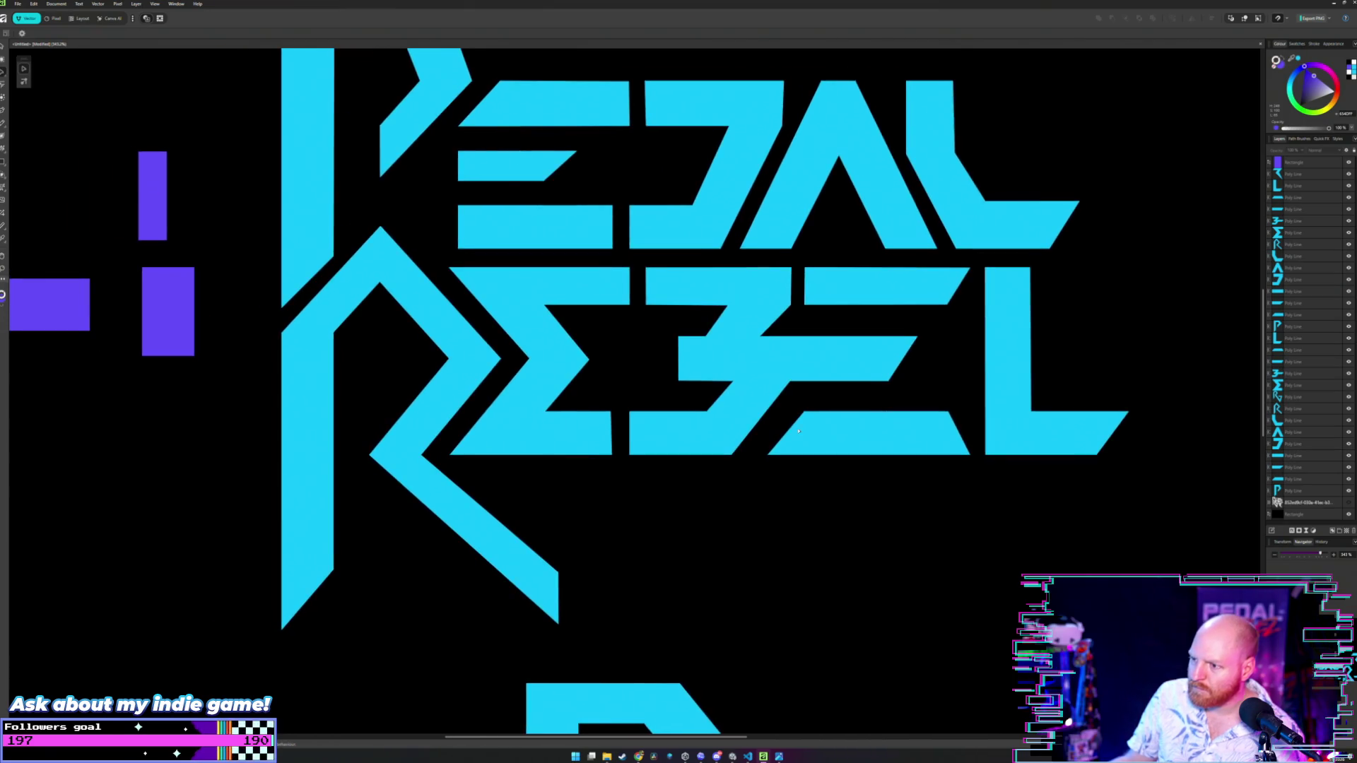
scroll(635, 343, down, 2)
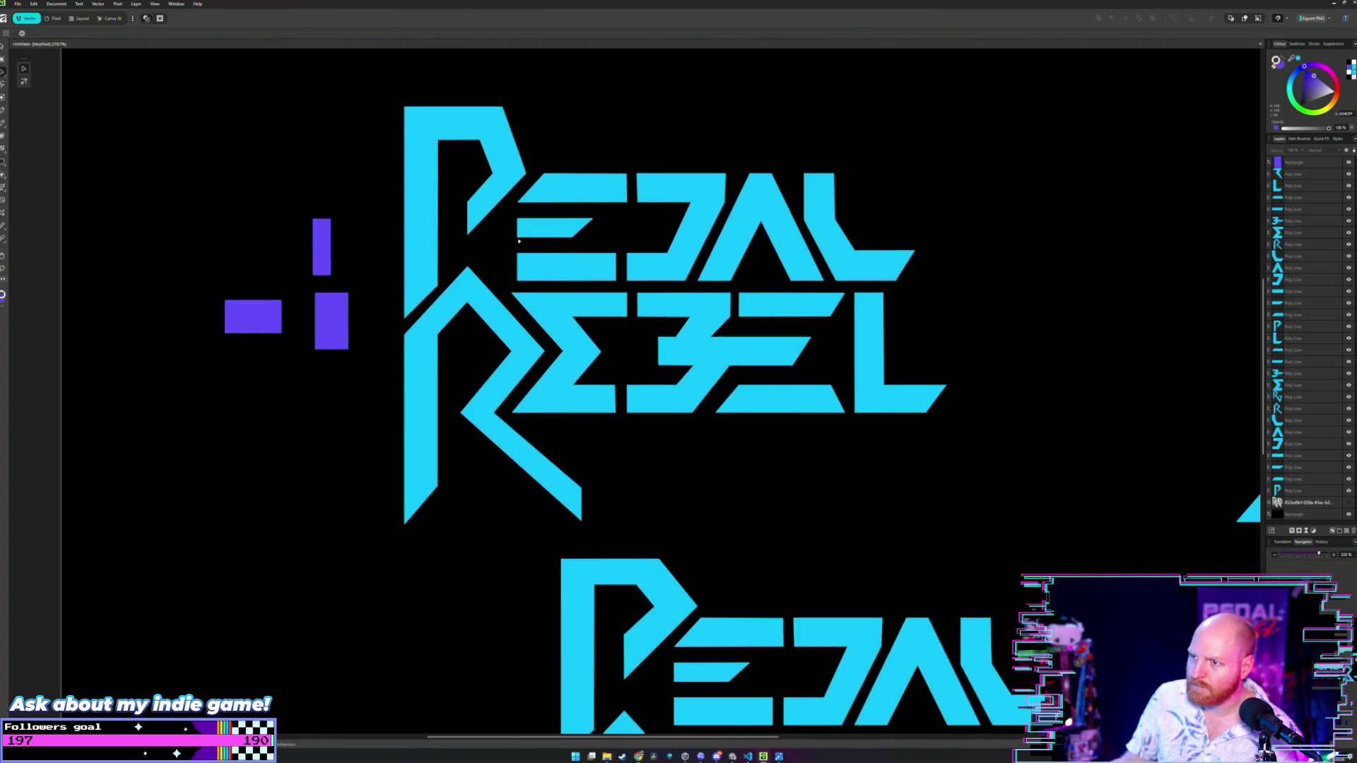
scroll(529, 302, up, 5)
scroll(528, 305, up, 1)
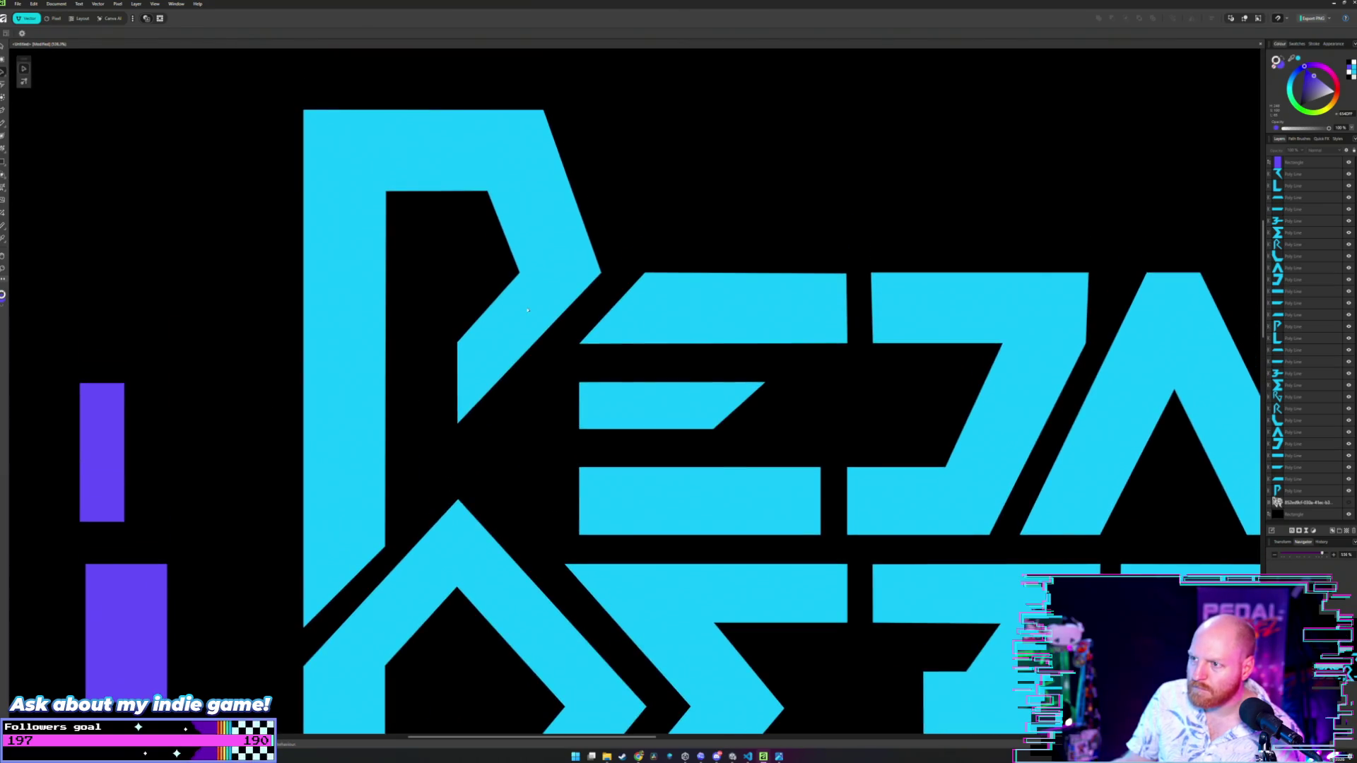
click(539, 263)
scroll(539, 263, up, 1)
scroll(495, 311, up, 1)
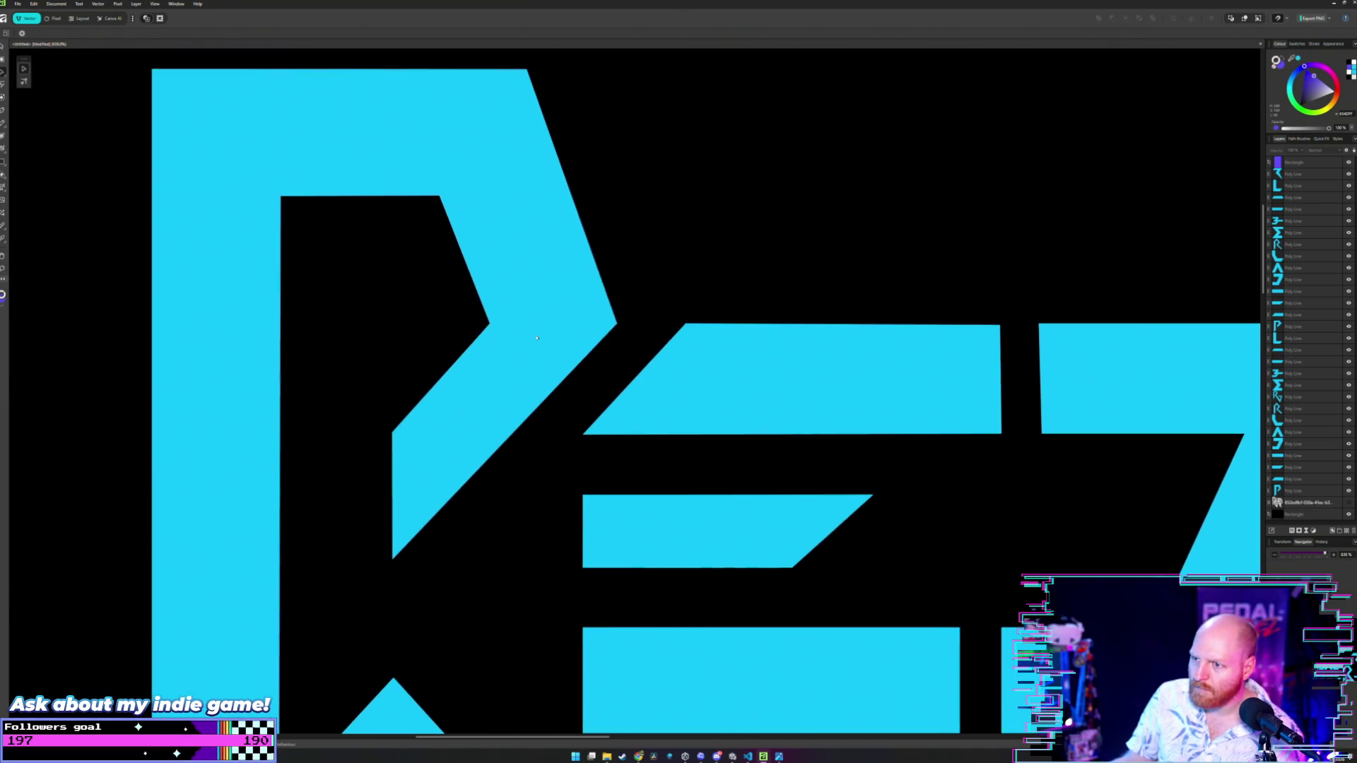
click(489, 324)
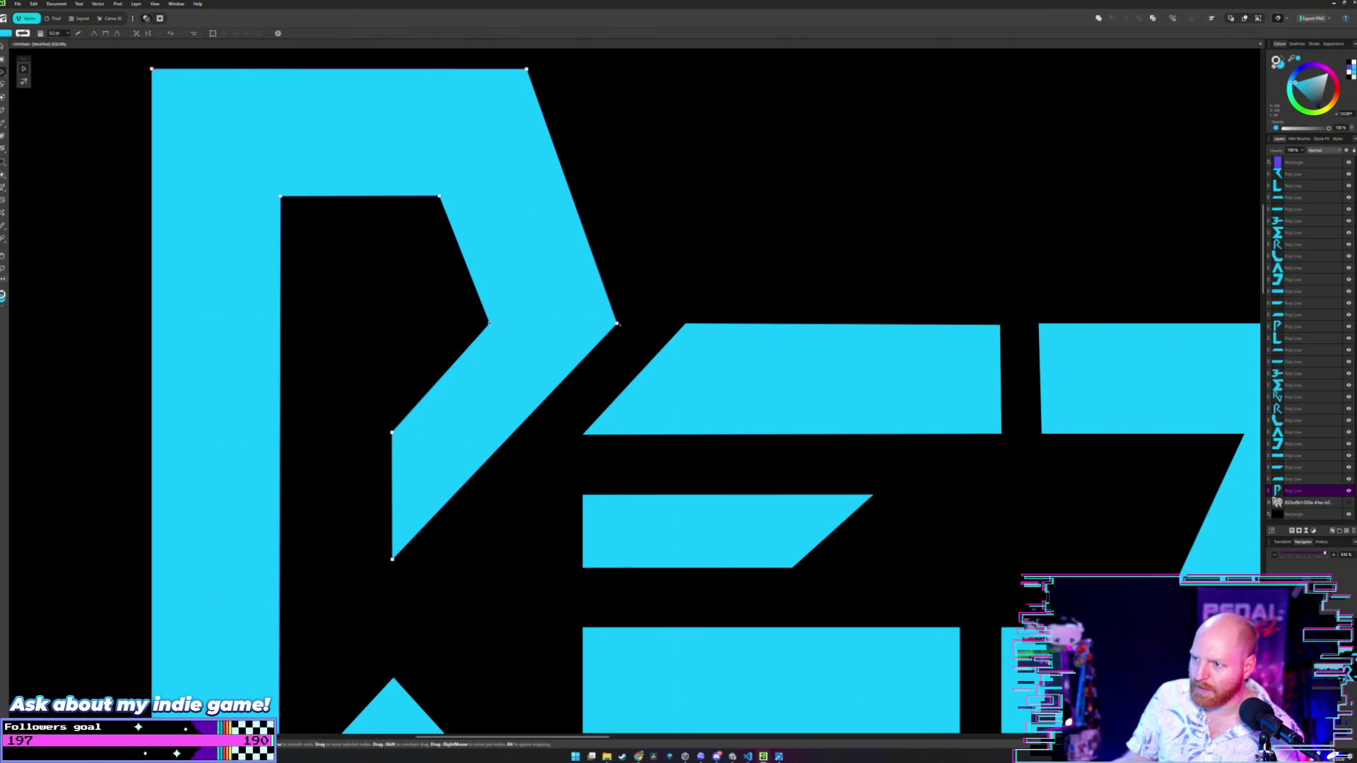
- Push the P's pointed bowl node up and to the right
drag(608, 314, 642, 276)
key(v)
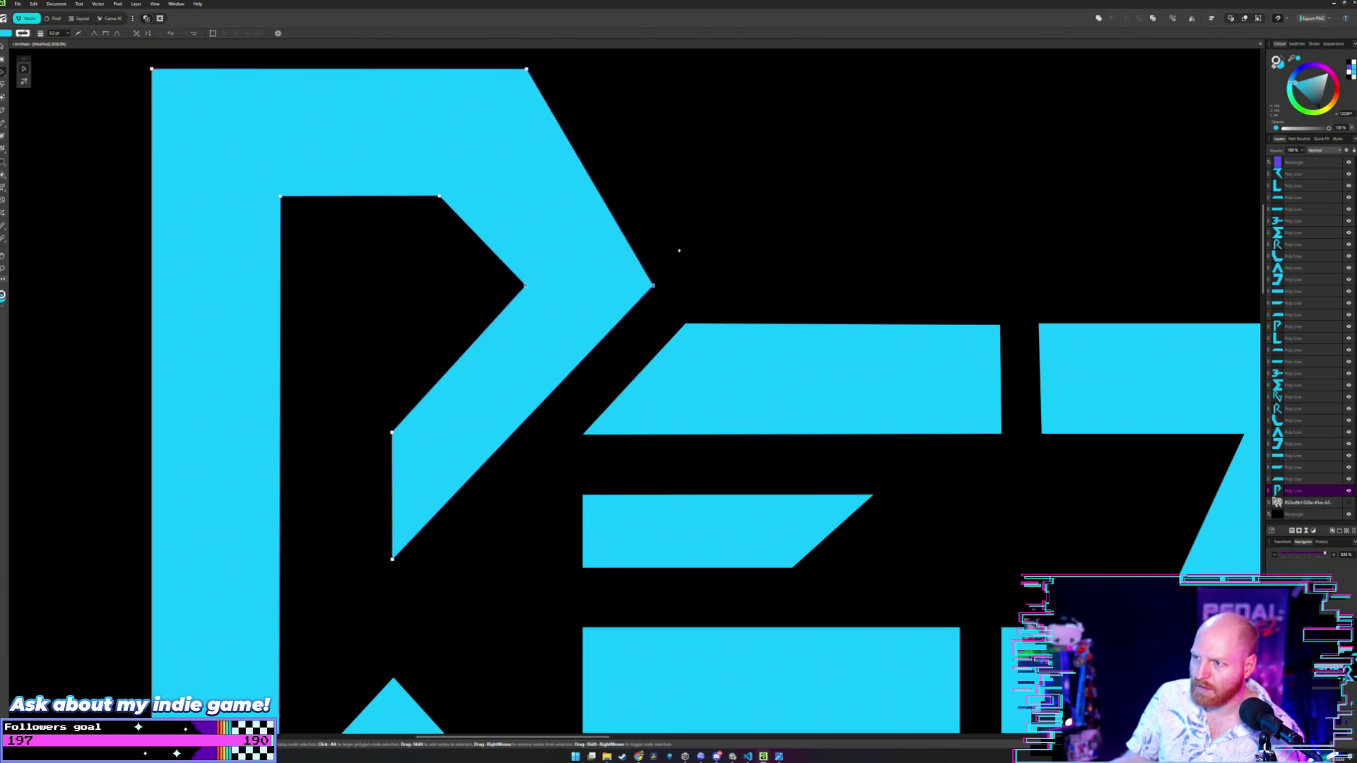
click(678, 255)
scroll(696, 244, down, 3)
scroll(658, 247, down, 5)
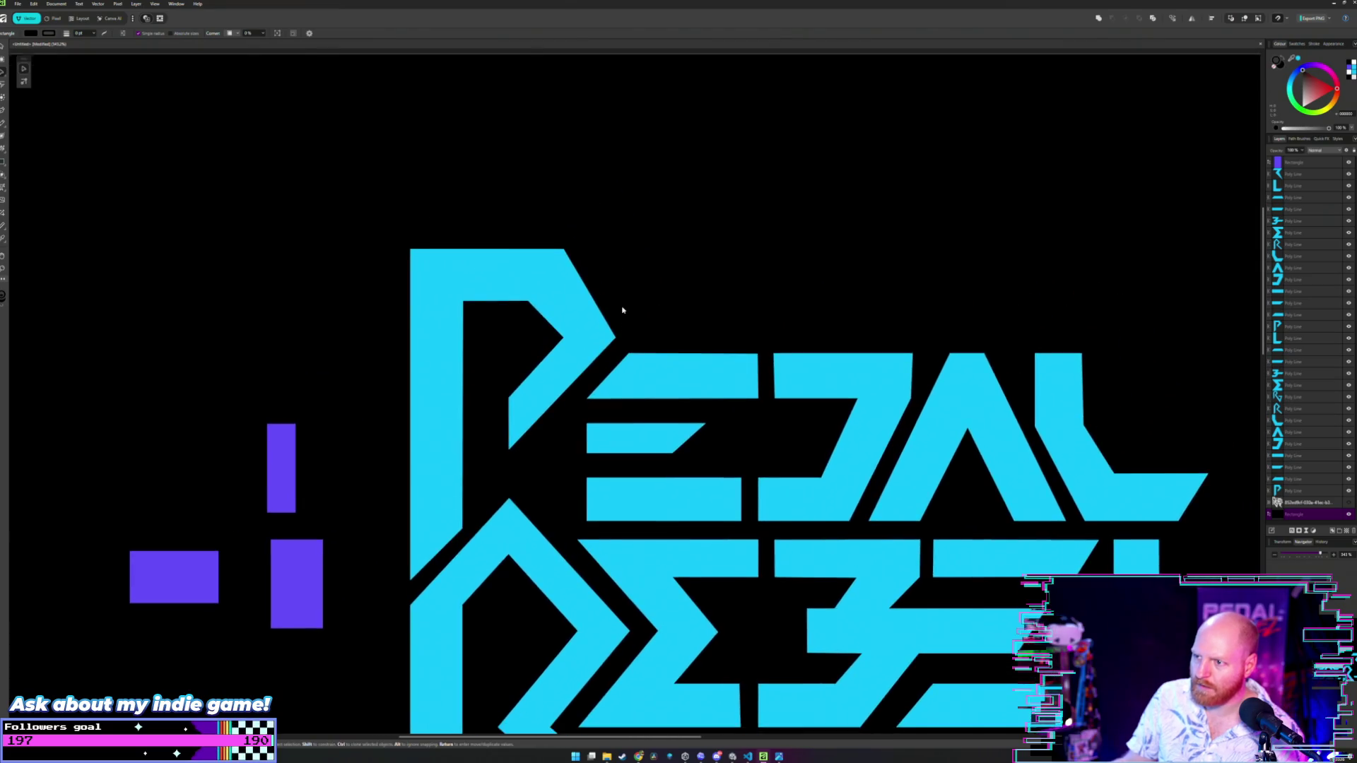
key(ctrl+z)
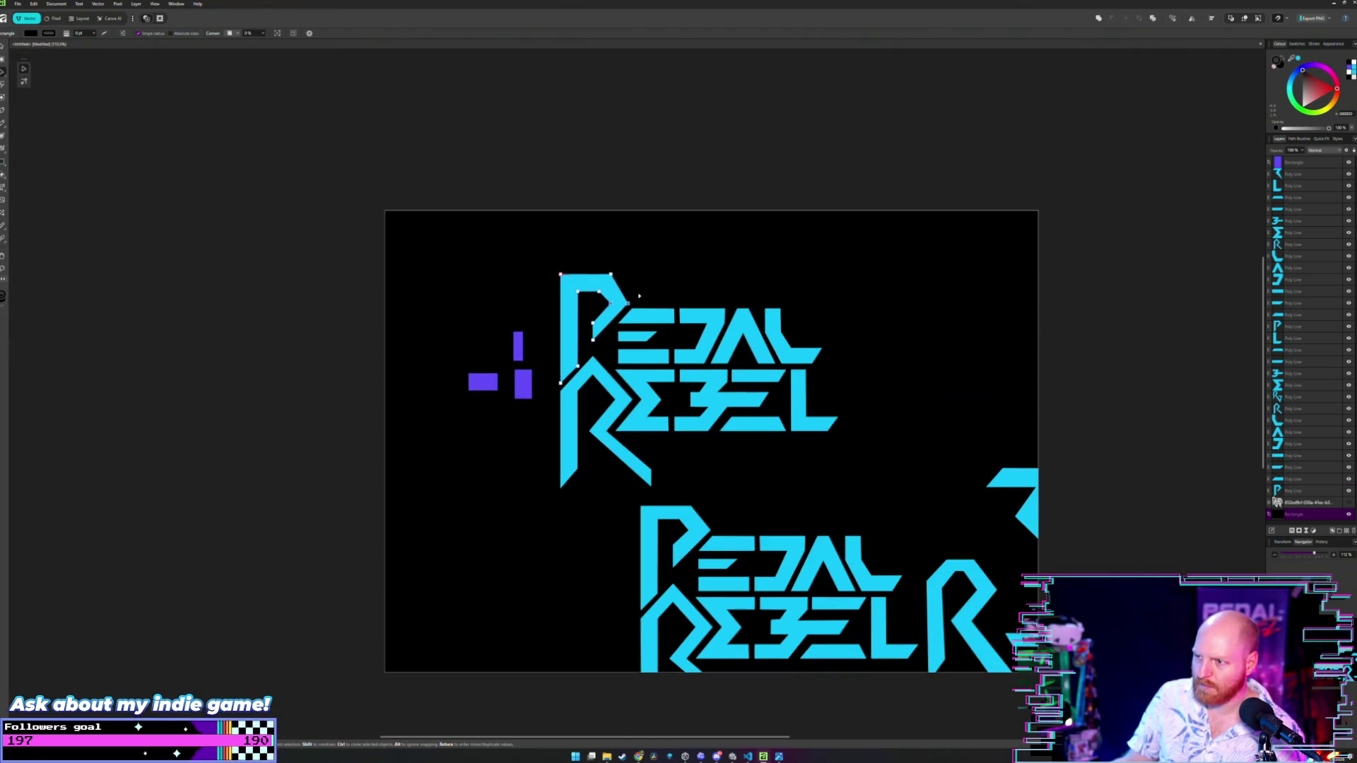
key(v)
click(651, 218)
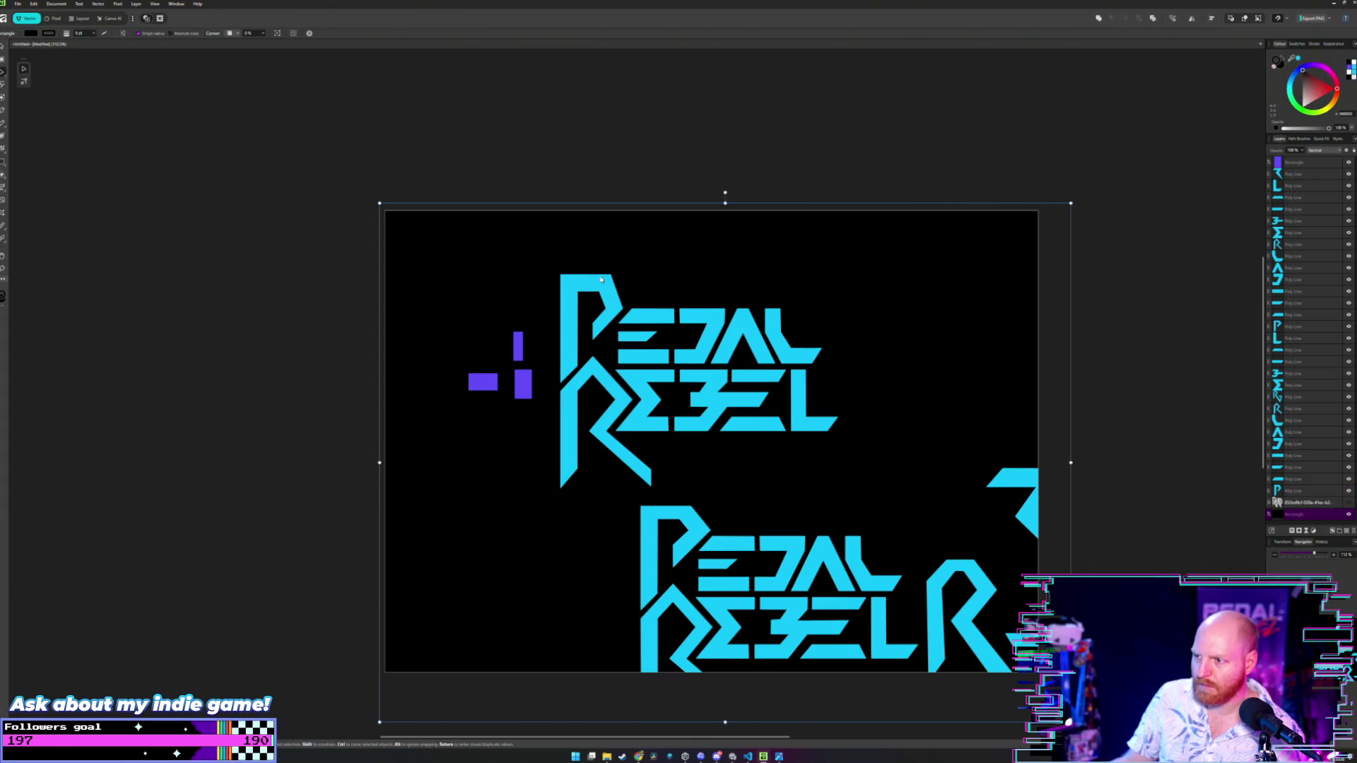
key(ctrl+z)
- Nudge the P's top edge down with the Down arrow, then raise it with Shift+Up
scroll(569, 282, up, 5)
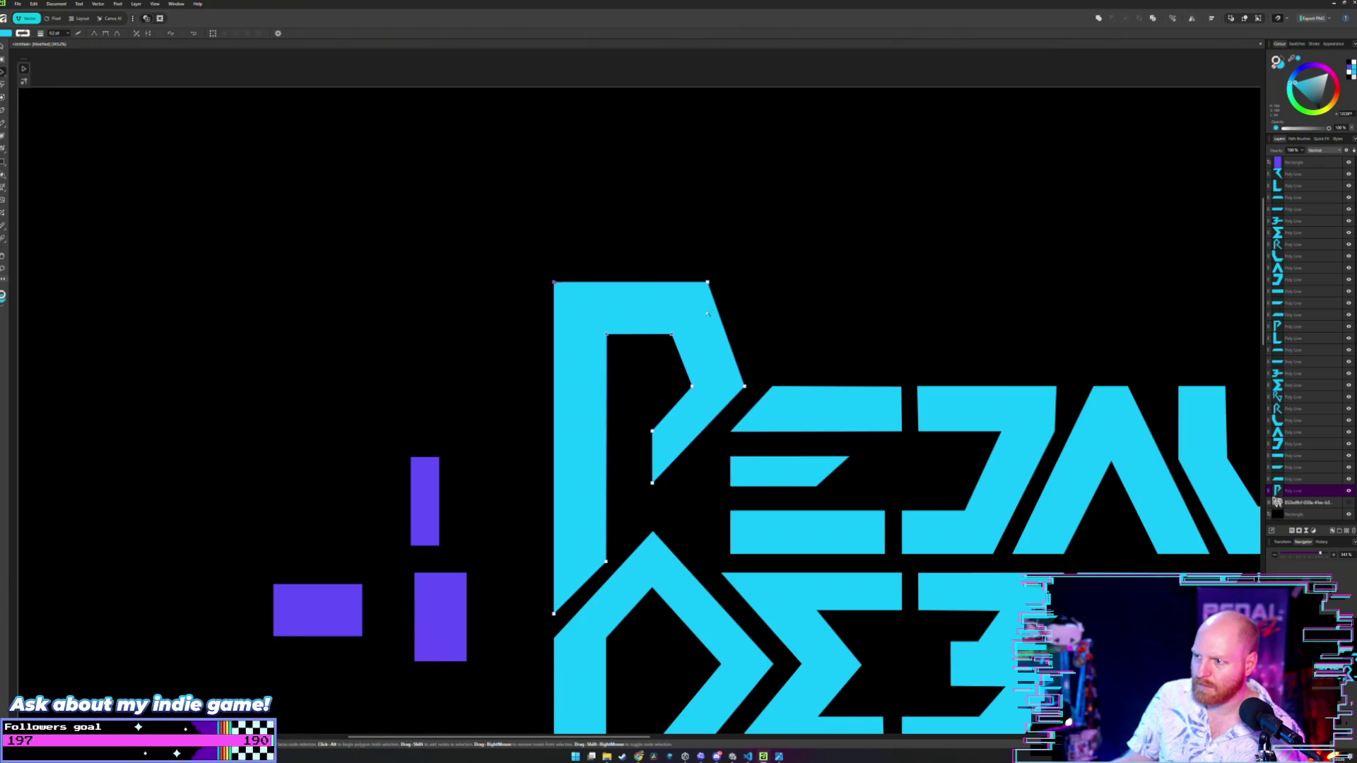
key(Down)
key(Down)
key(Down)
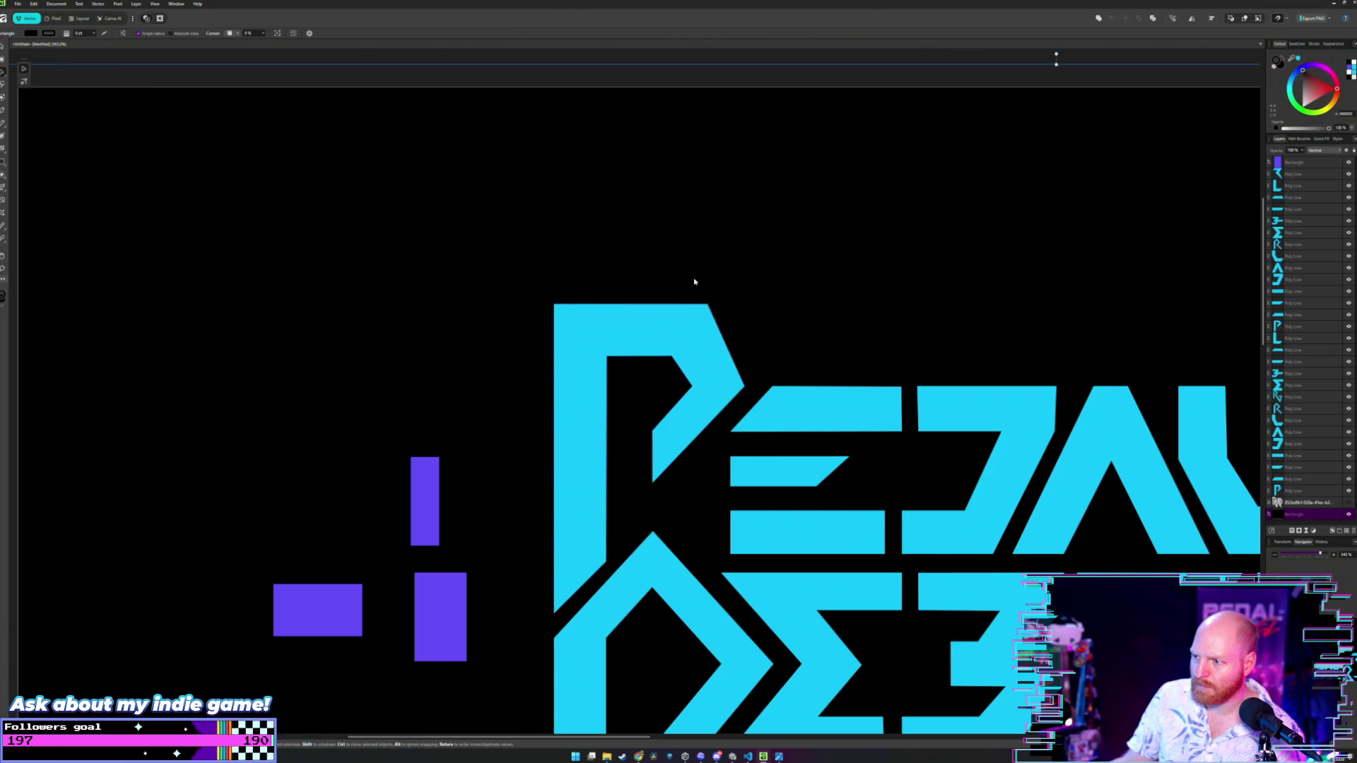
scroll(694, 283, down, 5)
key(v)
click(706, 287)
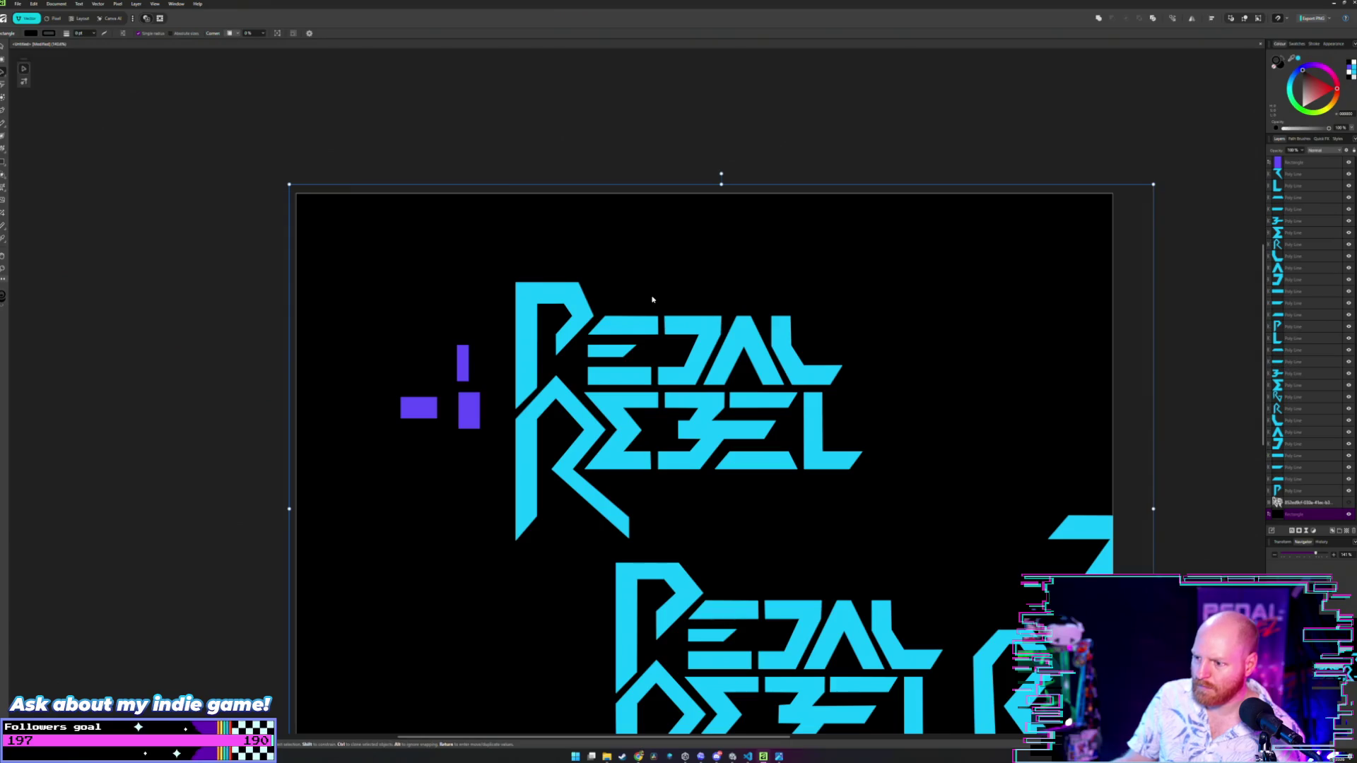
scroll(651, 300, down, 2)
scroll(652, 307, up, 1)
scroll(643, 290, up, 5)
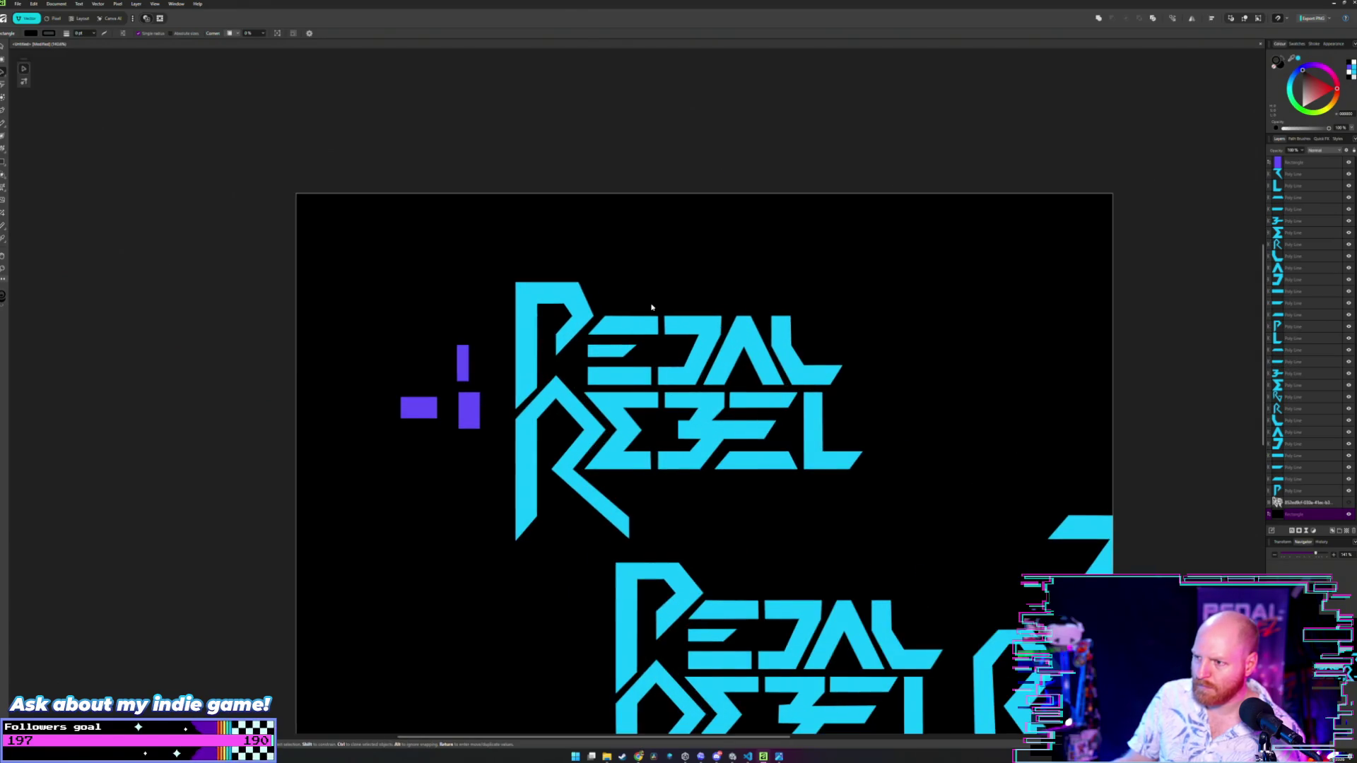
scroll(569, 286, up, 3)
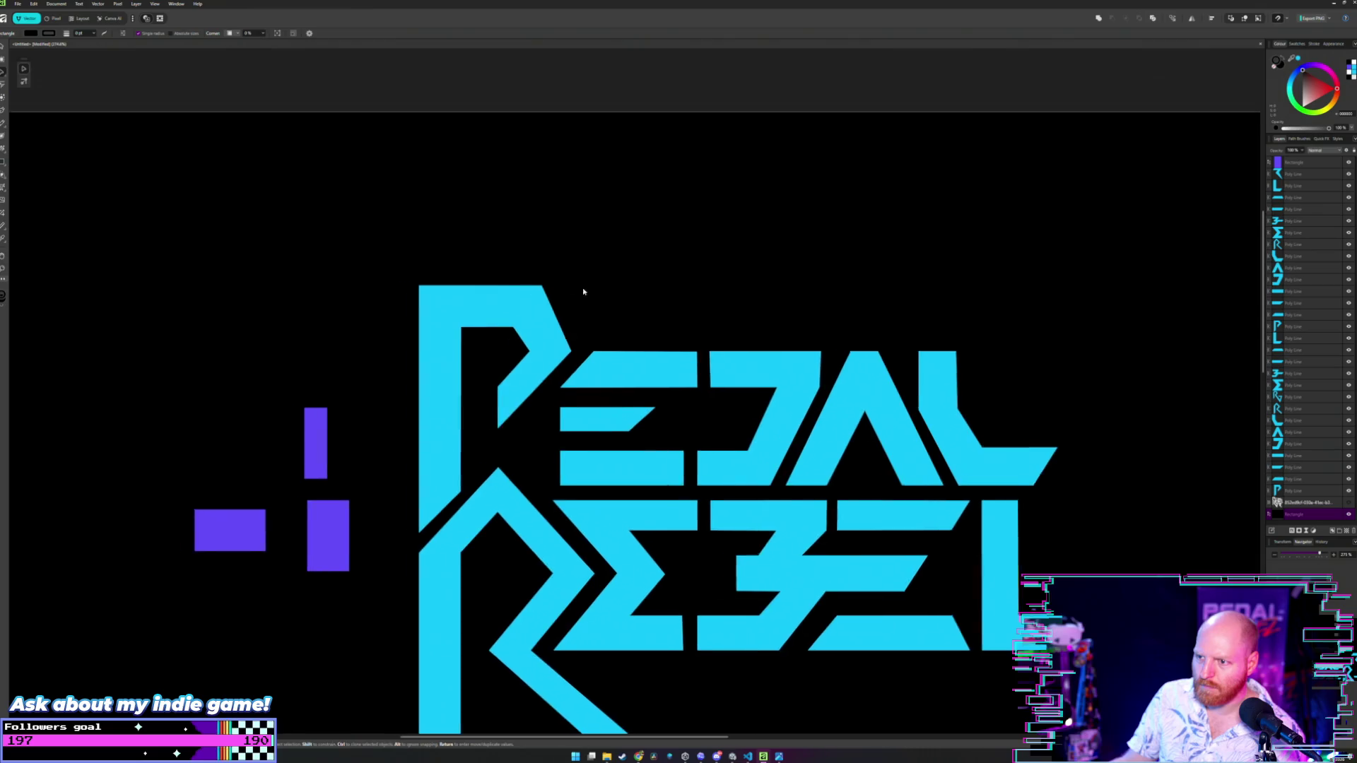
key(ctrl+z)
key(shift+Up)
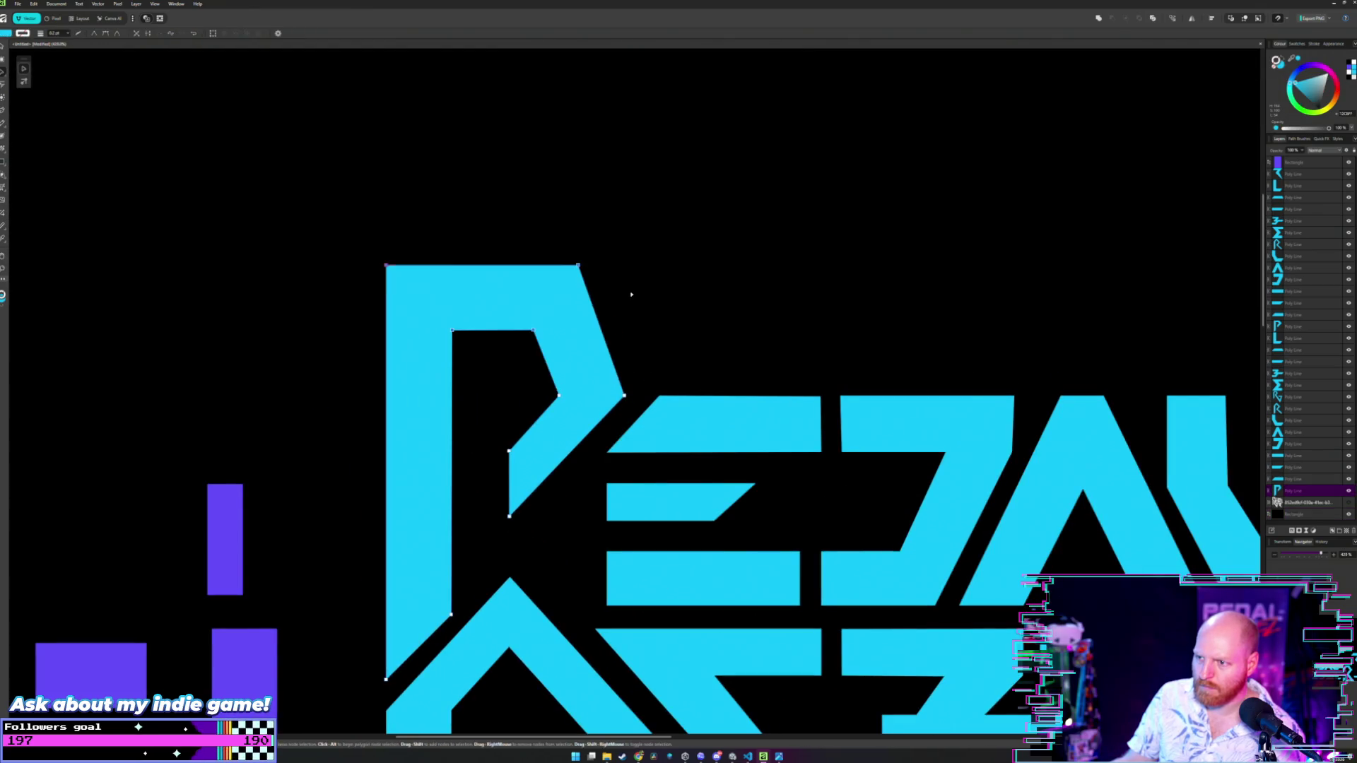
- Drag the P's top-left node down about 30 px to lower its top edge
key(v)
click(584, 282)
double_click(558, 275)
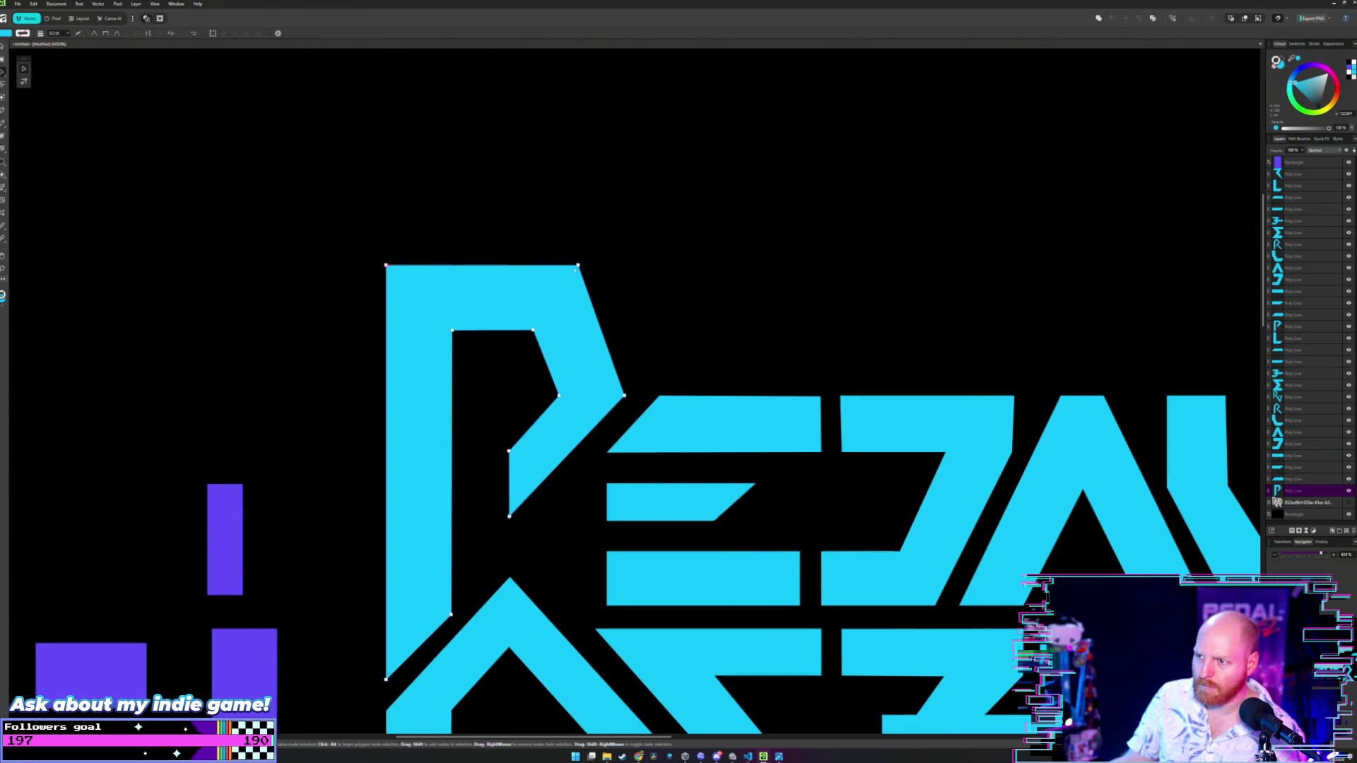
click(386, 265)
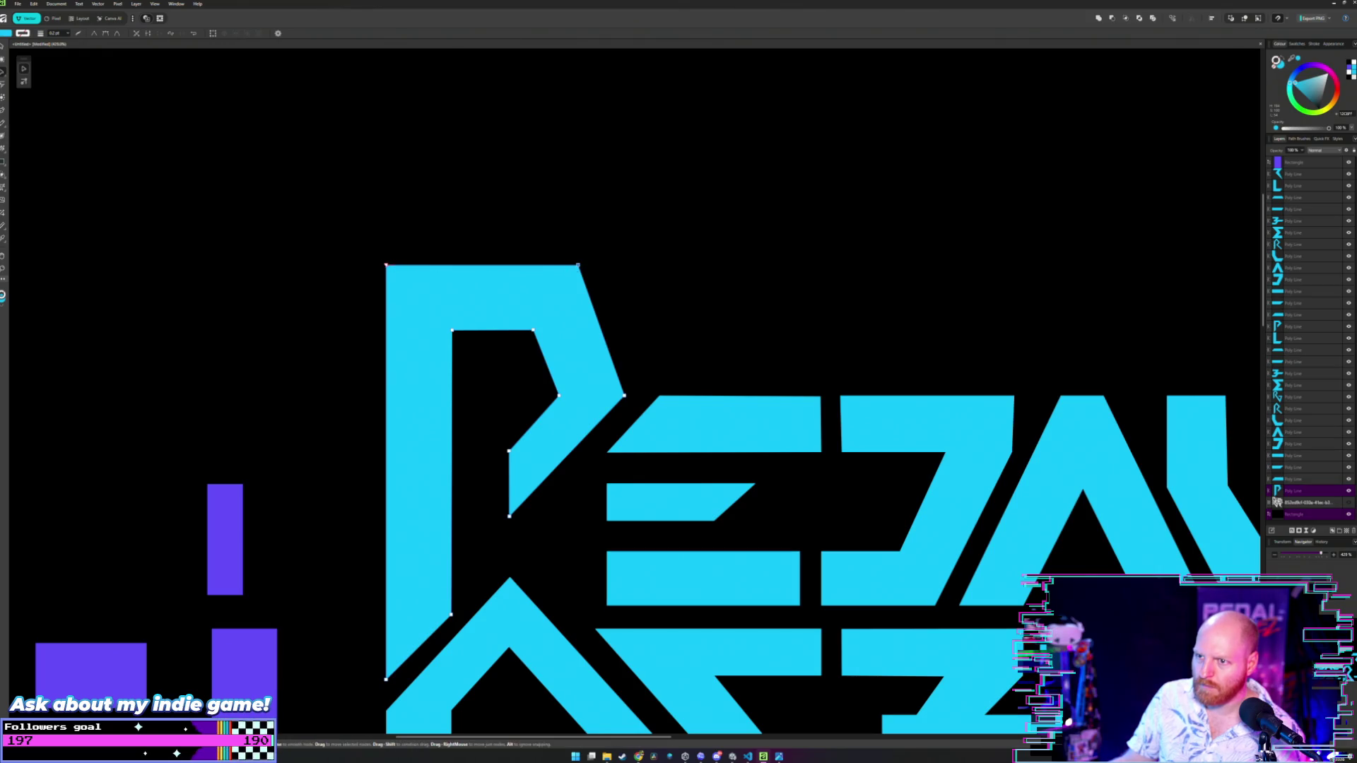
drag(386, 266, 385, 287)
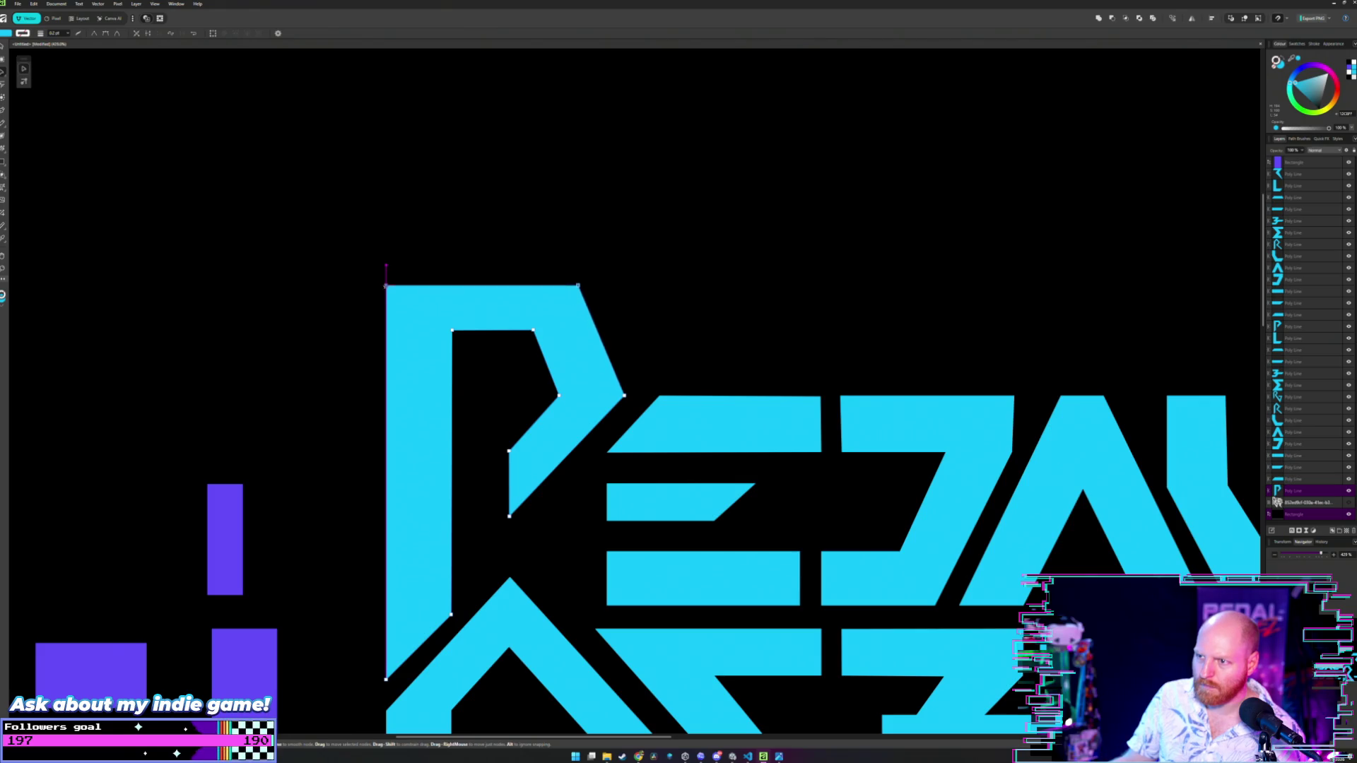
key(v)
scroll(524, 257, down, 5)
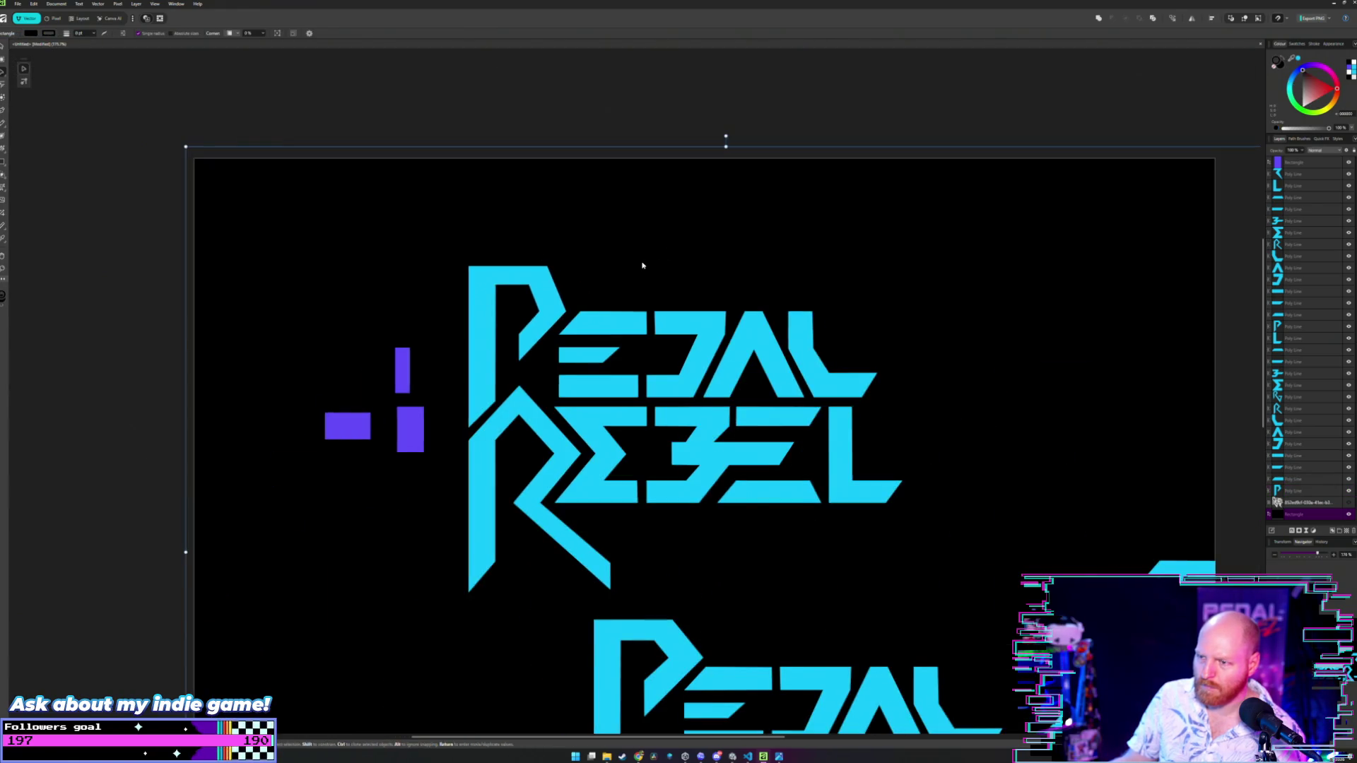
- Fine-tune the P's top edge height with Up and Down arrow nudges on its top nodes
key(ctrl+d)
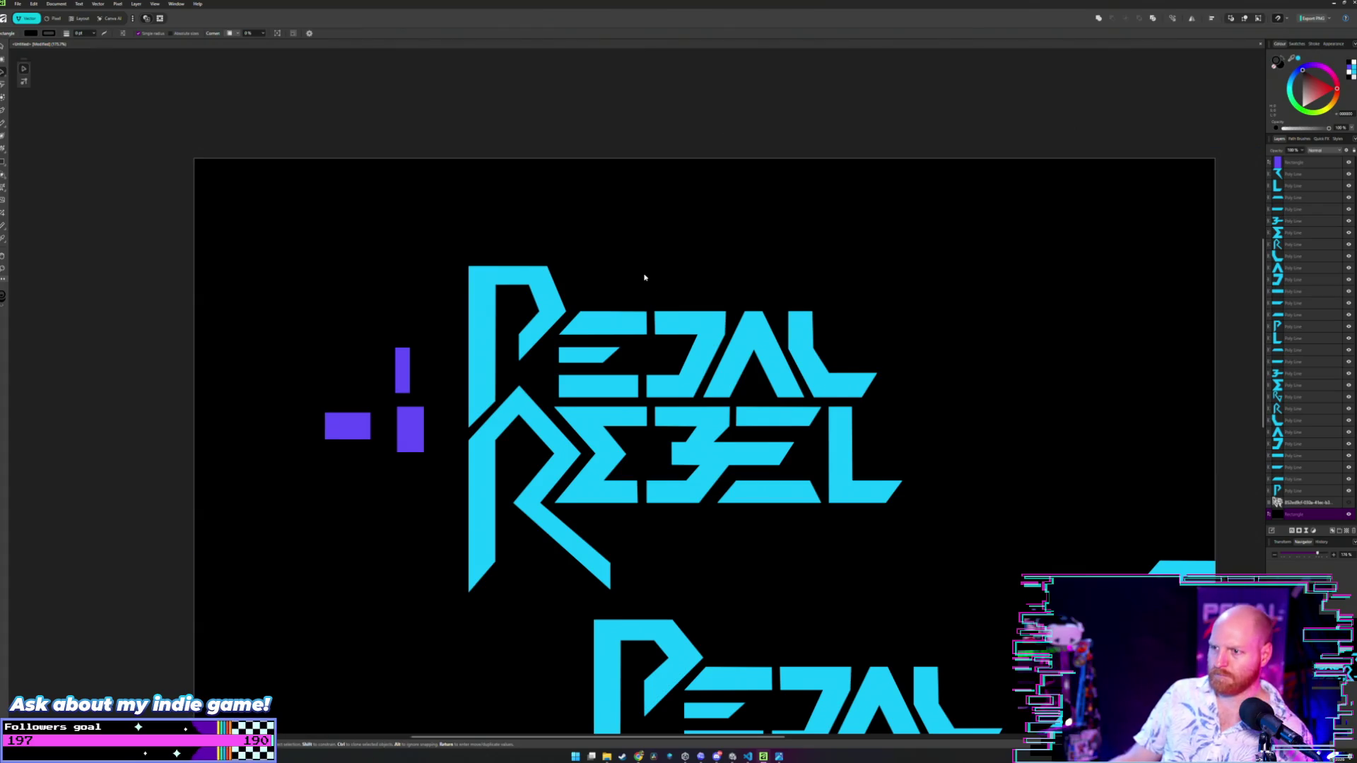
drag(644, 278, 703, 254)
key(a)
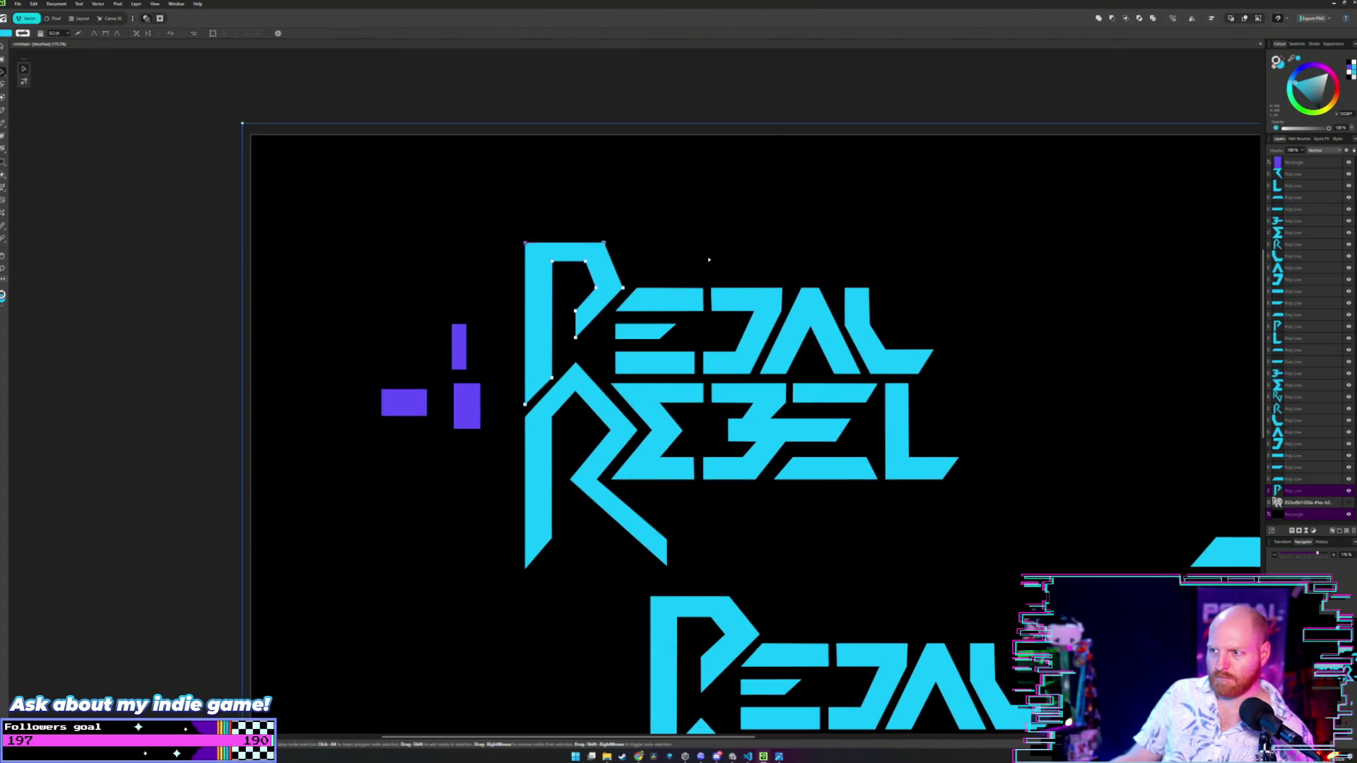
key(Up)
key(Up)
key(Up)
click(705, 260)
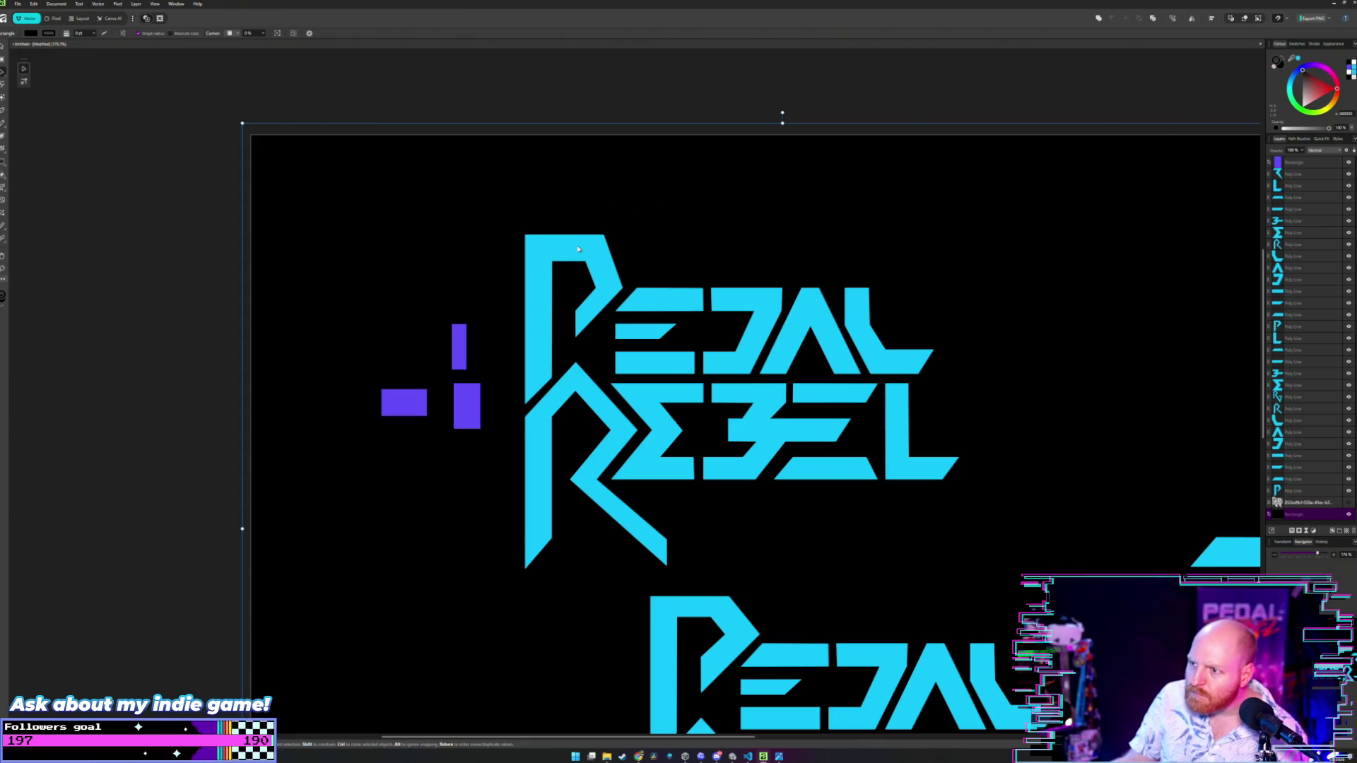
double_click(548, 240)
scroll(548, 214, up, 3)
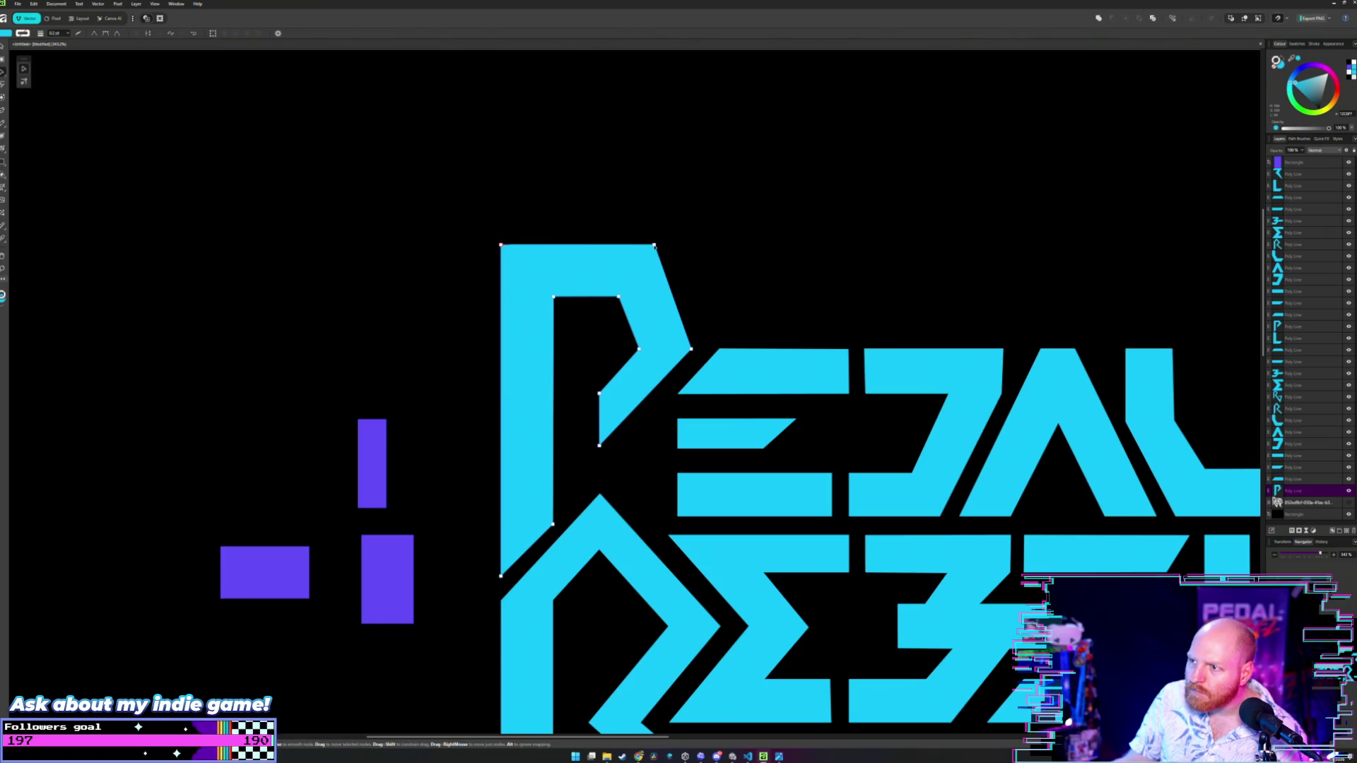
click(654, 246)
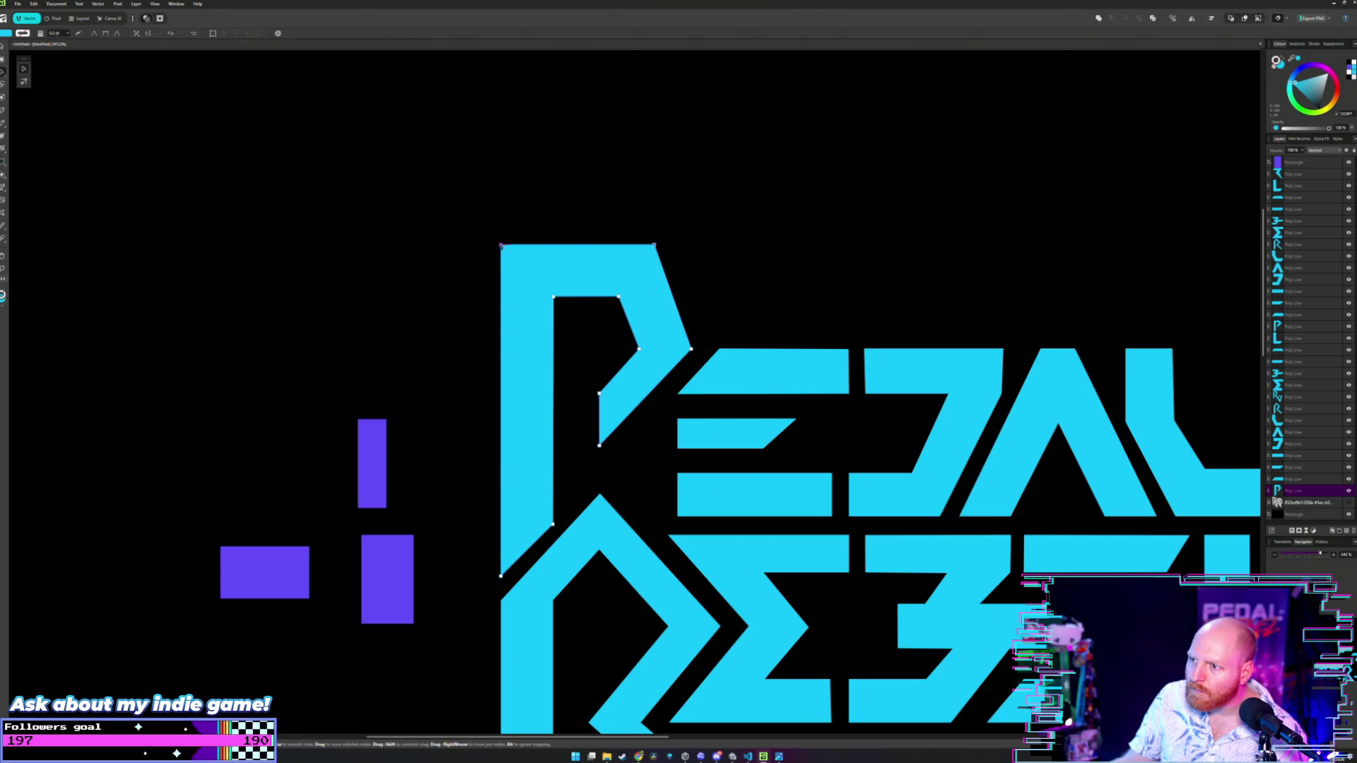
key(Down)
key(Down)
key(Down)
scroll(685, 226, down, 3)
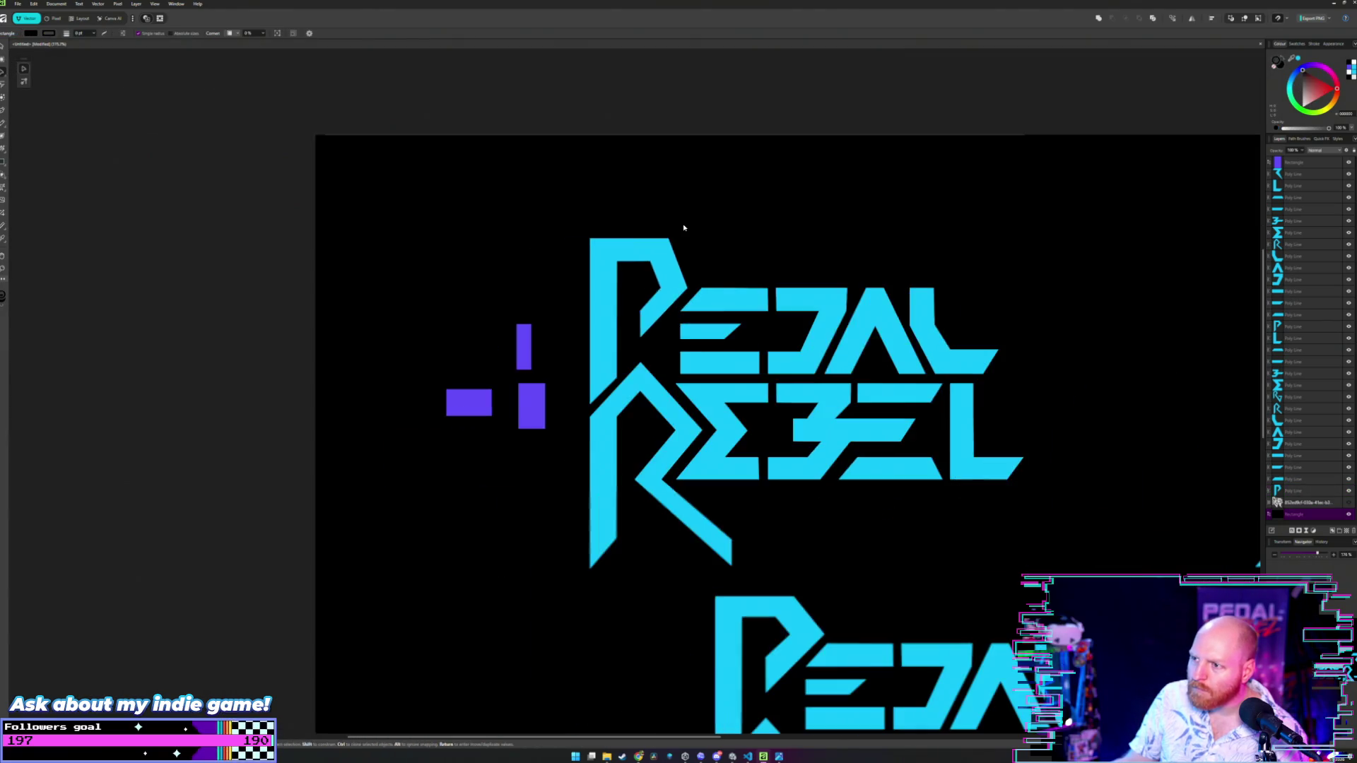
click(684, 227)
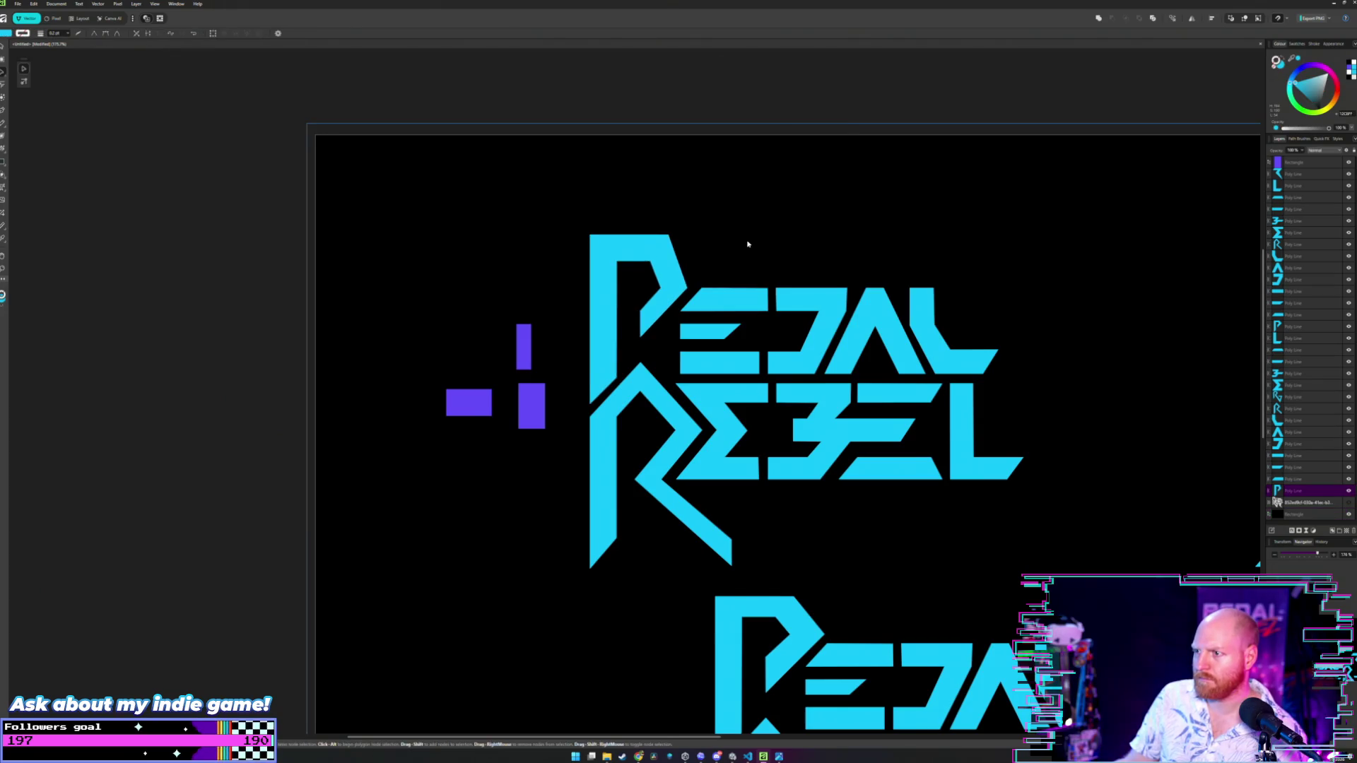
scroll(784, 247, down, 1)
scroll(664, 248, up, 3)
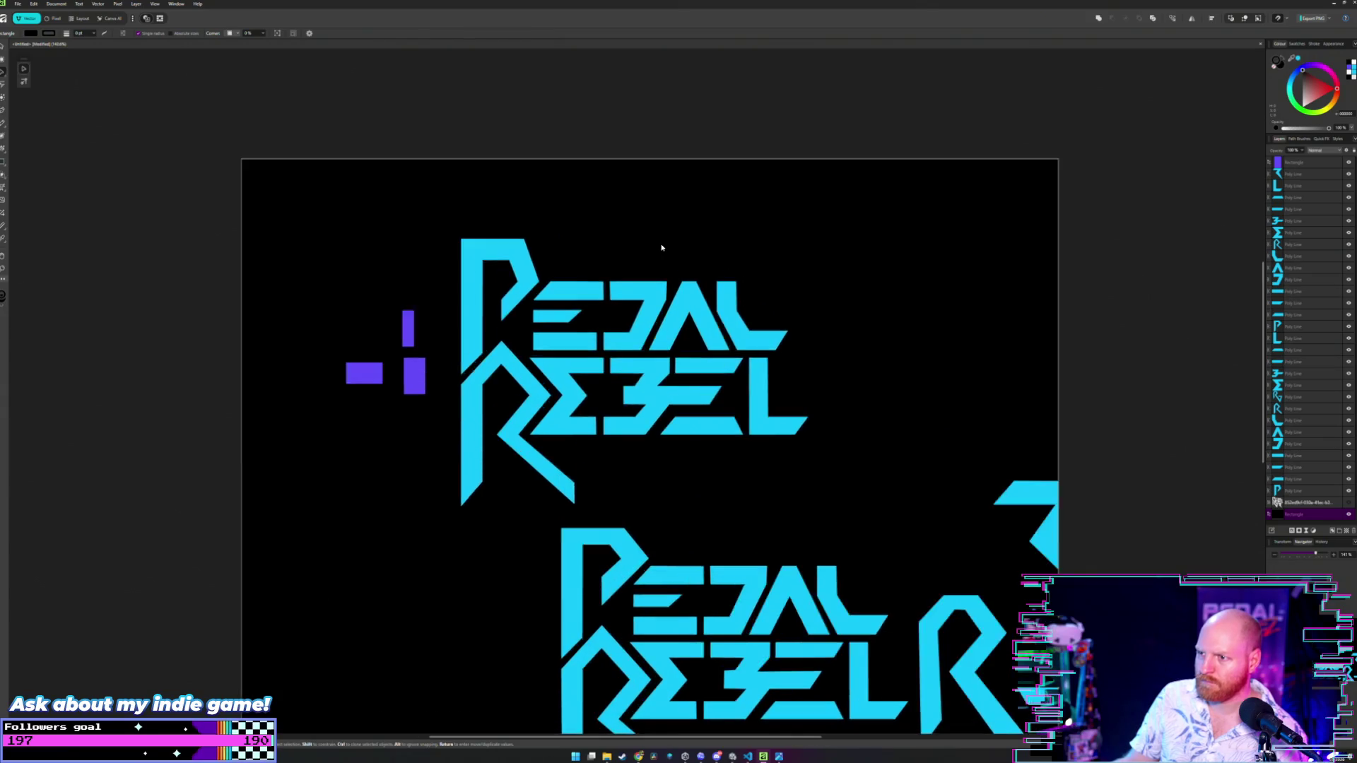
mouse_move(614, 256)
mouse_down()
mouse_move(672, 261)
mouse_move(692, 242)
mouse_up()
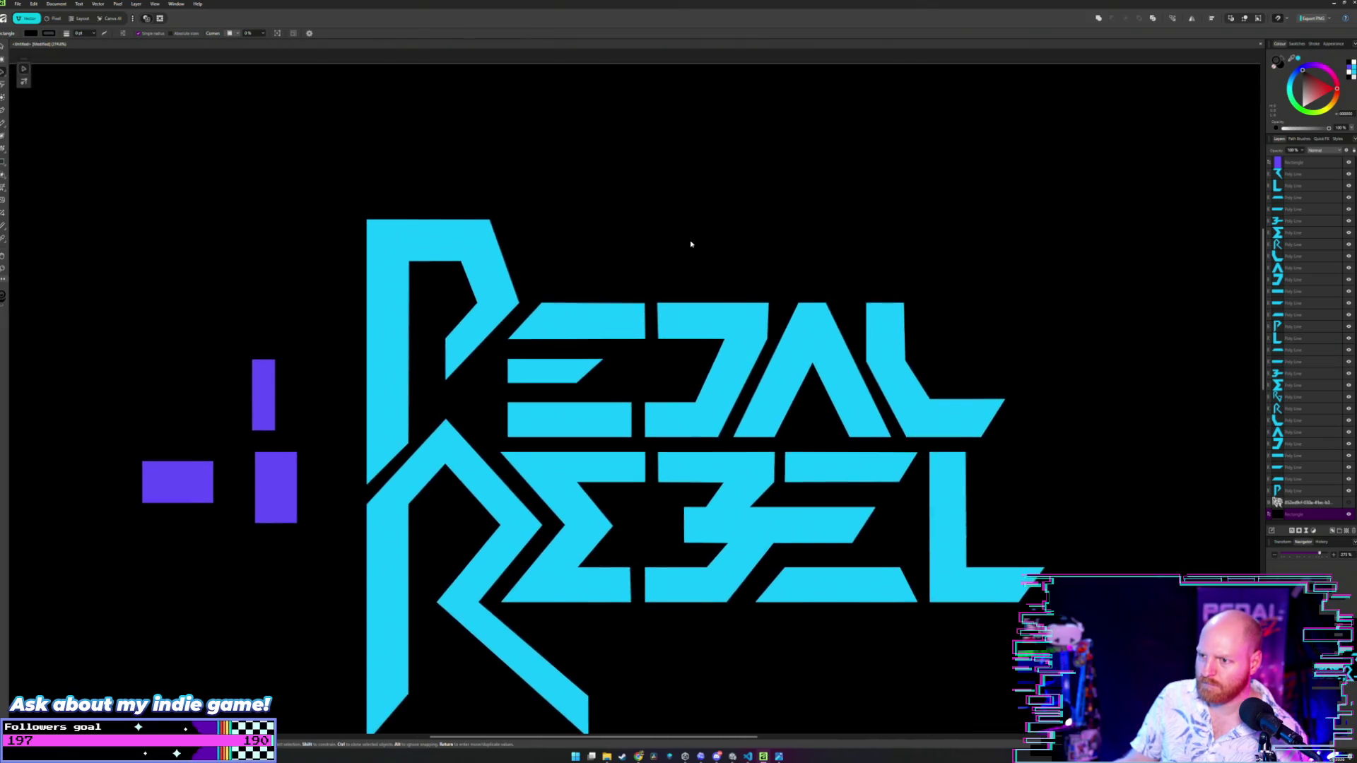
scroll(562, 266, up, 6)
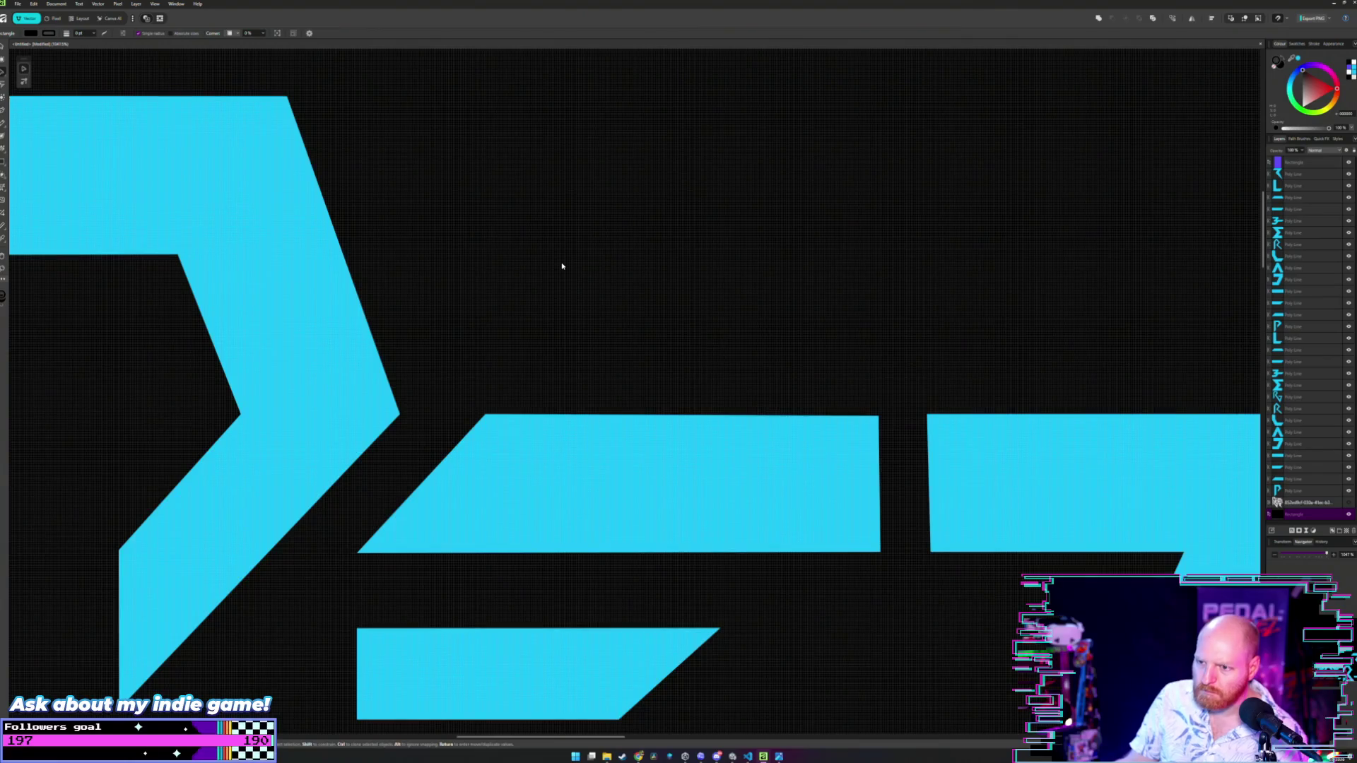
scroll(562, 265, down, 5)
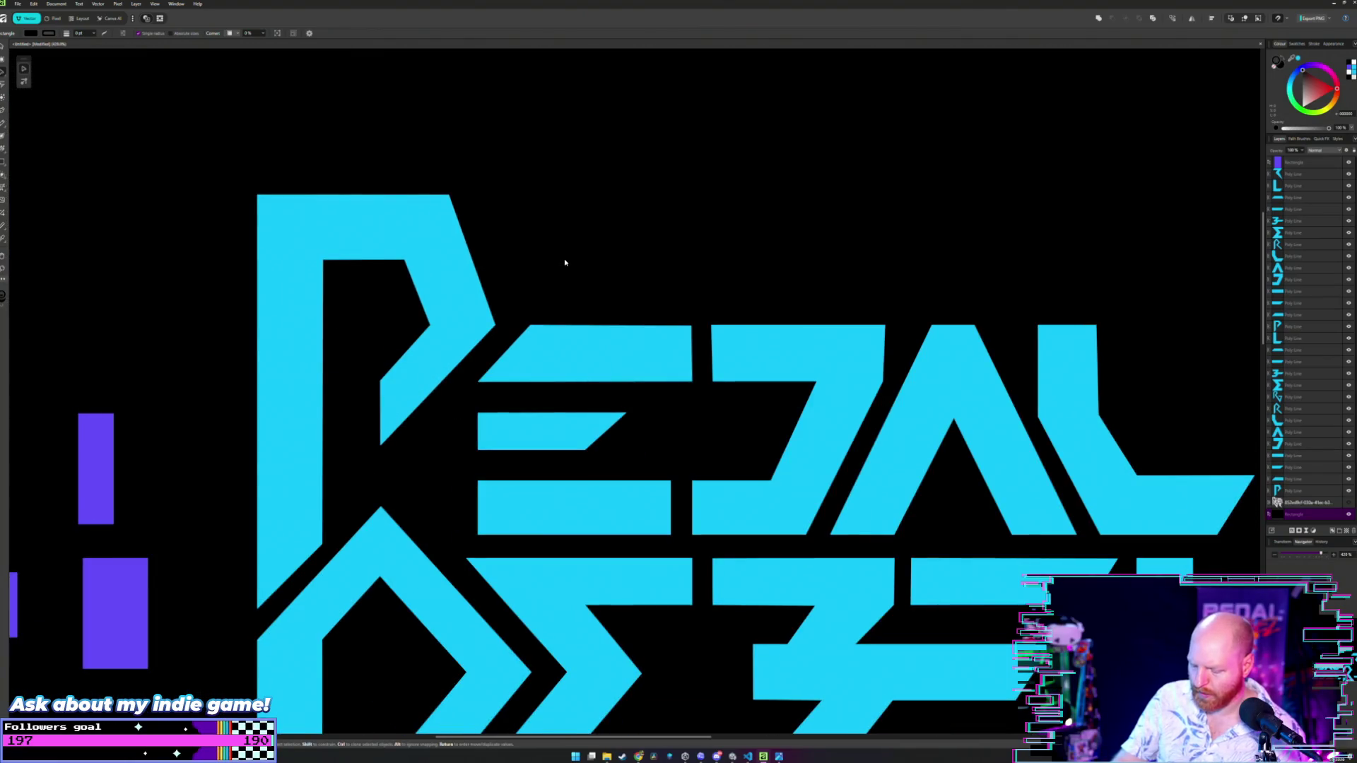
scroll(581, 238, down, 3)
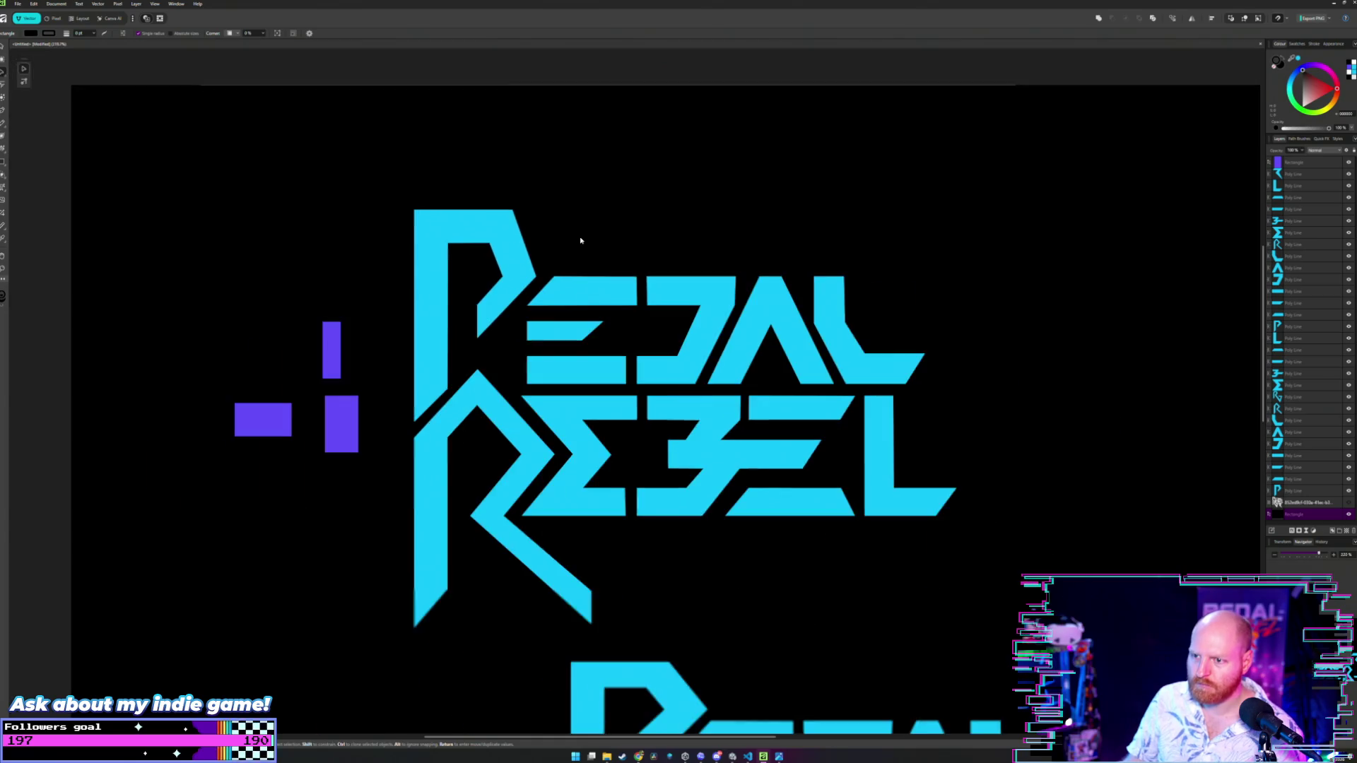
scroll(582, 236, down, 2)
scroll(543, 278, up, 3)
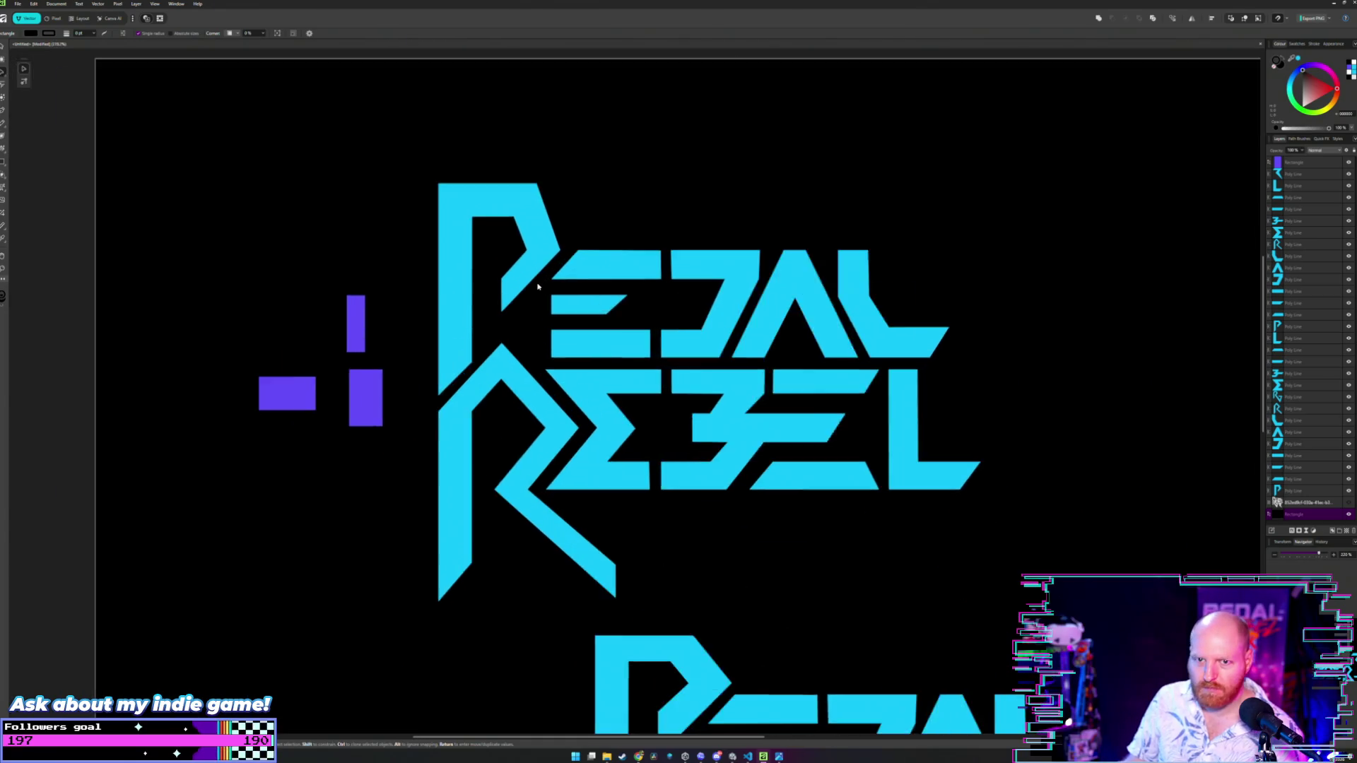
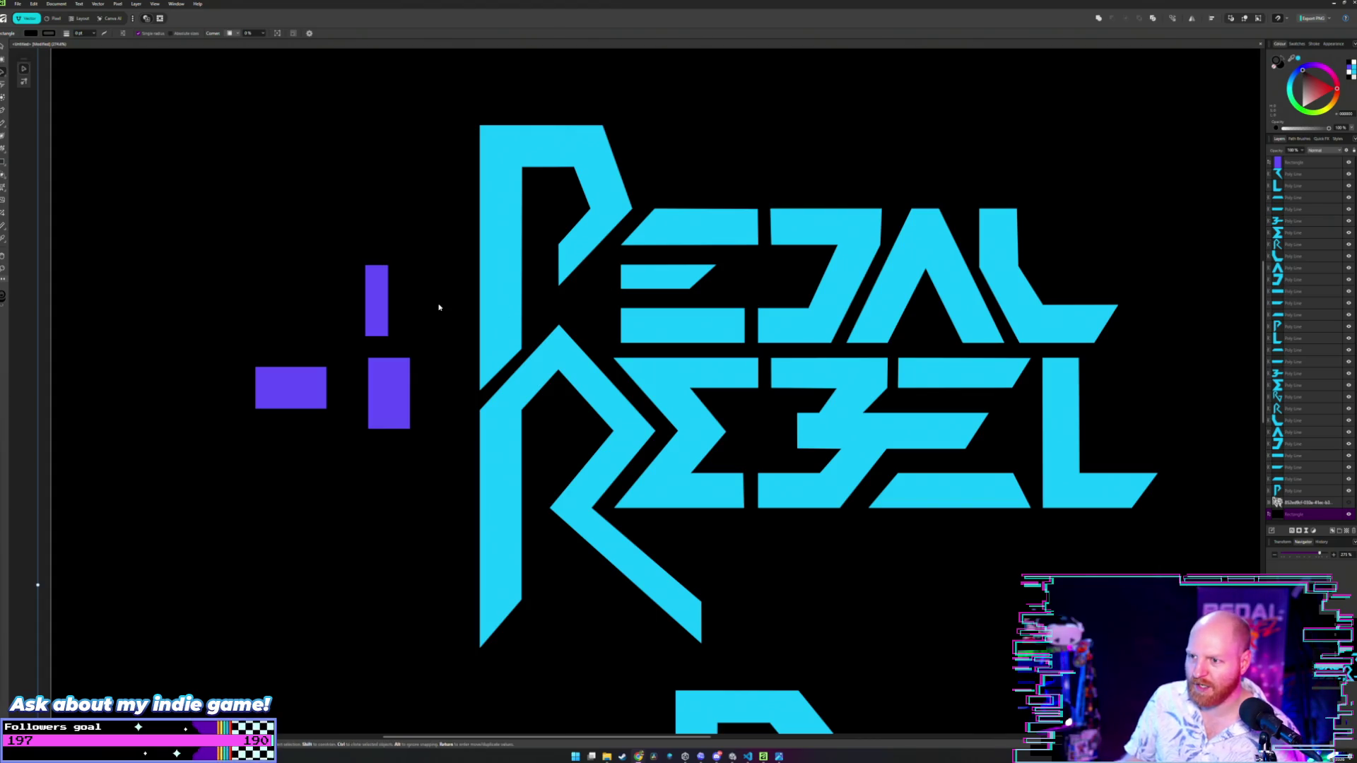
- Drag a purple spacer rectangle onto the logo and fit it into the gap beside the E
scroll(530, 312, up, 1)
scroll(597, 295, up, 1)
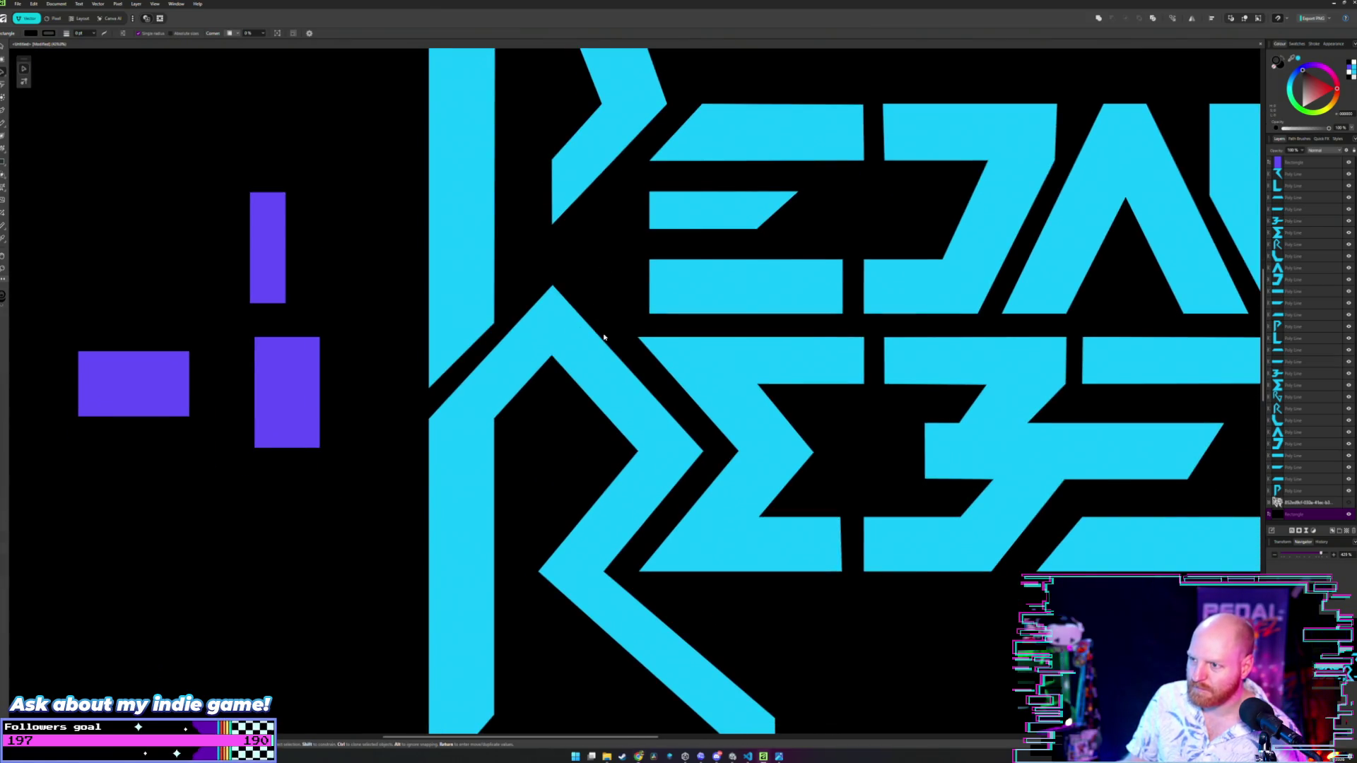
scroll(605, 337, down, 2)
scroll(605, 337, down, 1)
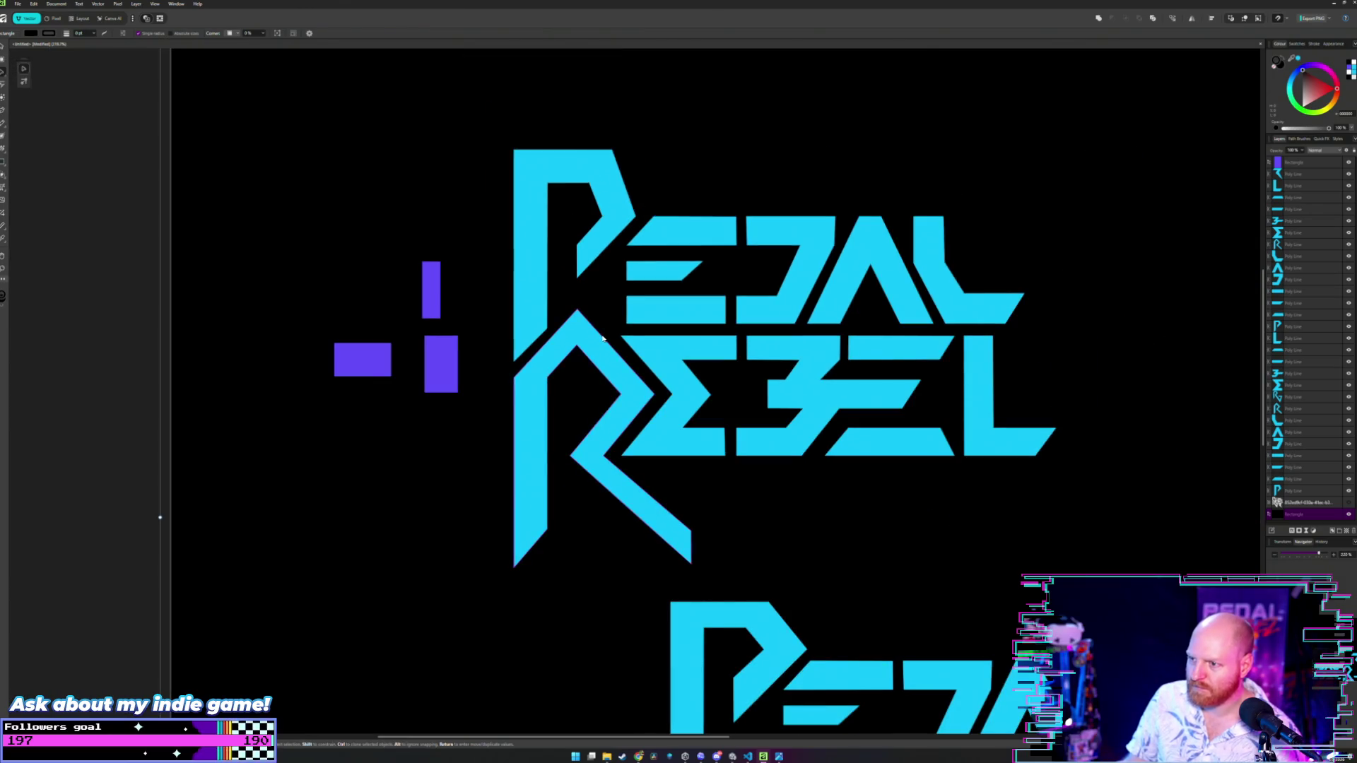
scroll(565, 347, down, 1)
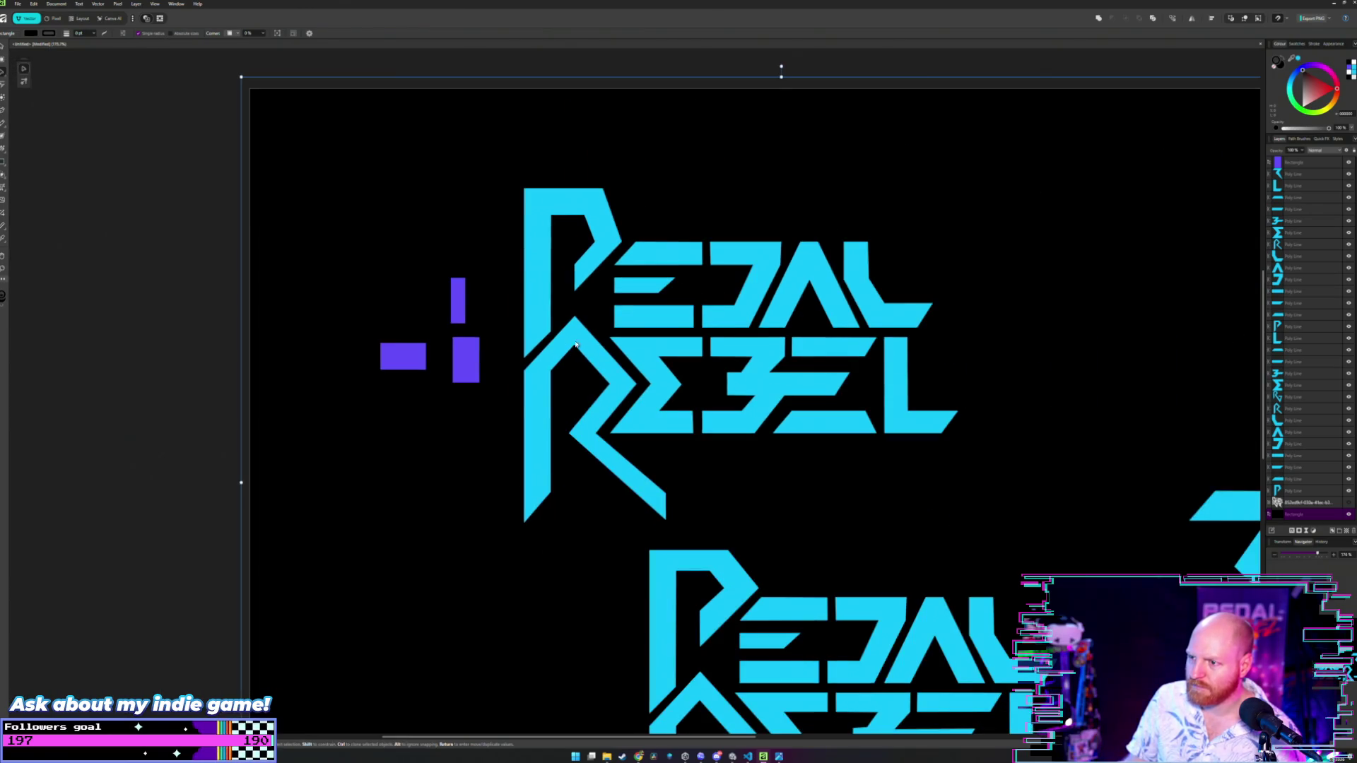
scroll(467, 325, up, 3)
scroll(494, 318, down, 3)
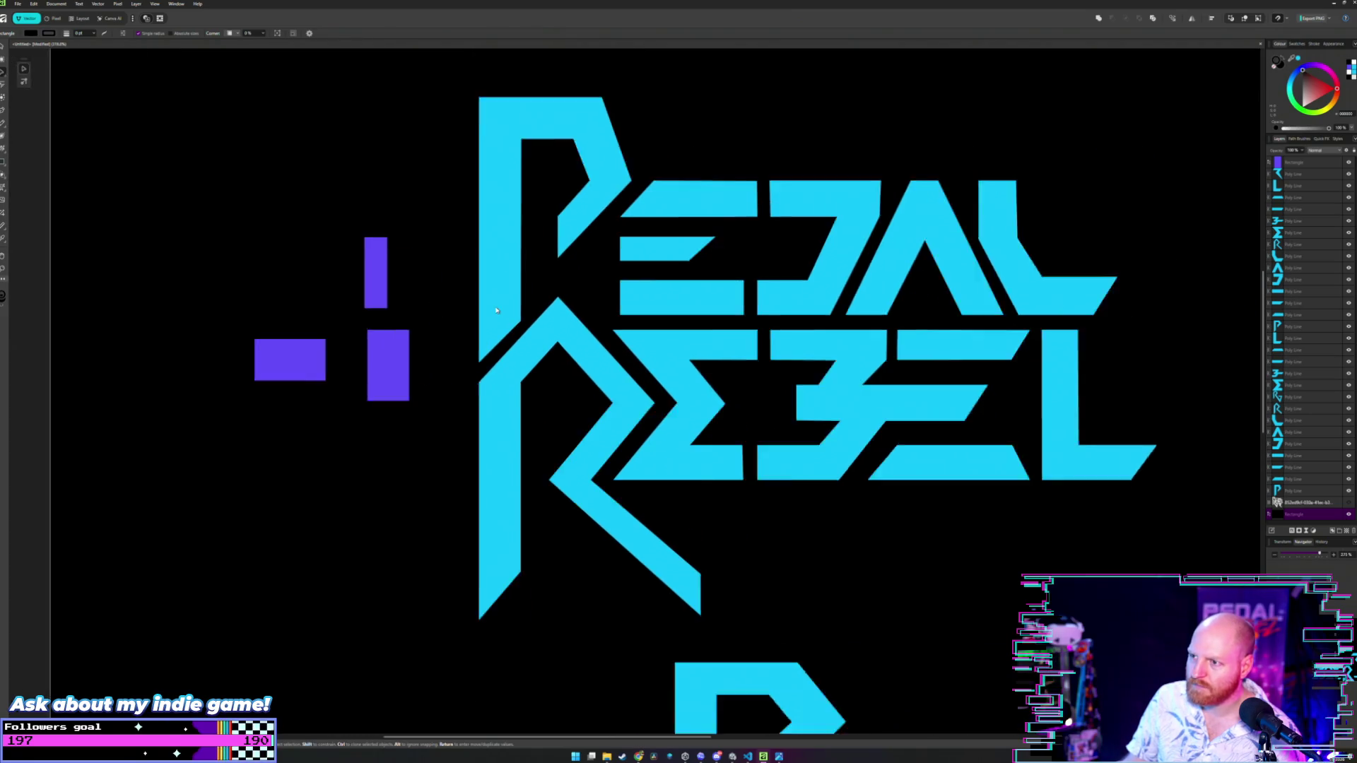
scroll(529, 327, down, 1)
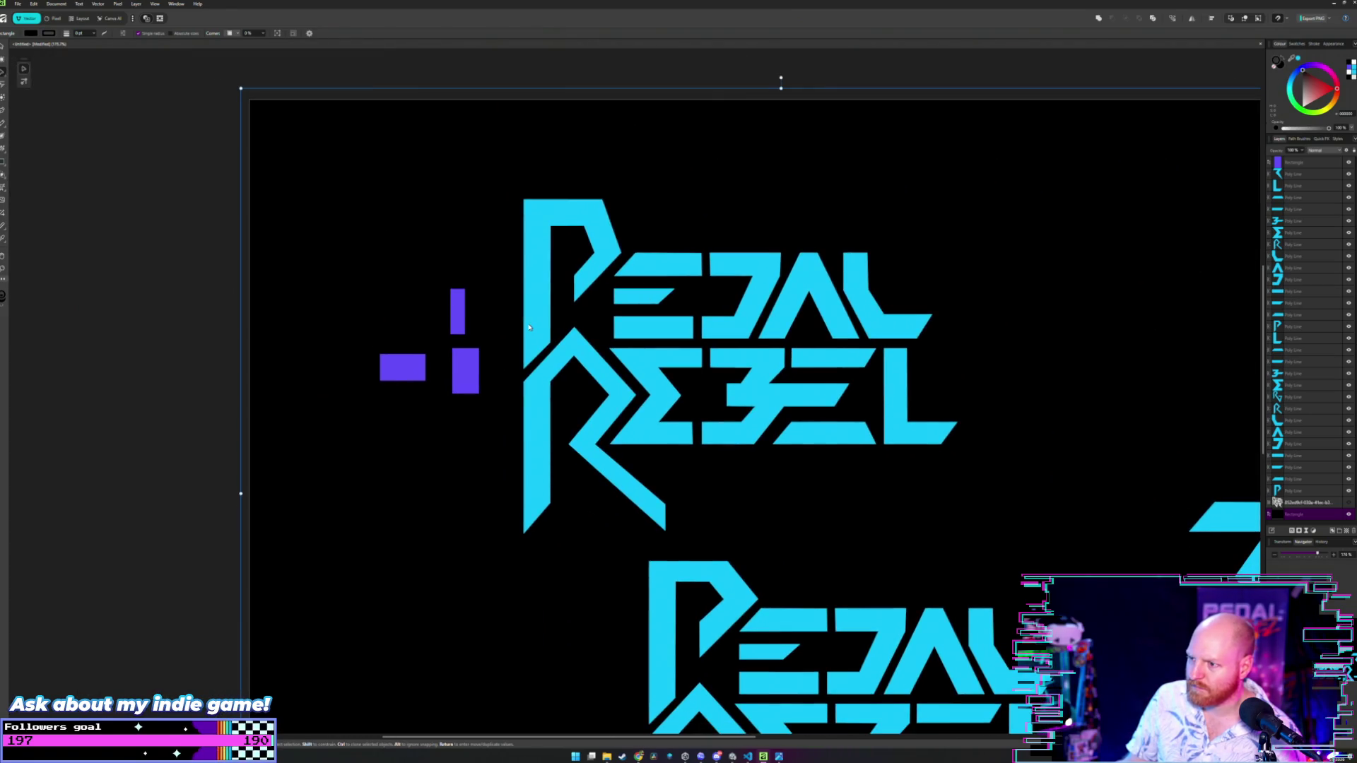
scroll(529, 327, up, 3)
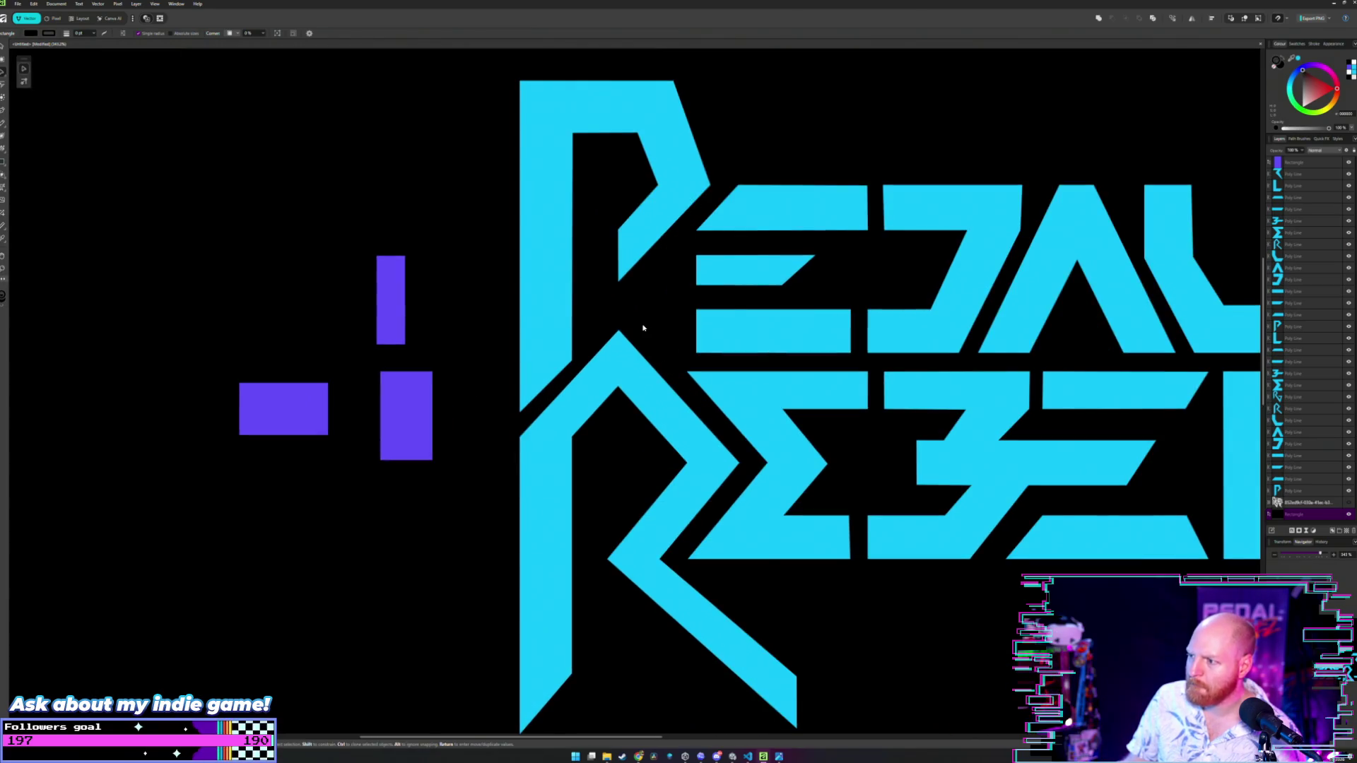
scroll(643, 327, down, 2)
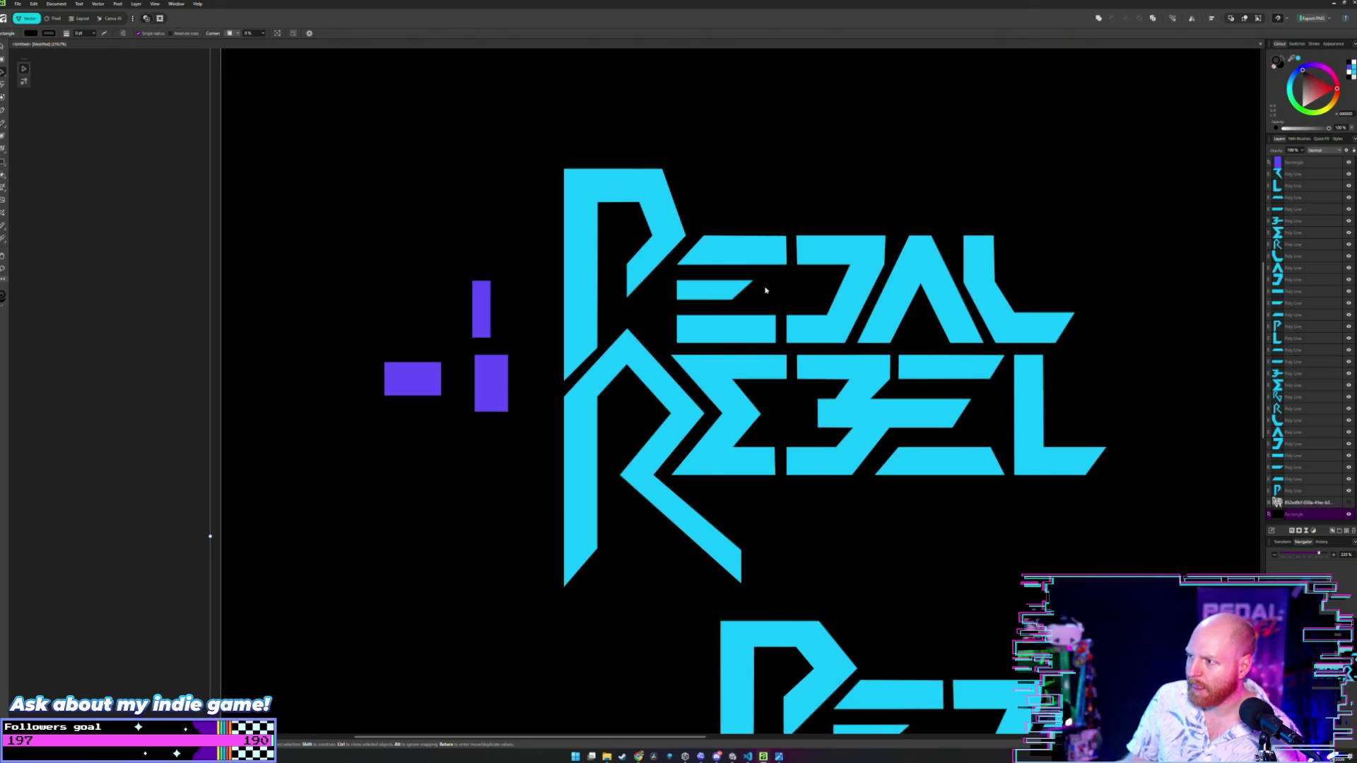
scroll(741, 338, up, 2)
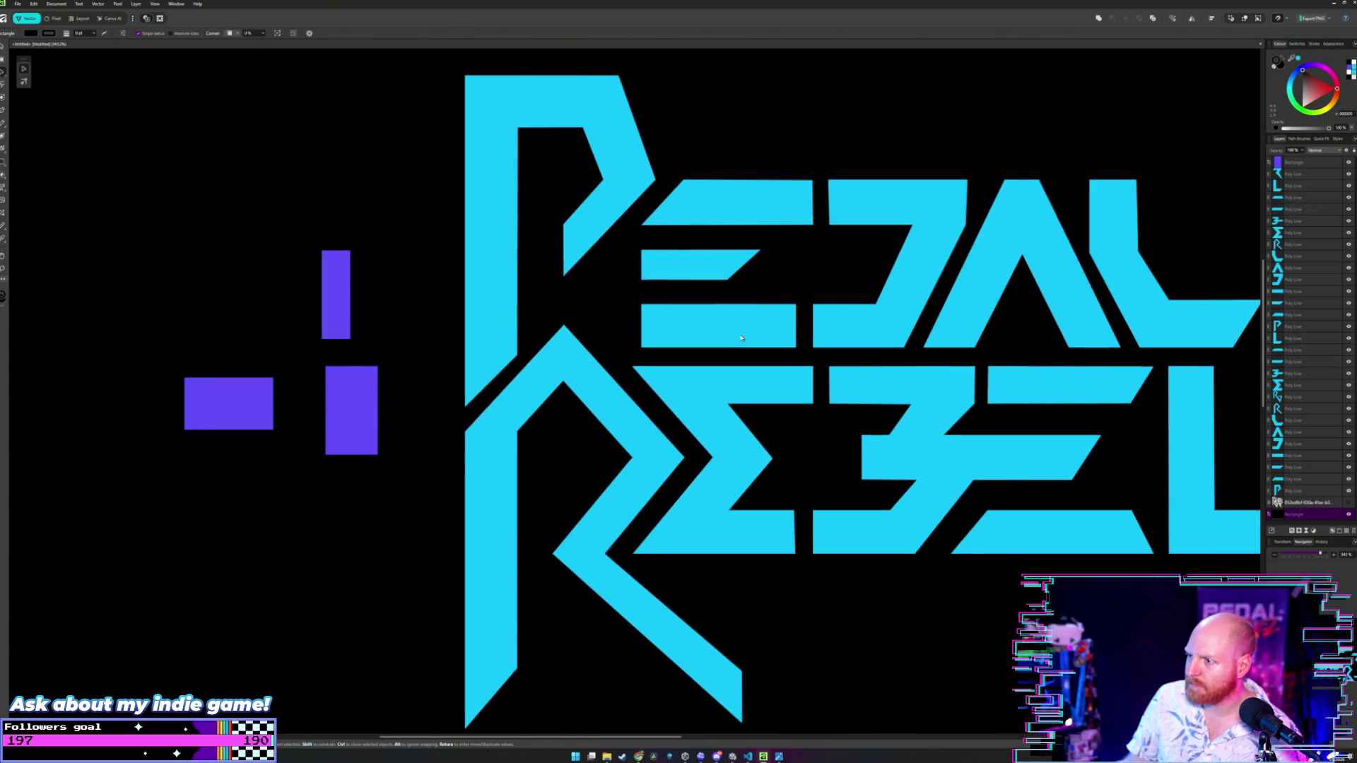
scroll(638, 330, up, 2)
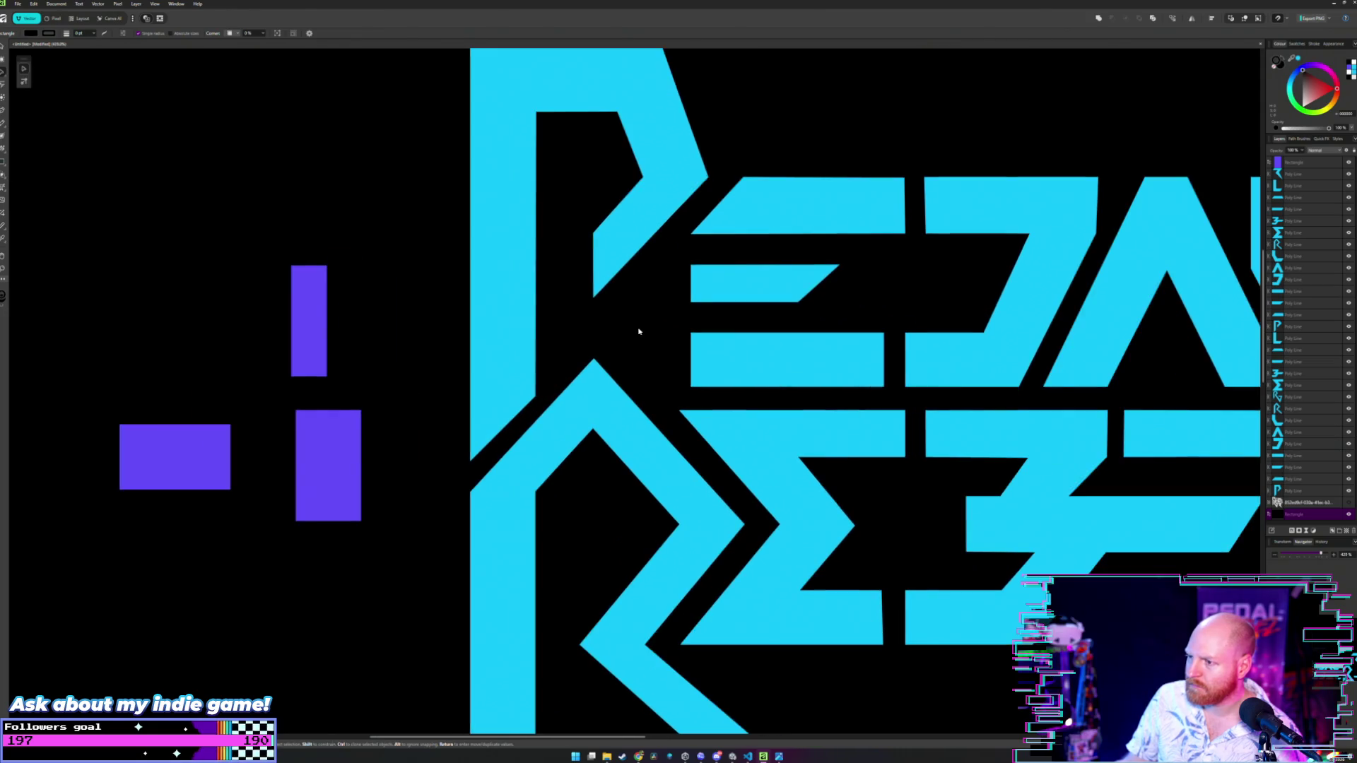
scroll(638, 331, down, 1)
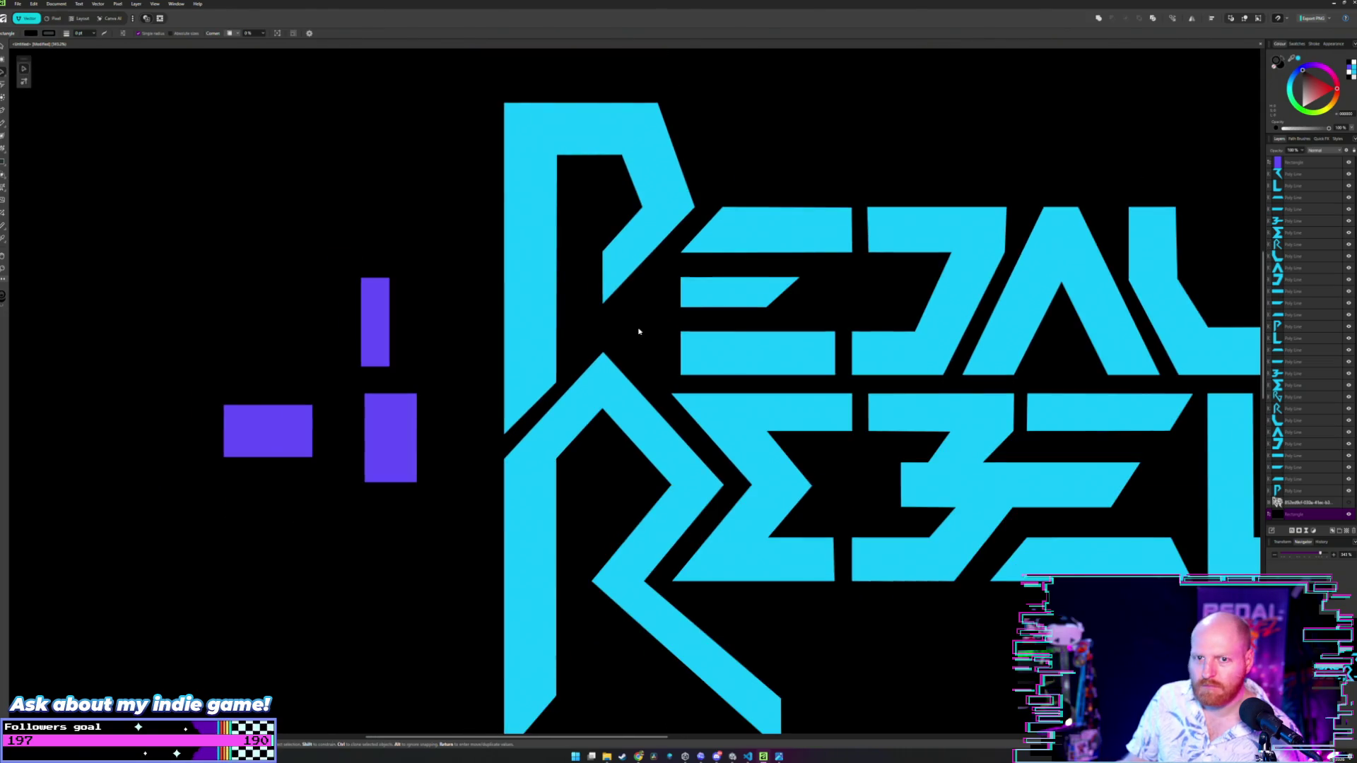
scroll(703, 314, up, 3)
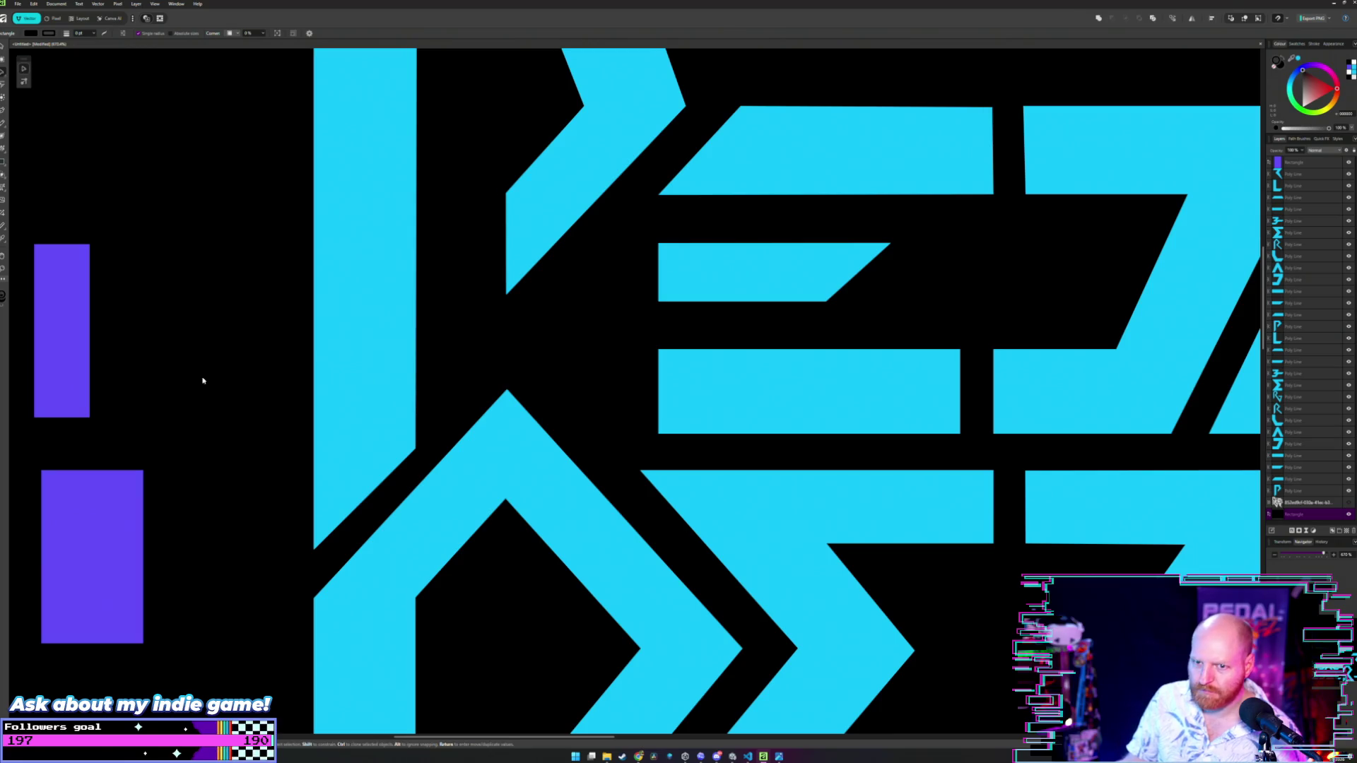
click(71, 318)
mouse_move(66, 312)
mouse_down()
mouse_move(517, 532)
mouse_move(612, 537)
mouse_up()
scroll(612, 537, up, 3)
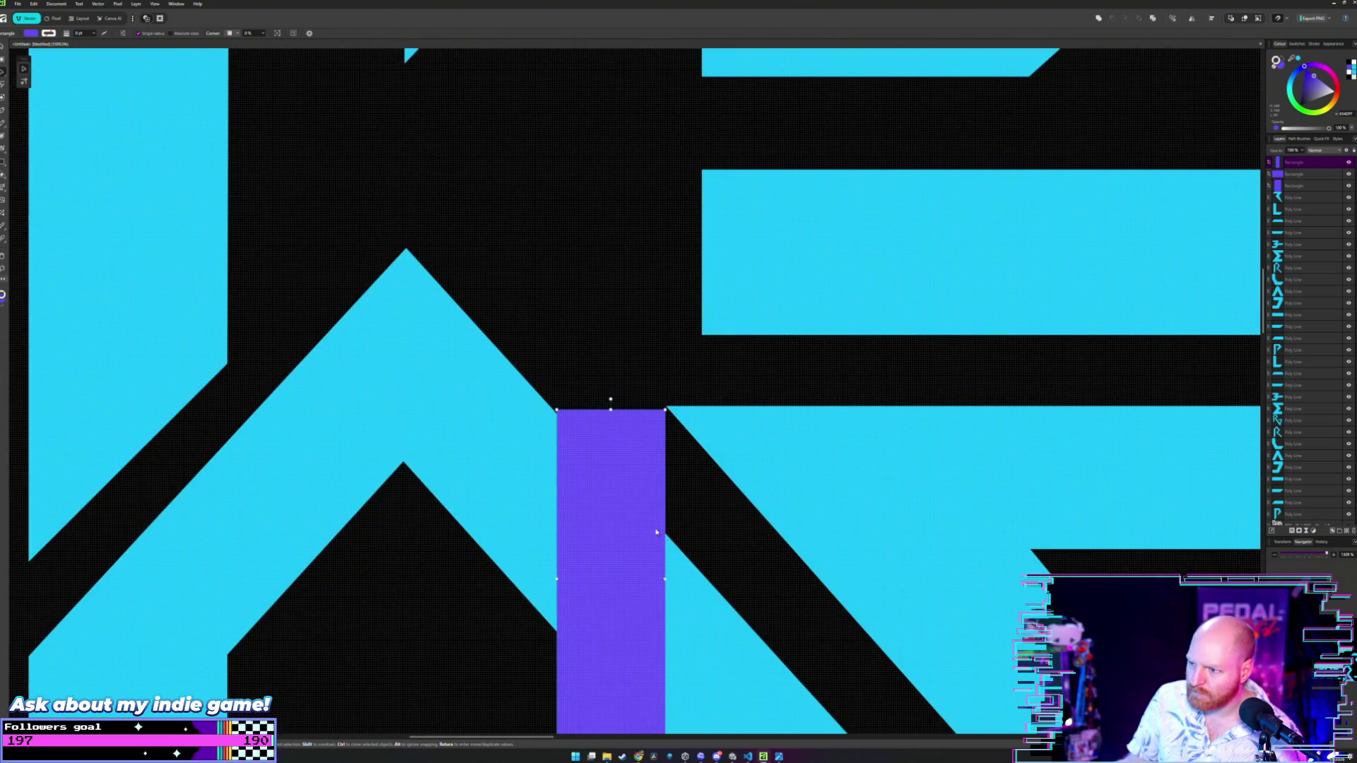
mouse_move(621, 495)
mouse_down()
mouse_move(736, 613)
mouse_move(730, 622)
mouse_move(640, 492)
mouse_move(619, 493)
mouse_up()
scroll(608, 368, down, 3)
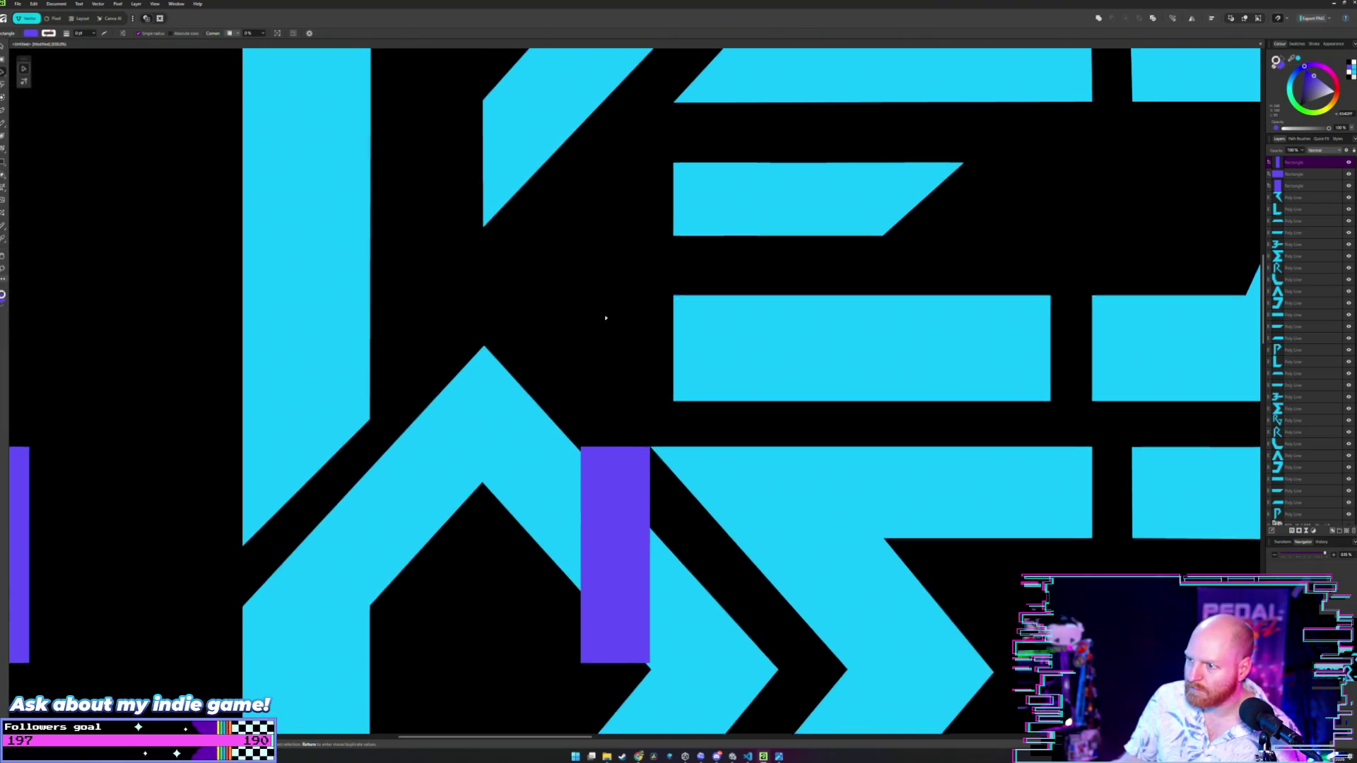
- With the Node tool, extend the E's lower bars leftward to meet the spacer
key(a)
click(677, 332)
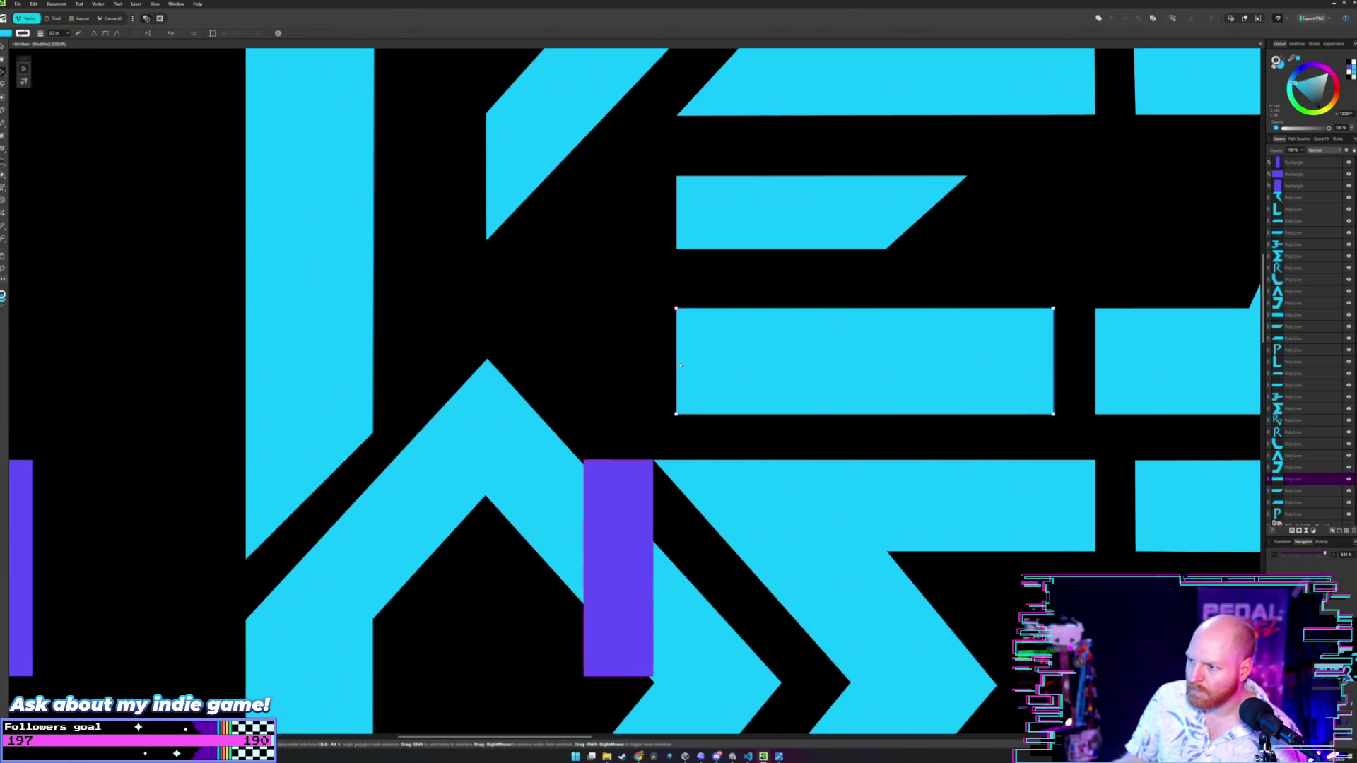
click(676, 309)
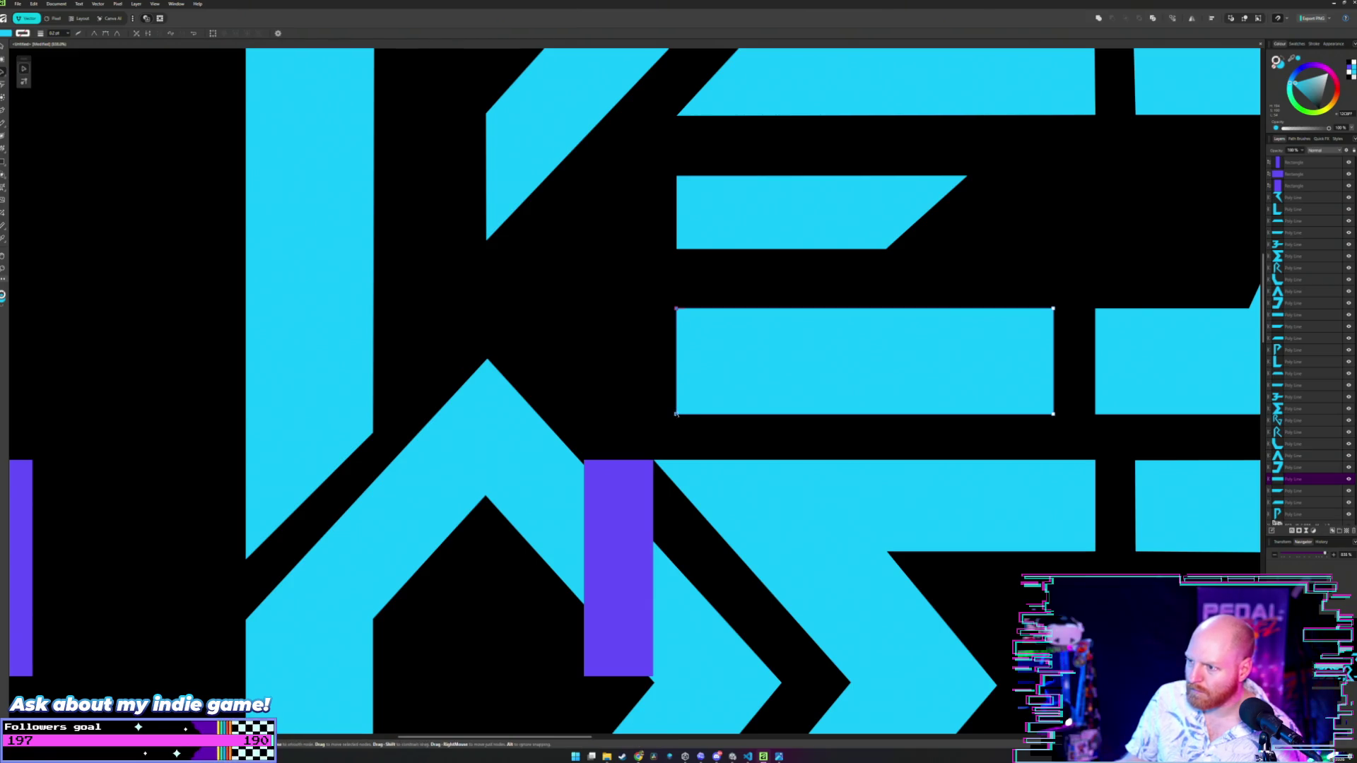
drag(677, 415, 654, 416)
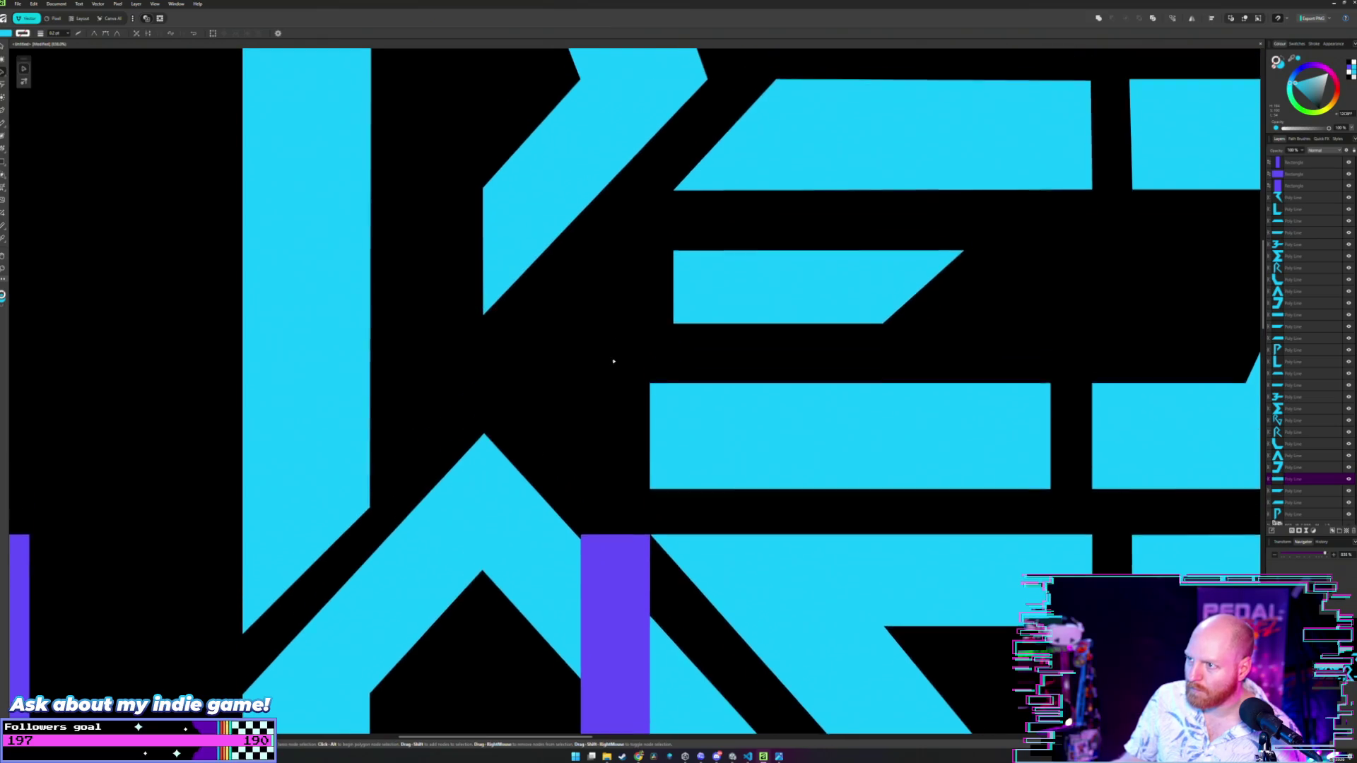
scroll(622, 339, up, 2)
click(674, 283)
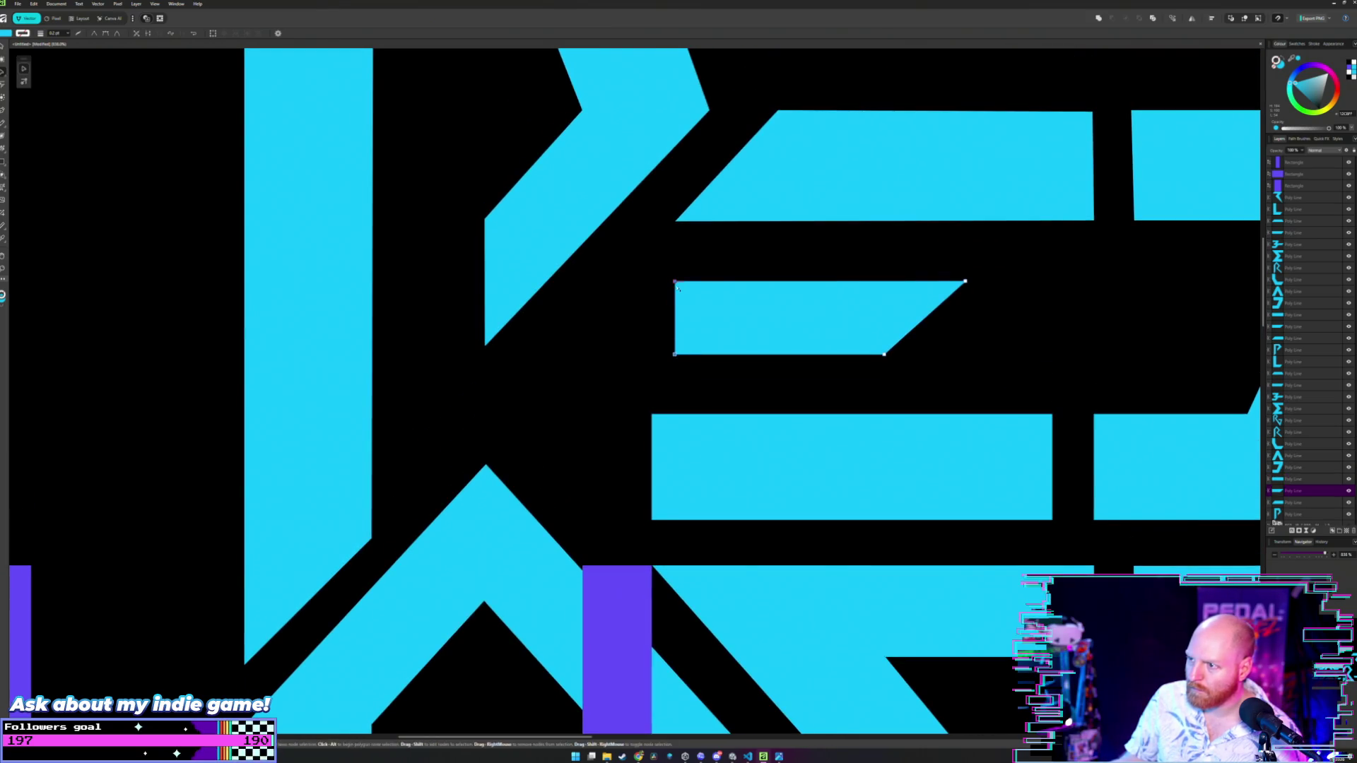
drag(677, 287, 651, 350)
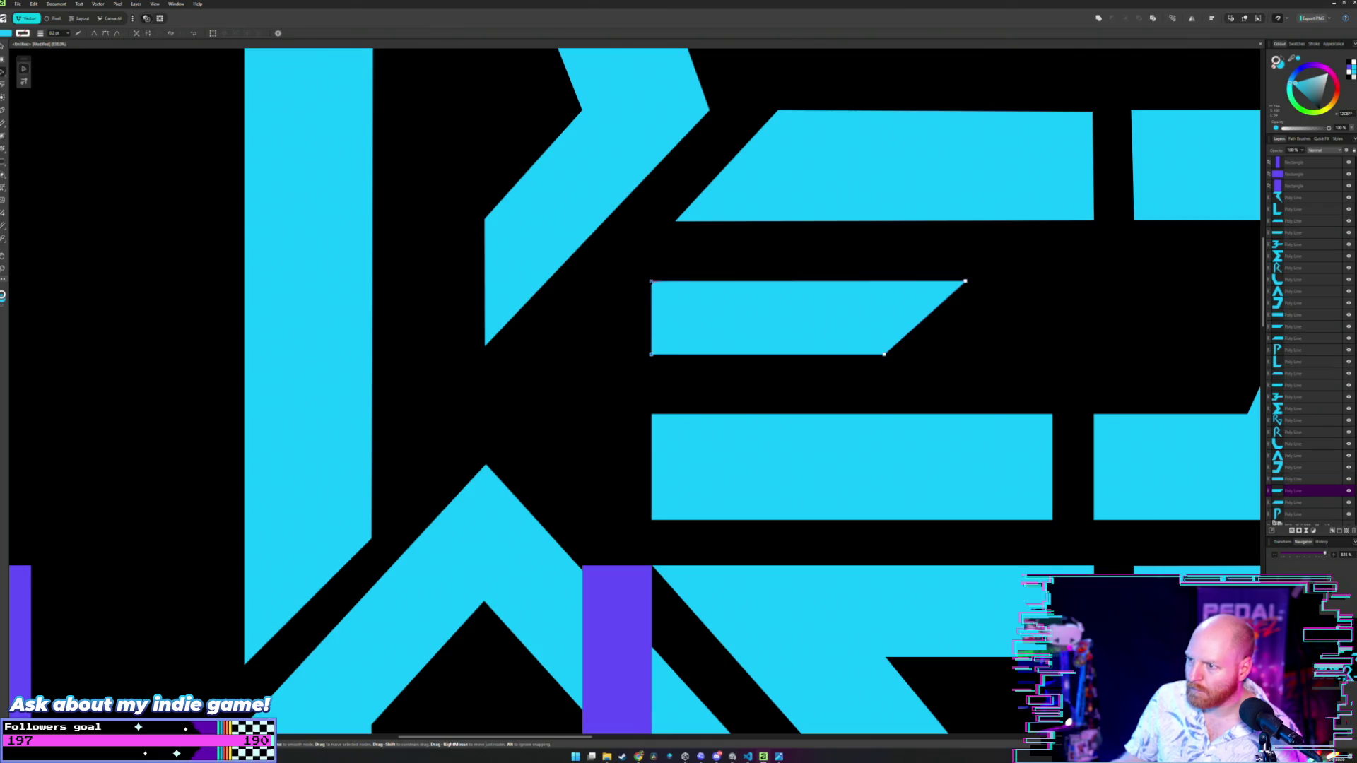
scroll(622, 233, up, 2)
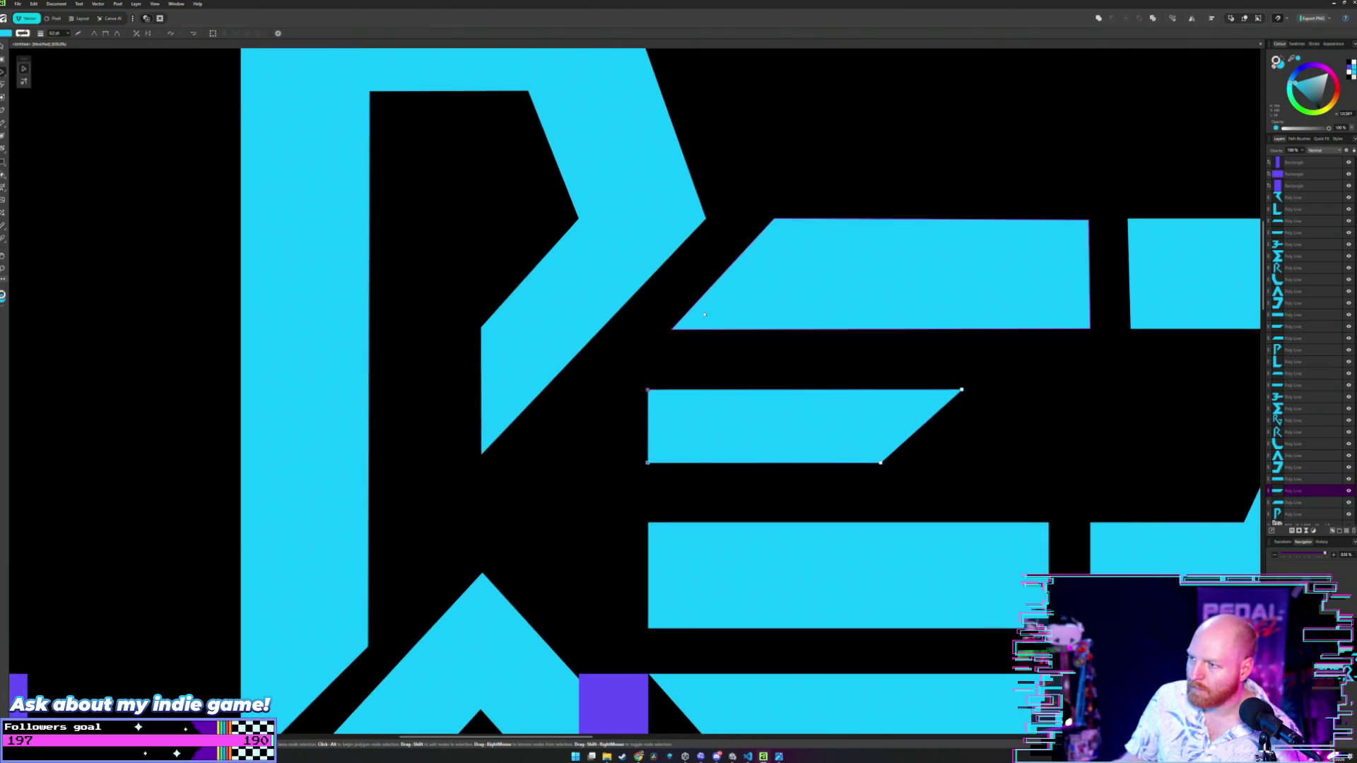
click(704, 314)
- Move the spacer up beside the E's top bar and snap it against the edge
scroll(636, 339, up, 2)
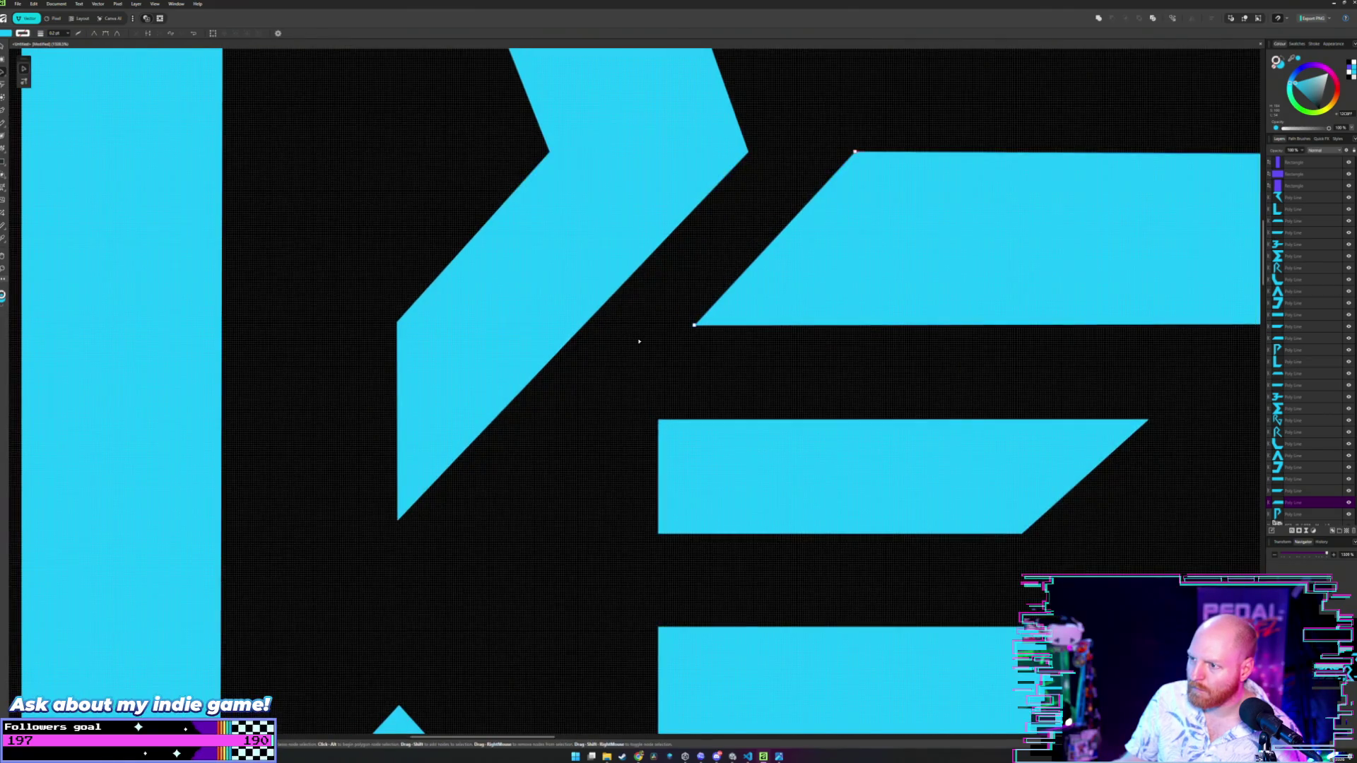
scroll(639, 341, down, 5)
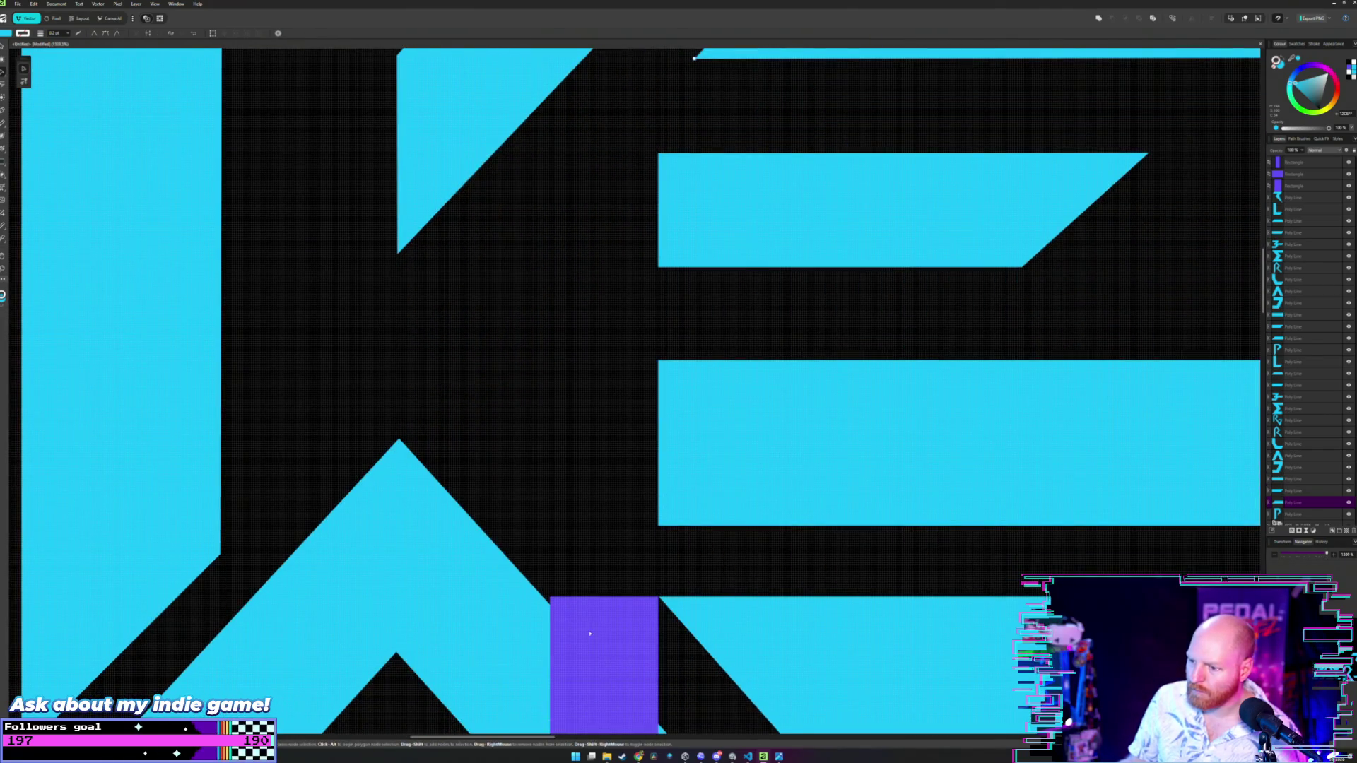
drag(600, 588, 600, 177)
scroll(594, 281, up, 1)
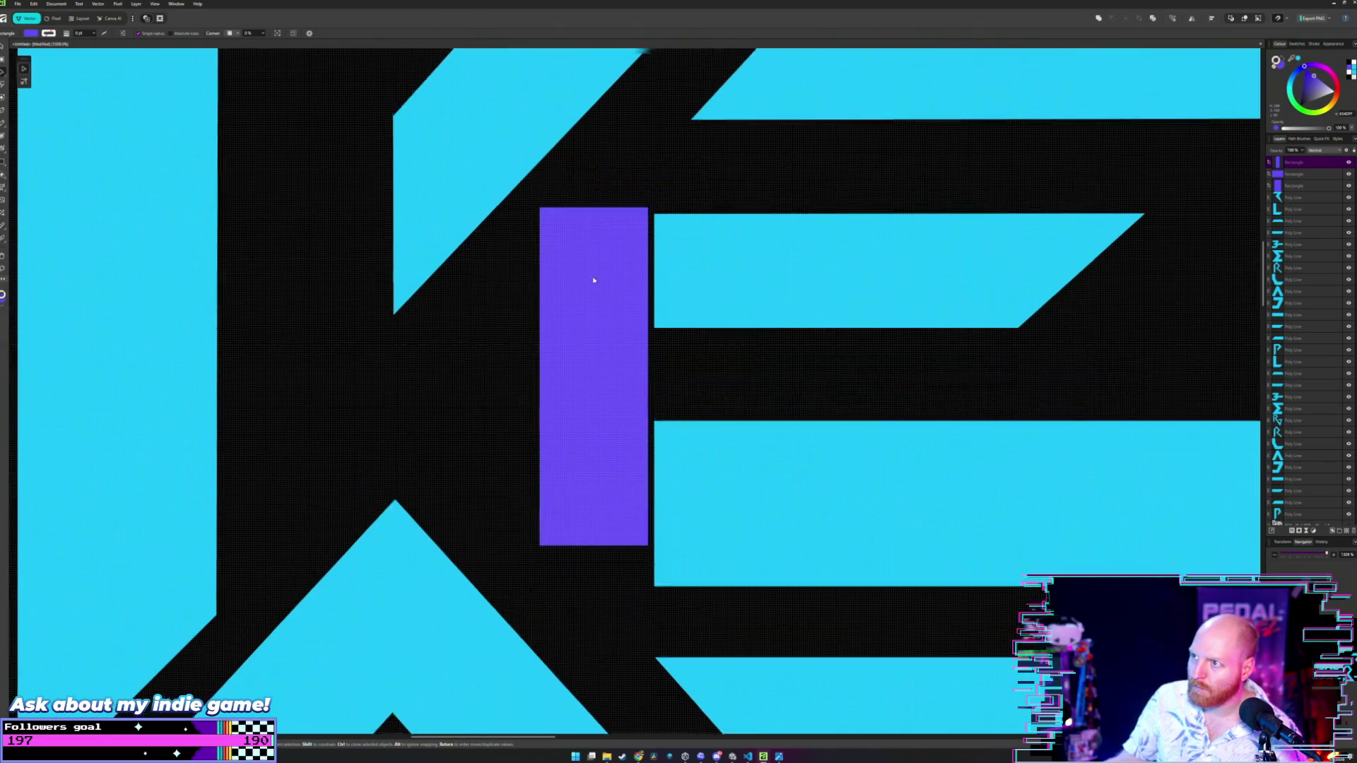
scroll(594, 280, up, 4)
mouse_move(608, 513)
mouse_down()
mouse_move(627, 426)
mouse_move(650, 424)
mouse_up()
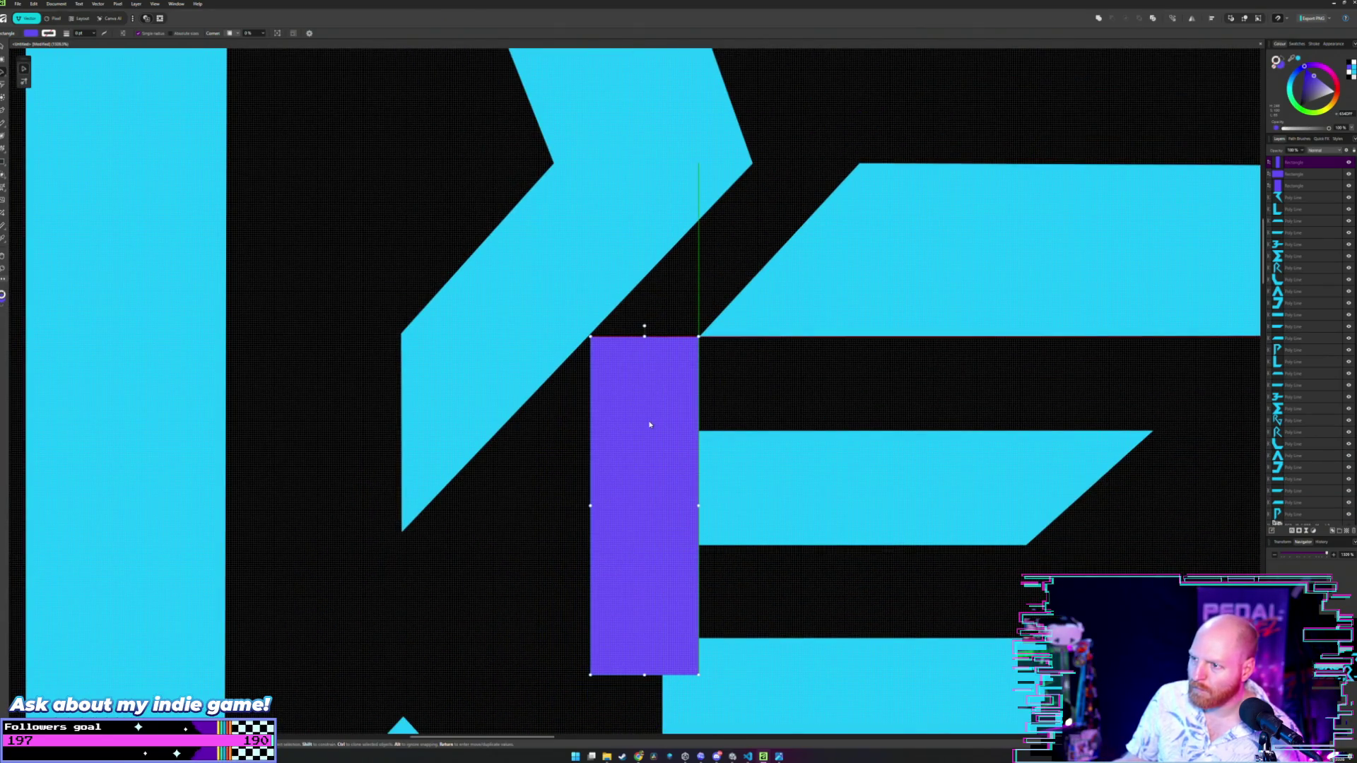
click(672, 313)
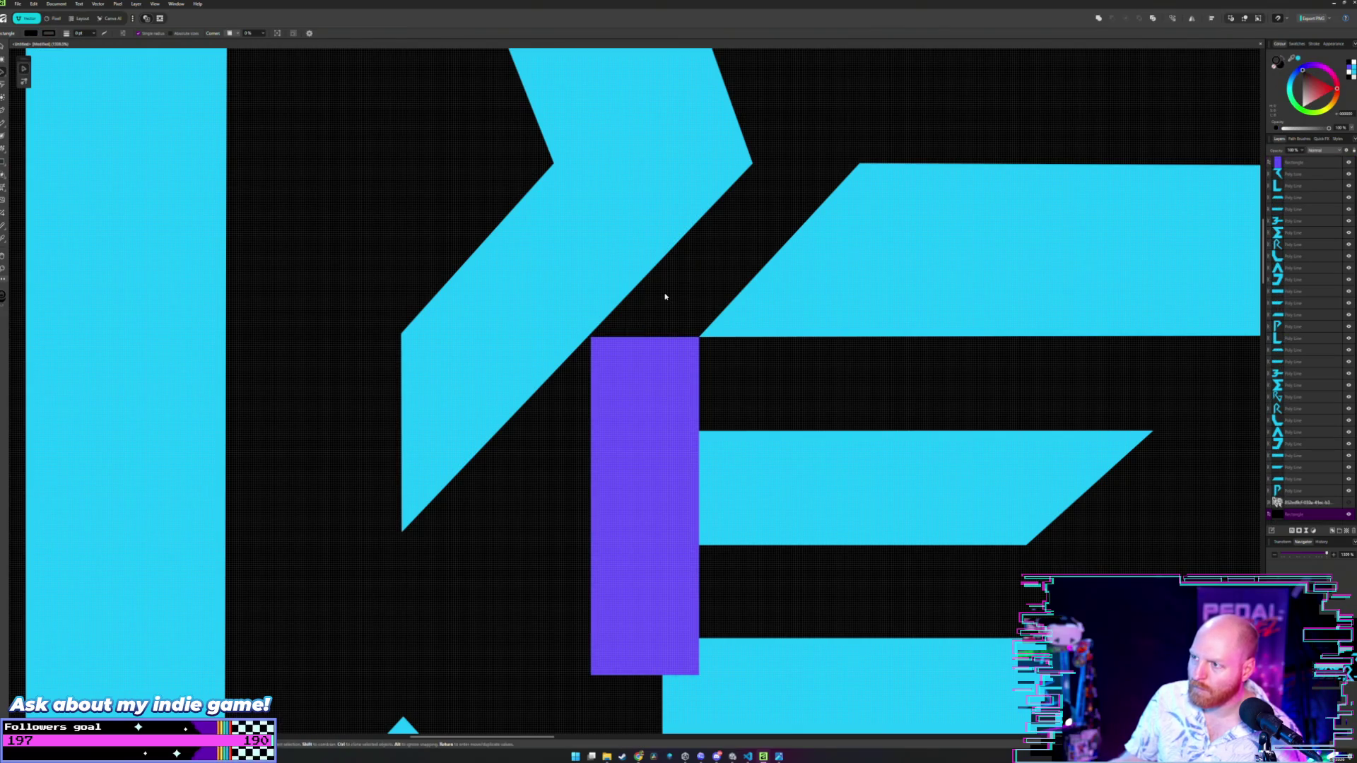
click(653, 381)
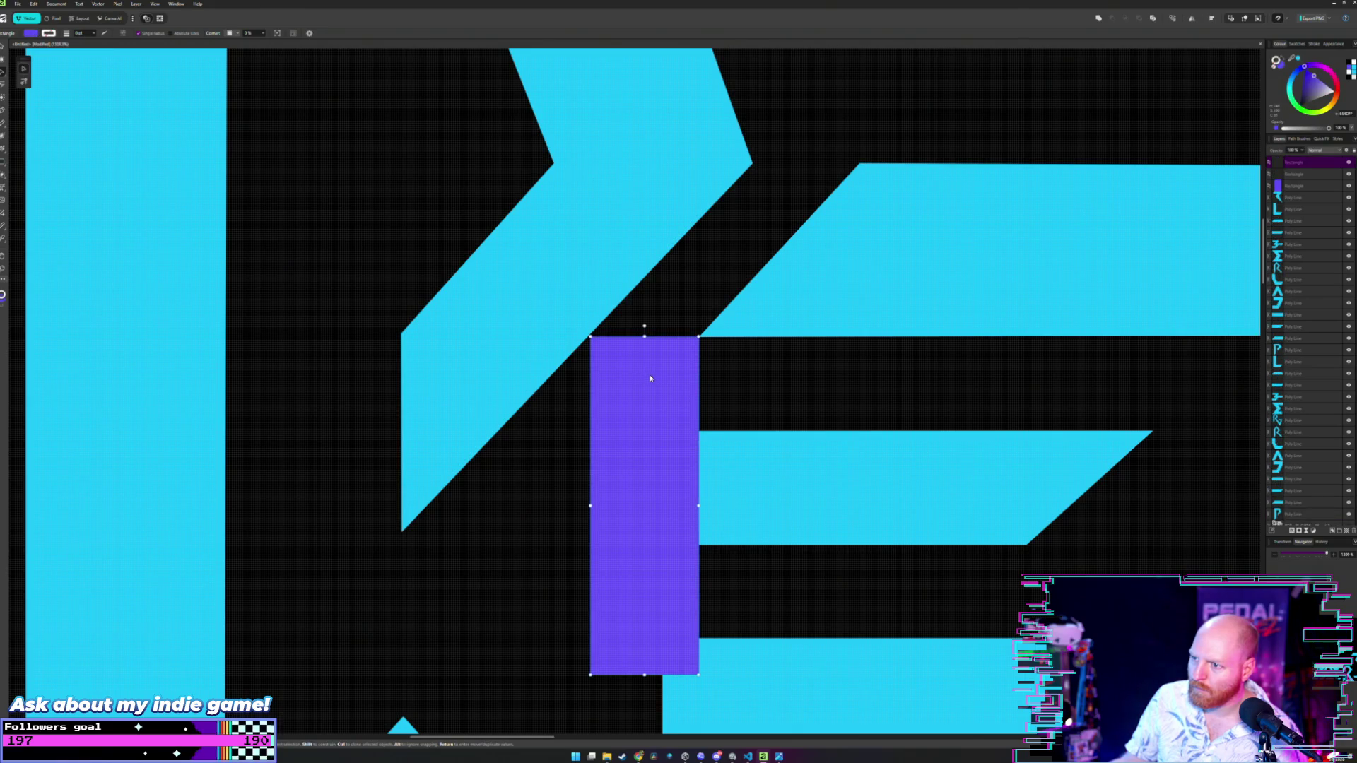
drag(651, 379, 648, 378)
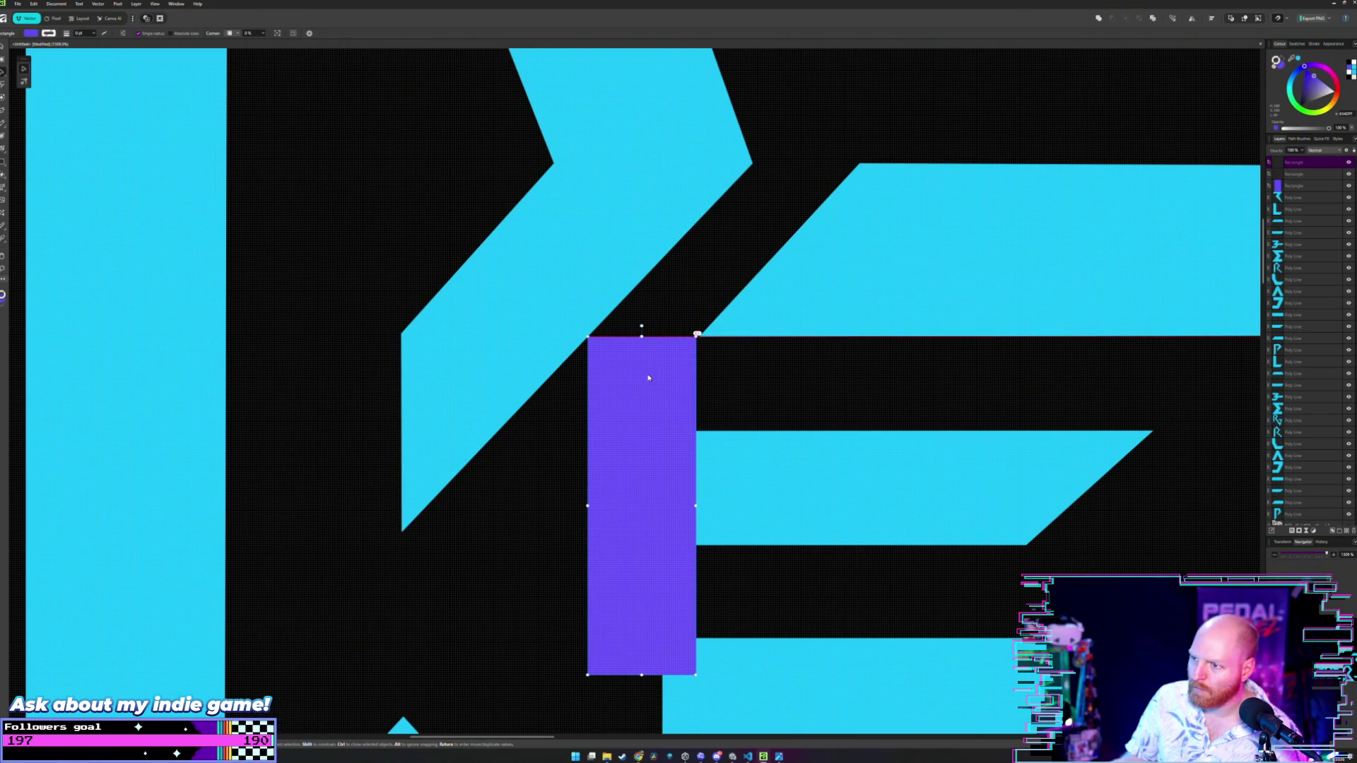
click(621, 311)
scroll(621, 311, up, 3)
scroll(703, 410, down, 3)
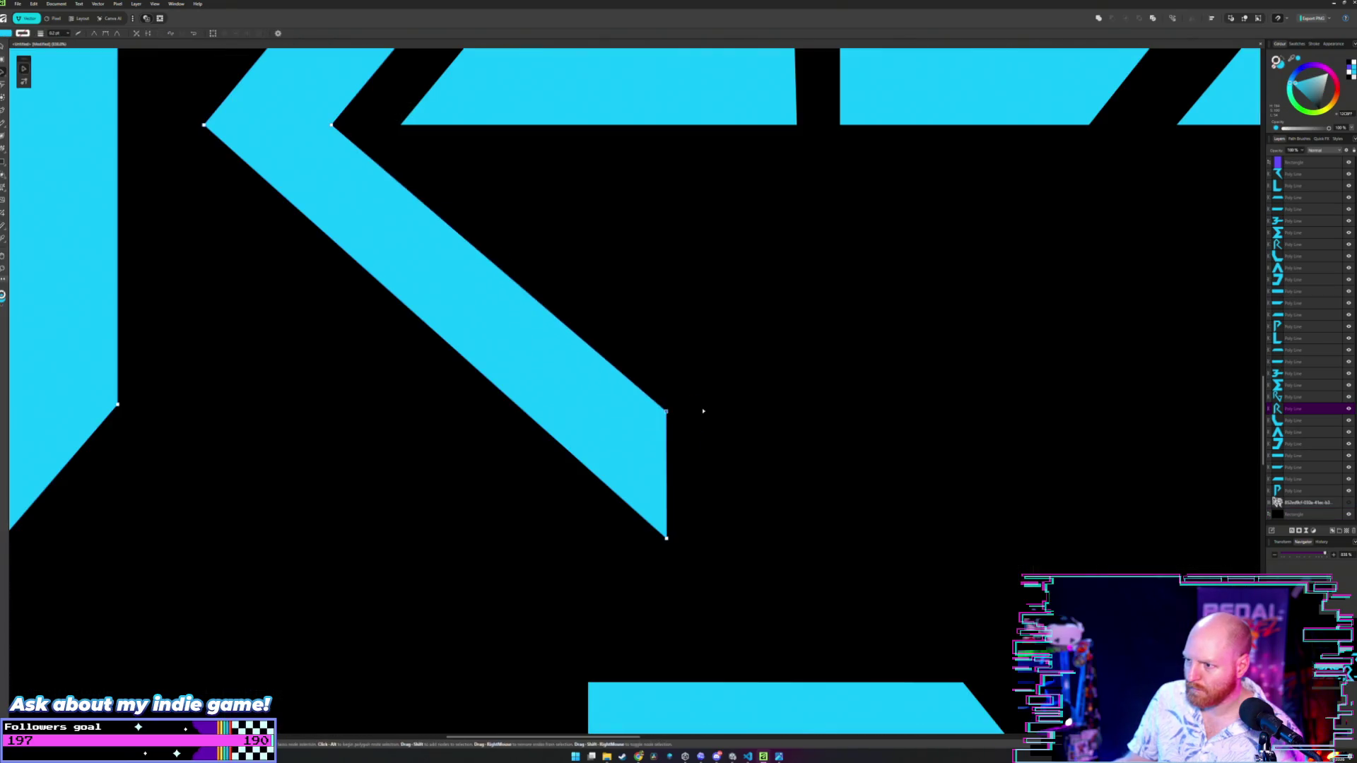
- Pull the R leg's right-edge node outward and drag its bottom corner right into a flat foot
scroll(655, 413, up, 5)
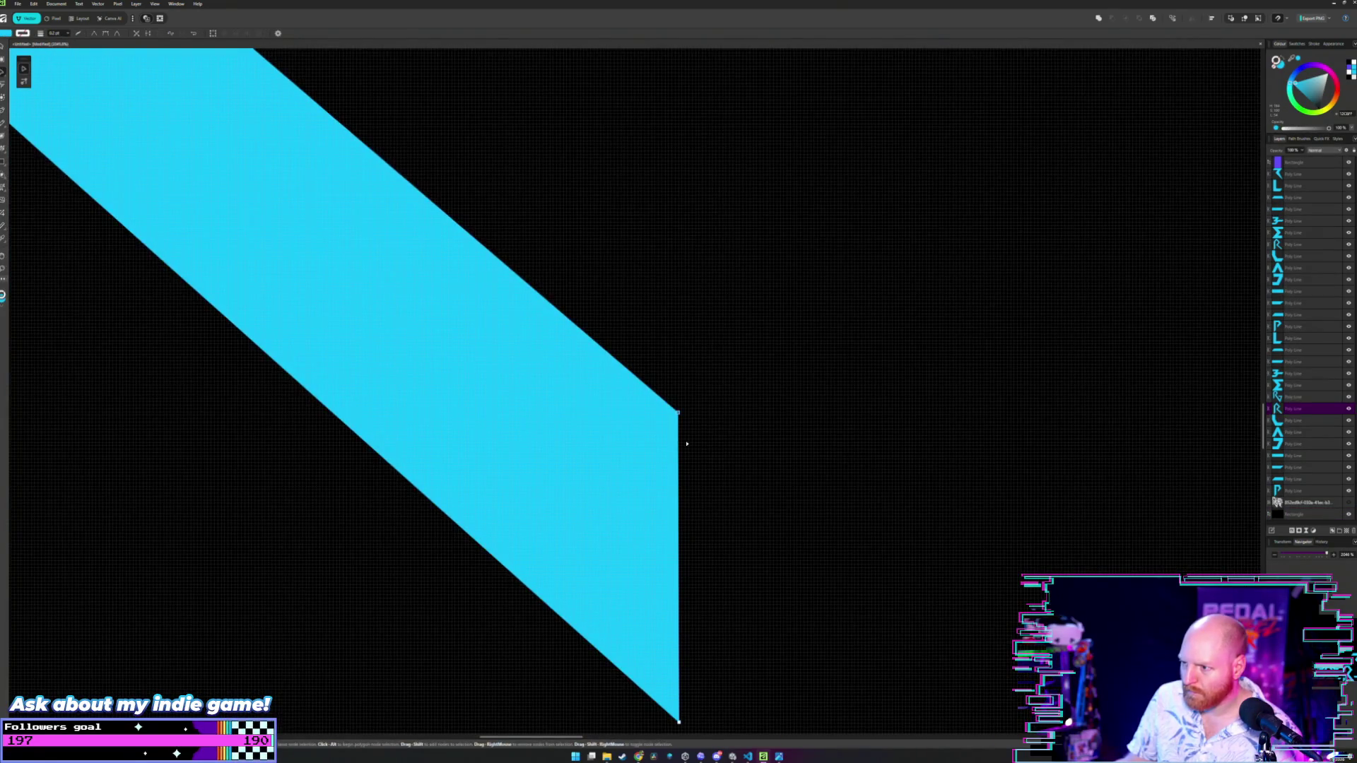
click(677, 441)
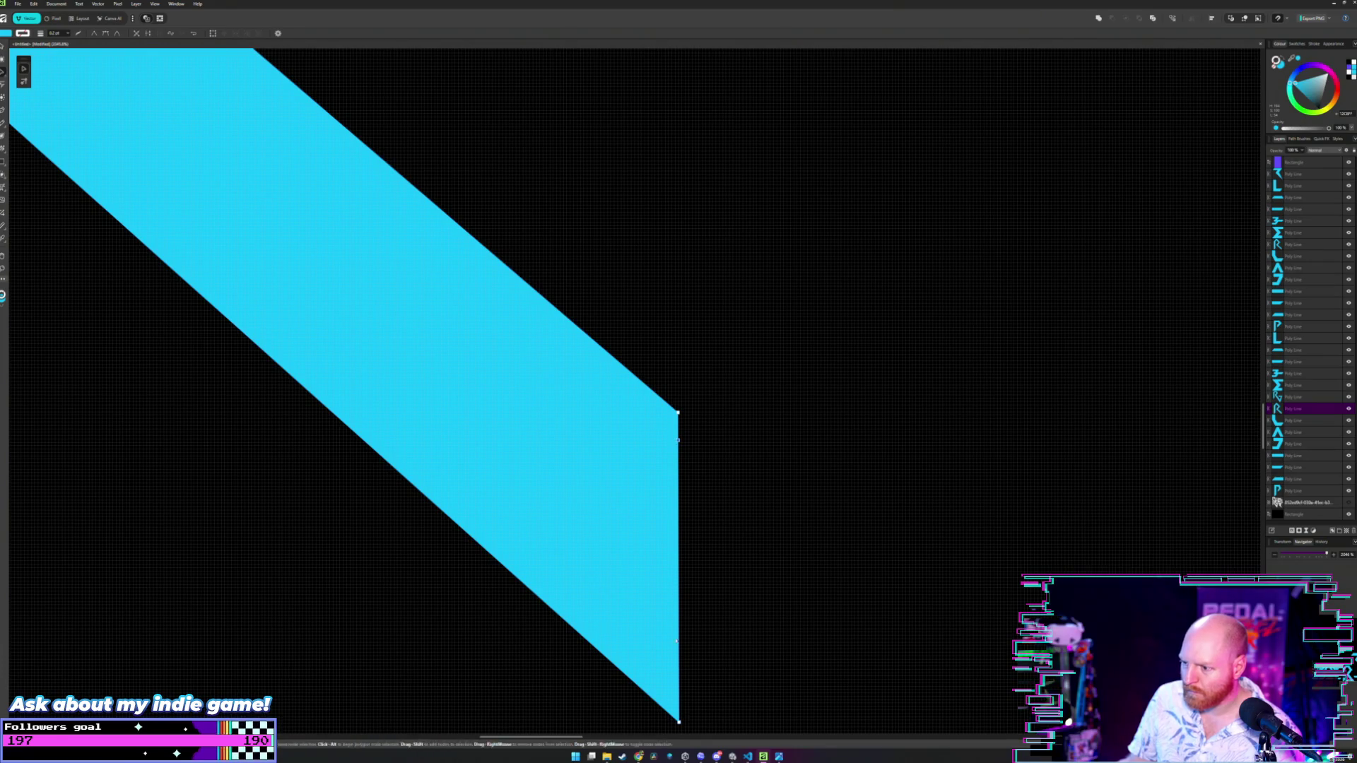
scroll(726, 566, down, 4)
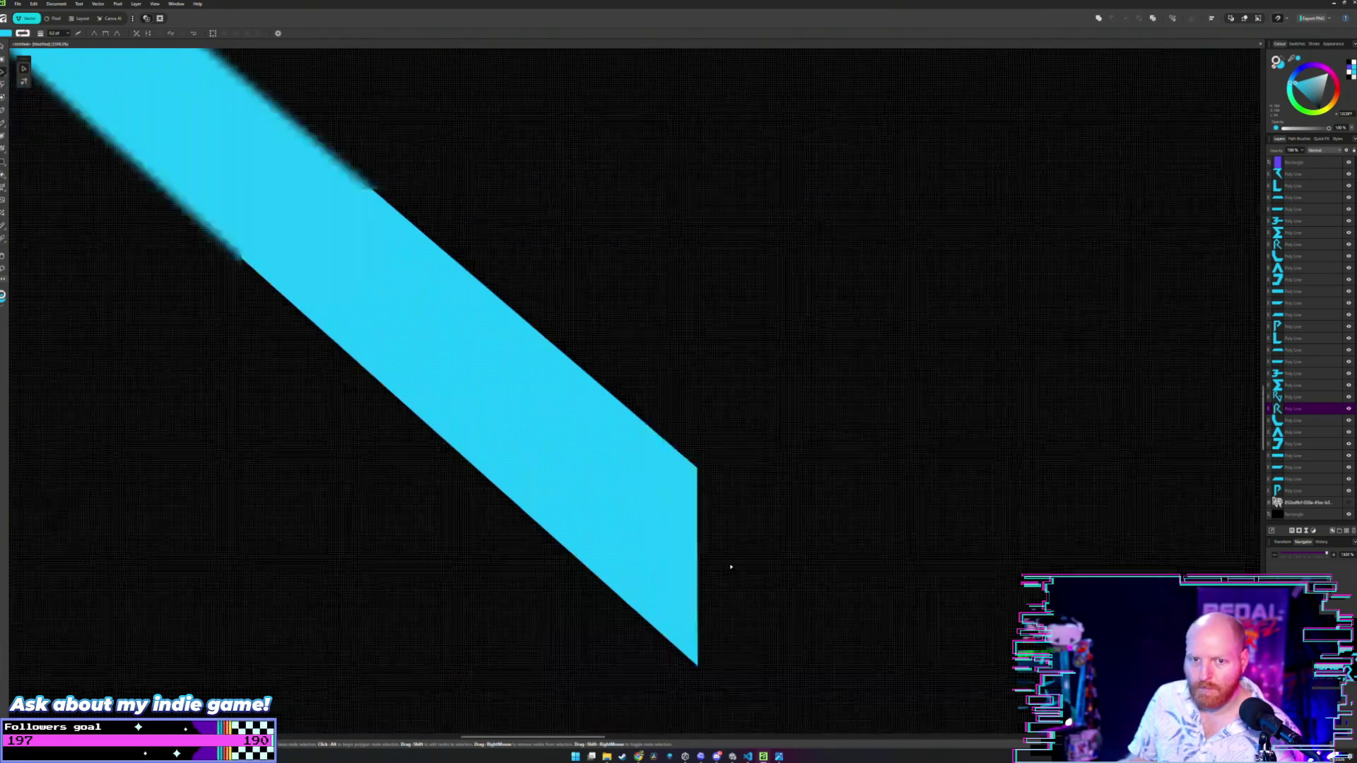
mouse_move(724, 504)
mouse_down()
mouse_move(684, 478)
mouse_move(603, 469)
mouse_up()
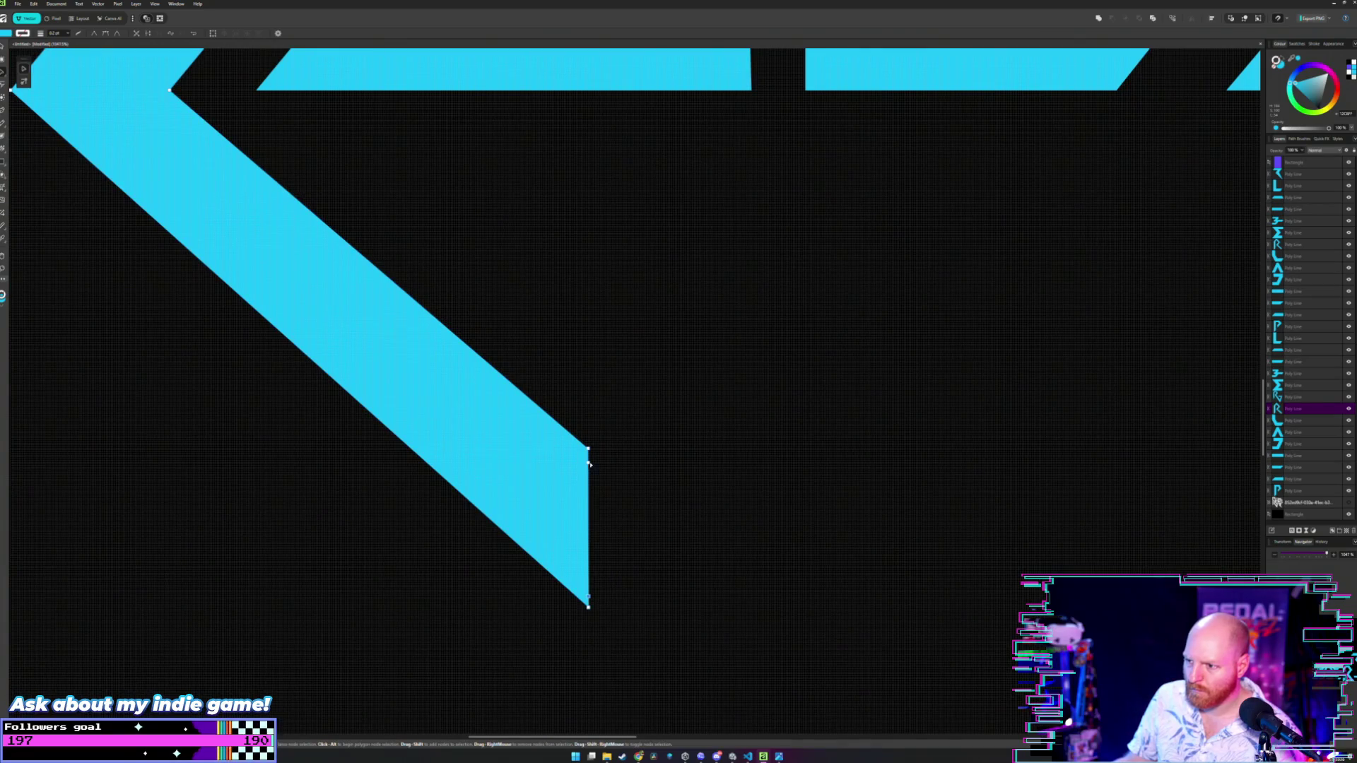
click(589, 463)
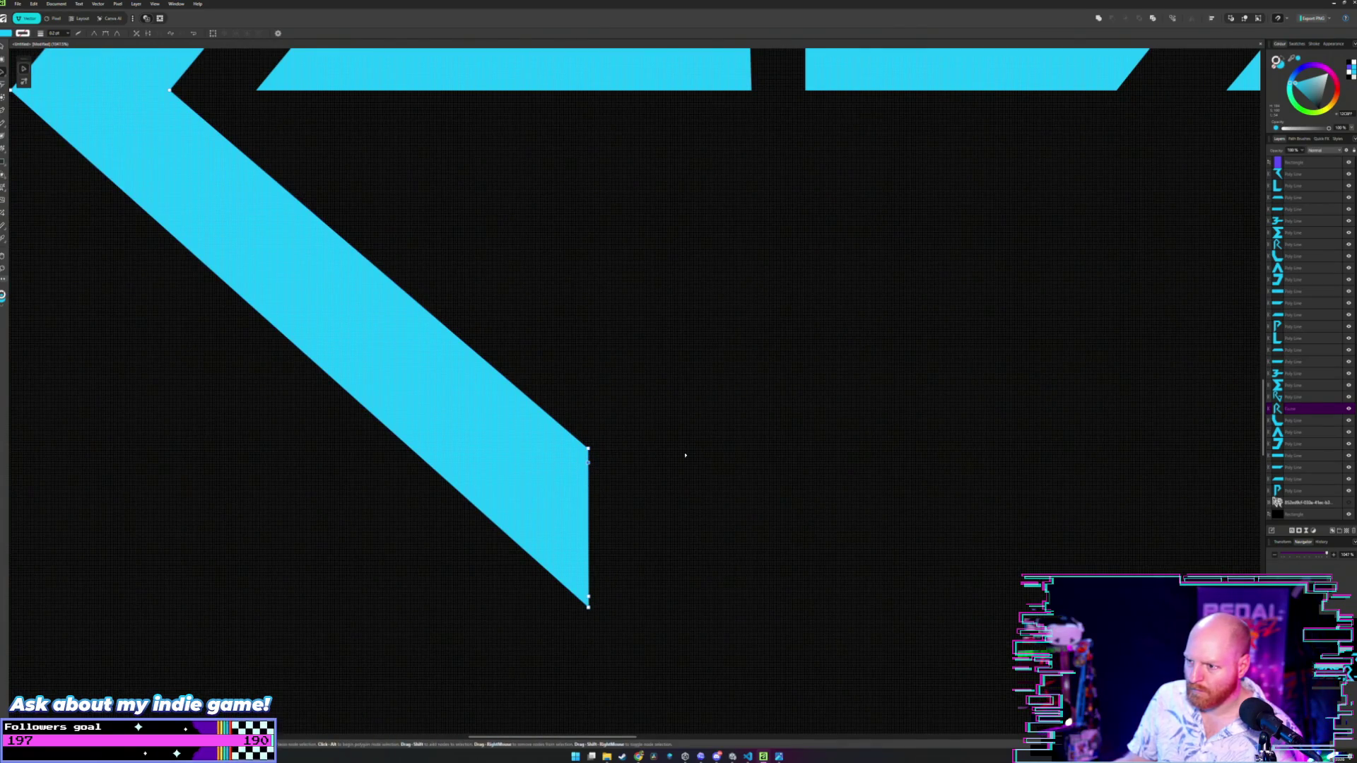
mouse_move(589, 462)
mouse_down()
mouse_move(666, 461)
mouse_move(672, 444)
mouse_move(810, 447)
mouse_up()
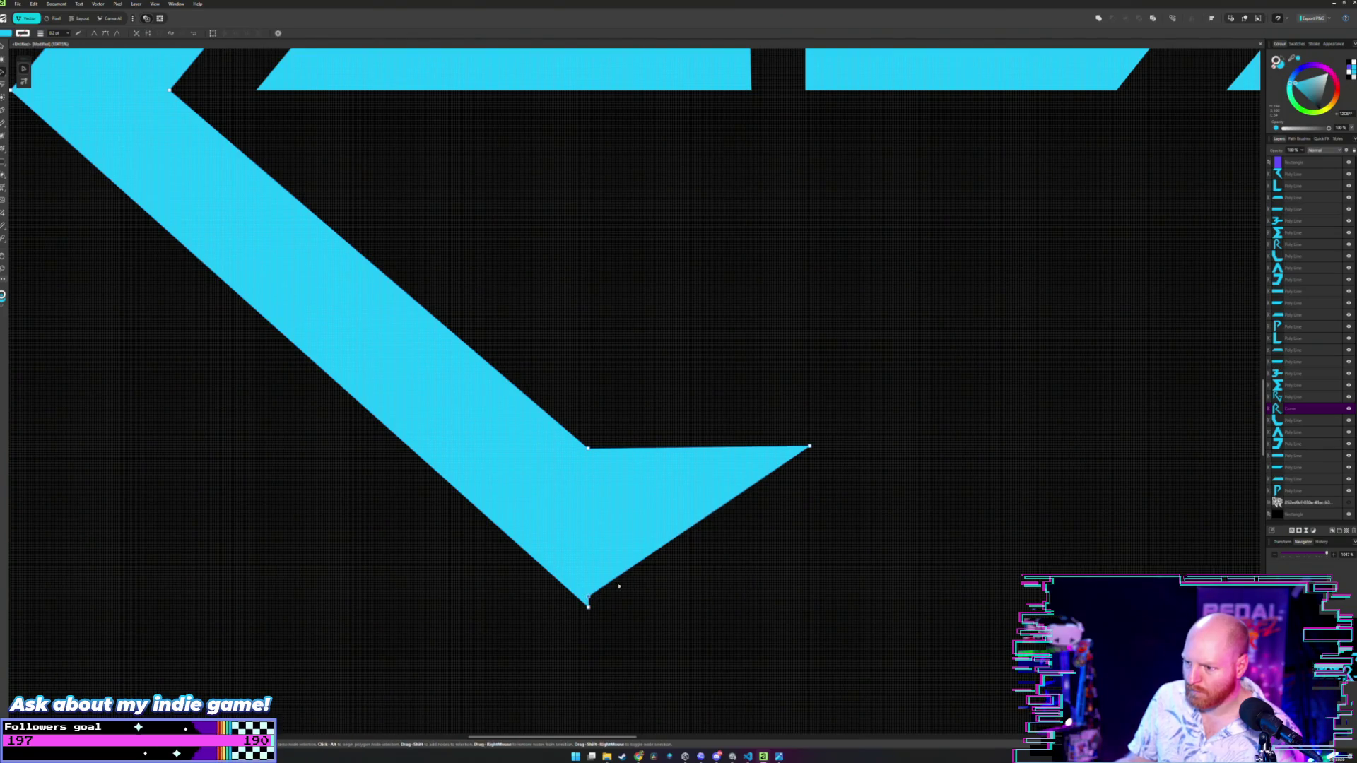
drag(589, 602, 707, 614)
key(ctrl+z)
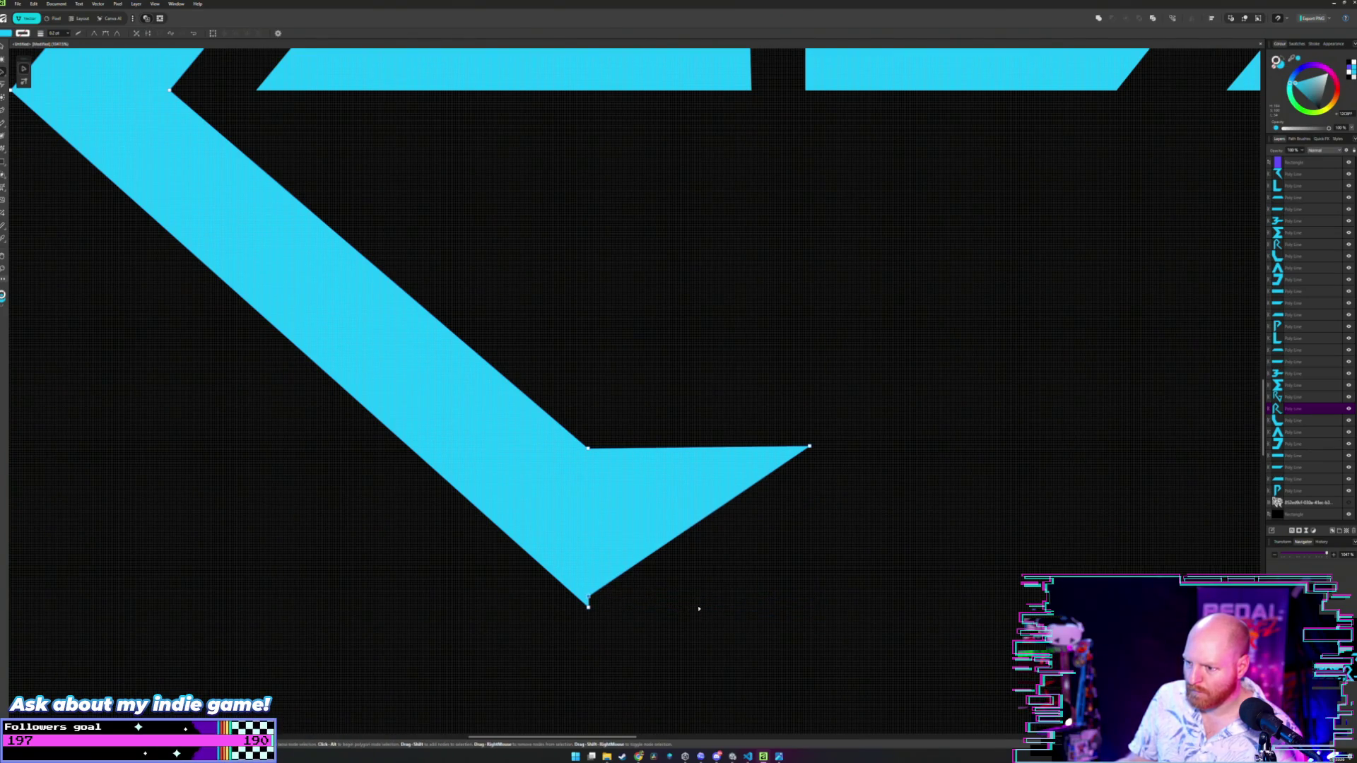
drag(589, 599, 757, 607)
click(794, 366)
scroll(794, 366, down, 5)
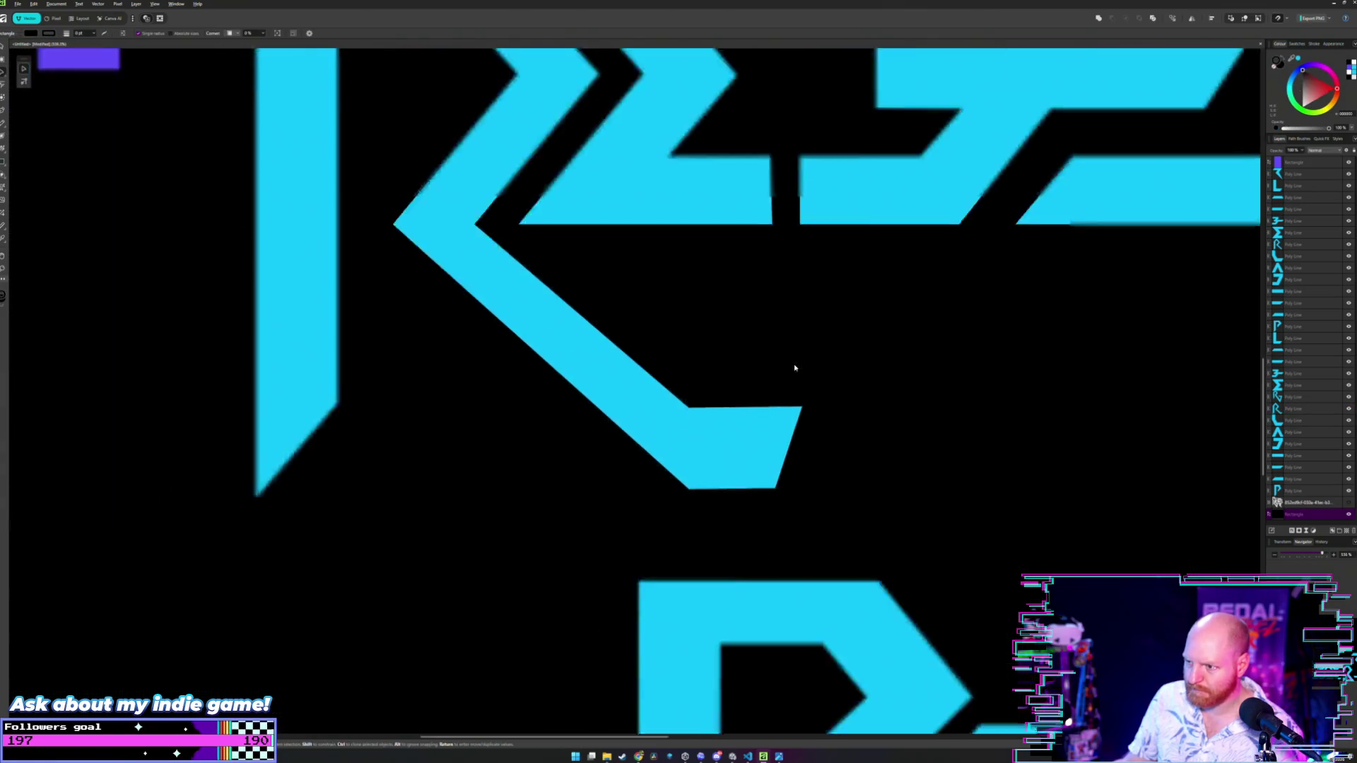
- Stretch the R foot's top and bottom edges far to the right into a long bar
scroll(688, 442, down, 5)
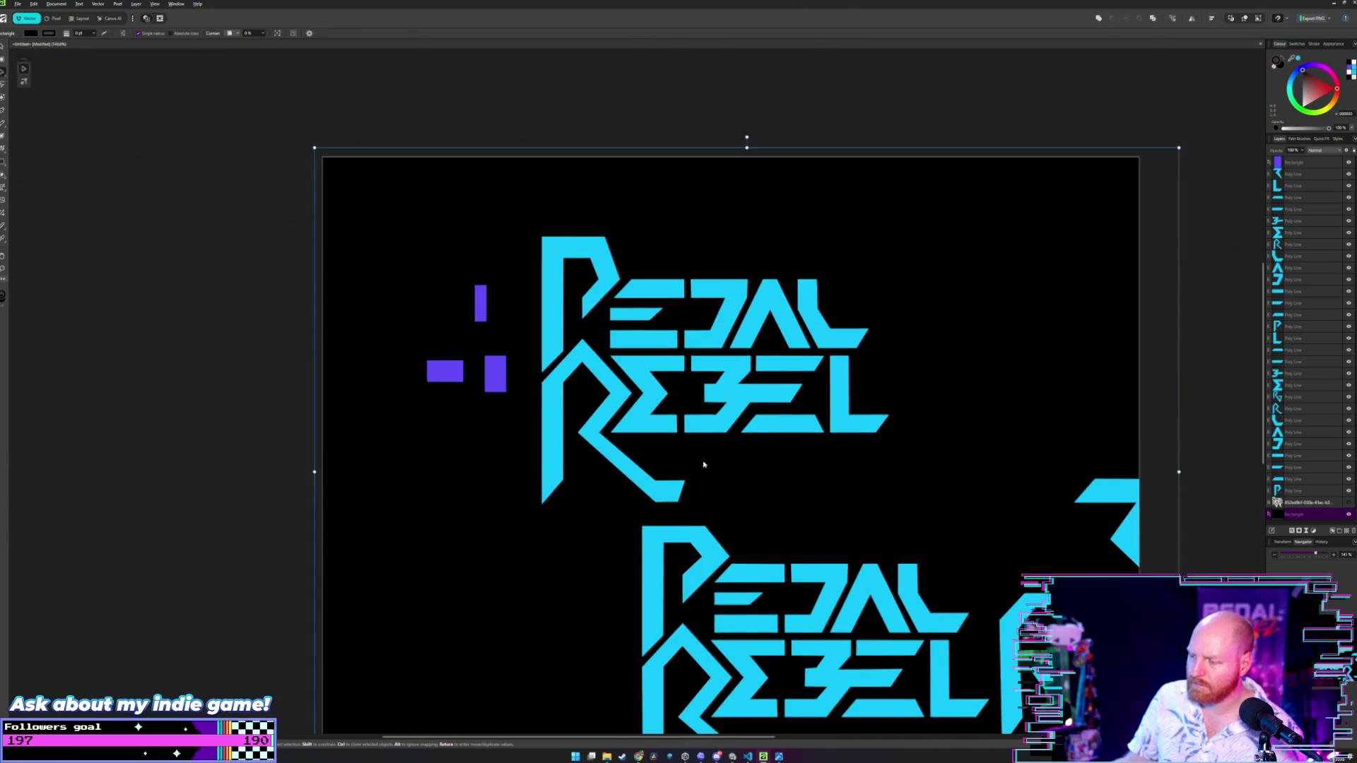
scroll(703, 464, up, 4)
scroll(652, 499, up, 4)
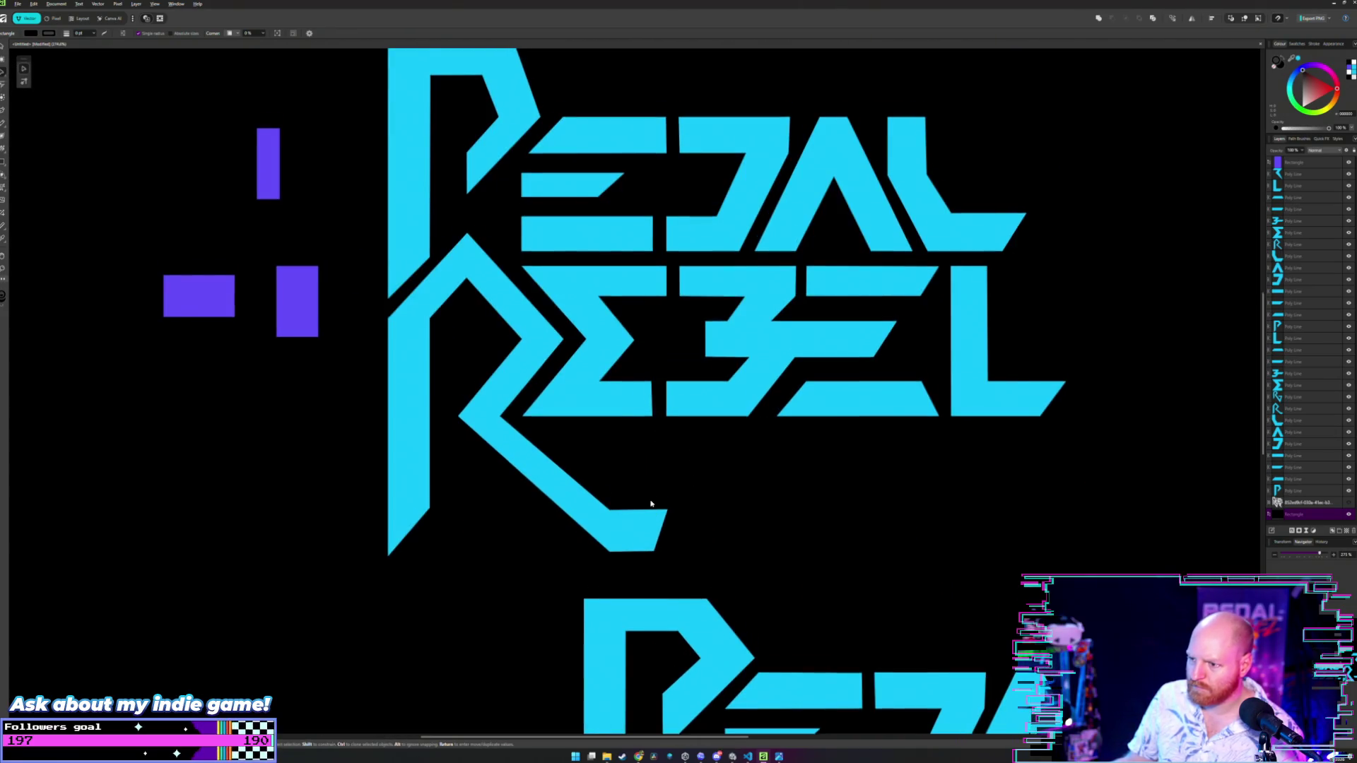
double_click(679, 488)
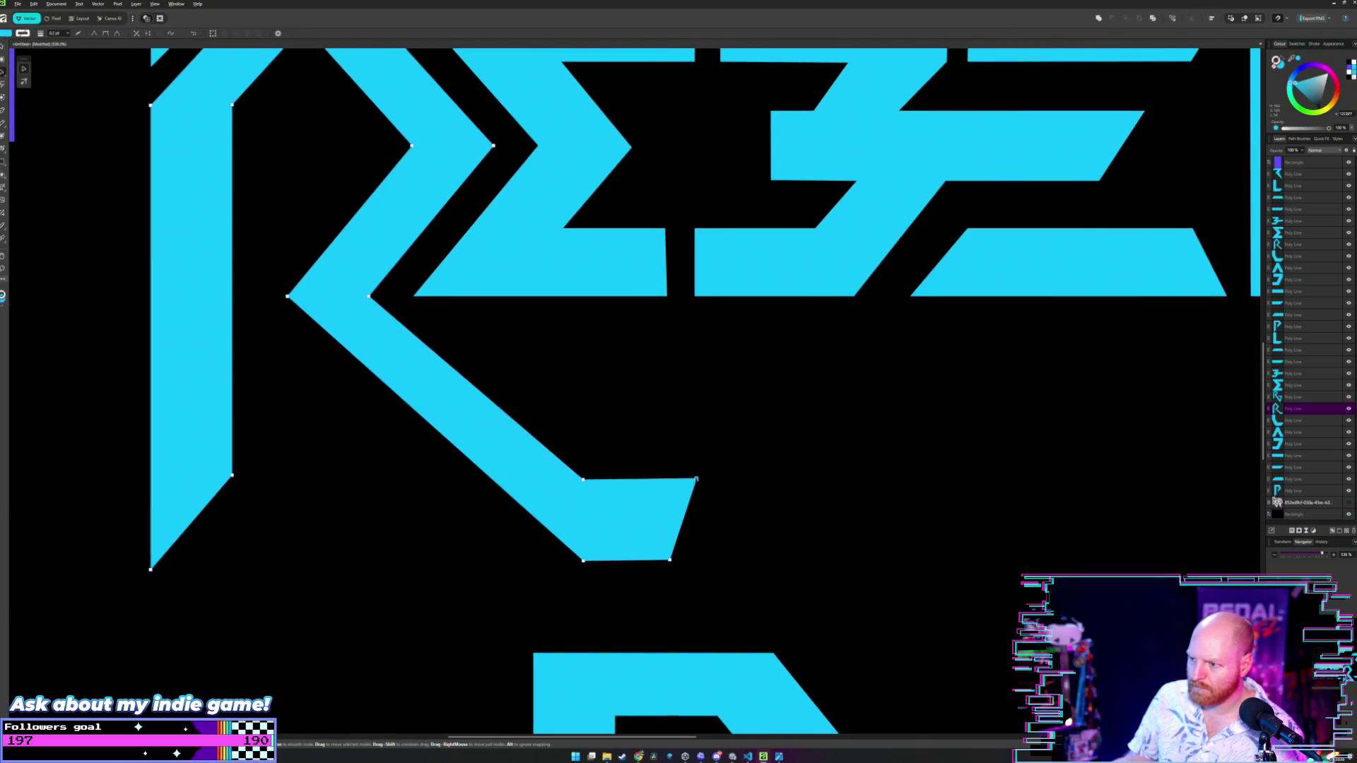
drag(697, 479, 1026, 475)
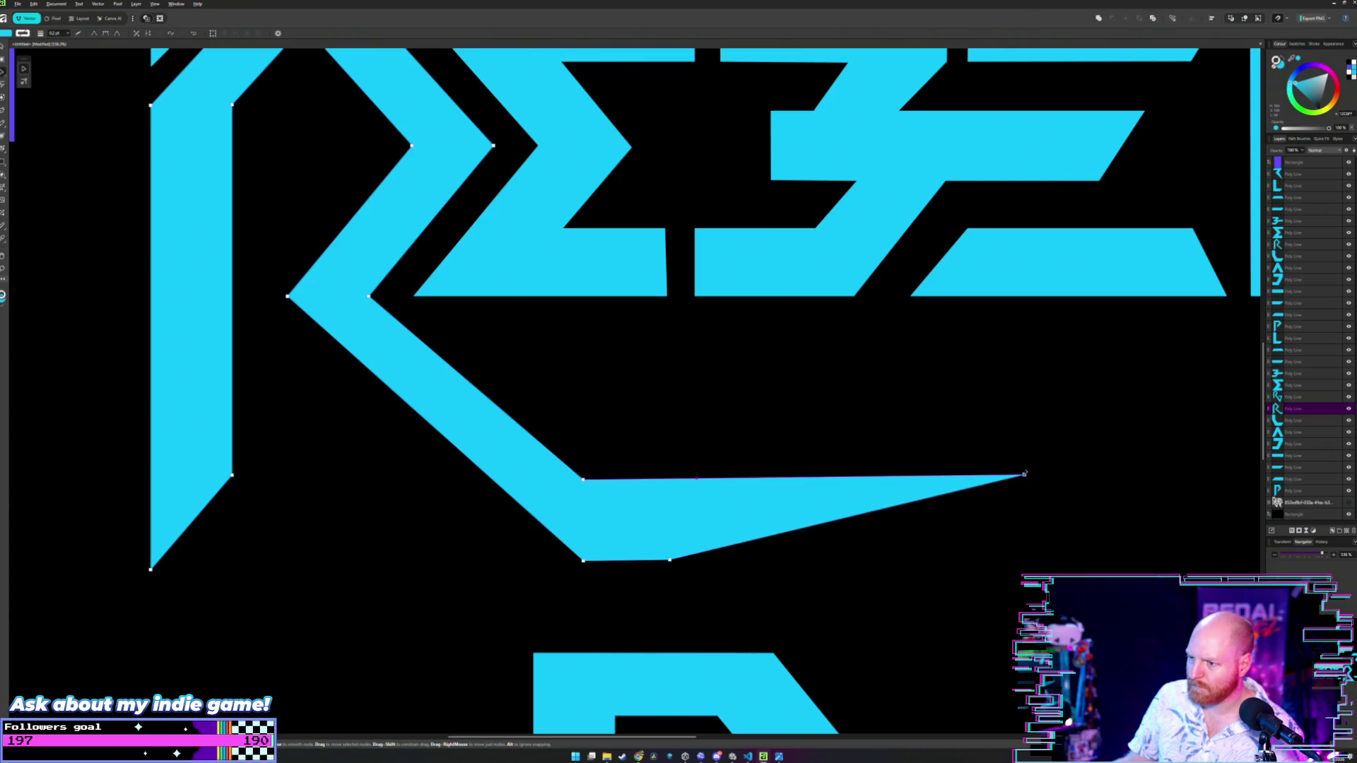
click(670, 559)
alt+click(668, 559)
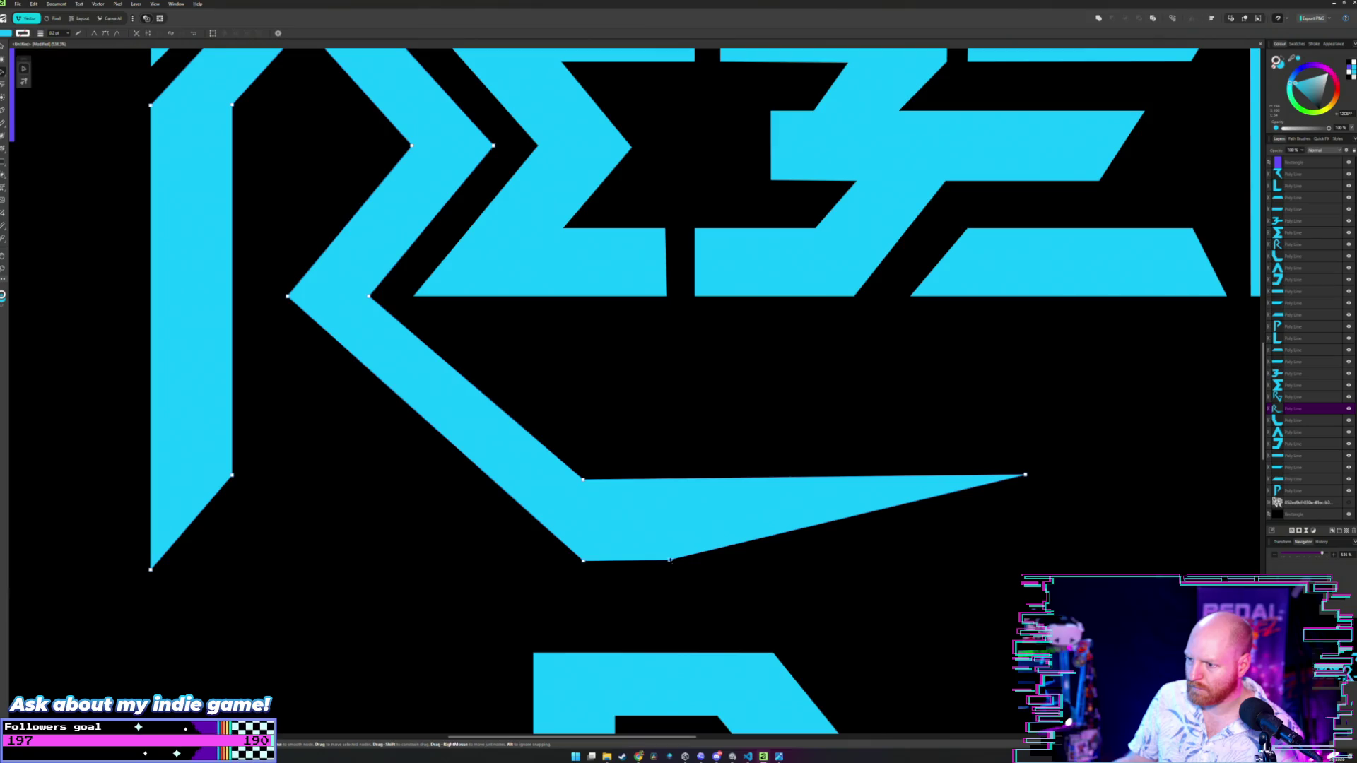
drag(669, 559, 943, 555)
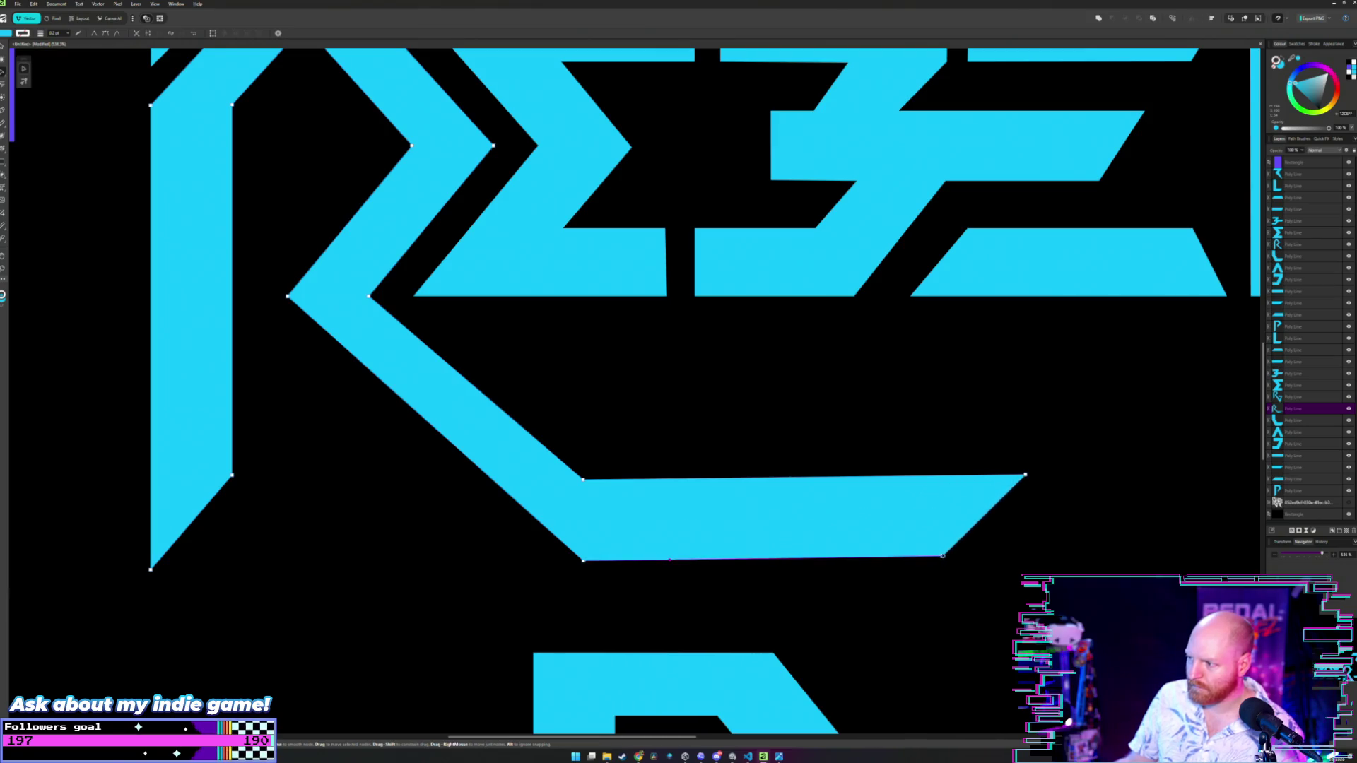
key(v)
click(833, 424)
scroll(833, 424, down, 3)
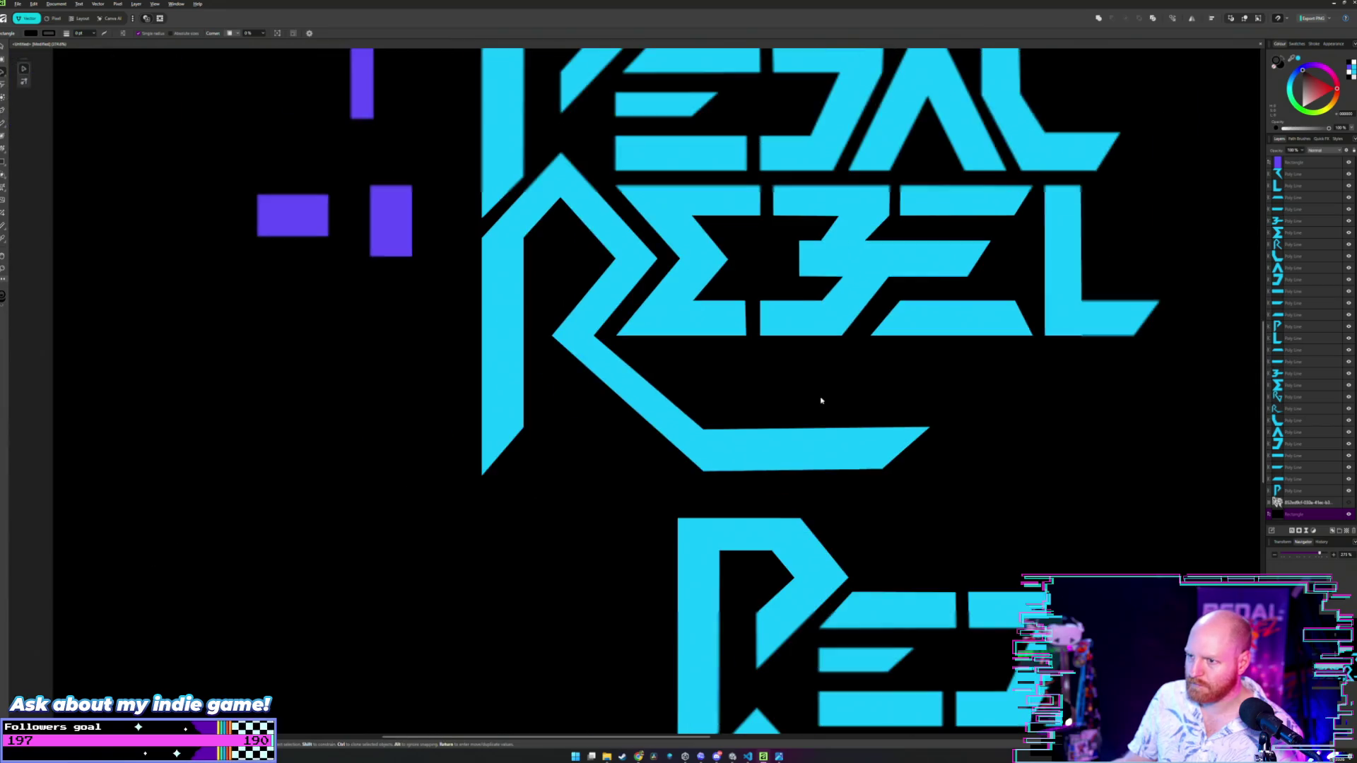
drag(751, 363, 703, 396)
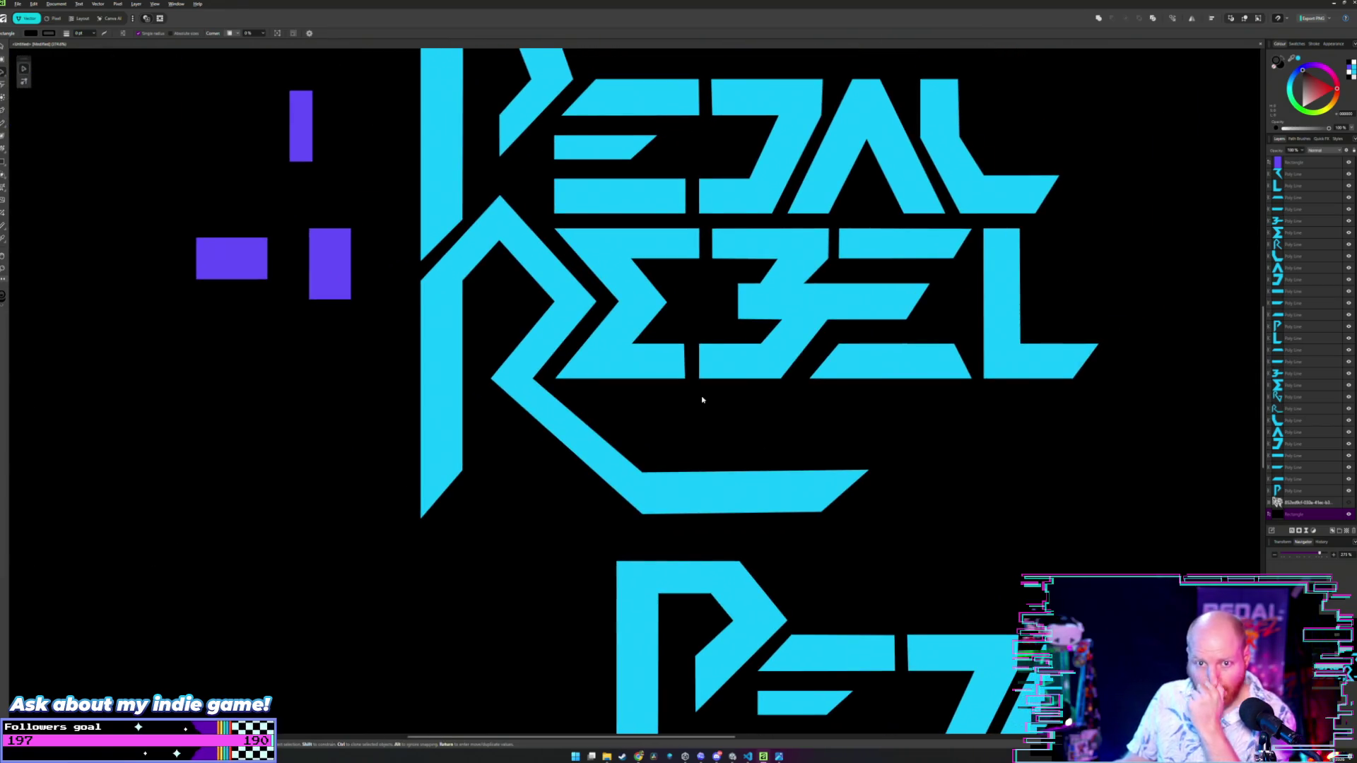
scroll(703, 397, down, 3)
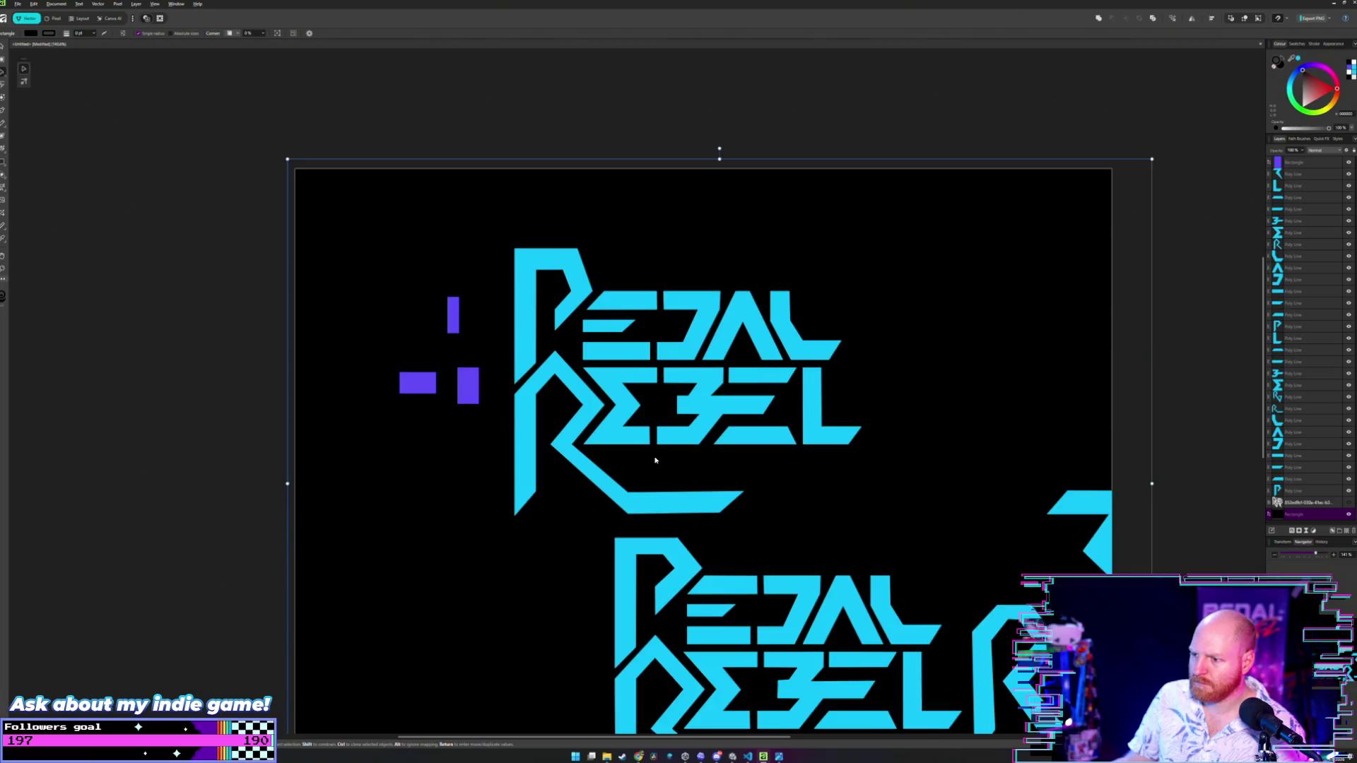
scroll(656, 460, up, 3)
scroll(623, 515, up, 3)
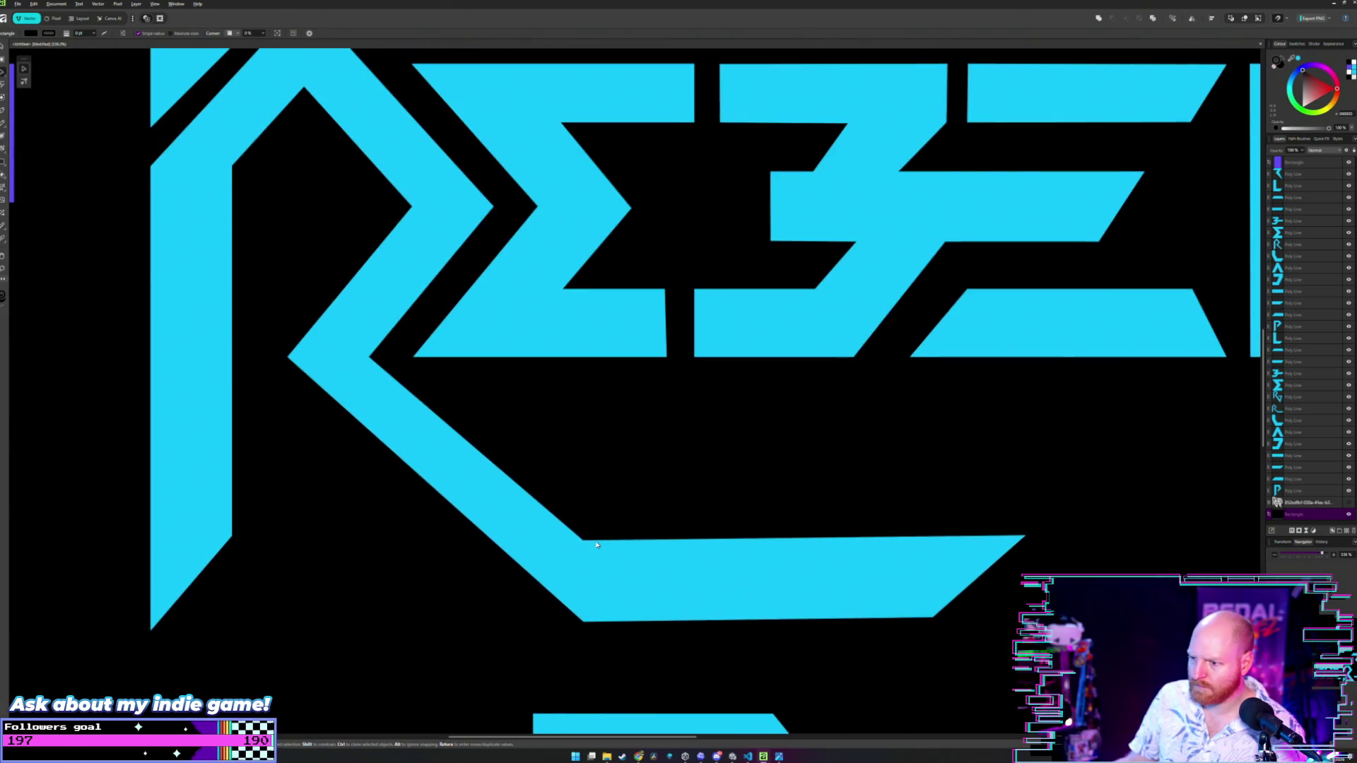
- Nudge the R's bottom bar slightly up-left and place a purple spacer beneath the foot
double_click(585, 558)
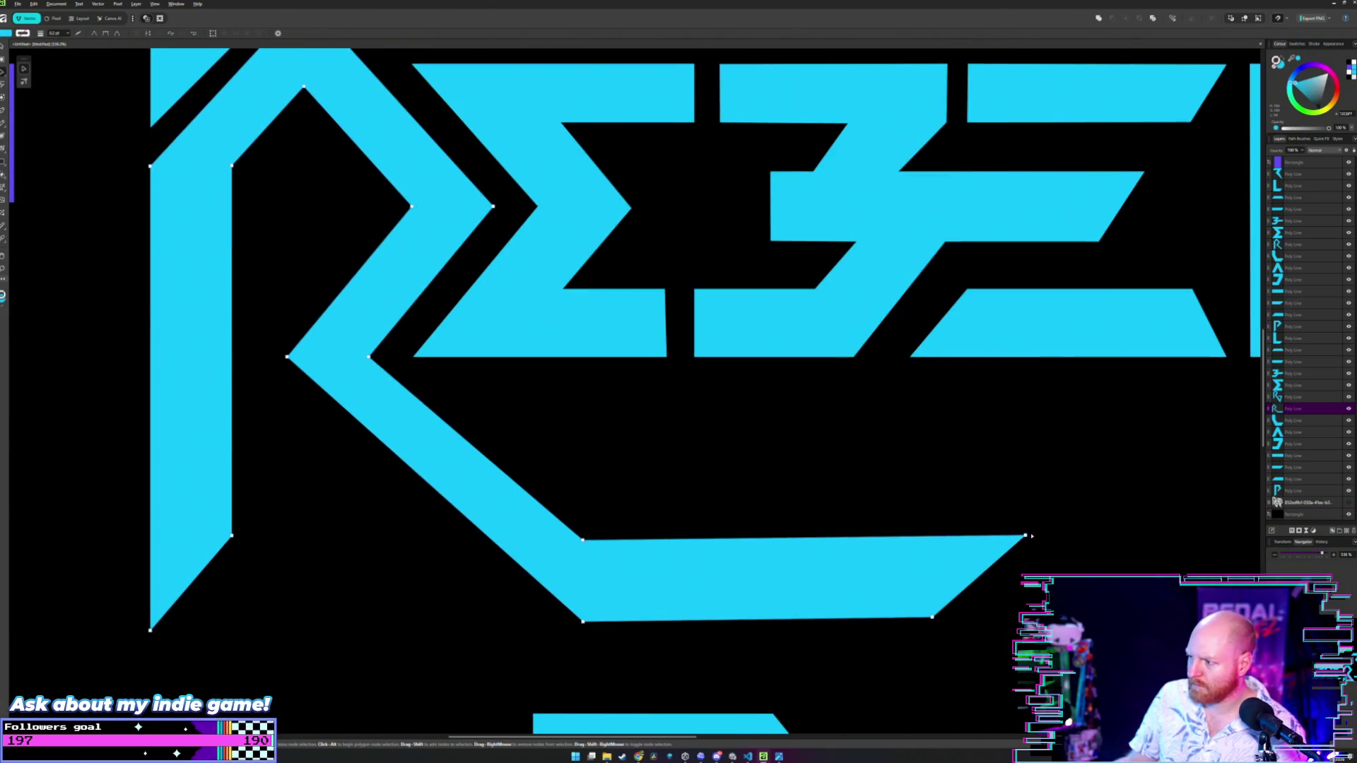
click(1026, 535)
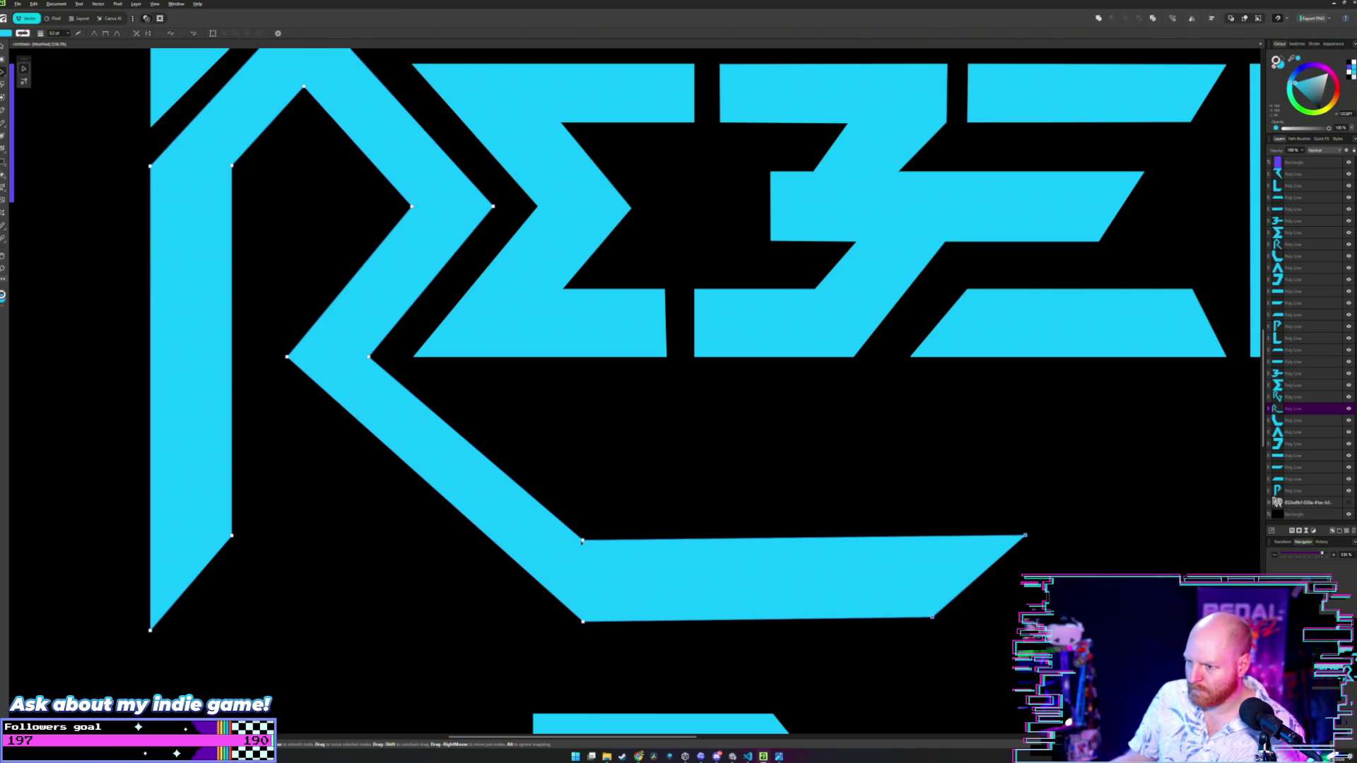
click(583, 622)
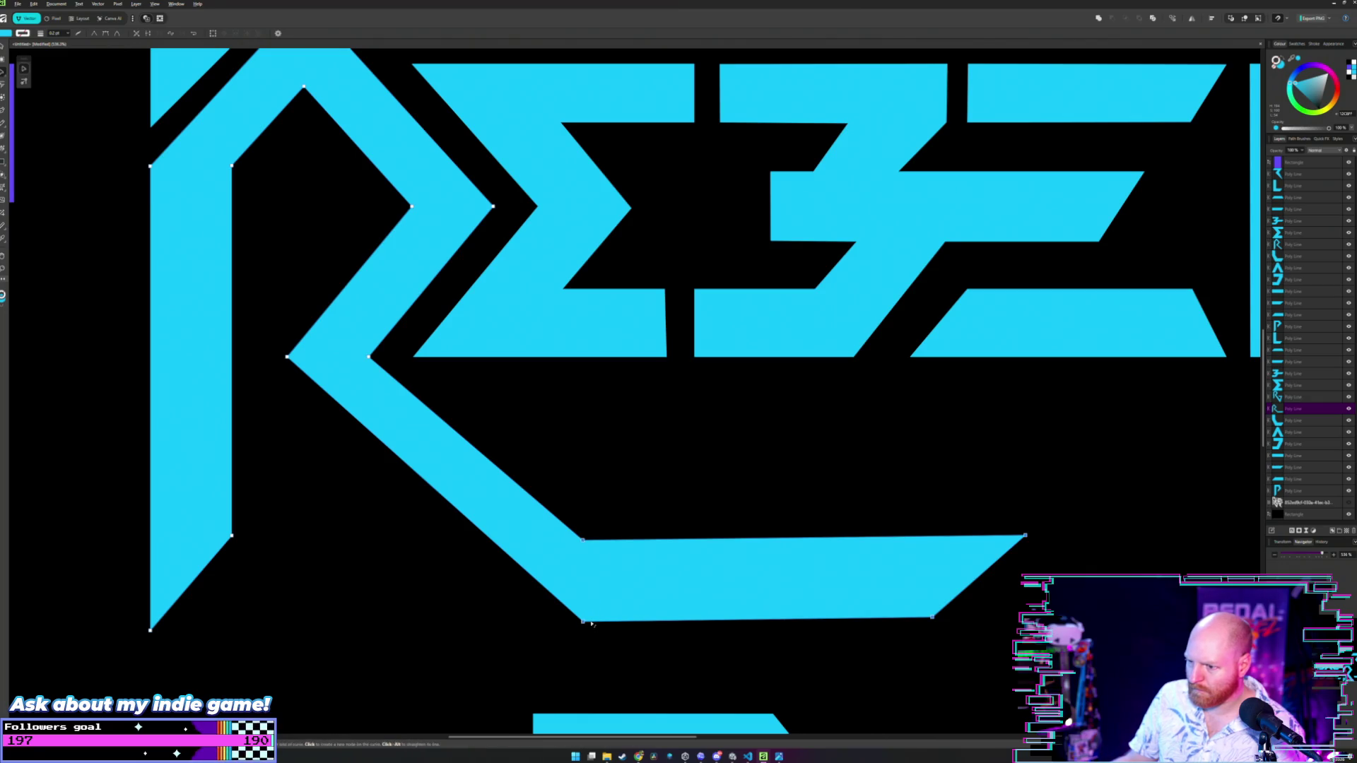
drag(583, 540, 453, 399)
key(v)
click(533, 386)
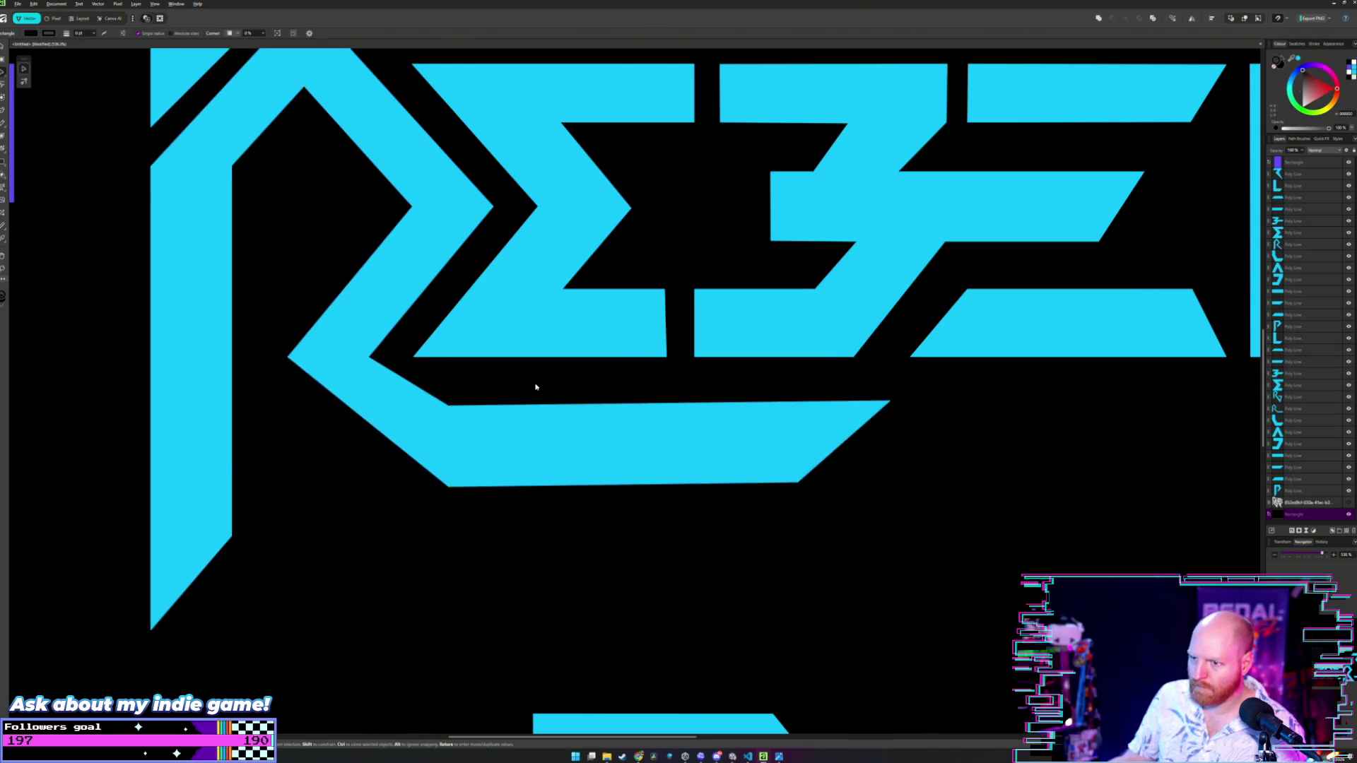
scroll(536, 387, down, 5)
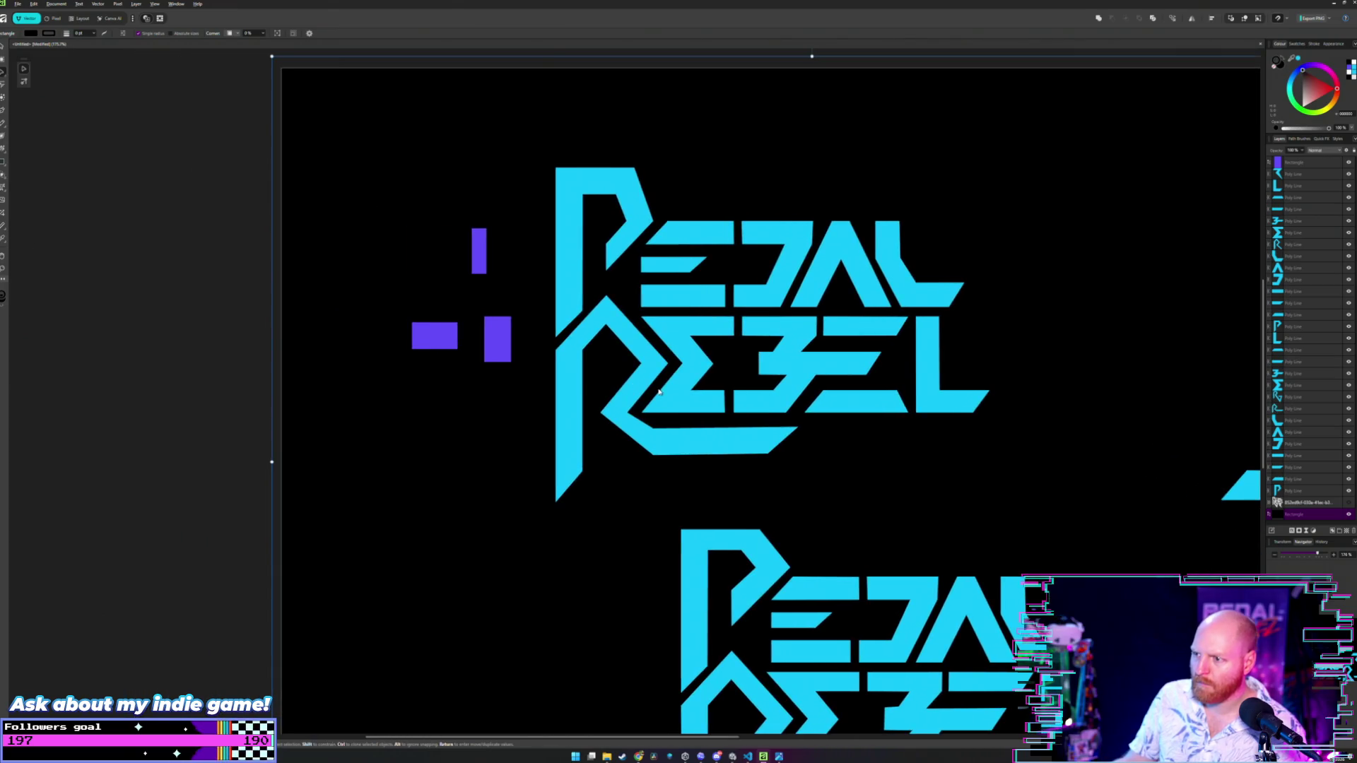
key(ctrl+z)
key(ctrl+z)
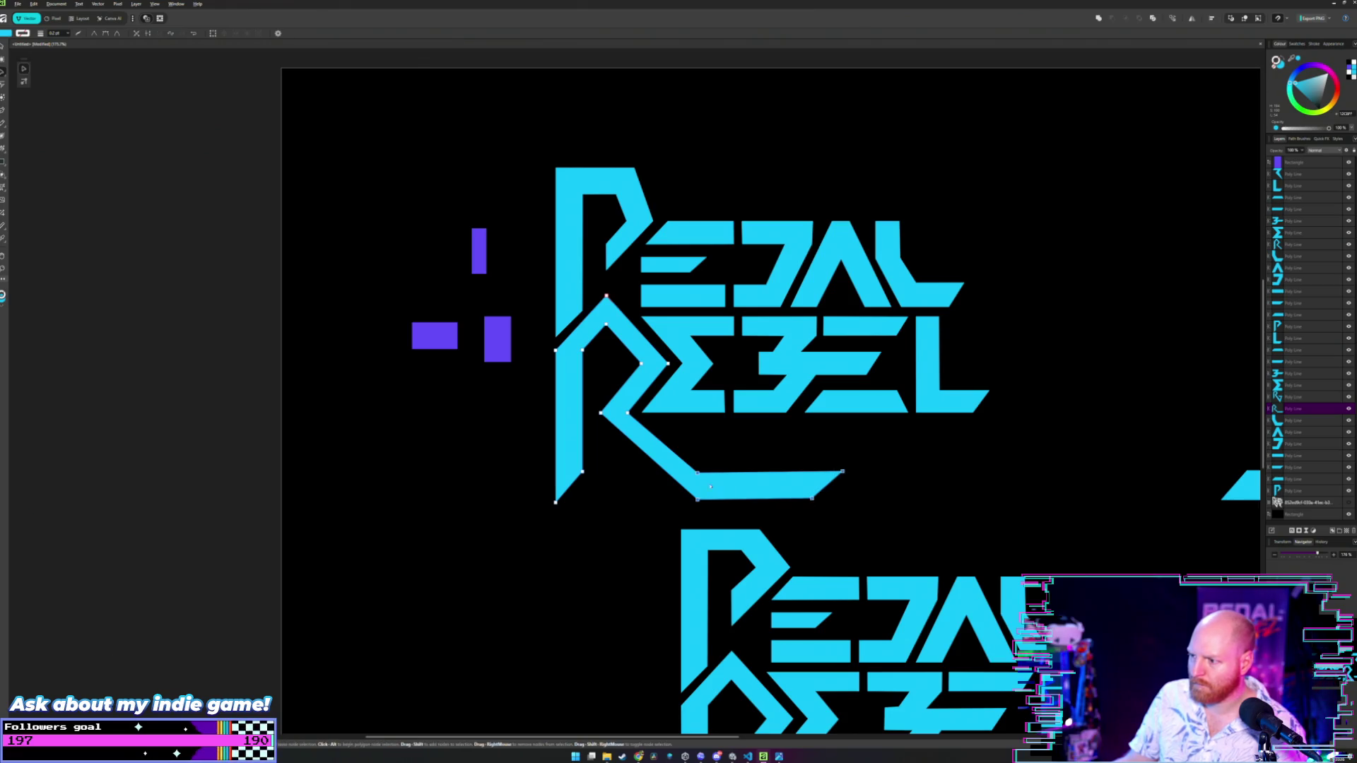
drag(697, 472, 654, 443)
click(751, 456)
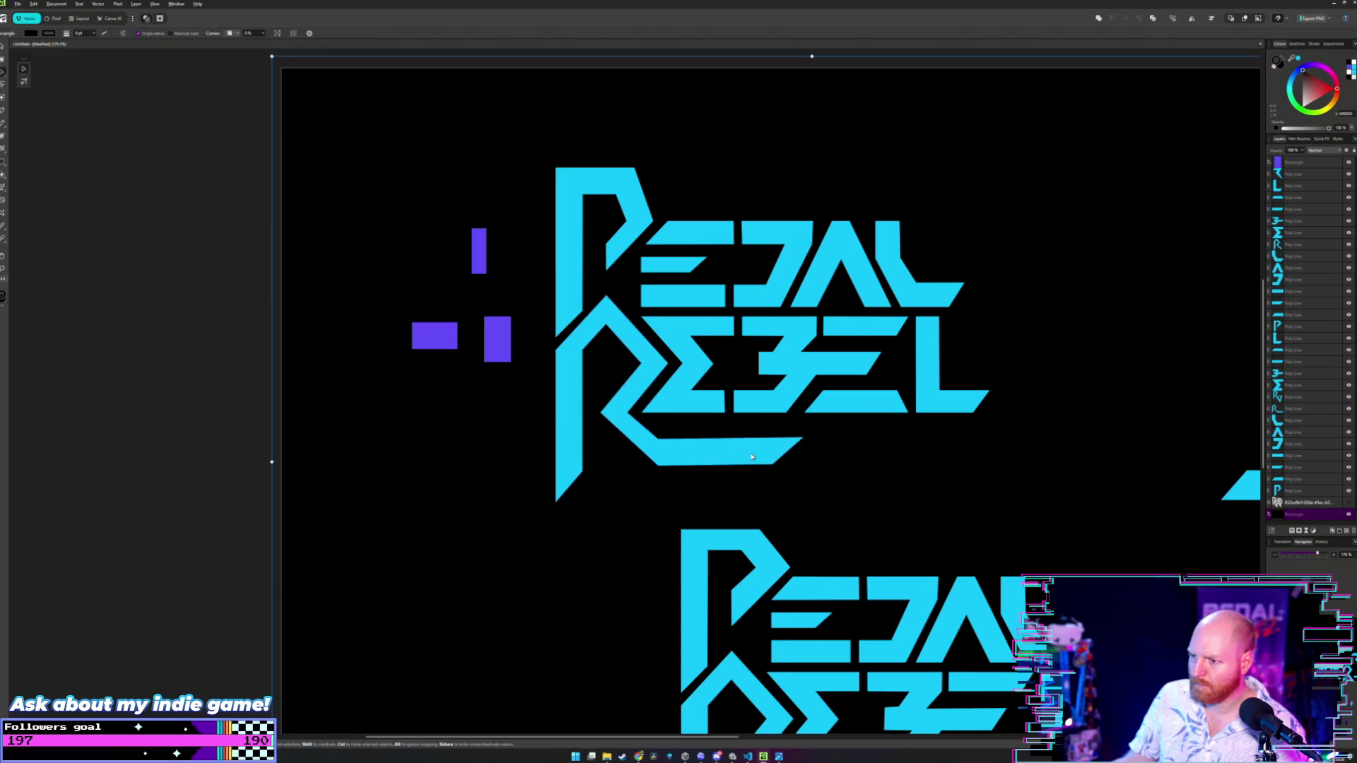
scroll(769, 466, up, 3)
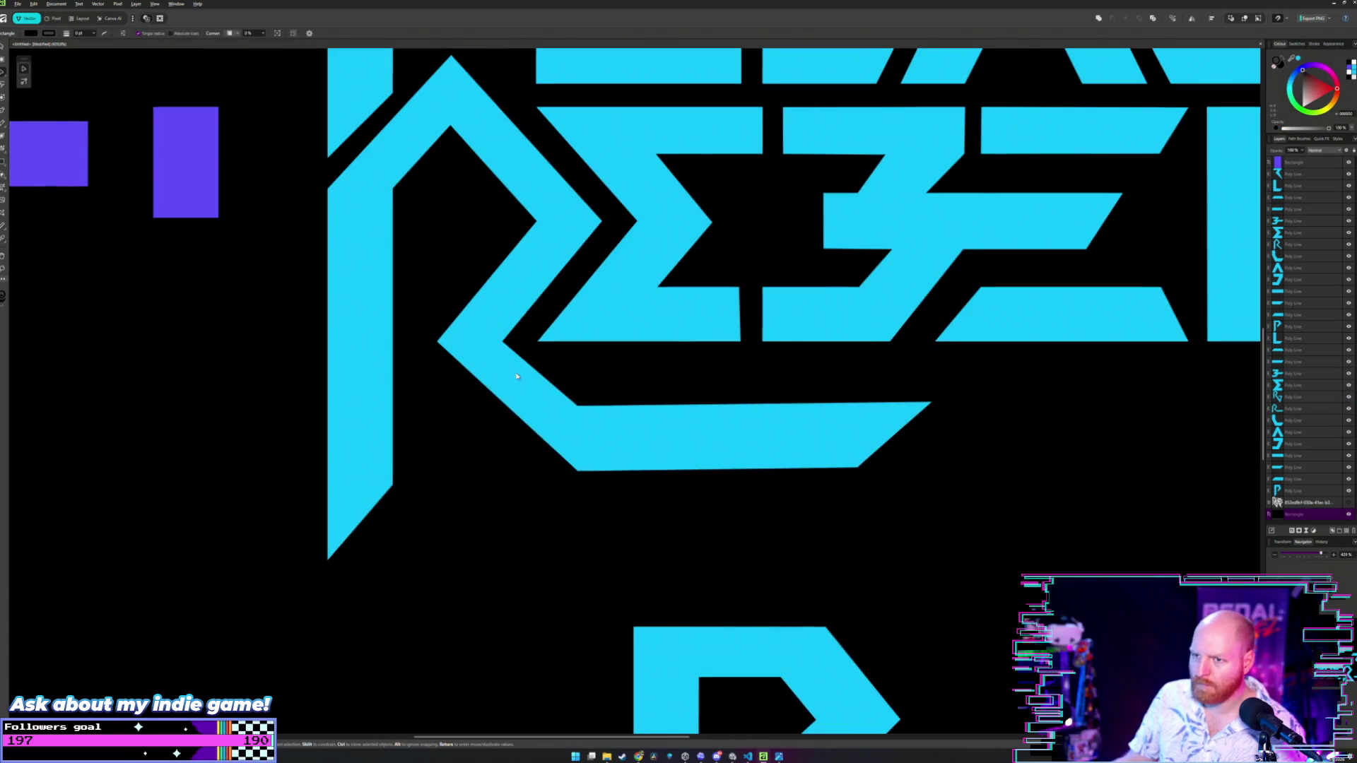
mouse_move(54, 156)
mouse_down()
mouse_move(73, 186)
mouse_move(617, 549)
mouse_move(658, 508)
mouse_up()
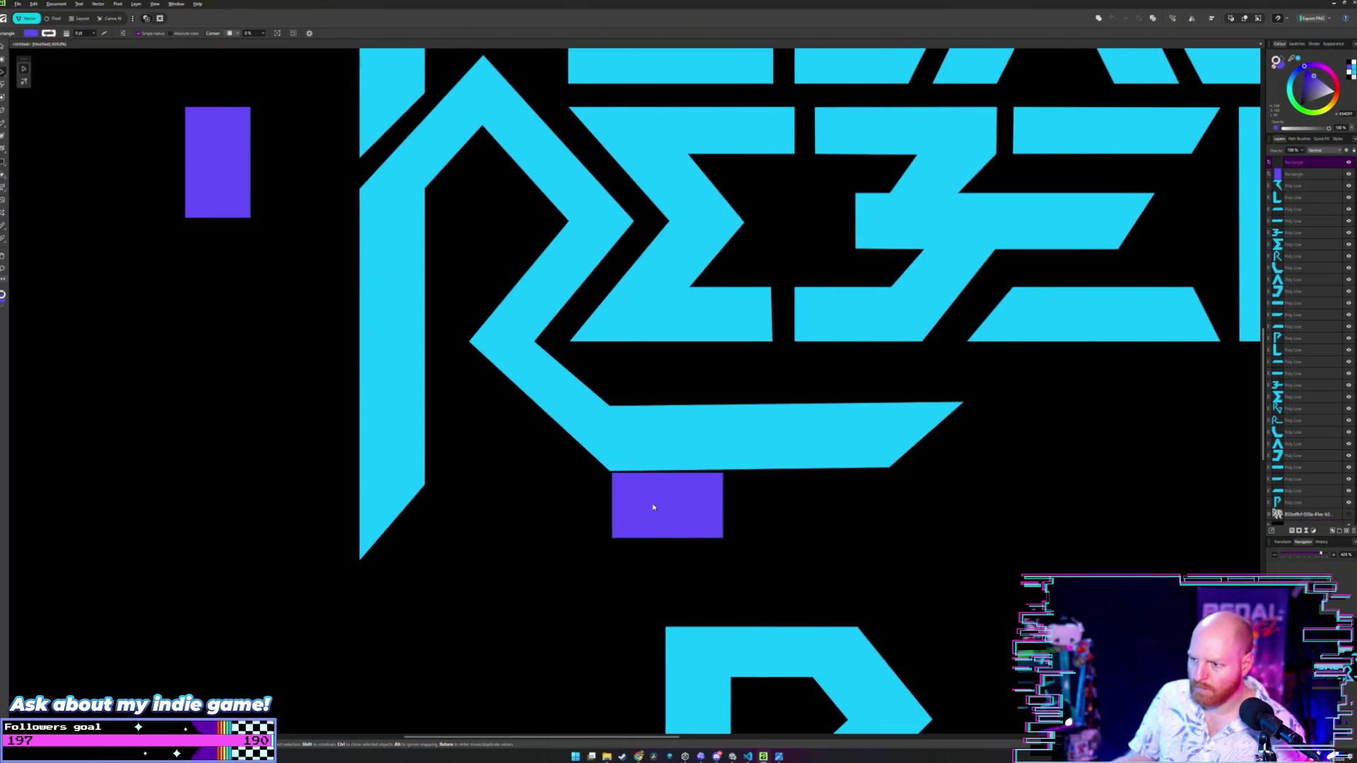
- Level the R foot's bottom edge and move the purple spacer up into the foot
scroll(658, 508, up, 3)
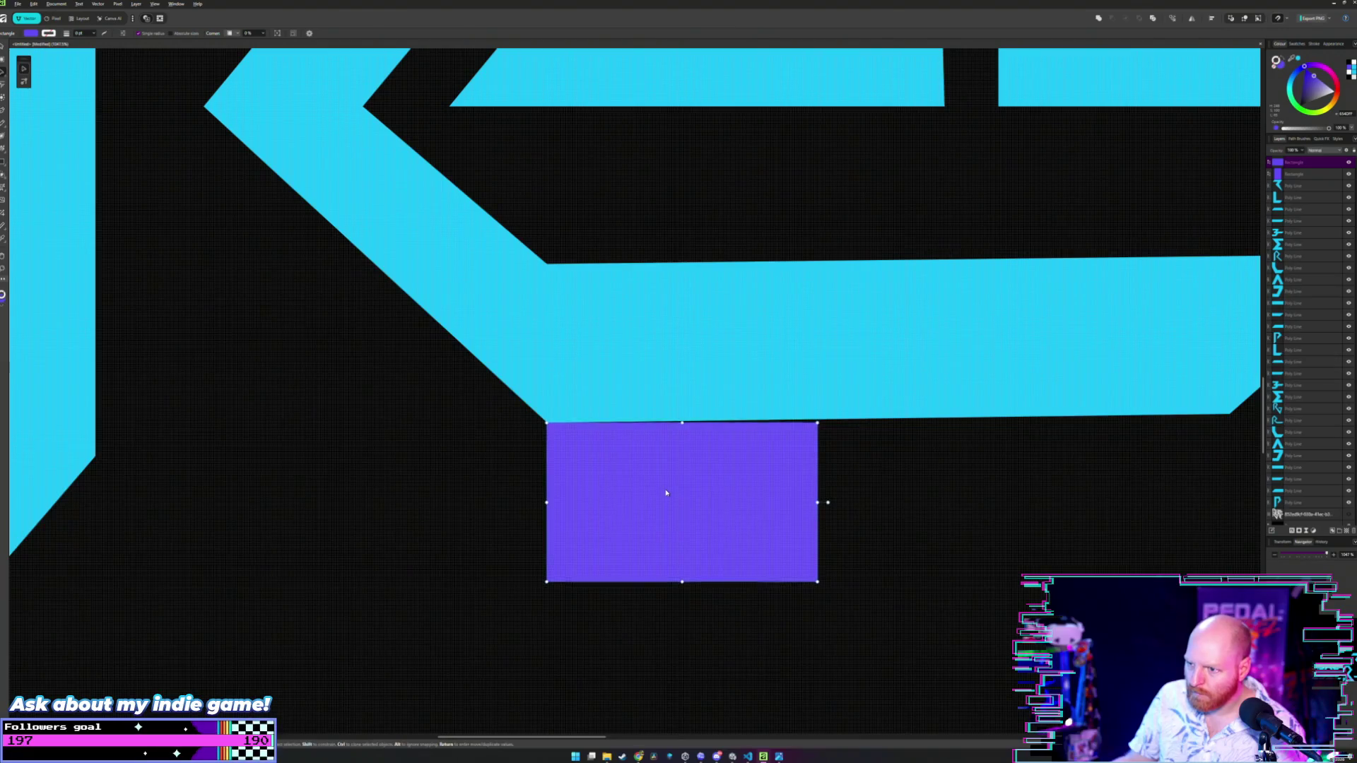
scroll(605, 489, up, 3)
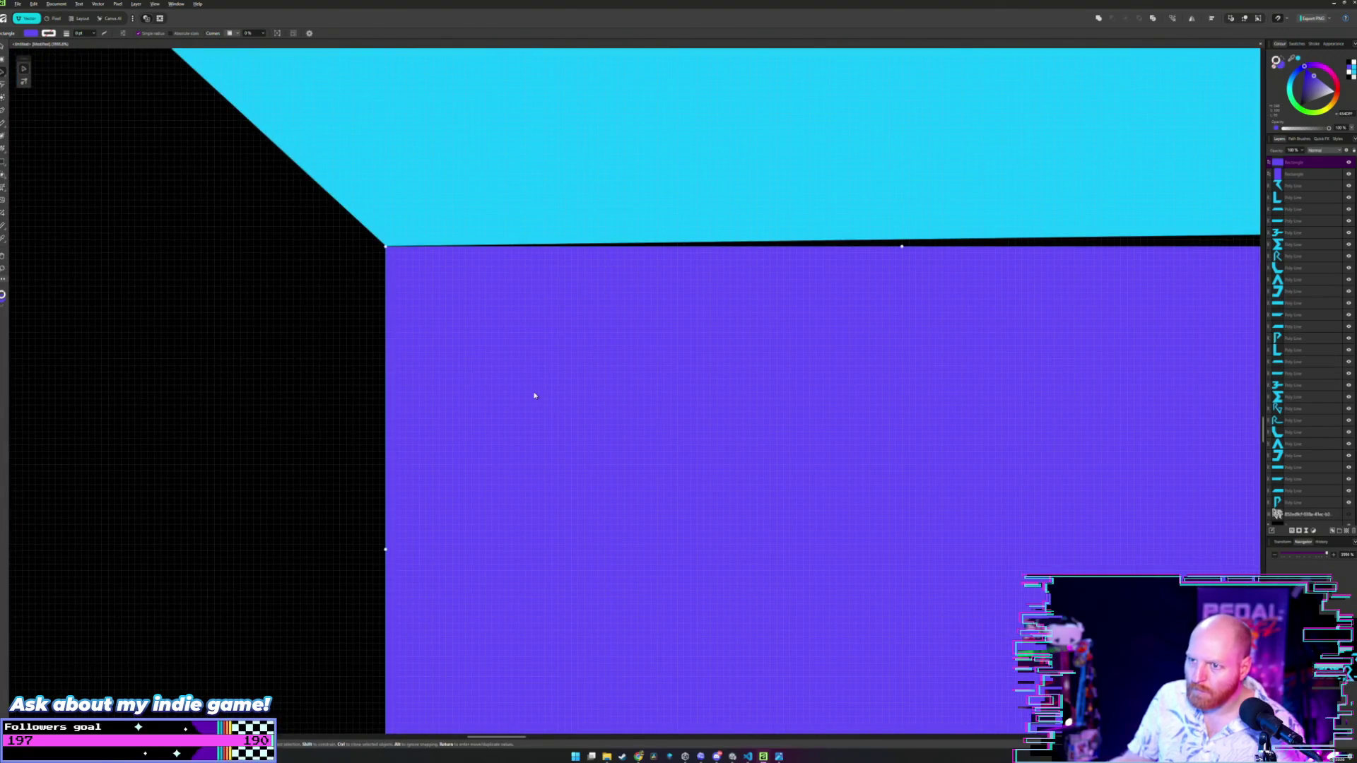
click(294, 342)
scroll(388, 364, down, 5)
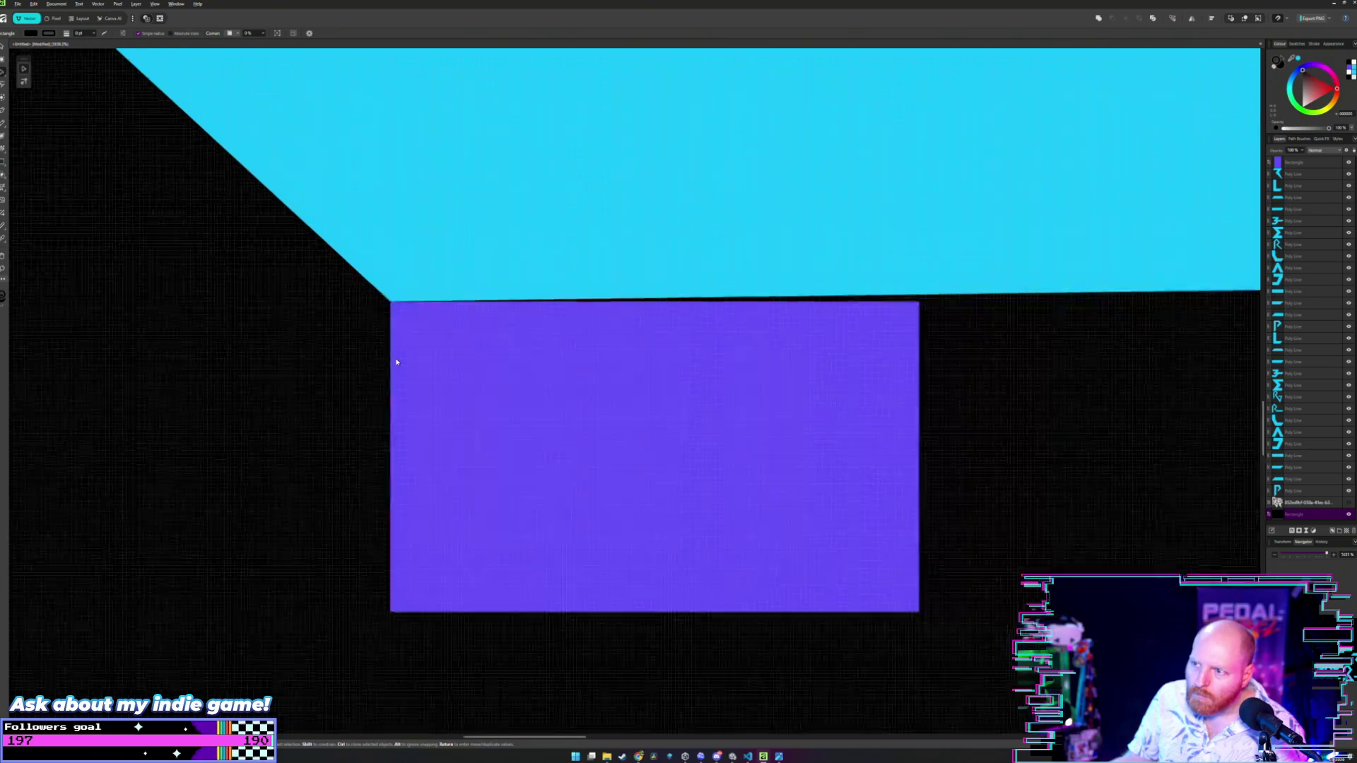
key(a)
click(755, 324)
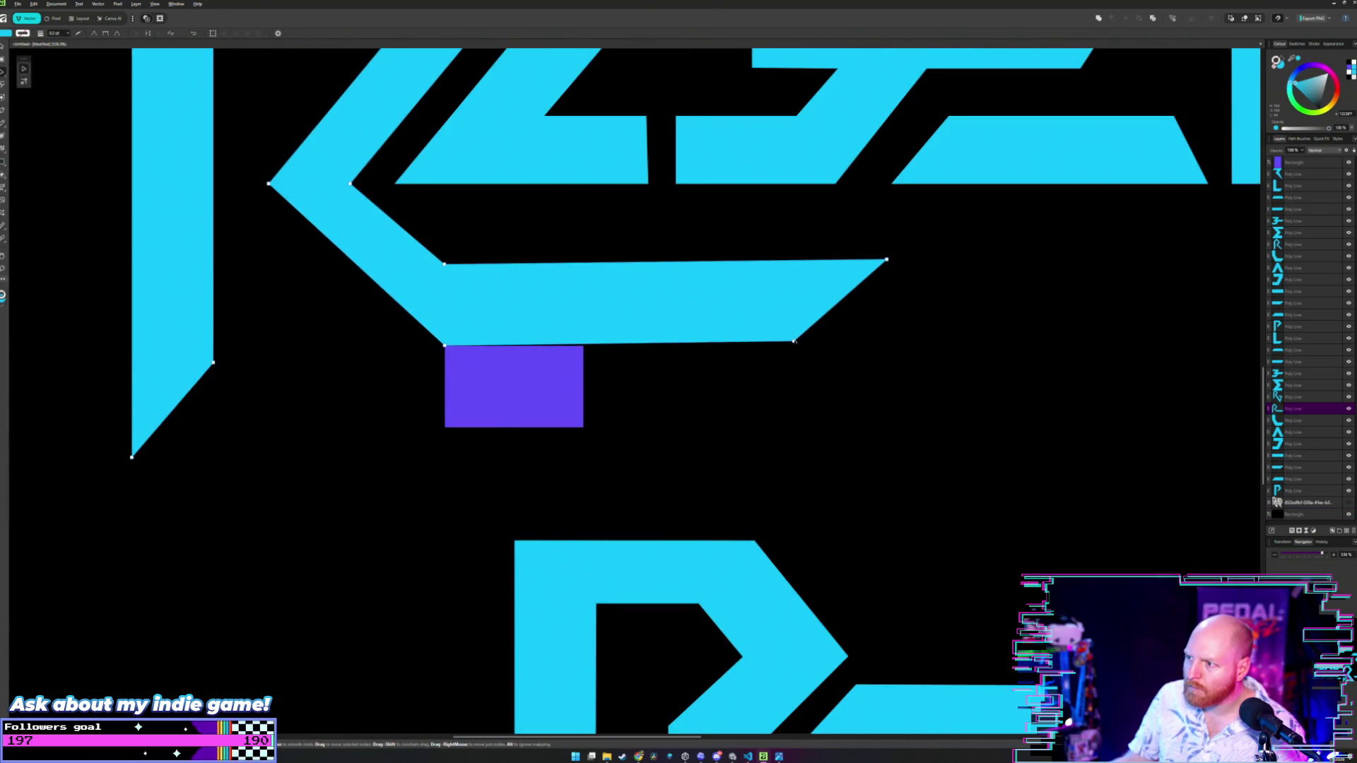
drag(794, 341, 794, 347)
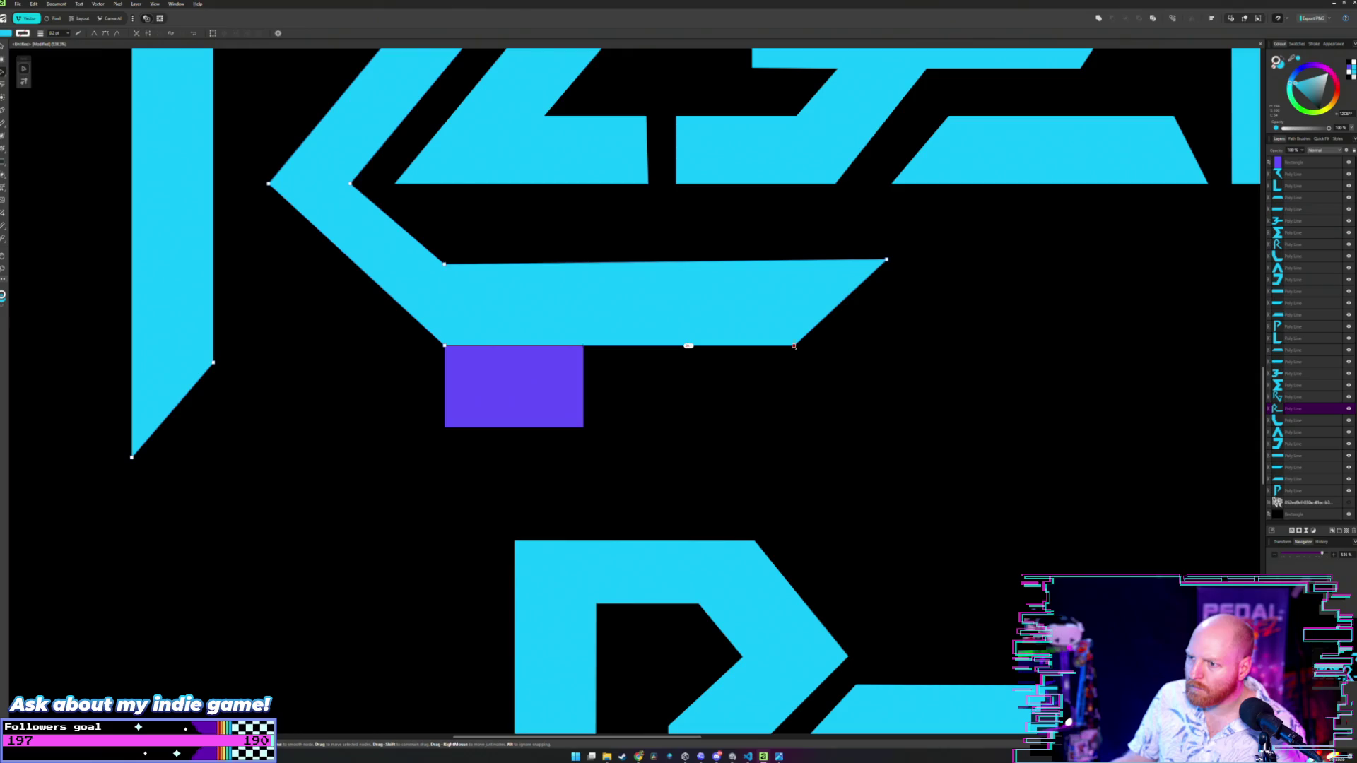
key(v)
drag(478, 381, 478, 305)
- Flatten the top edge of the R's bottom bar, then bring the spacer forward and move it aside
key(a)
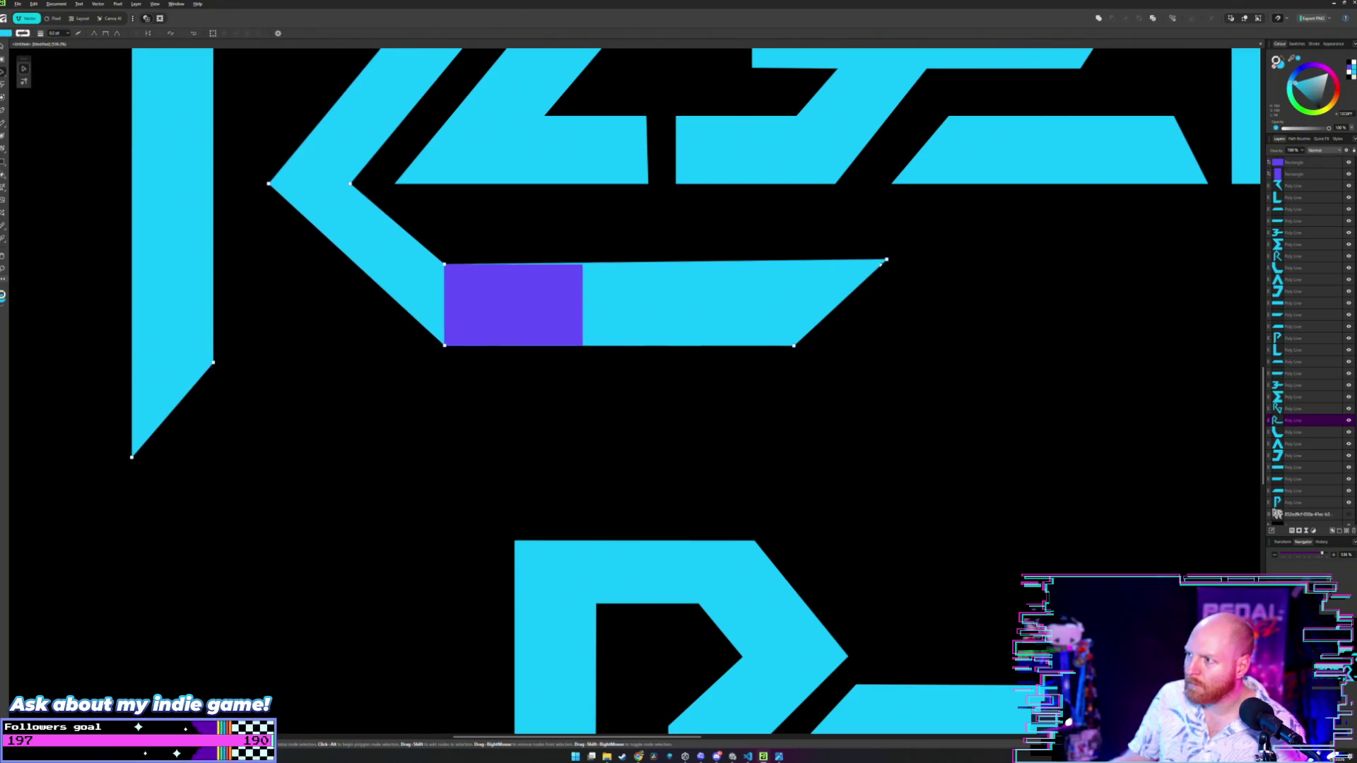
click(886, 261)
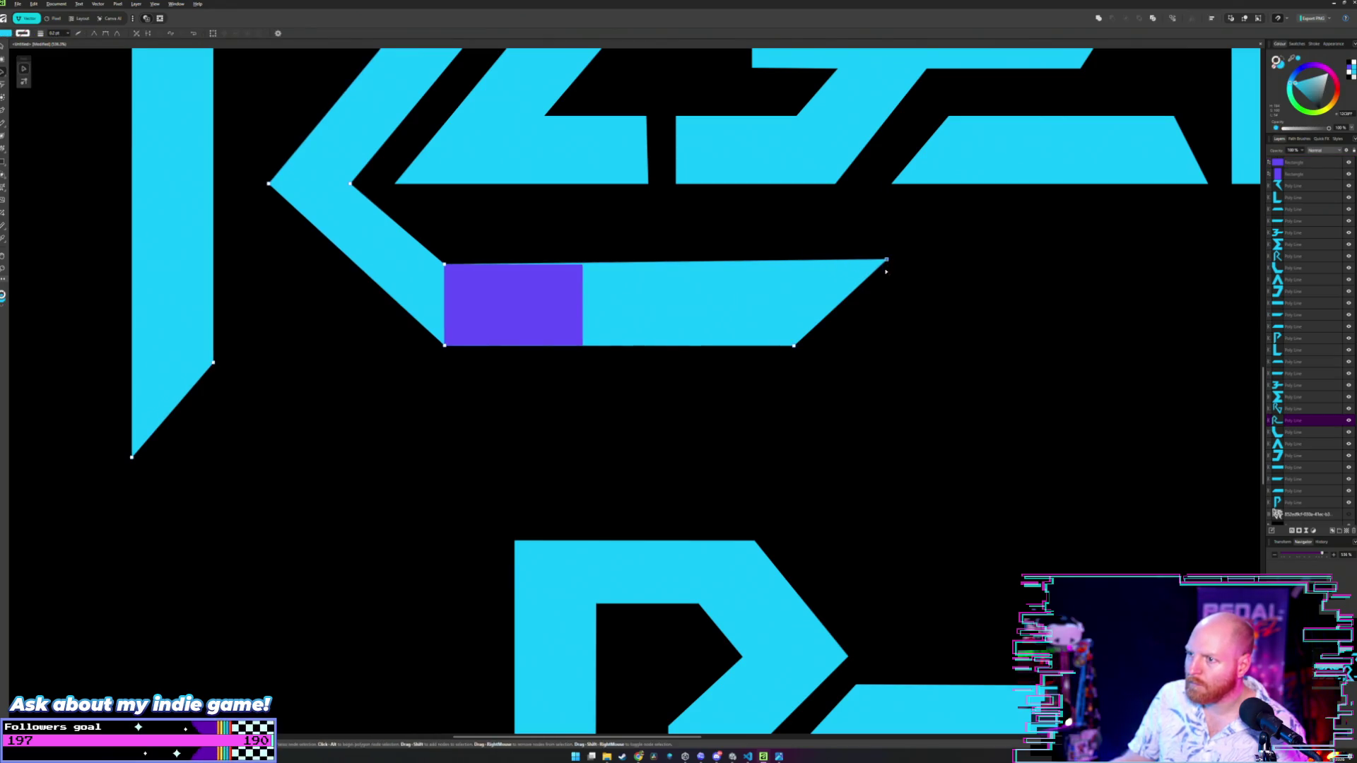
drag(887, 260, 886, 266)
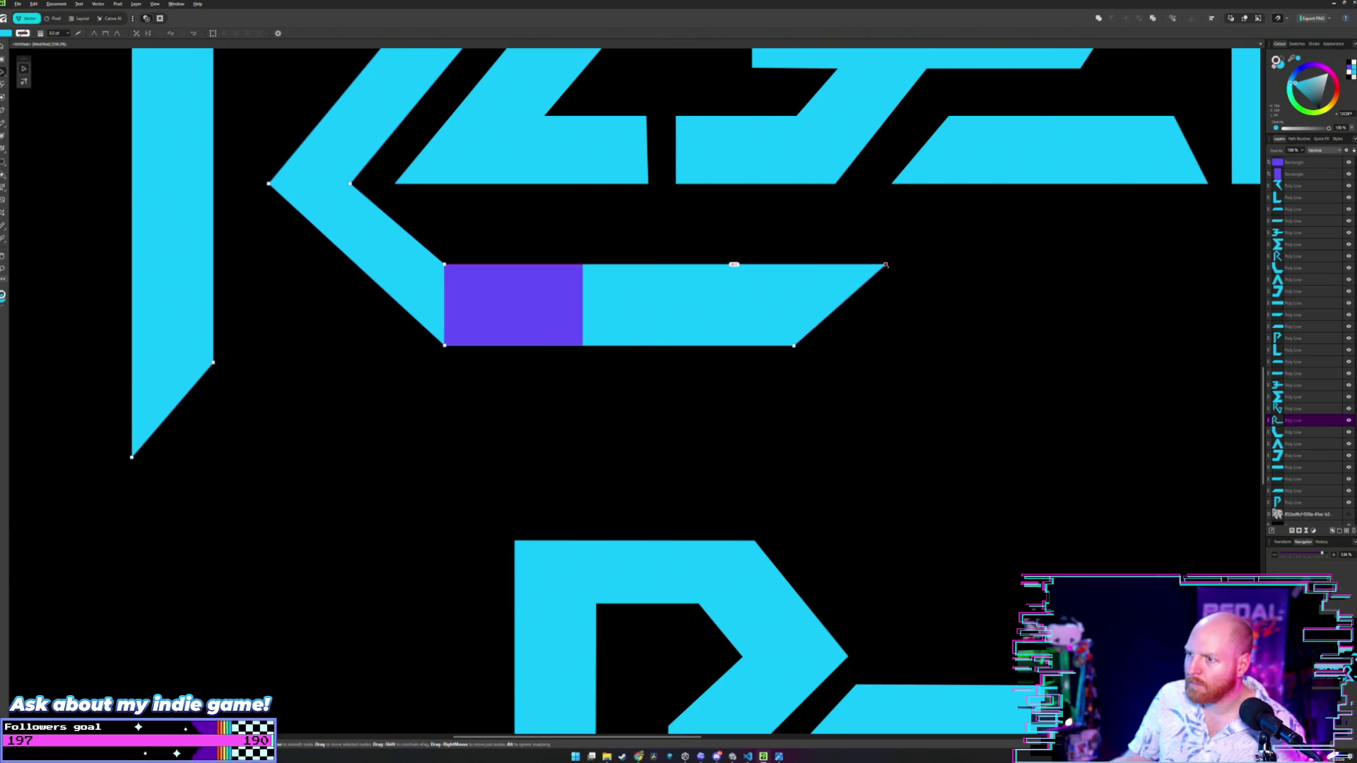
key(v)
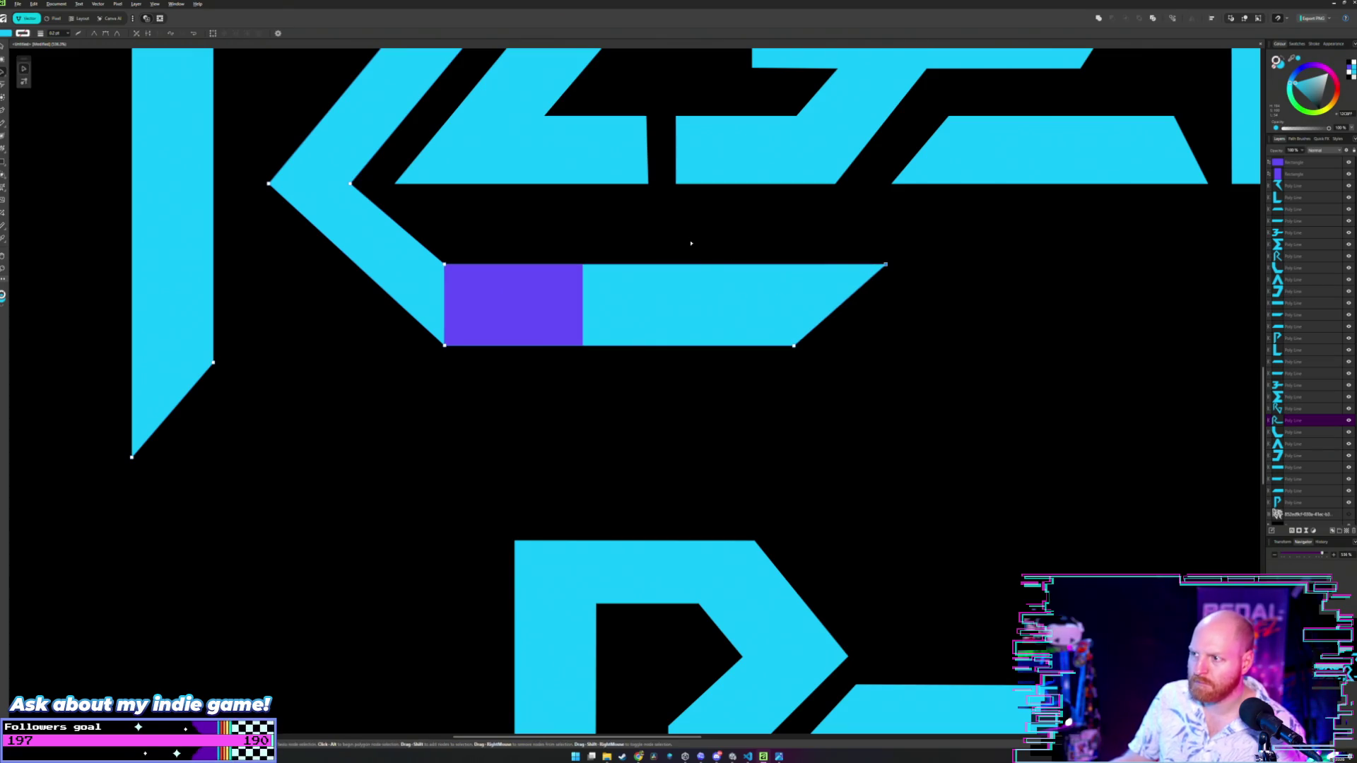
click(531, 297)
scroll(643, 286, down, 5)
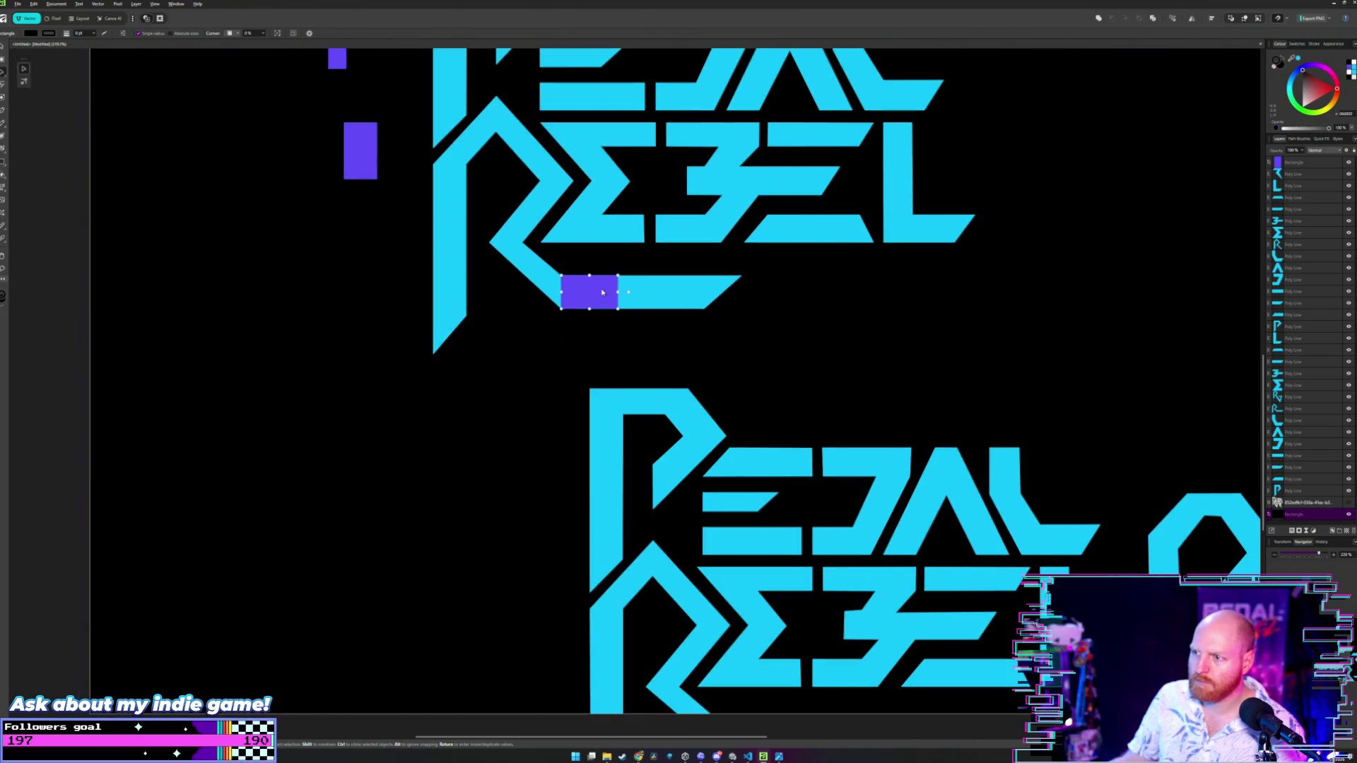
key(ctrl+shift+bracketright)
drag(608, 297, 314, 226)
click(319, 209)
key(ctrl+shift+bracketleft)
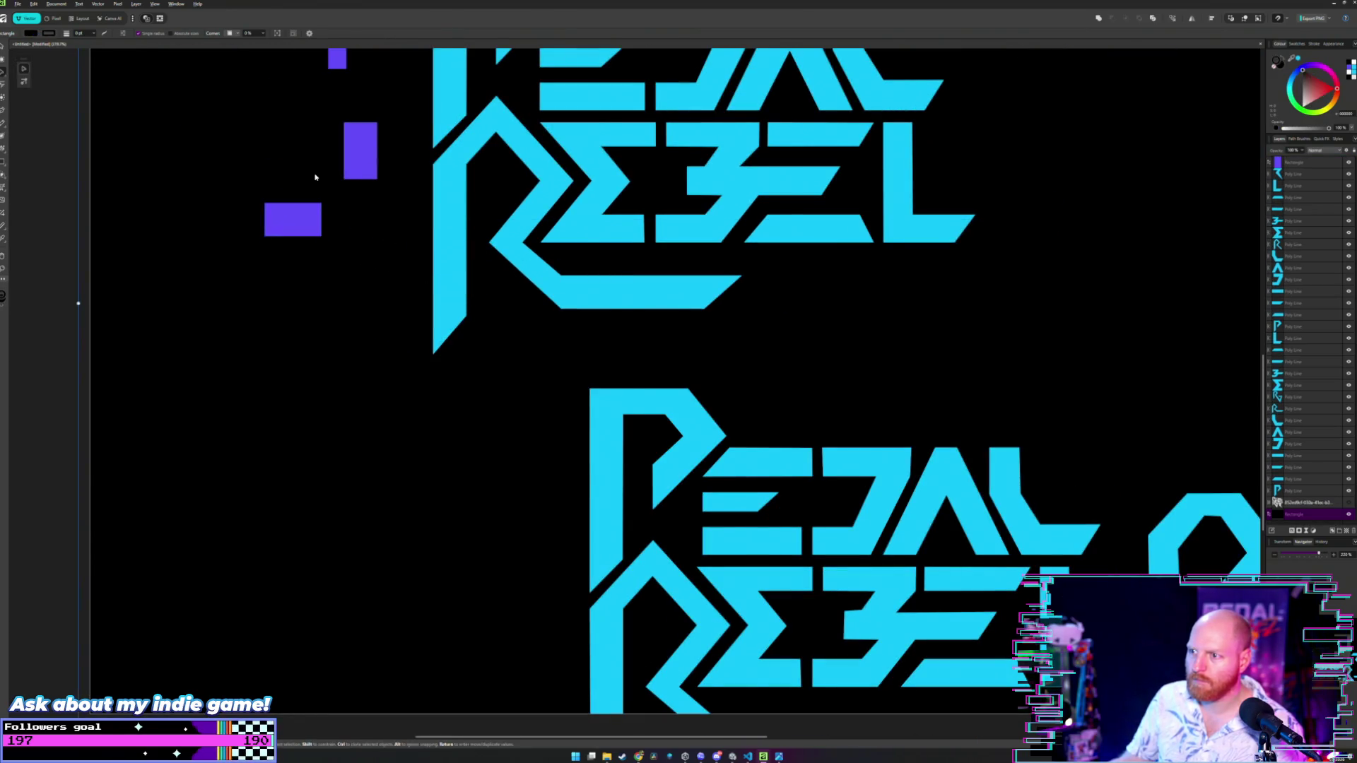
scroll(327, 187, down, 3)
scroll(326, 187, up, 4)
scroll(326, 187, up, 1)
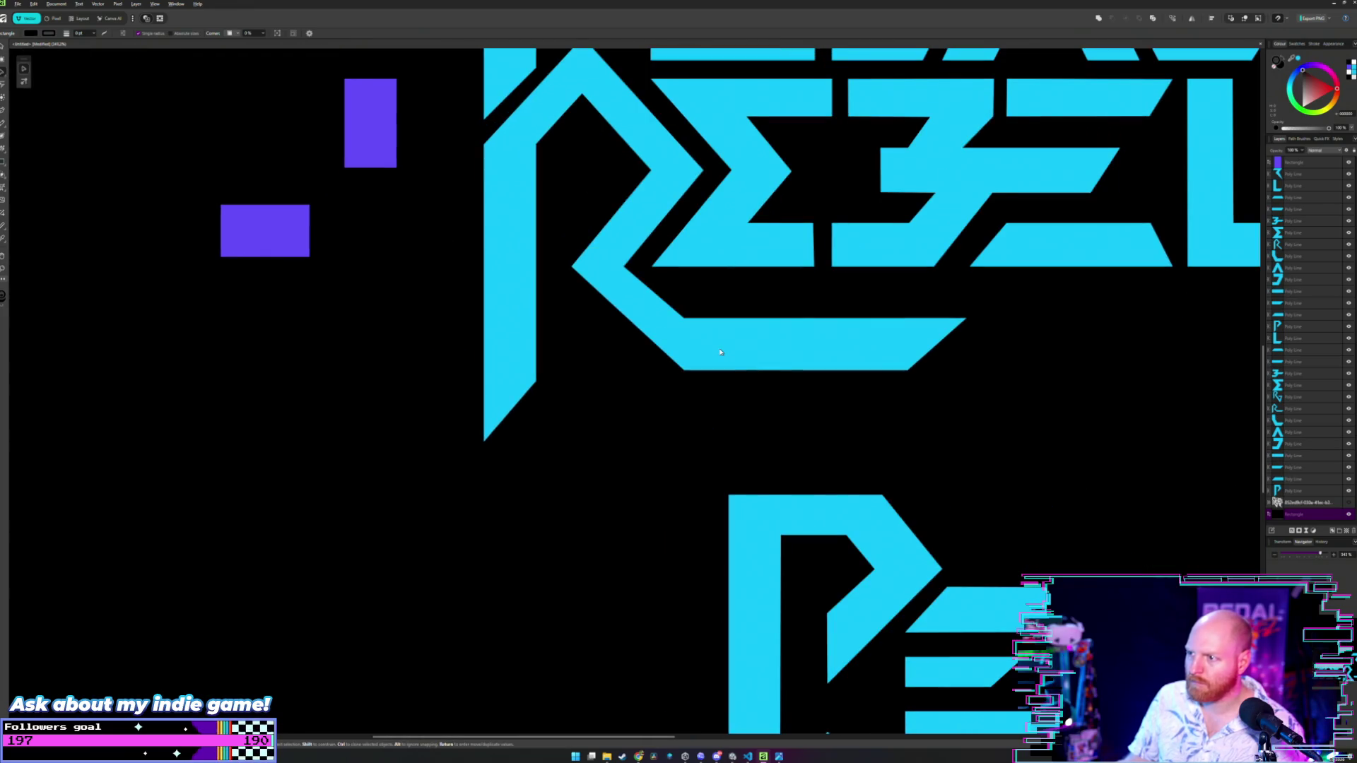
- Raise the R's bottom nodes to make its lower bar thinner
key(a)
click(700, 364)
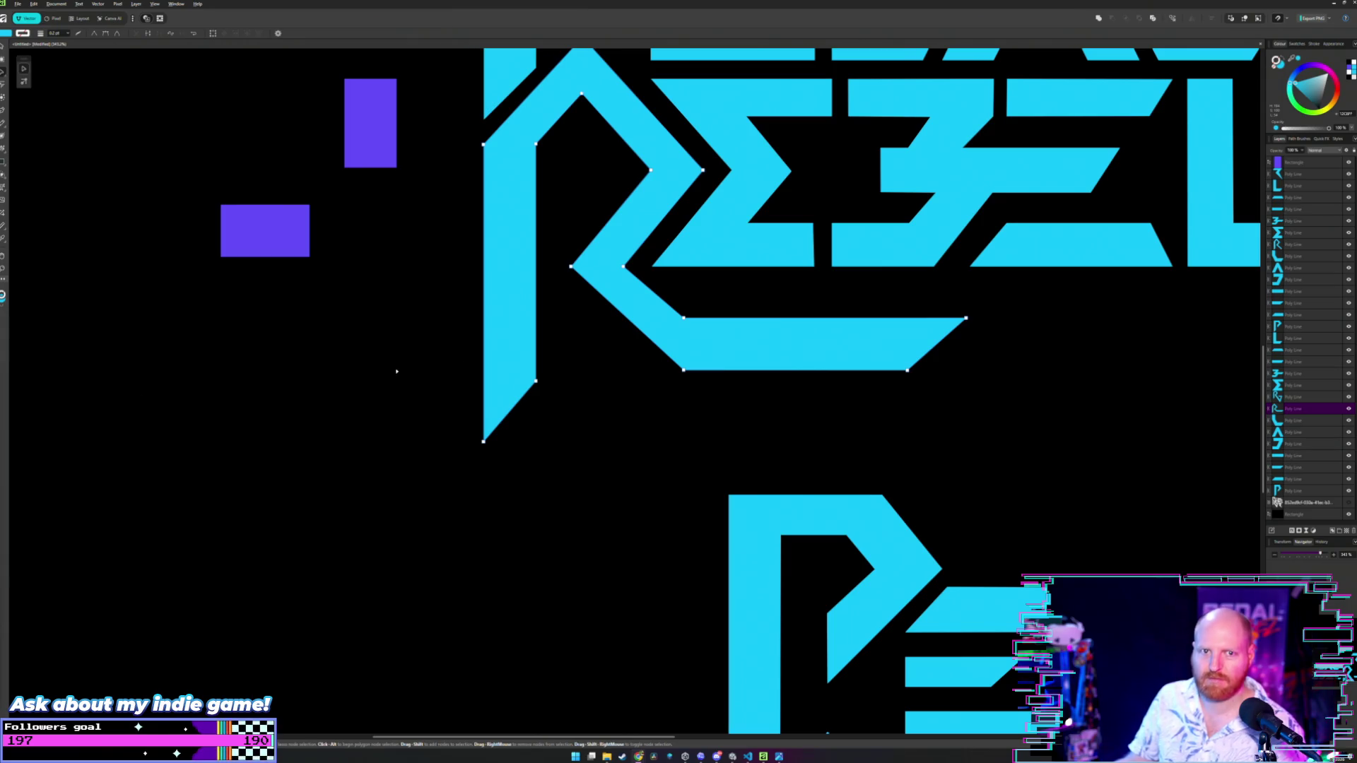
click(745, 287)
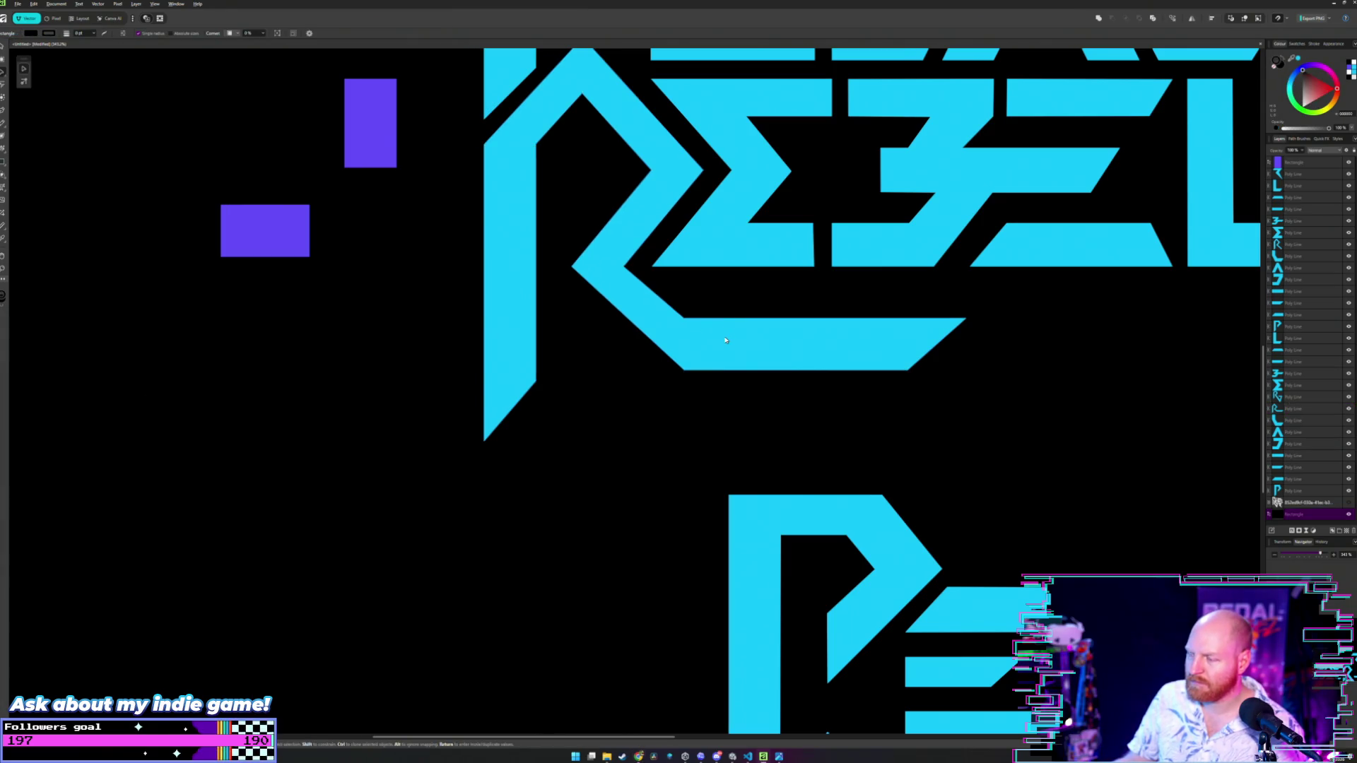
click(725, 340)
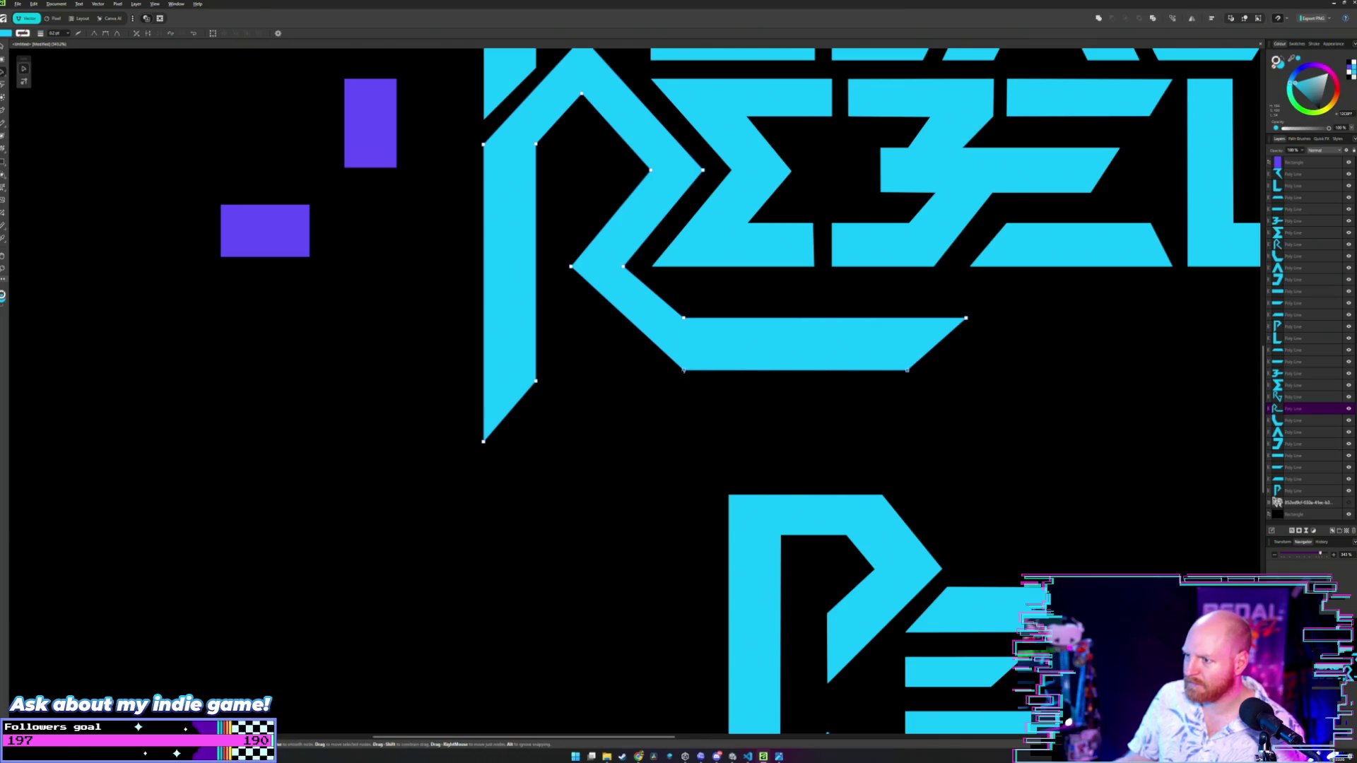
drag(683, 370, 683, 358)
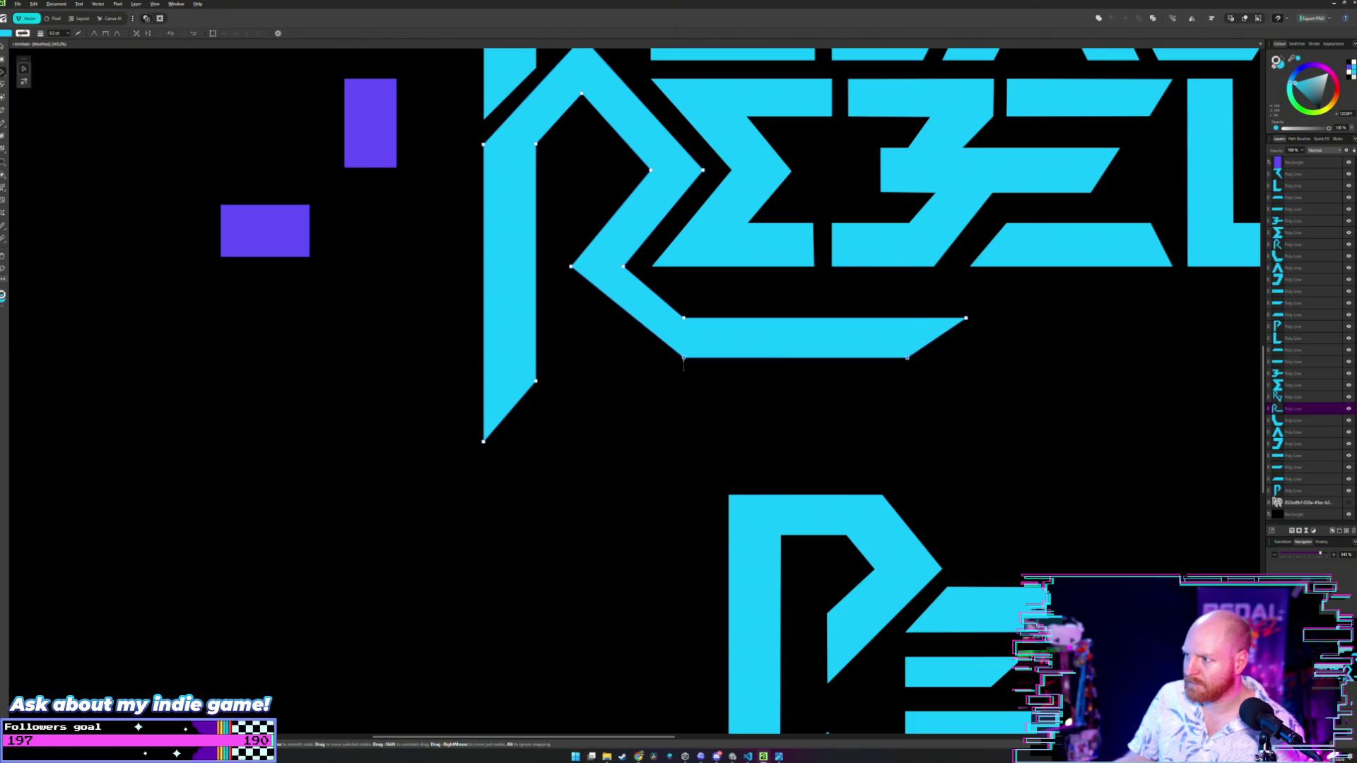
key(v)
click(759, 283)
scroll(771, 290, down, 5)
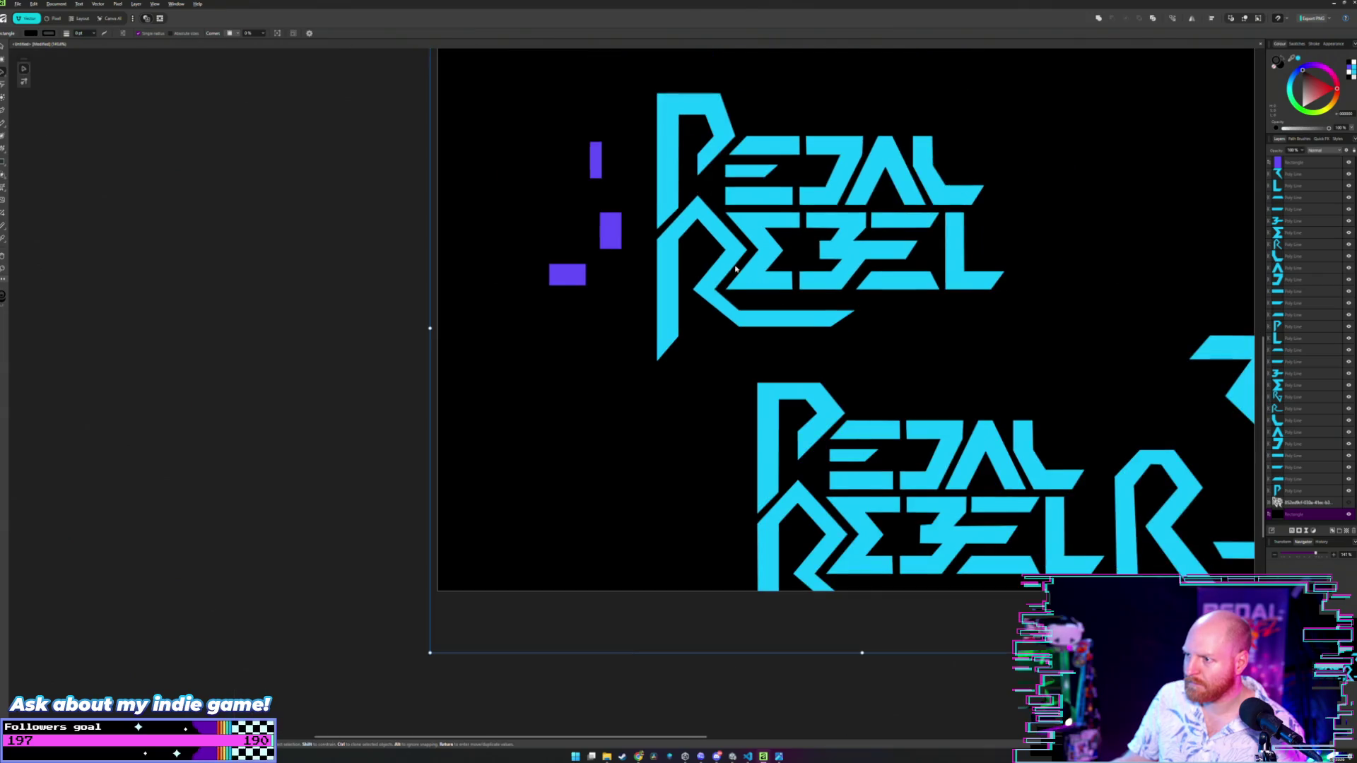
- Move purple spacers onto the R's lower stroke and stem, rotating one horizontal
double_click(771, 260)
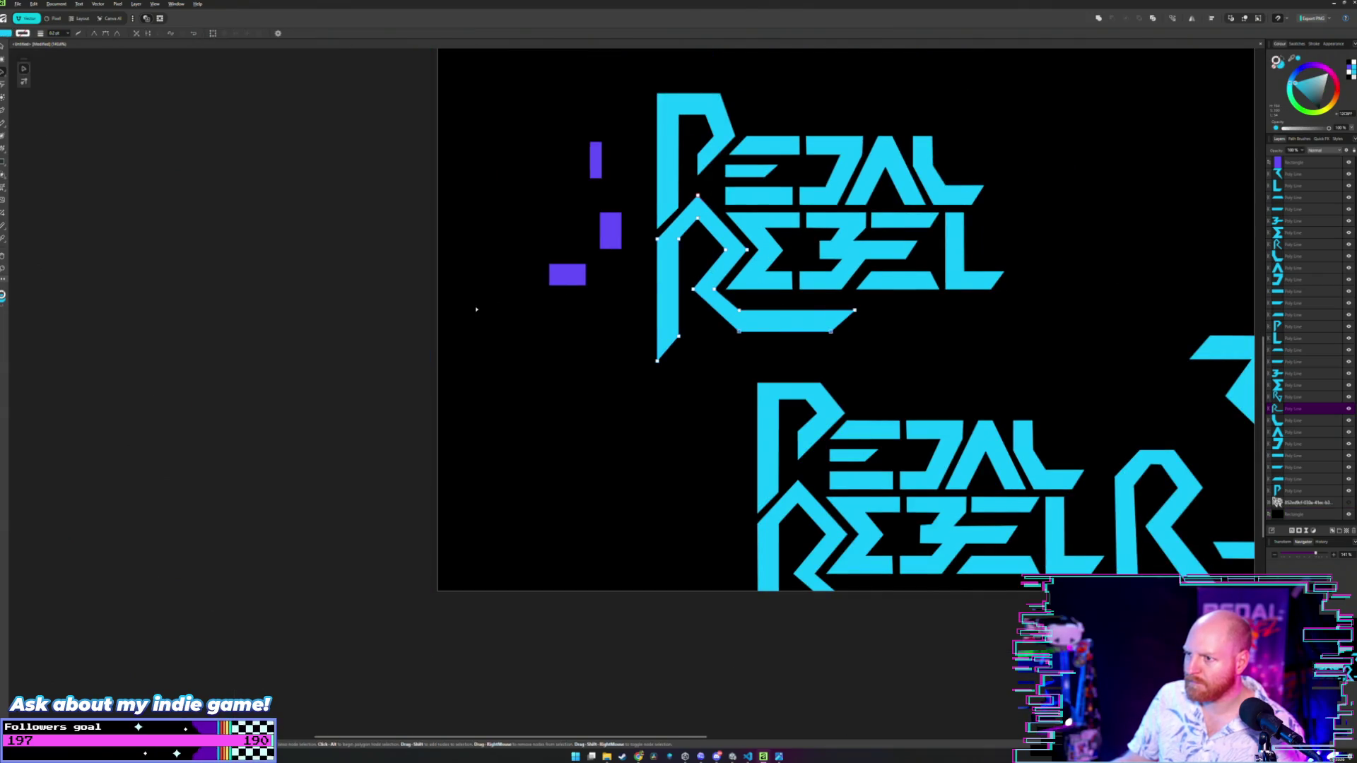
key(v)
click(704, 279)
scroll(770, 254, up, 5)
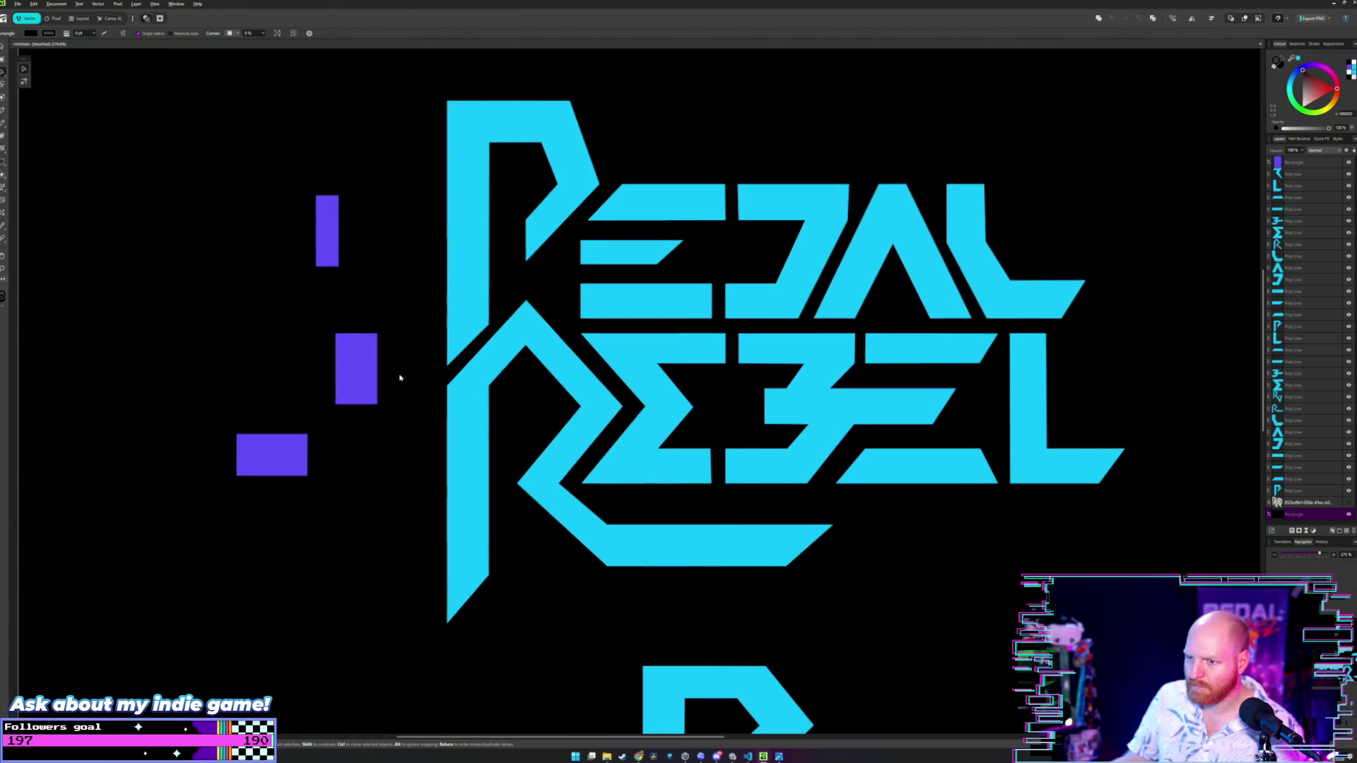
click(275, 444)
mouse_move(279, 455)
mouse_down()
mouse_move(667, 549)
mouse_move(667, 468)
mouse_move(359, 485)
mouse_move(274, 403)
mouse_up()
mouse_move(354, 372)
mouse_down()
mouse_move(433, 462)
mouse_move(464, 475)
mouse_move(652, 510)
mouse_move(677, 487)
mouse_up()
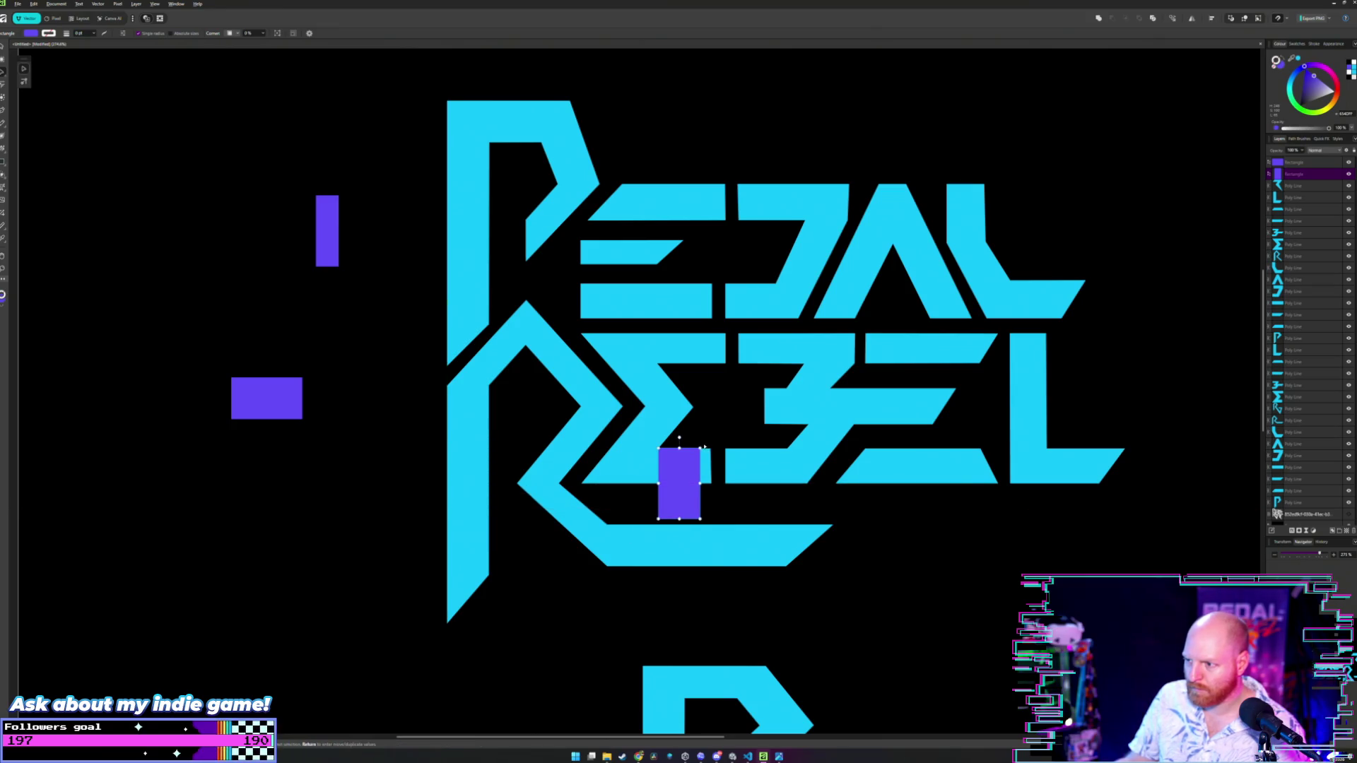
mouse_move(719, 440)
mouse_down()
mouse_move(717, 514)
mouse_move(693, 464)
mouse_move(369, 348)
mouse_up()
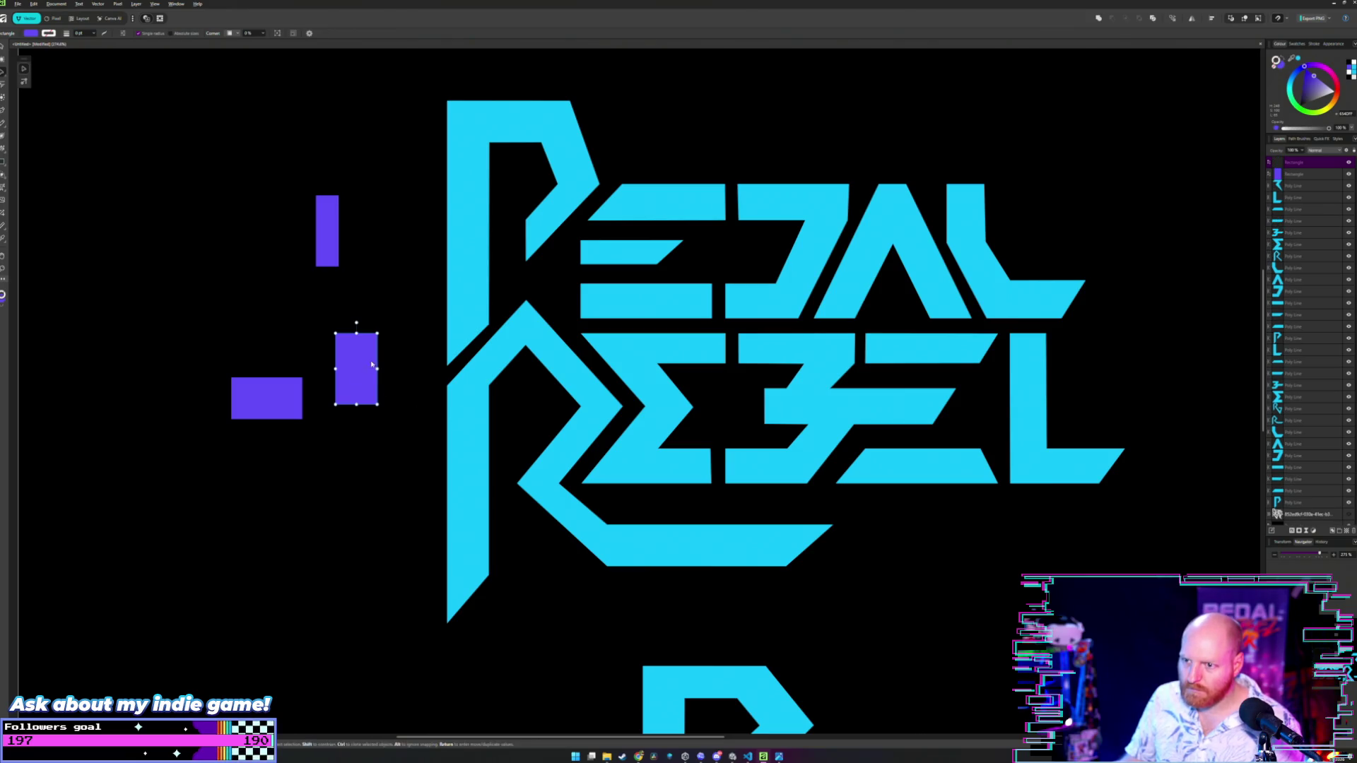
- Copy a spacer, resize it to the bar's thickness, and set it on the R's bottom bar
mouse_move(374, 335)
mouse_down()
mouse_move(454, 403)
mouse_move(690, 450)
mouse_move(735, 487)
mouse_move(732, 512)
mouse_move(692, 484)
mouse_up()
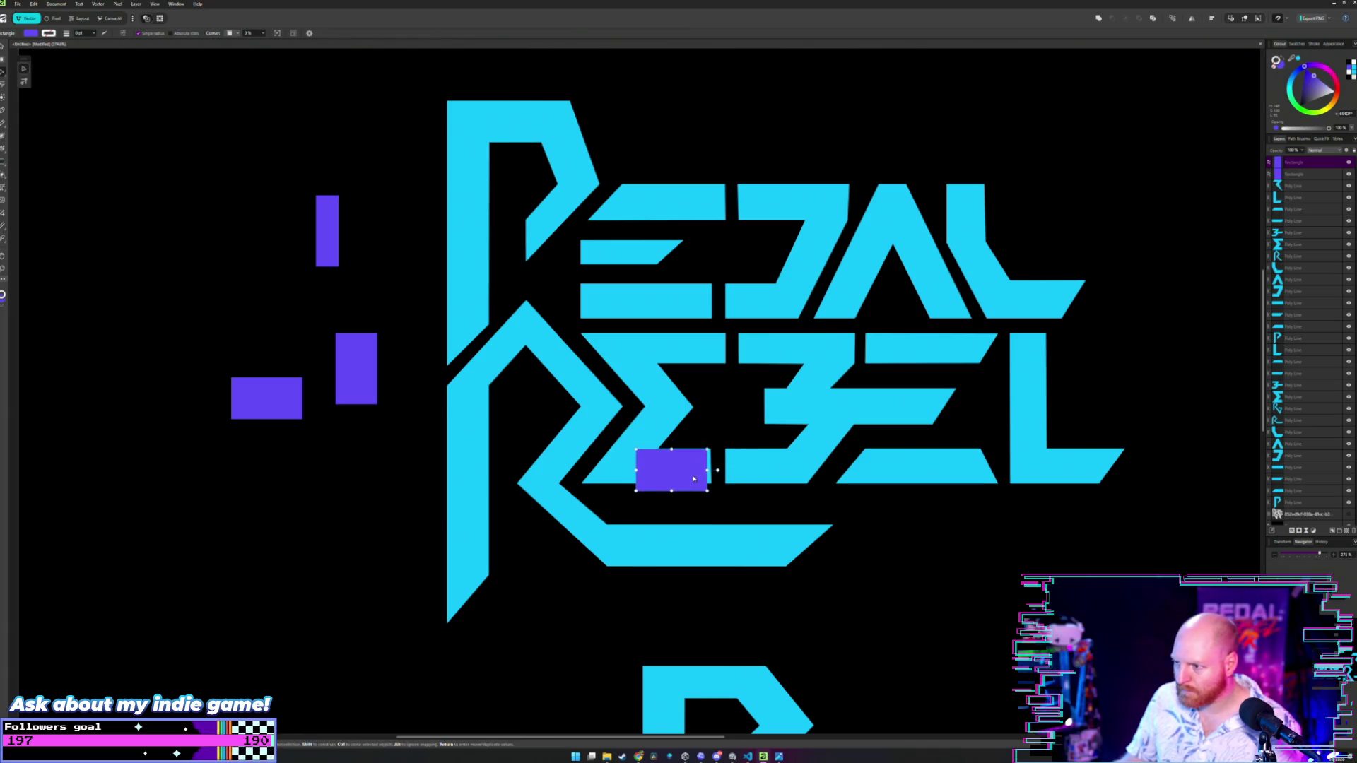
scroll(724, 473, up, 5)
scroll(725, 466, up, 3)
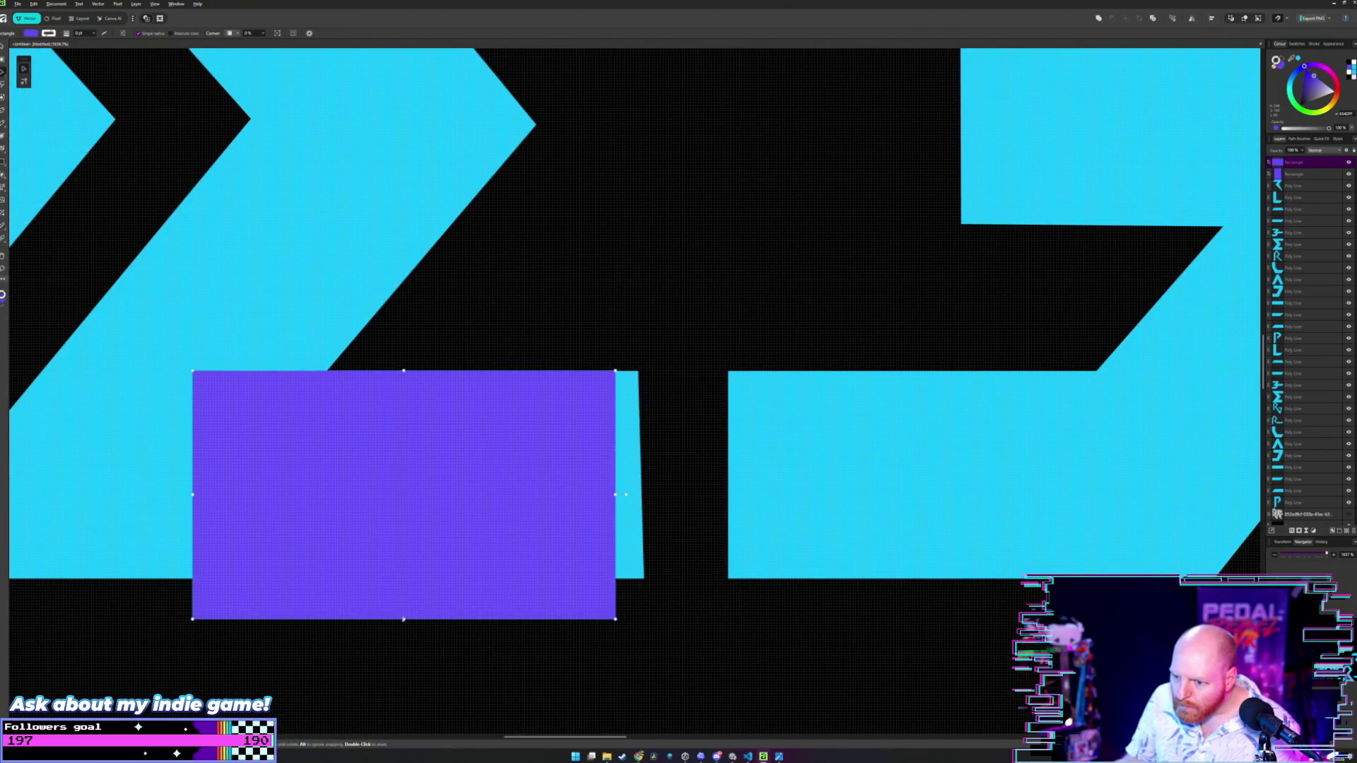
drag(405, 620, 406, 578)
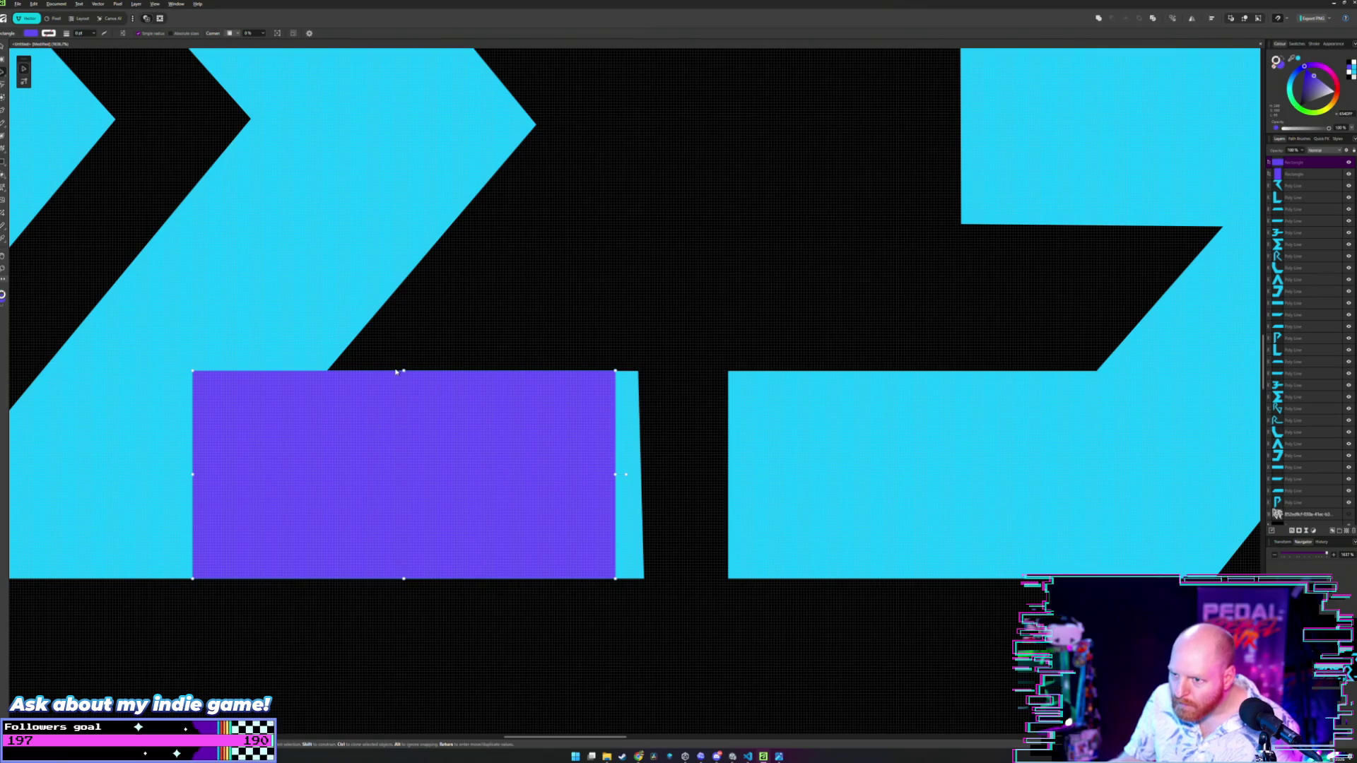
drag(403, 371, 403, 370)
scroll(566, 373, up, 3)
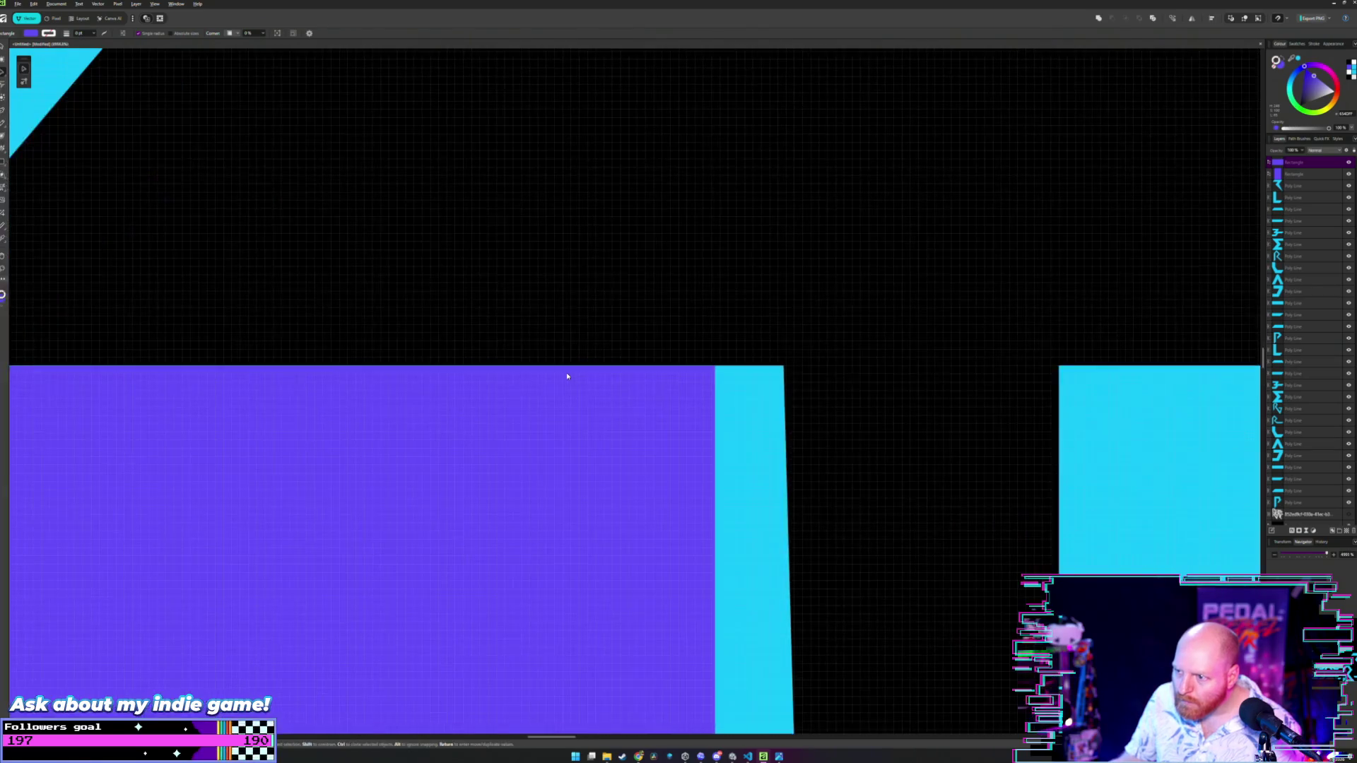
scroll(566, 372, down, 4)
scroll(566, 376, down, 5)
click(545, 392)
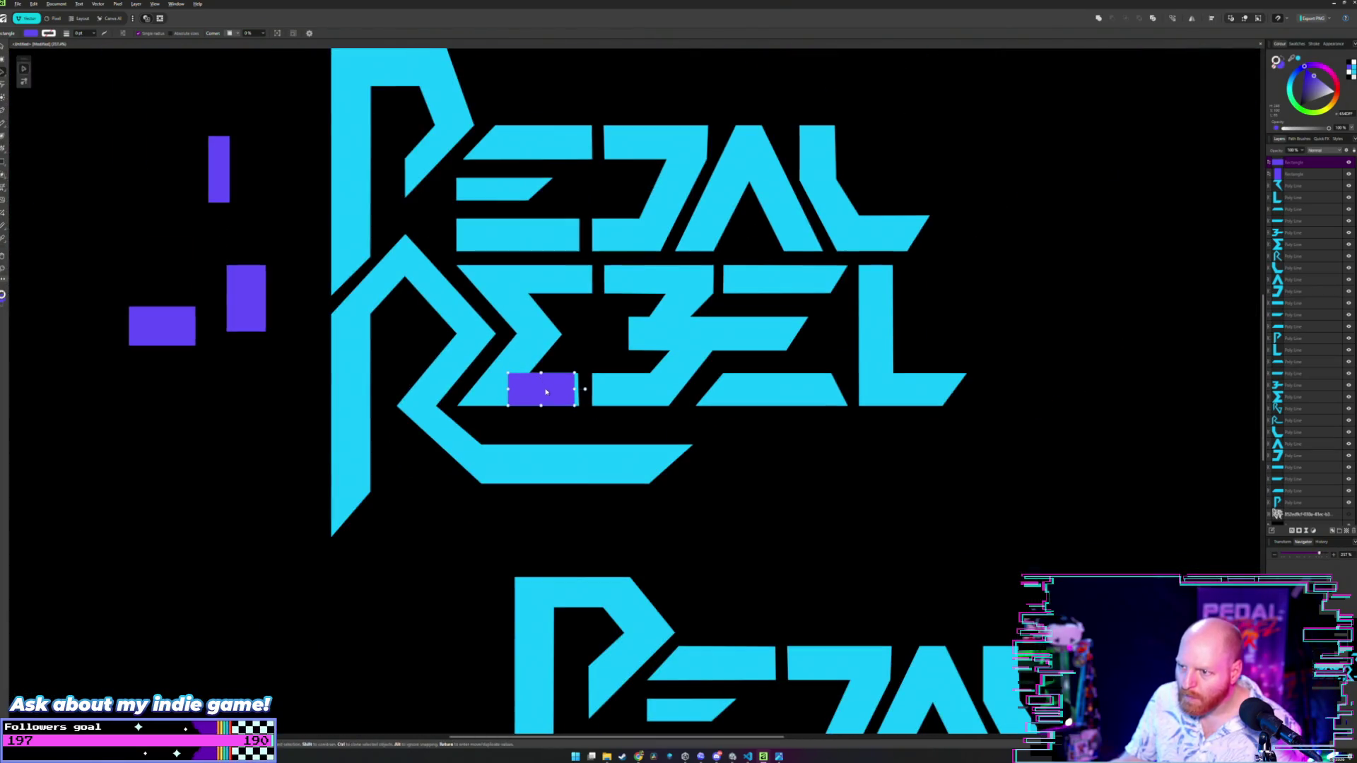
mouse_move(542, 390)
mouse_down()
mouse_move(542, 463)
mouse_move(498, 468)
mouse_move(515, 443)
mouse_up()
- Raise the R's bottom edge with the Node tool so it sits flush with the spacer
scroll(498, 468, up, 3)
scroll(499, 469, up, 1)
key(a)
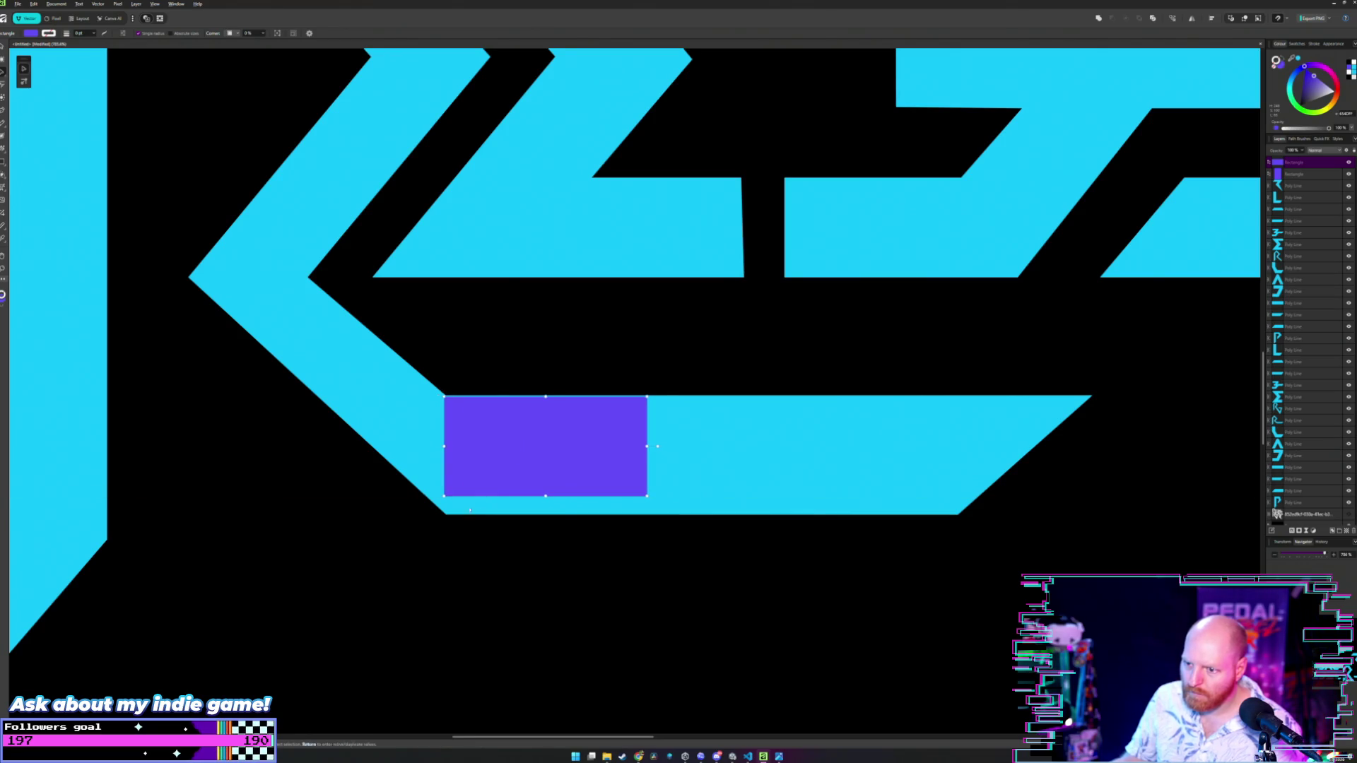
click(455, 519)
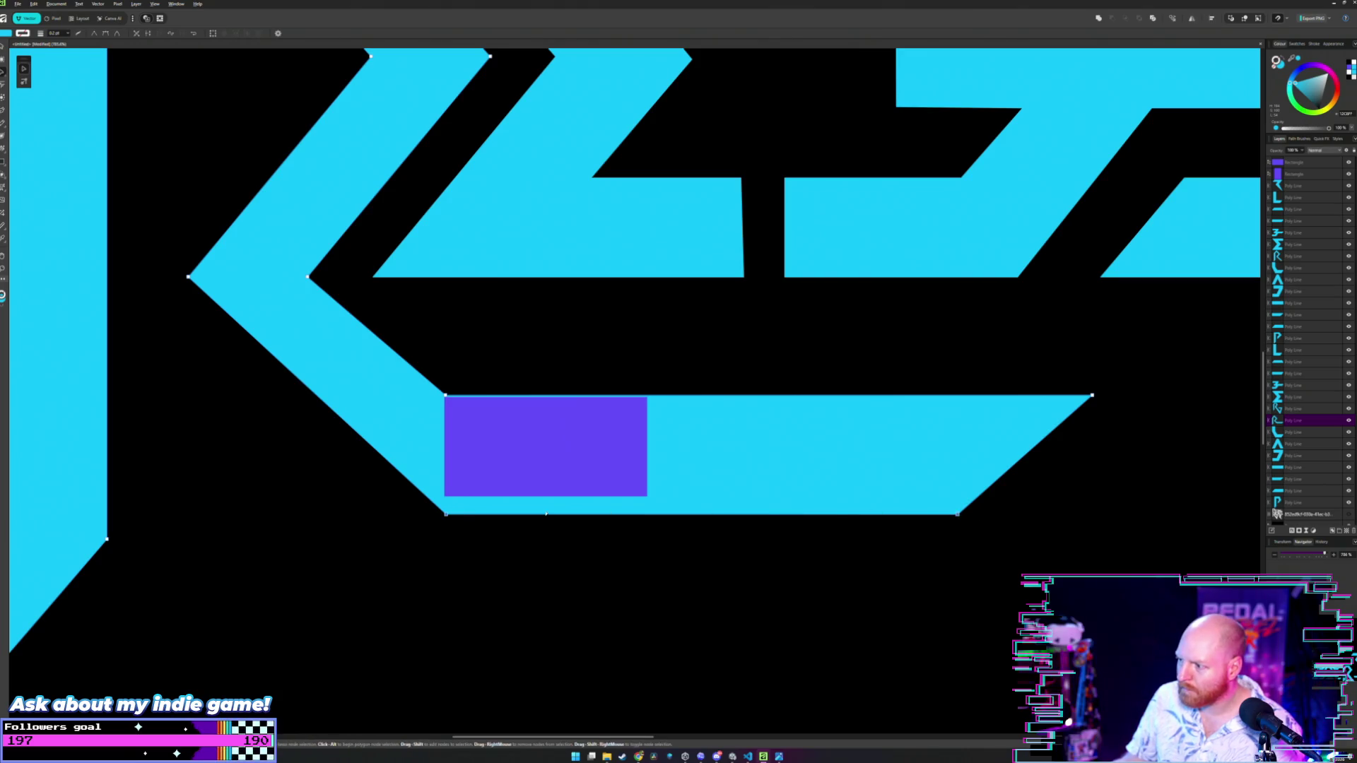
drag(446, 515, 444, 499)
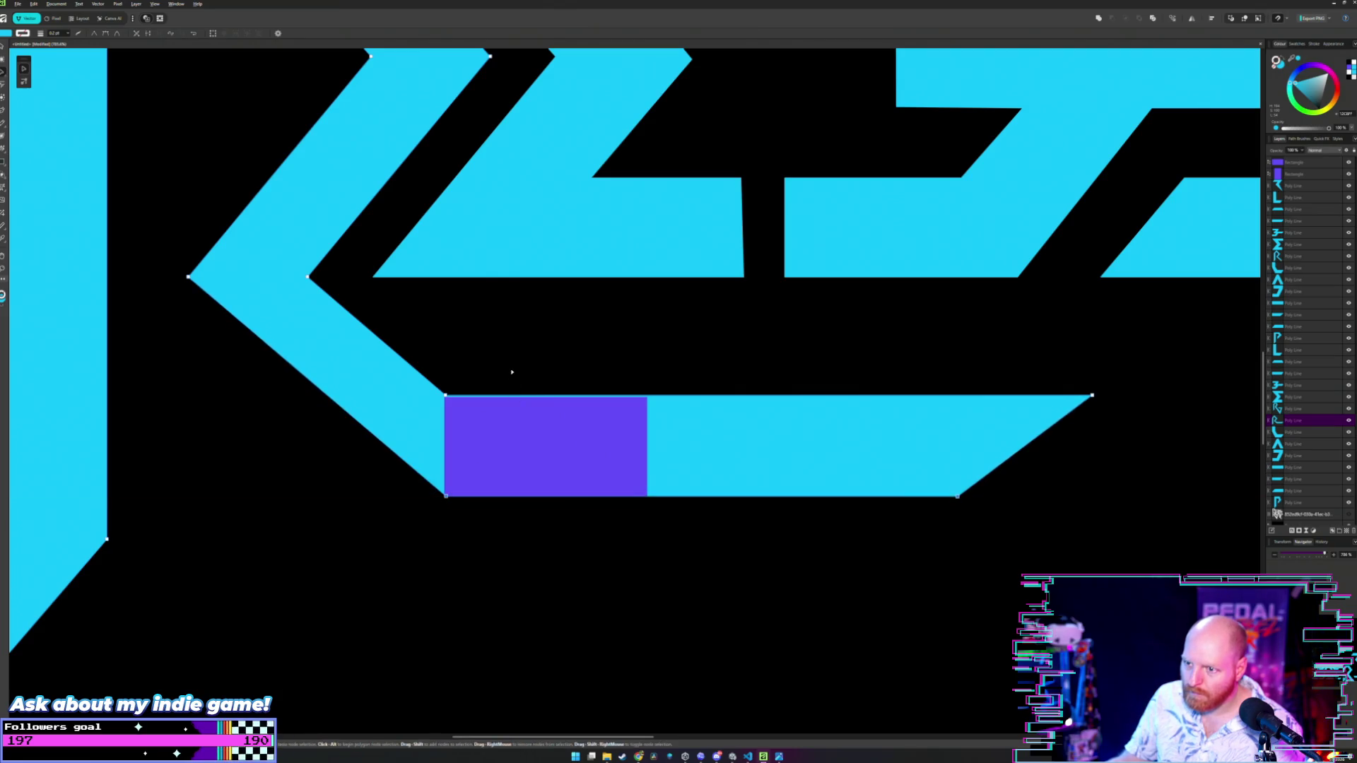
- Send the purple spacer on the R to the back and nudge it into place
key(v)
scroll(507, 373, up, 3)
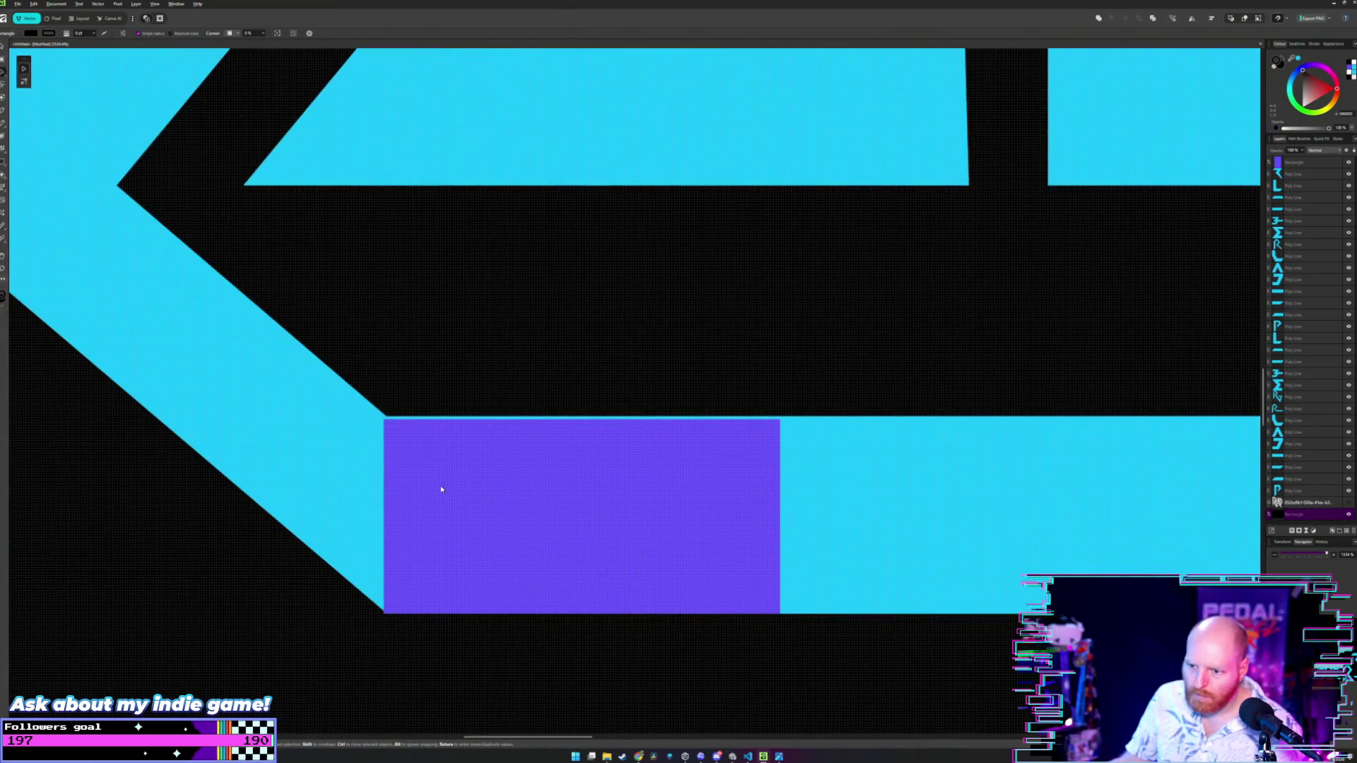
drag(441, 491, 439, 499)
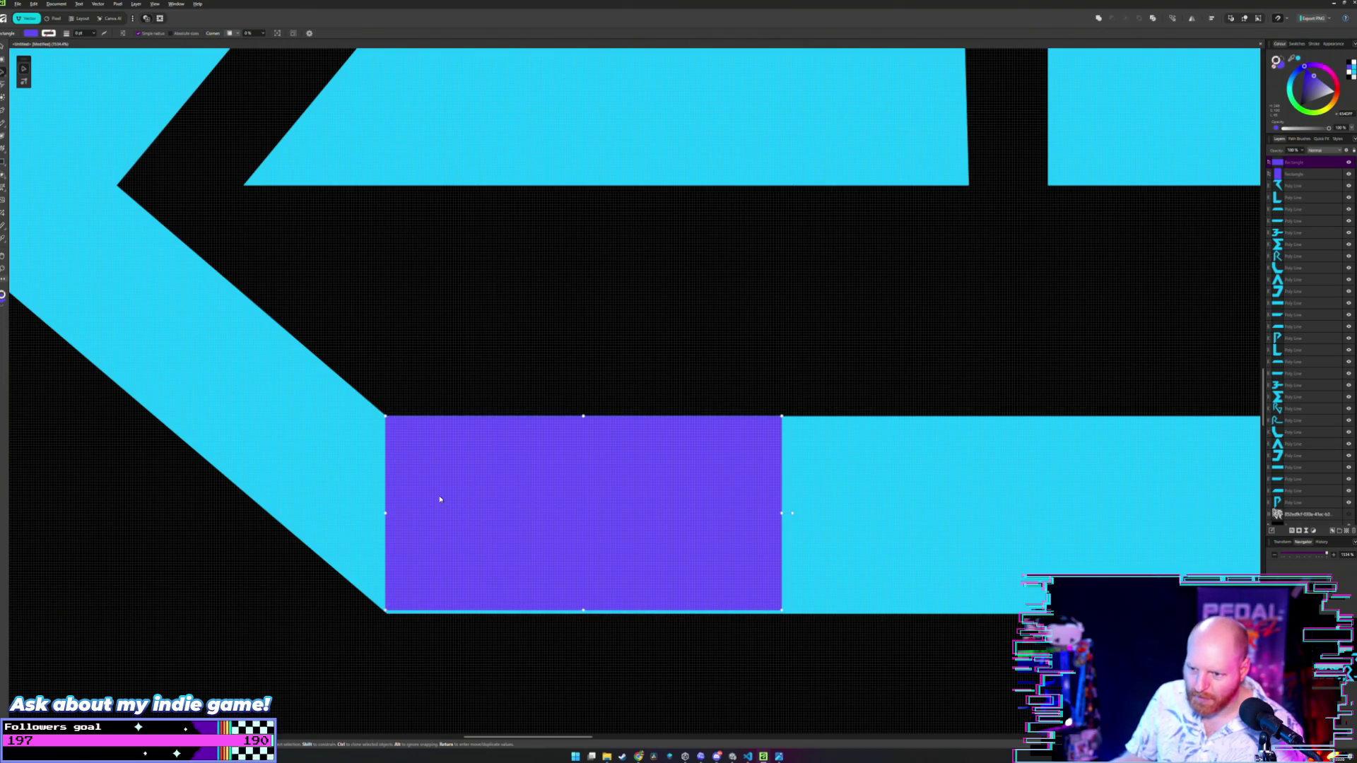
key(ctrl+shift+bracketleft)
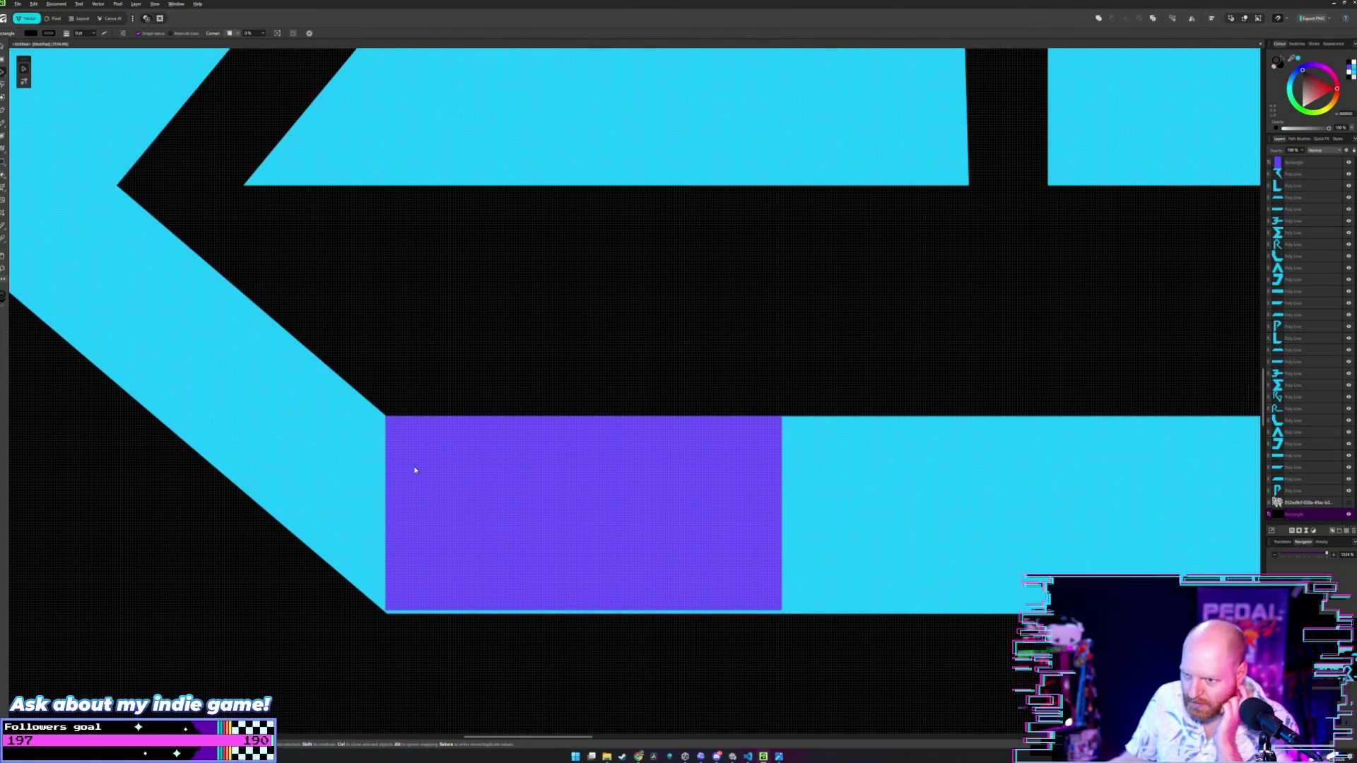
drag(416, 471, 416, 470)
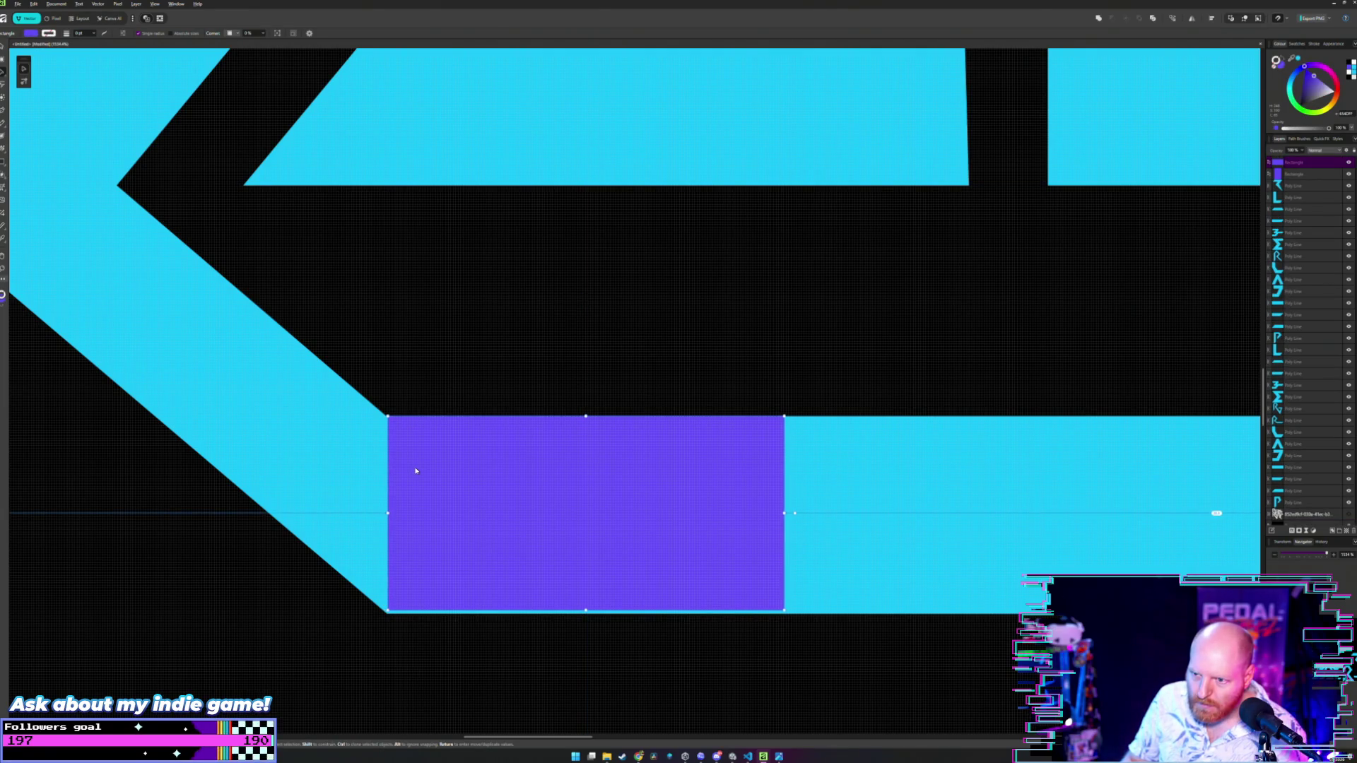
click(433, 379)
drag(440, 458, 440, 459)
click(451, 373)
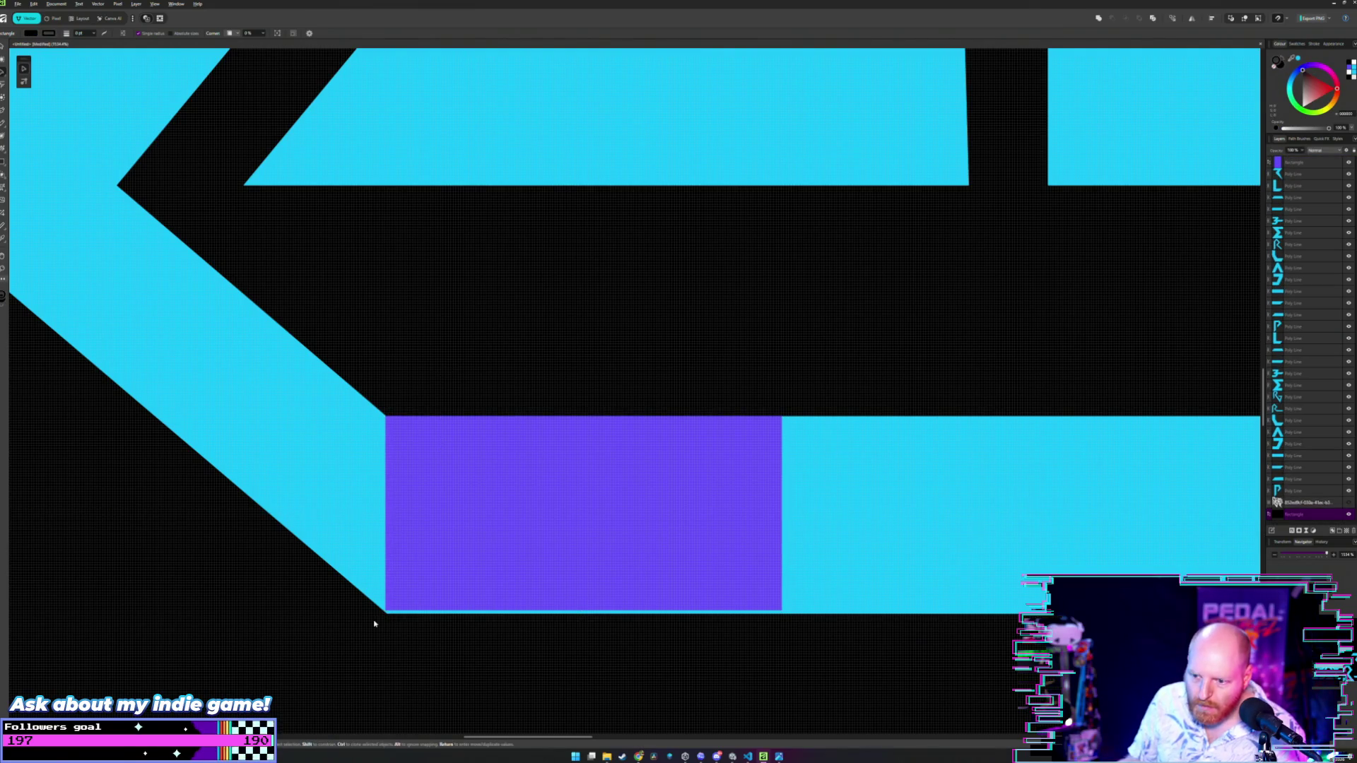
- Pull the R's bottom-bar top-right corner left, steepening its slanted end
click(375, 588)
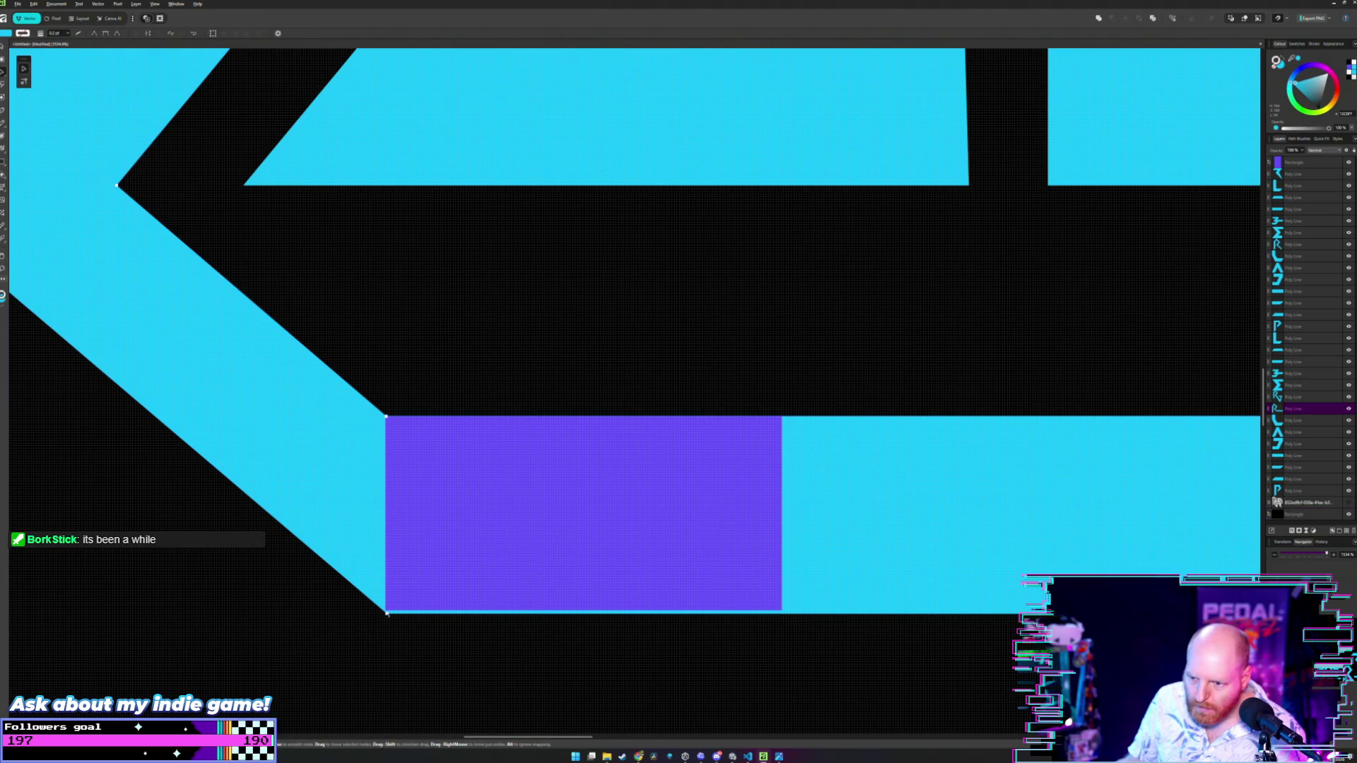
click(387, 613)
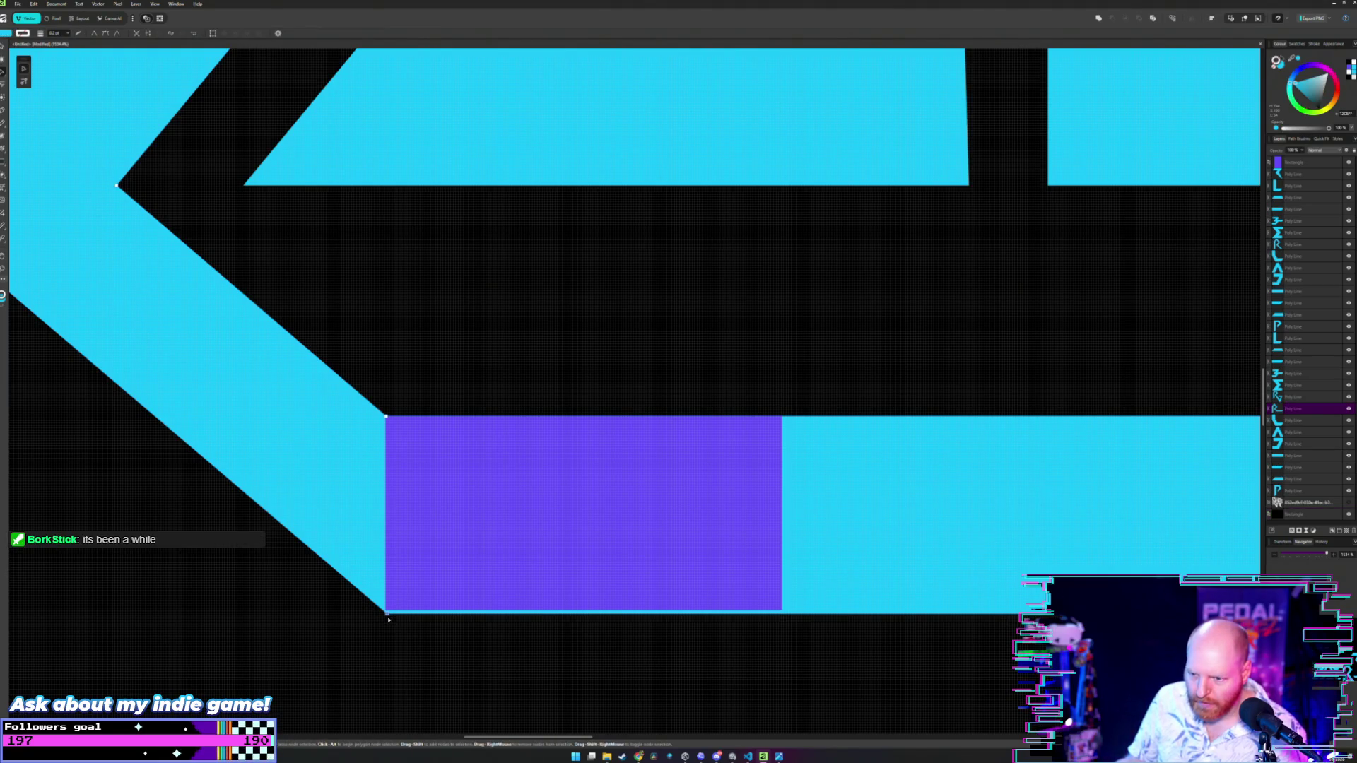
click(433, 363)
scroll(434, 364, down, 2)
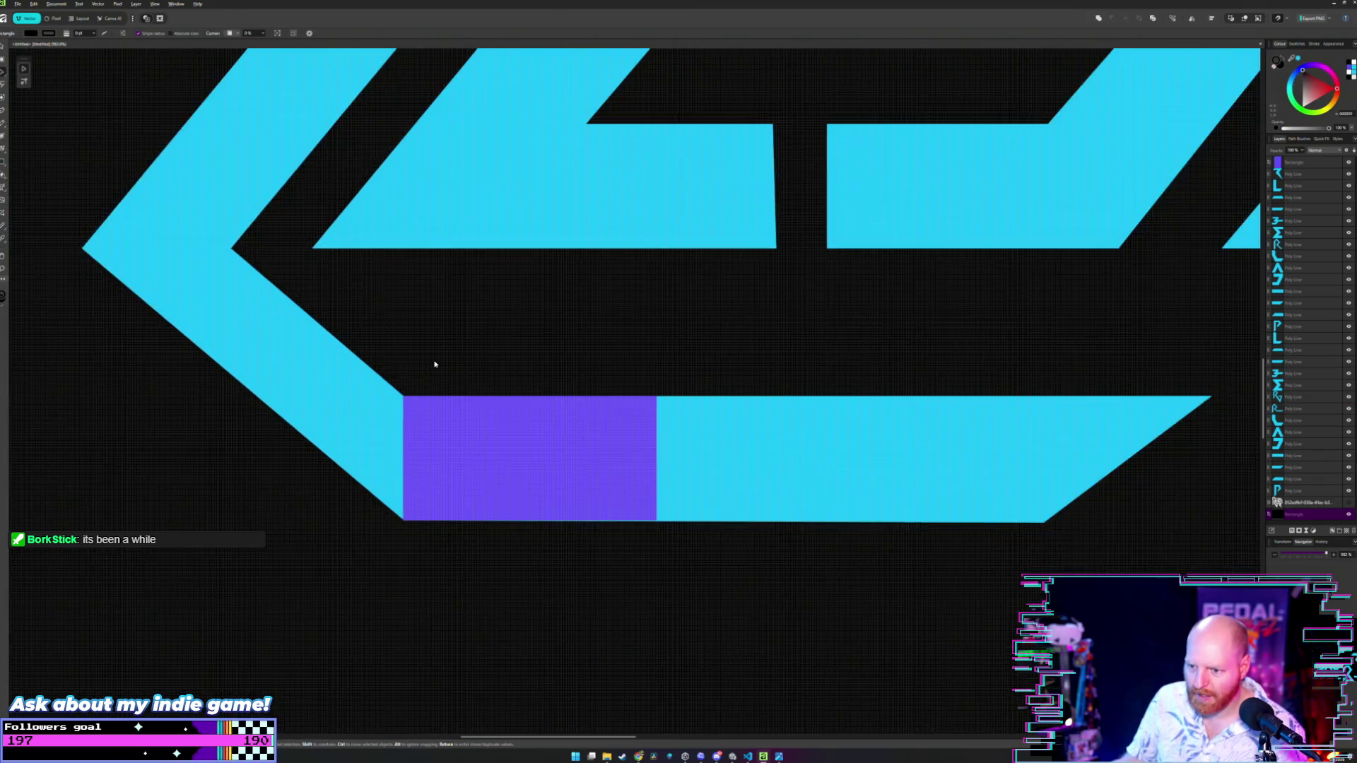
click(852, 499)
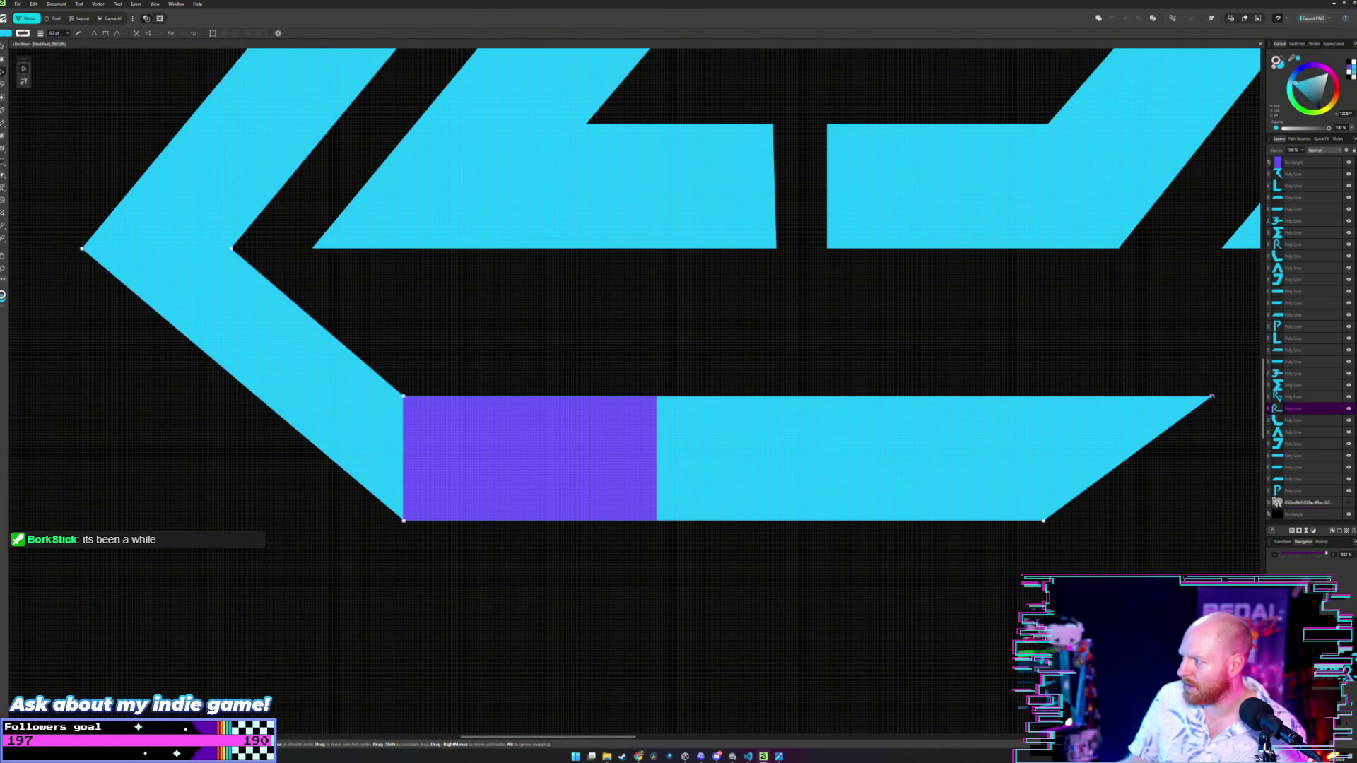
click(1146, 384)
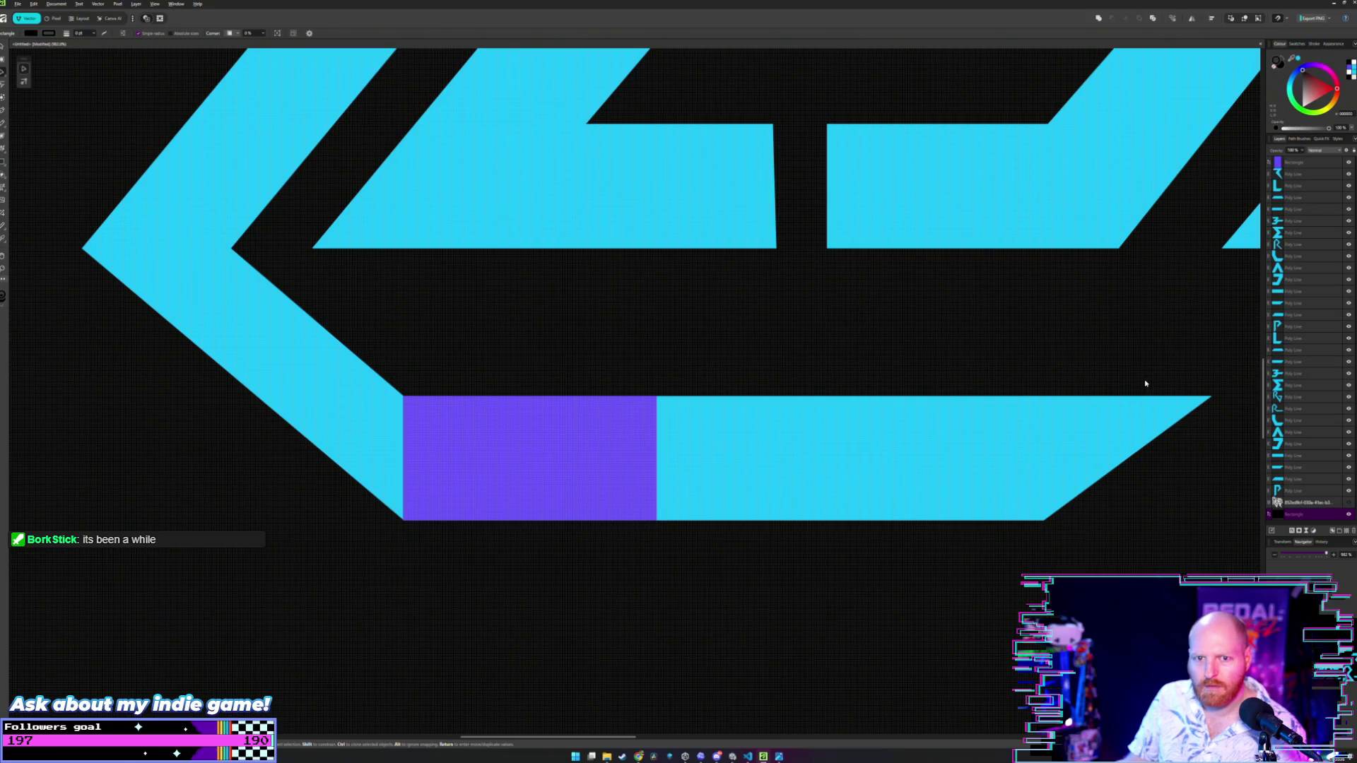
click(1193, 401)
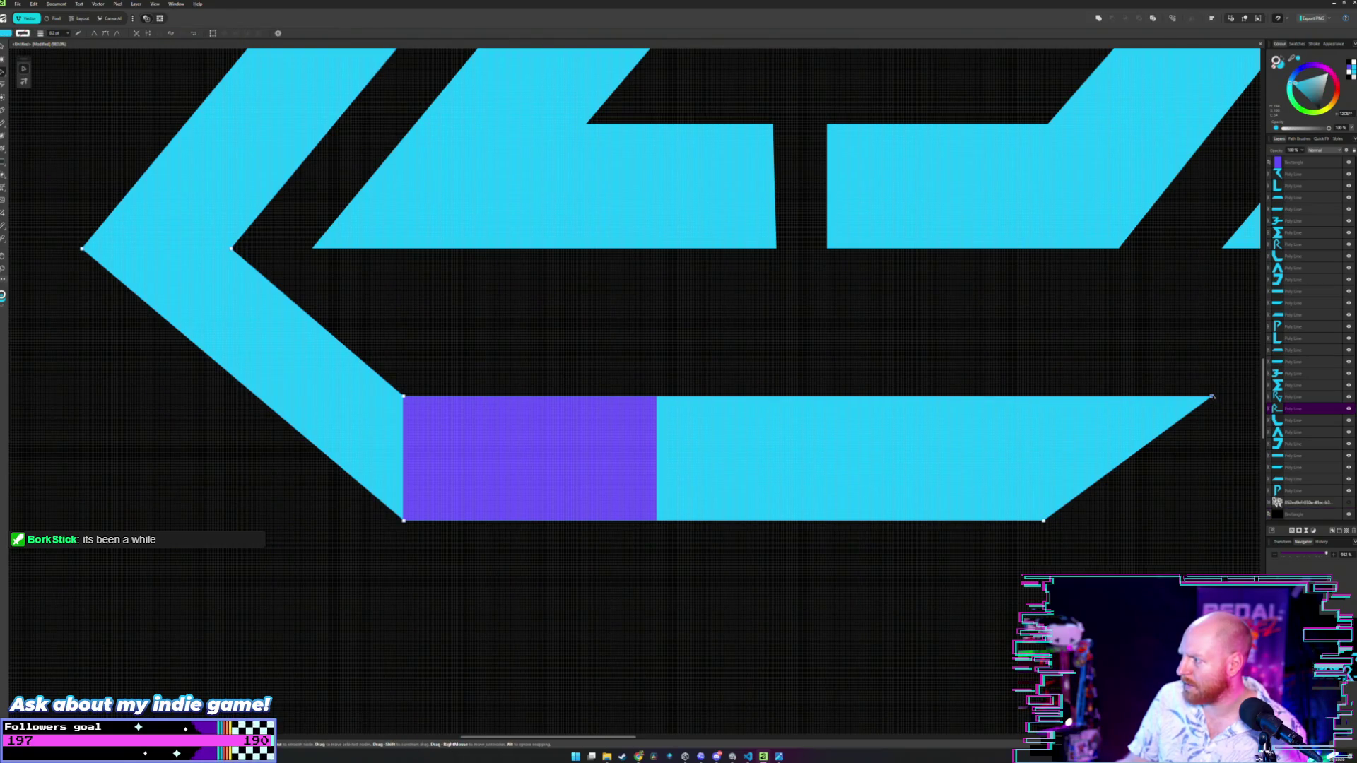
mouse_move(1213, 397)
mouse_down()
mouse_move(1083, 409)
mouse_move(1126, 408)
mouse_up()
click(1030, 357)
- Pan across REBEL and move a purple rectangle onto the R's bottom bar
scroll(1024, 356, down, 1)
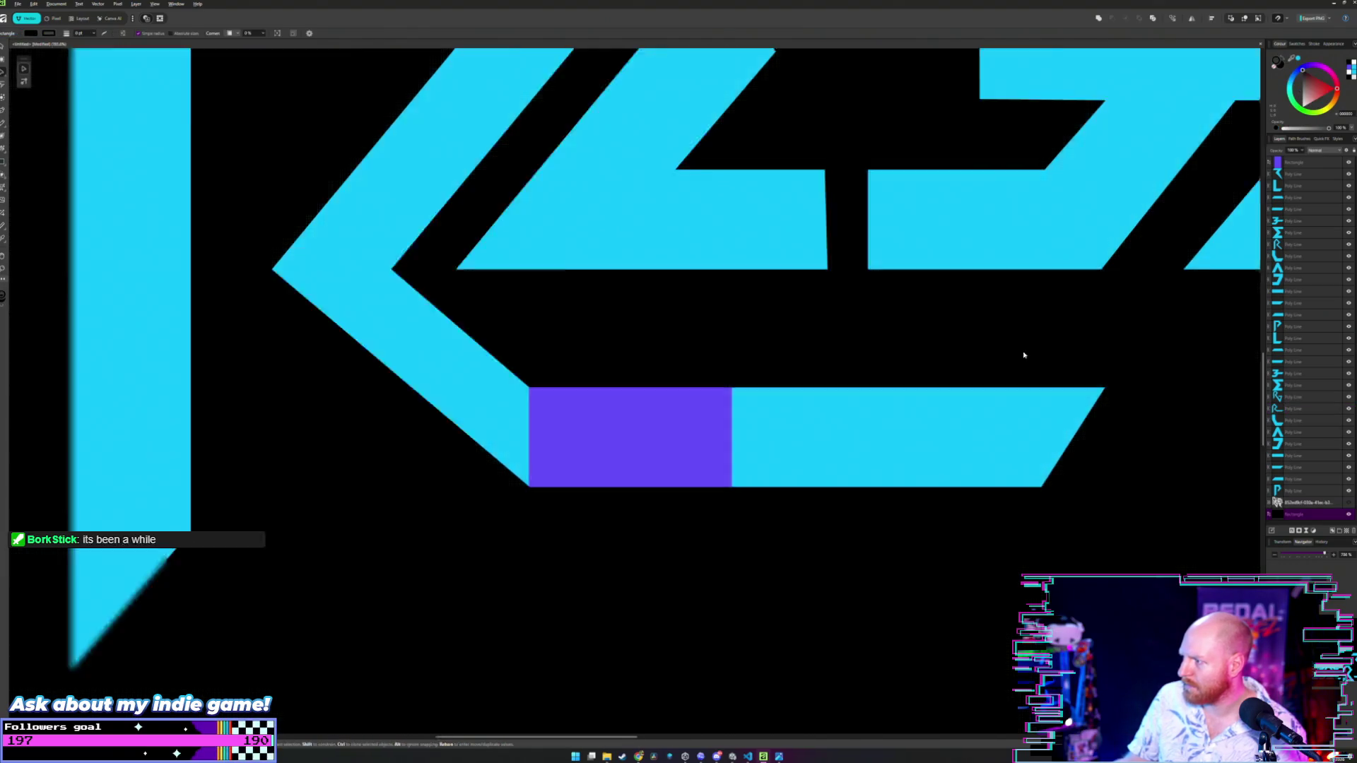
scroll(1024, 355, down, 3)
drag(824, 394, 685, 417)
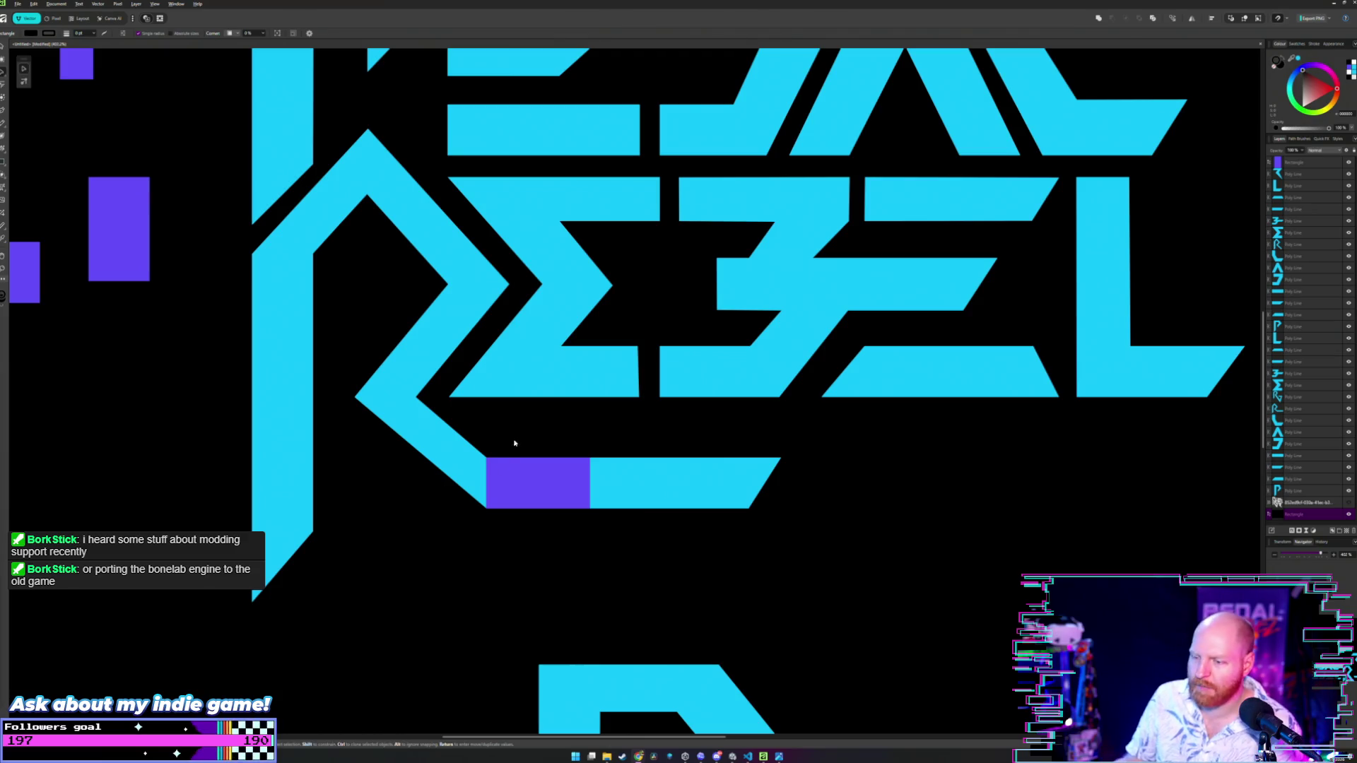
mouse_move(537, 468)
mouse_down()
mouse_move(321, 470)
mouse_move(528, 500)
mouse_move(576, 490)
mouse_move(536, 475)
mouse_up()
scroll(531, 482, up, 2)
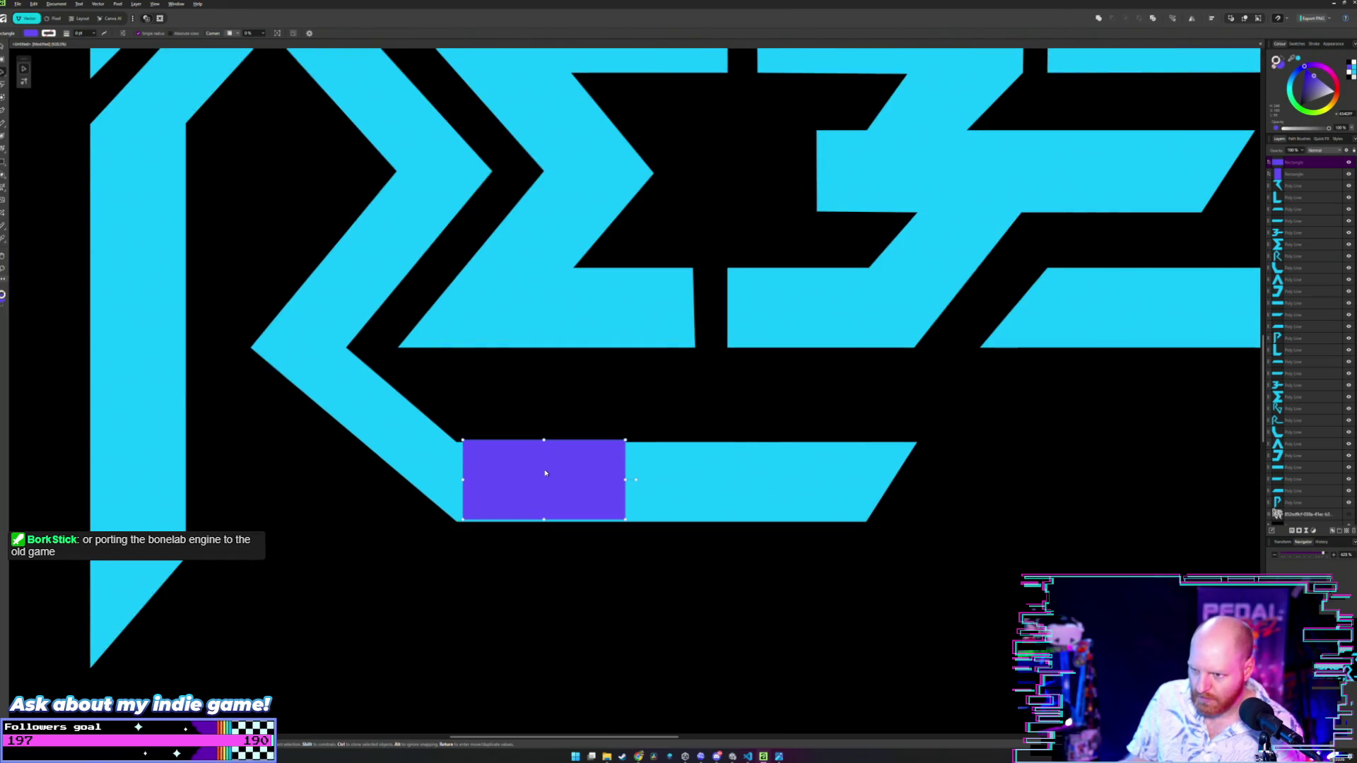
- Snap the purple spacer's left edge to the R's diagonal end, then park it left beside the other spacers
scroll(511, 465, up, 1)
scroll(511, 465, up, 2)
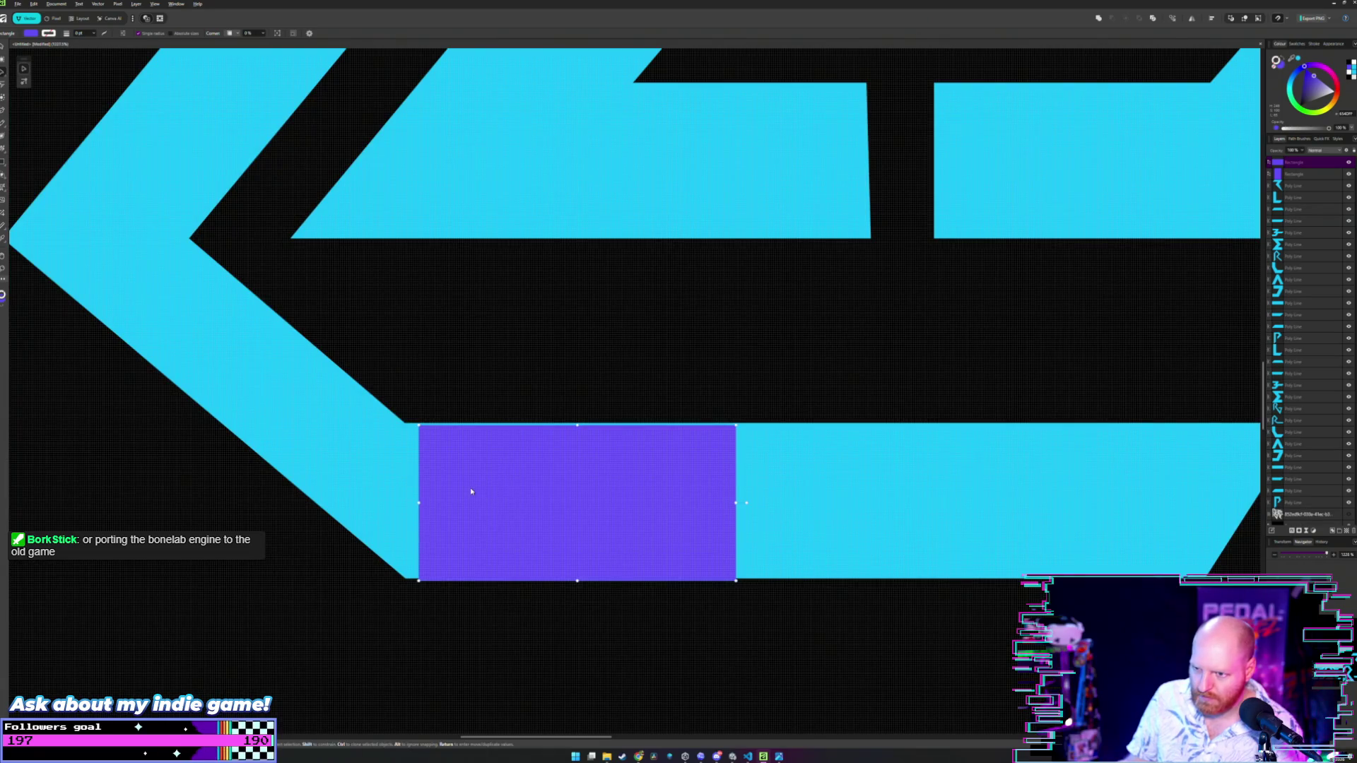
drag(471, 491, 475, 488)
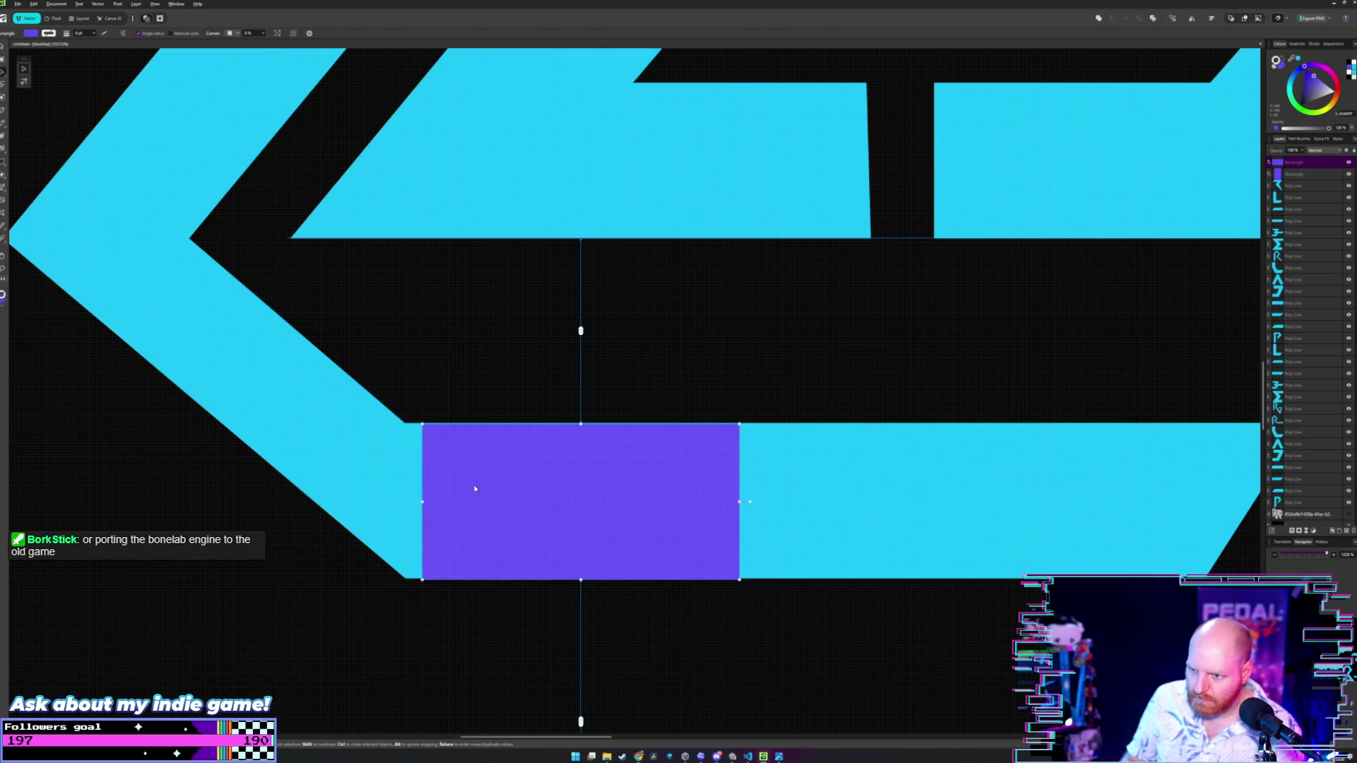
key(ctrl+shift+bracketleft)
scroll(442, 403, up, 4)
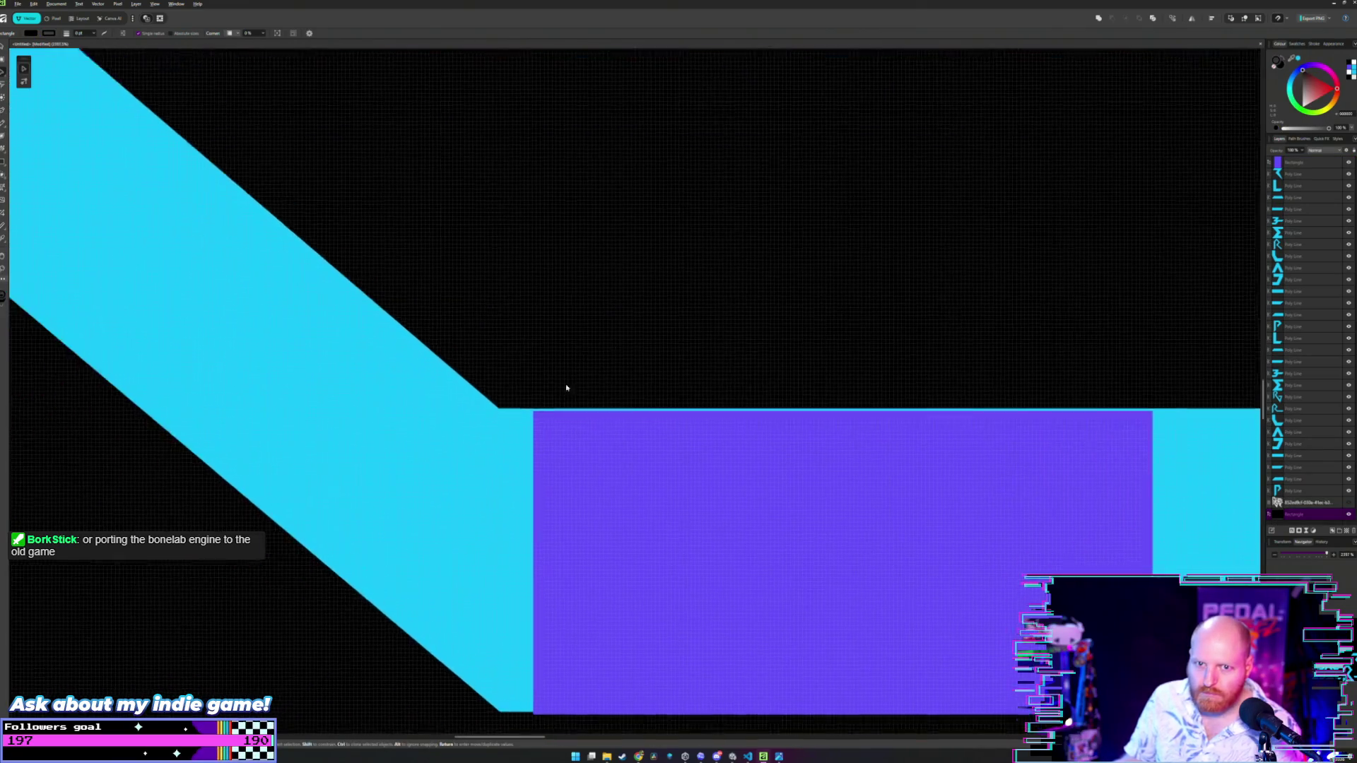
scroll(696, 304, down, 1)
click(597, 477)
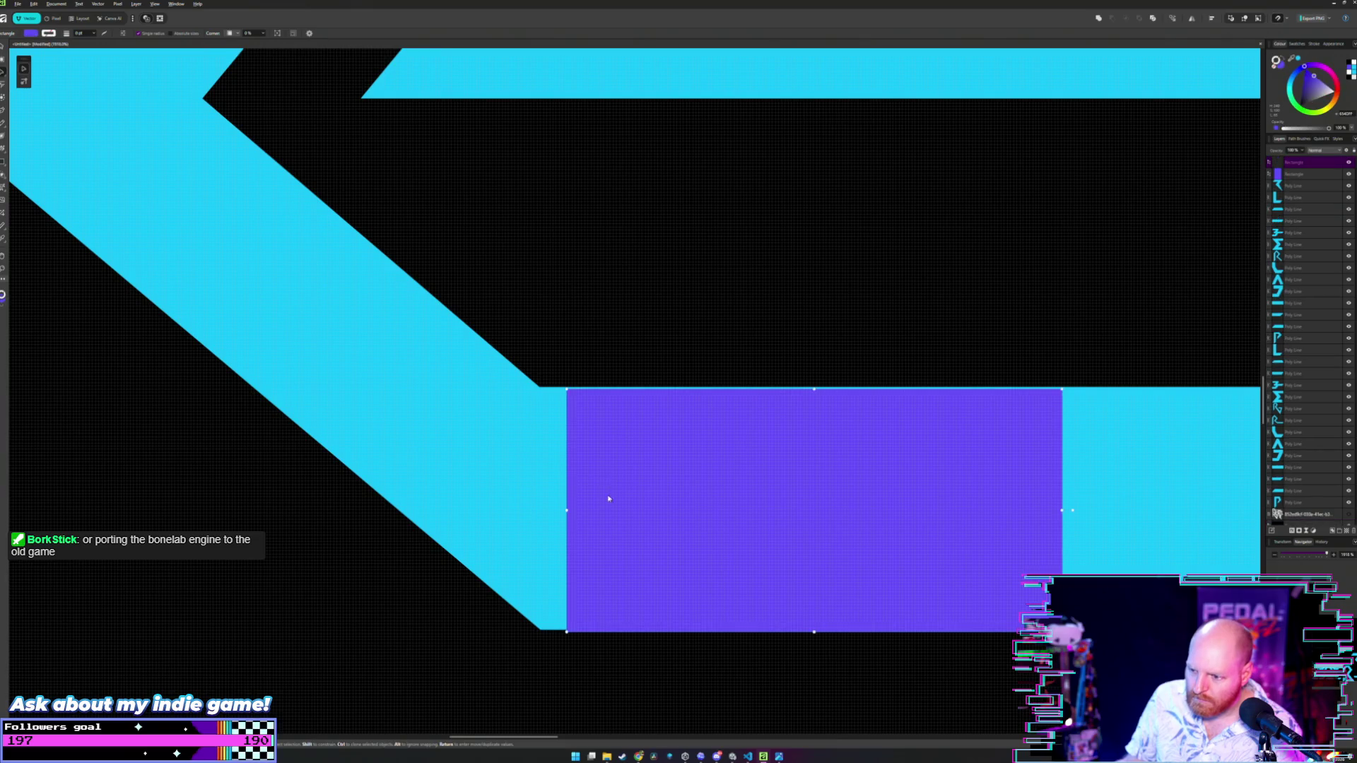
drag(608, 499, 594, 492)
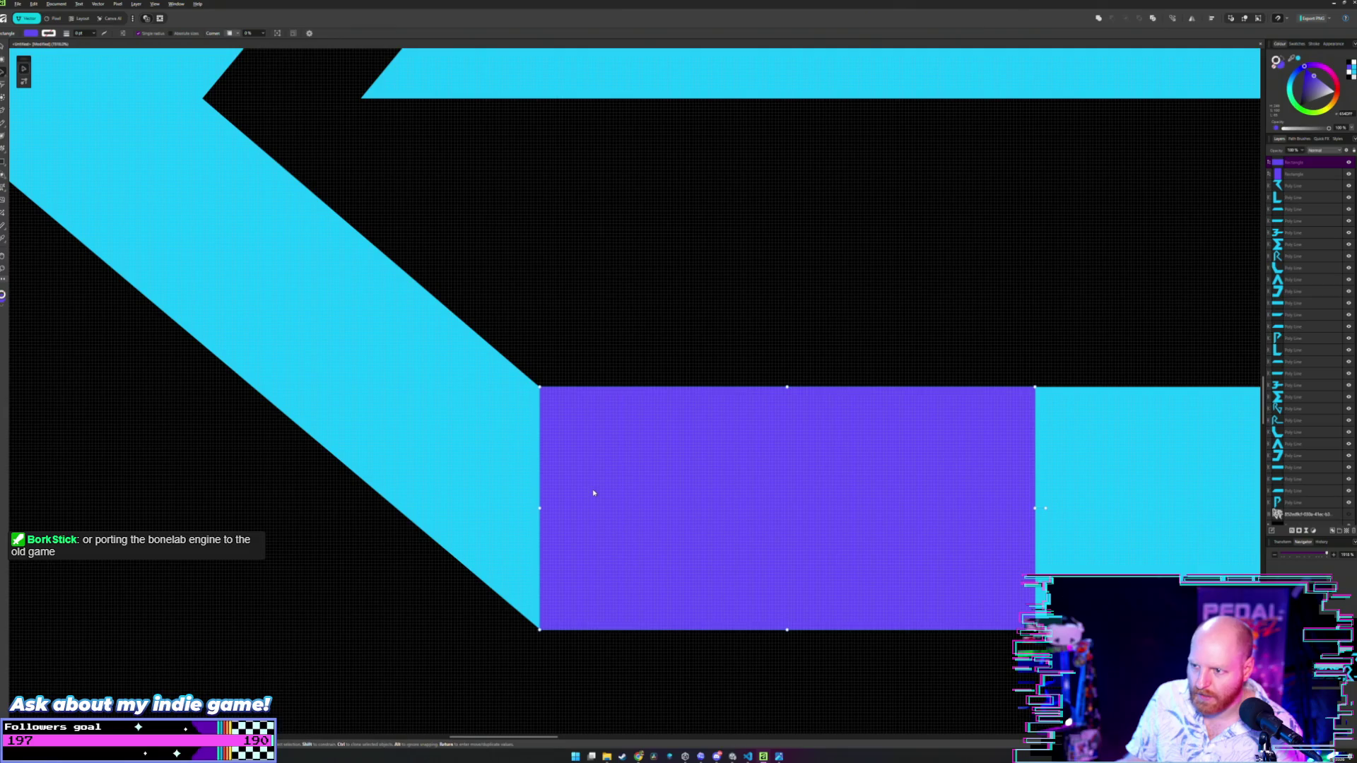
click(561, 360)
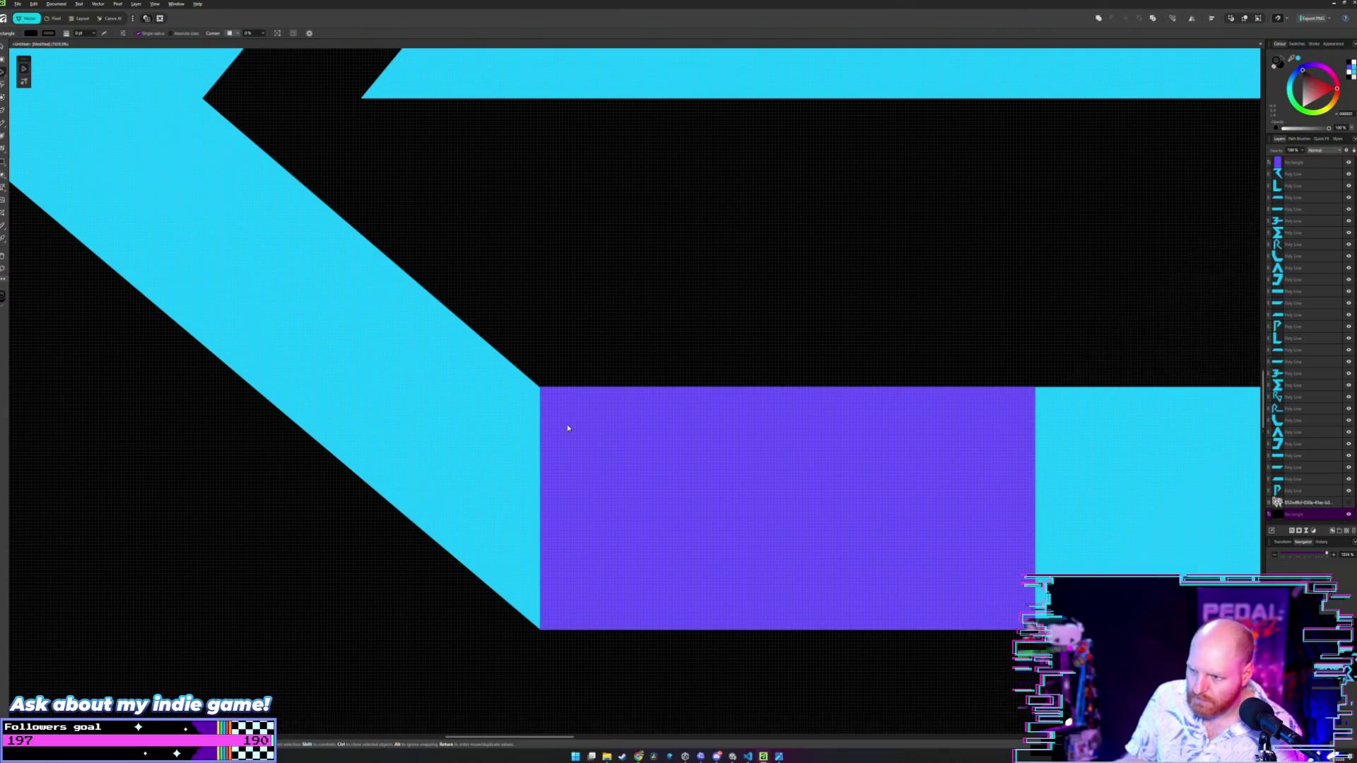
scroll(567, 428, down, 10)
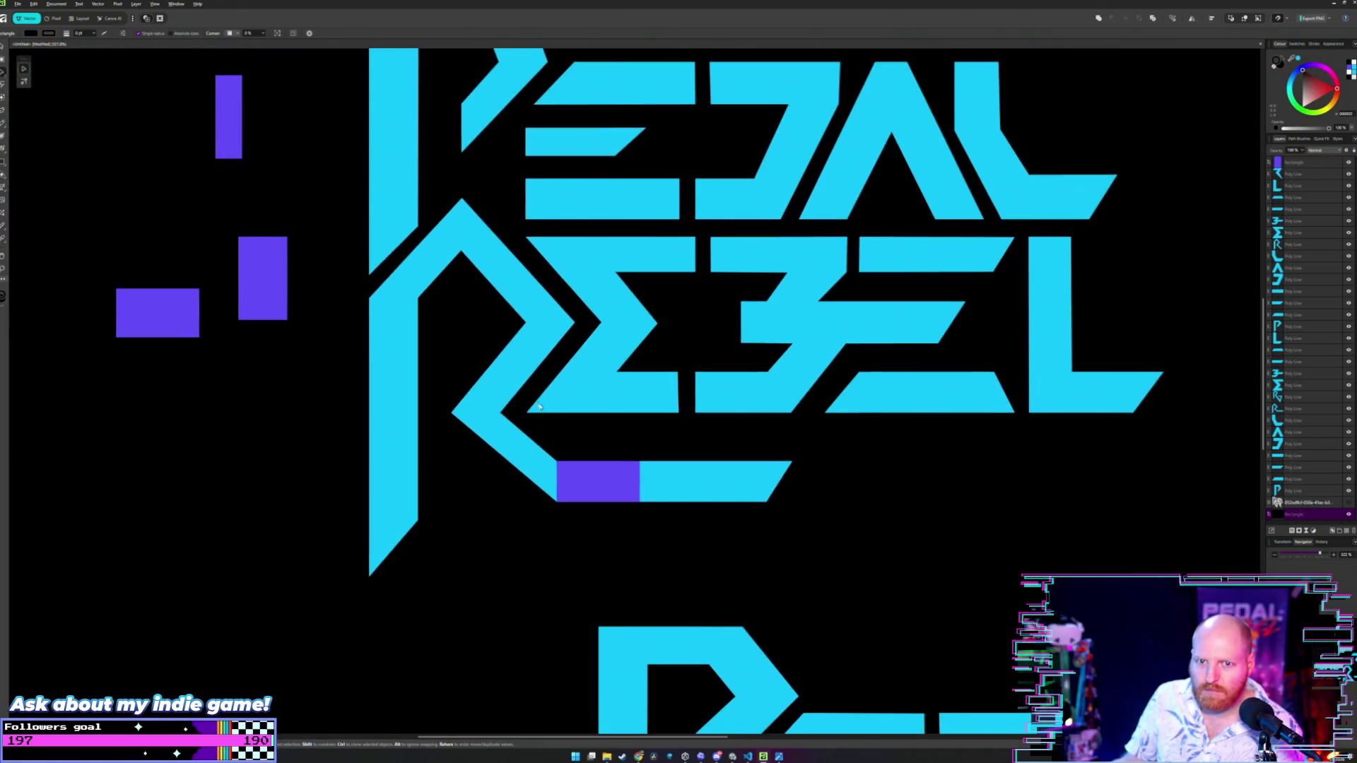
drag(631, 512, 249, 429)
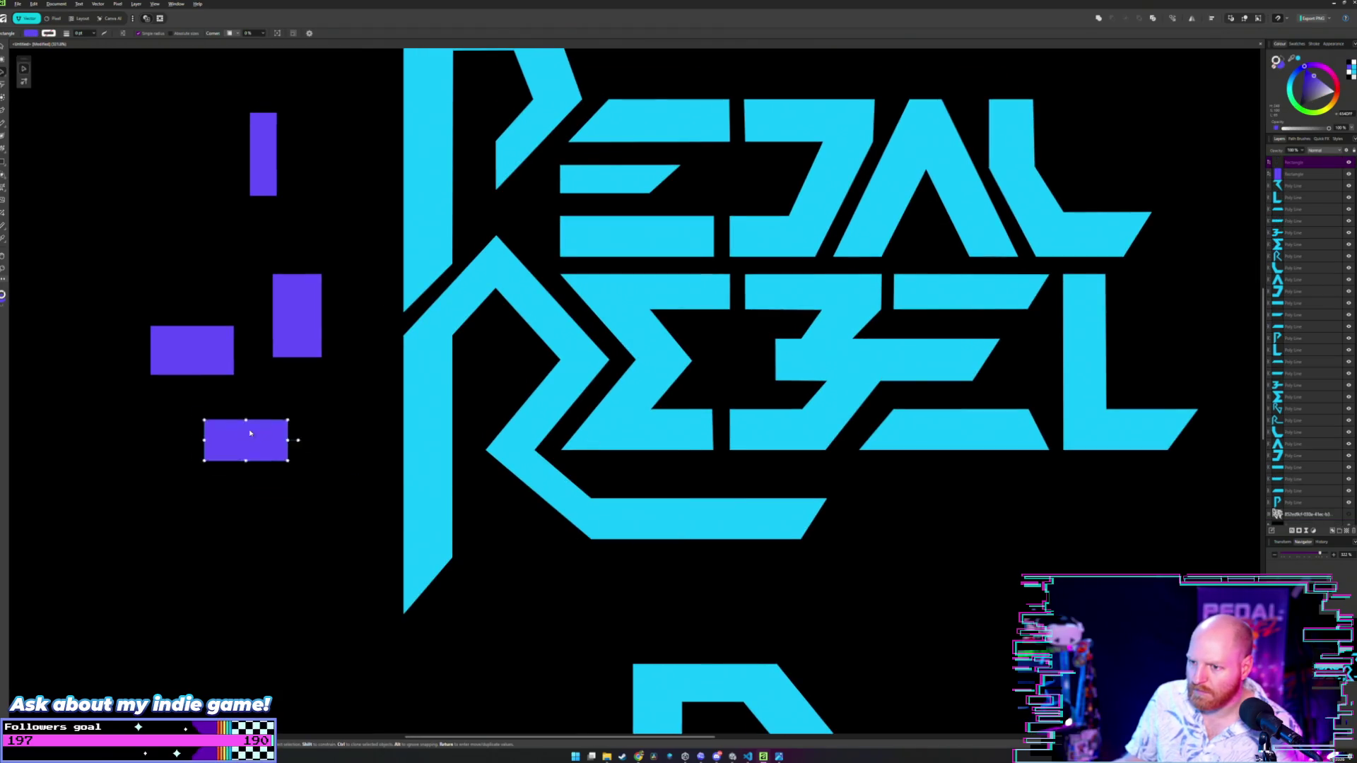
- Zoom in on the R's foot and select its cyan shape to inspect its nodes
scroll(387, 414, down, 1)
scroll(386, 414, down, 3)
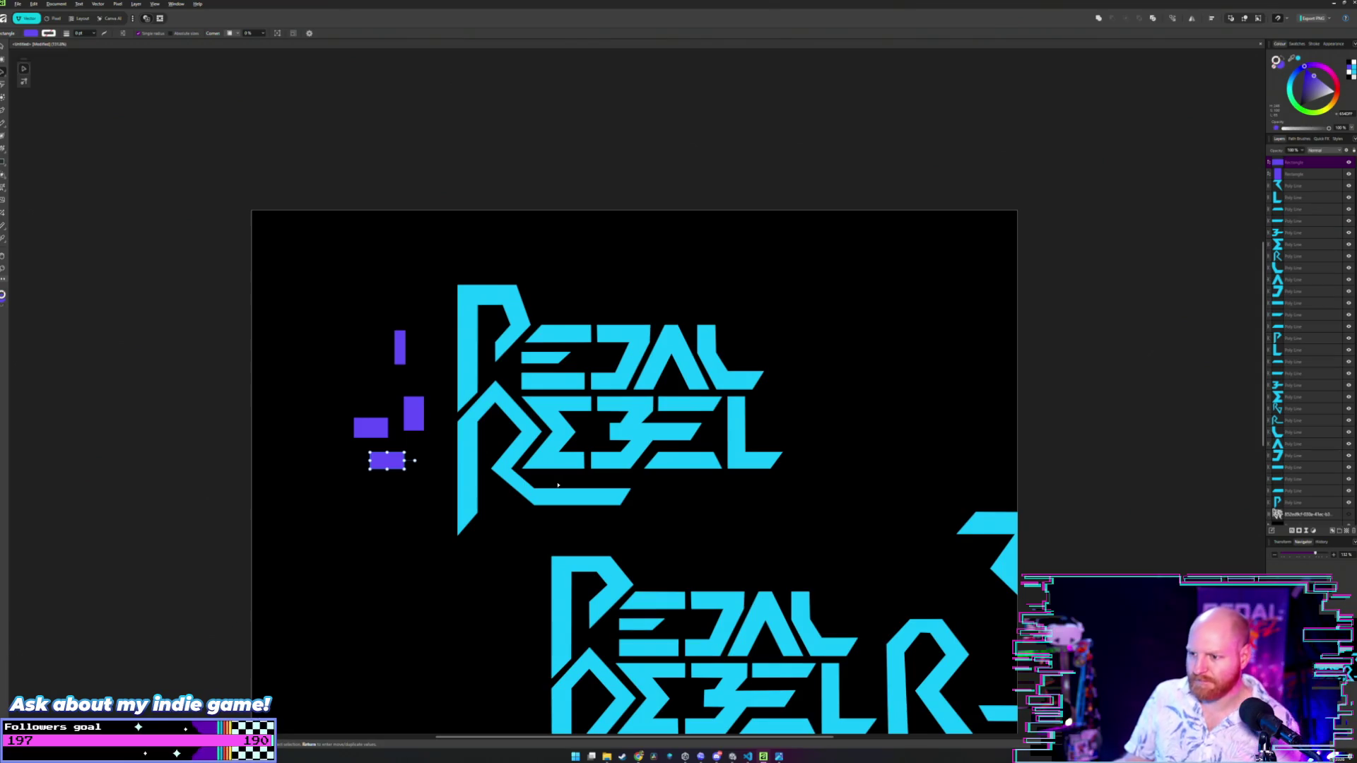
scroll(508, 485, up, 7)
scroll(508, 484, down, 2)
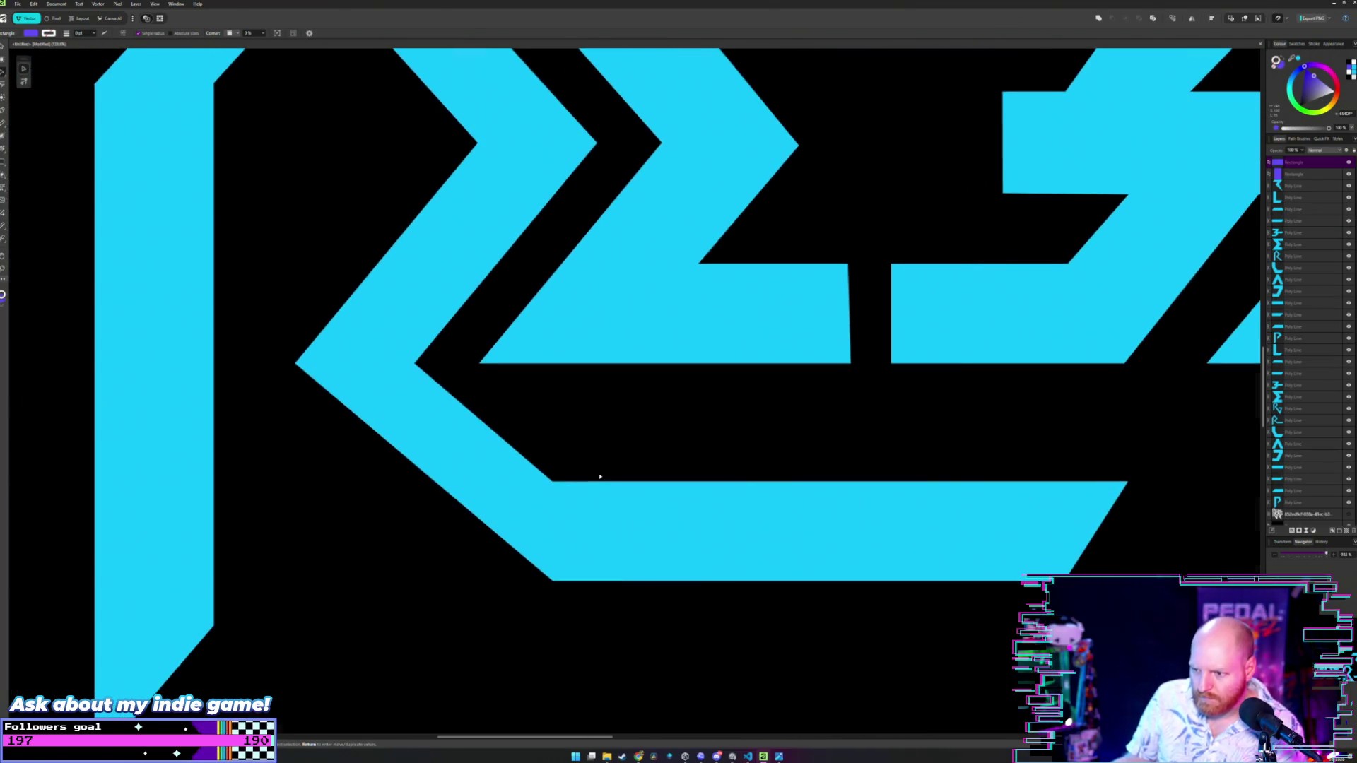
scroll(545, 473, up, 5)
double_click(545, 473)
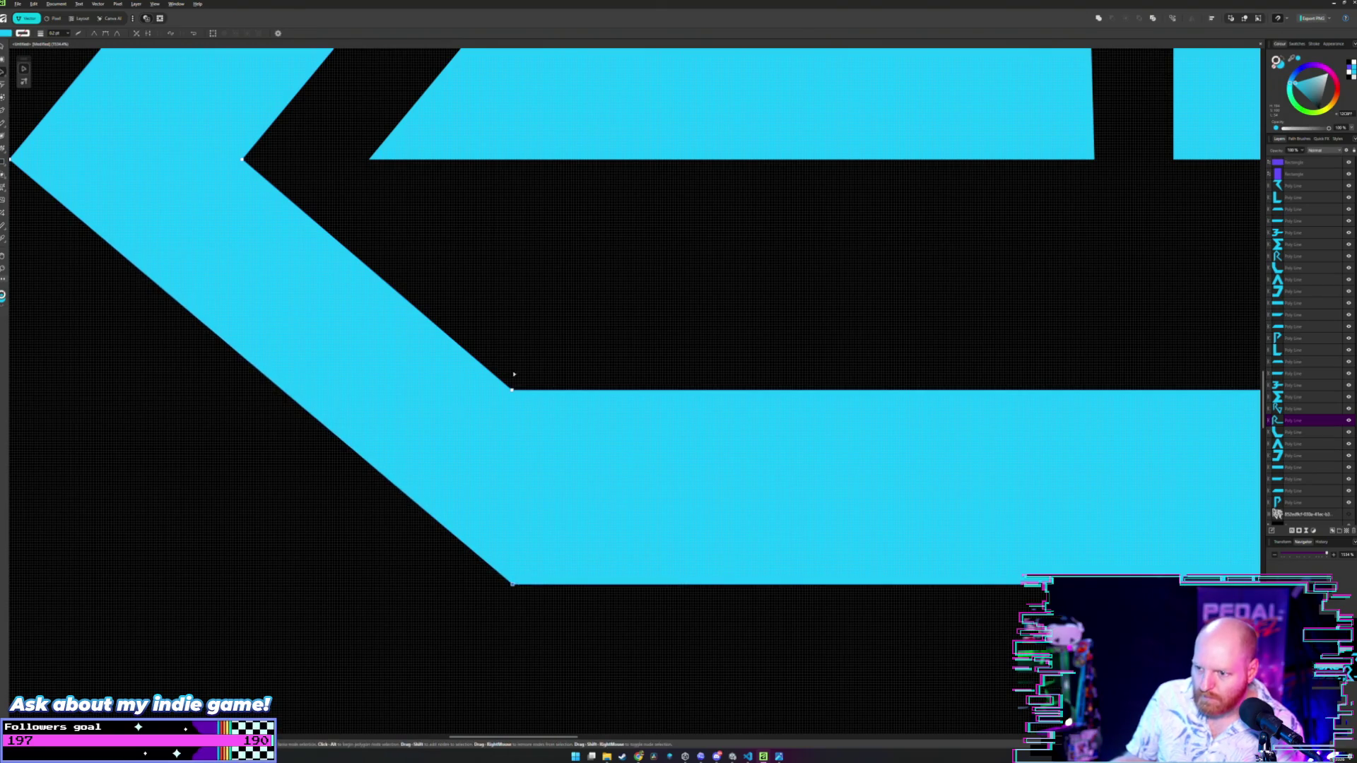
scroll(509, 351, down, 5)
click(519, 345)
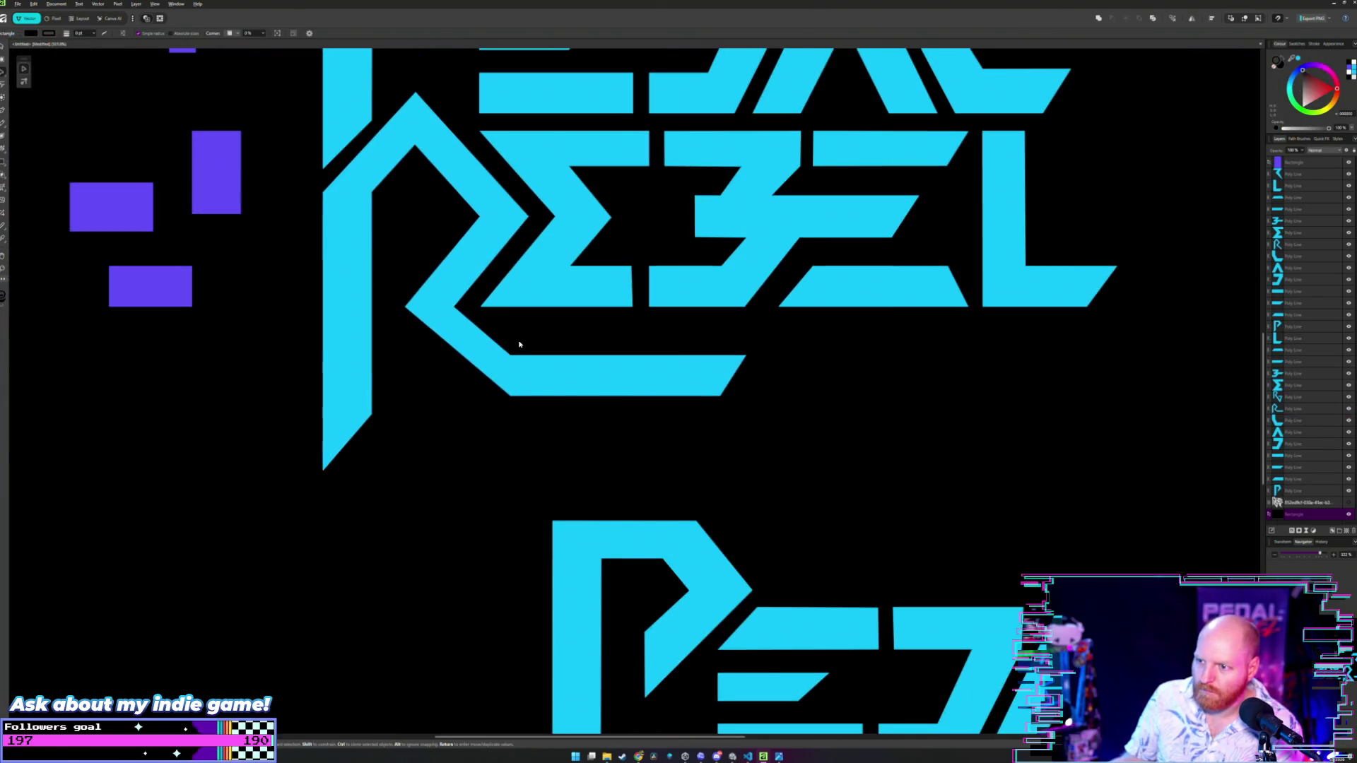
- Drag the R's inner corner node right where the diagonal meets the bottom bar
scroll(519, 344, up, 6)
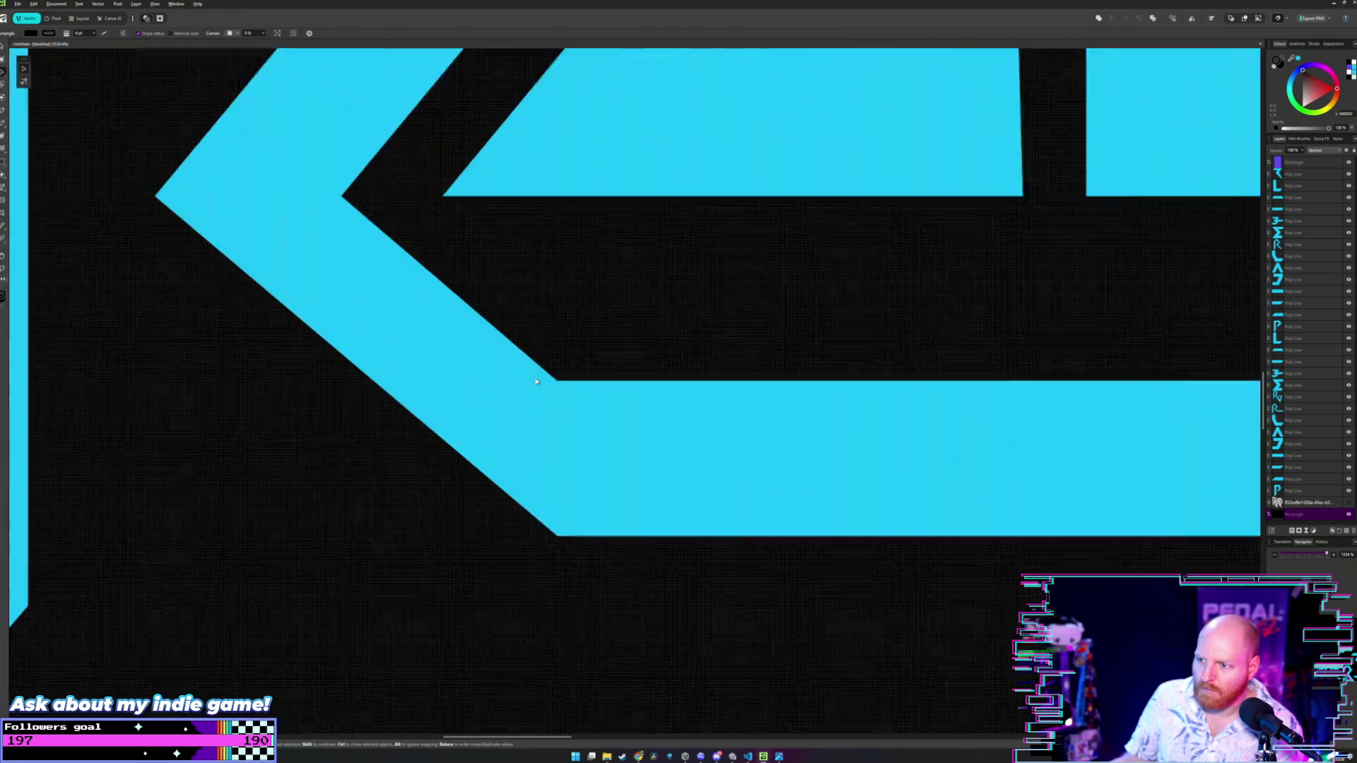
scroll(535, 382, up, 1)
double_click(586, 385)
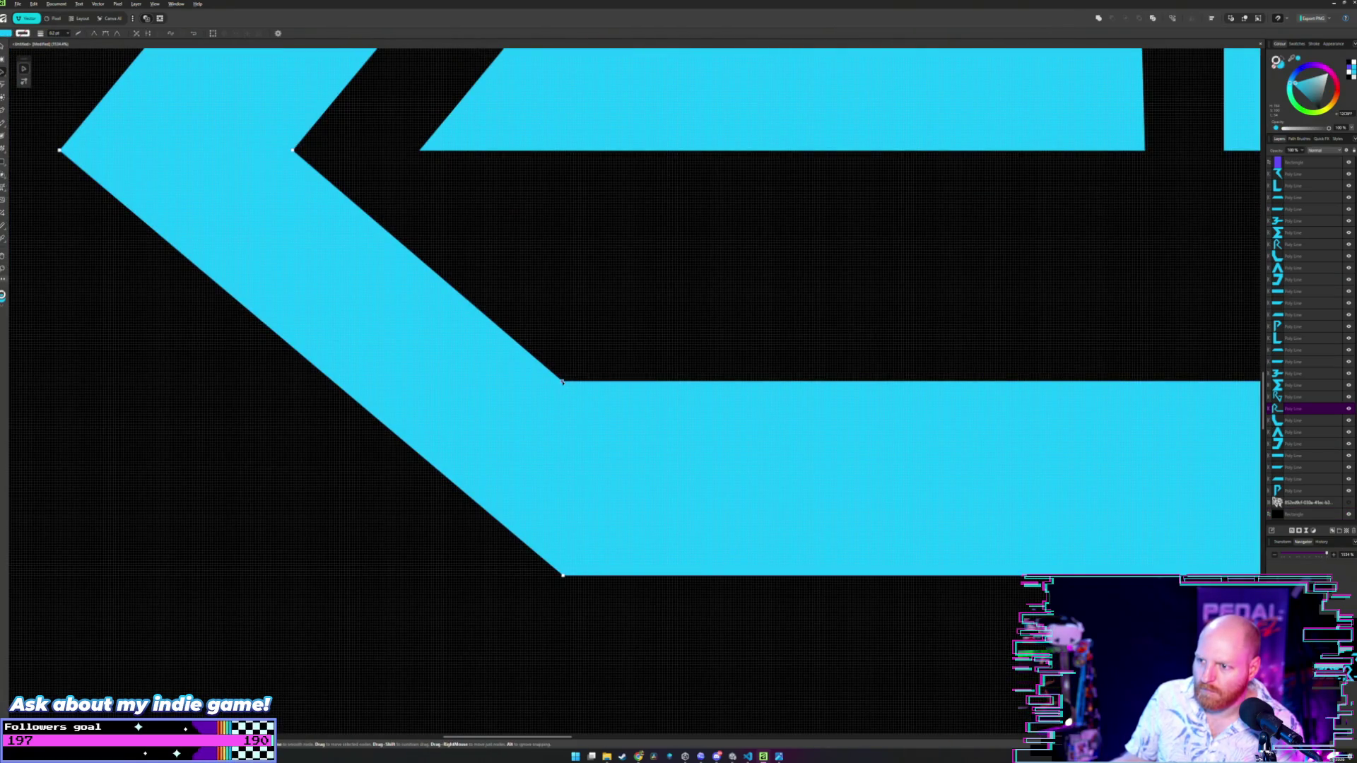
click(570, 375)
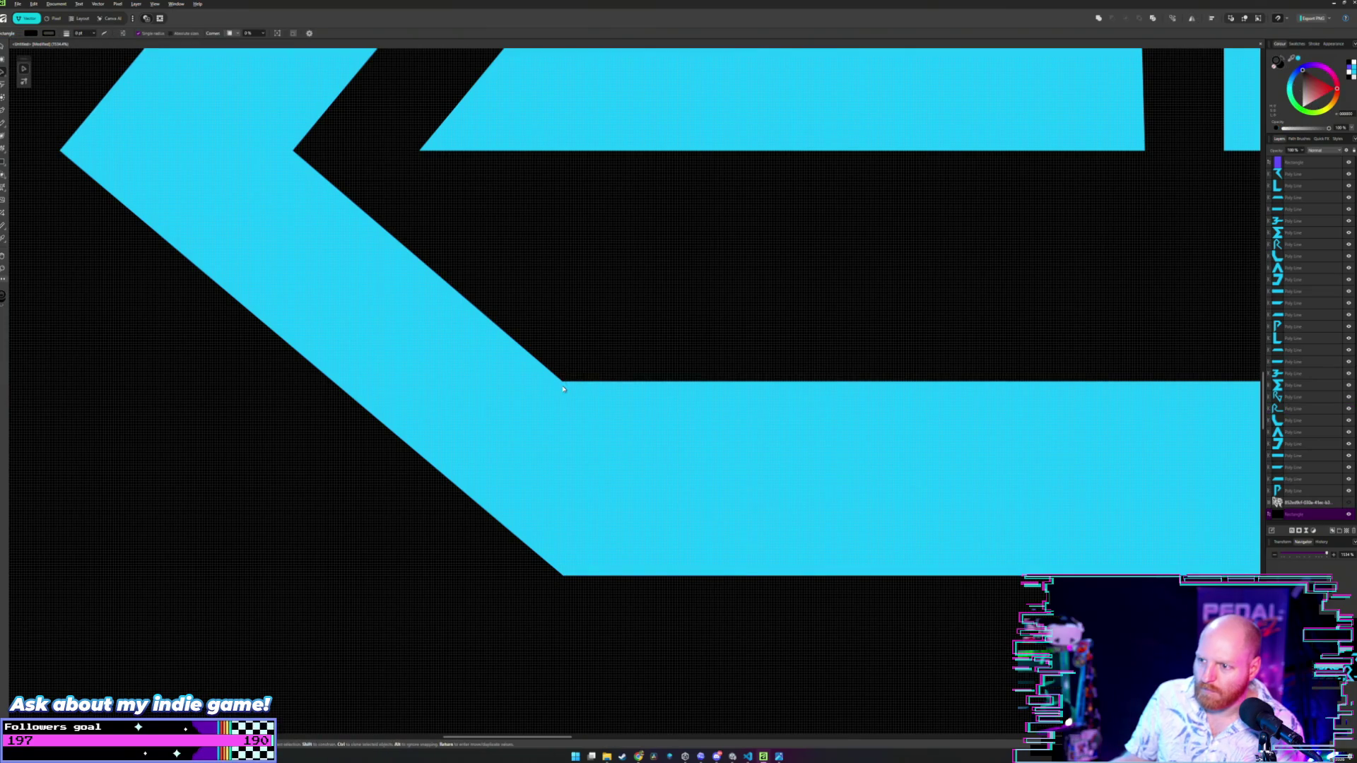
click(563, 385)
drag(562, 383, 585, 384)
click(621, 340)
- Zoom out and recheck the reshaped R's nodes against the logo
scroll(621, 339, down, 10)
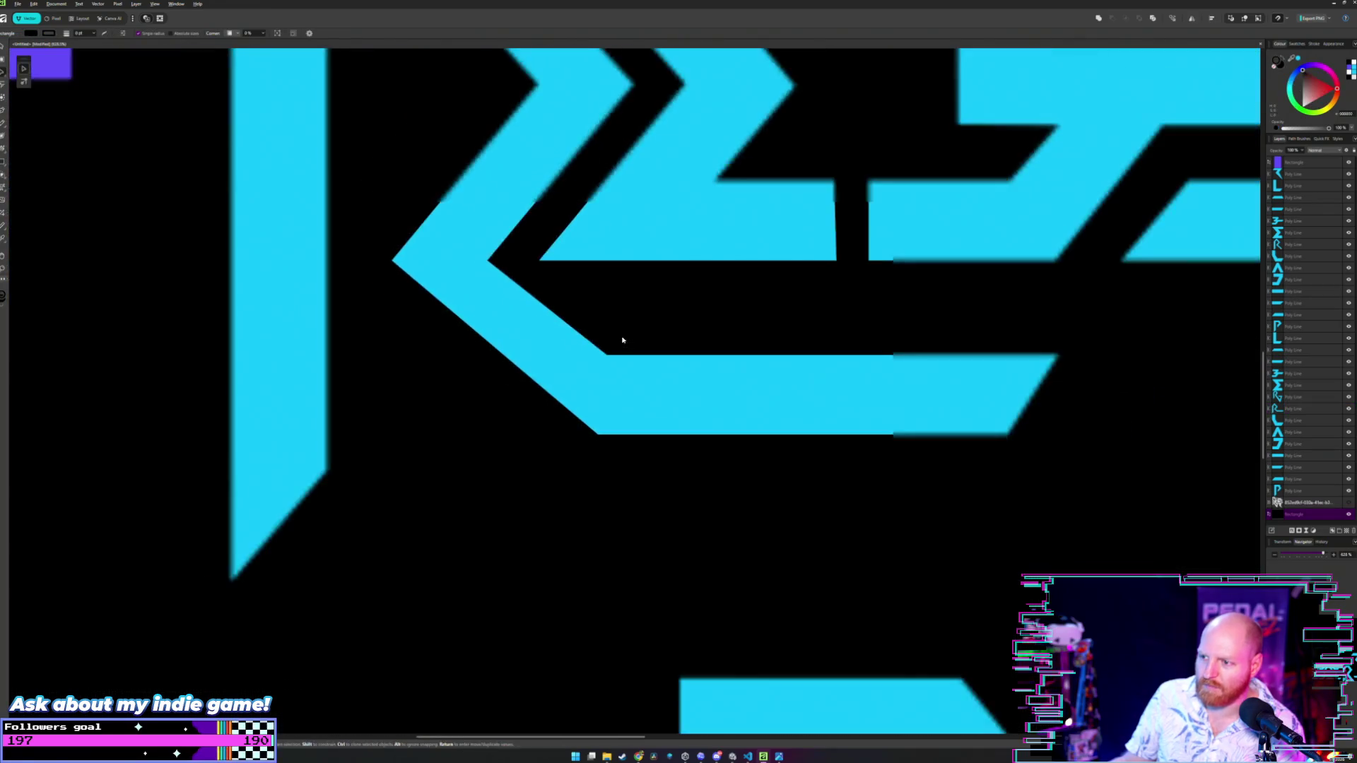
scroll(549, 398, down, 3)
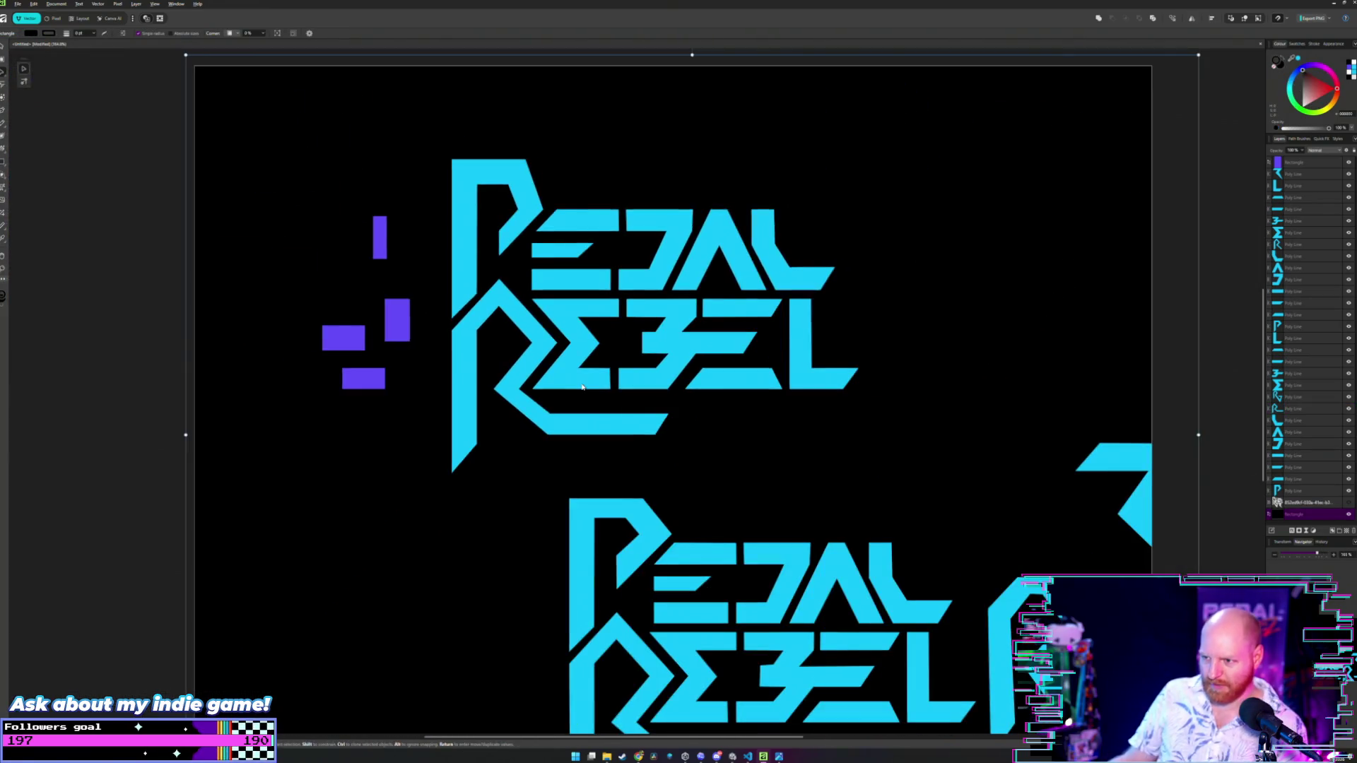
click(582, 387)
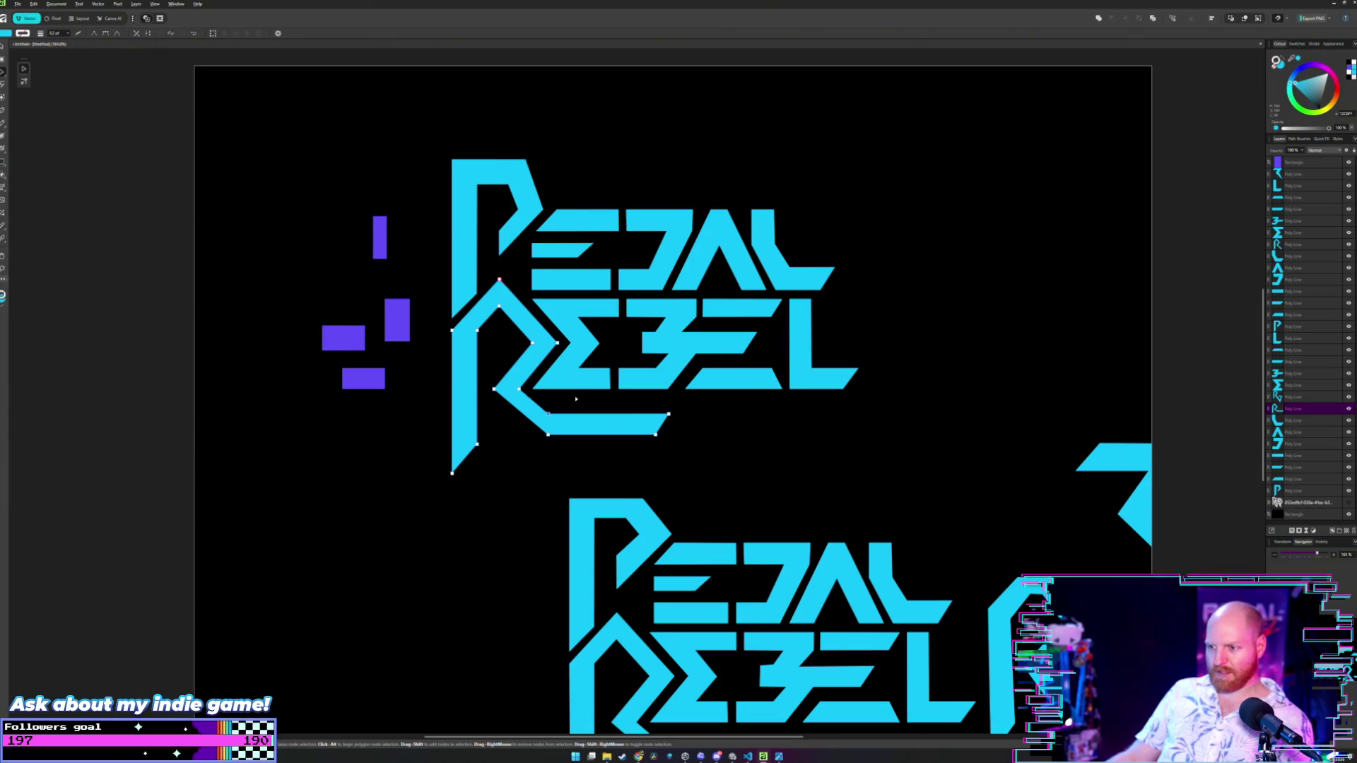
click(576, 399)
scroll(577, 402, left, 1)
scroll(600, 414, up, 5)
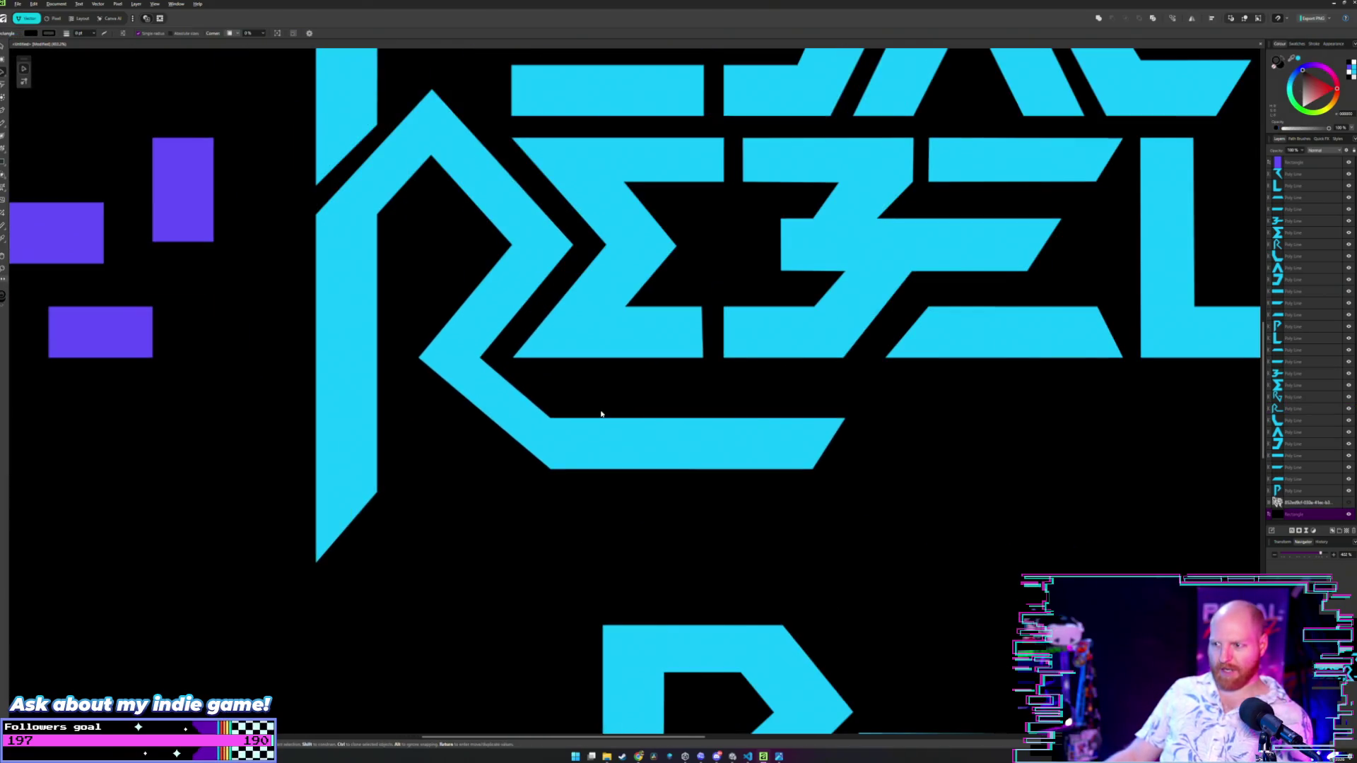
scroll(573, 406, up, 3)
scroll(573, 407, down, 1)
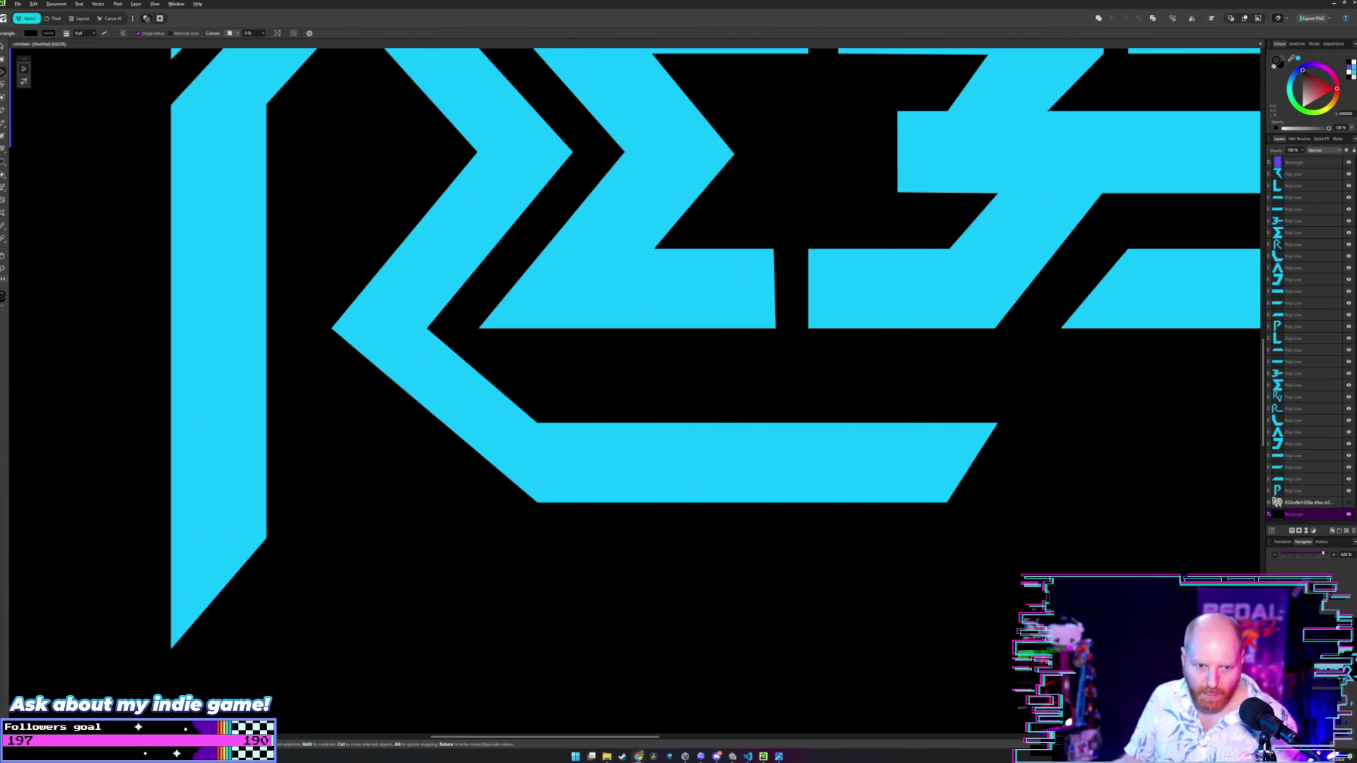
- Bring the SteamDB browser window over the Affinity Designer canvas
mouse_move(0, 240)
mouse_down()
mouse_move(473, 231)
mouse_move(490, 204)
mouse_up()
click(492, 197)
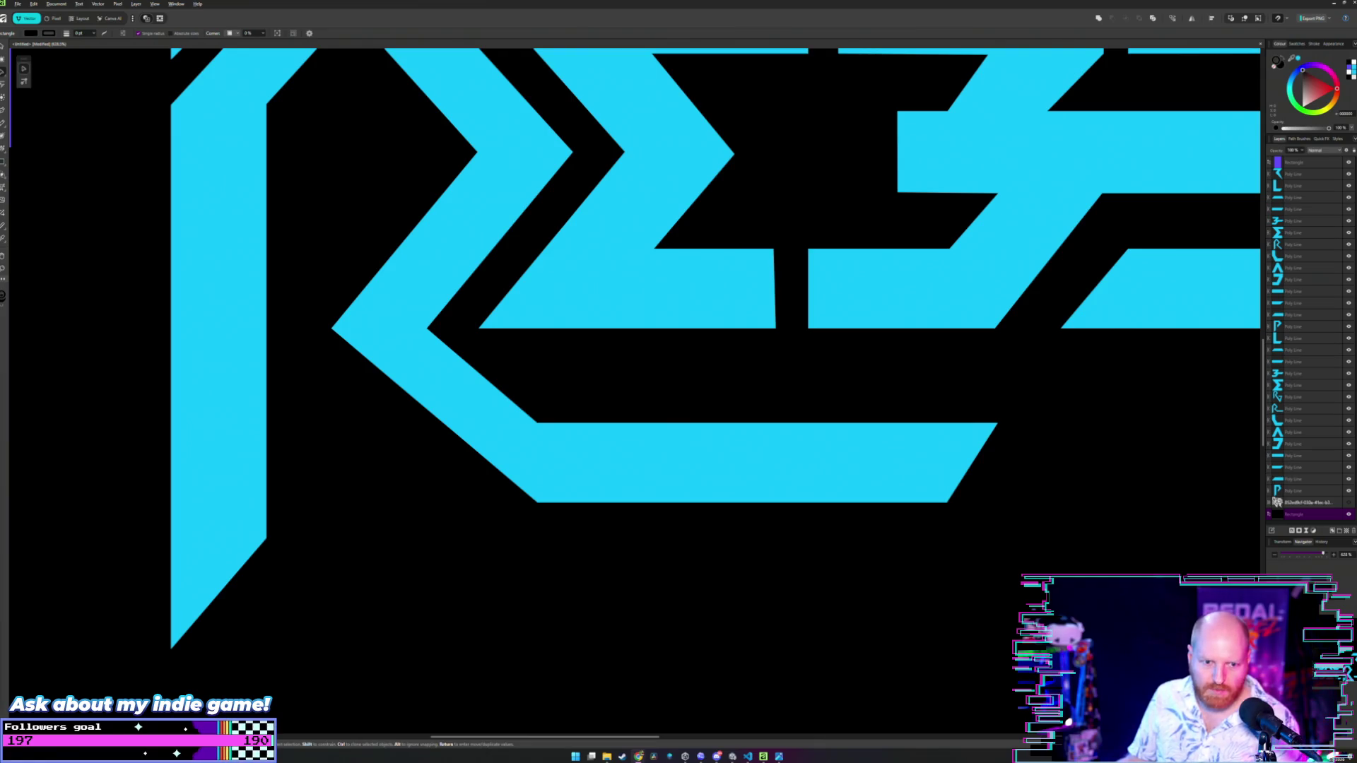
mouse_move(0, 396)
mouse_down()
mouse_move(166, 379)
mouse_move(530, 148)
mouse_up()
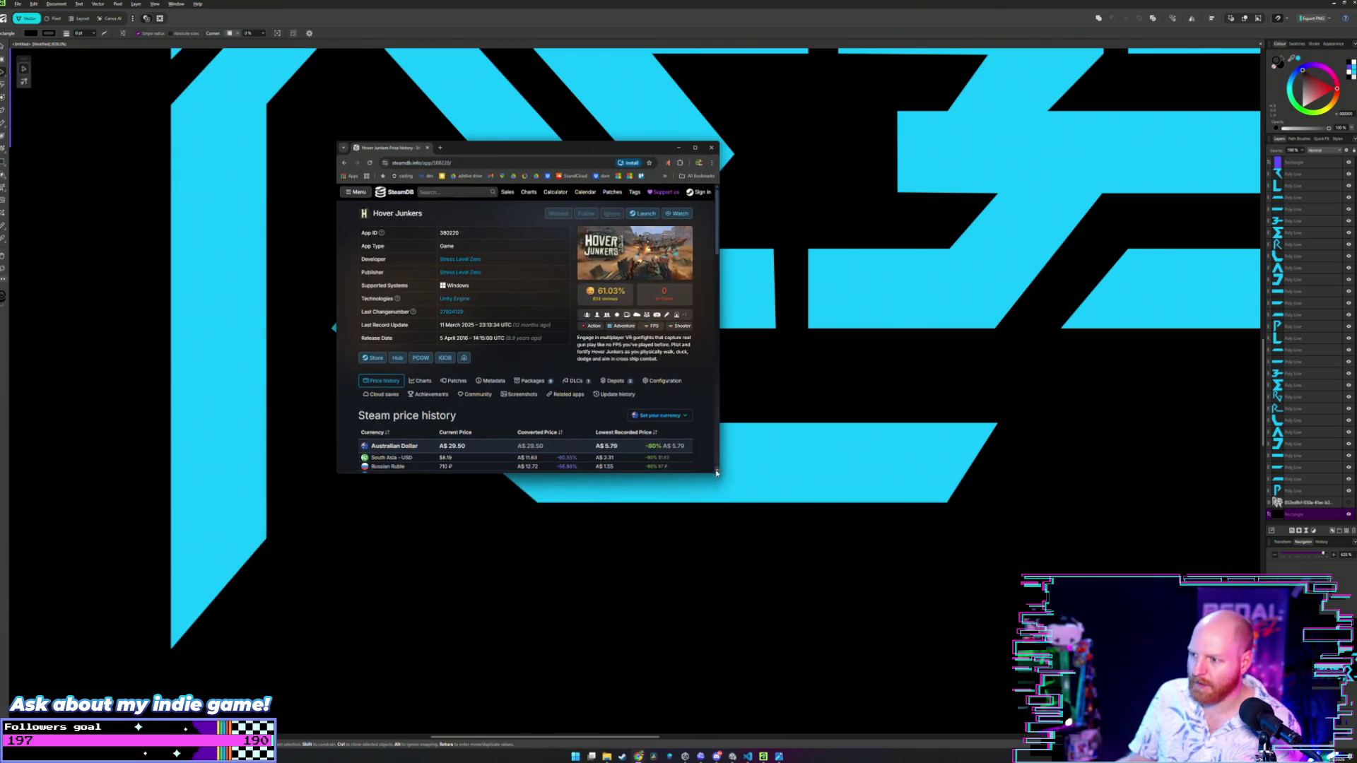
- Enlarge the SteamDB window for Hover Junkers and browse its price history section
drag(718, 473, 1044, 639)
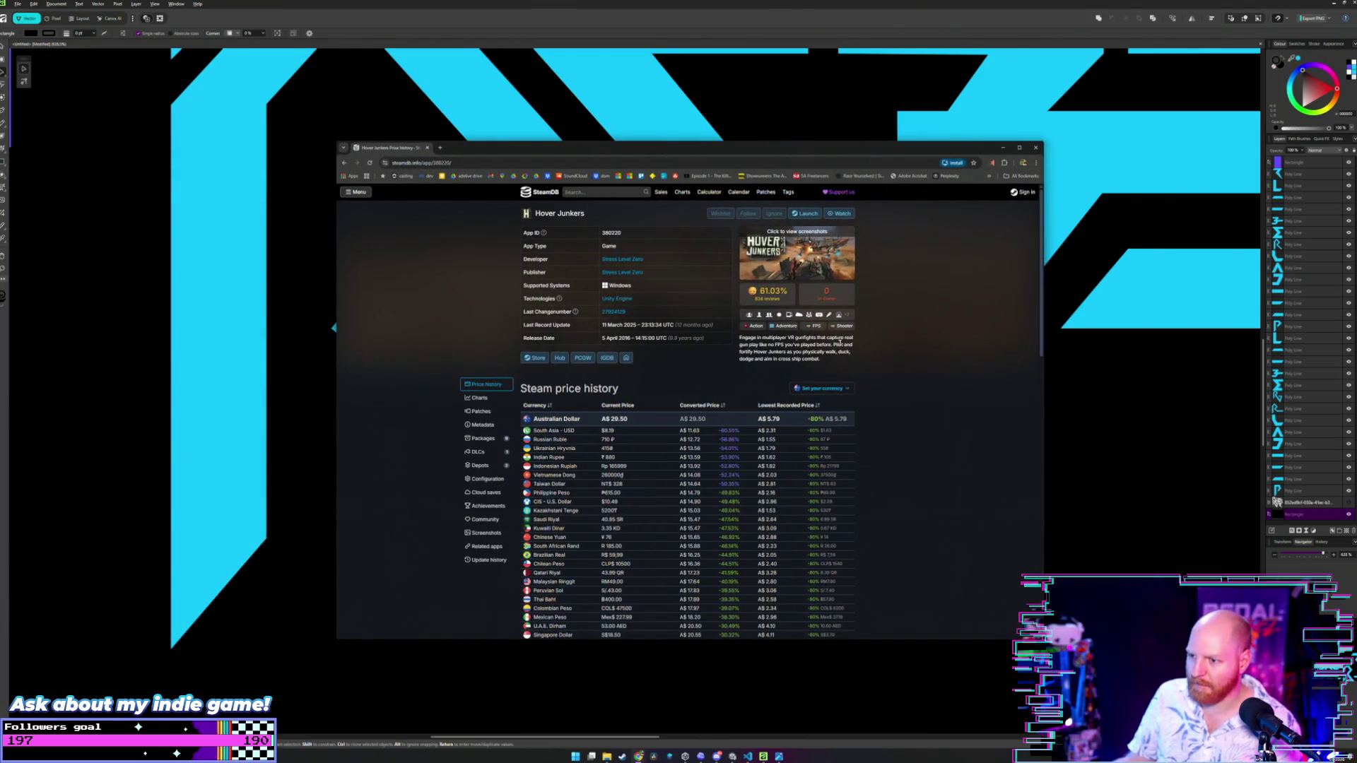
key(ctrl+minus)
key(ctrl+plus)
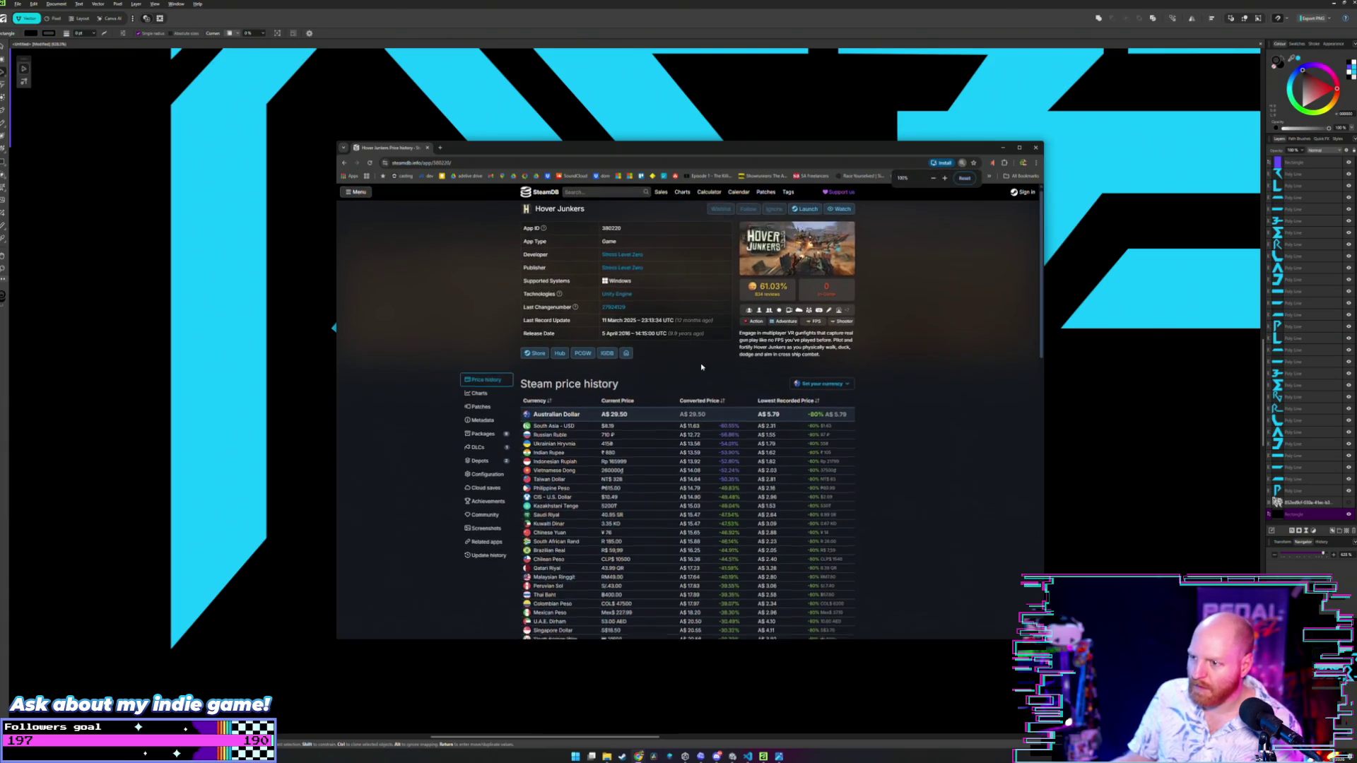
click(486, 384)
scroll(484, 328, down, 3)
scroll(485, 328, down, 5)
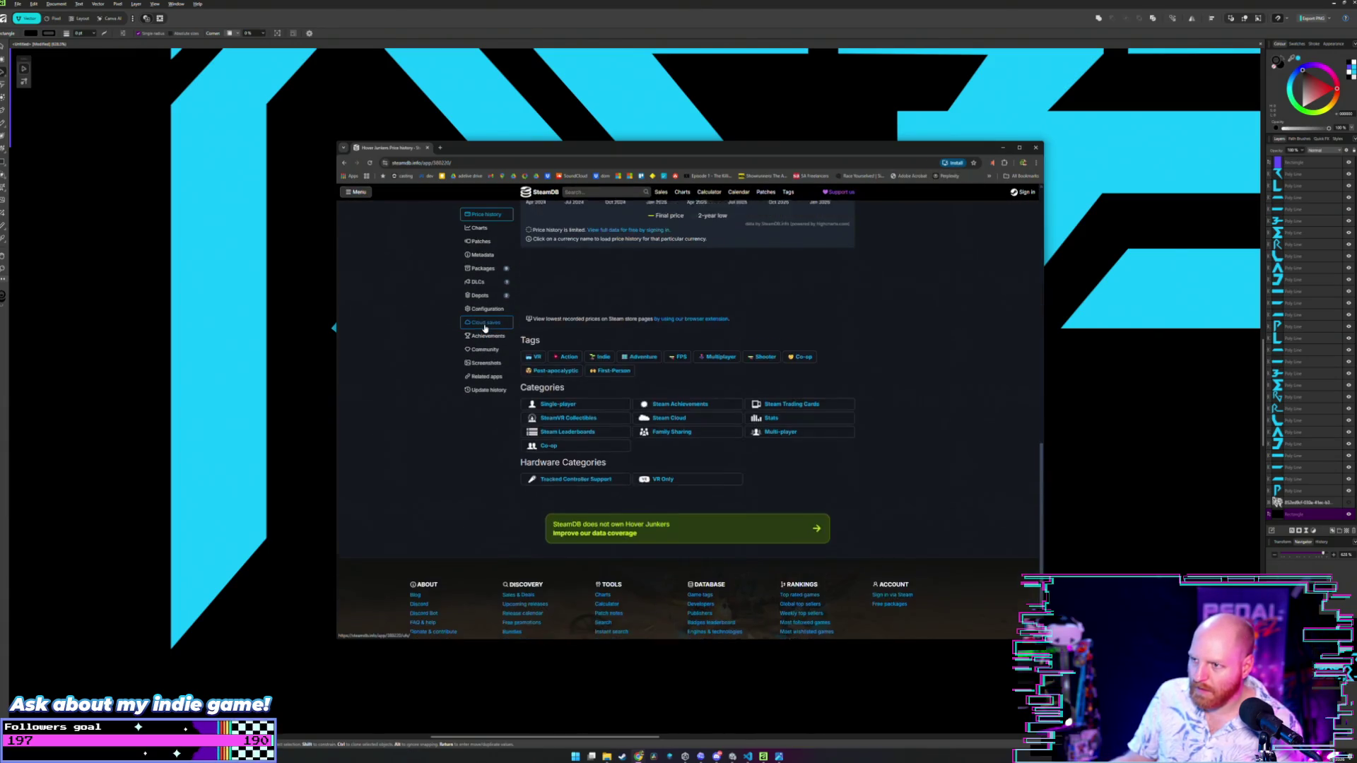
scroll(485, 328, up, 3)
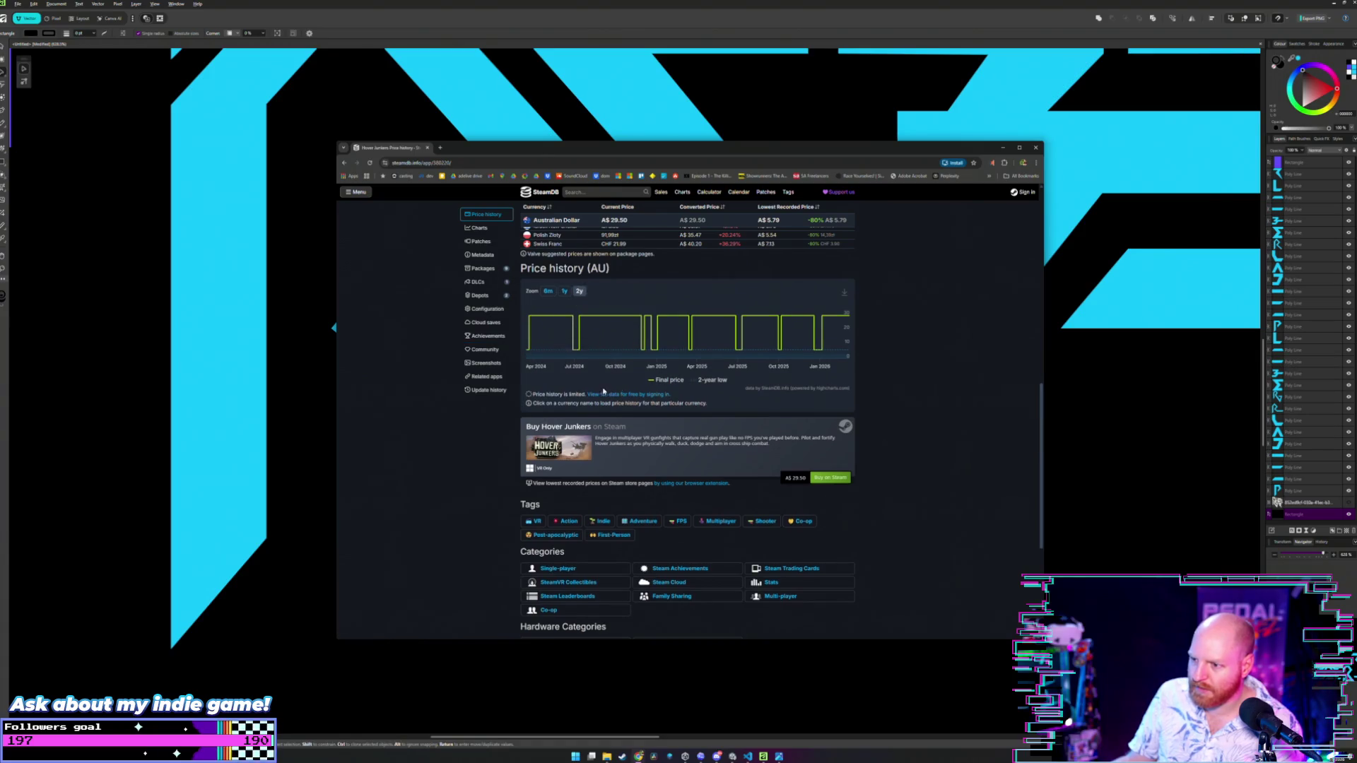
scroll(537, 374, down, 2)
scroll(491, 361, up, 3)
scroll(491, 360, up, 6)
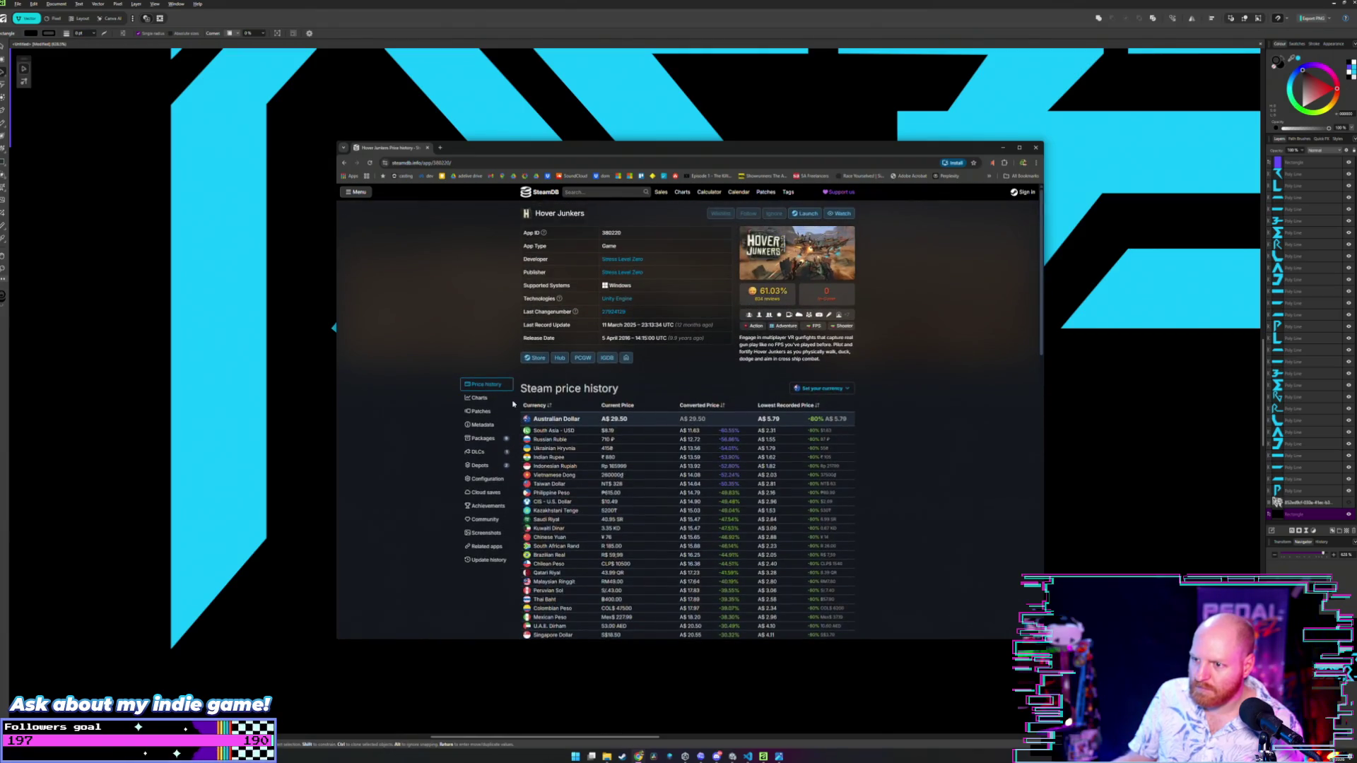
- Check the Charts page's all-time peak player count, then close the browser
click(490, 400)
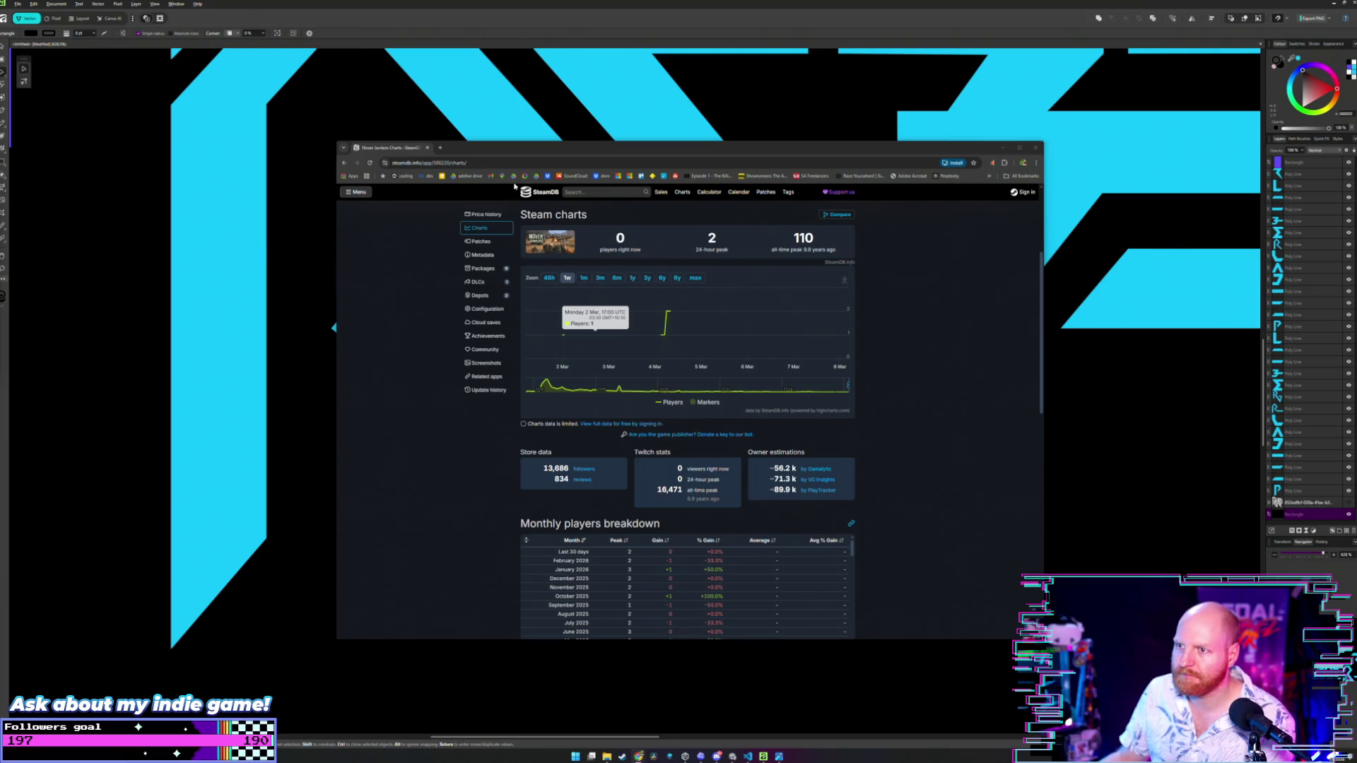
double_click(803, 237)
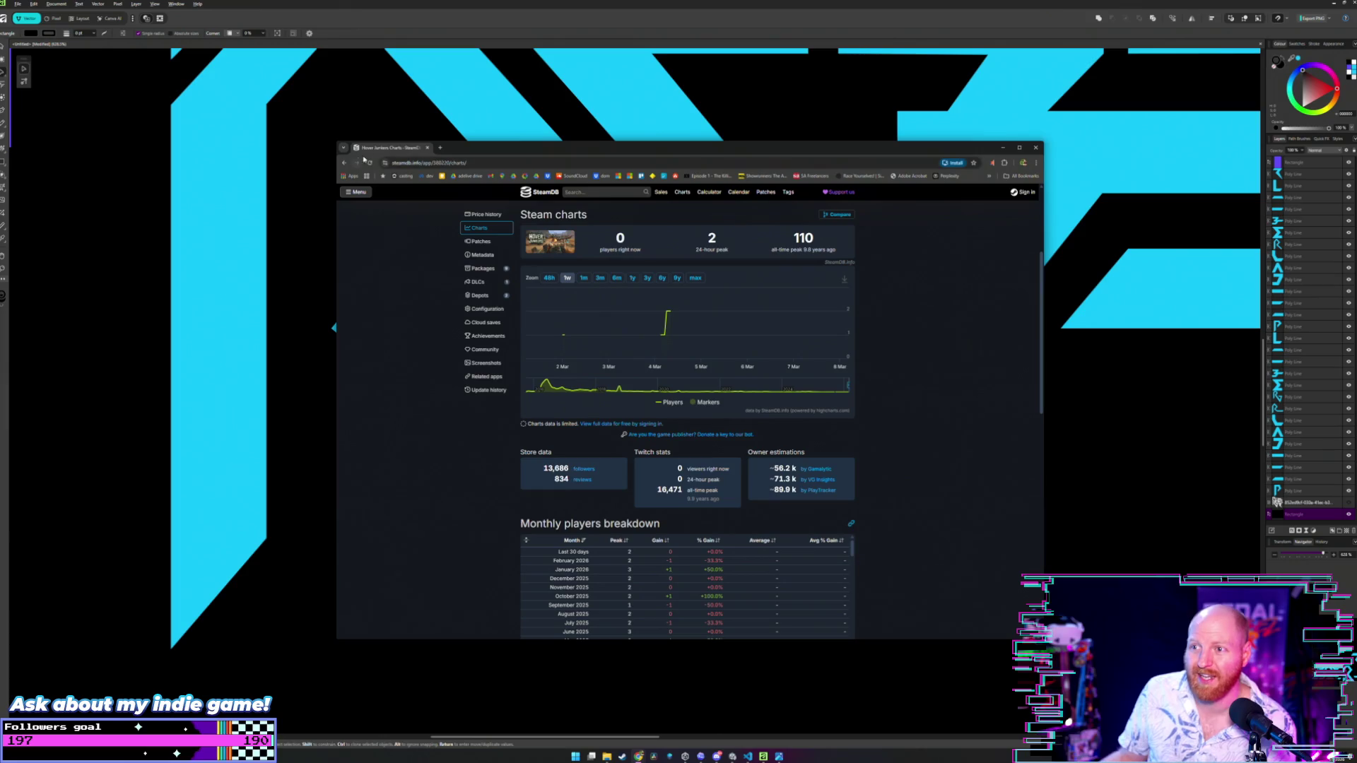
click(428, 148)
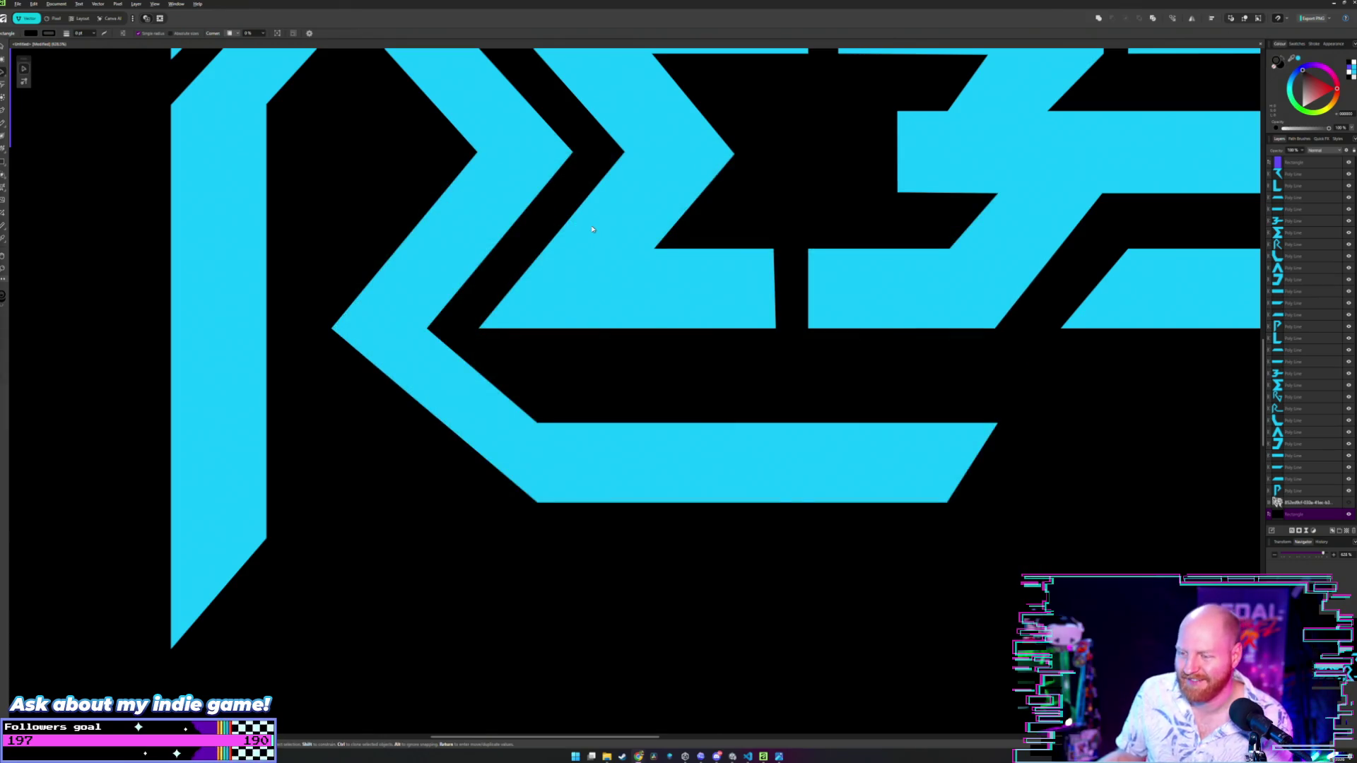
scroll(593, 229, down, 5)
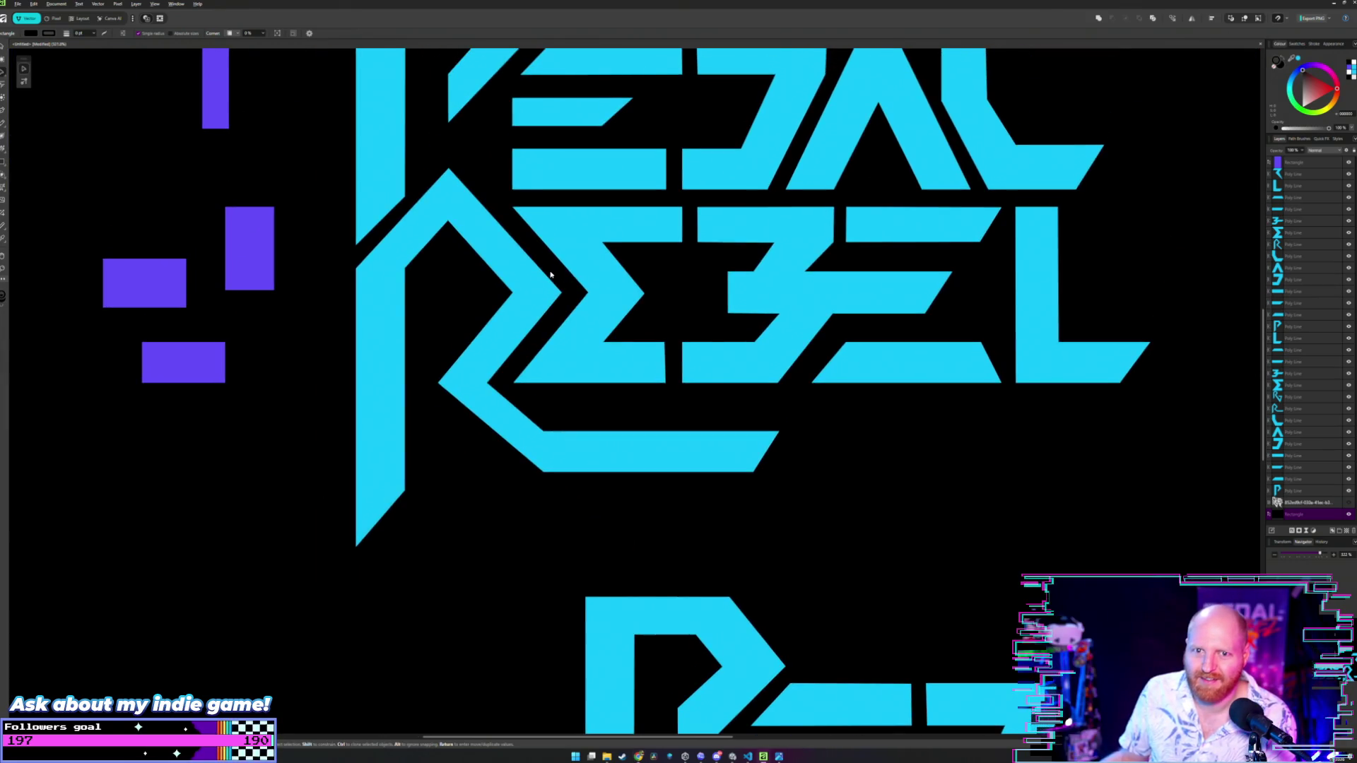
scroll(551, 275, down, 3)
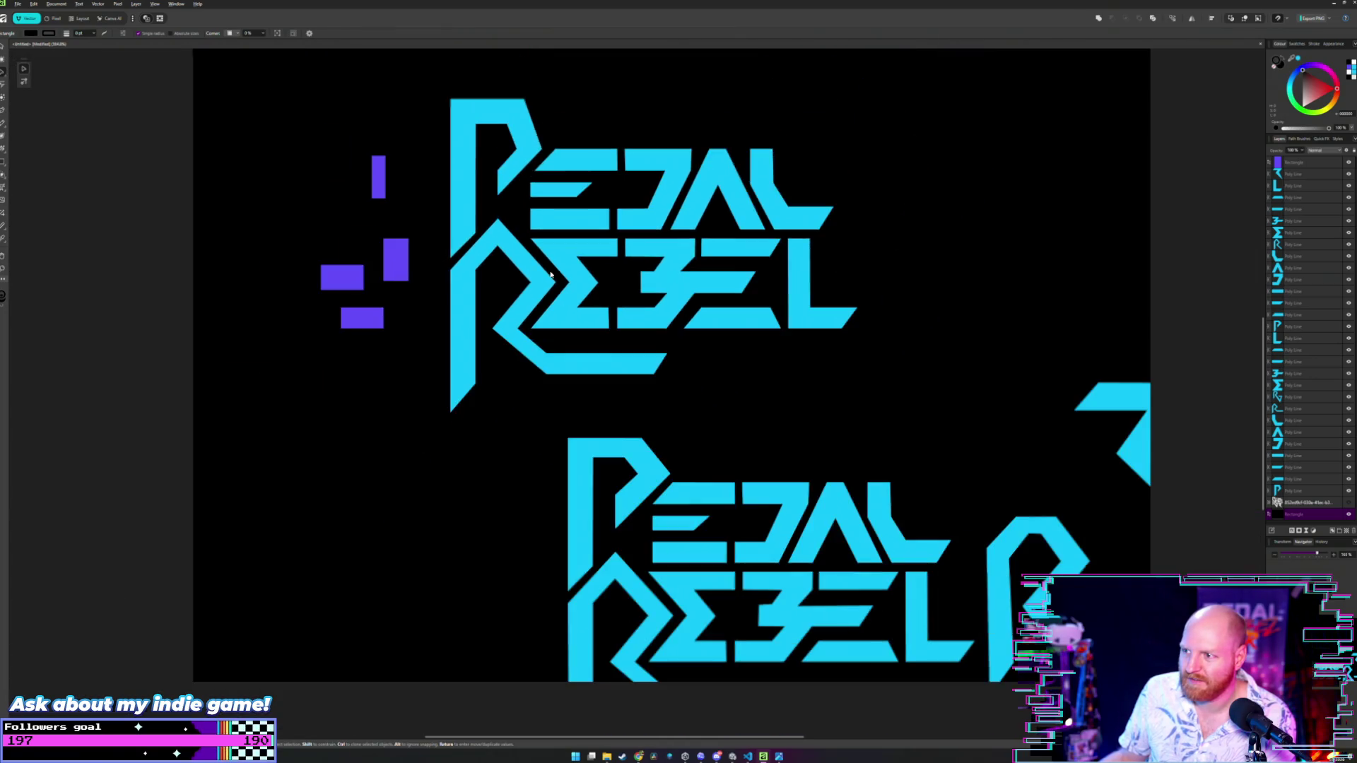
scroll(551, 275, up, 3)
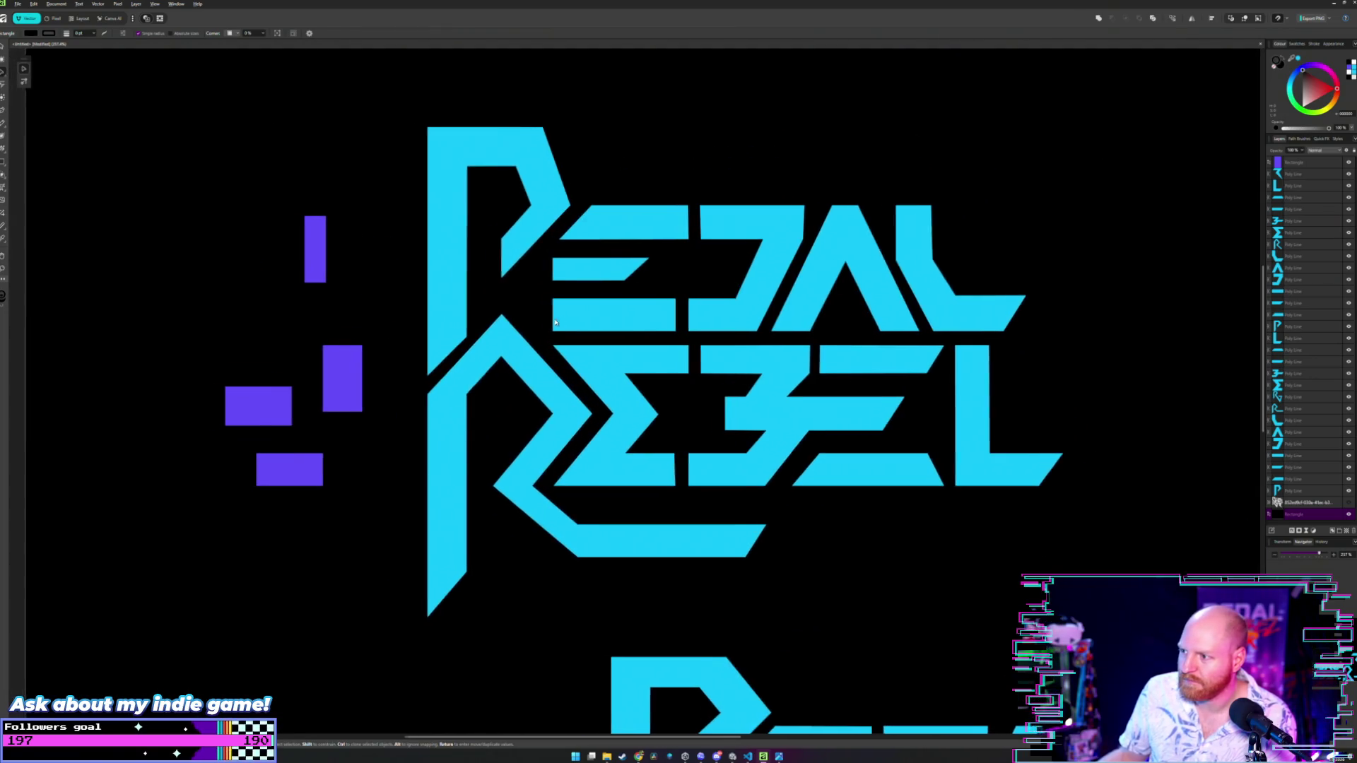
drag(555, 322, 575, 319)
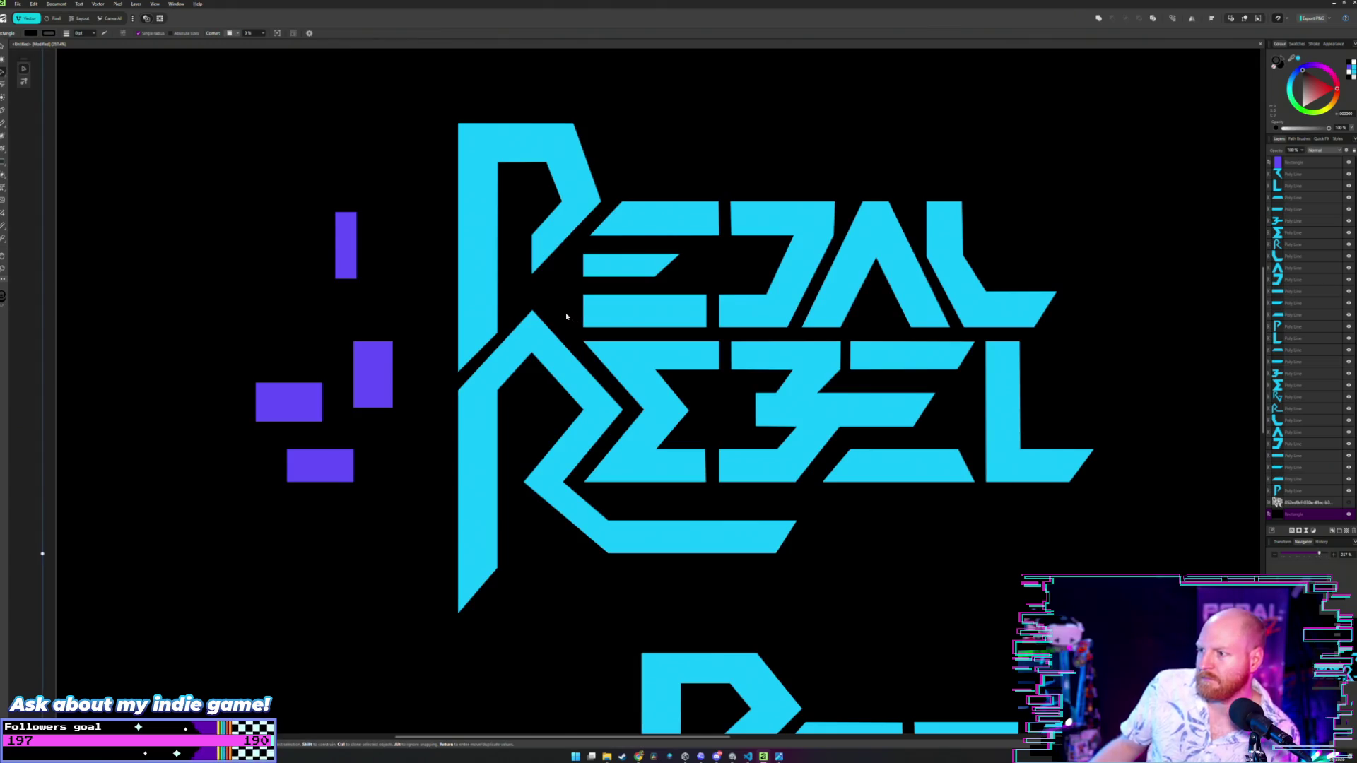
scroll(558, 313, down, 3)
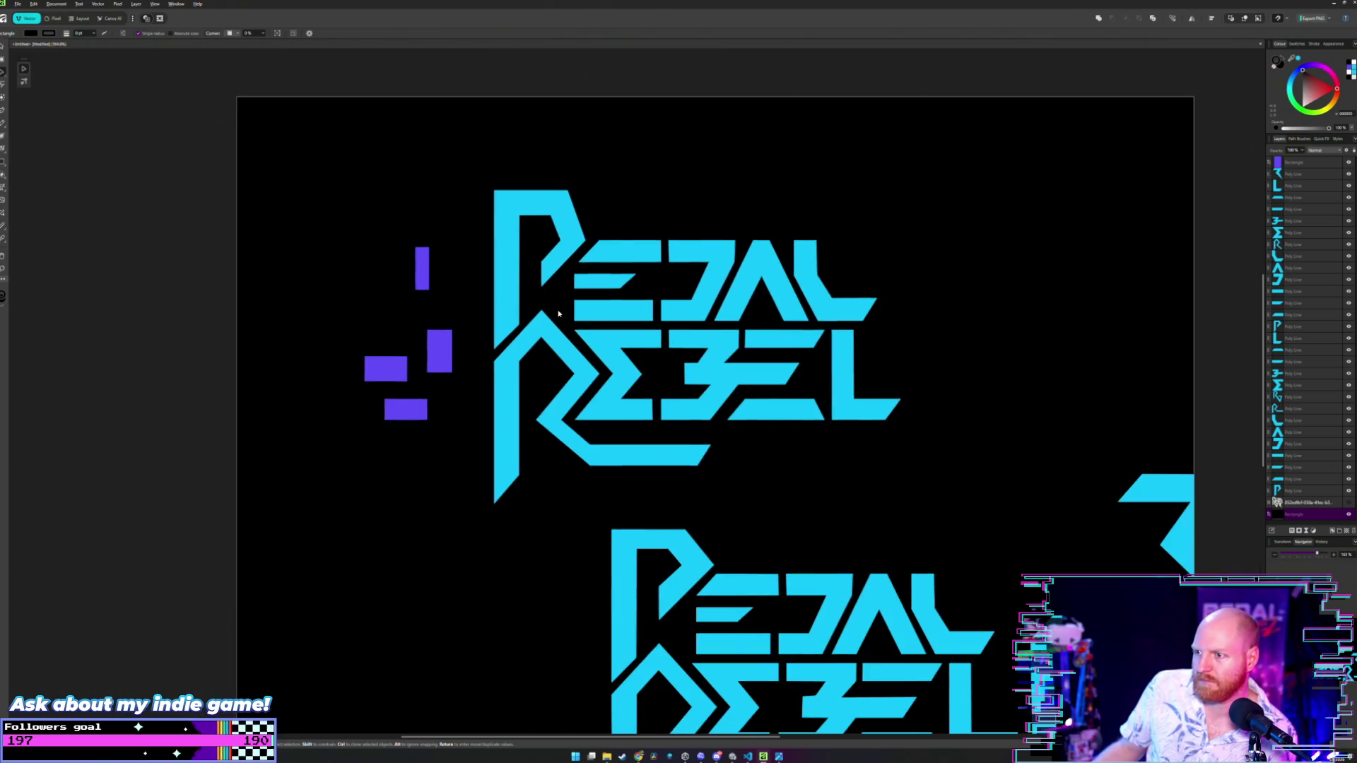
drag(528, 225, 506, 270)
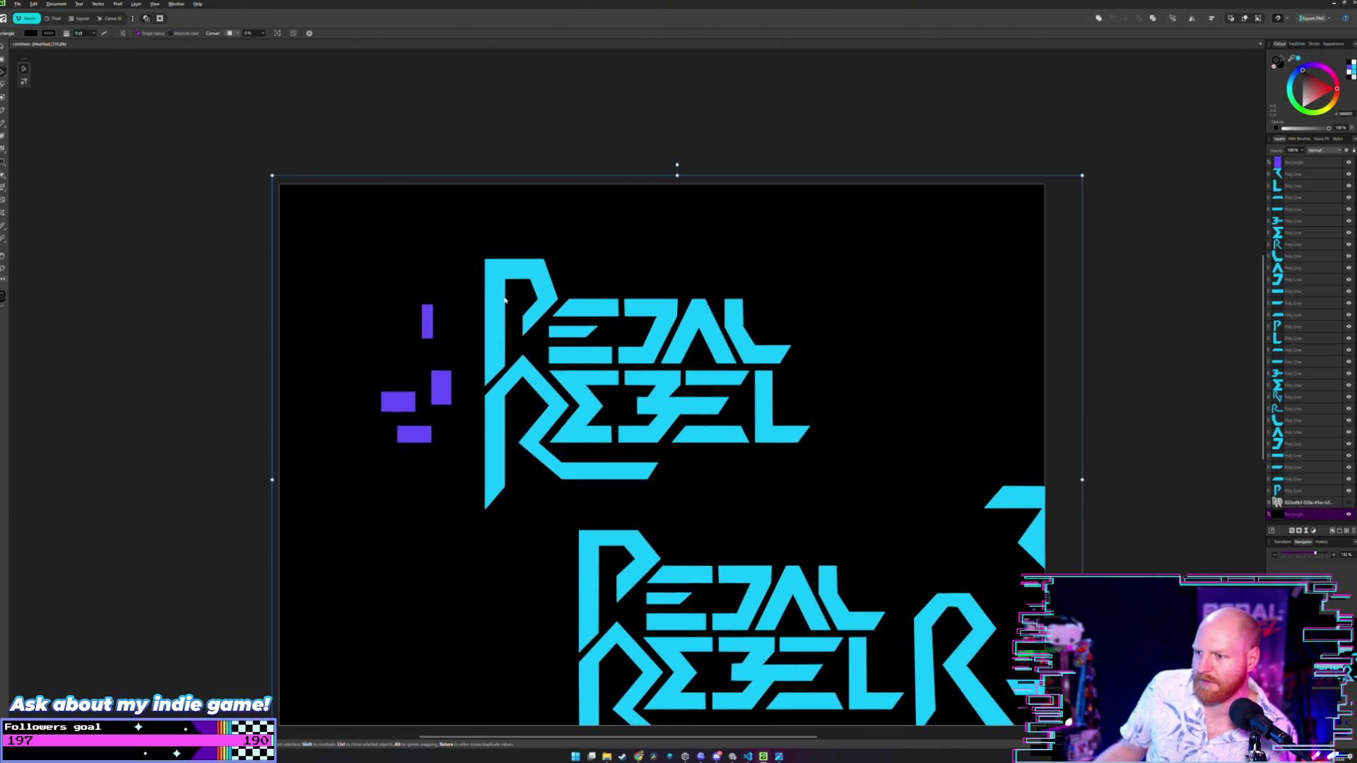
scroll(503, 298, up, 2)
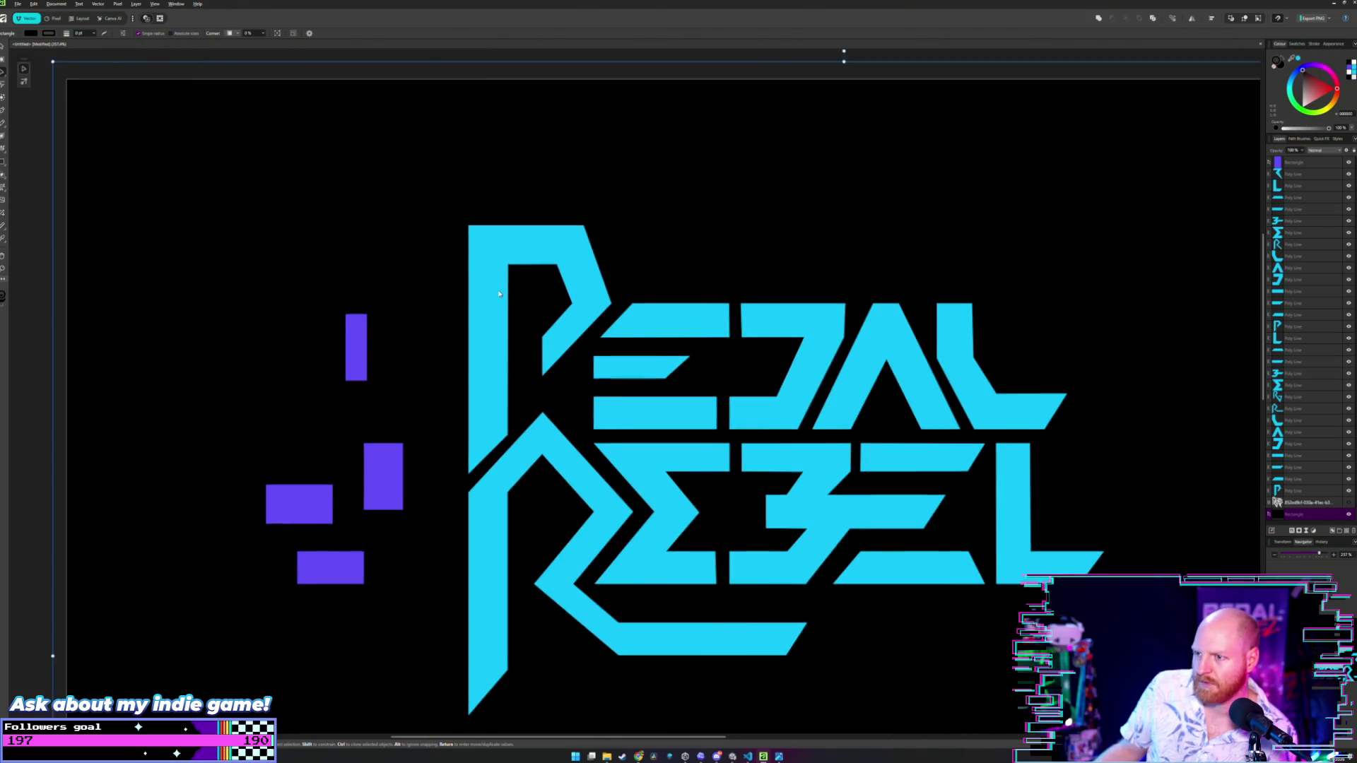
scroll(500, 295, down, 2)
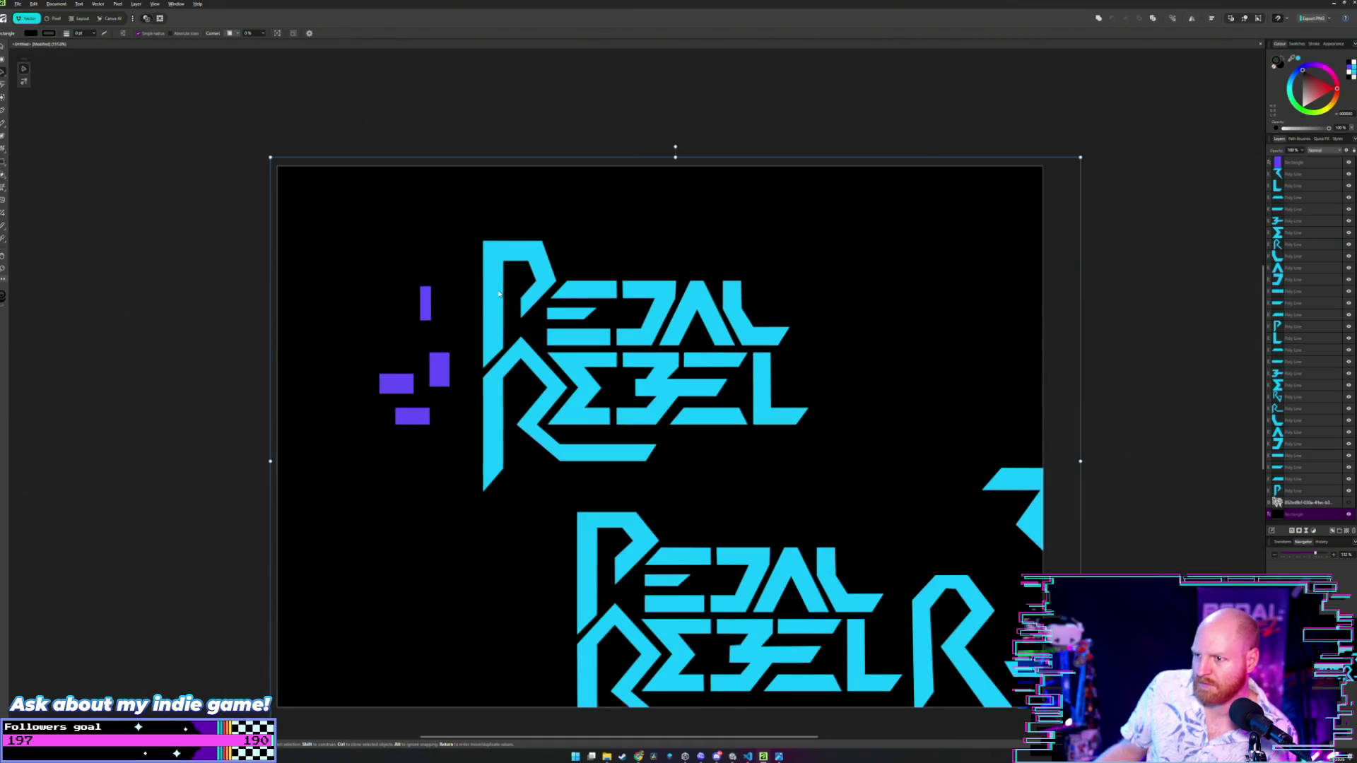
scroll(499, 294, up, 2)
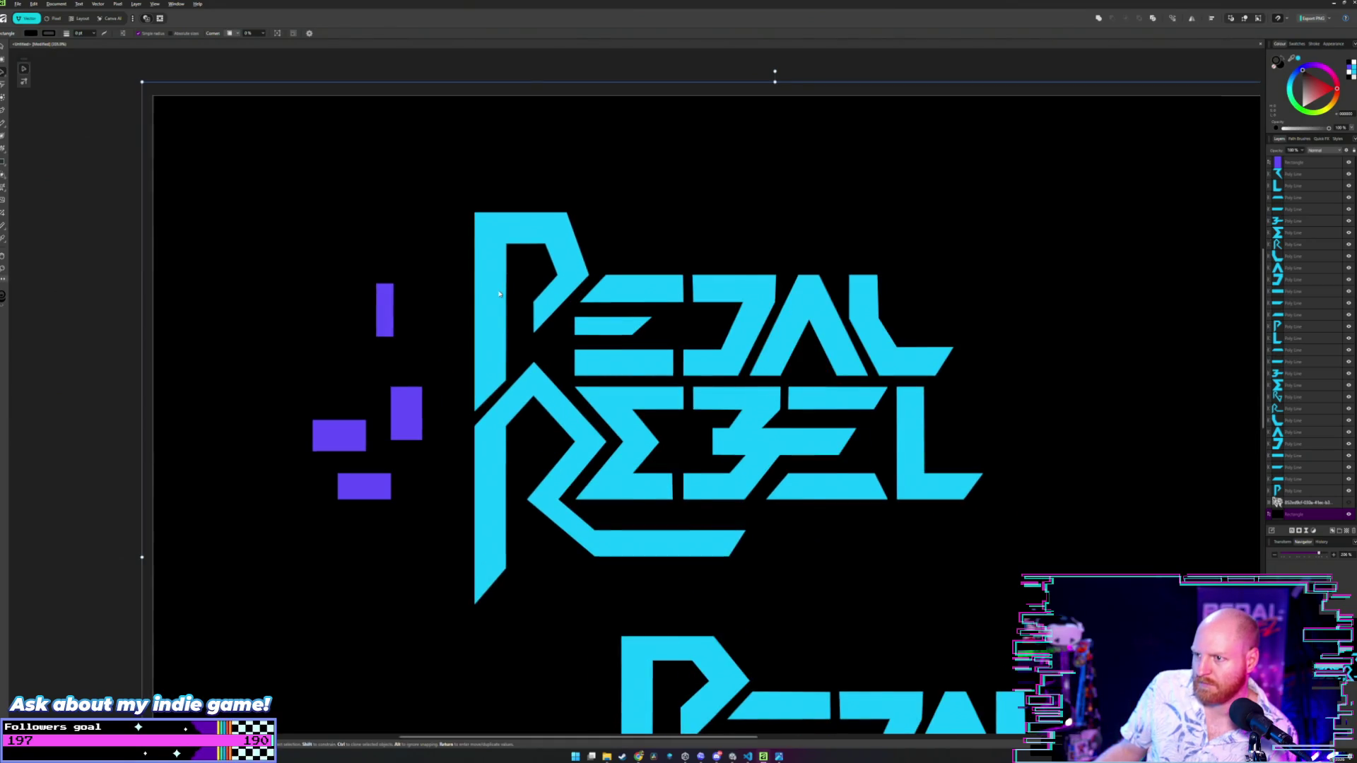
scroll(499, 294, down, 1)
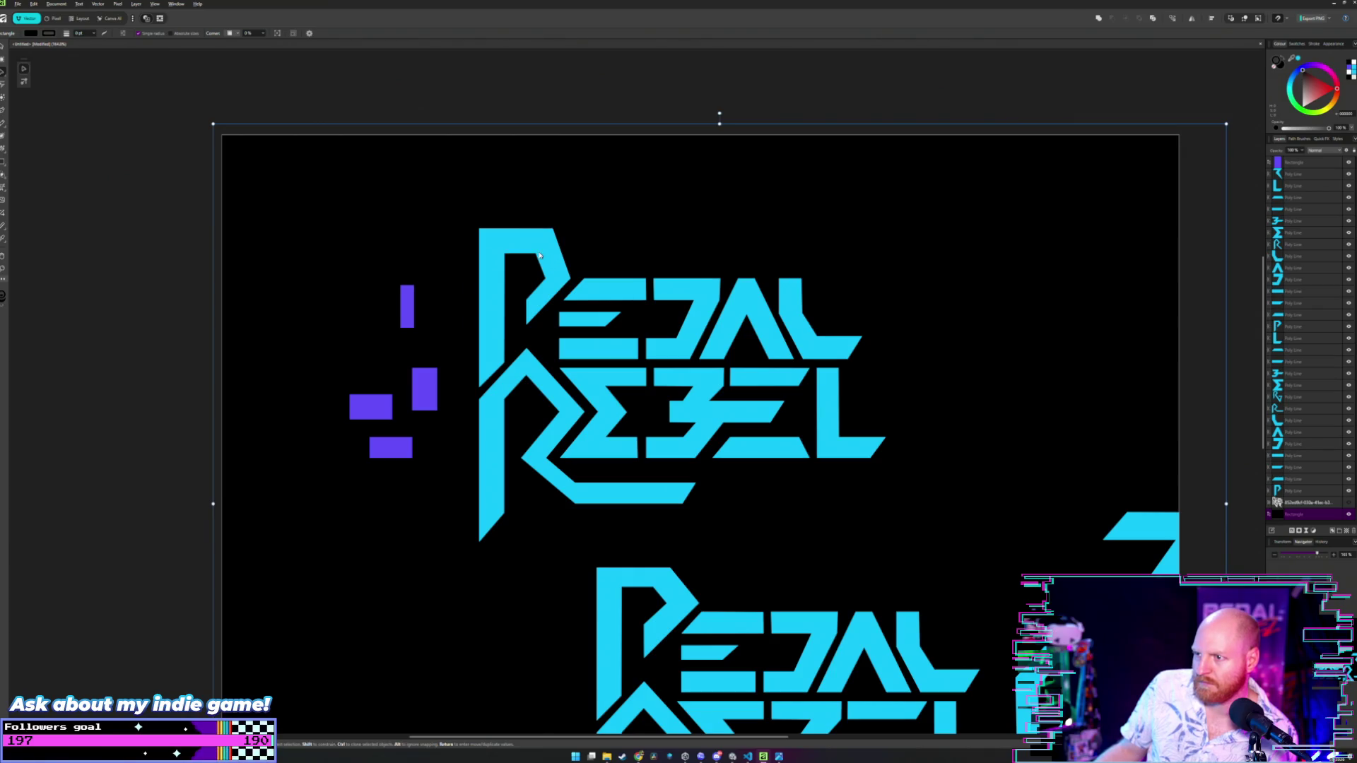
scroll(544, 237, up, 5)
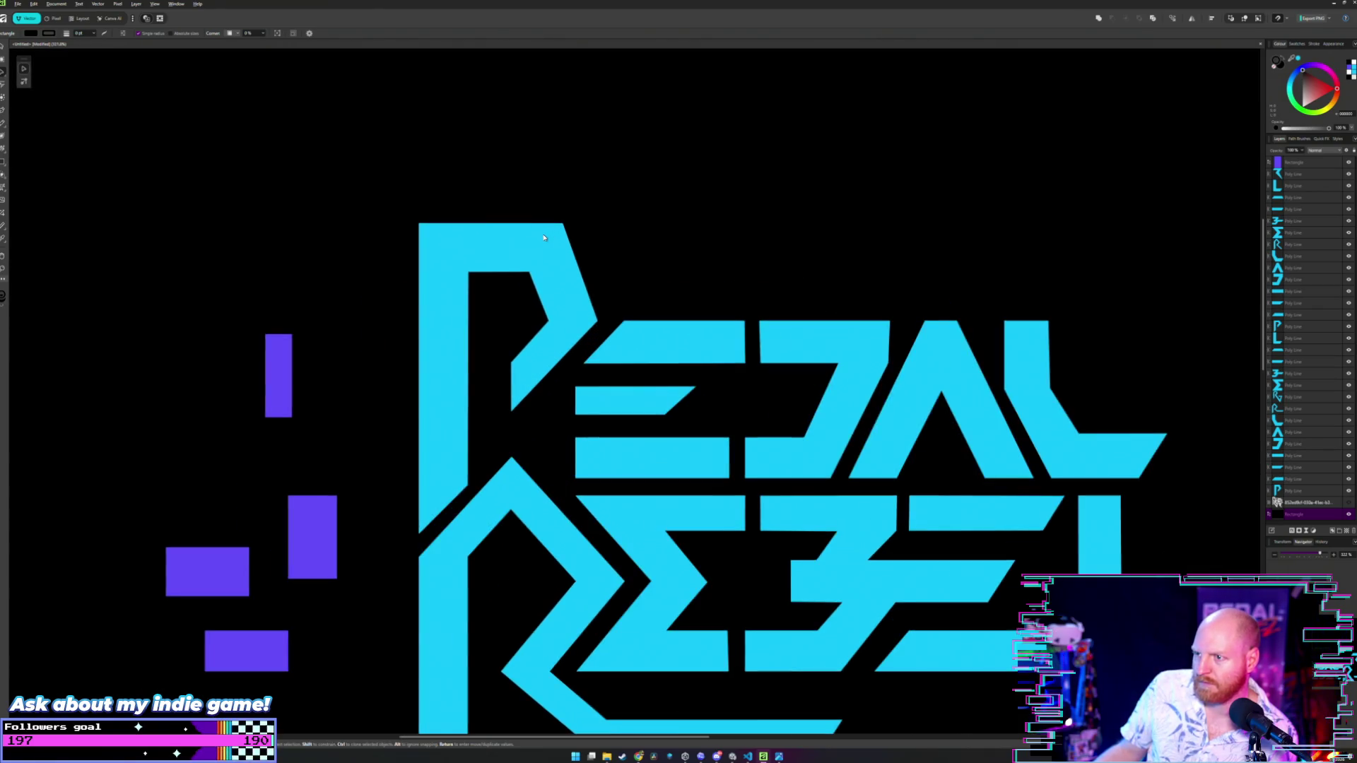
- Slide the P's outer and inner top-right corner nodes left, checking with undo and redo
double_click(566, 225)
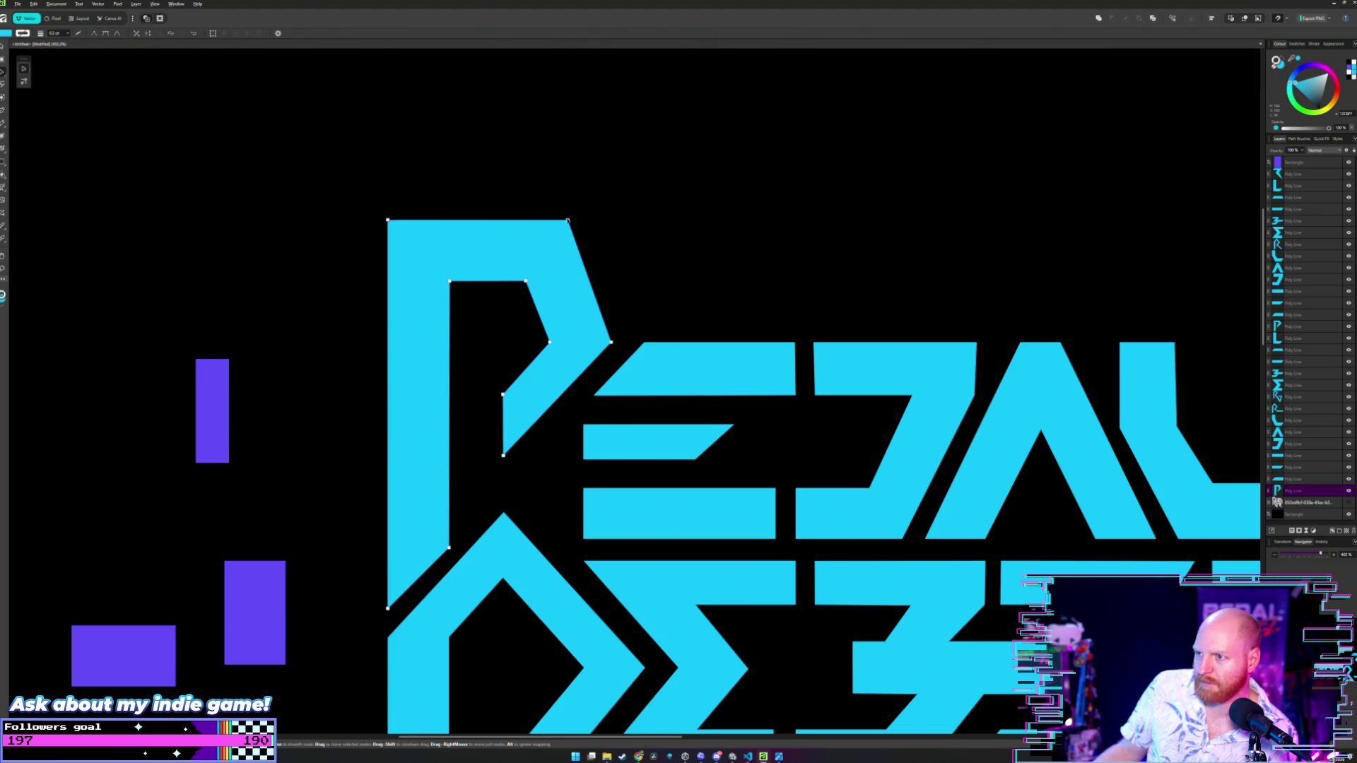
drag(566, 221, 523, 224)
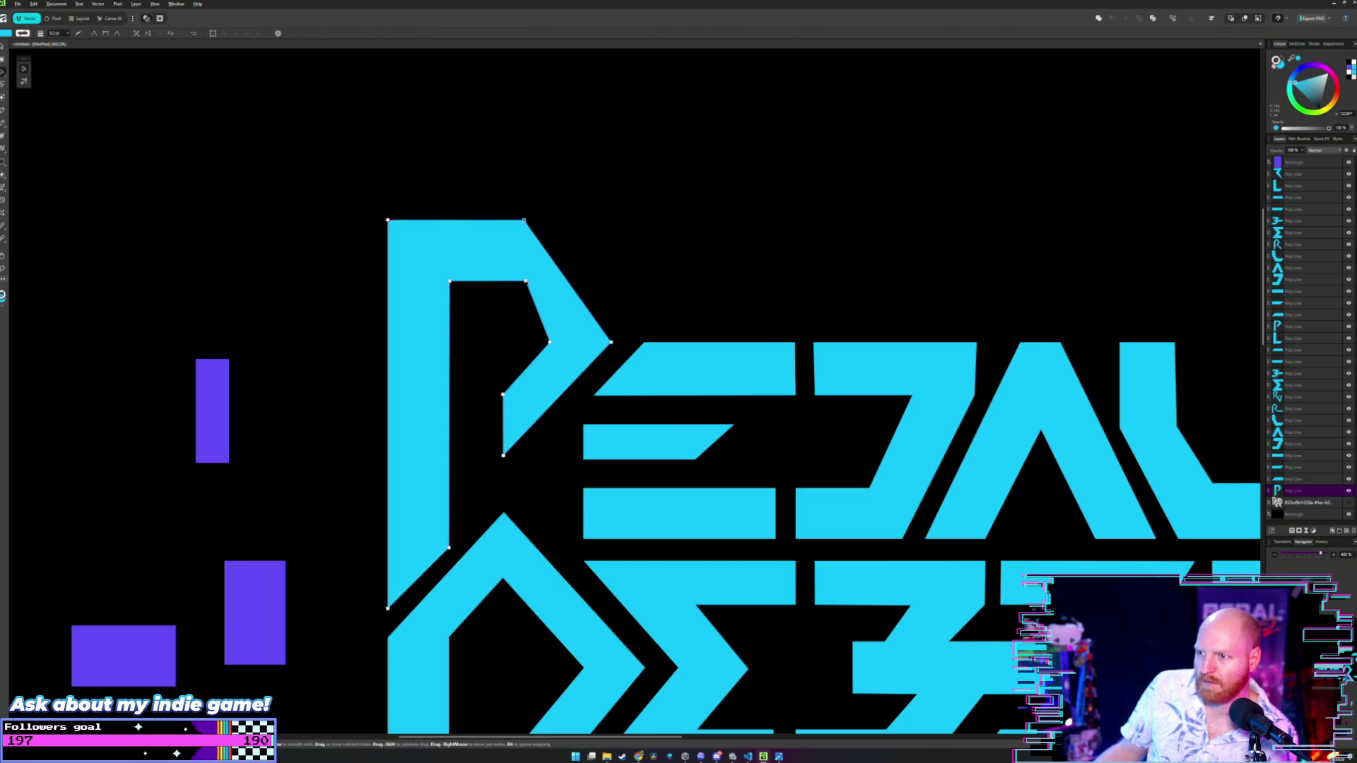
drag(525, 281, 501, 281)
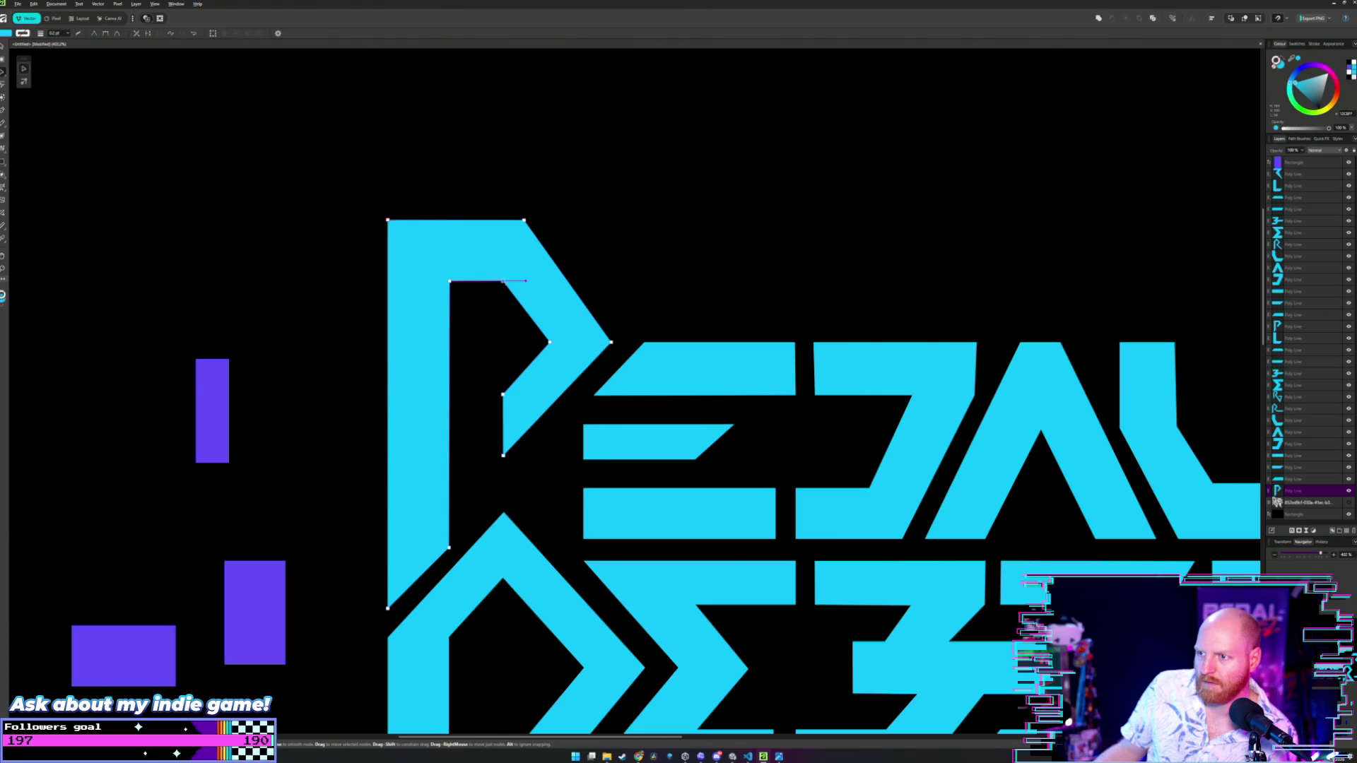
key(v)
click(630, 239)
scroll(629, 239, down, 5)
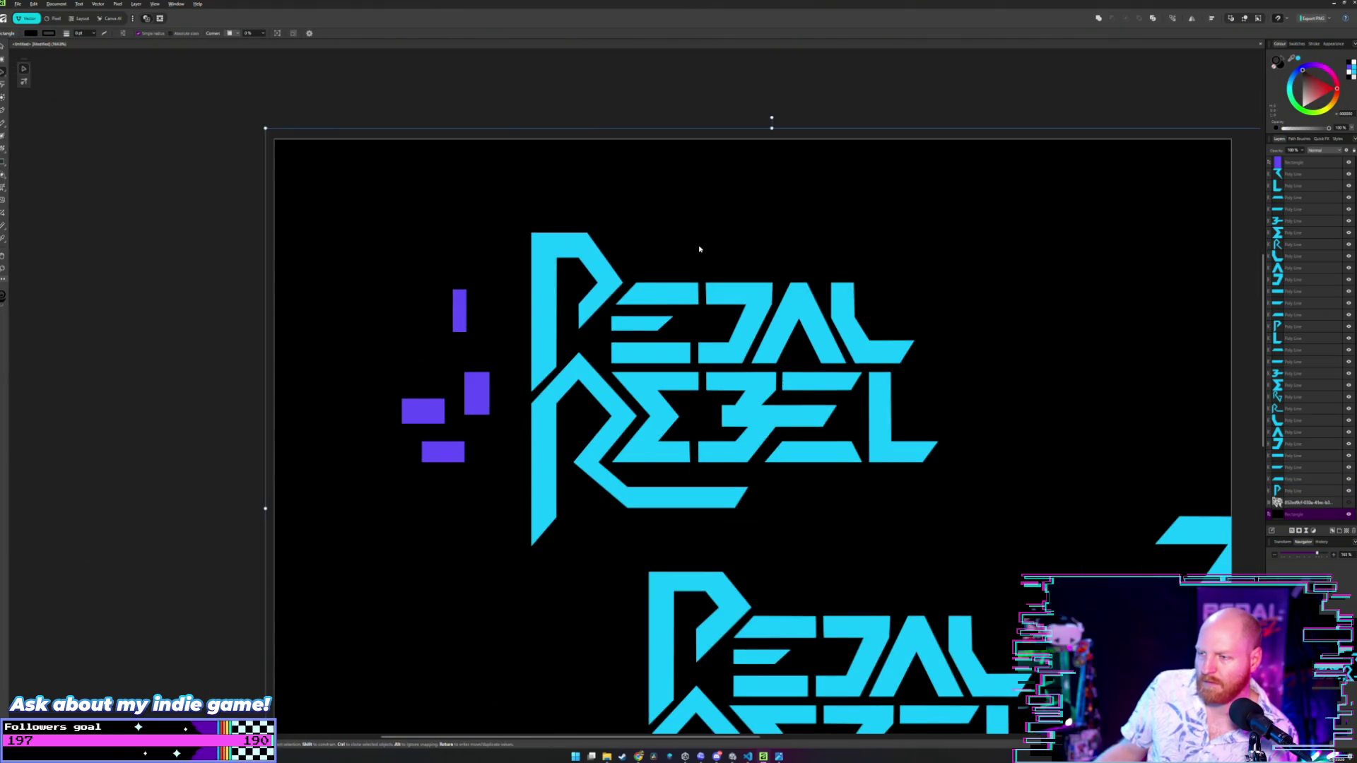
scroll(699, 249, right, 1)
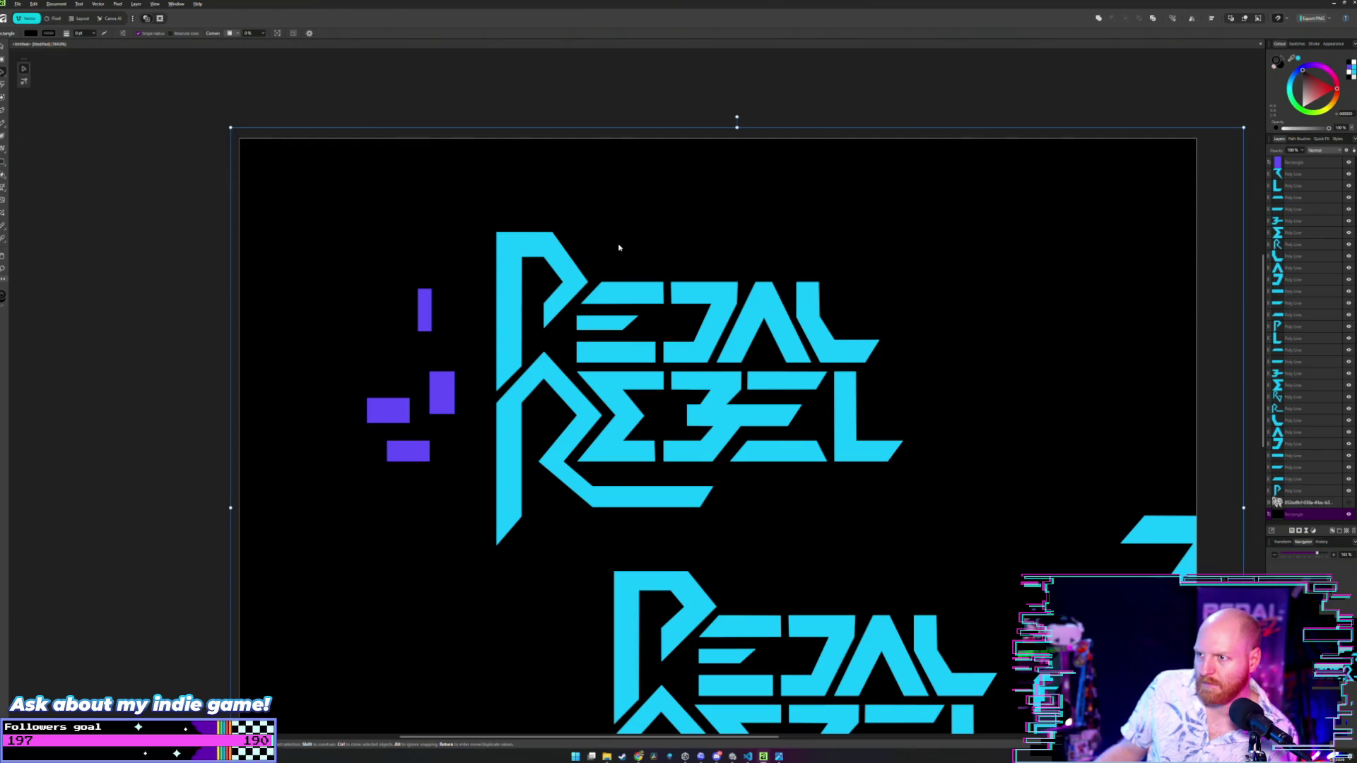
key(ctrl+z)
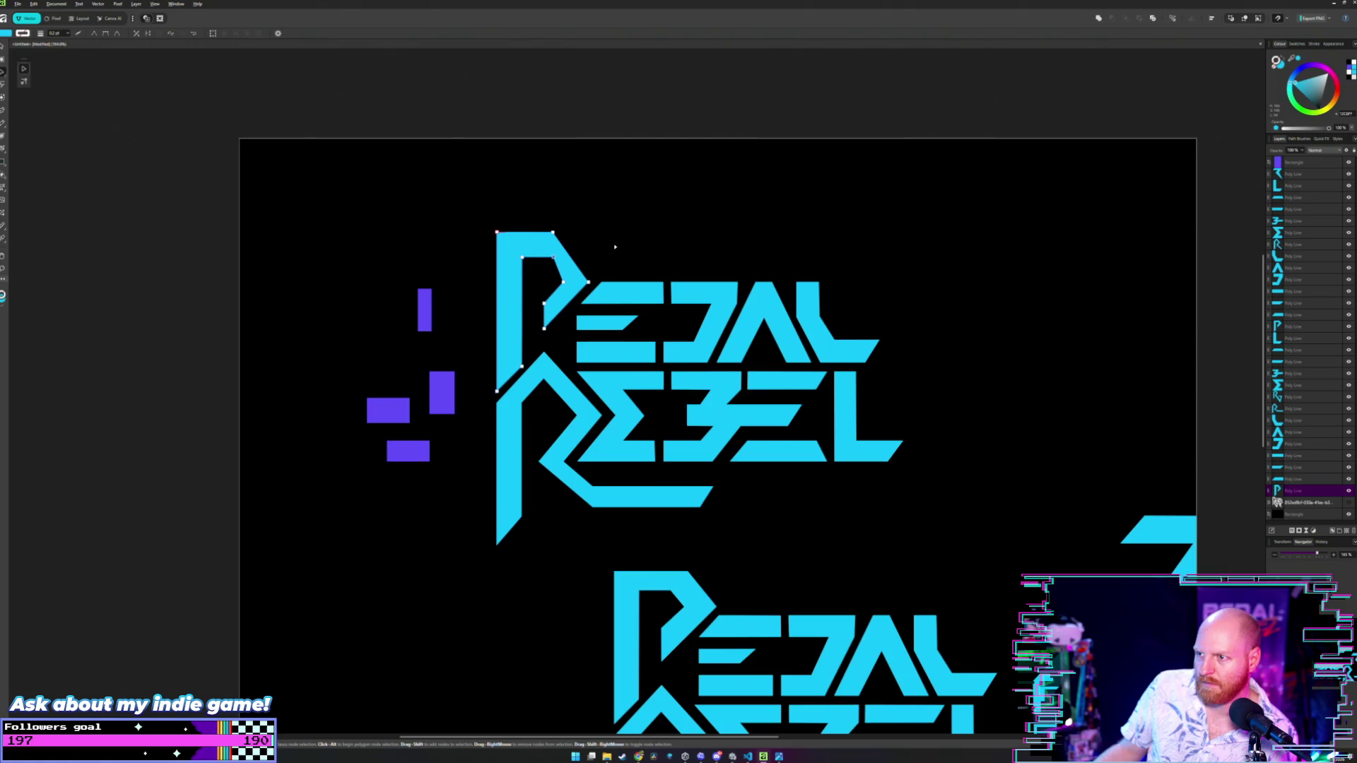
key(ctrl+shift+z)
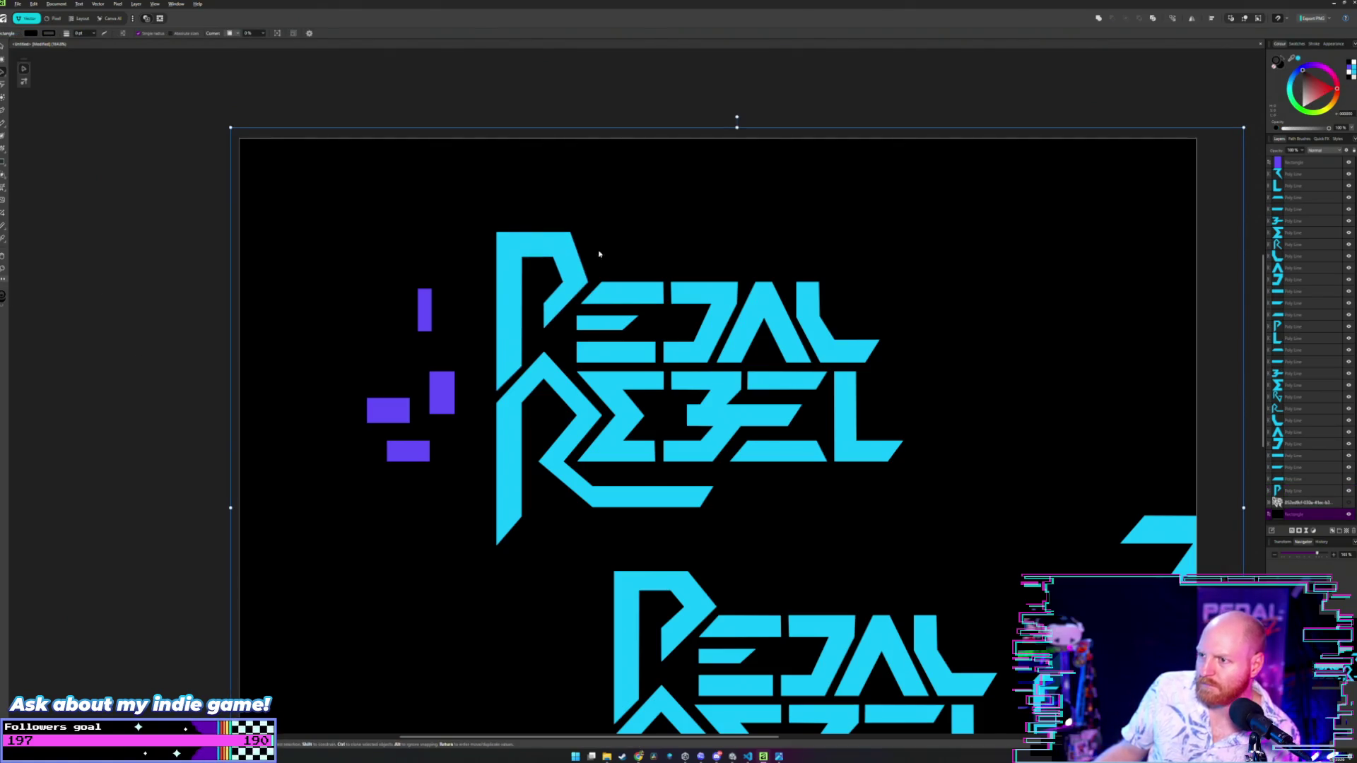
- Drag the P's top nodes down to lower its top edge
scroll(554, 244, up, 2)
key(a)
click(558, 246)
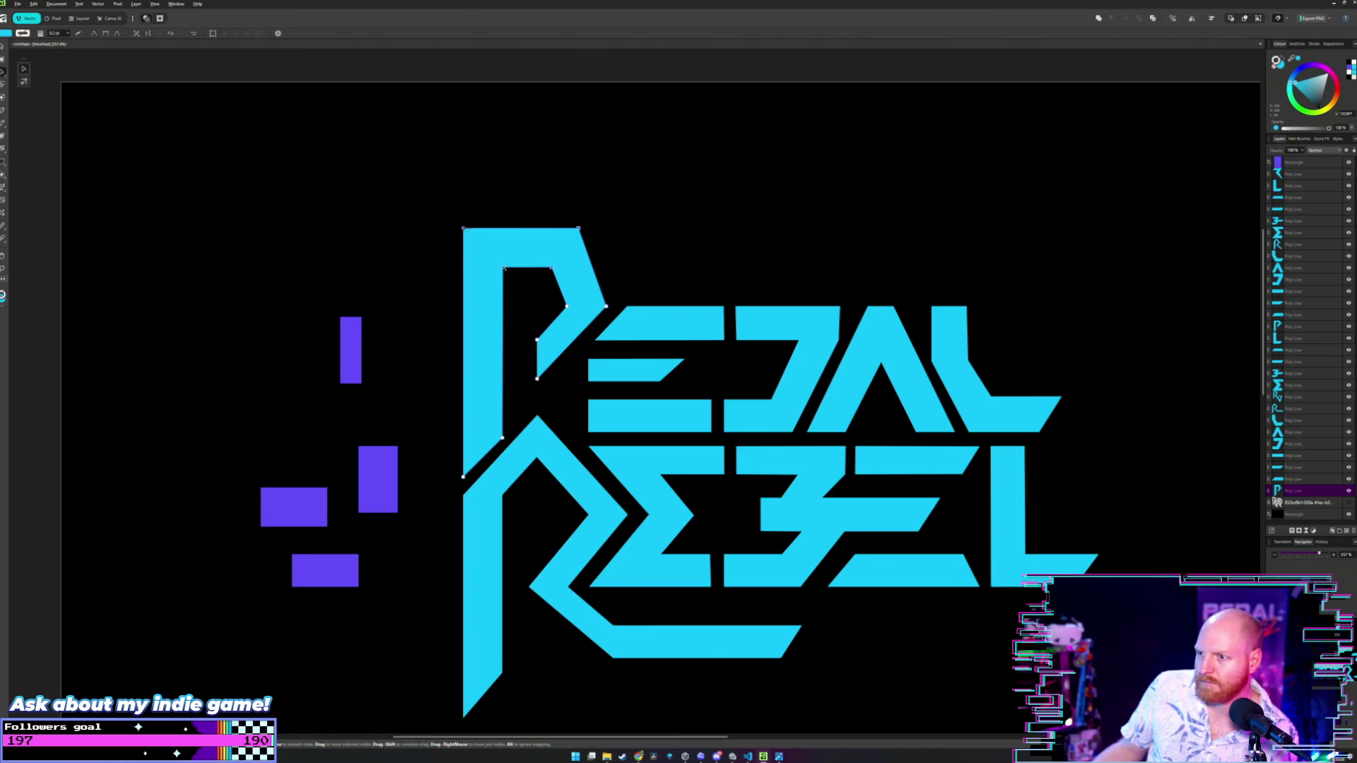
drag(504, 268, 506, 288)
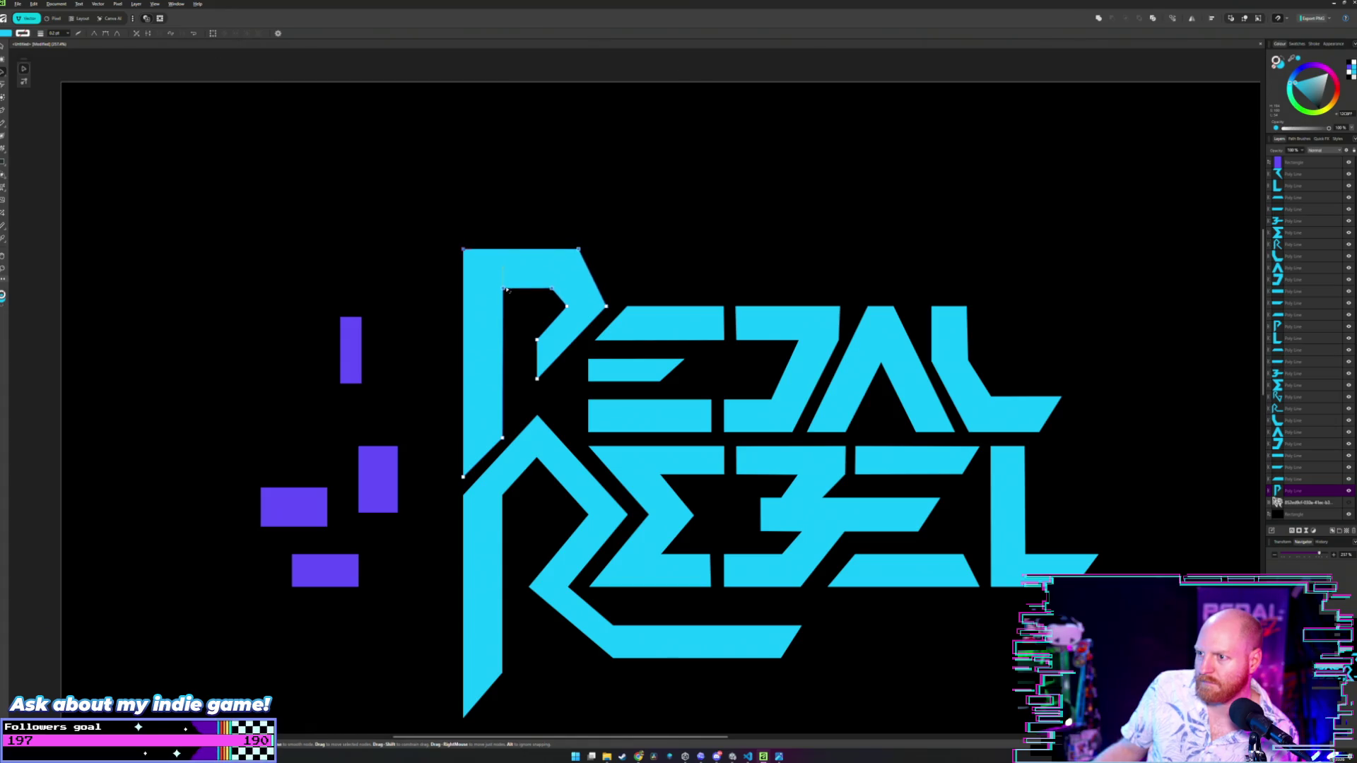
scroll(539, 218, down, 3)
key(v)
click(539, 218)
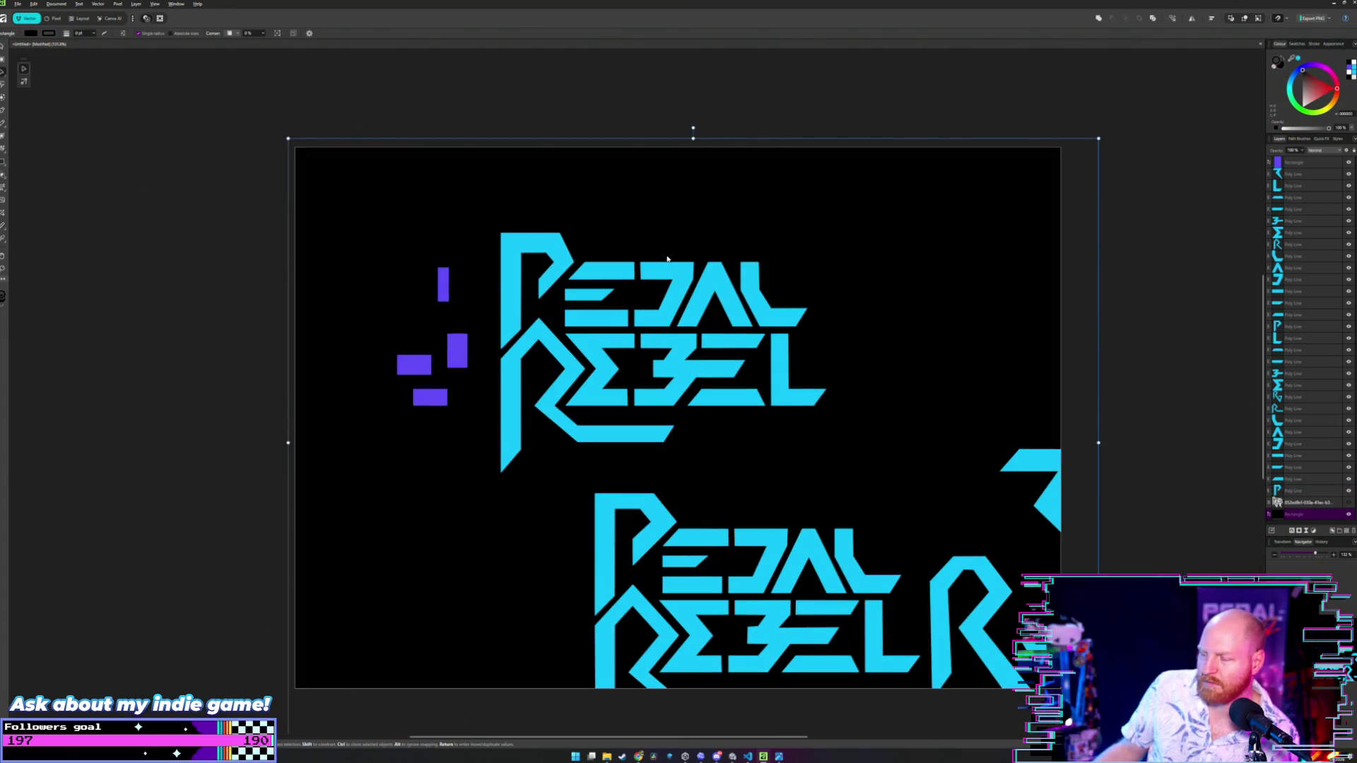
scroll(539, 253, up, 2)
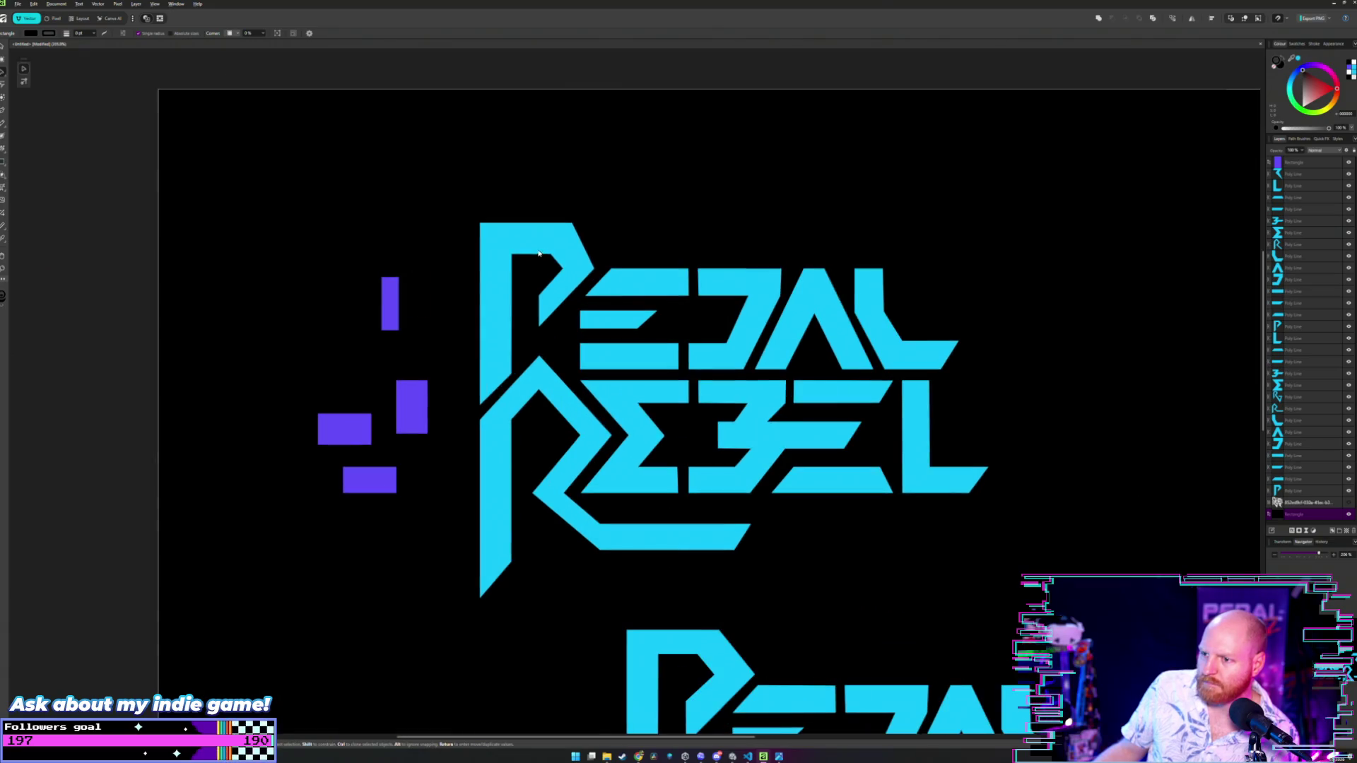
- Move the bottom purple spacer up level with the P's top and check it against the P
mouse_move(375, 482)
mouse_down()
mouse_move(489, 256)
mouse_move(511, 244)
mouse_up()
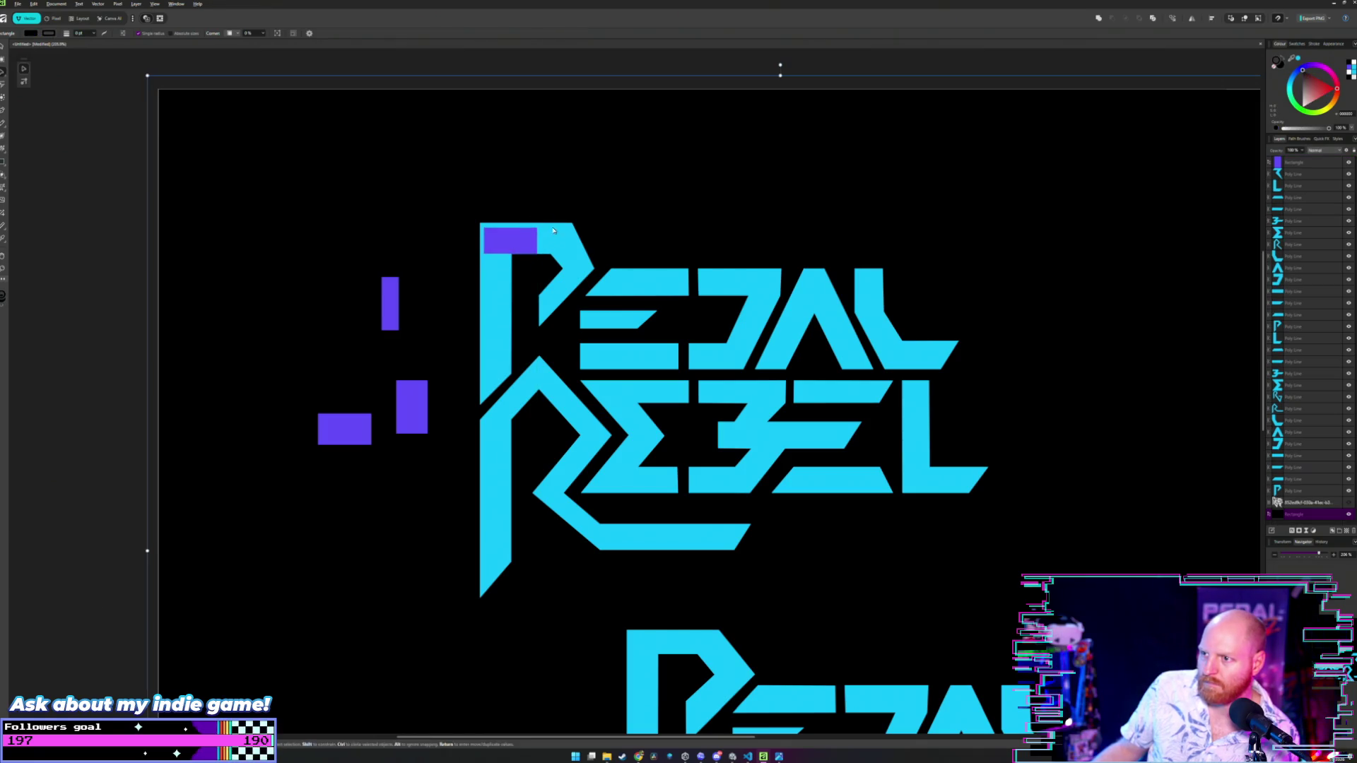
key(a)
click(481, 233)
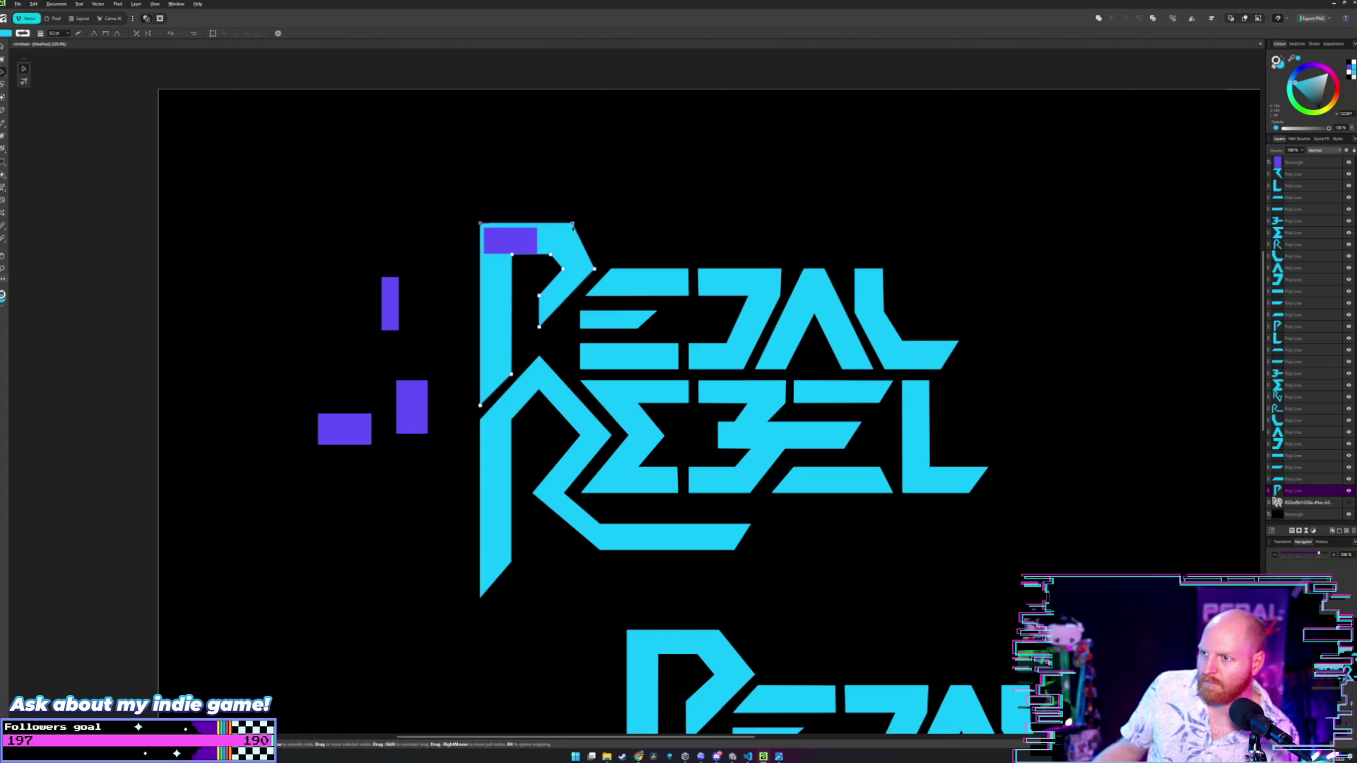
key(v)
click(607, 236)
- Slide that spacer left off the logo beside the other spacers
scroll(607, 238, down, 3)
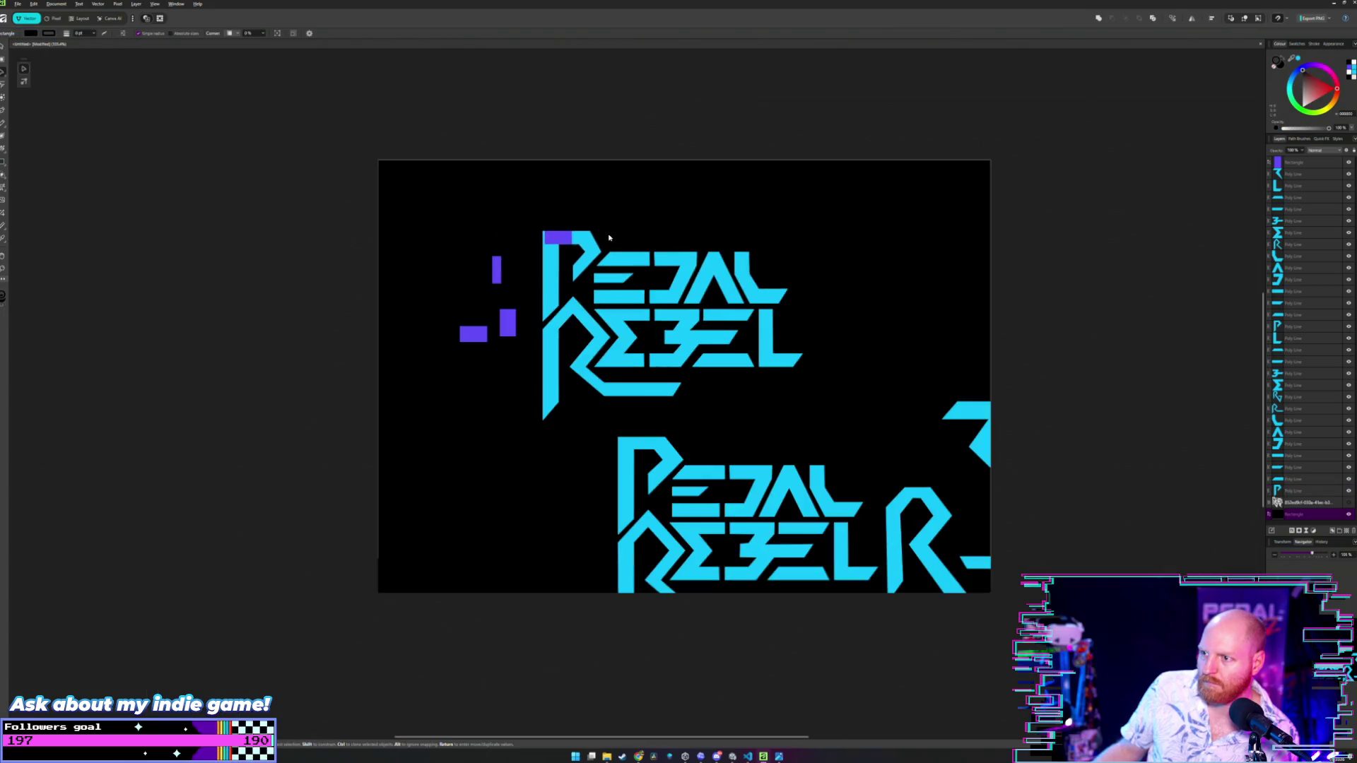
scroll(608, 239, up, 2)
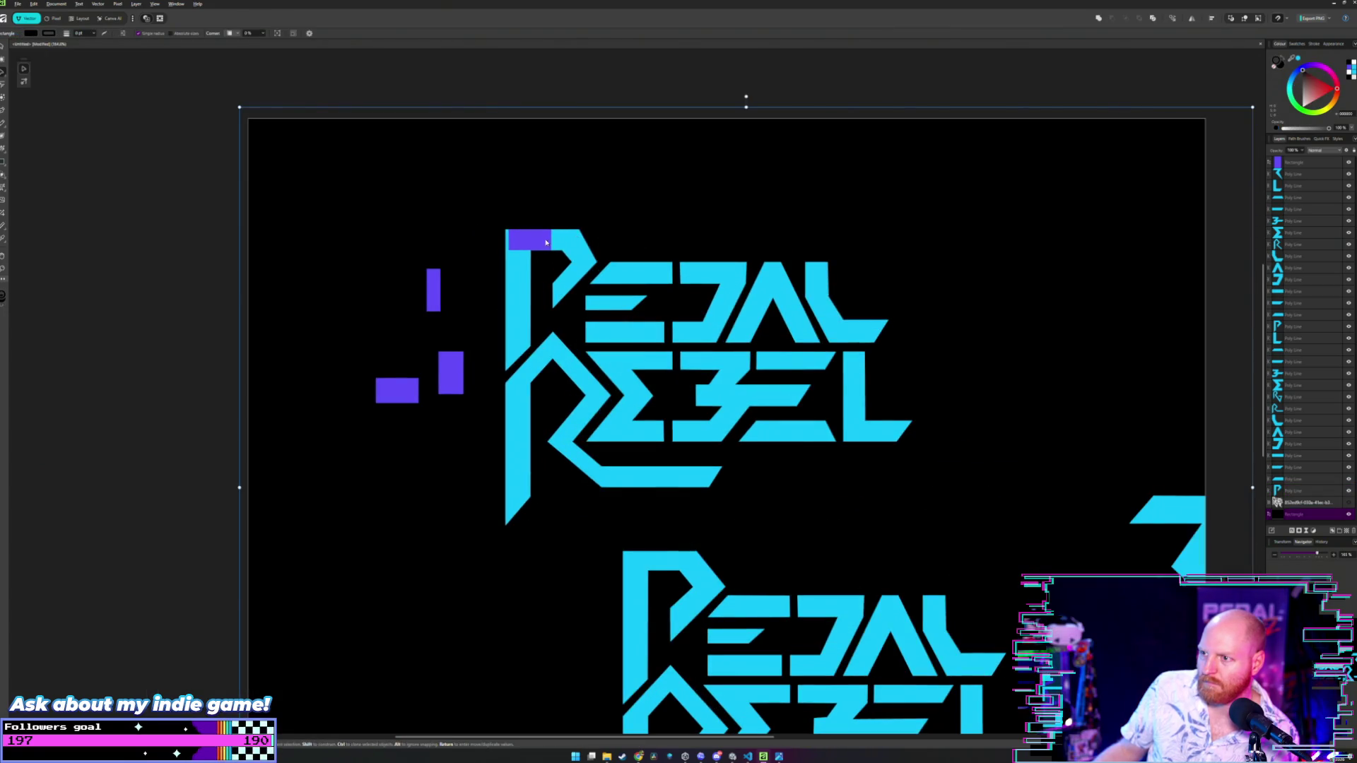
drag(545, 242, 390, 241)
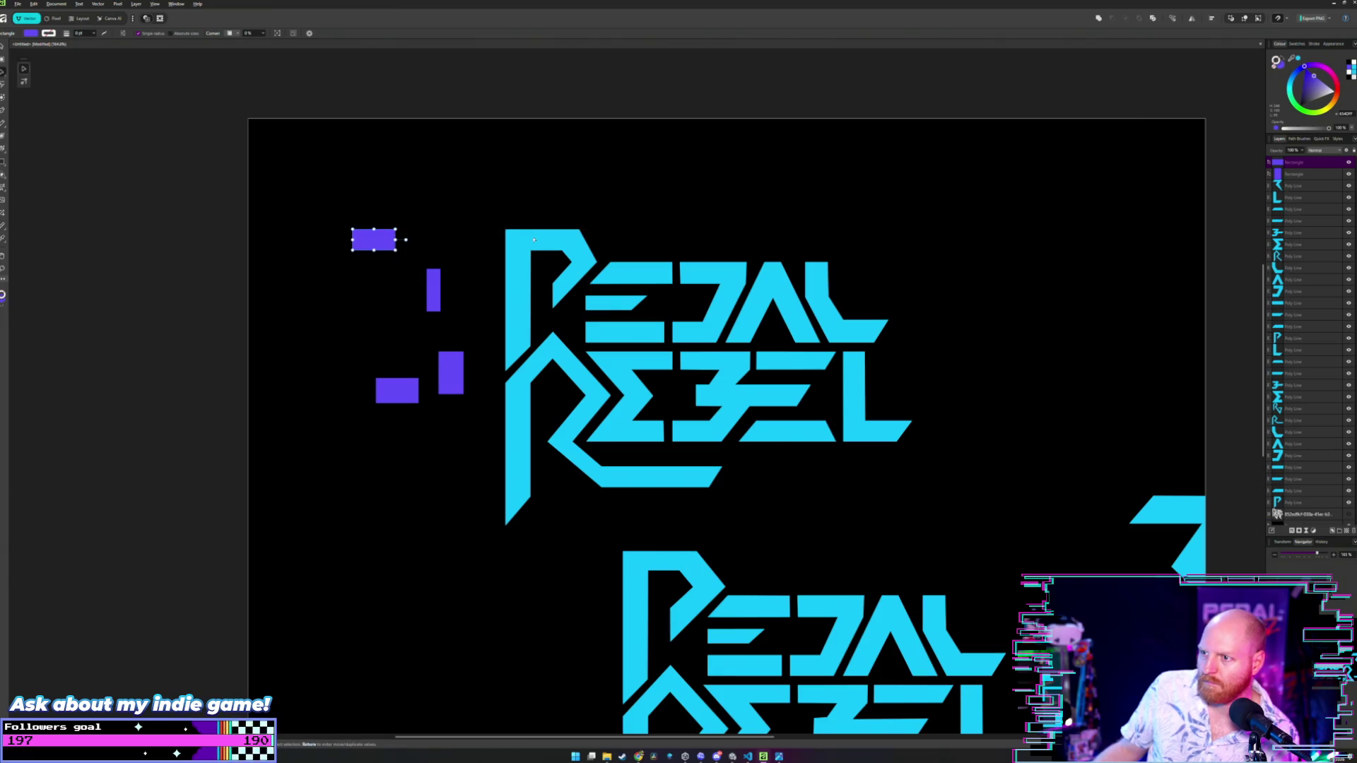
double_click(534, 240)
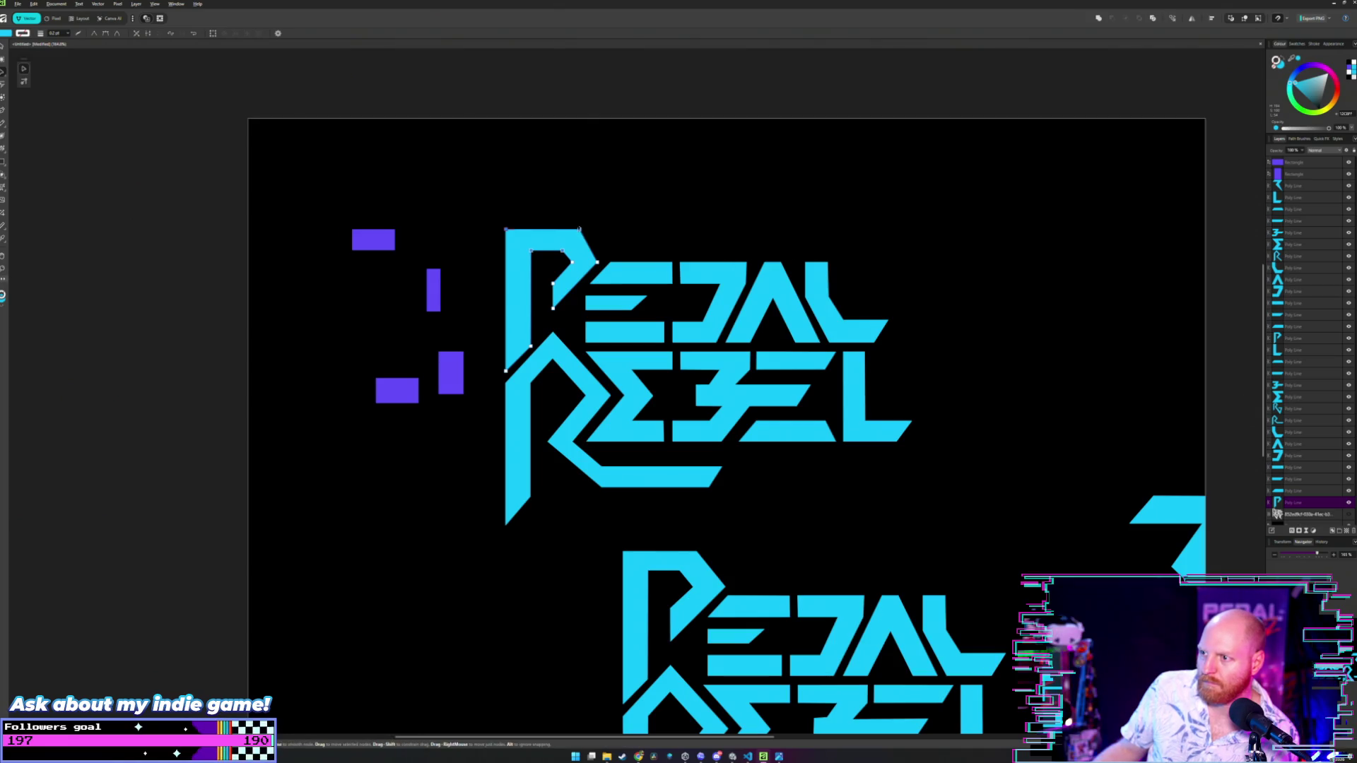
- Raise the P's top bar a few pixels with the Node tool
drag(580, 229, 580, 226)
scroll(614, 223, down, 4)
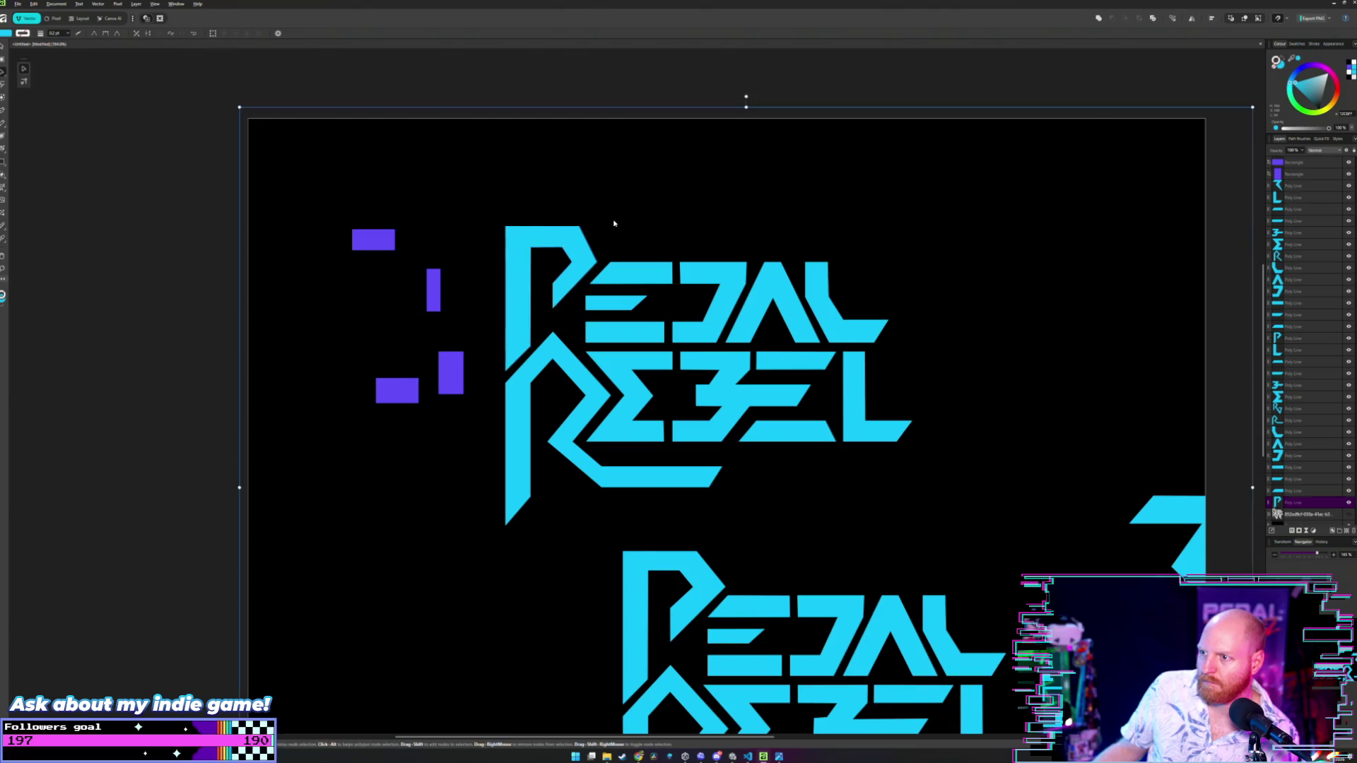
key(v)
click(614, 224)
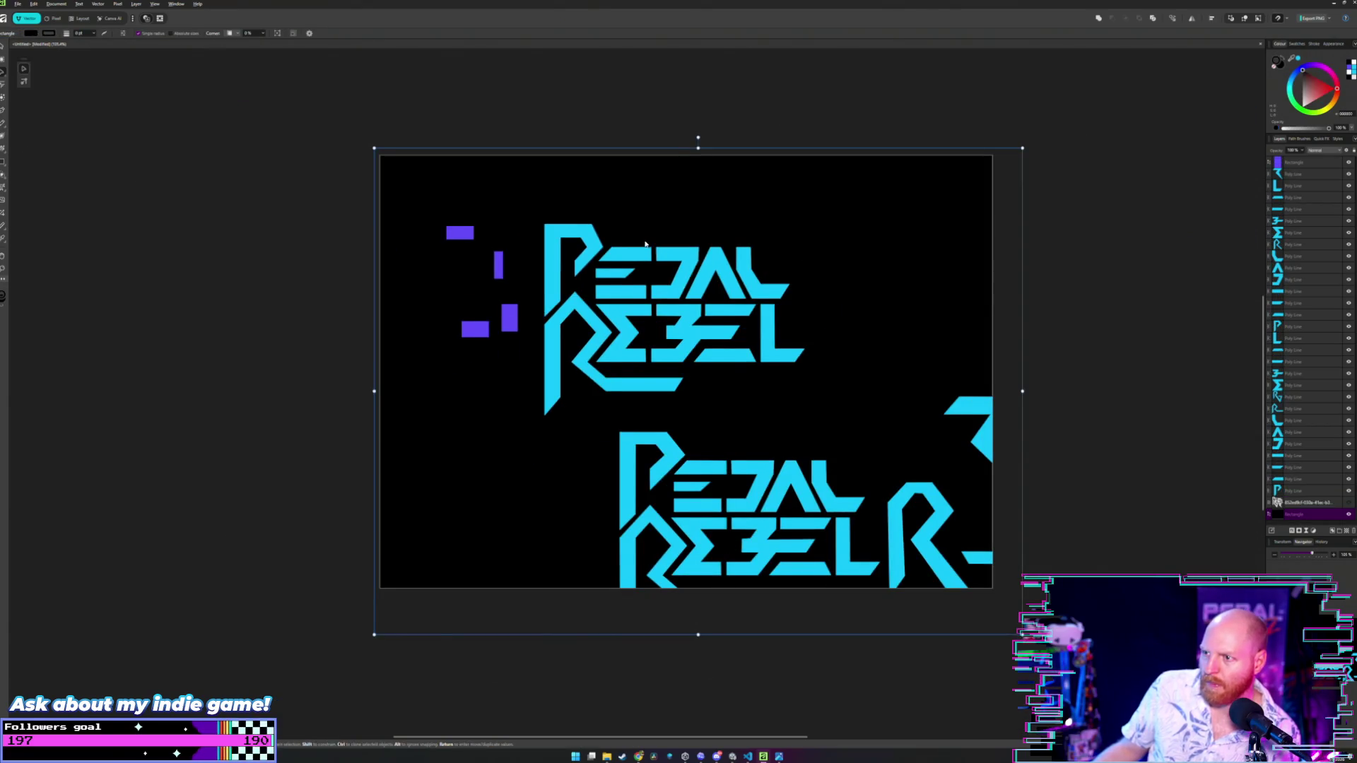
- Drag a purple spacer from the left onto the lettering to check a letter gap
scroll(608, 233, right, 3)
scroll(584, 257, up, 5)
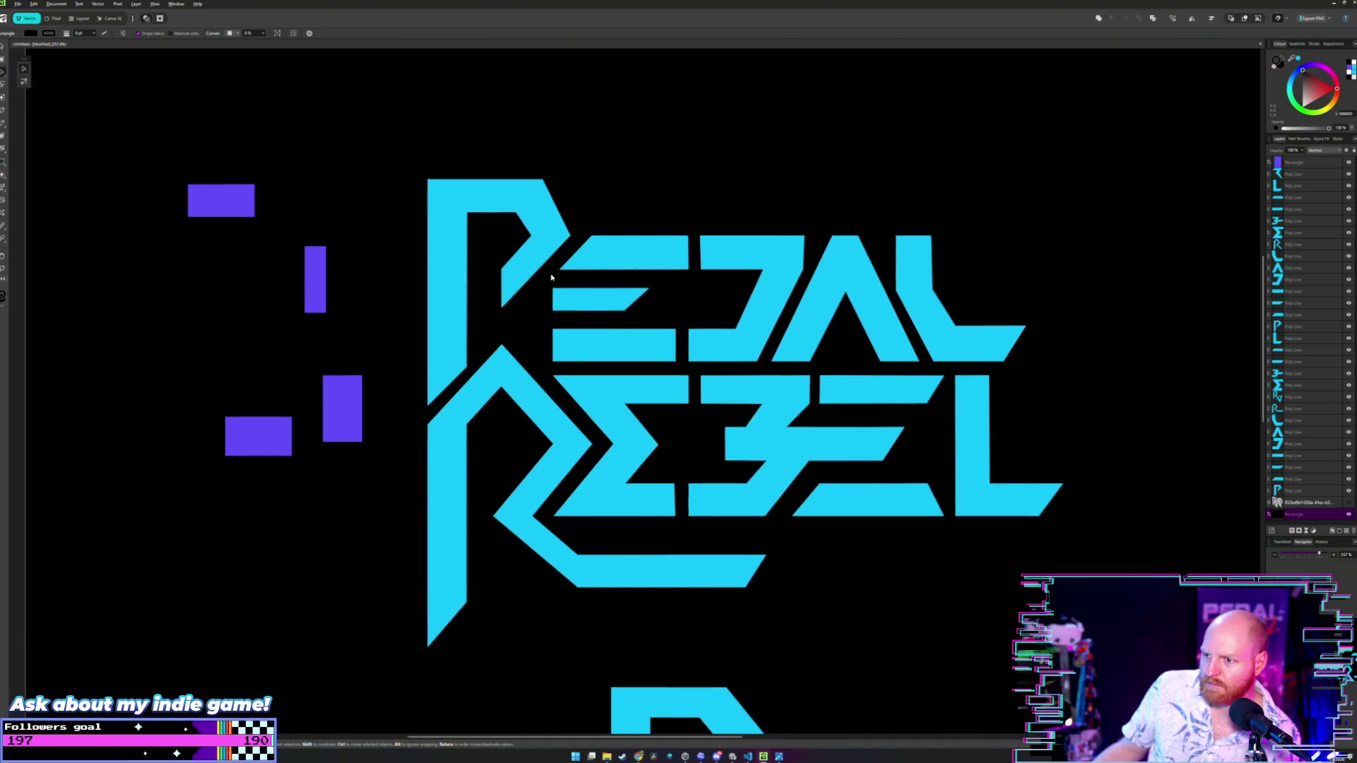
scroll(538, 275, down, 2)
scroll(565, 273, down, 5)
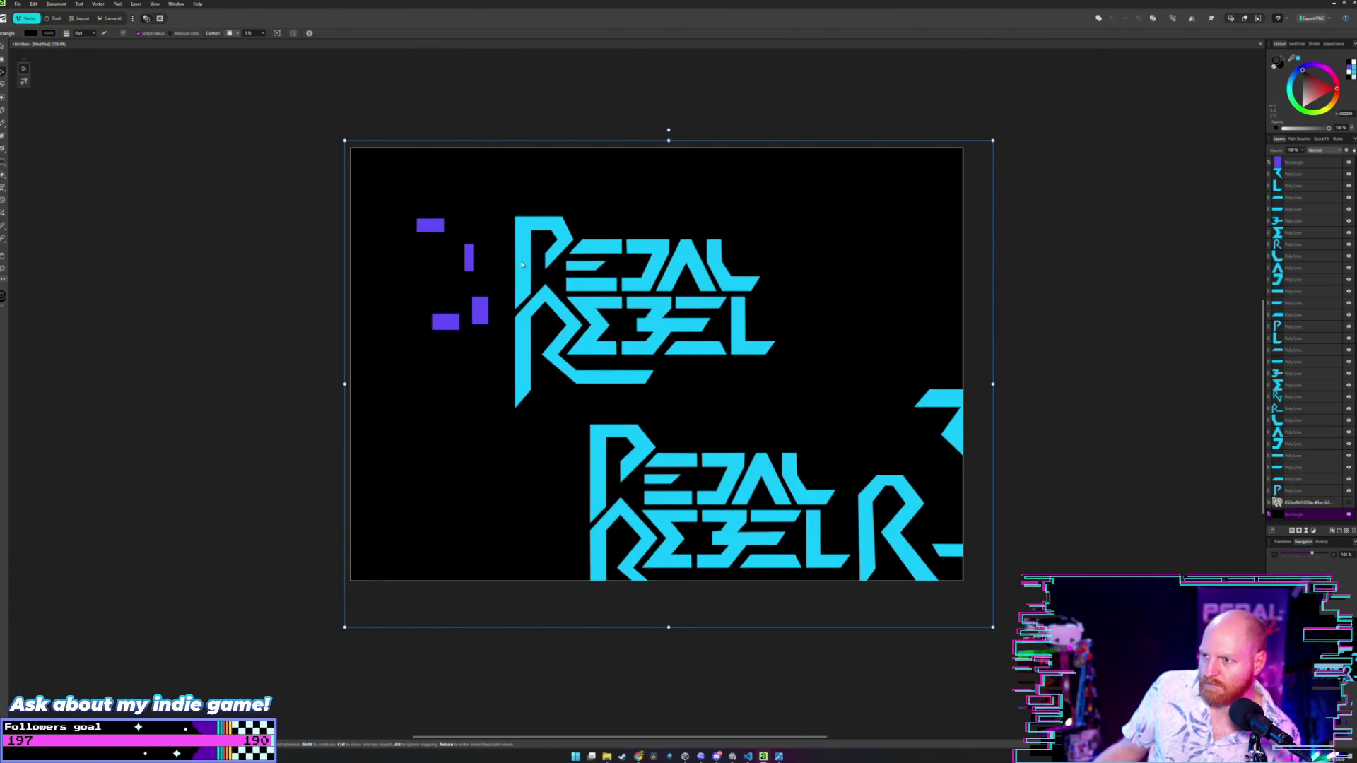
scroll(522, 265, up, 5)
scroll(570, 267, up, 3)
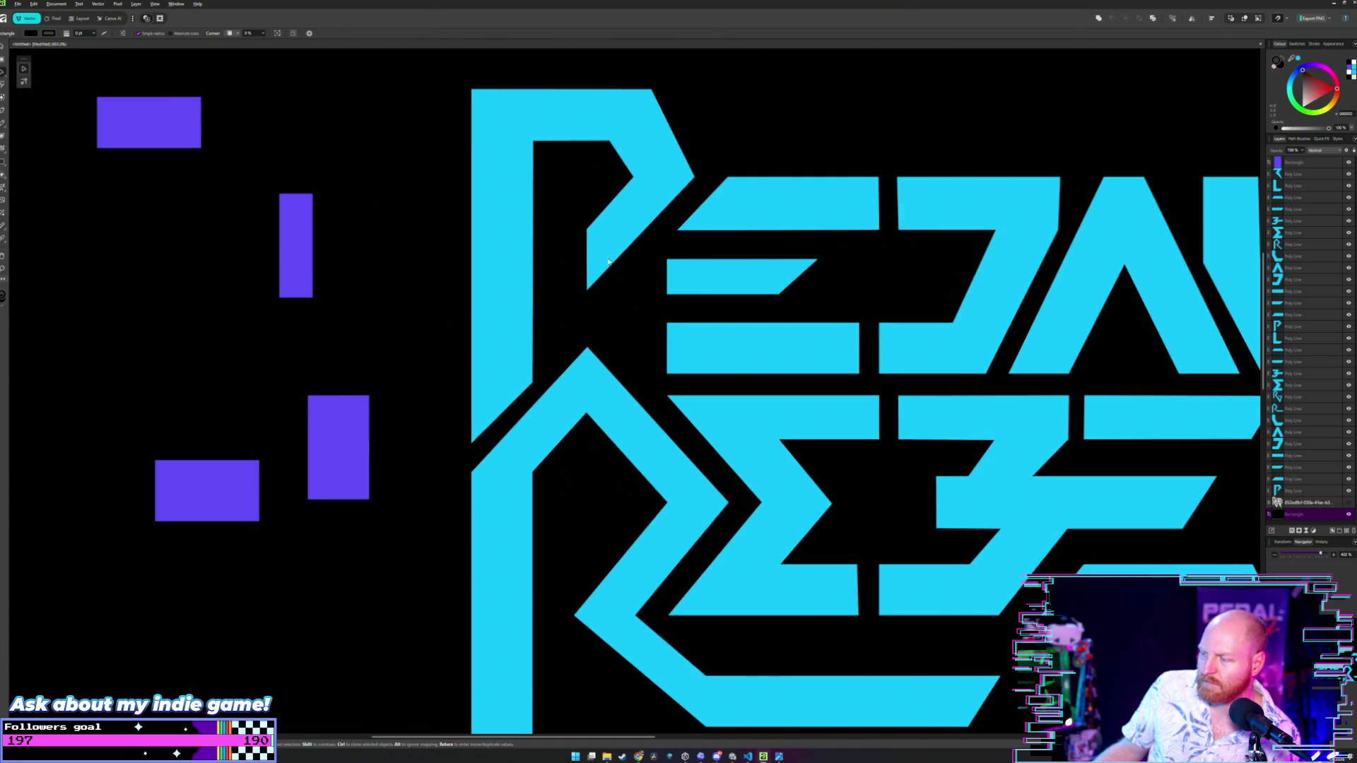
scroll(603, 261, down, 6)
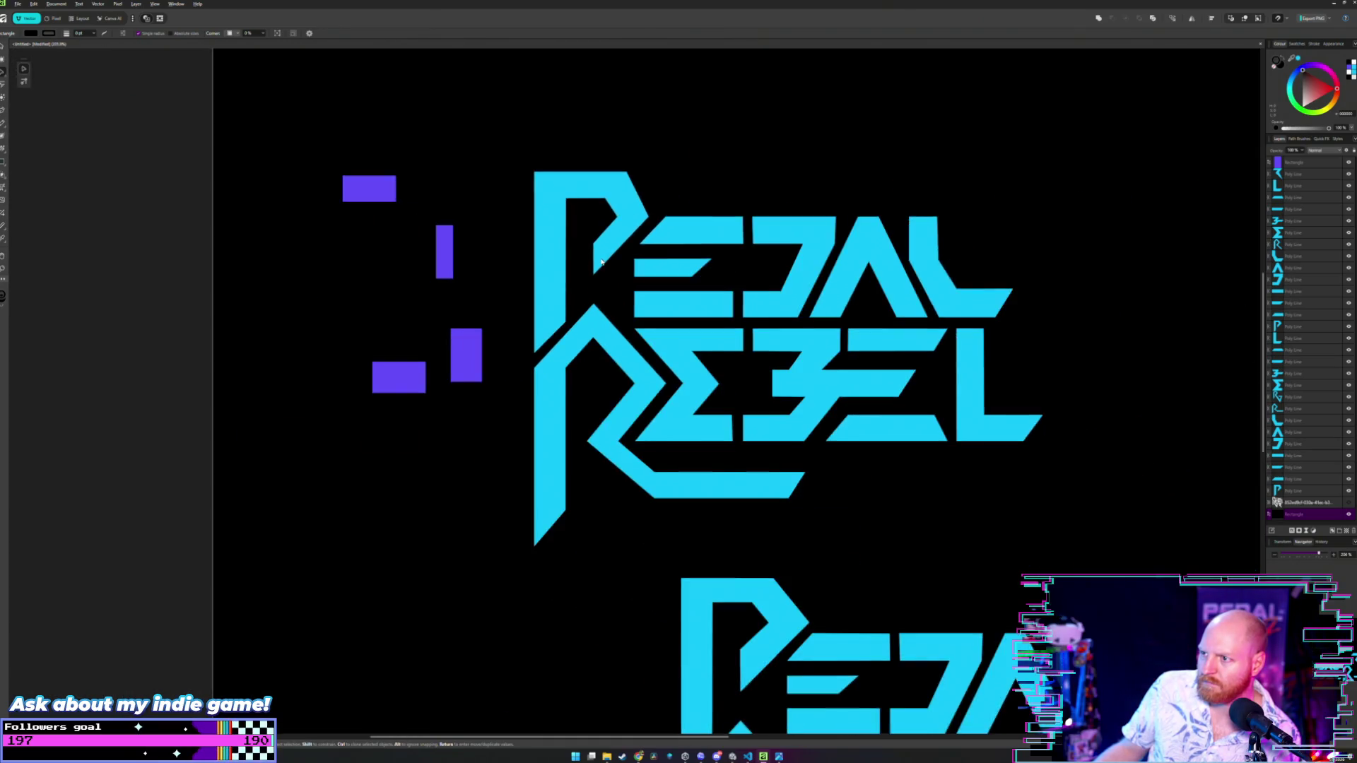
scroll(594, 261, up, 2)
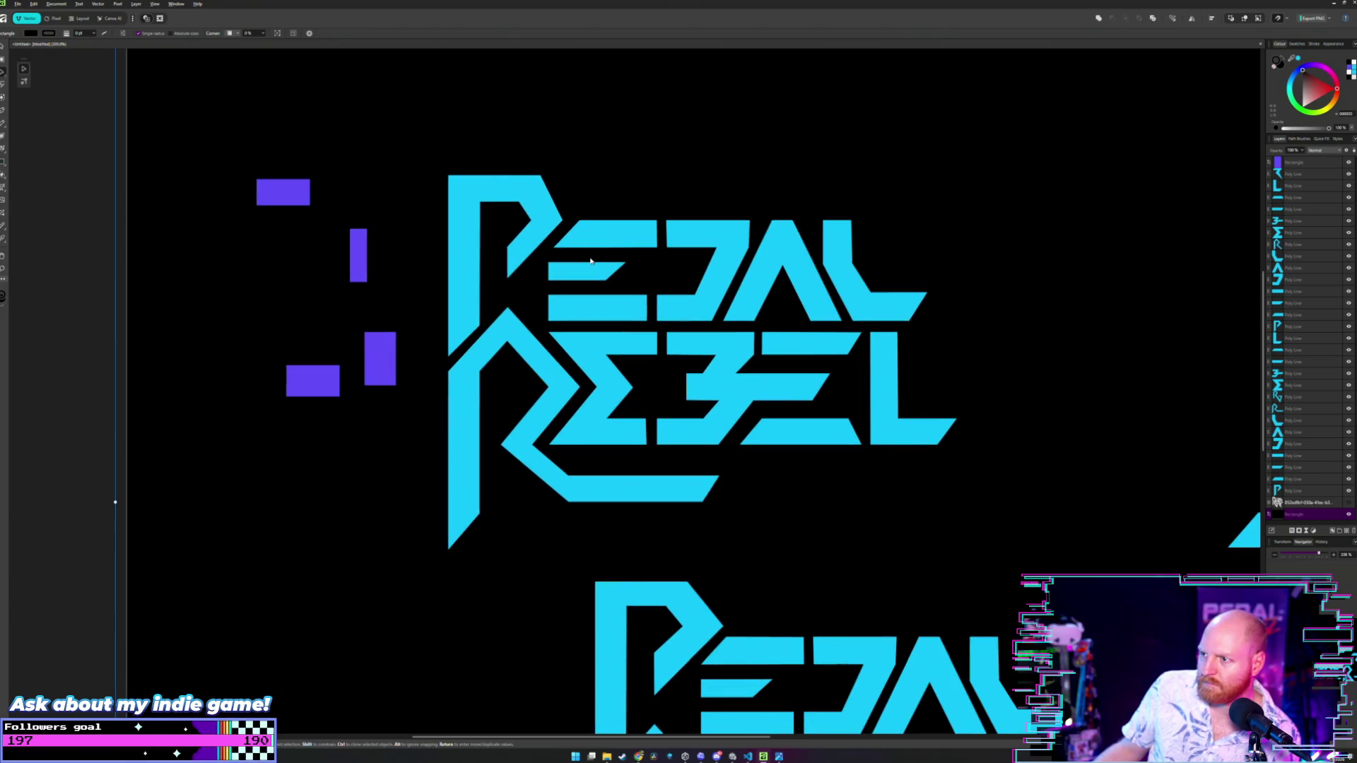
scroll(588, 261, up, 1)
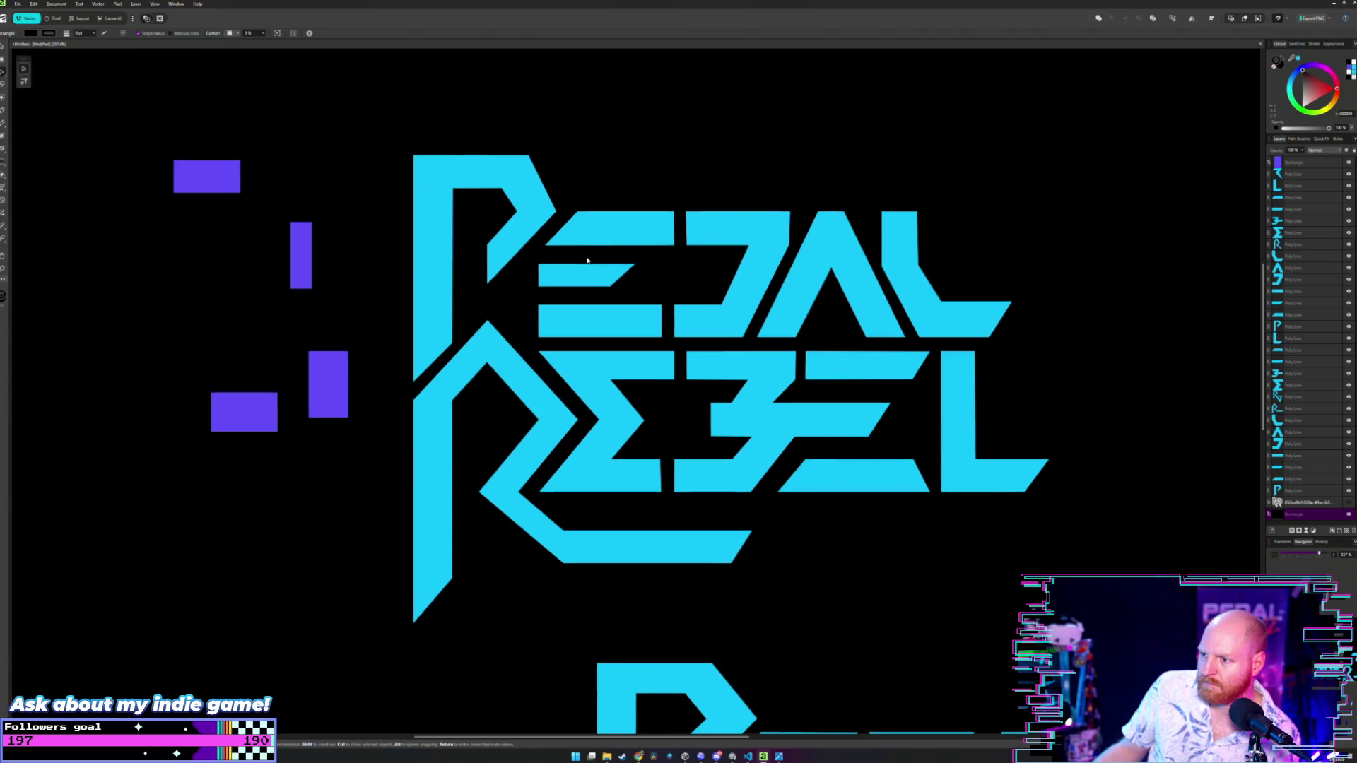
scroll(621, 318, up, 1)
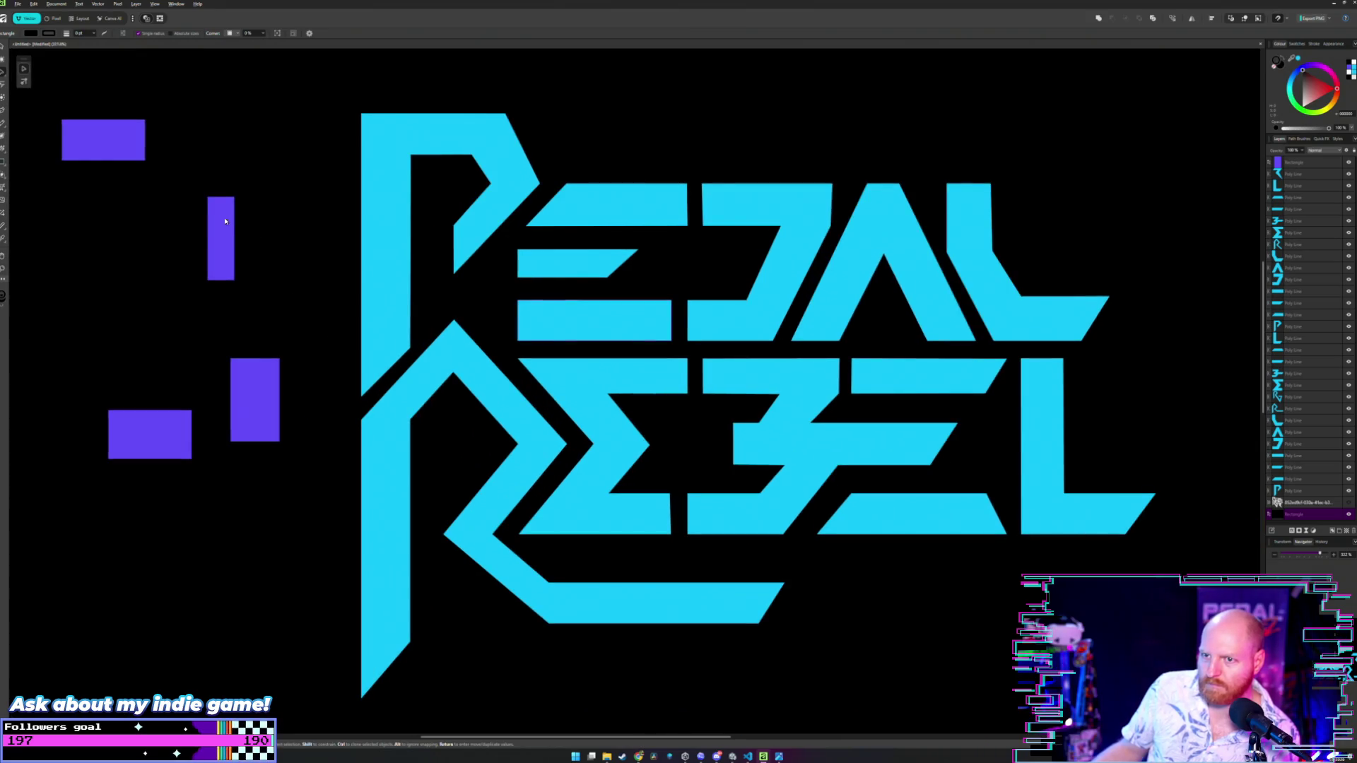
mouse_move(225, 221)
mouse_down()
mouse_move(487, 435)
mouse_move(575, 475)
mouse_move(638, 410)
mouse_move(685, 391)
mouse_move(681, 325)
mouse_move(657, 321)
mouse_up()
- Nudge the purple spacer right into the gap between PEDAL's E and D
scroll(683, 388, up, 3)
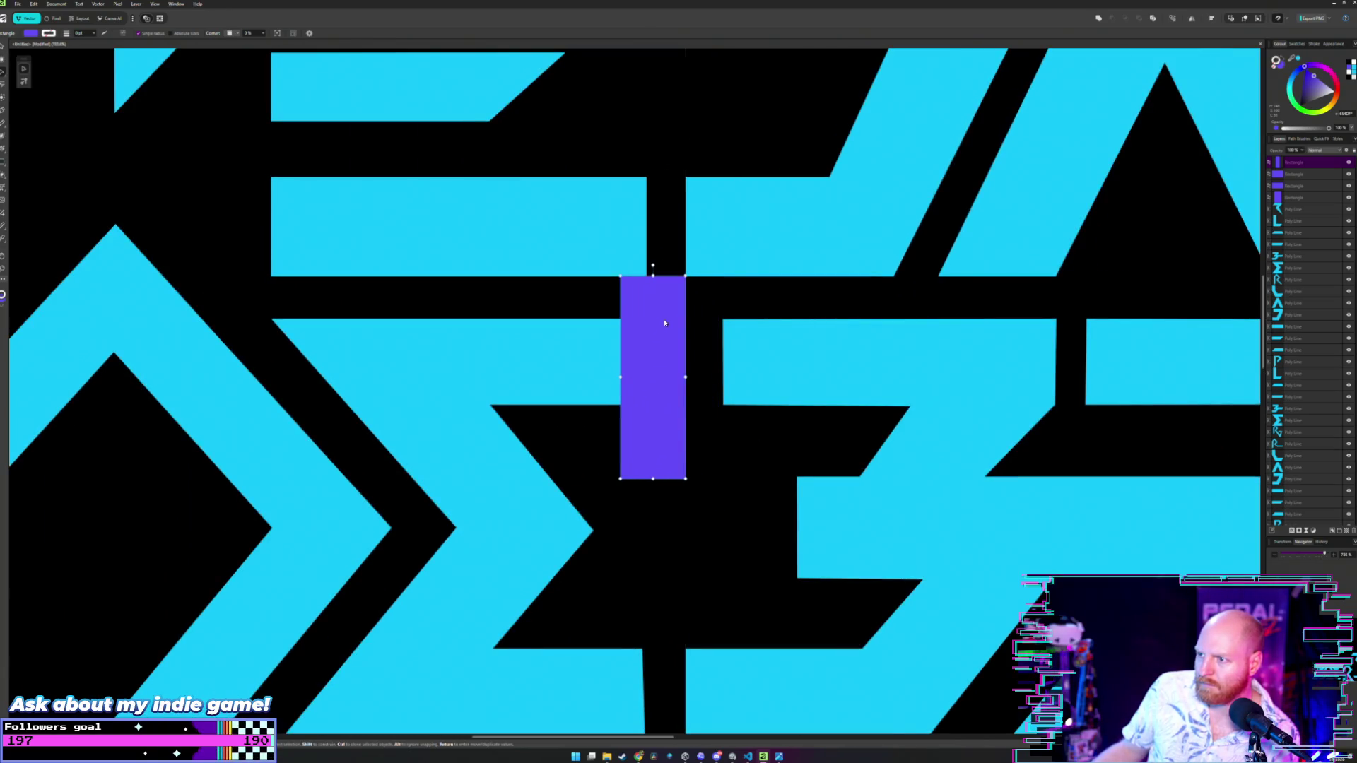
scroll(656, 238, down, 3)
scroll(658, 240, down, 3)
scroll(626, 269, up, 5)
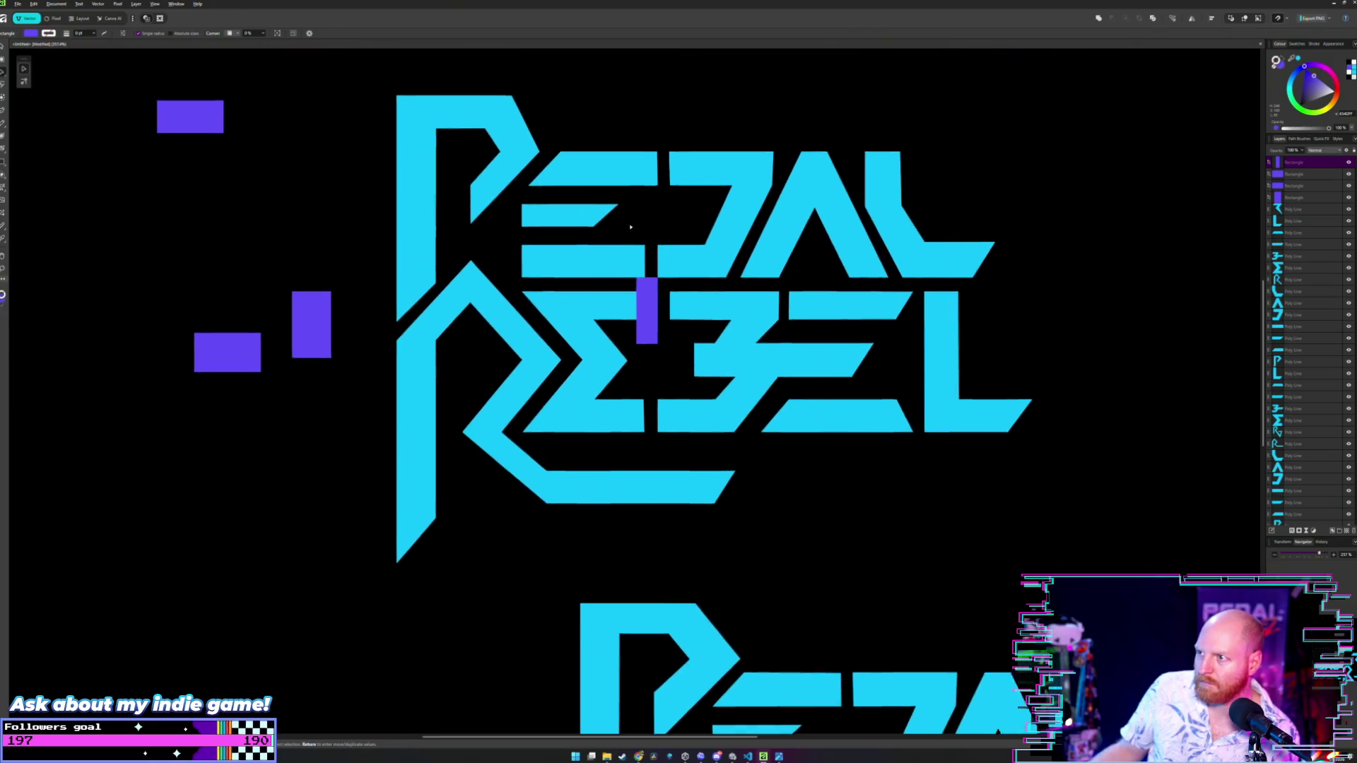
scroll(629, 277, up, 3)
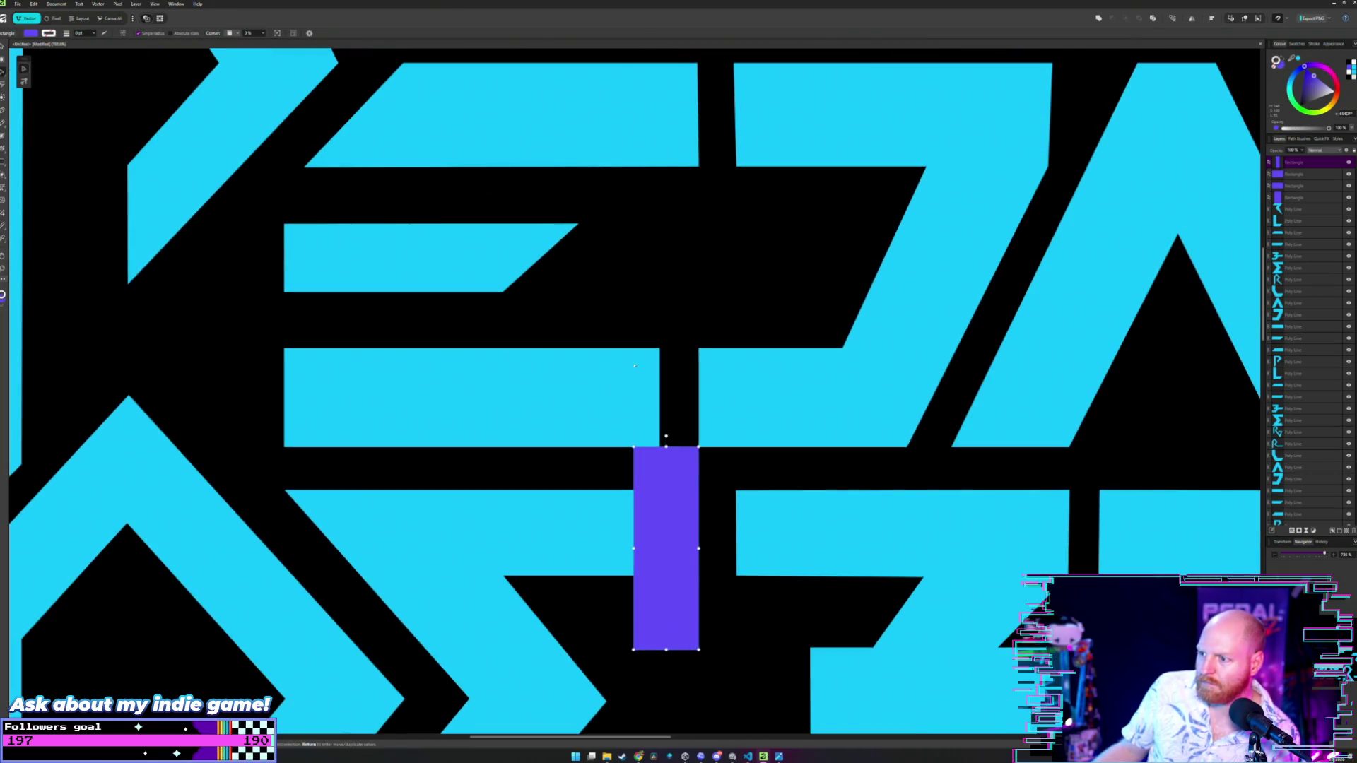
key(a)
click(648, 407)
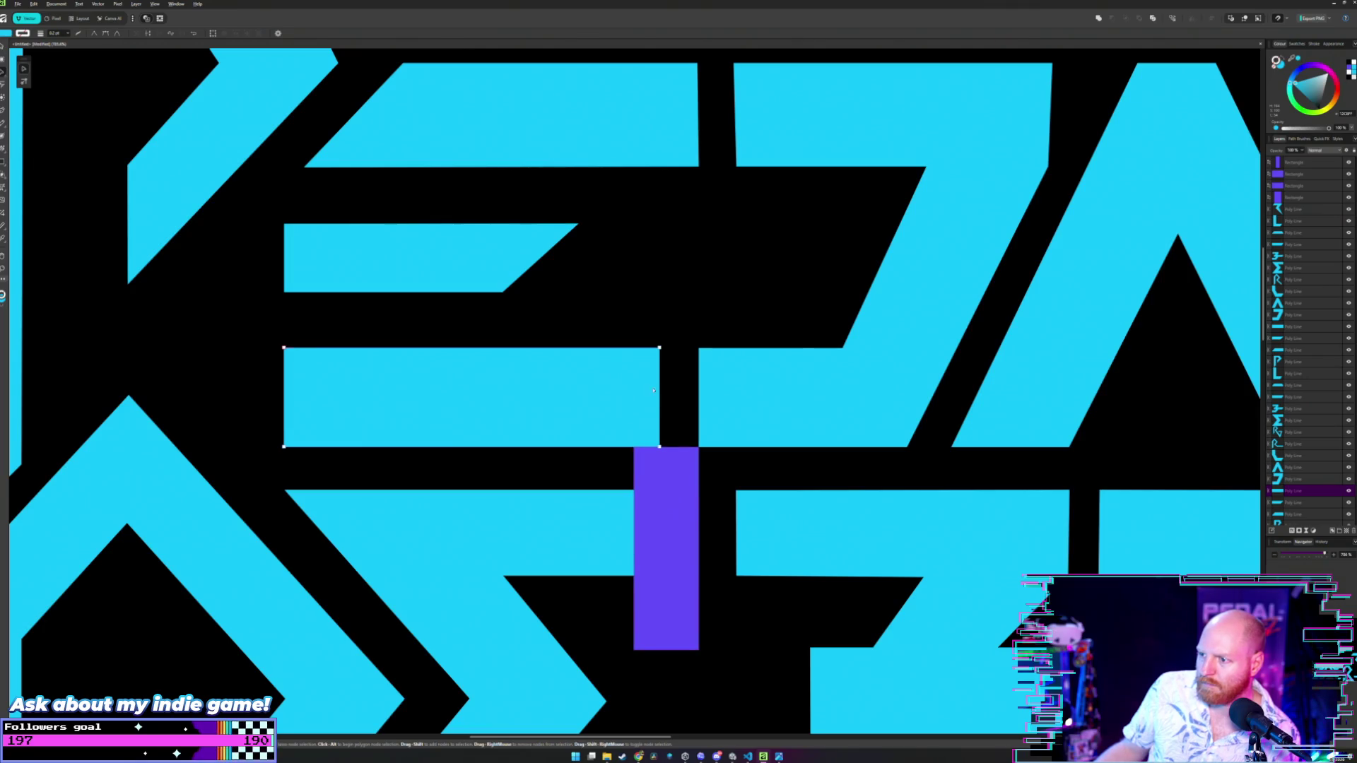
click(660, 464)
drag(661, 463, 679, 477)
- Move the D's left edge right against the spacer and pull the E's bottom bar to it
key(a)
click(698, 447)
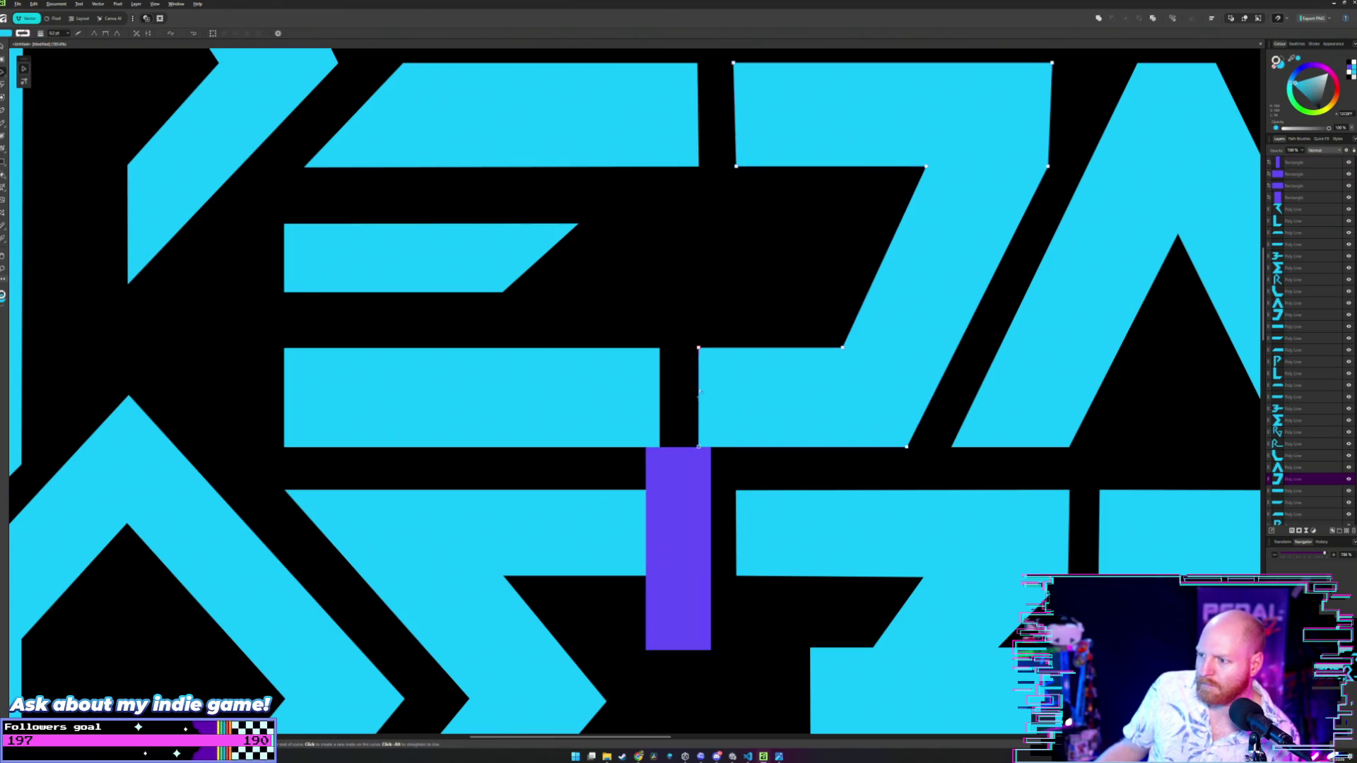
drag(698, 448, 710, 447)
click(653, 360)
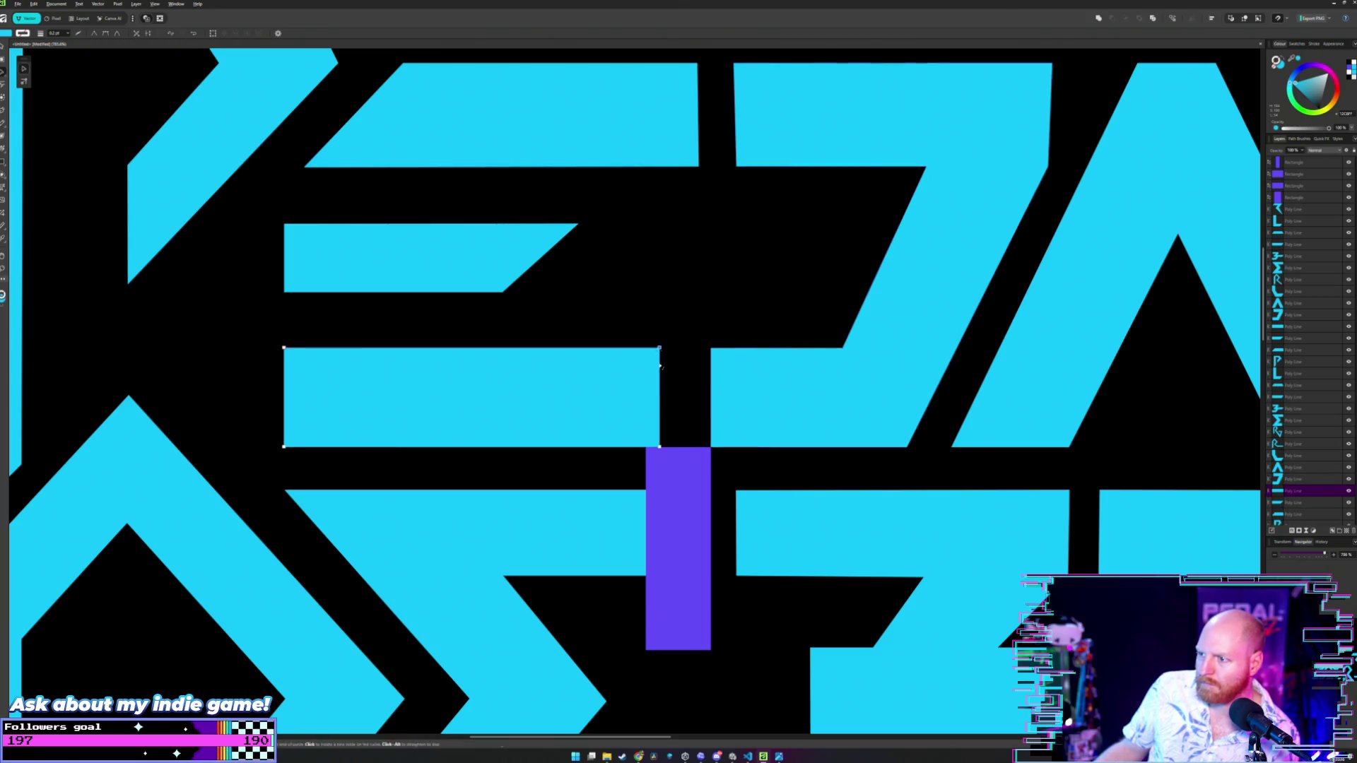
shift+click(659, 448)
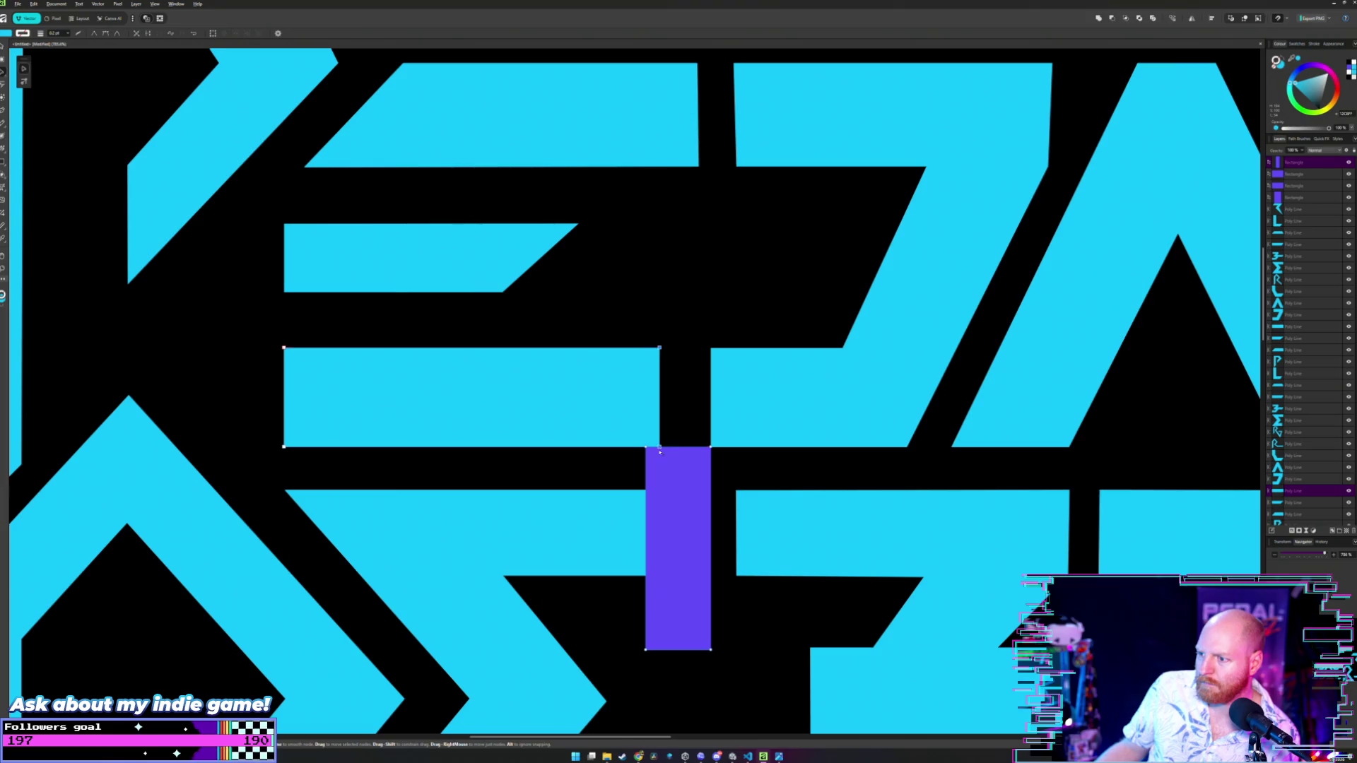
mouse_move(659, 447)
mouse_down()
mouse_move(693, 206)
mouse_move(705, 210)
mouse_up()
- Slide the spacer left against the D and trim the E's top bar to its edge
key(v)
click(663, 476)
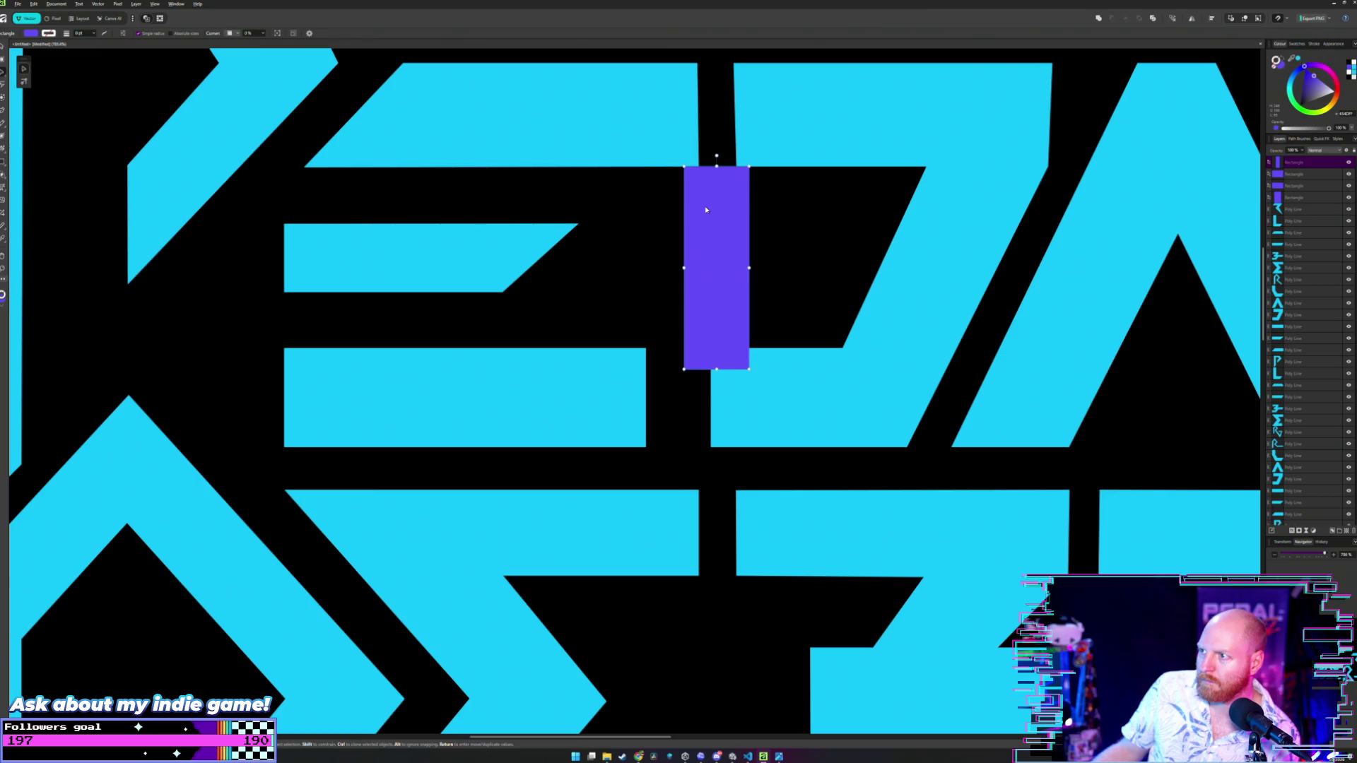
scroll(696, 195, up, 3)
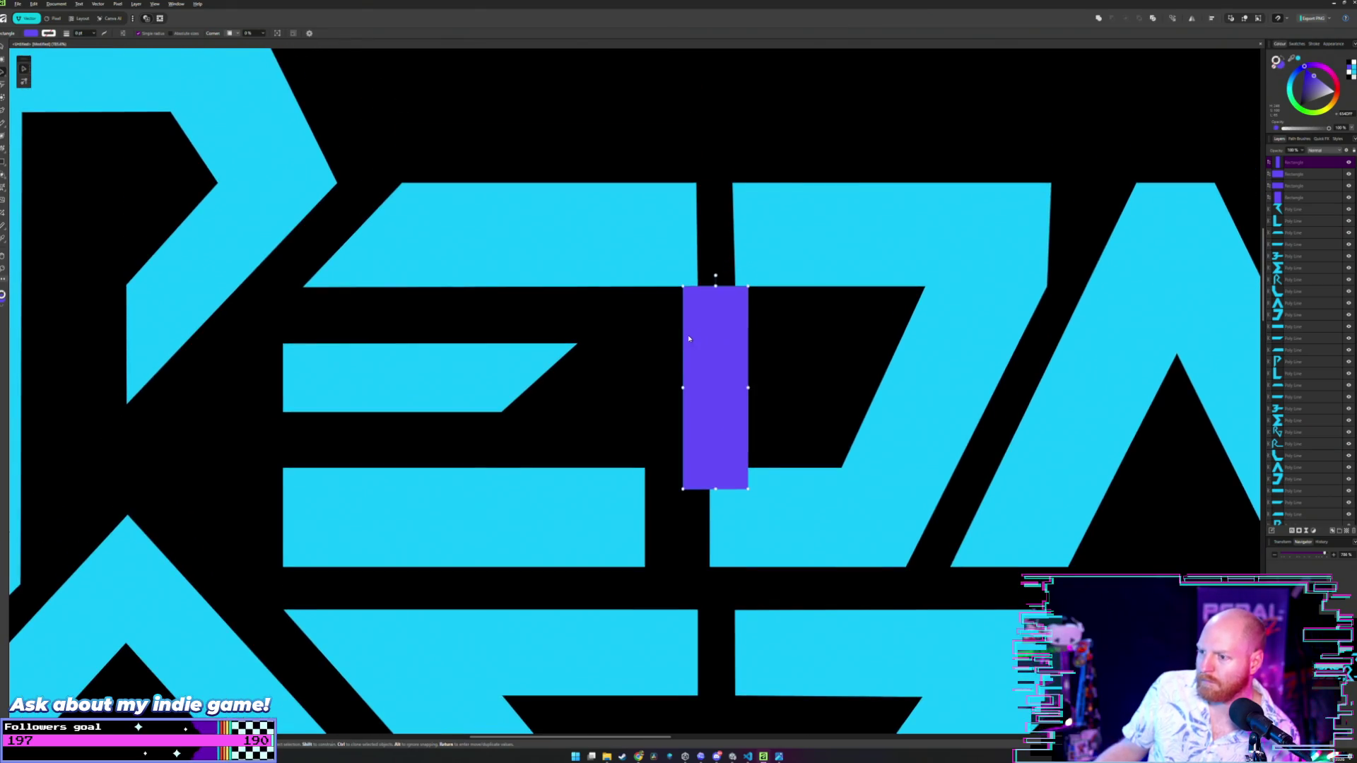
mouse_move(707, 355)
mouse_down()
mouse_move(654, 352)
mouse_move(669, 352)
mouse_up()
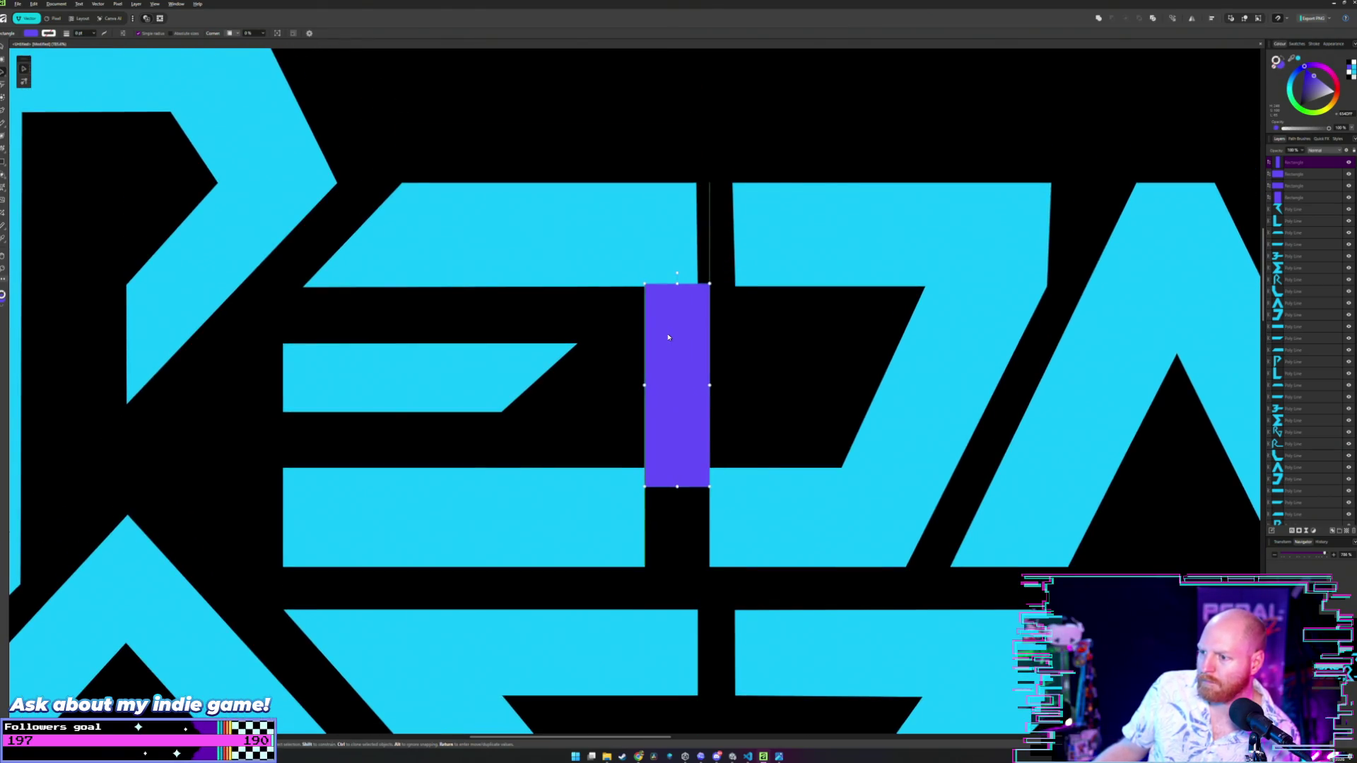
double_click(668, 243)
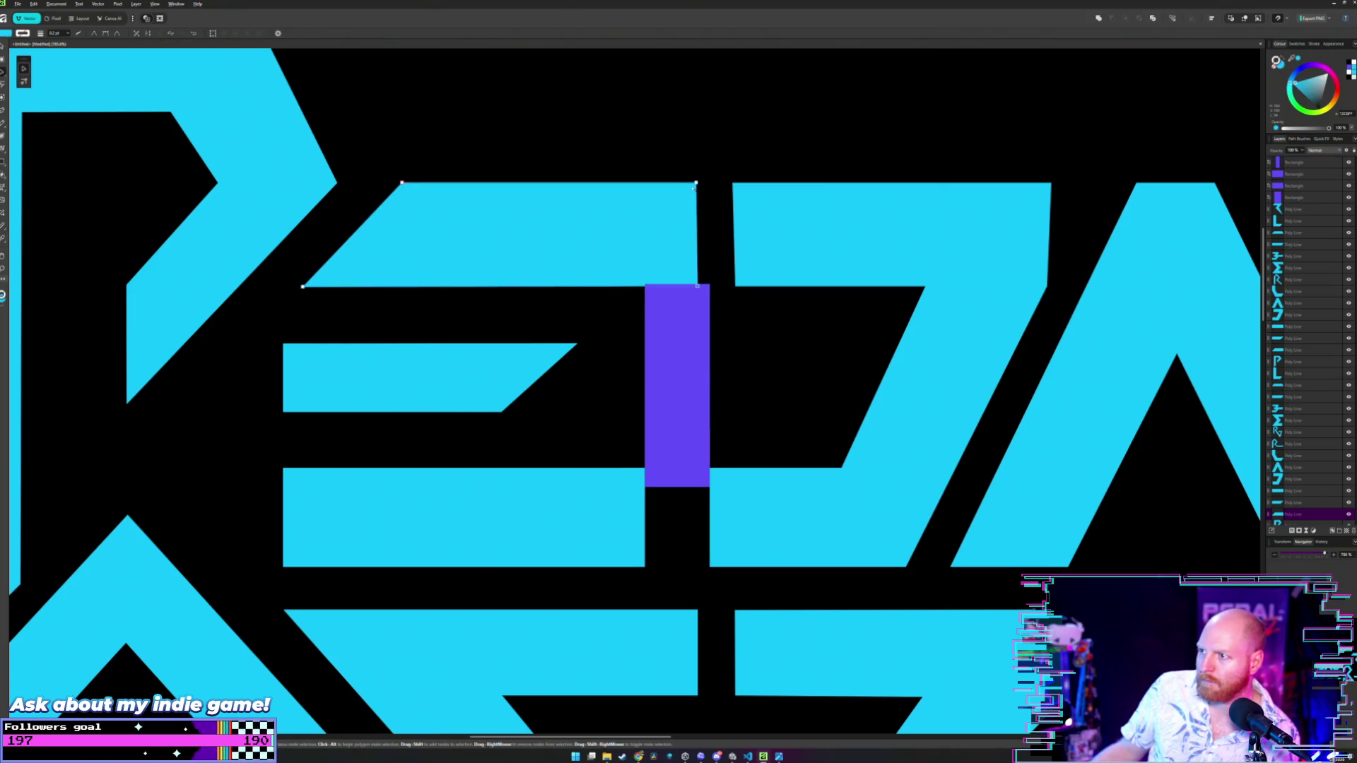
drag(696, 183, 643, 186)
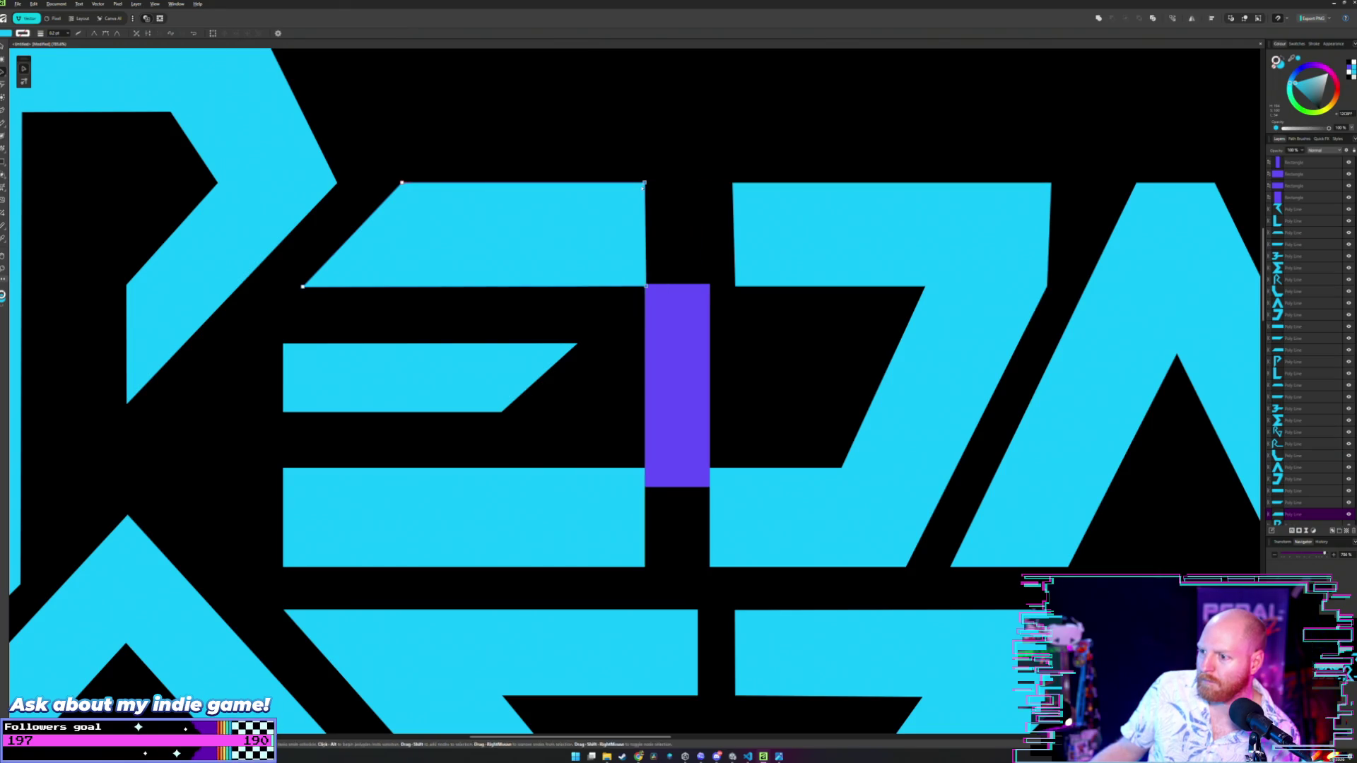
scroll(665, 236, down, 4)
- Move the purple spacer across the lettering into the gap between E and D of PEDAL
key(v)
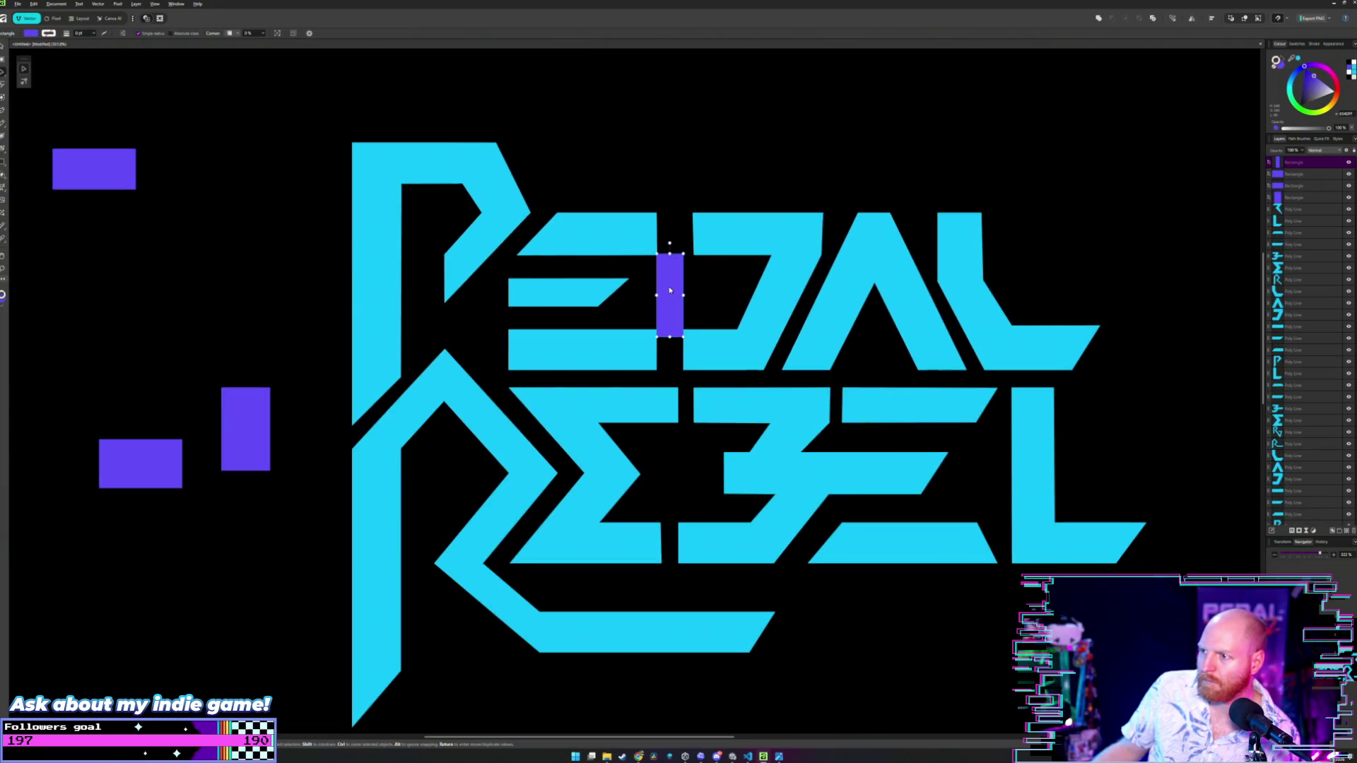
drag(669, 286, 276, 290)
scroll(331, 241, down, 3)
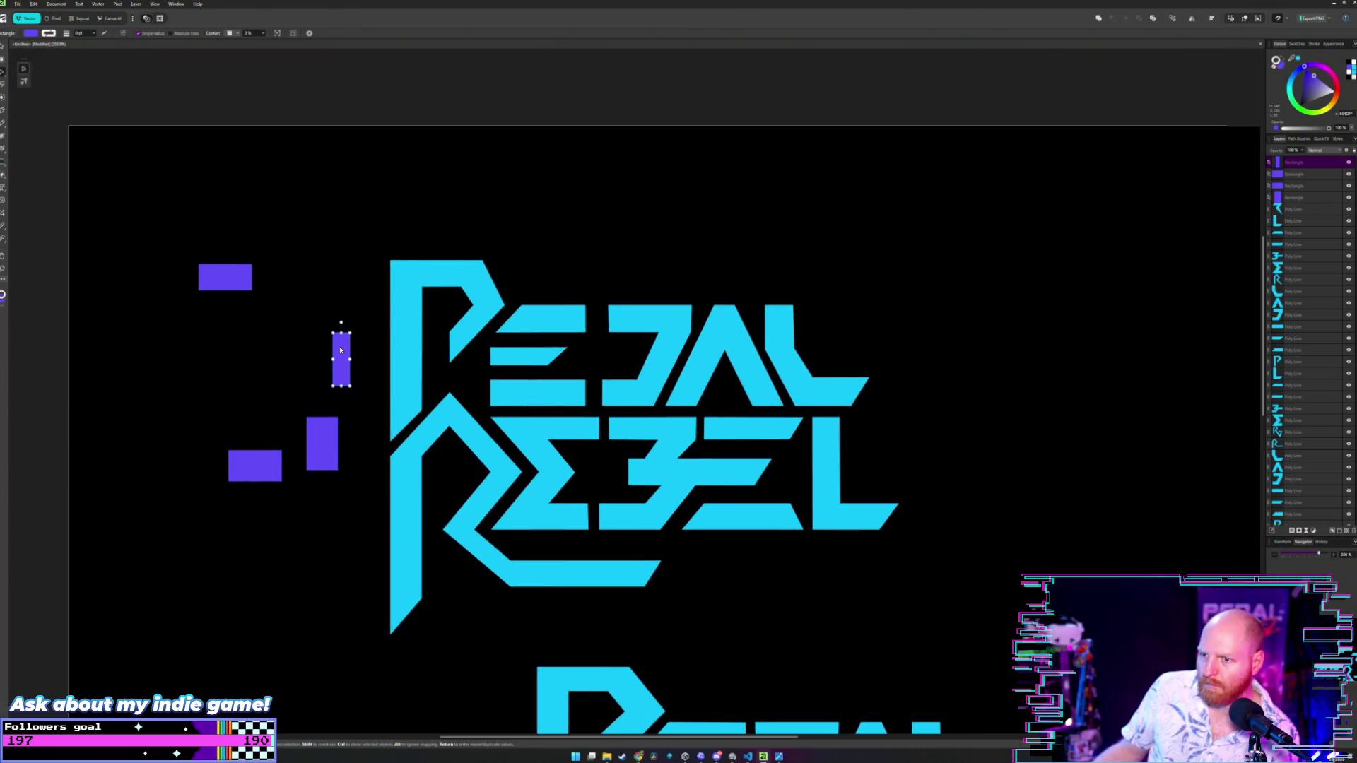
mouse_move(337, 339)
mouse_down()
mouse_move(362, 377)
mouse_move(519, 502)
mouse_move(523, 490)
mouse_up()
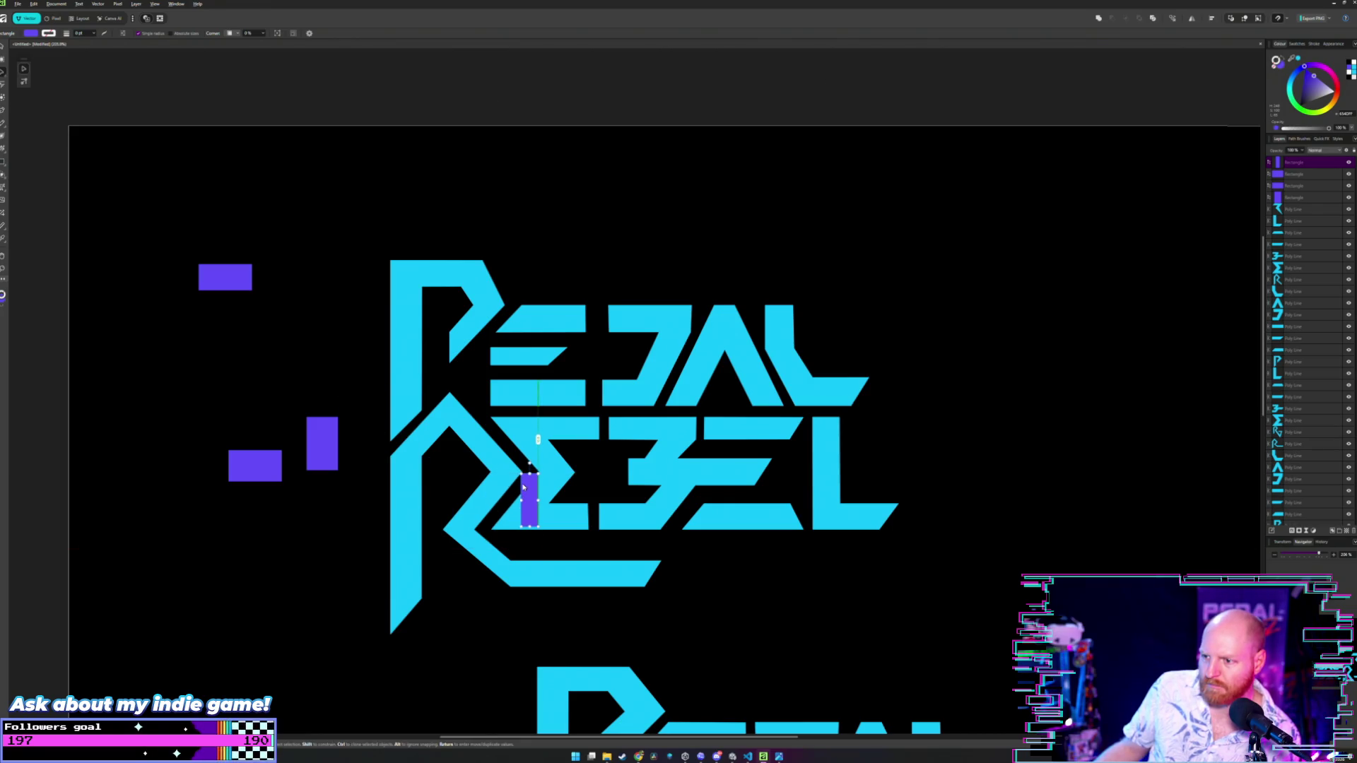
mouse_move(523, 488)
mouse_down()
mouse_move(587, 419)
mouse_move(512, 388)
mouse_up()
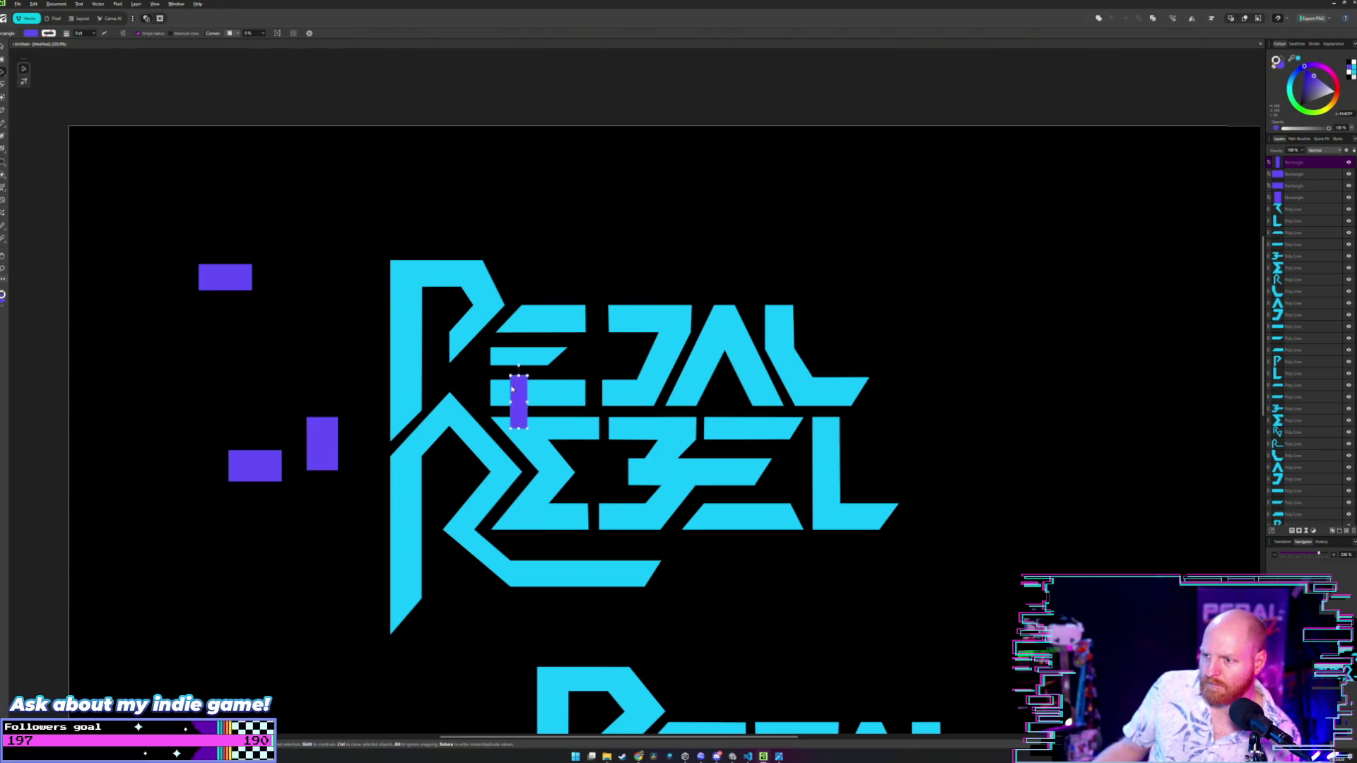
scroll(510, 386, up, 2)
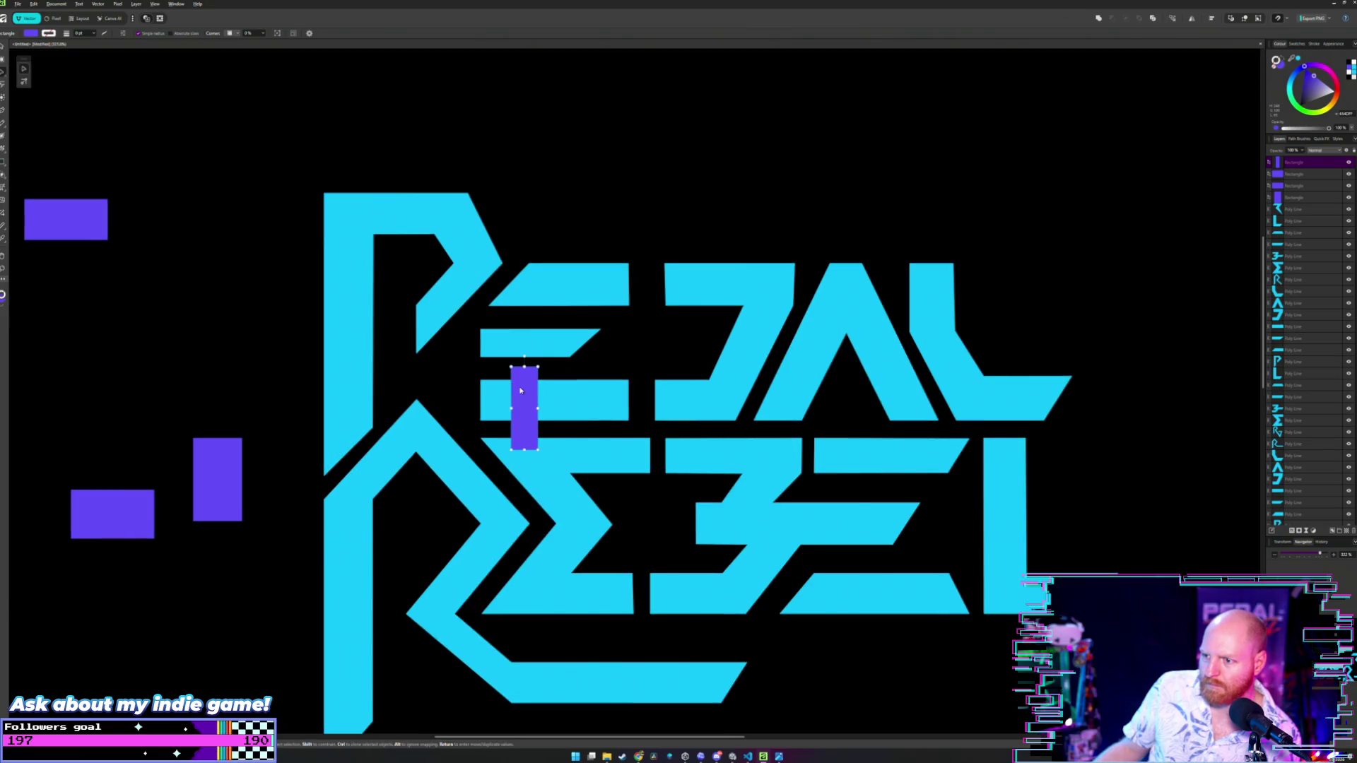
drag(518, 389, 640, 329)
key(a)
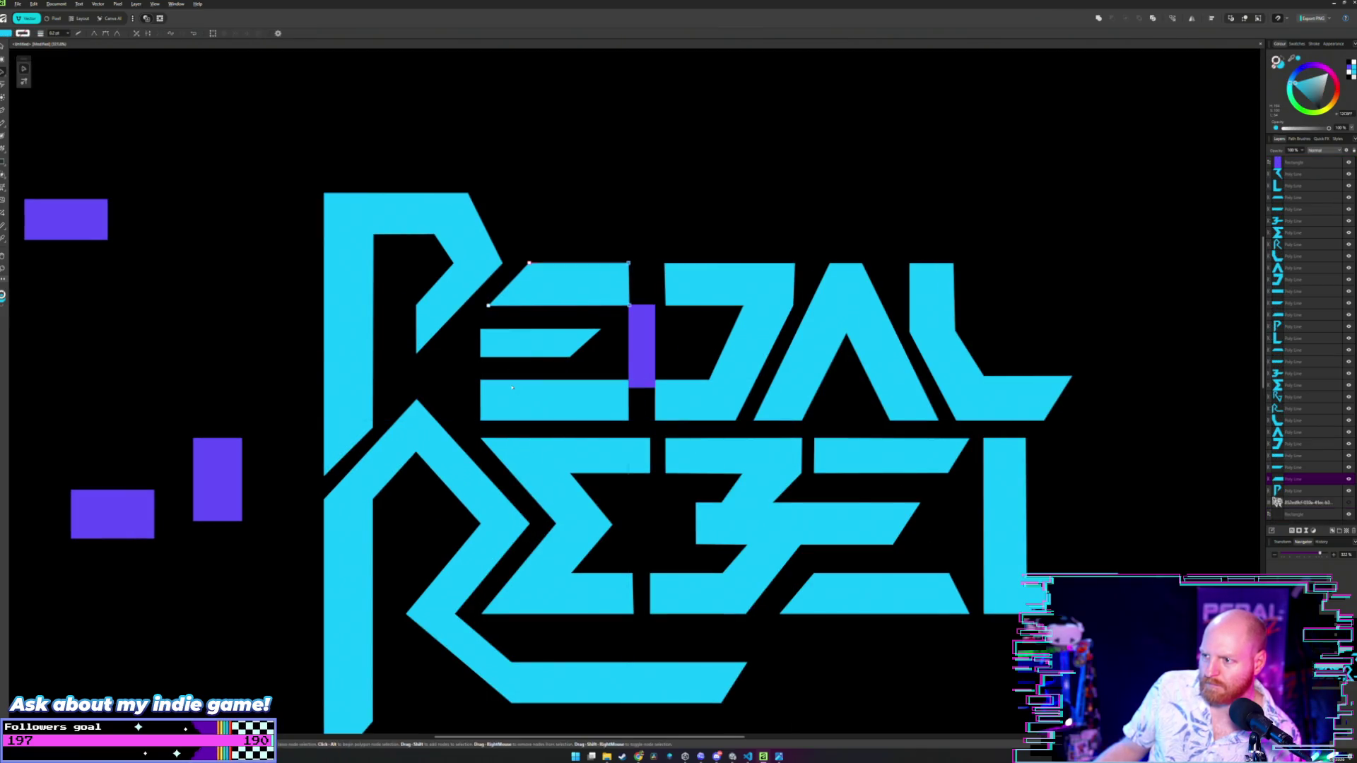
mouse_move(641, 347)
mouse_down()
mouse_move(656, 347)
mouse_move(641, 462)
mouse_up()
- Move the spacer out of the logo to the lower left and send it behind the other shapes
click(511, 387)
key(alt+bracketright)
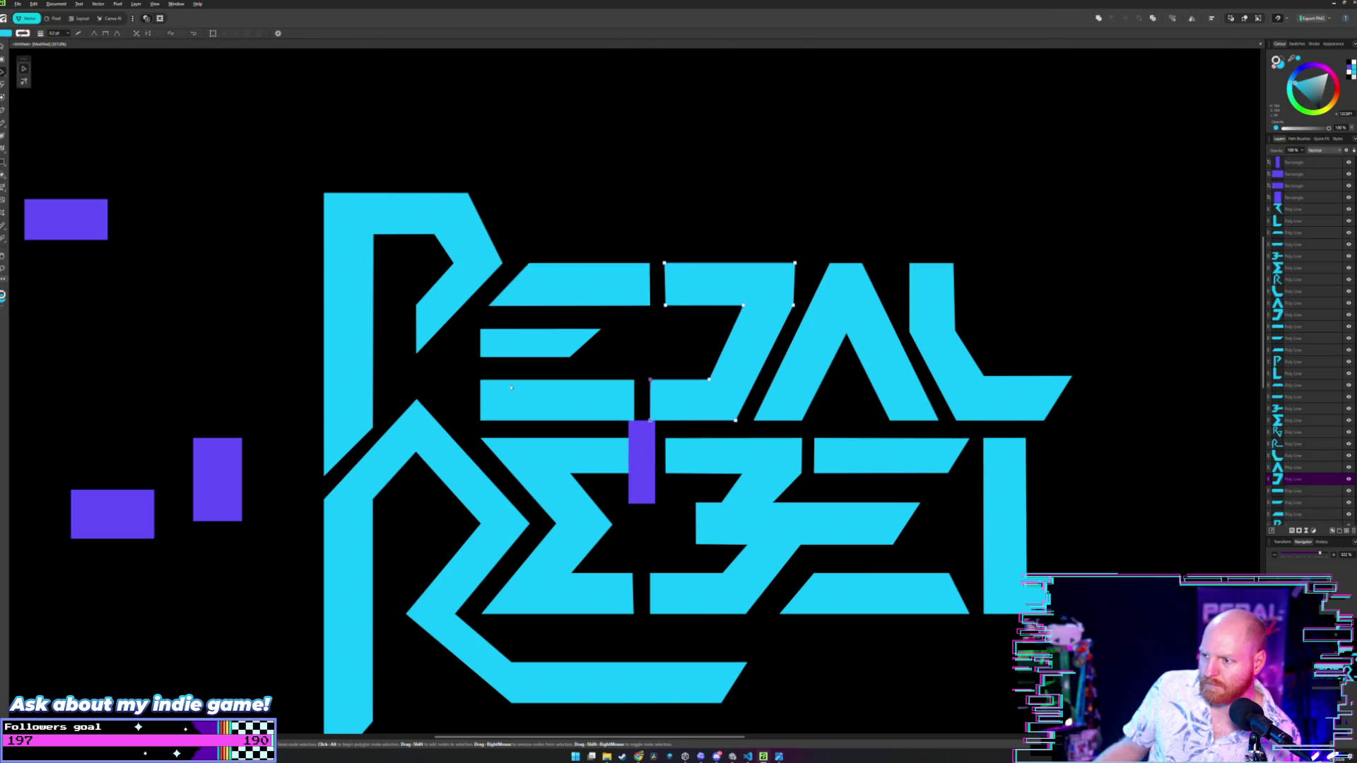
key(v)
click(641, 446)
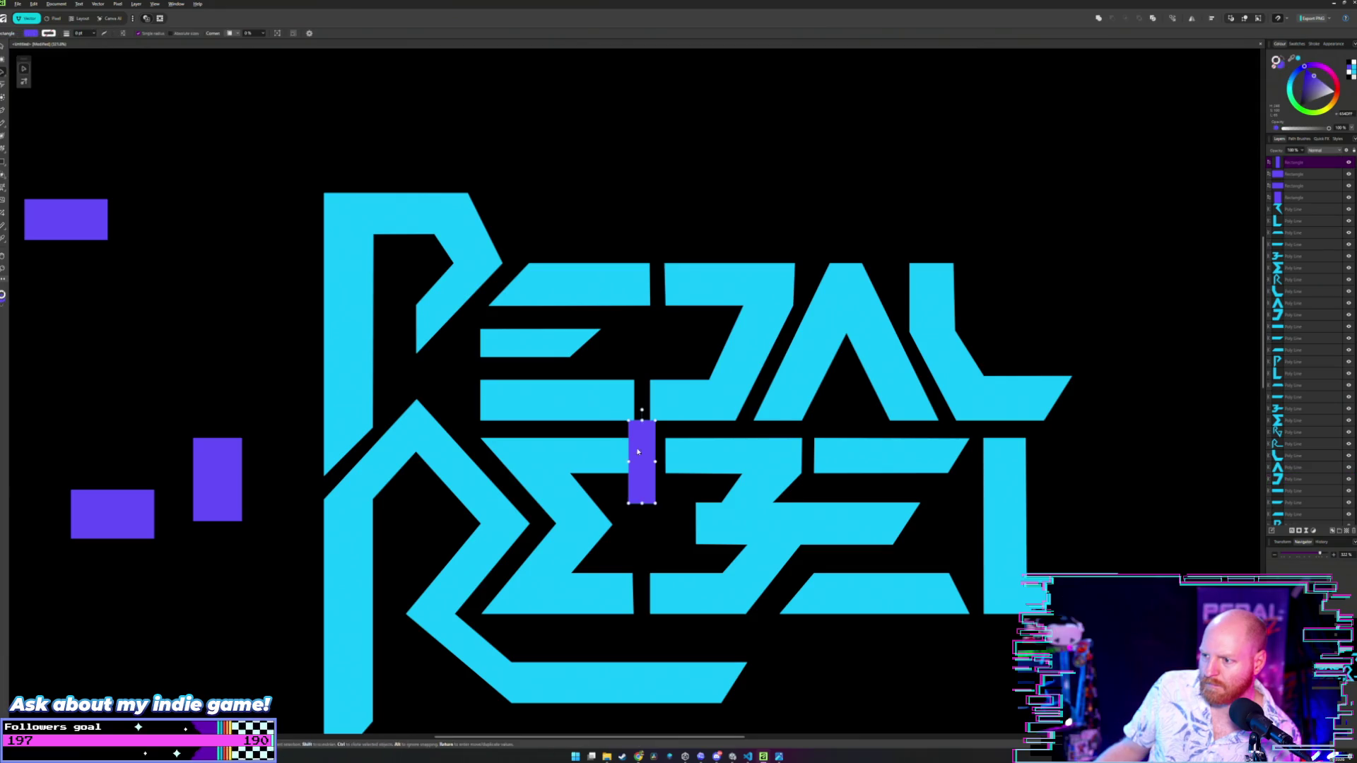
mouse_move(646, 446)
mouse_down()
mouse_move(257, 498)
mouse_move(131, 620)
mouse_up()
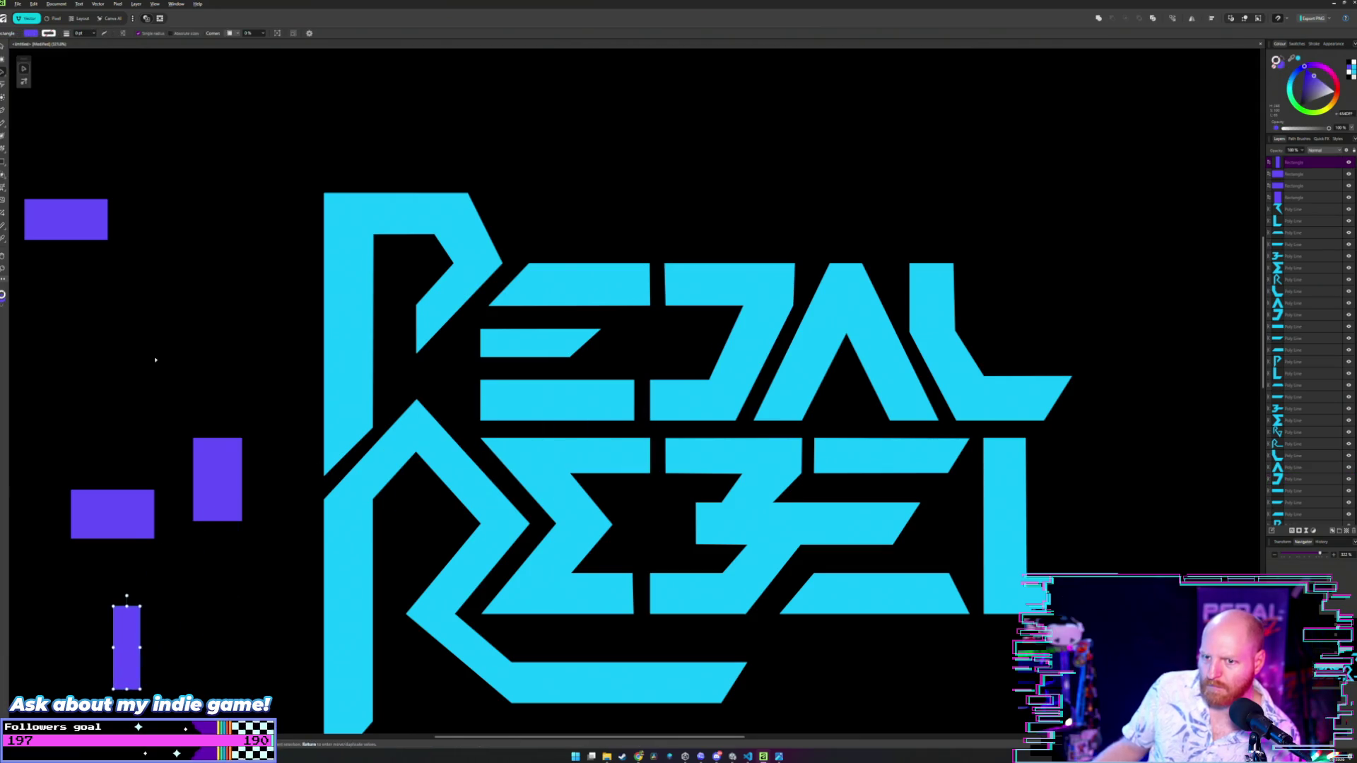
key(ctrl+shift+bracketleft)
- Duplicate the small upright spacer over the letters and rotate the copy horizontal
scroll(318, 368, left, 3)
scroll(425, 385, down, 1)
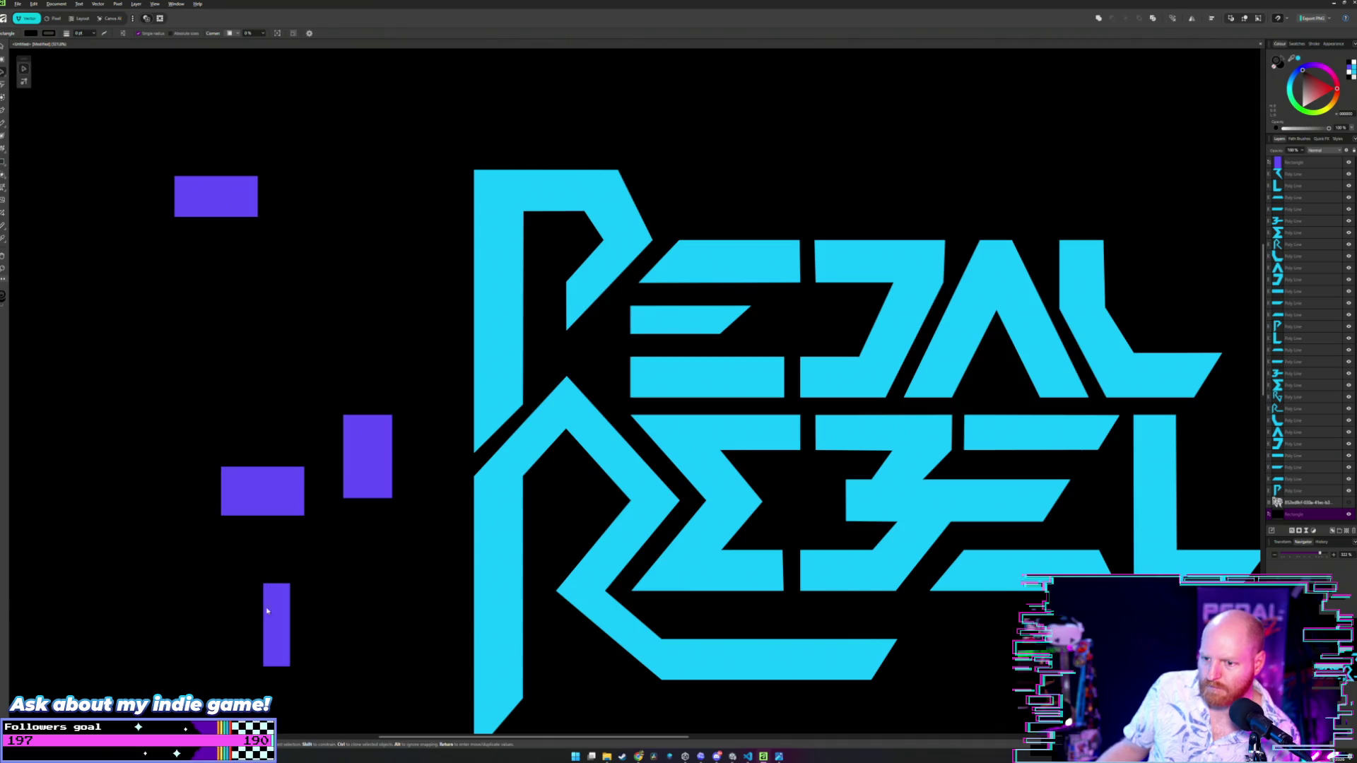
click(268, 611)
key(ctrl+shift+bracketright)
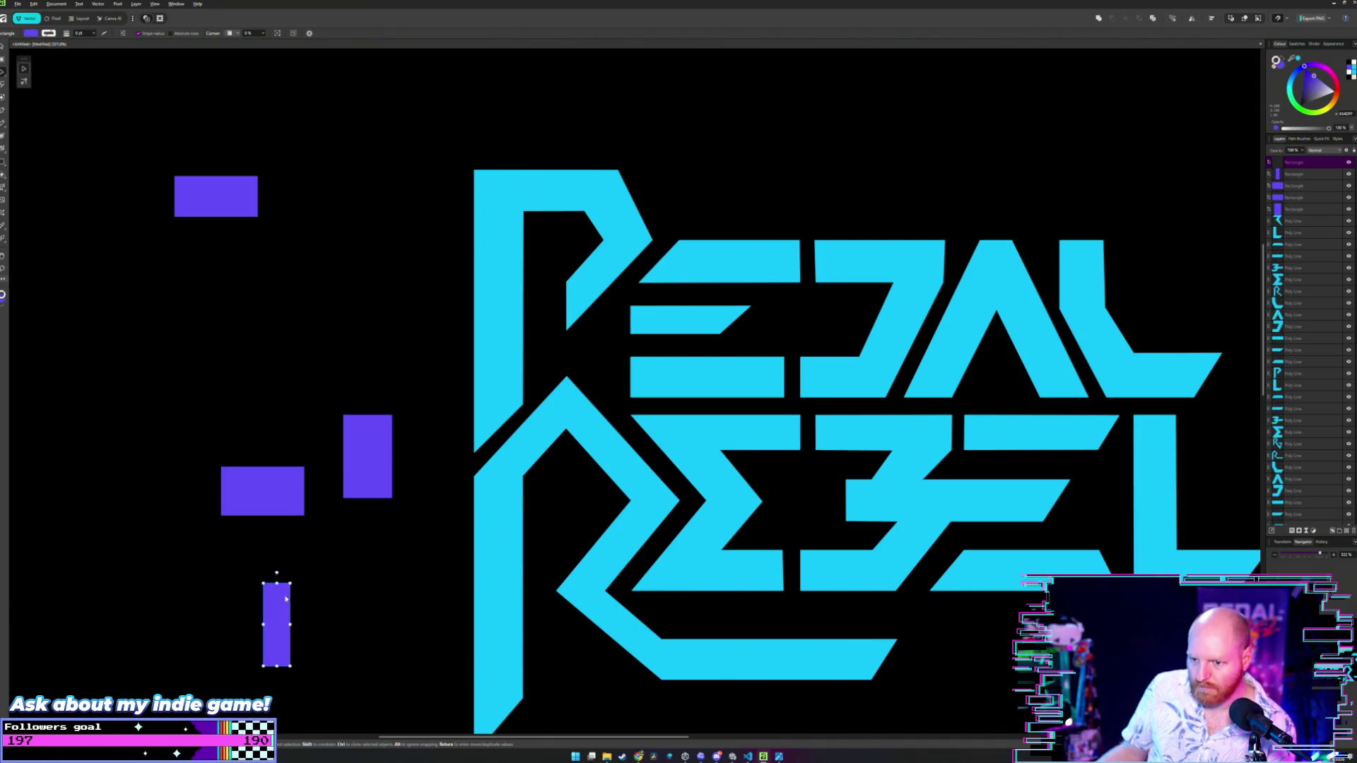
mouse_move(285, 599)
ctrl+mouse_down()
mouse_move(325, 598)
mouse_move(733, 395)
ctrl+mouse_up()
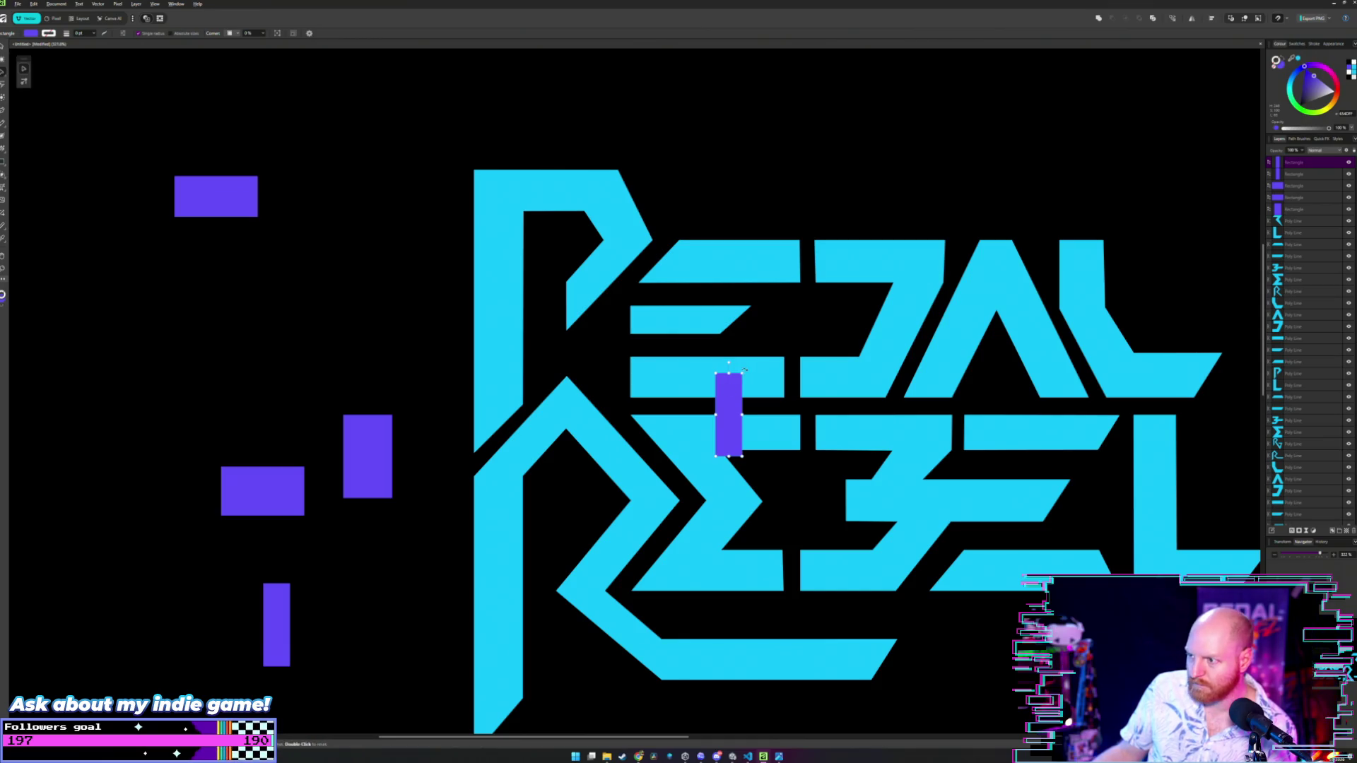
mouse_move(744, 370)
mouse_down()
mouse_move(771, 394)
mouse_move(774, 427)
mouse_up()
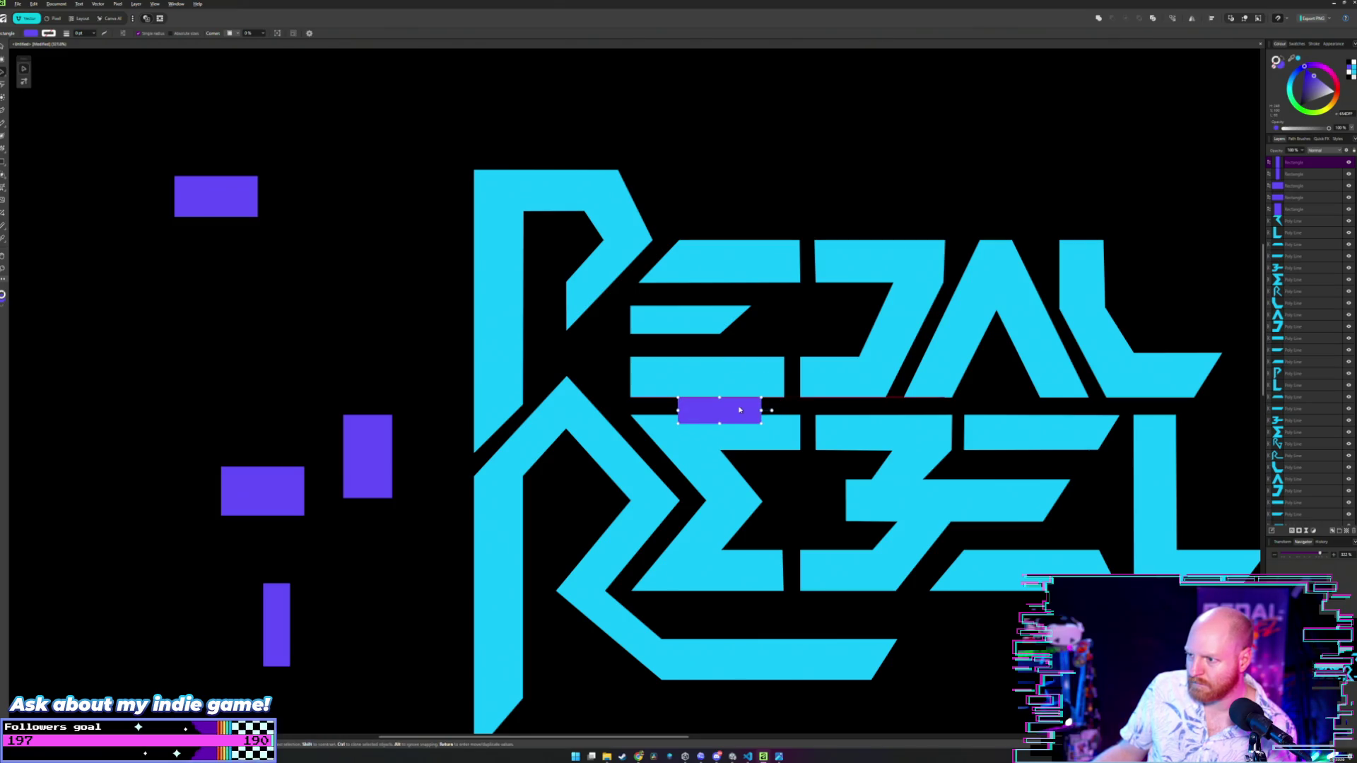
- Shorten the spacer copy, rotate it back upright, and set it in the E–D gap
scroll(740, 411, up, 5)
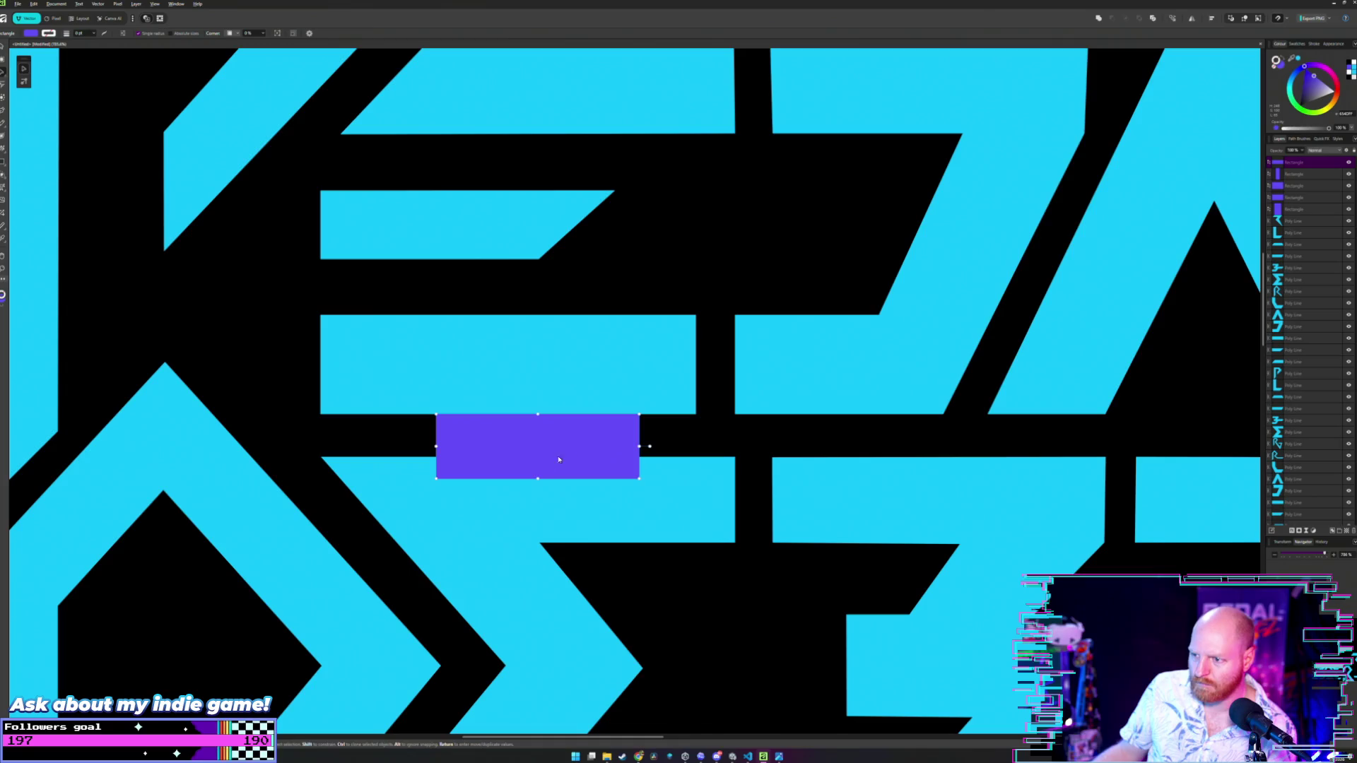
drag(558, 459, 568, 439)
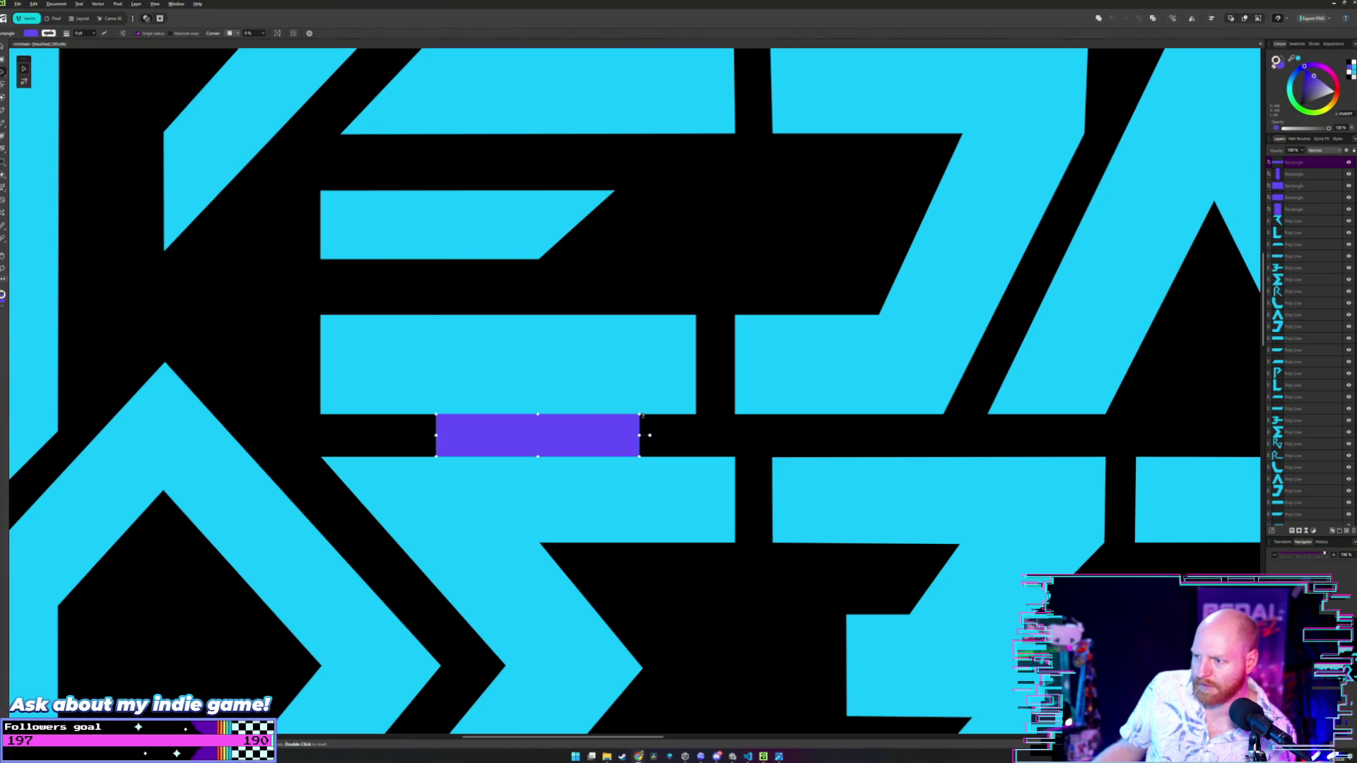
mouse_move(642, 412)
mouse_down()
mouse_move(633, 460)
mouse_move(551, 500)
mouse_up()
mouse_move(533, 388)
mouse_down()
mouse_move(602, 445)
mouse_move(746, 473)
mouse_move(721, 494)
mouse_move(738, 538)
mouse_move(653, 442)
mouse_up()
scroll(812, 436, up, 4)
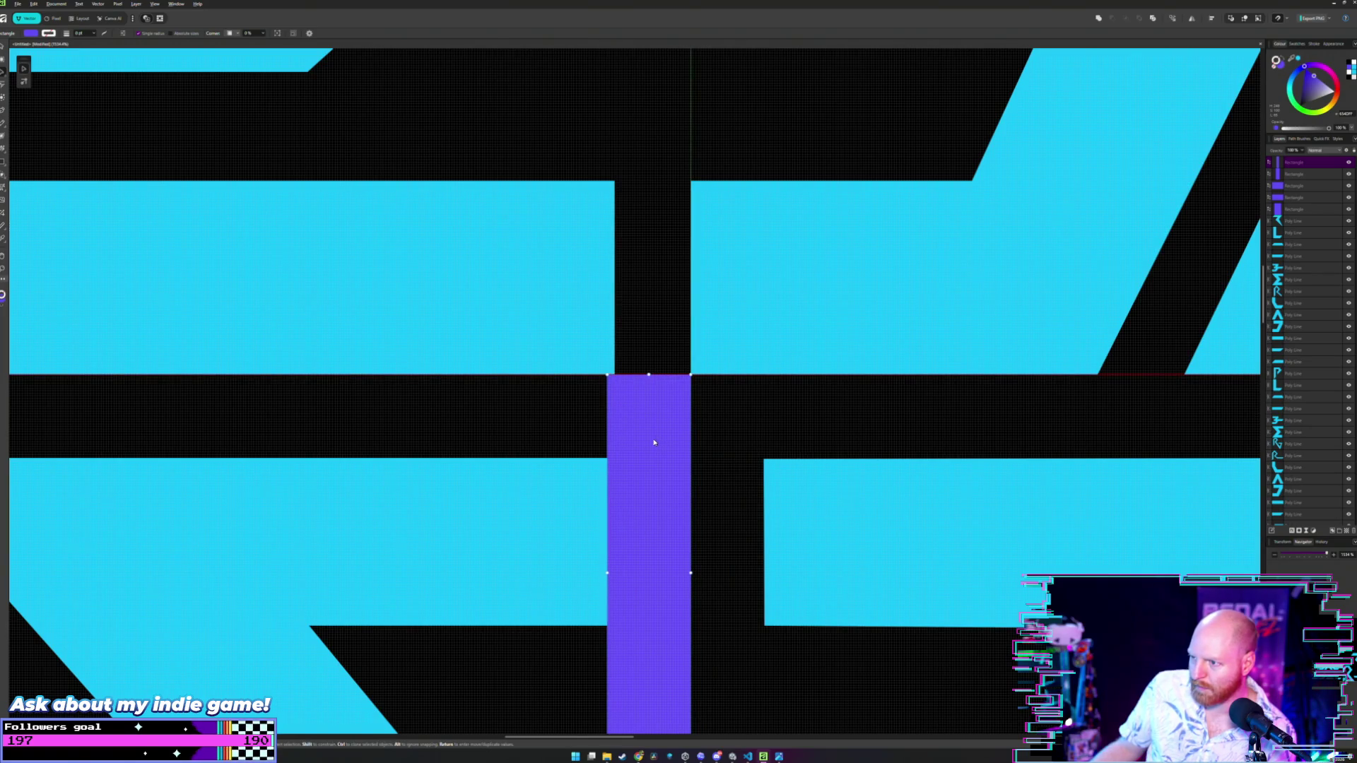
- Pull the left cyan shape's right edge toward the spacer and nudge the spacer up in the E–D gap
key(a)
click(603, 195)
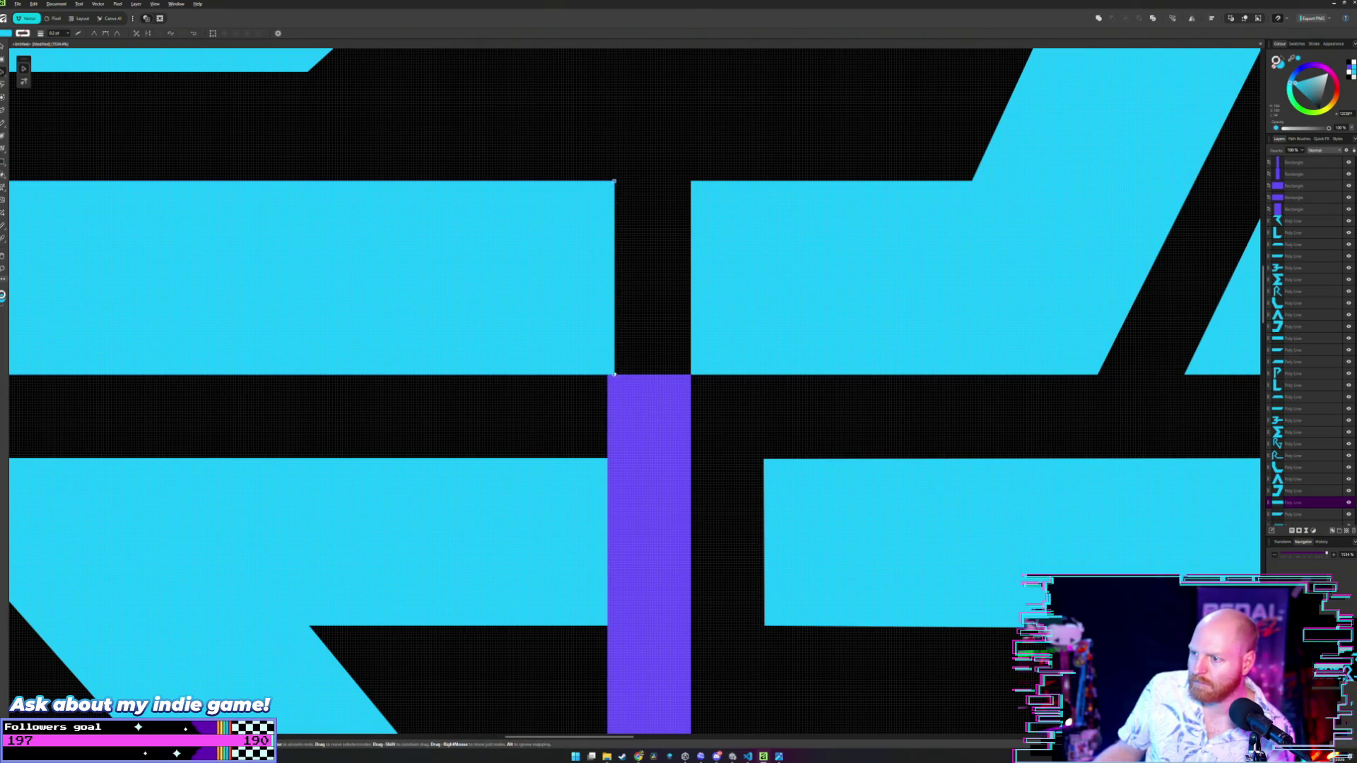
drag(614, 375, 606, 376)
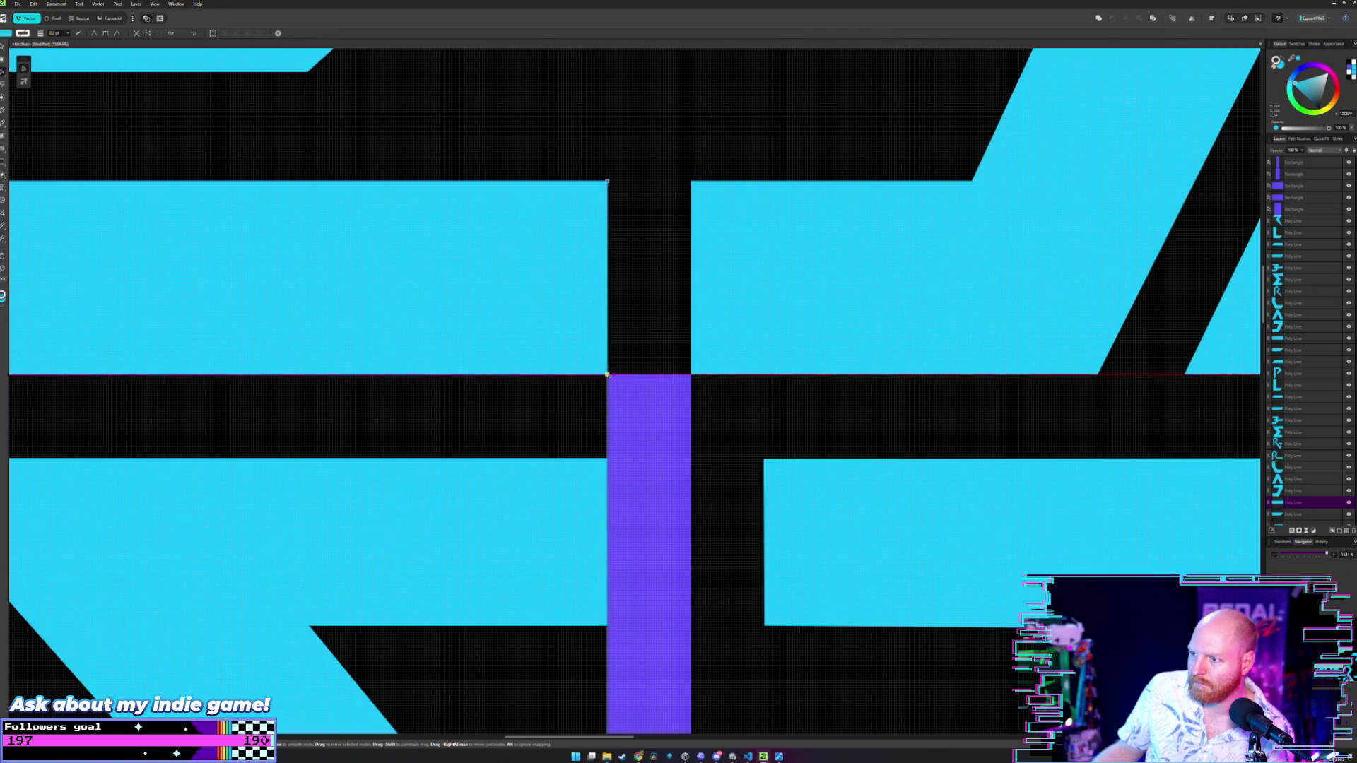
scroll(625, 328, down, 4)
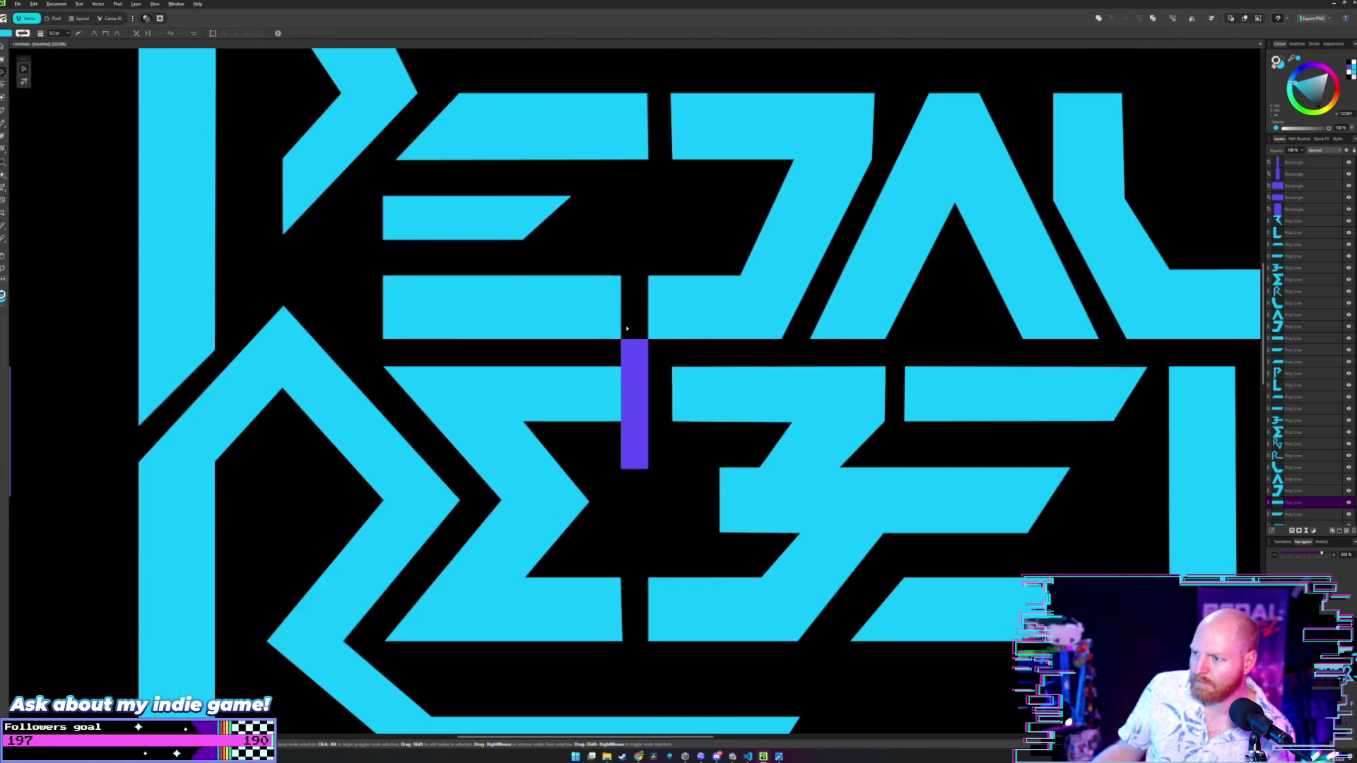
scroll(636, 291, up, 3)
mouse_move(635, 489)
mouse_down()
mouse_move(635, 394)
mouse_move(659, 309)
mouse_up()
scroll(661, 305, up, 3)
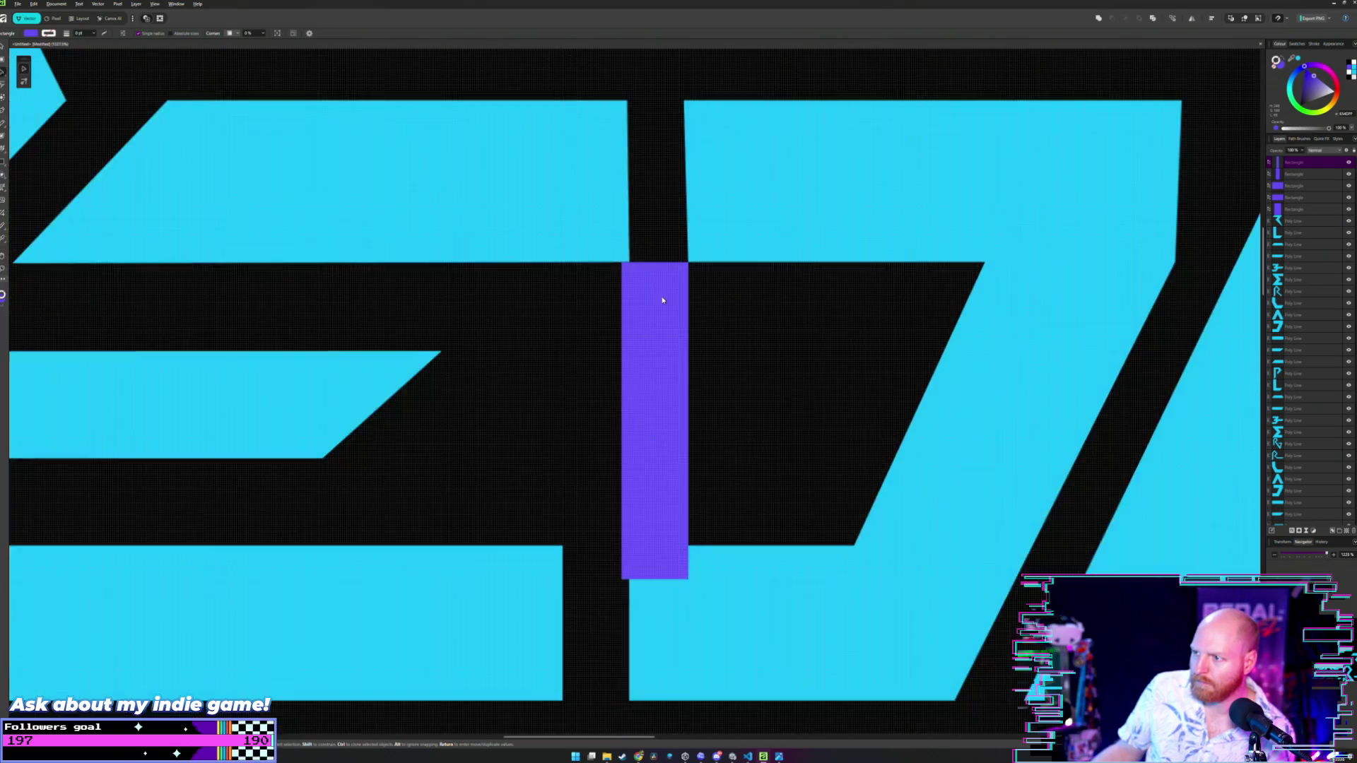
scroll(658, 354, up, 3)
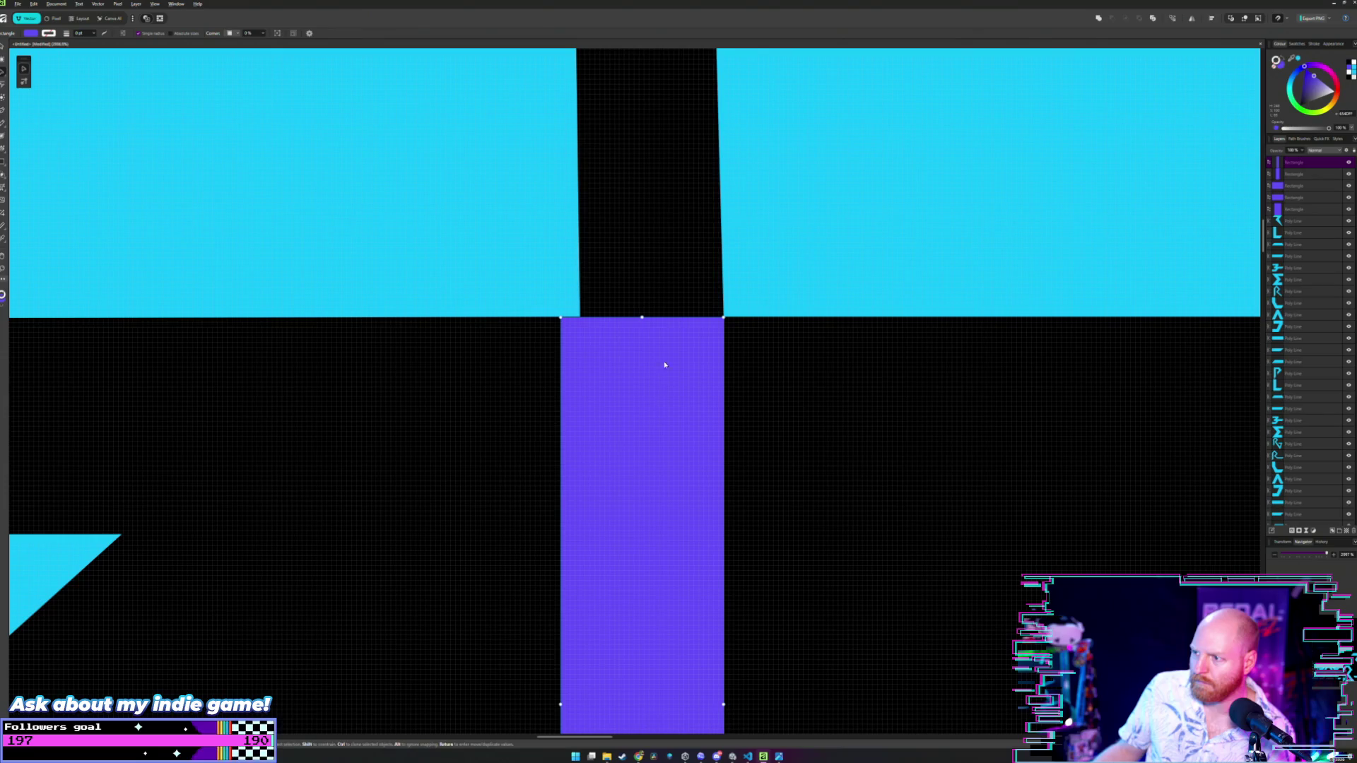
- Drag the E's right-edge nodes flush against the spacer and make that edge perfectly vertical
click(659, 315)
click(662, 393)
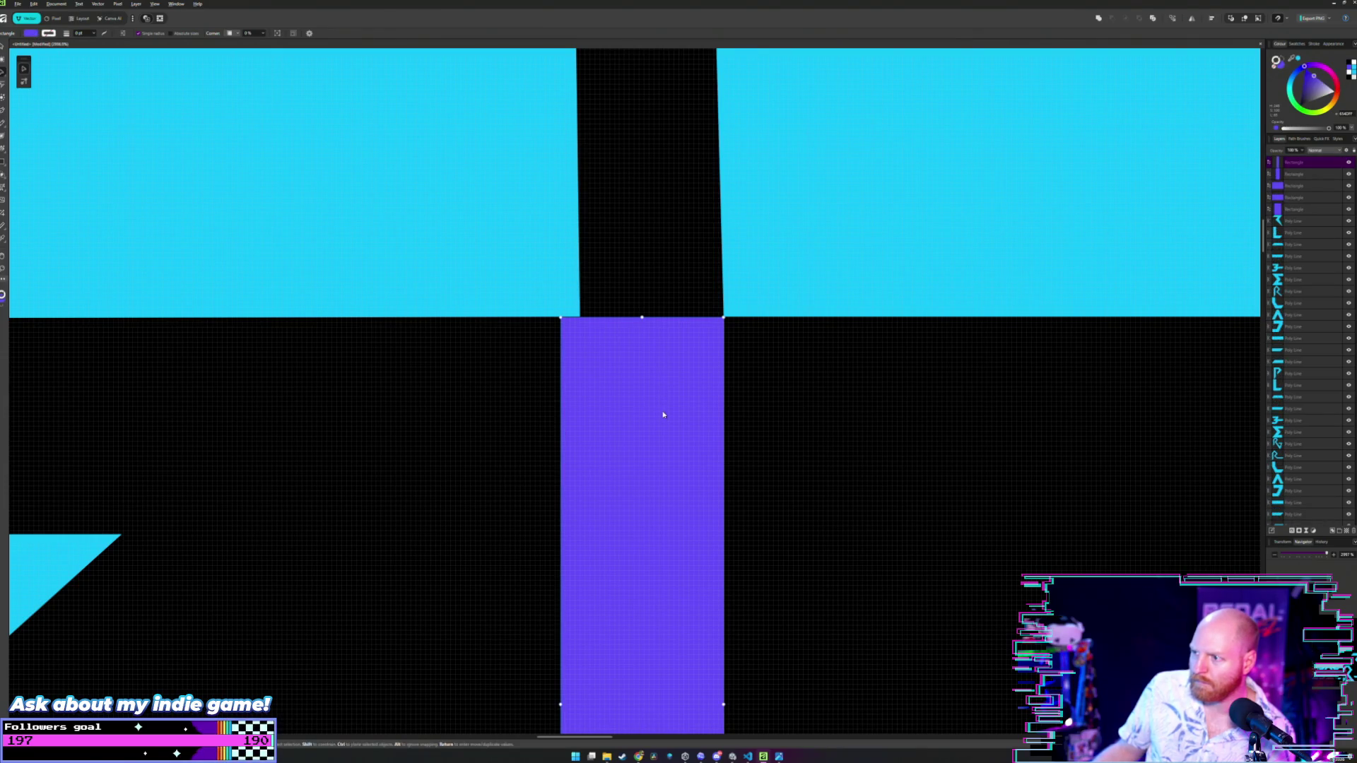
click(625, 313)
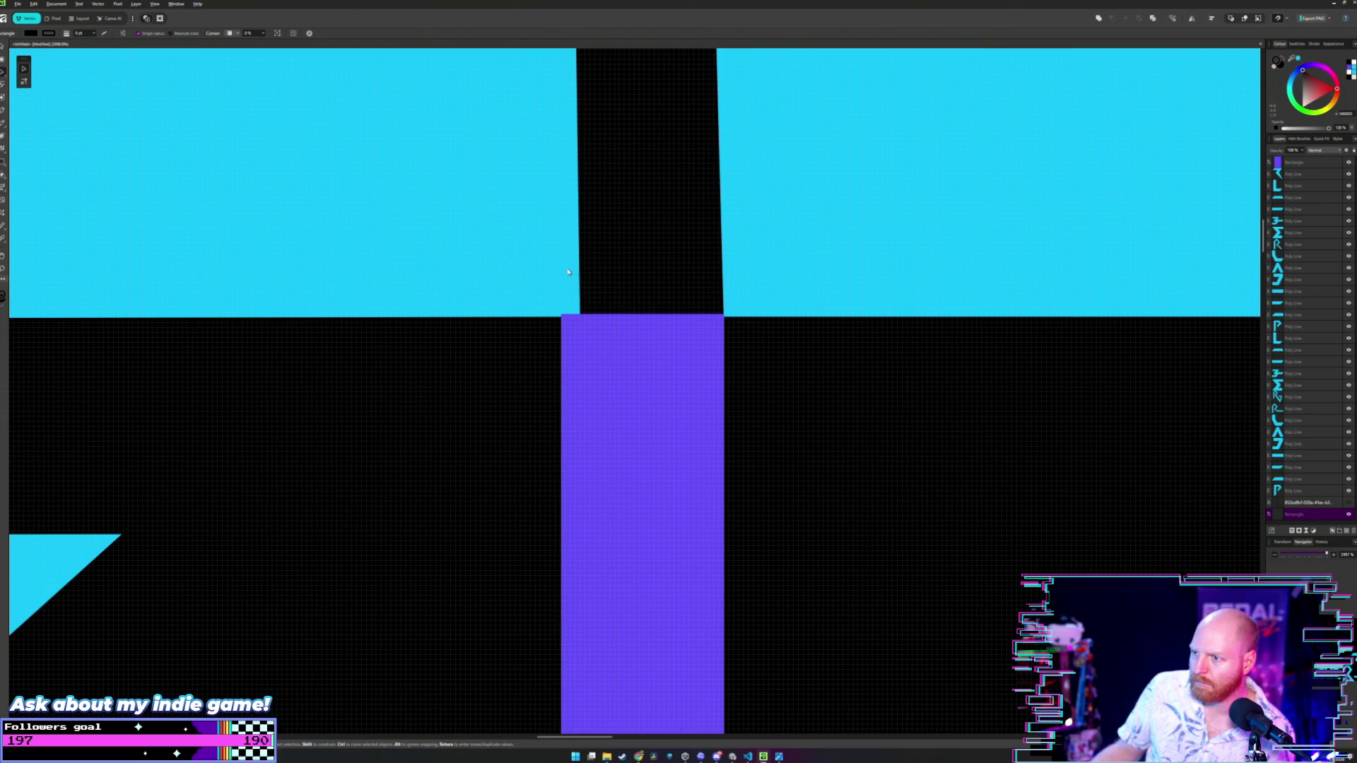
scroll(568, 272, down, 3)
scroll(565, 240, up, 2)
key(a)
click(563, 208)
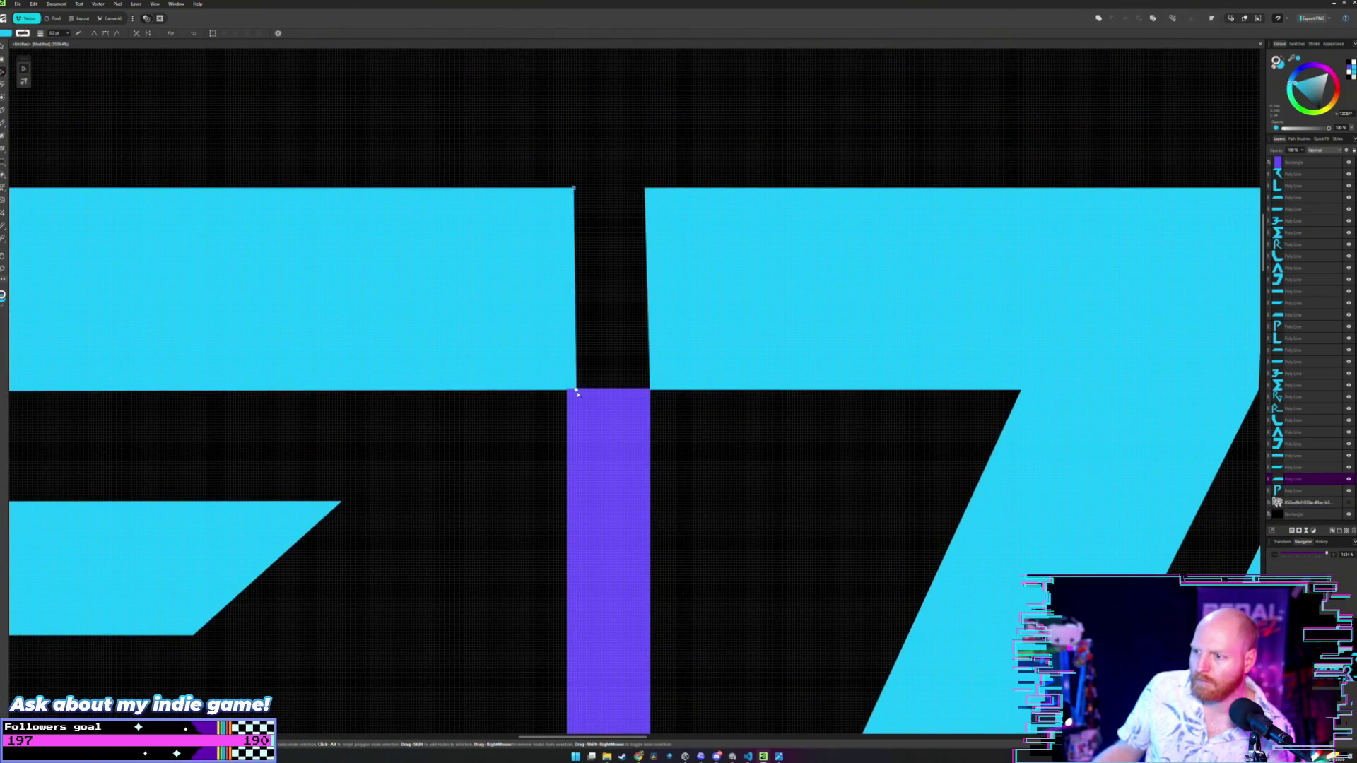
drag(576, 390, 566, 390)
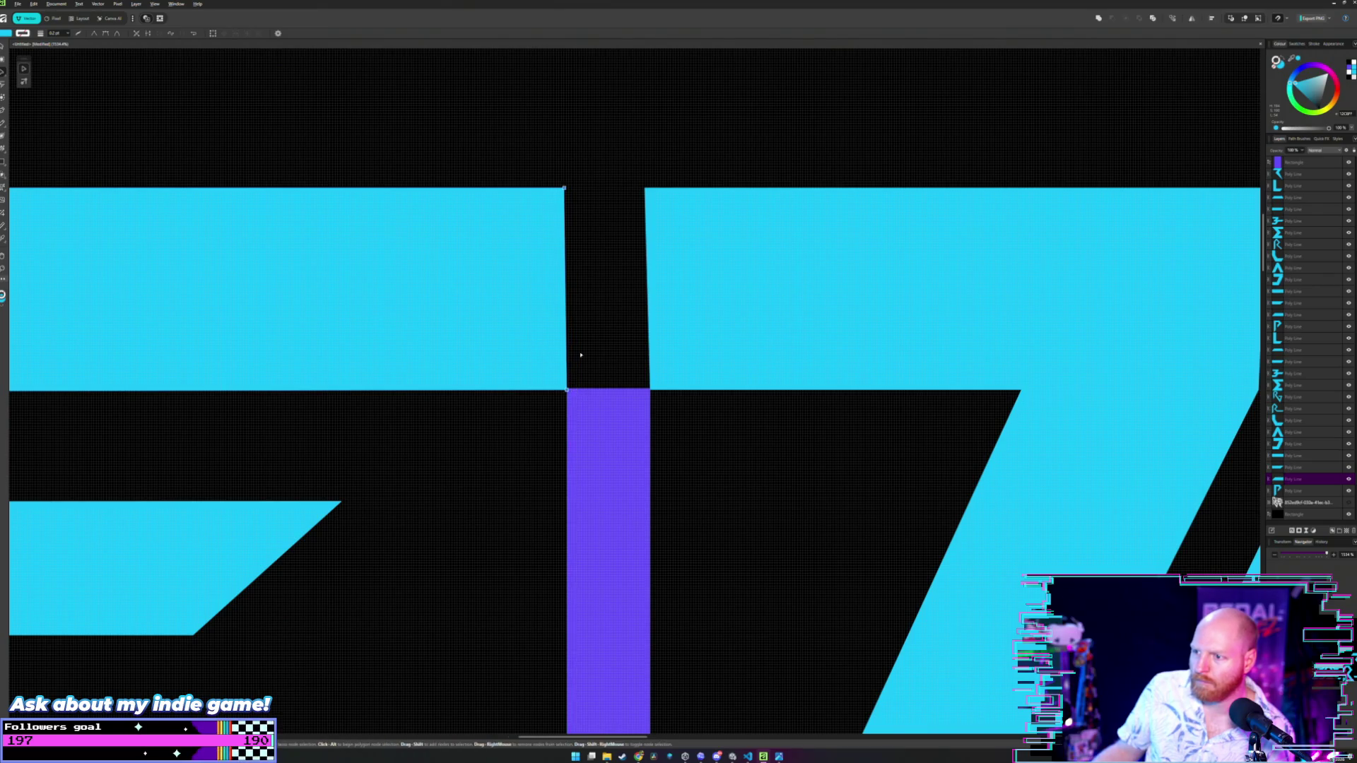
click(570, 199)
click(556, 199)
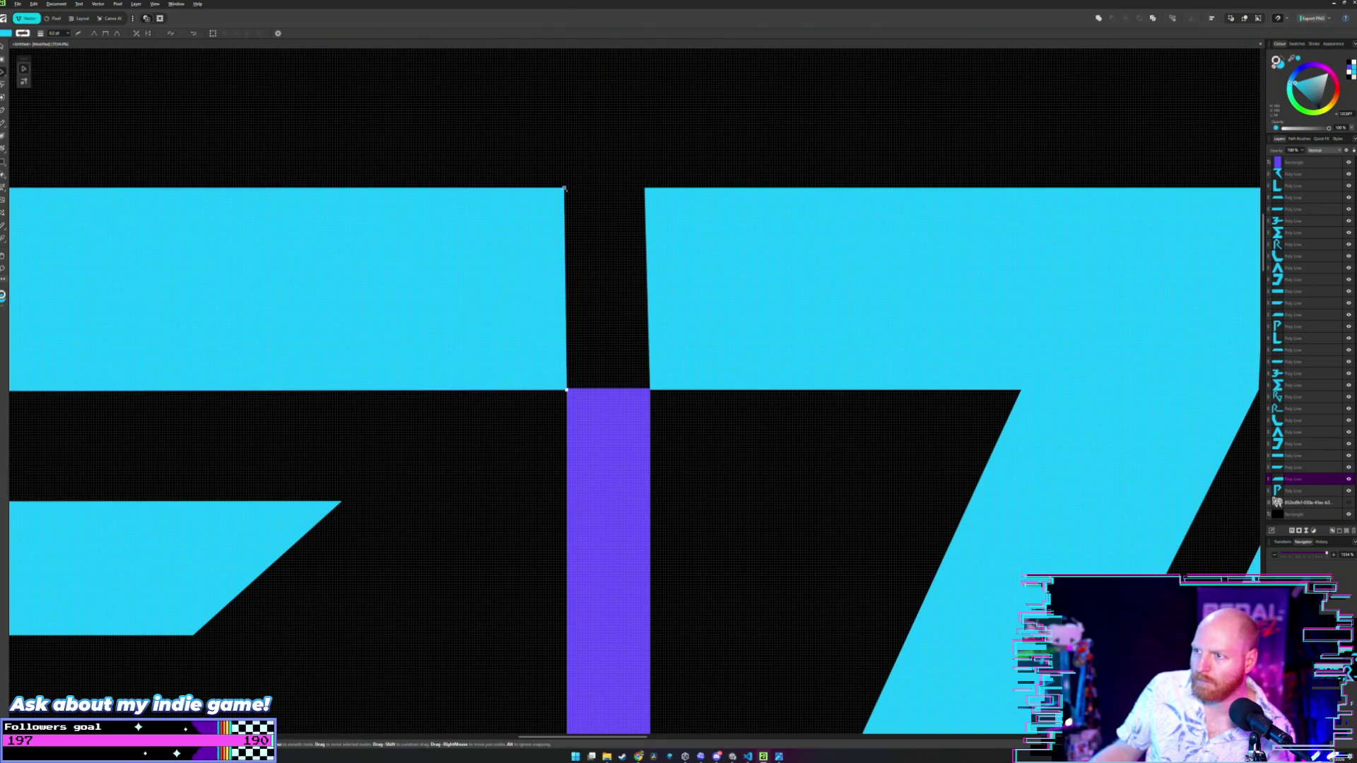
drag(569, 191, 566, 186)
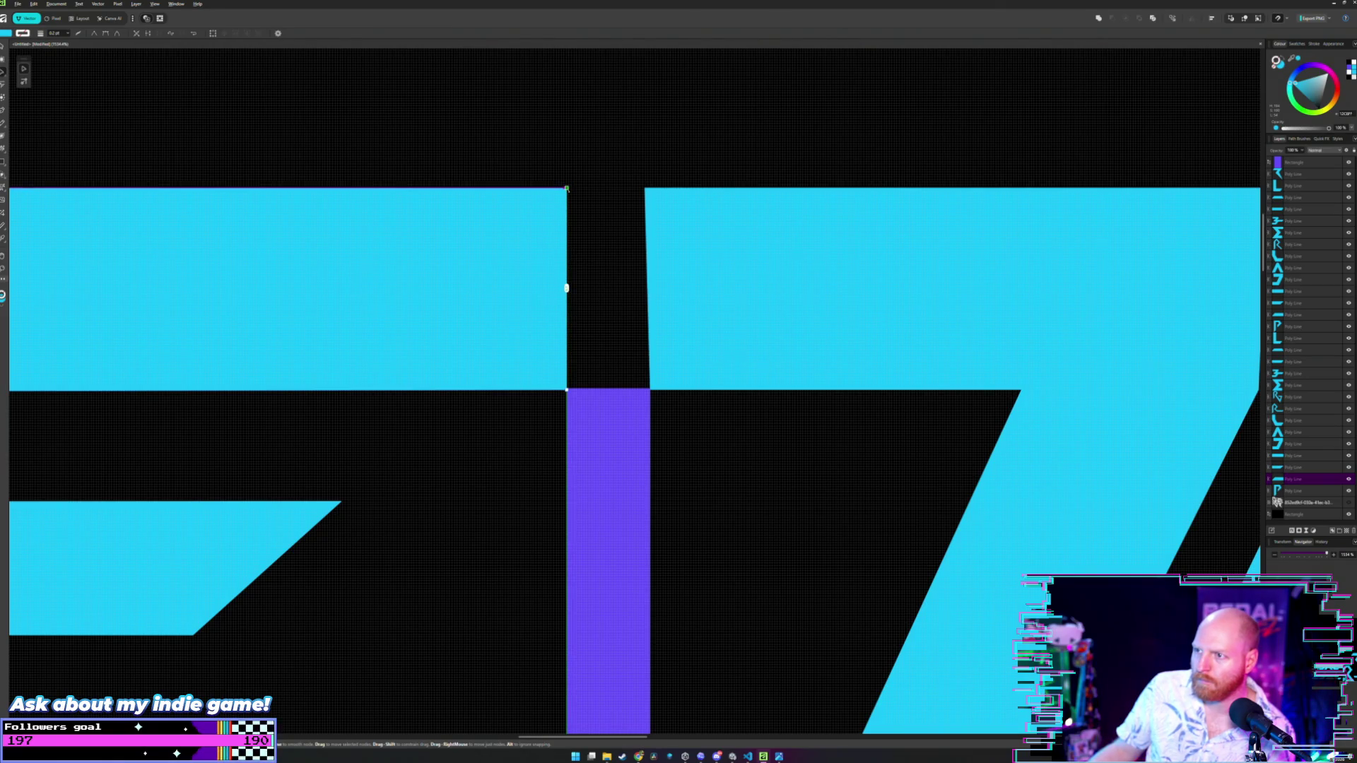
- Return to the Move tool and check the spacer's fit beside the edited E
key(v)
click(591, 282)
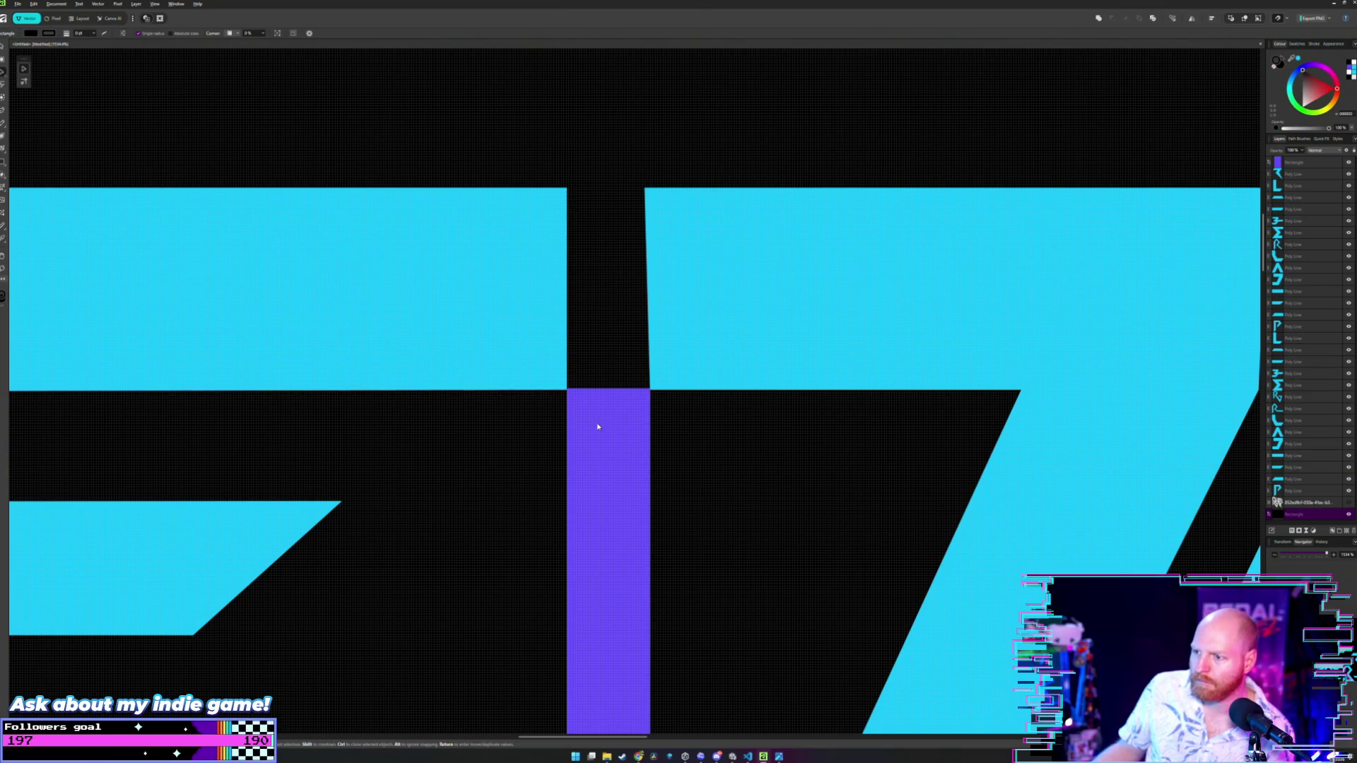
click(597, 424)
scroll(601, 431, up, 3)
click(588, 294)
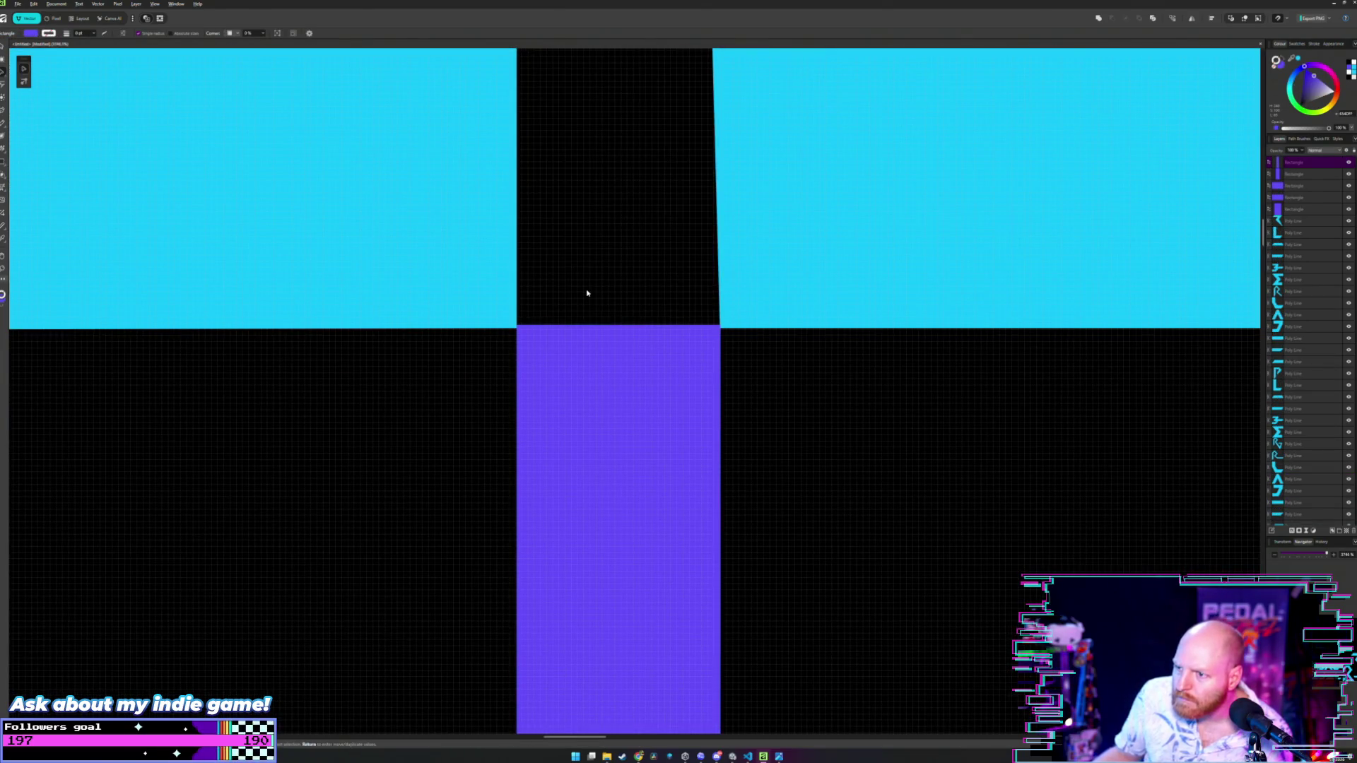
- Adjust the bottom-left corner node of the cyan shape right of the gap
drag(587, 293, 574, 472)
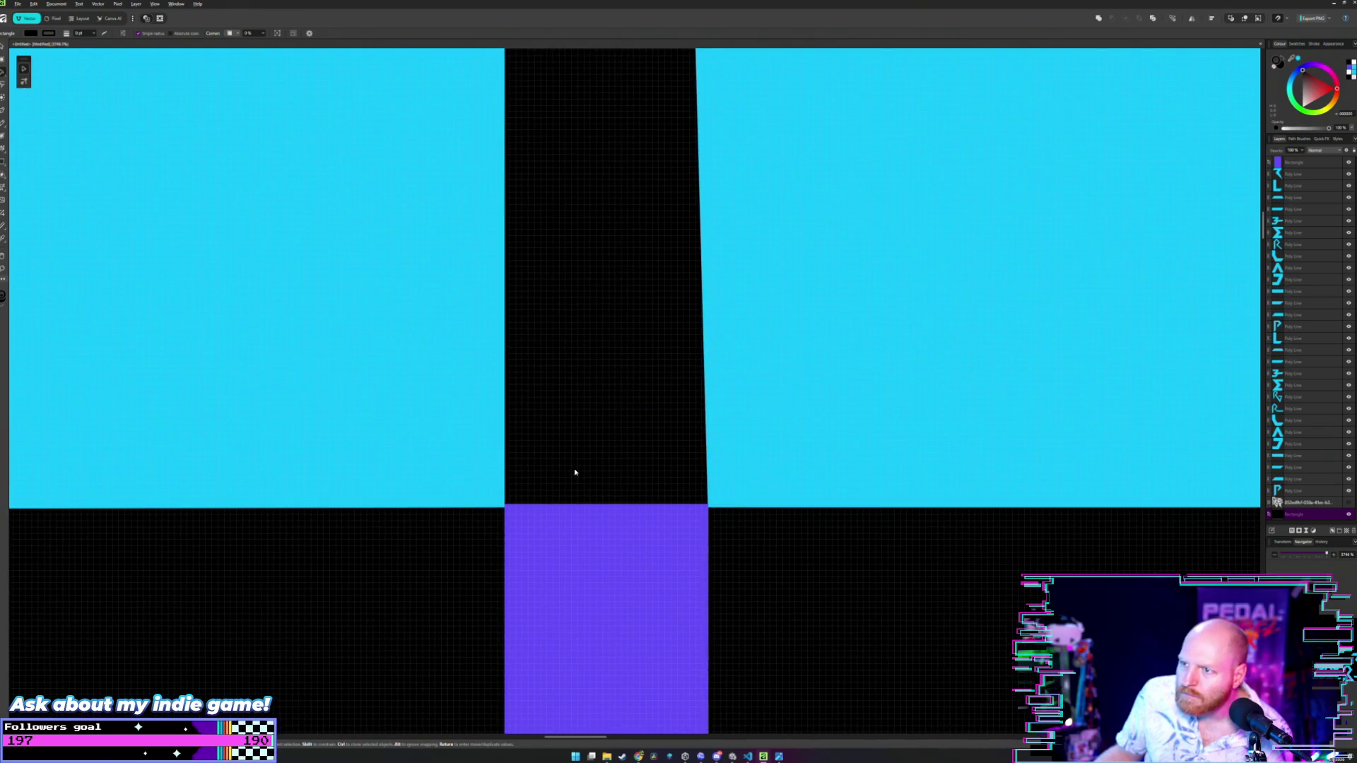
drag(553, 330, 547, 430)
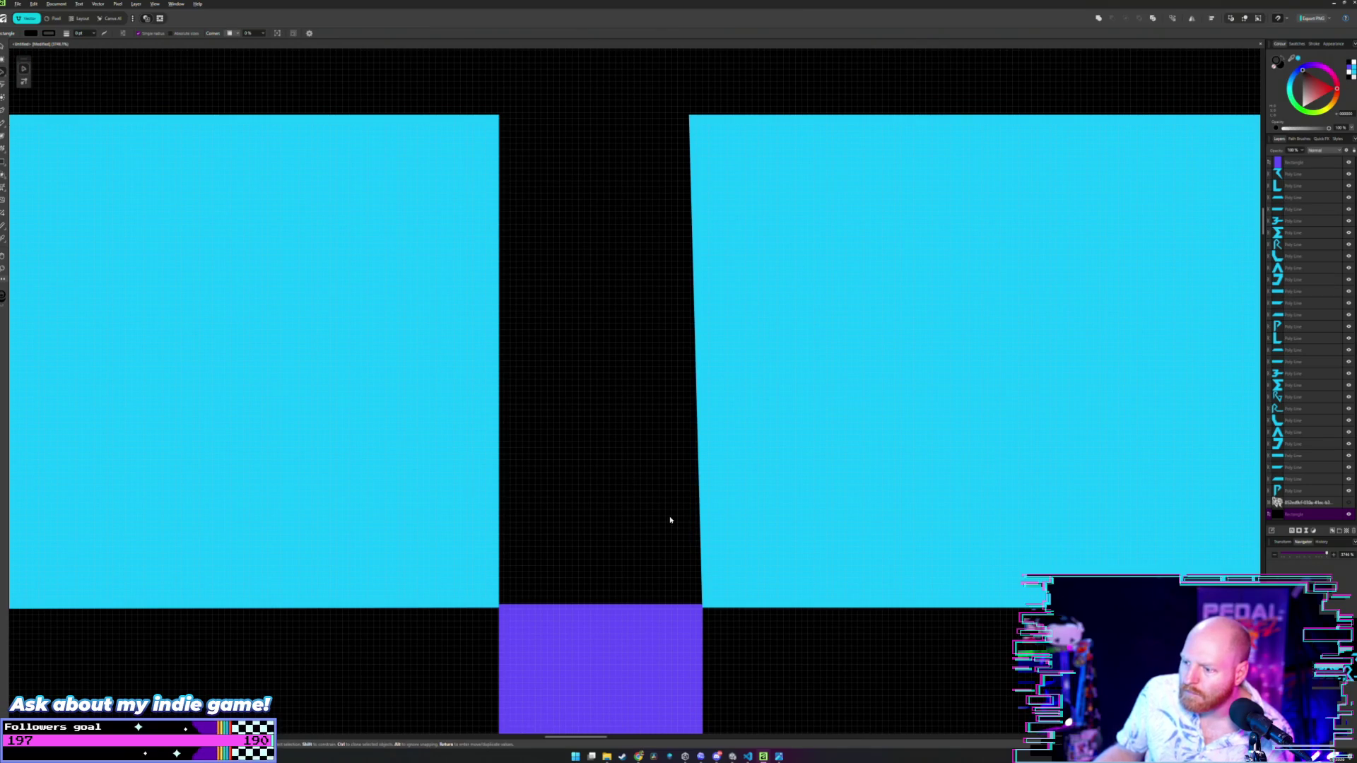
click(685, 619)
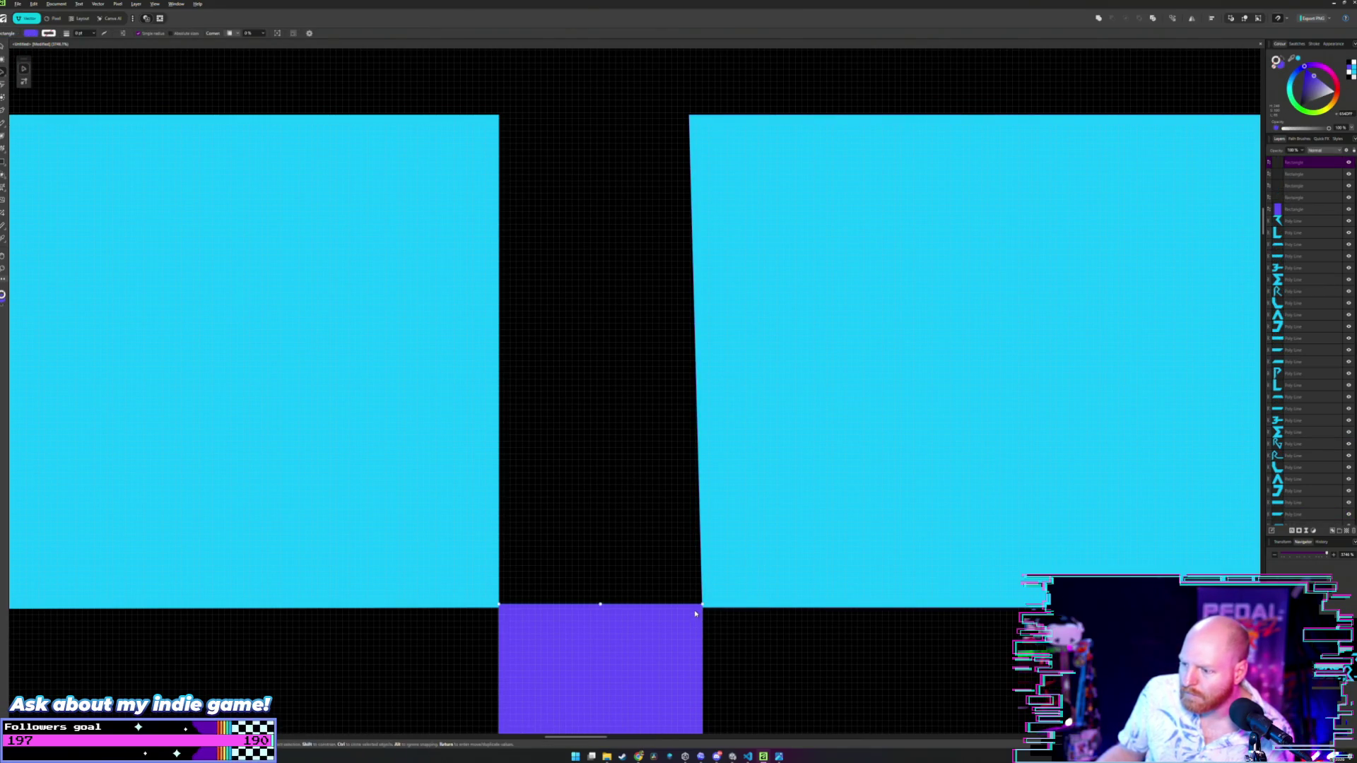
key(a)
click(702, 606)
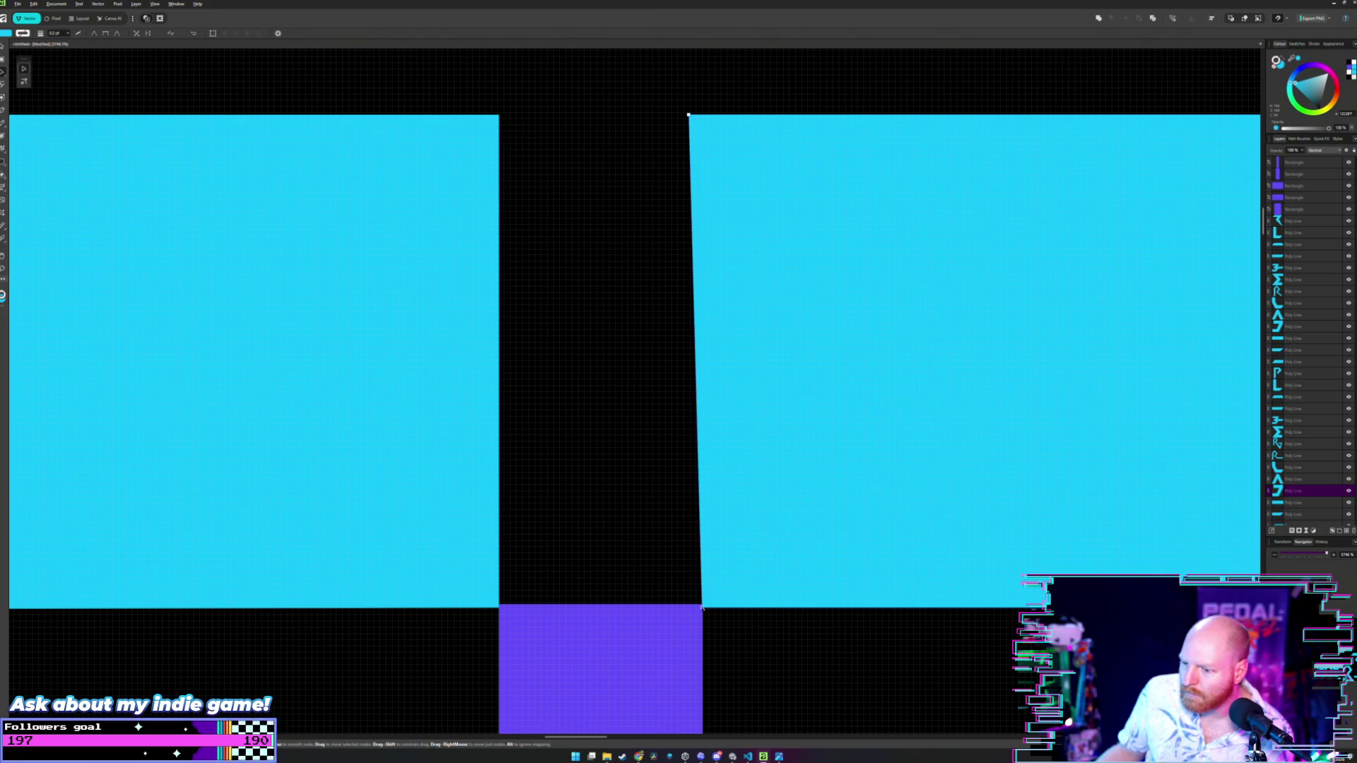
mouse_move(702, 607)
mouse_down()
mouse_move(854, 690)
mouse_move(702, 597)
mouse_move(640, 627)
mouse_up()
- Restore the left shape's sharp bottom-right corner and align it with the spacer's top
key(v)
click(654, 620)
scroll(654, 559, down, 3)
scroll(636, 527, down, 2)
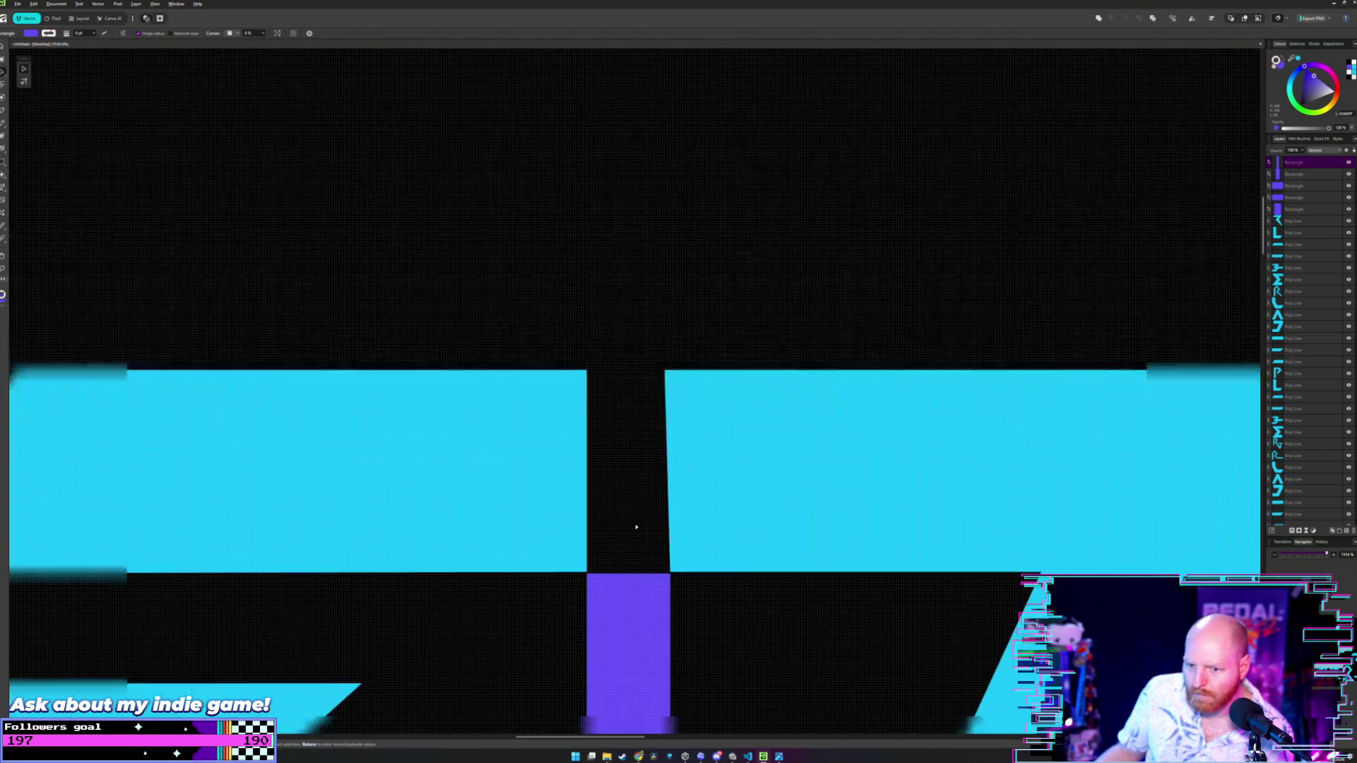
scroll(599, 537, up, 3)
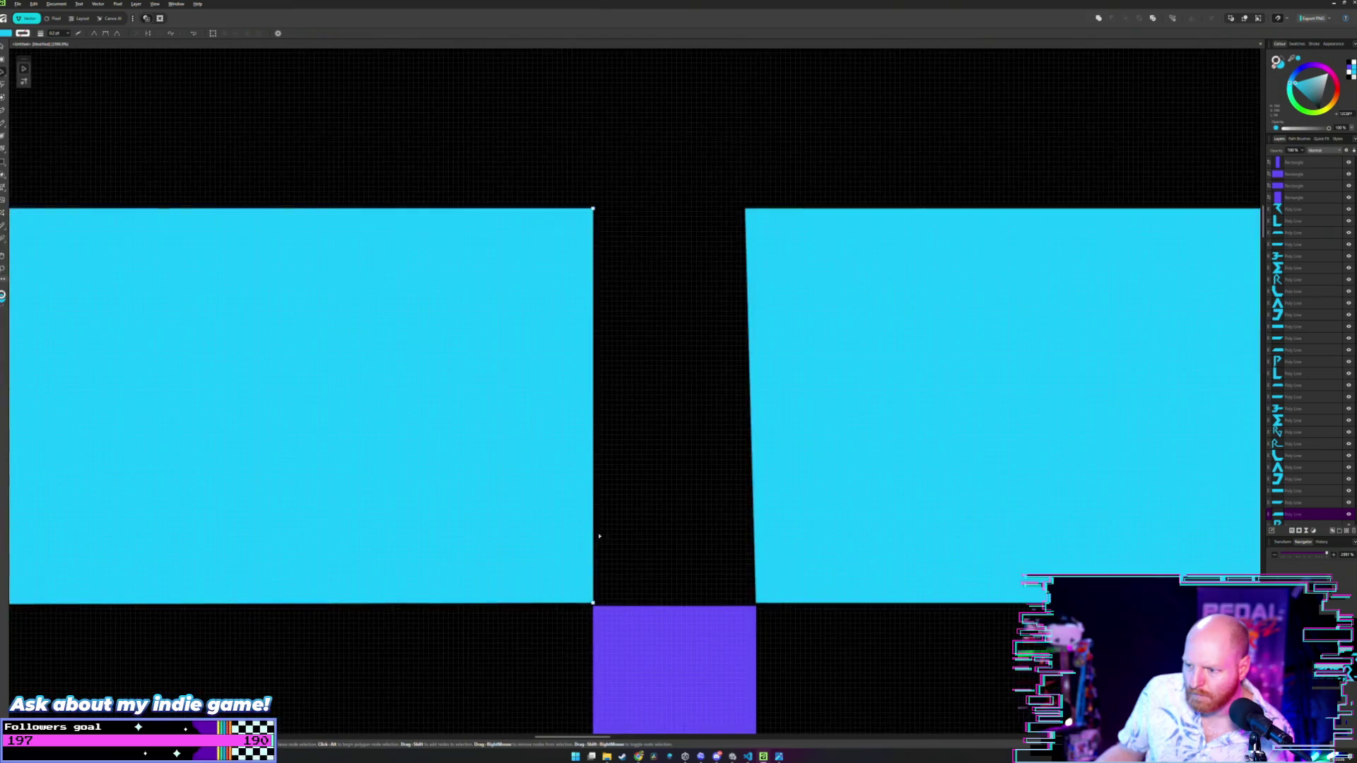
double_click(593, 604)
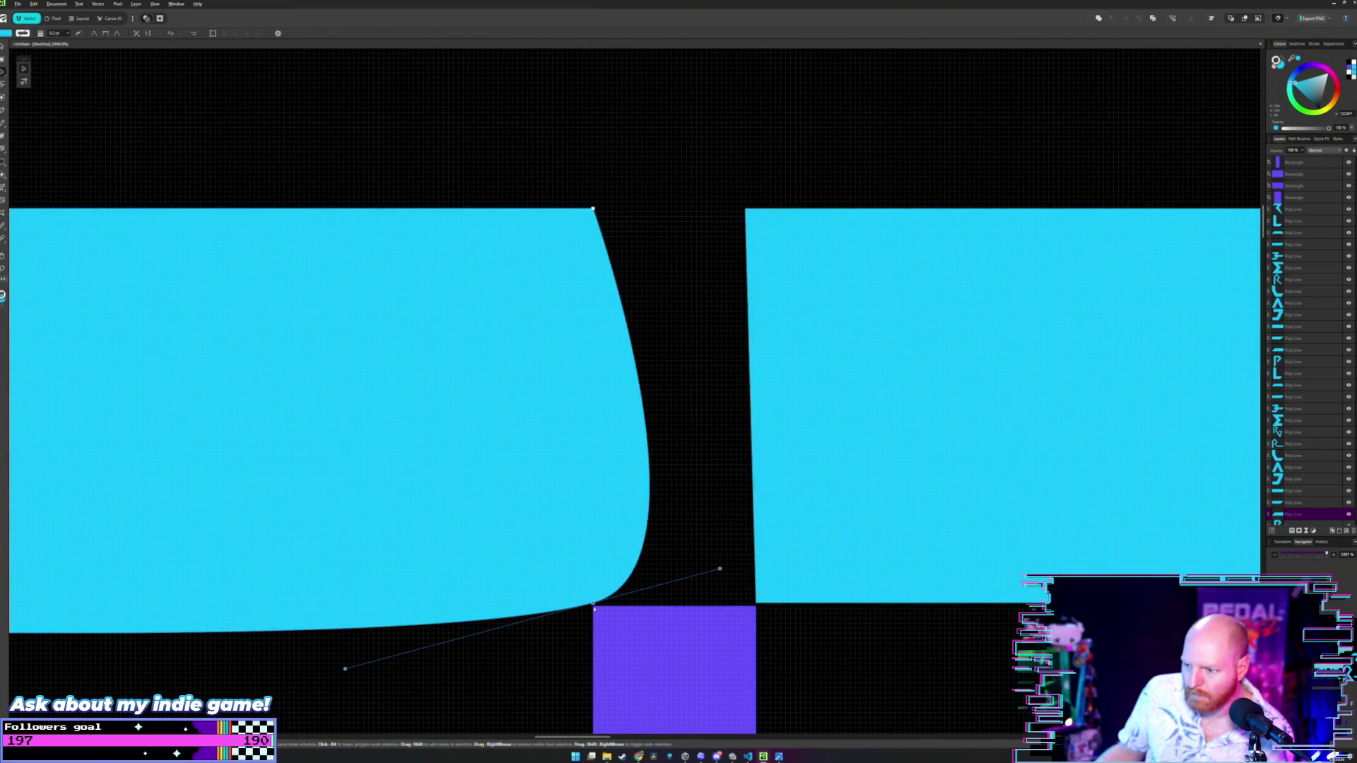
double_click(593, 605)
drag(593, 605, 593, 607)
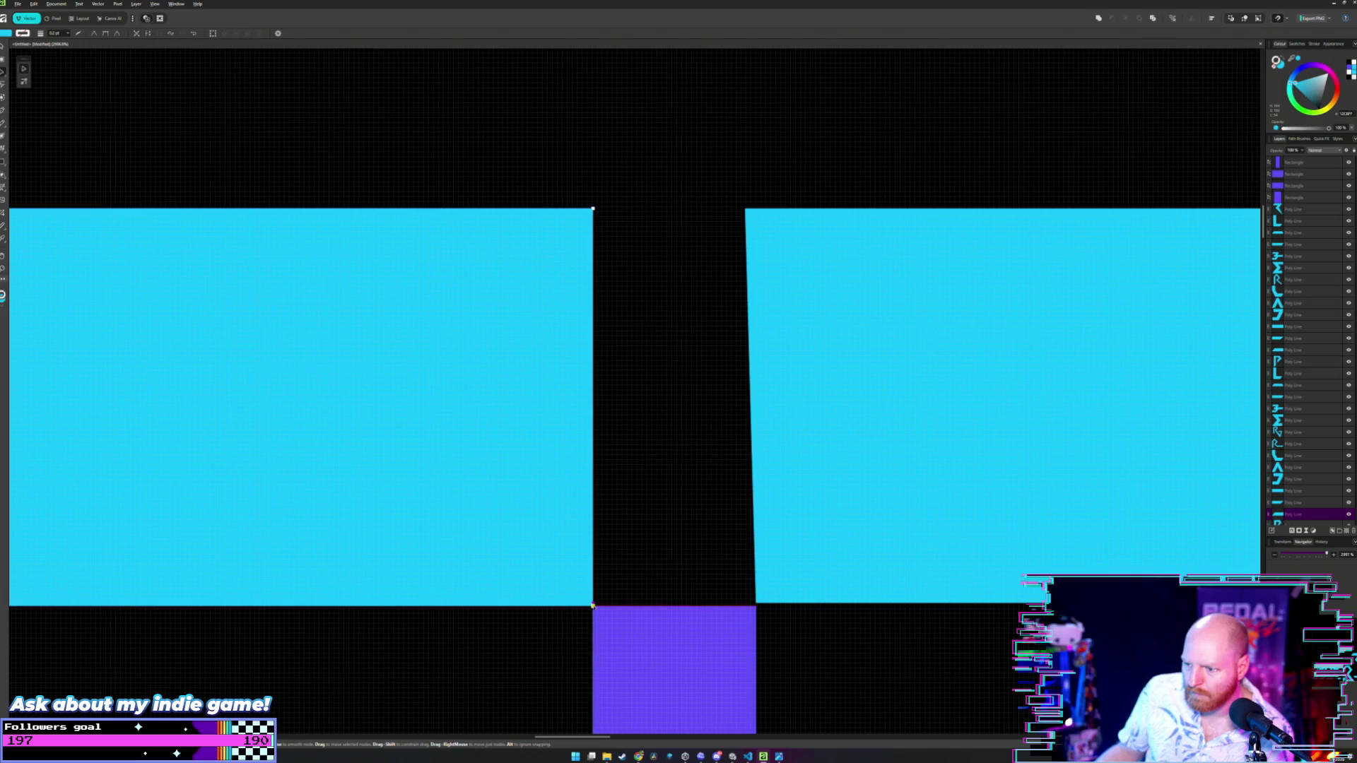
- Level the right shape's bottom edge with the left one and make its left edge vertical
click(770, 583)
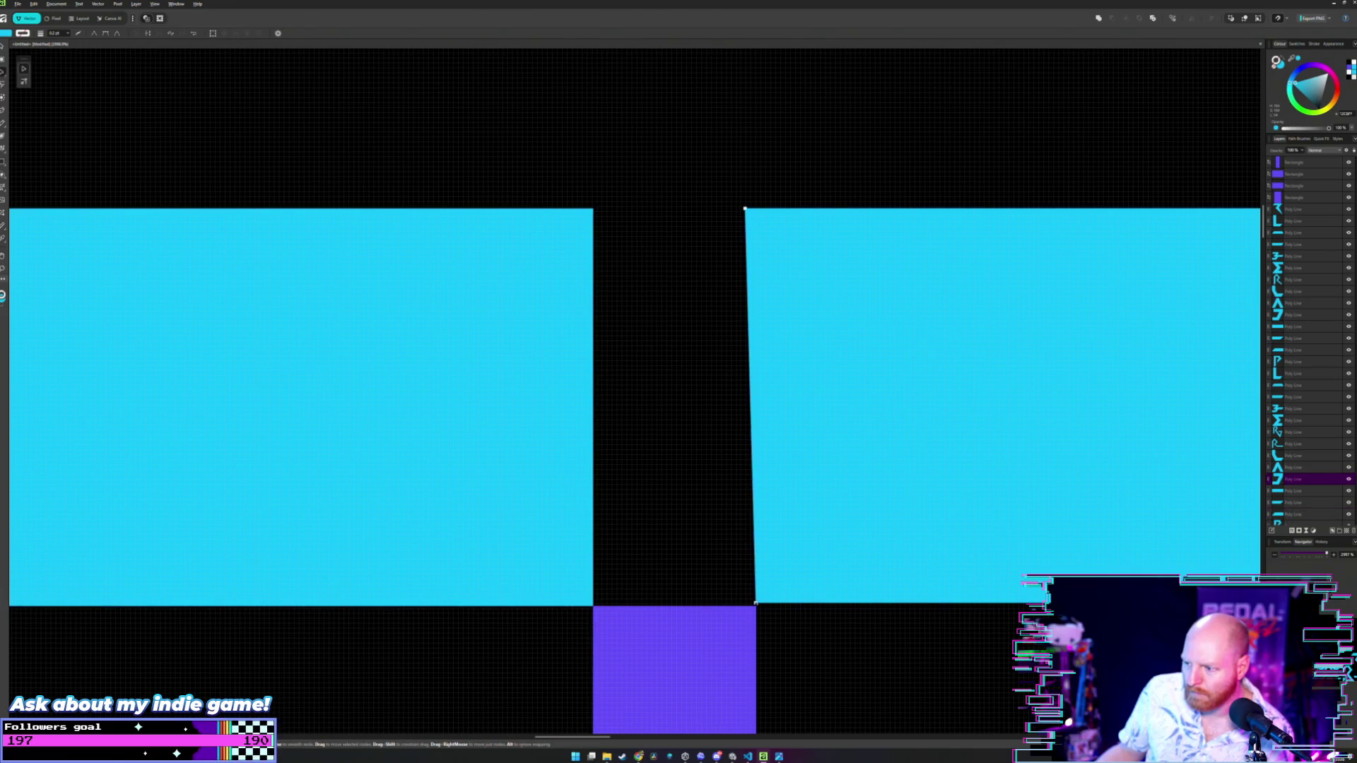
drag(755, 604, 755, 606)
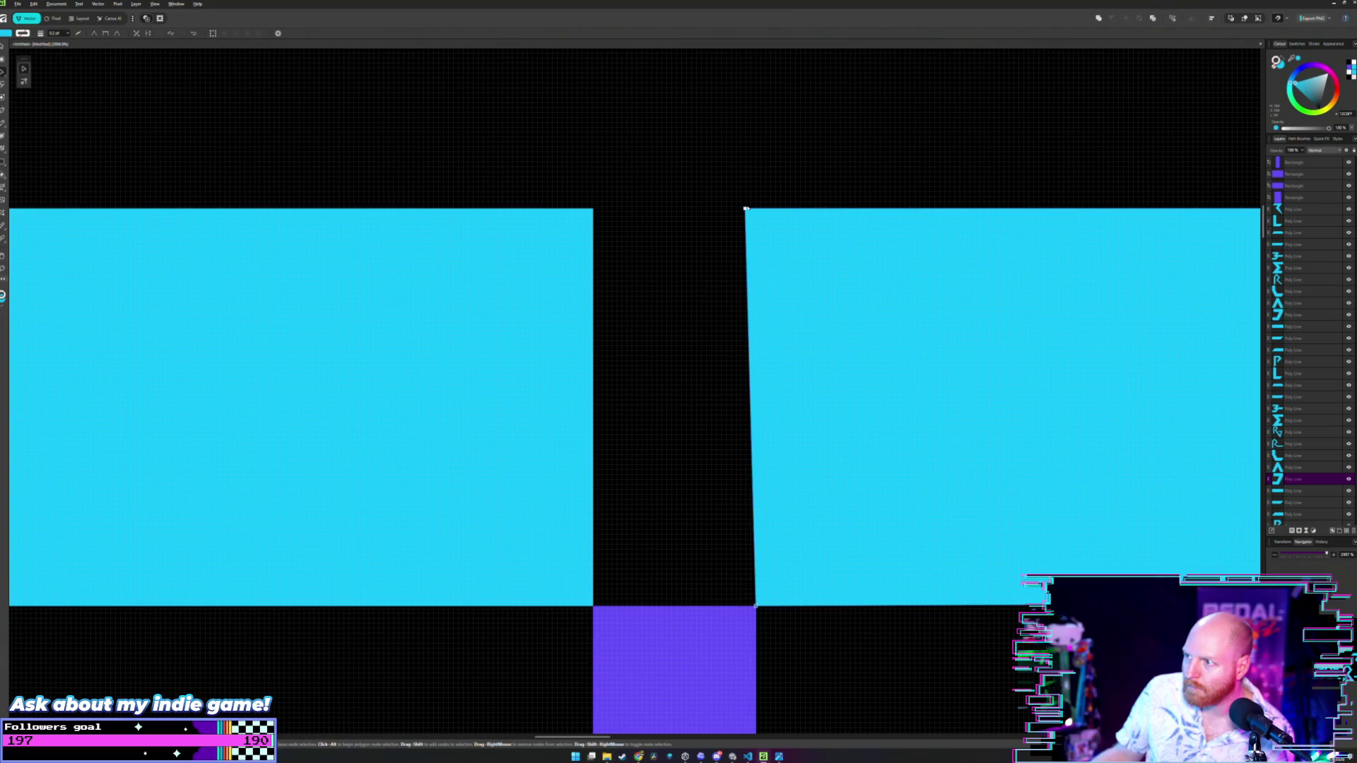
click(746, 209)
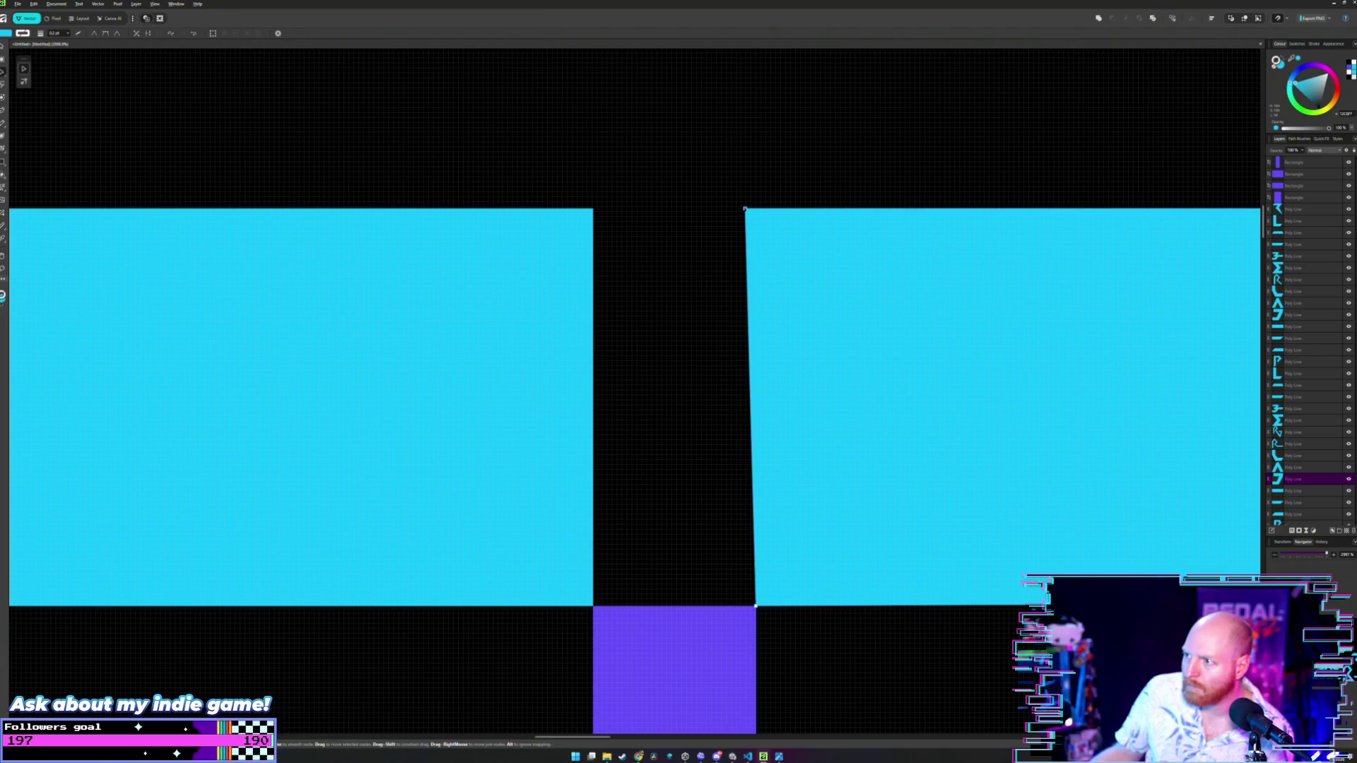
drag(745, 209, 756, 210)
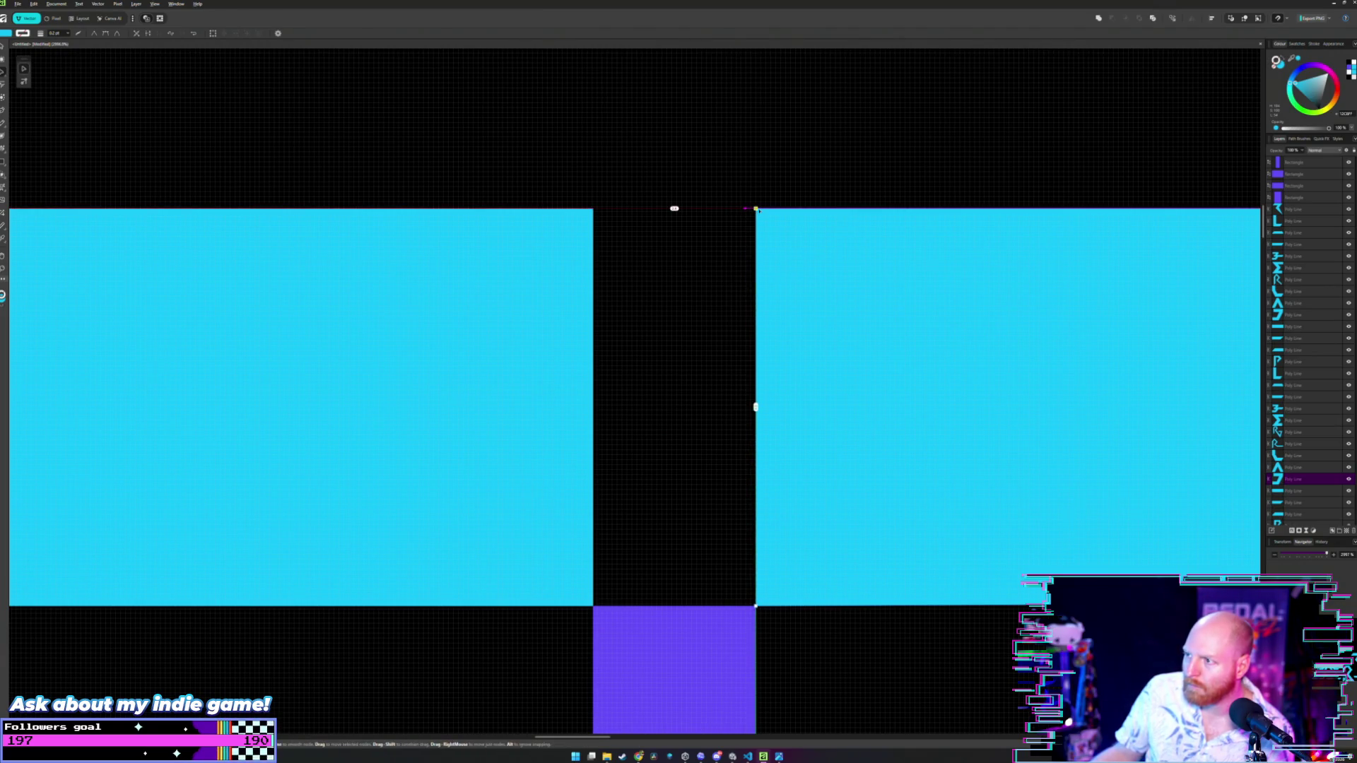
key(v)
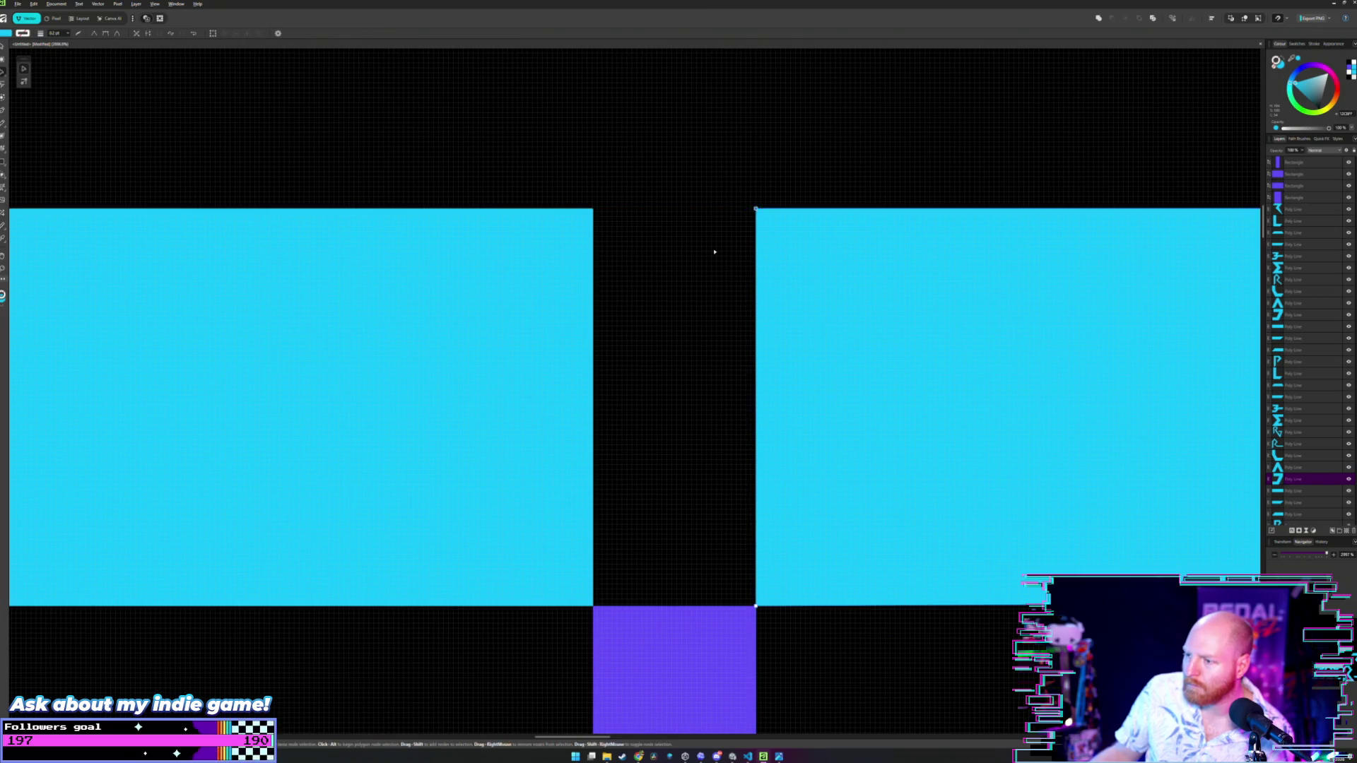
scroll(715, 252, down, 5)
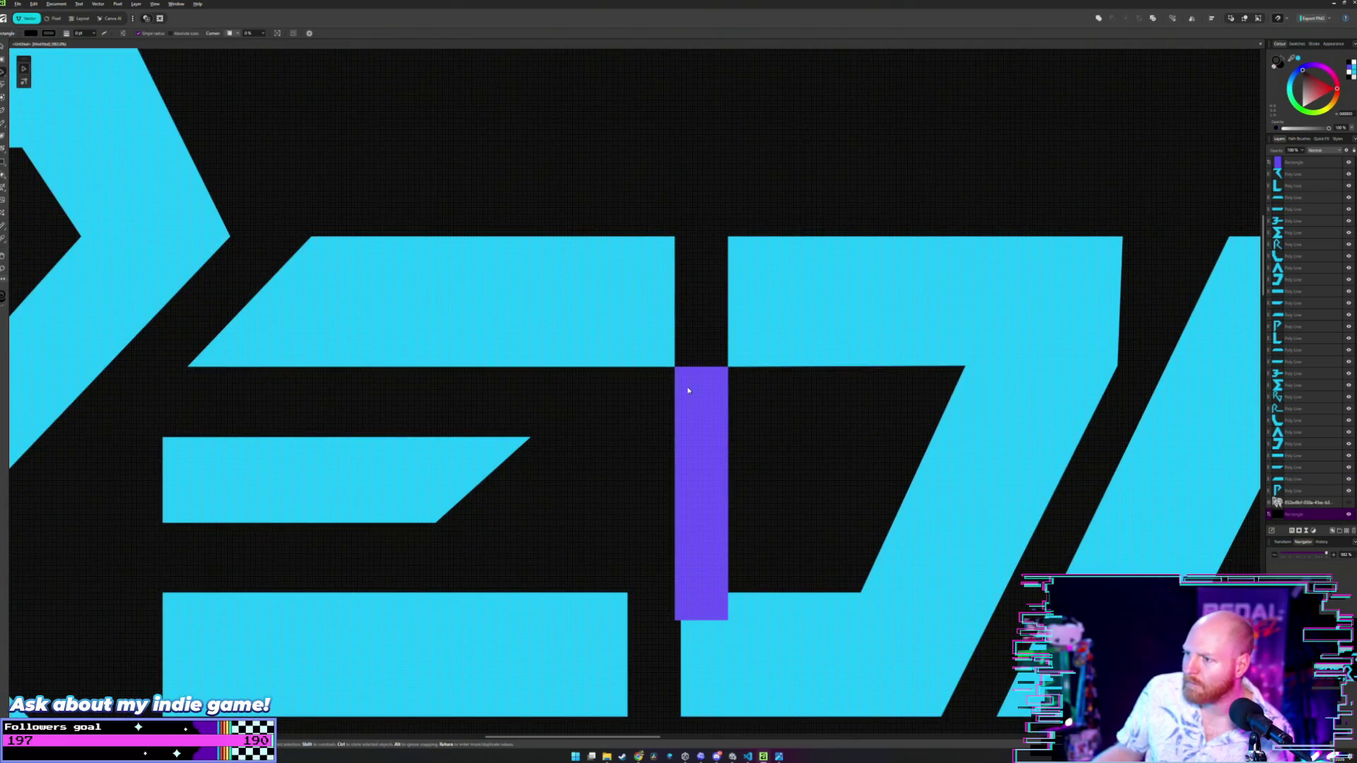
- Try the purple spacer between the upper cyan bars
drag(695, 445, 696, 315)
key(ctrl+d)
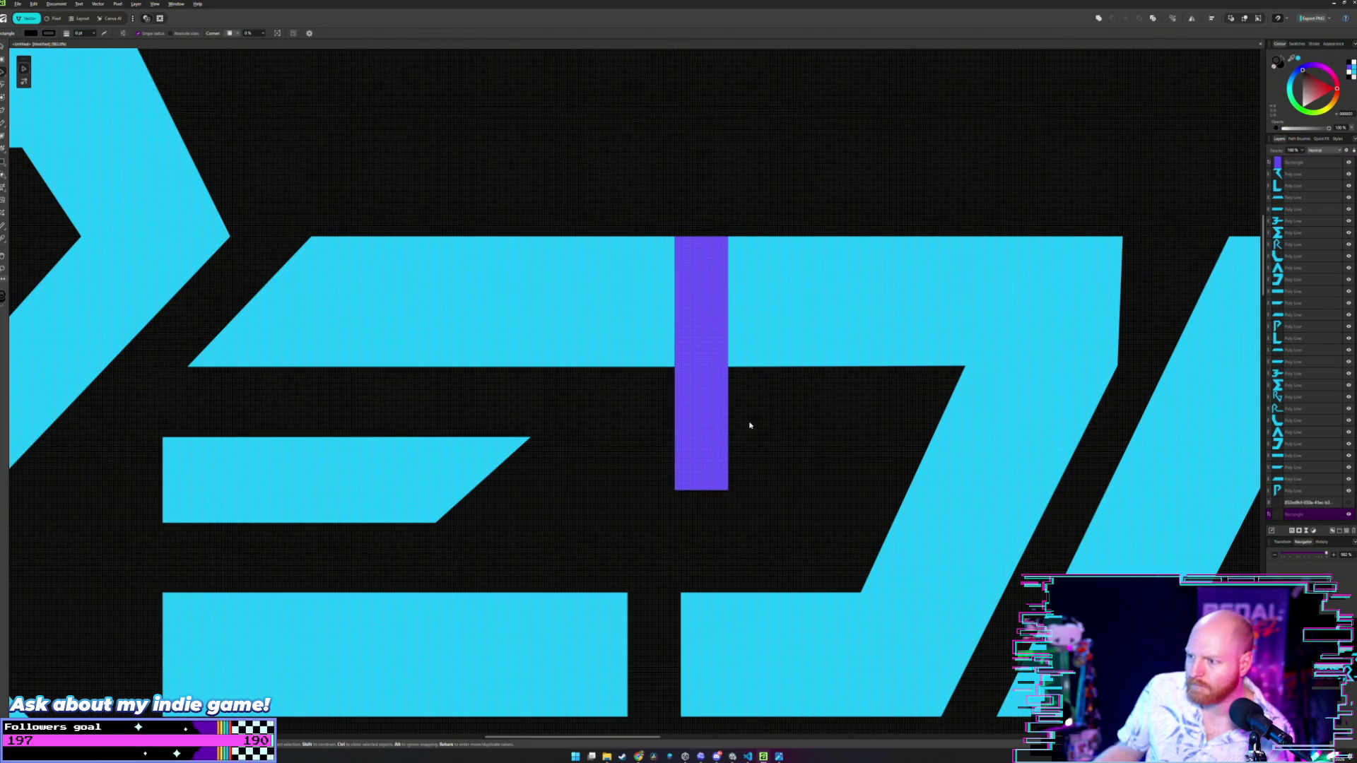
scroll(749, 425, down, 3)
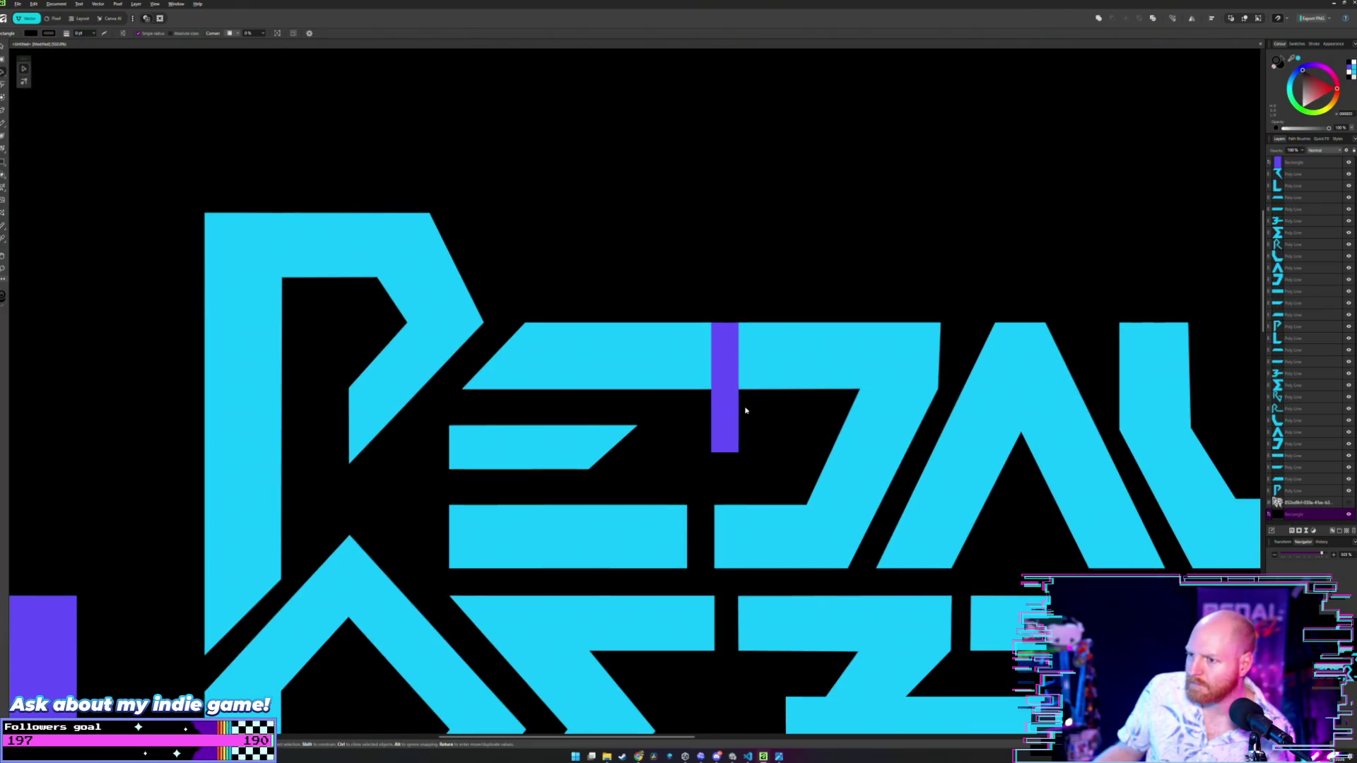
scroll(746, 410, up, 3)
- Move the spacer into the lower gap with its top snapped to the cyan blocks' bottom
click(688, 351)
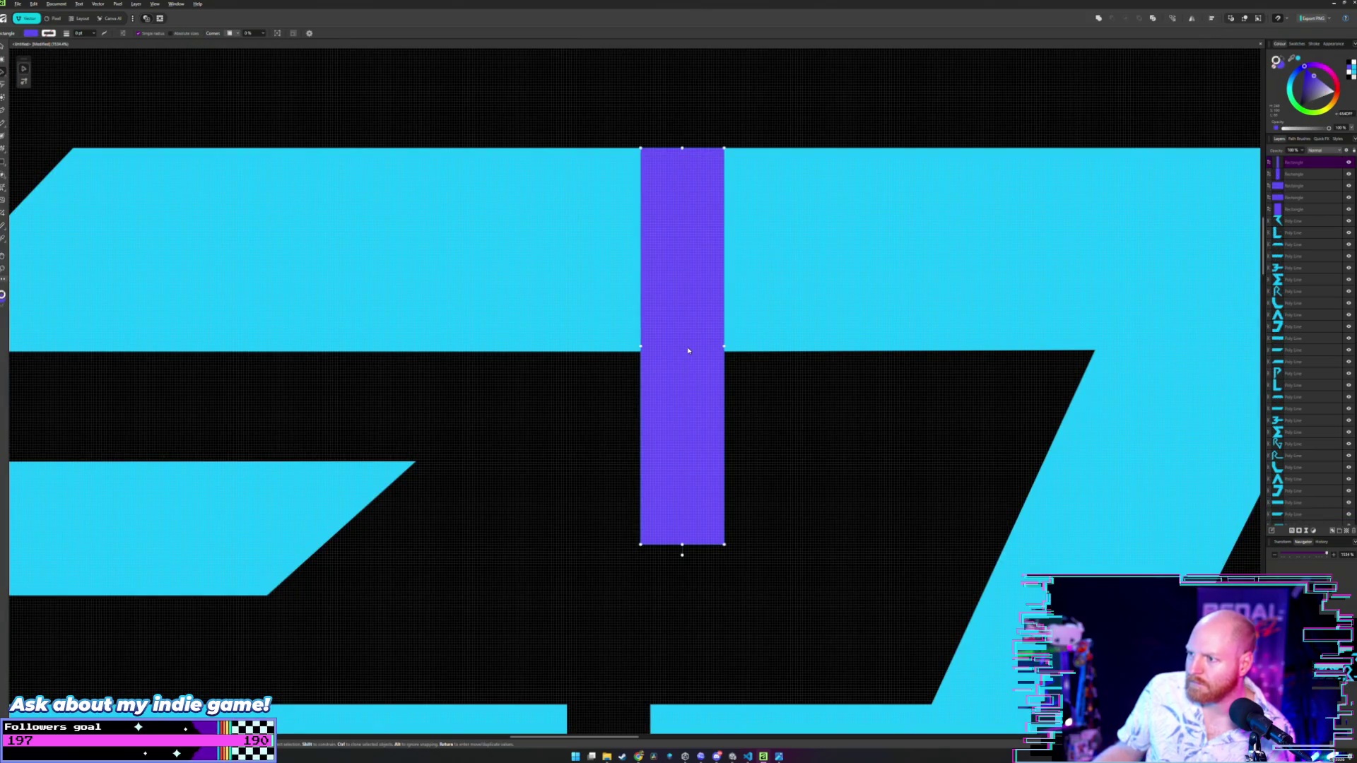
drag(687, 350, 682, 664)
scroll(638, 330, down, 3)
scroll(638, 330, up, 3)
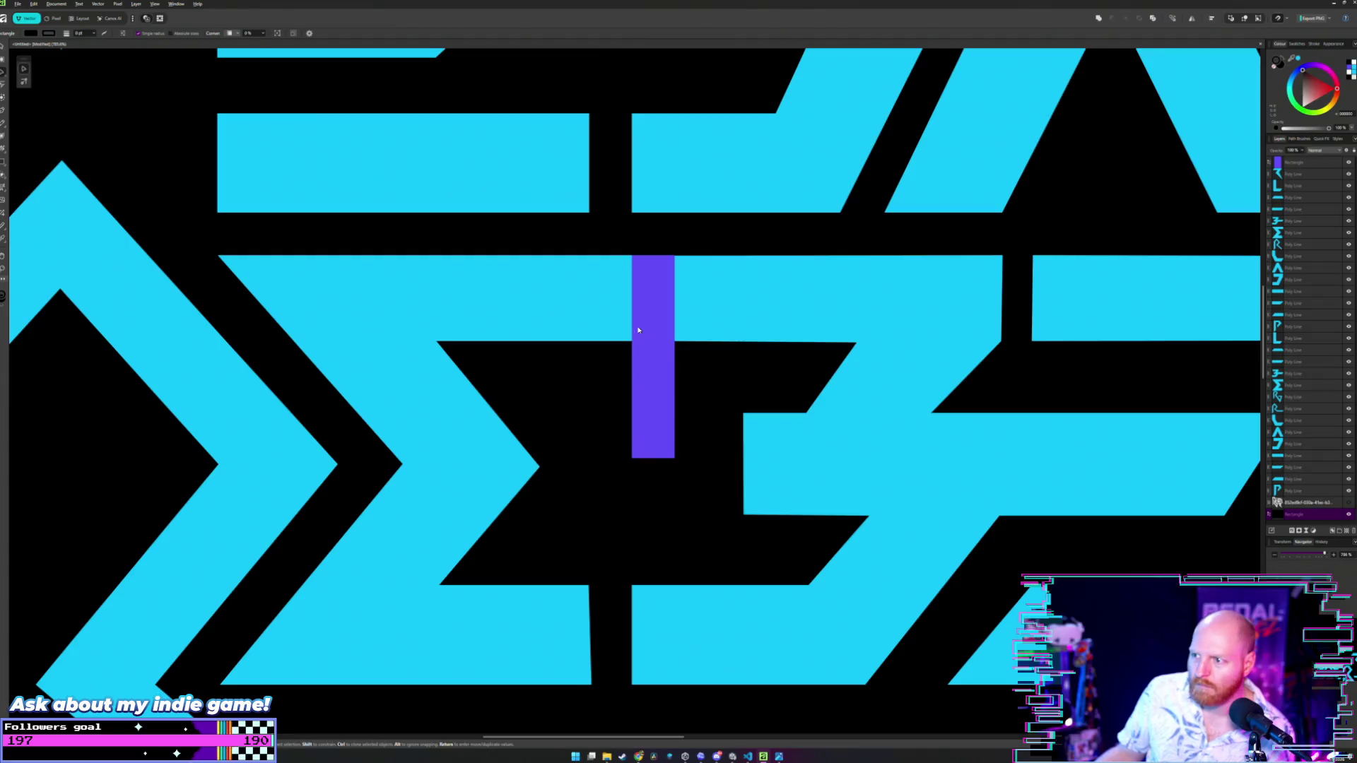
scroll(638, 330, up, 2)
mouse_move(678, 297)
mouse_down()
mouse_move(678, 444)
mouse_move(718, 424)
mouse_move(739, 458)
mouse_up()
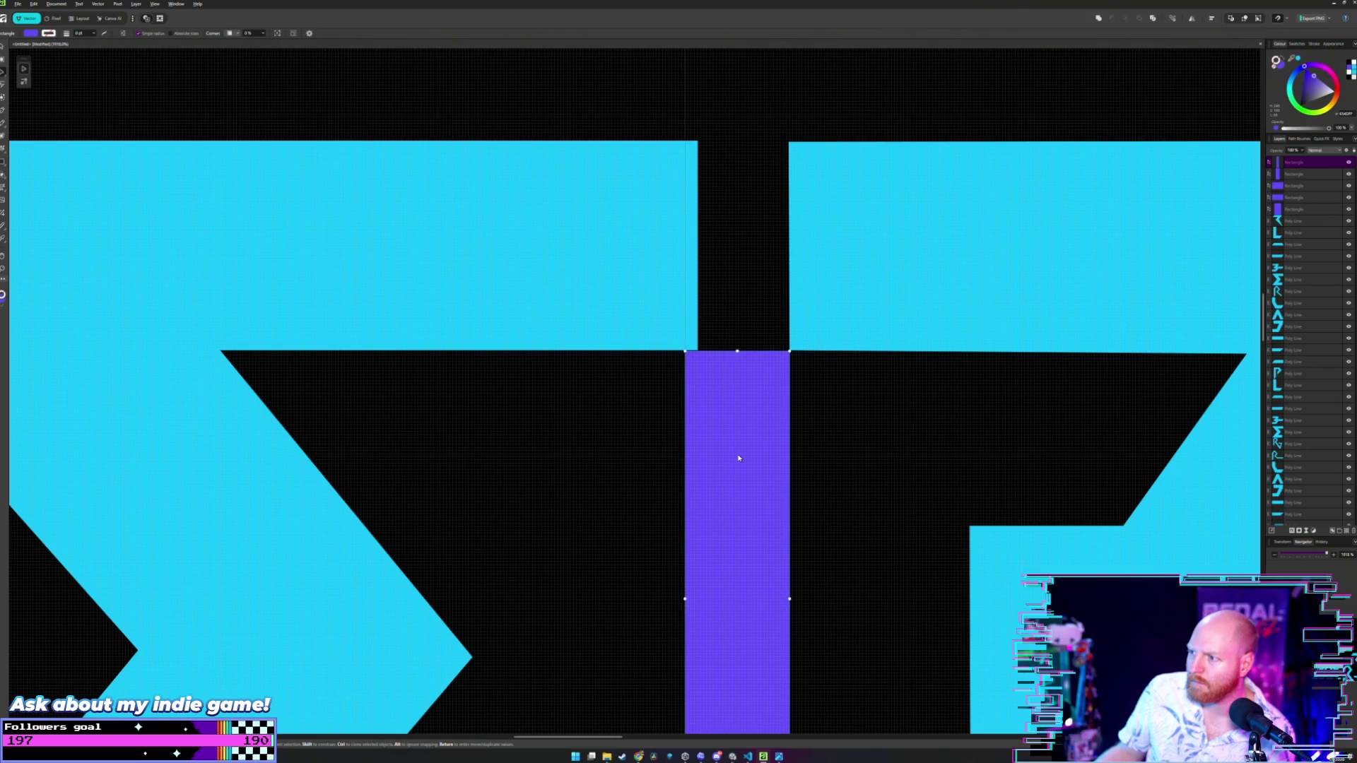
scroll(739, 431, up, 2)
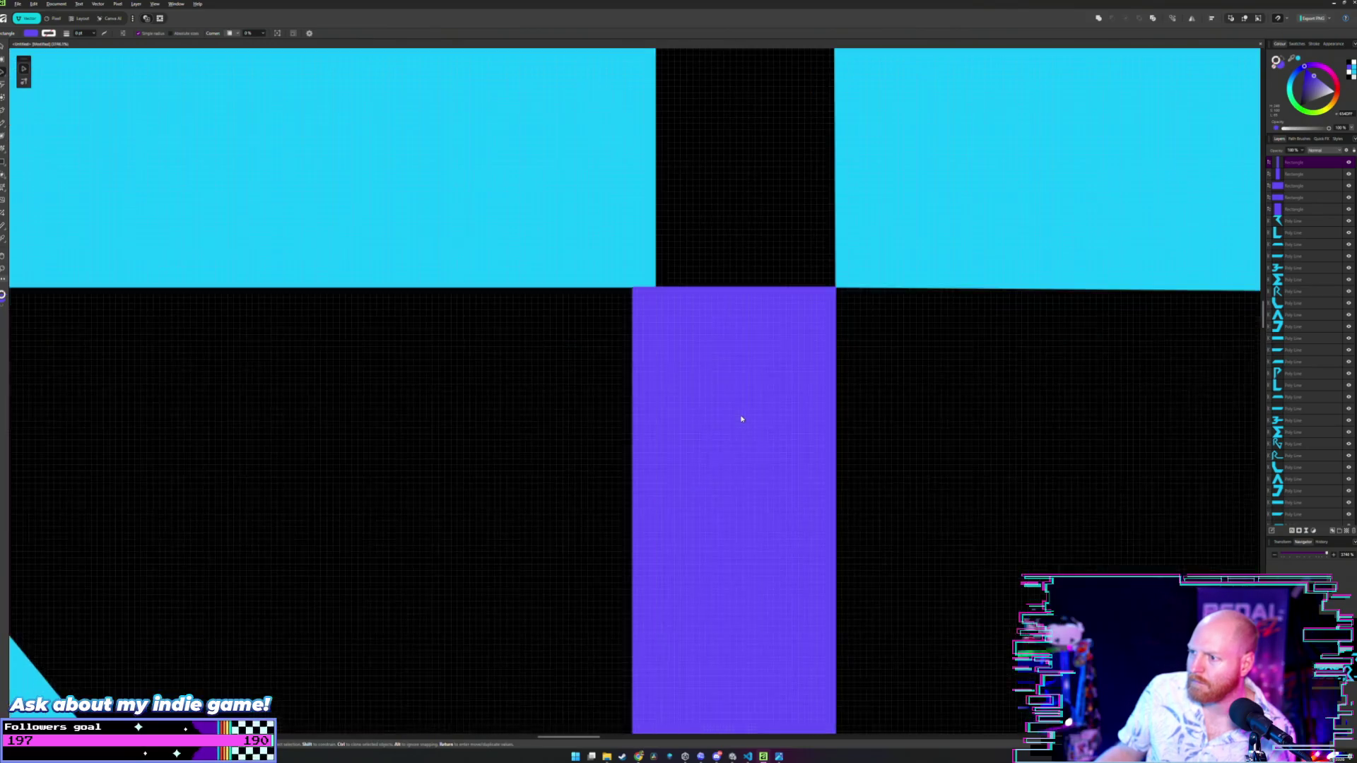
drag(745, 399, 745, 391)
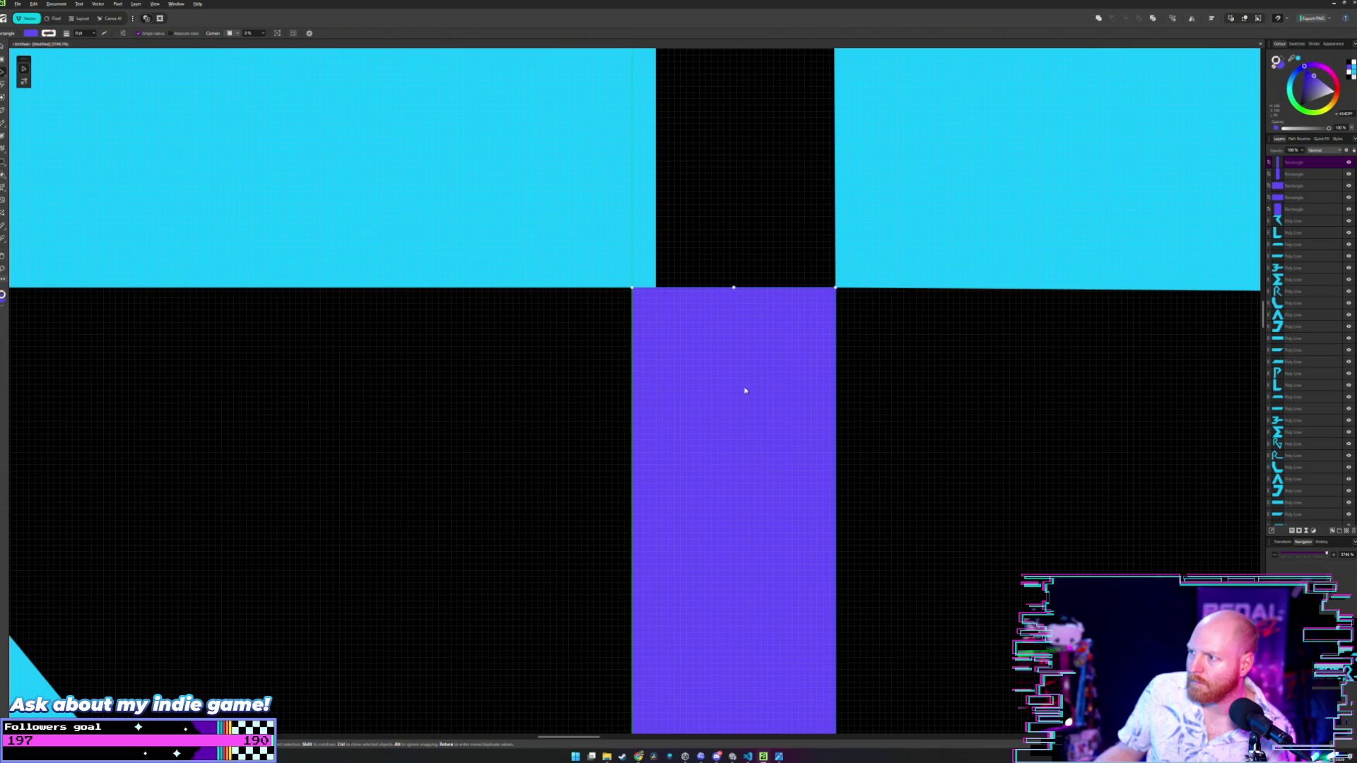
scroll(706, 233, up, 1)
click(737, 296)
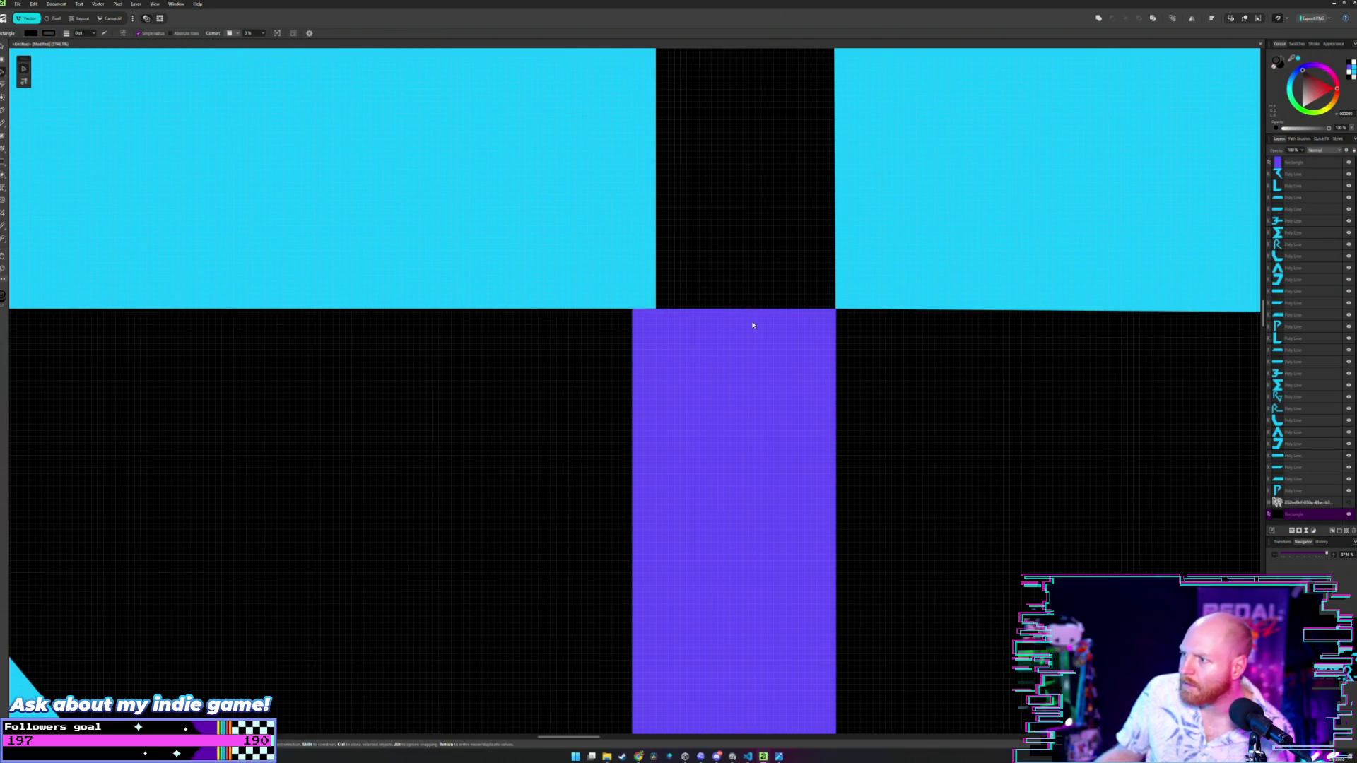
- Pull the left cyan slab's right edge across to meet the spacer's edge
scroll(689, 281, up, 2)
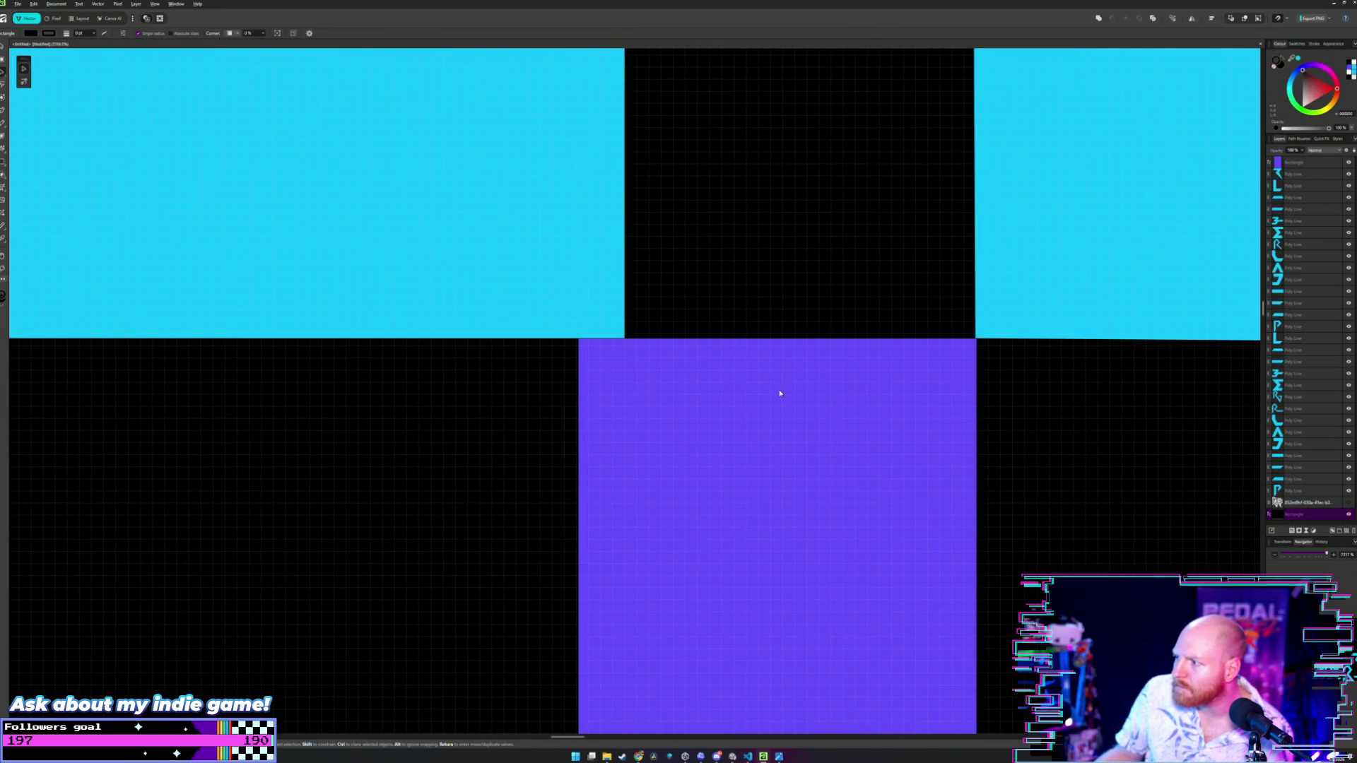
click(824, 408)
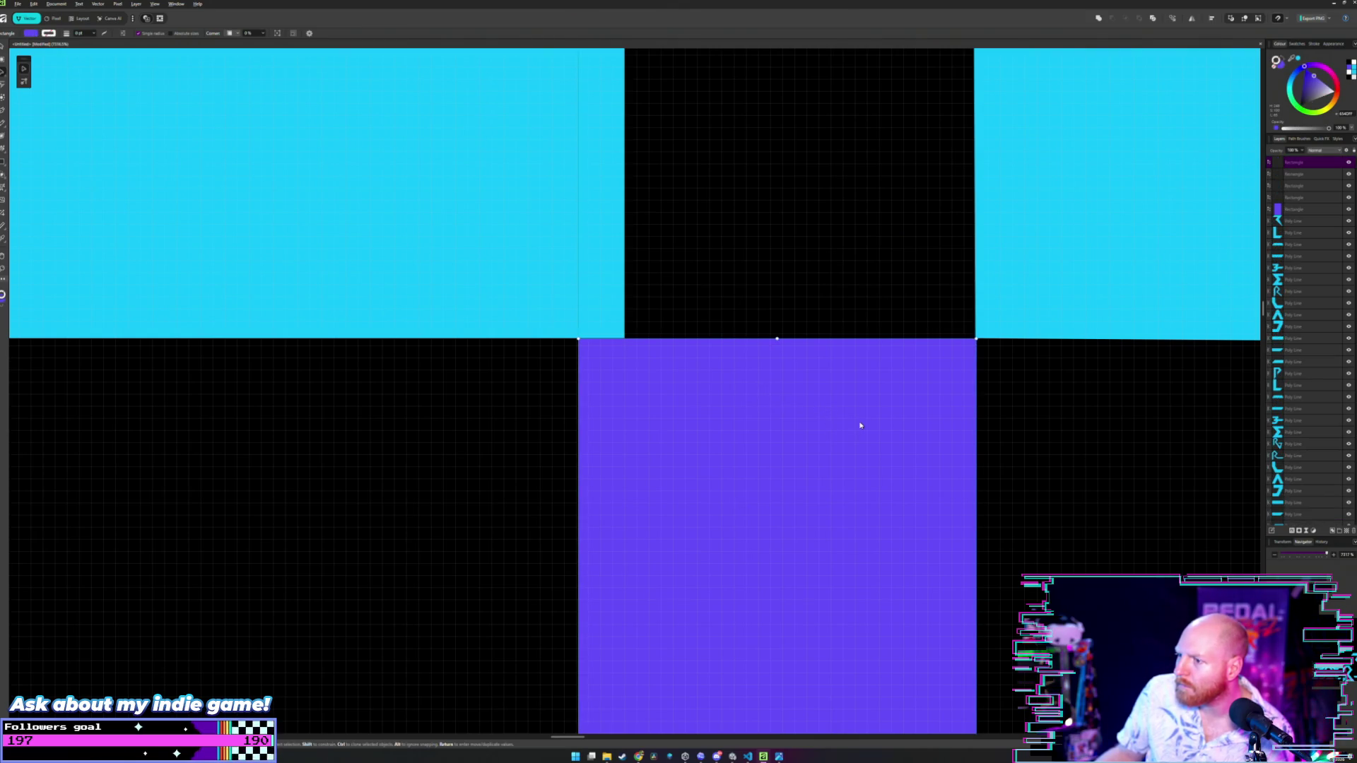
scroll(671, 314, down, 2)
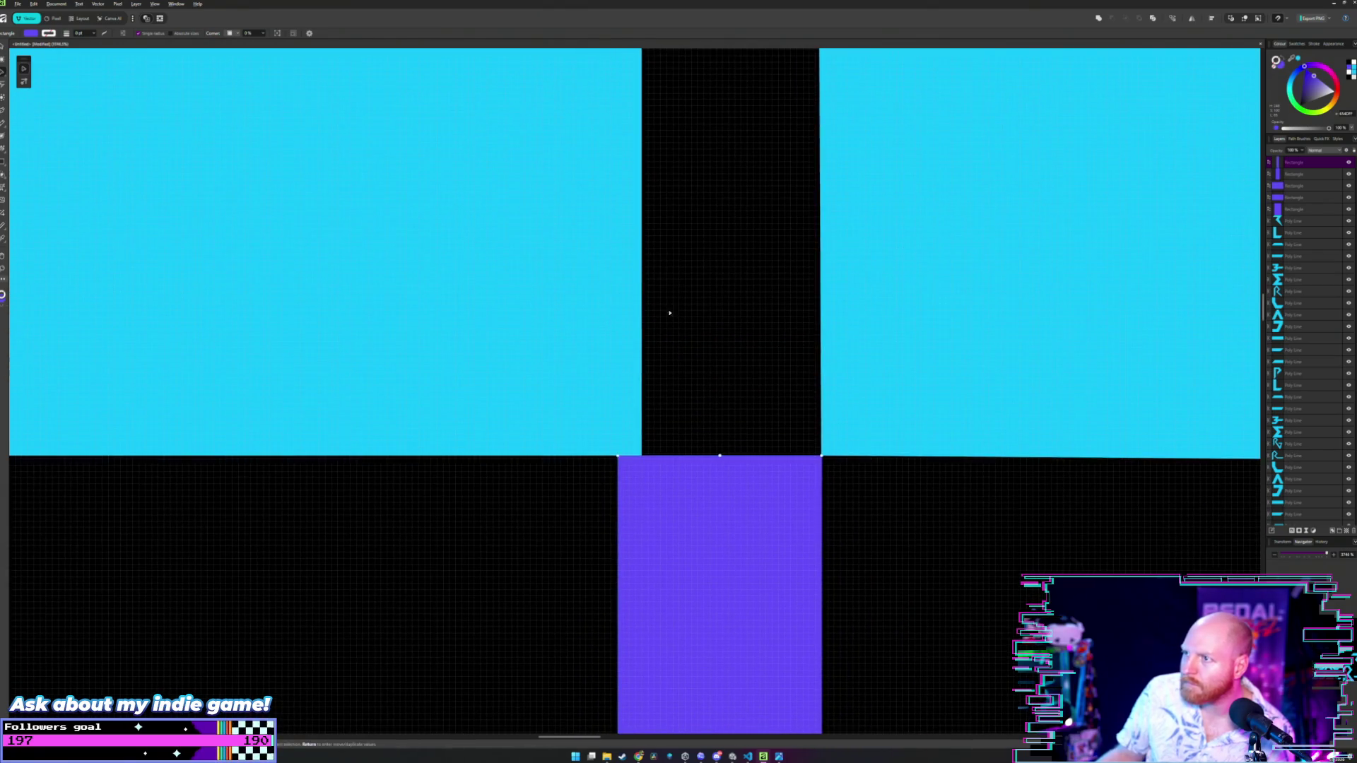
scroll(669, 312, up, 2)
key(a)
click(633, 187)
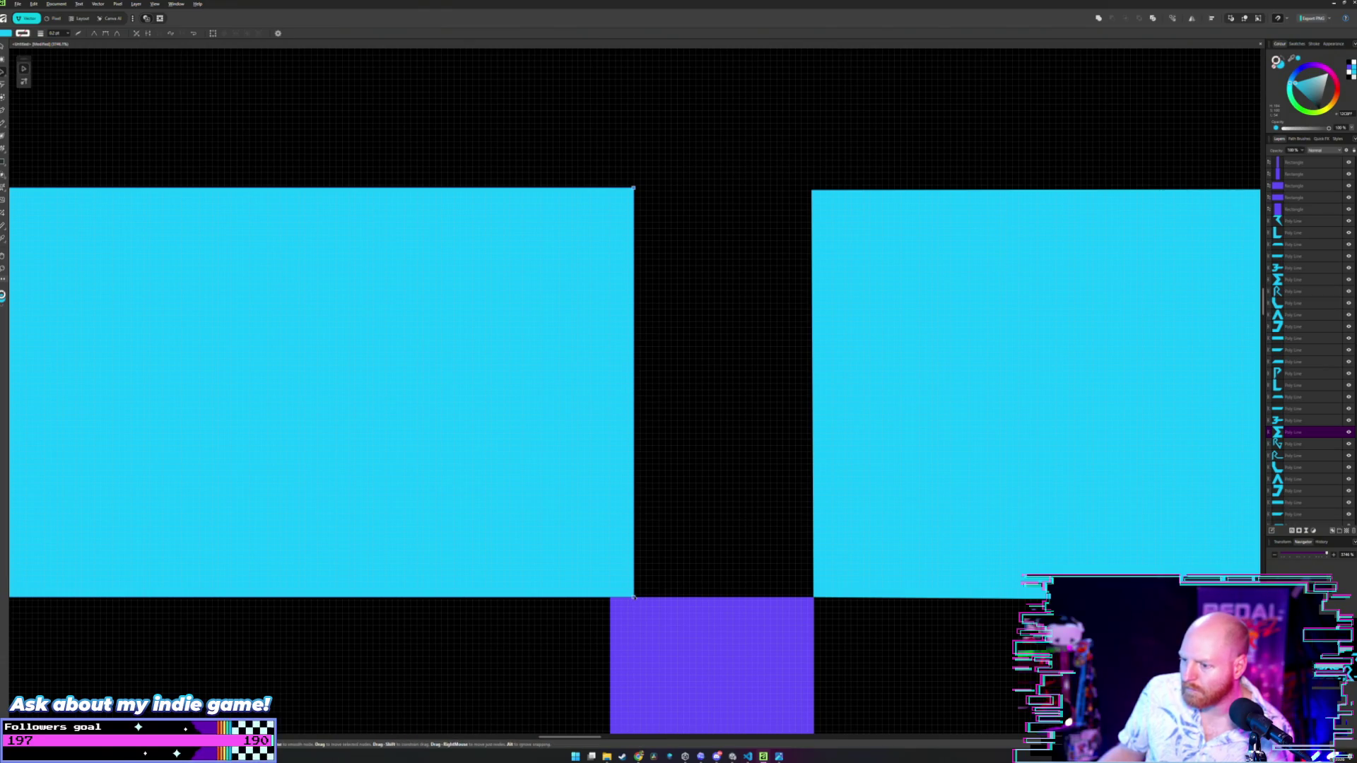
drag(633, 598, 608, 598)
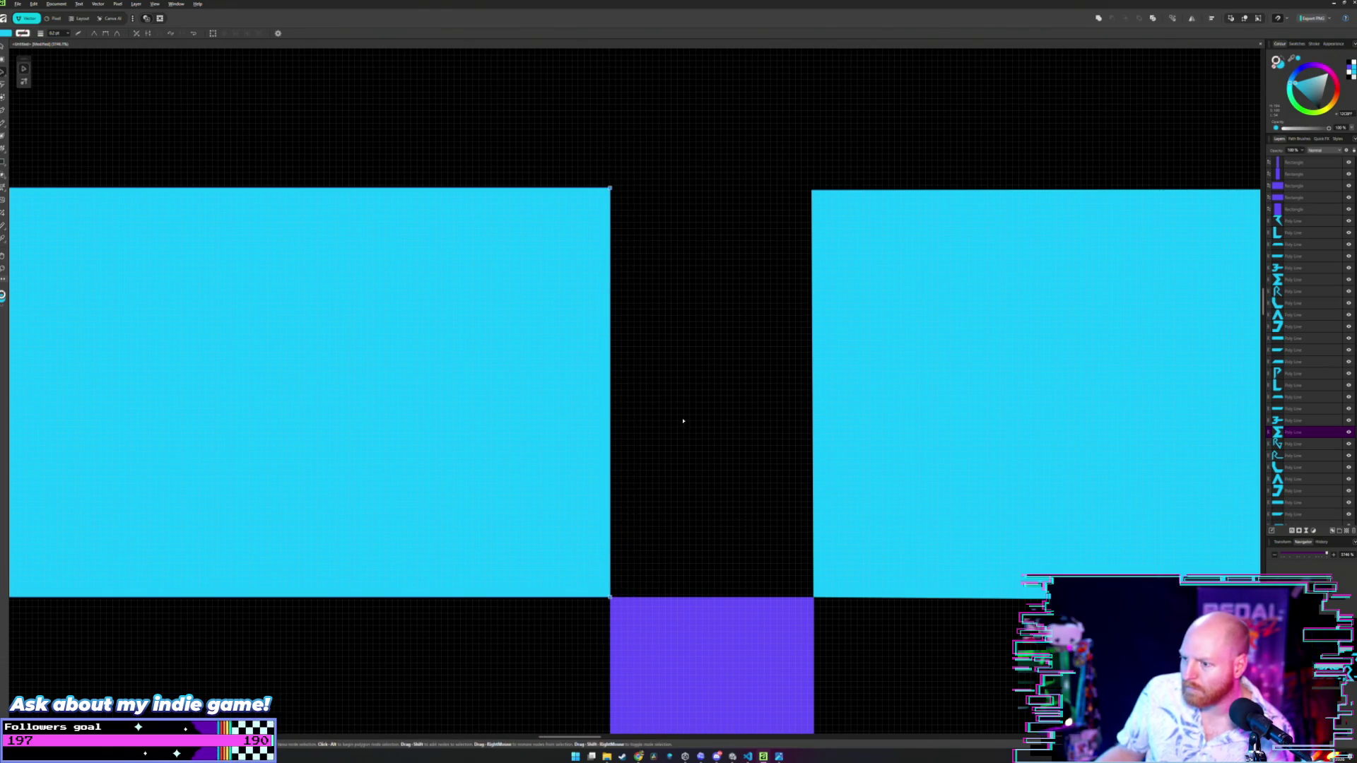
key(m)
- Move the purple spacer down into the next letter slot
scroll(695, 344, down, 1)
scroll(696, 343, down, 3)
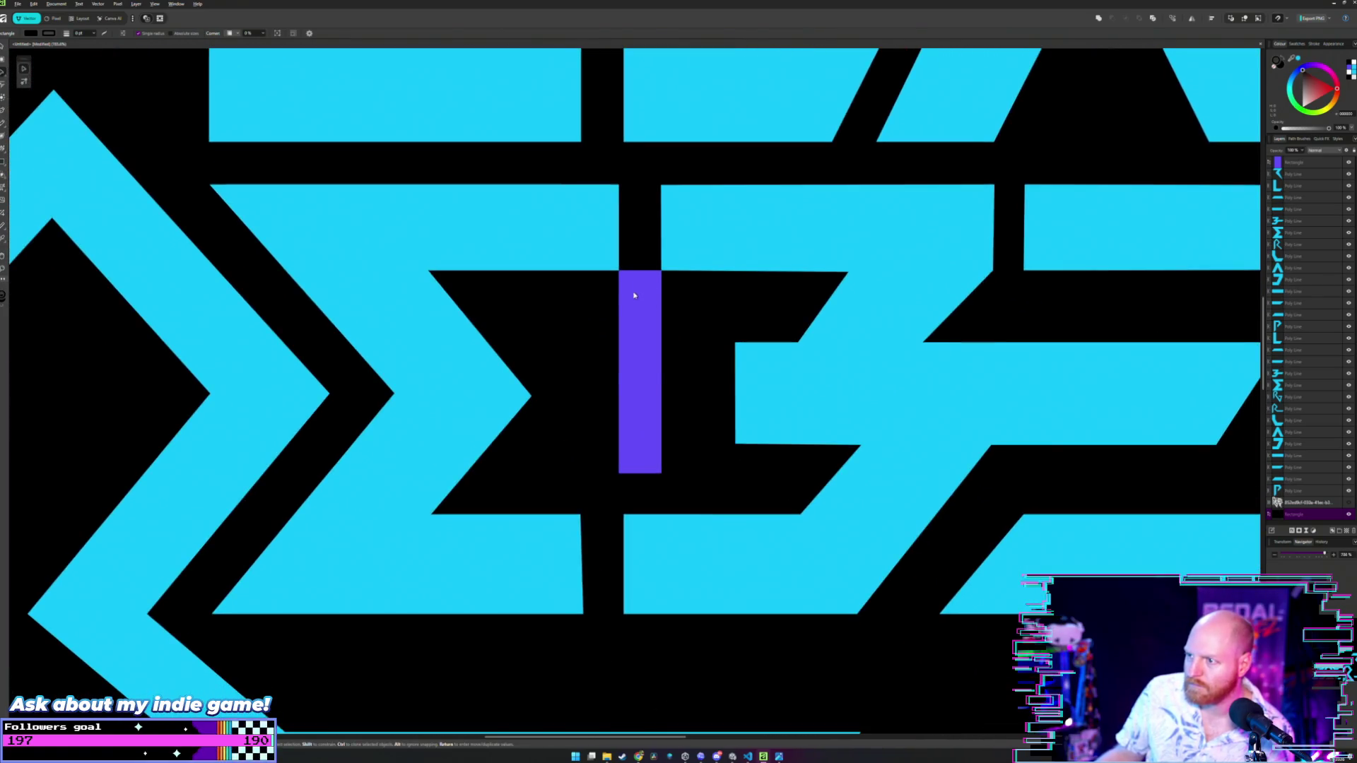
mouse_move(634, 295)
mouse_down()
mouse_move(583, 638)
mouse_move(610, 632)
mouse_up()
scroll(622, 608, up, 5)
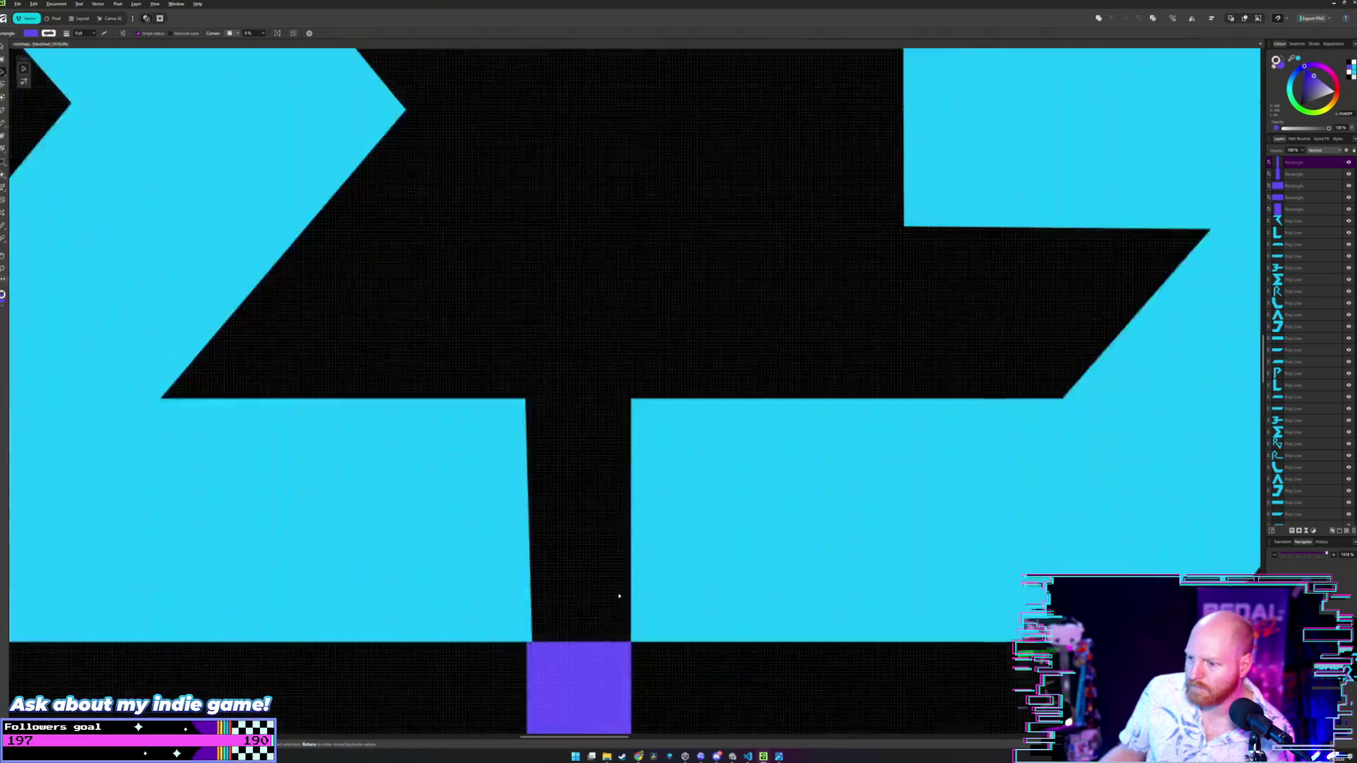
scroll(601, 495, down, 2)
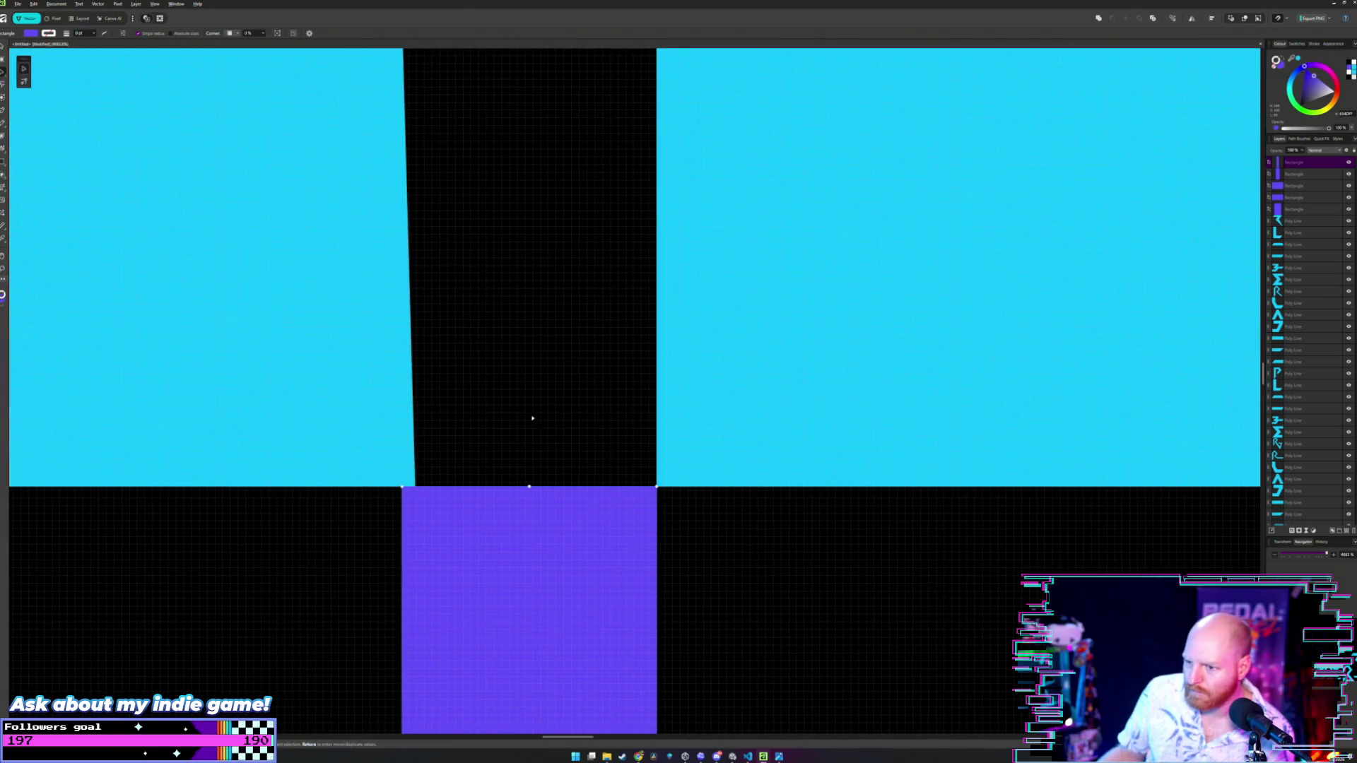
- Drag the slab's top corner node so its slanted edge stands vertical against the spacer
key(a)
scroll(488, 306, down, 3)
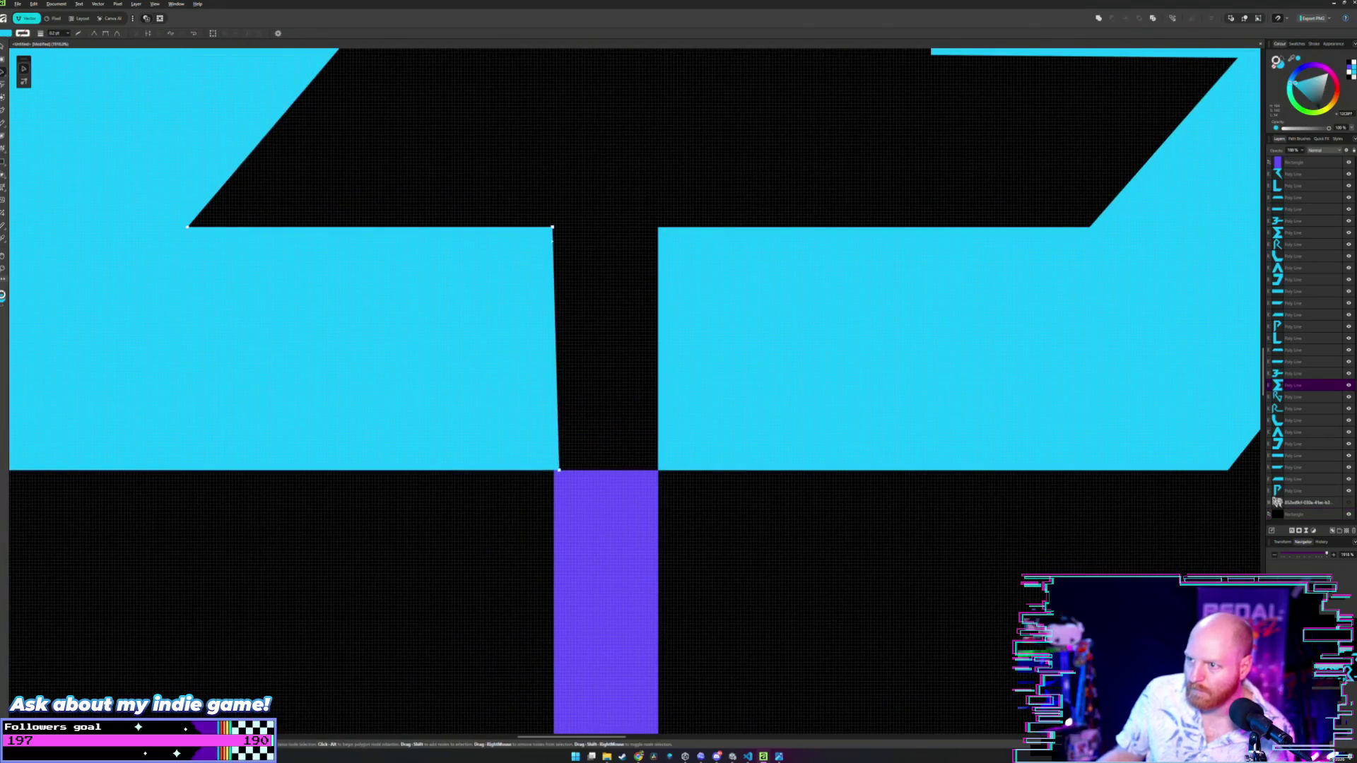
click(552, 227)
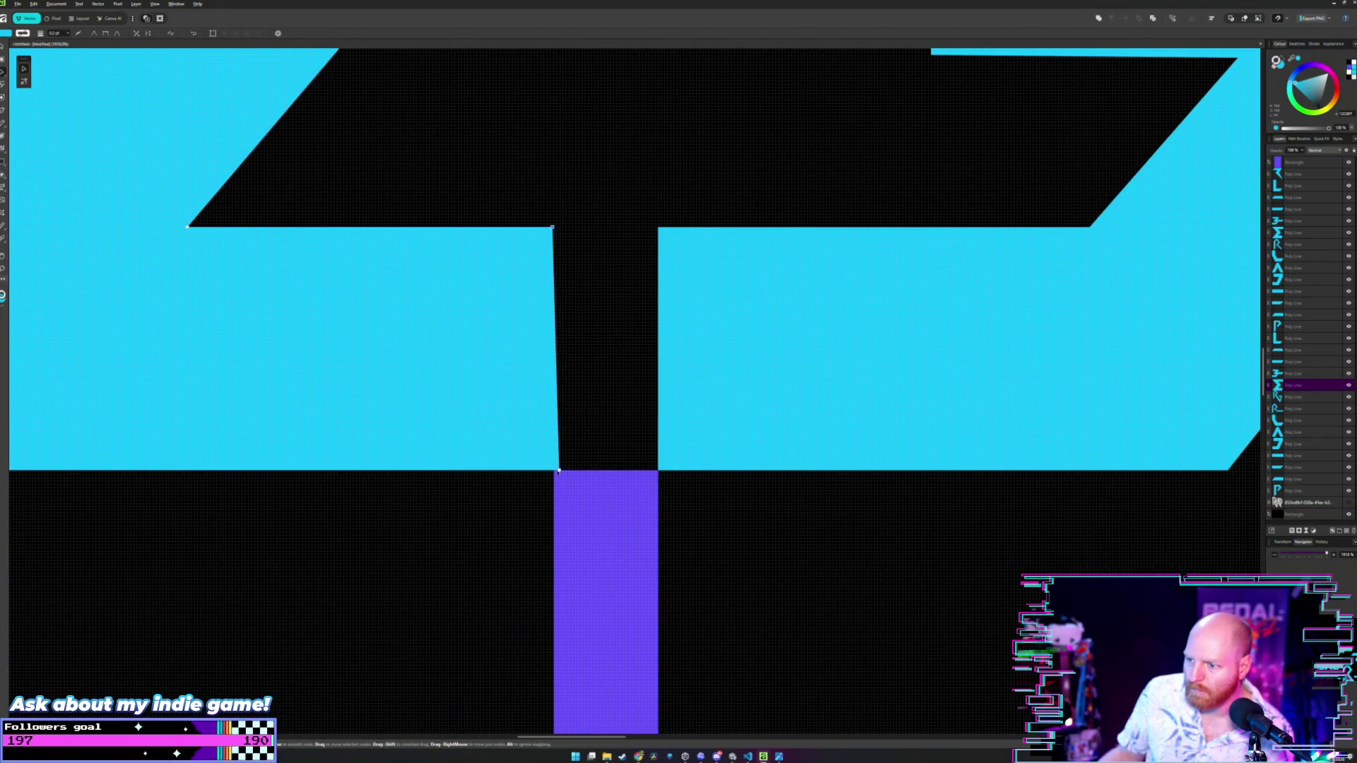
scroll(583, 403, up, 2)
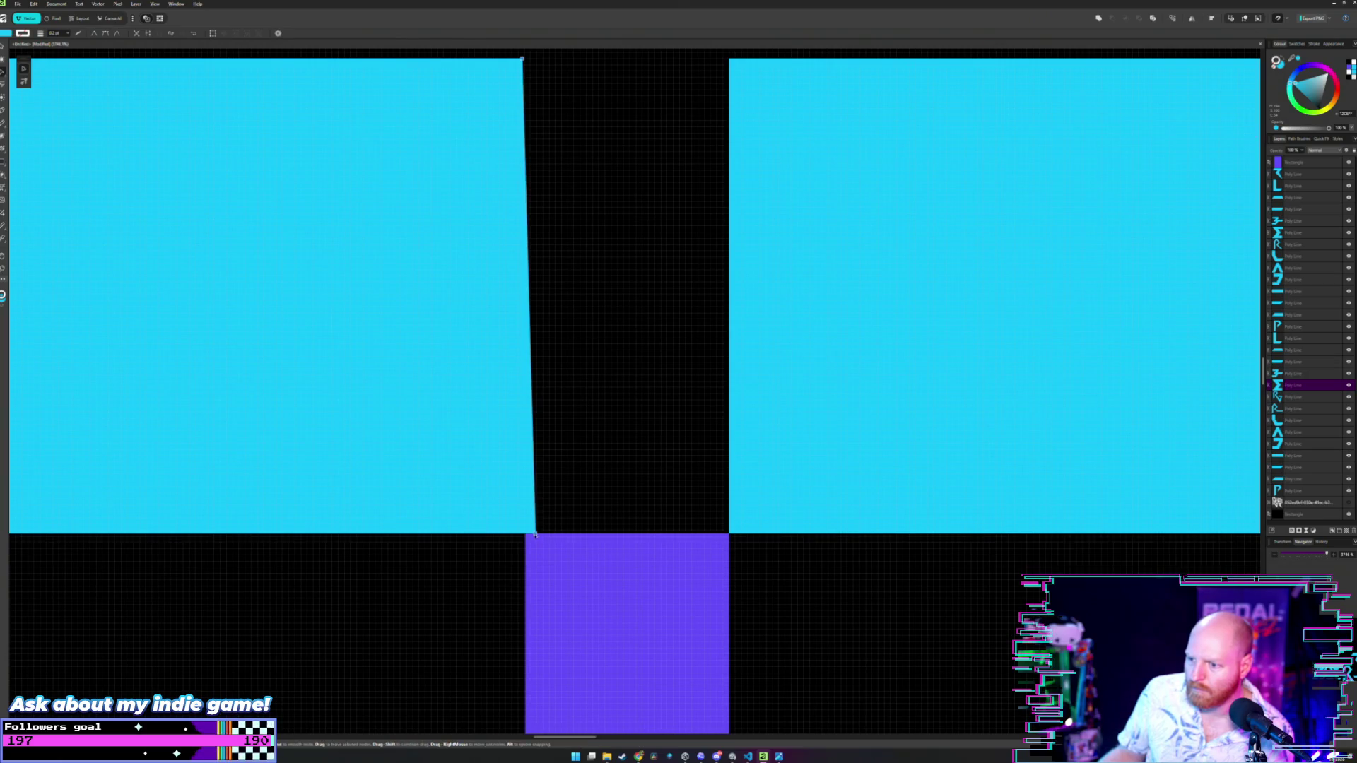
scroll(569, 360, up, 2)
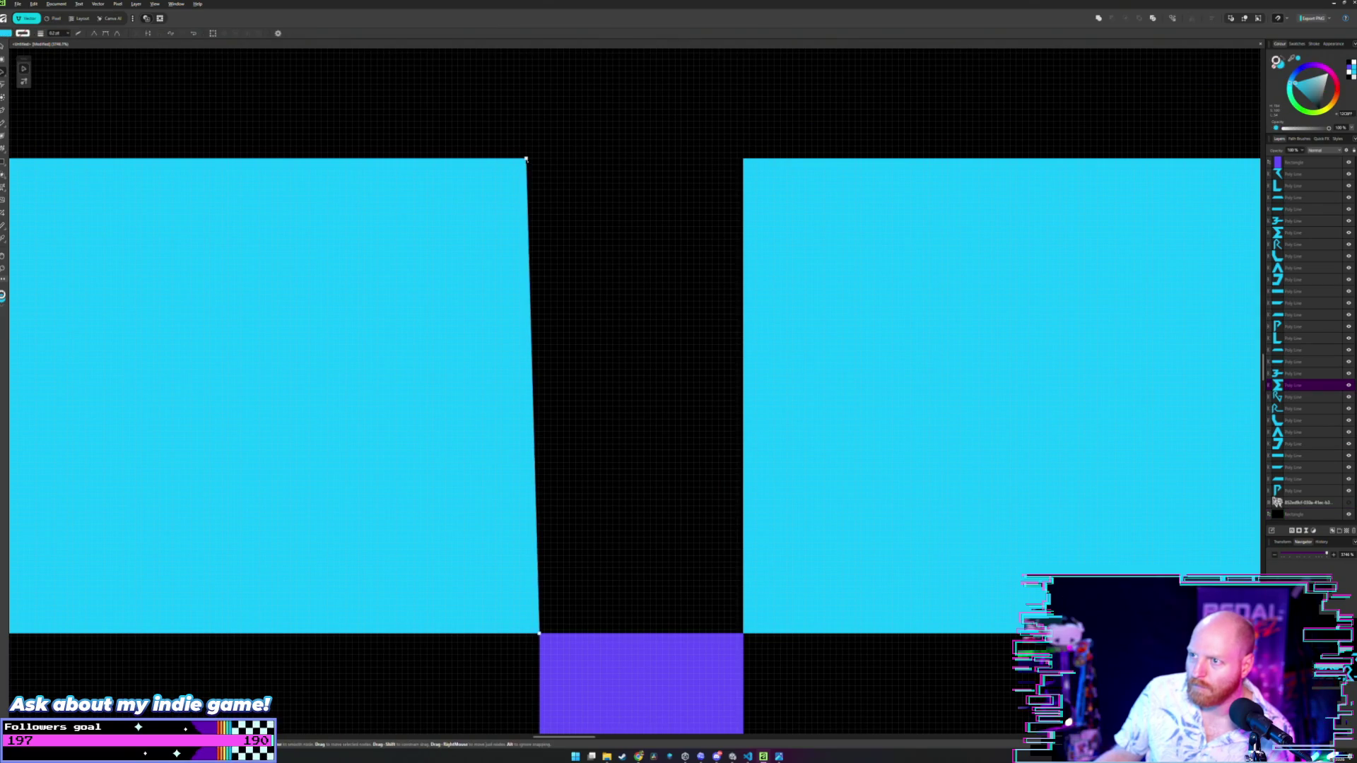
drag(526, 160, 539, 160)
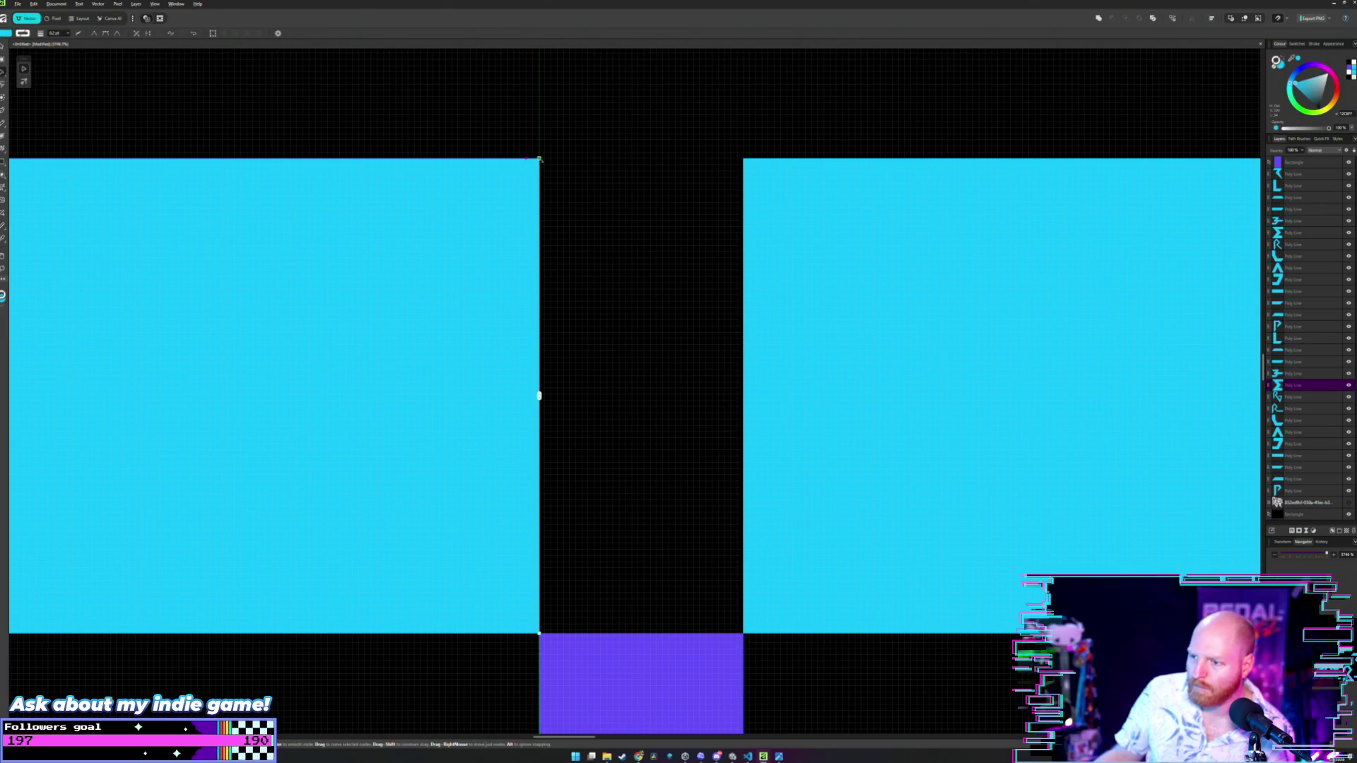
click(596, 206)
scroll(597, 212, down, 3)
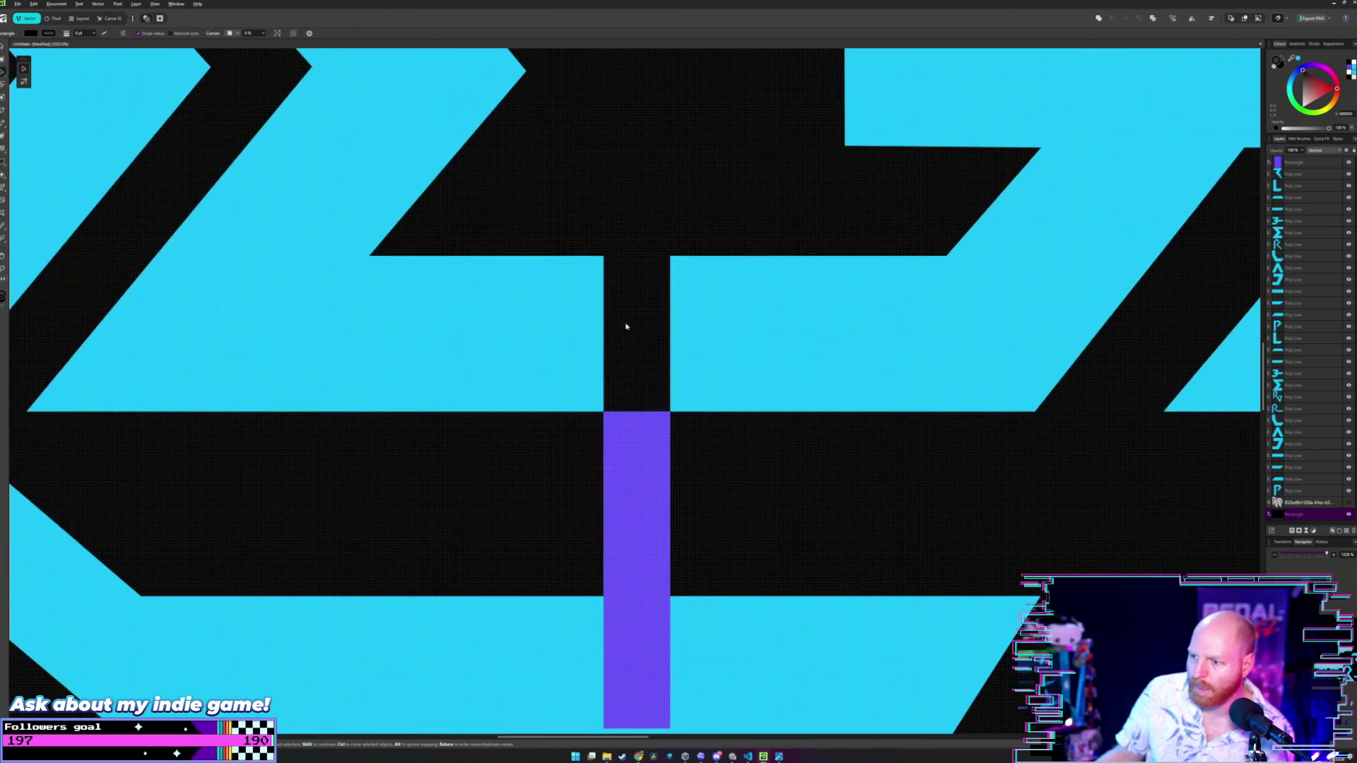
scroll(626, 327, down, 5)
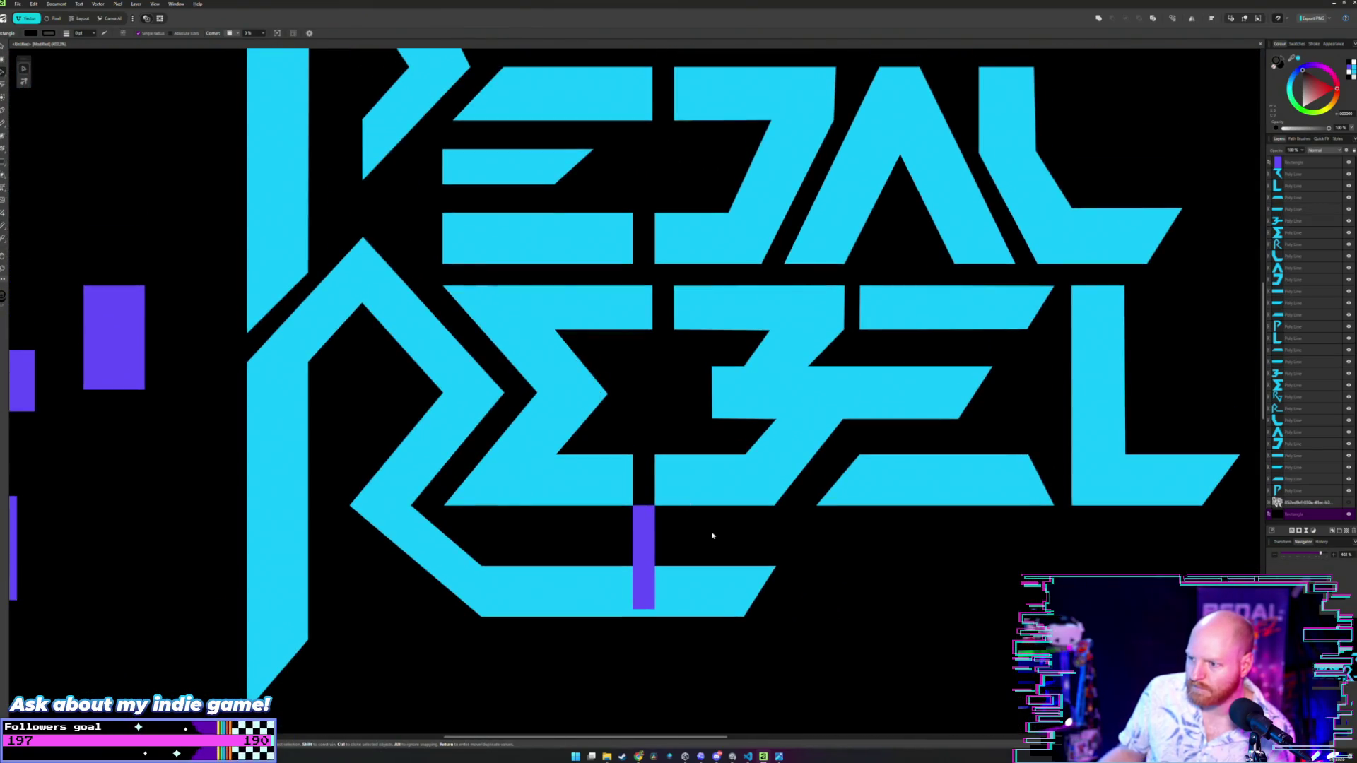
- Place a thin purple spacer in the gap between the E and the 3
mouse_move(645, 530)
mouse_down()
mouse_move(306, 459)
mouse_move(142, 403)
mouse_move(185, 402)
mouse_up()
click(471, 291)
scroll(572, 239, up, 4)
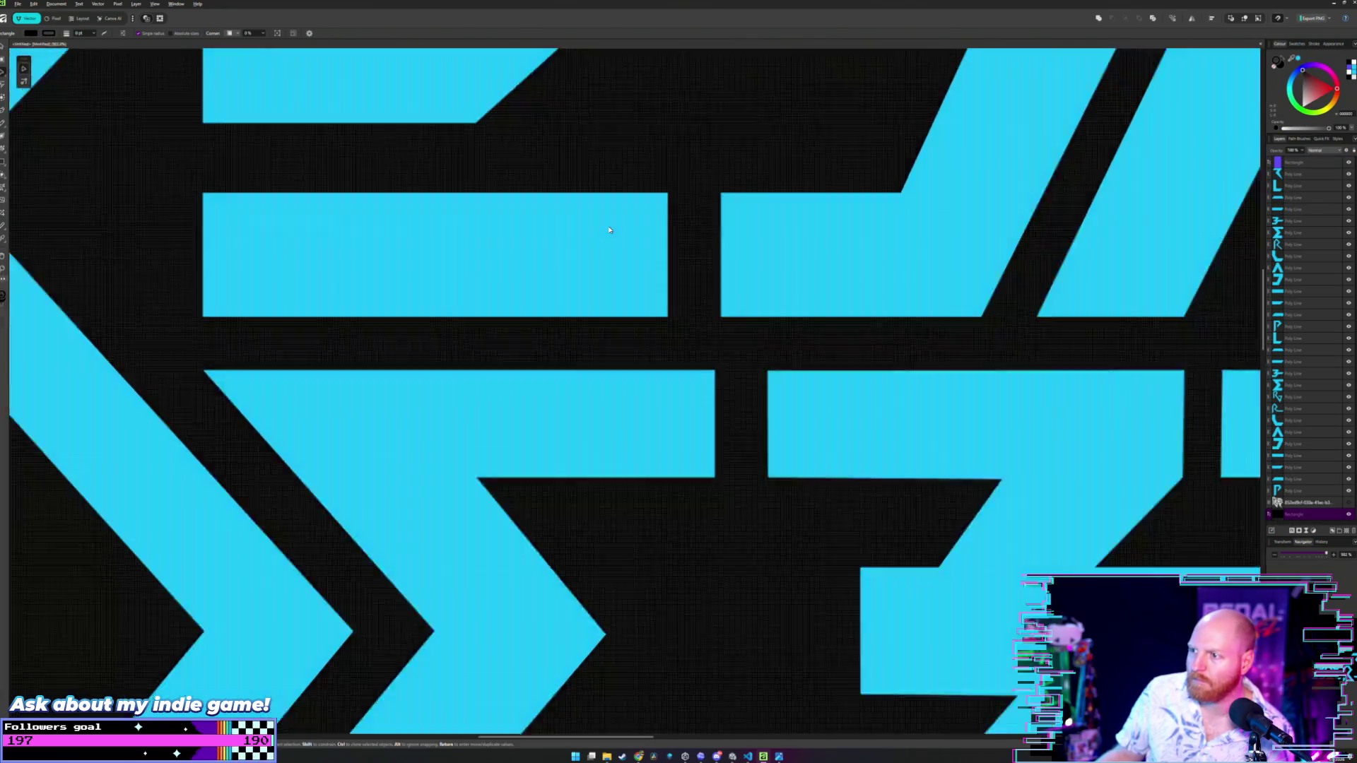
scroll(691, 313, down, 4)
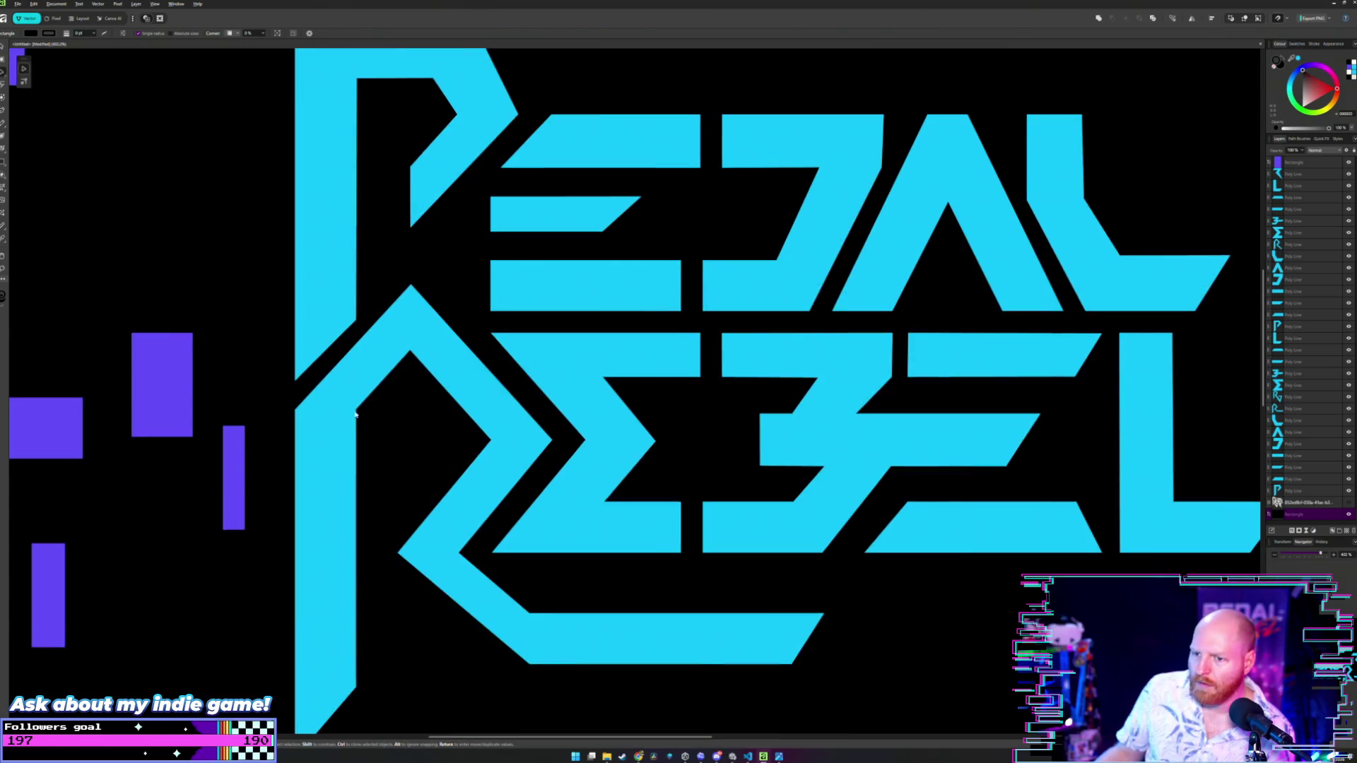
mouse_move(225, 456)
mouse_down()
mouse_move(733, 401)
mouse_move(704, 350)
mouse_move(732, 282)
mouse_up()
scroll(704, 351, up, 5)
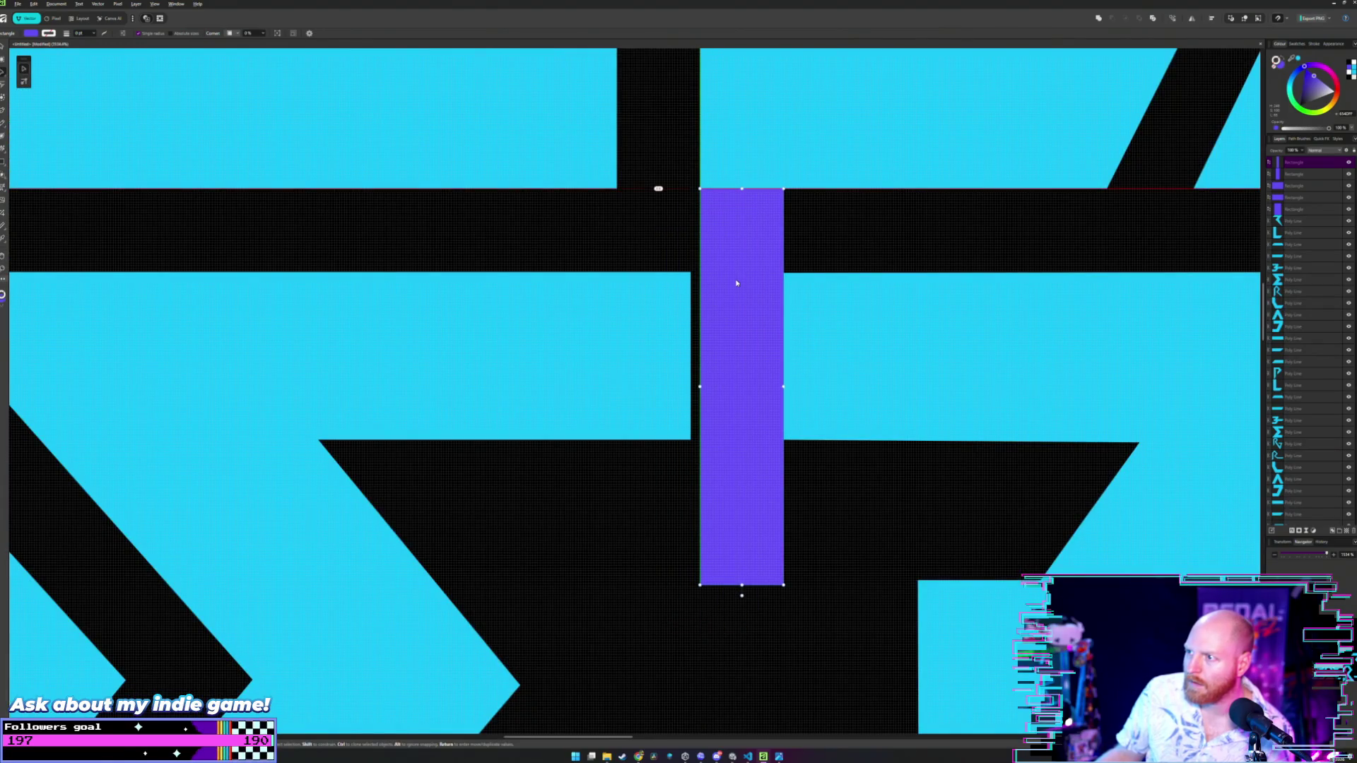
- Extend the left letter's right-edge nodes to snap flush against the purple bar
double_click(797, 329)
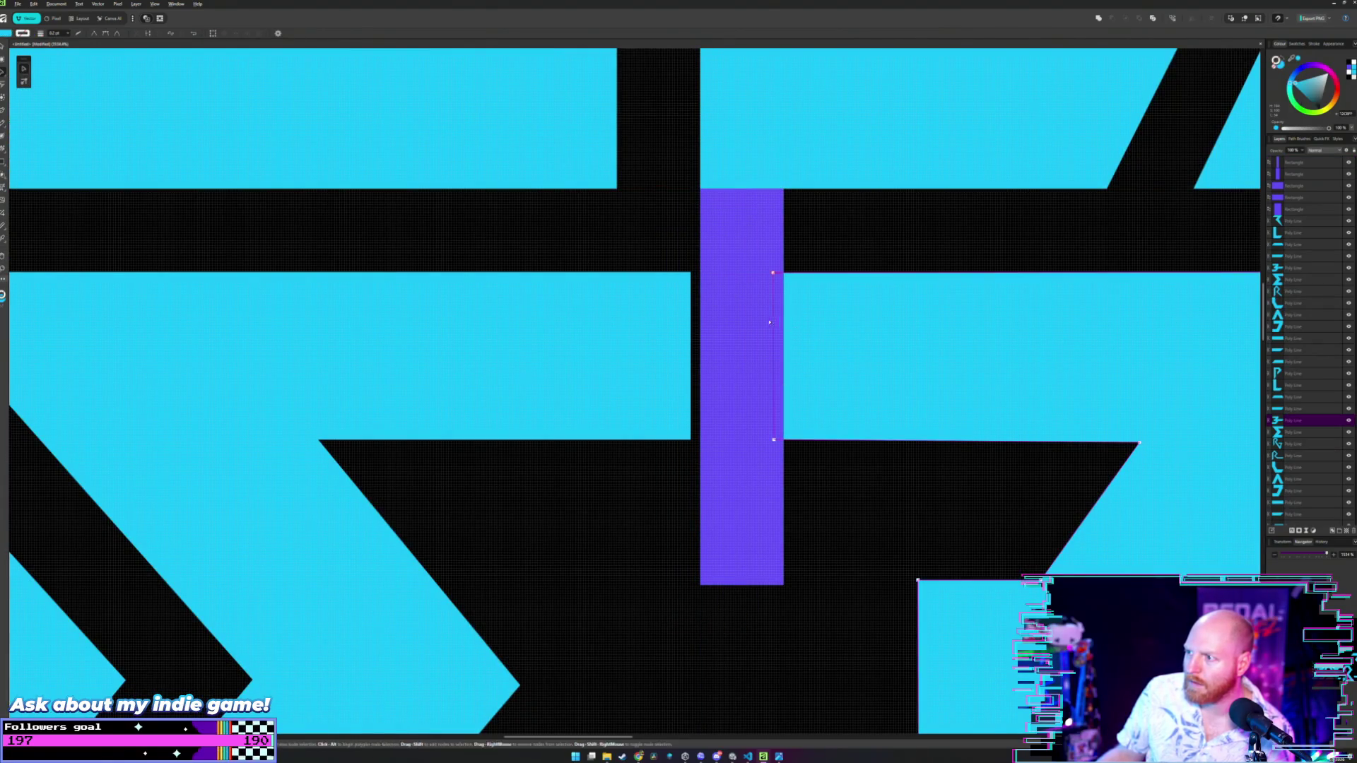
click(664, 297)
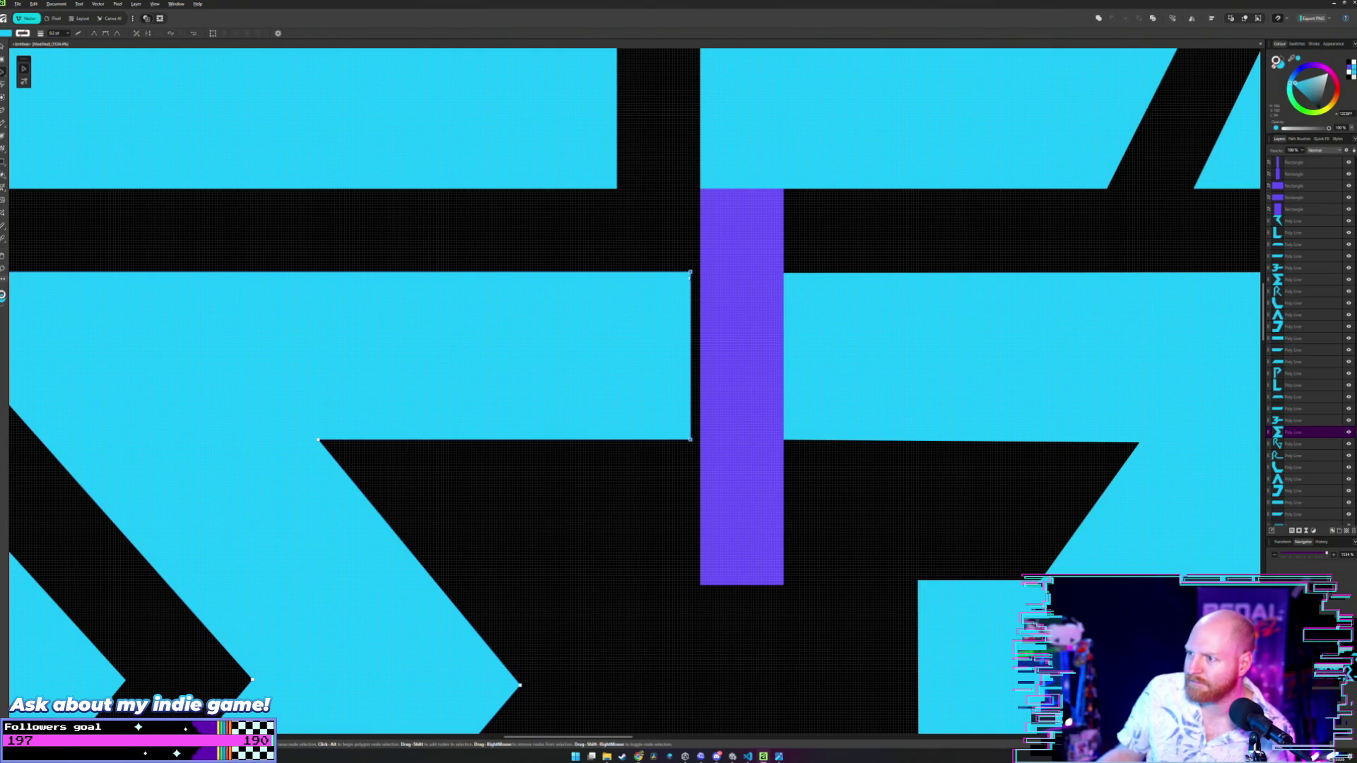
drag(690, 272, 700, 272)
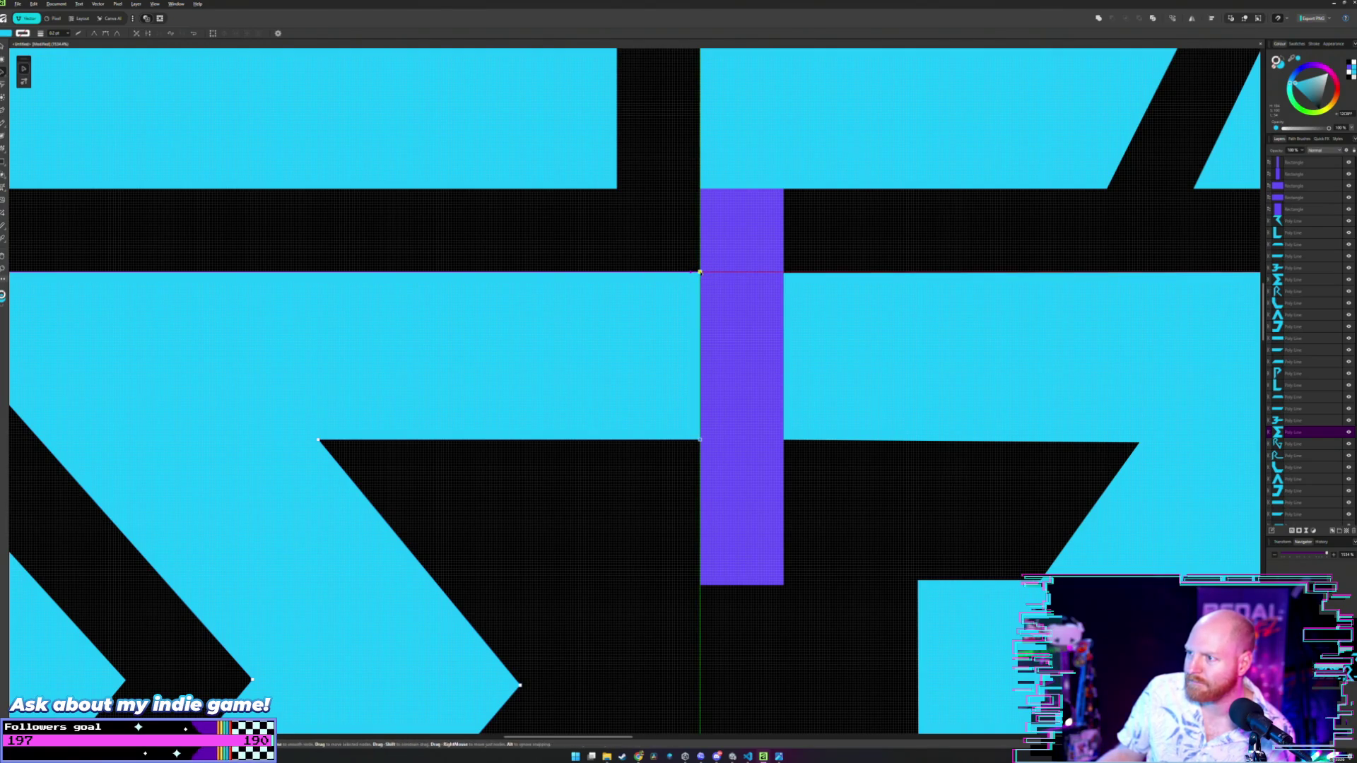
click(771, 272)
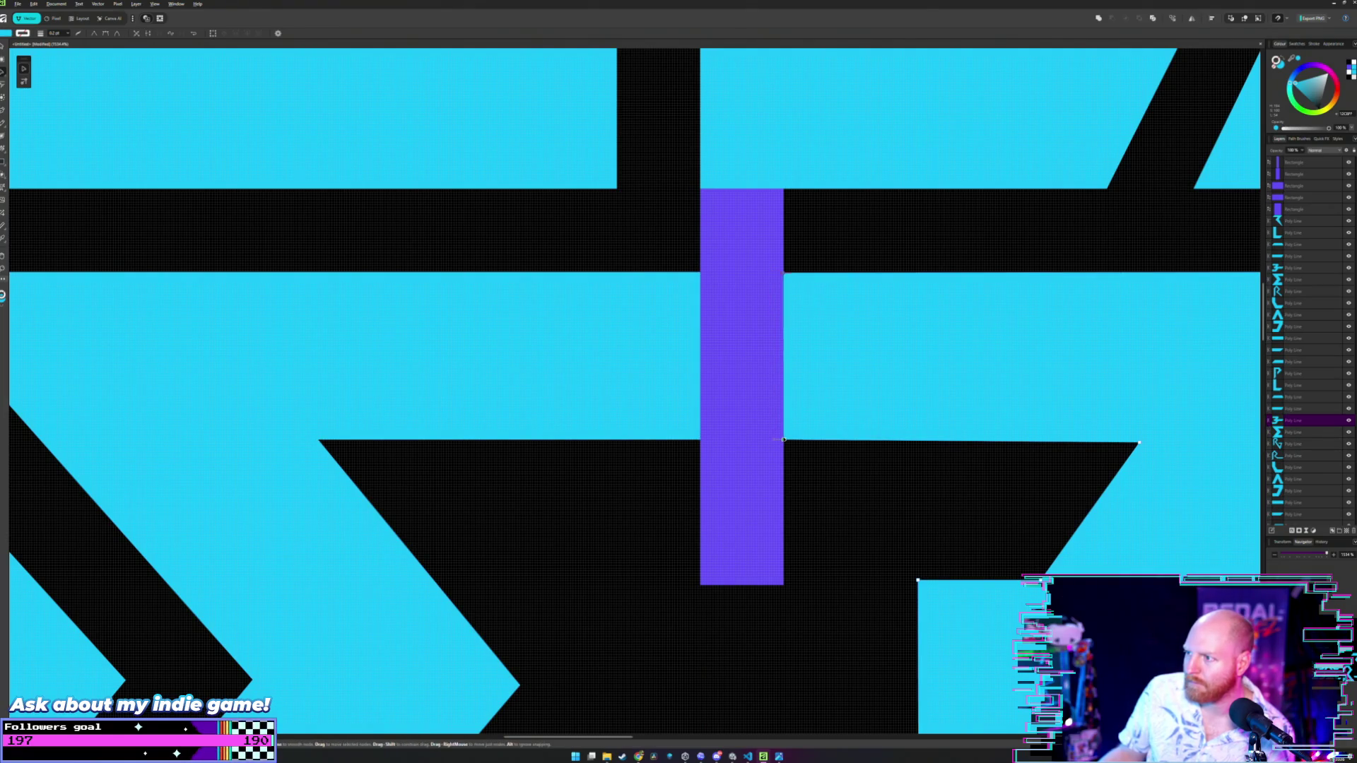
click(672, 242)
scroll(726, 310, down, 2)
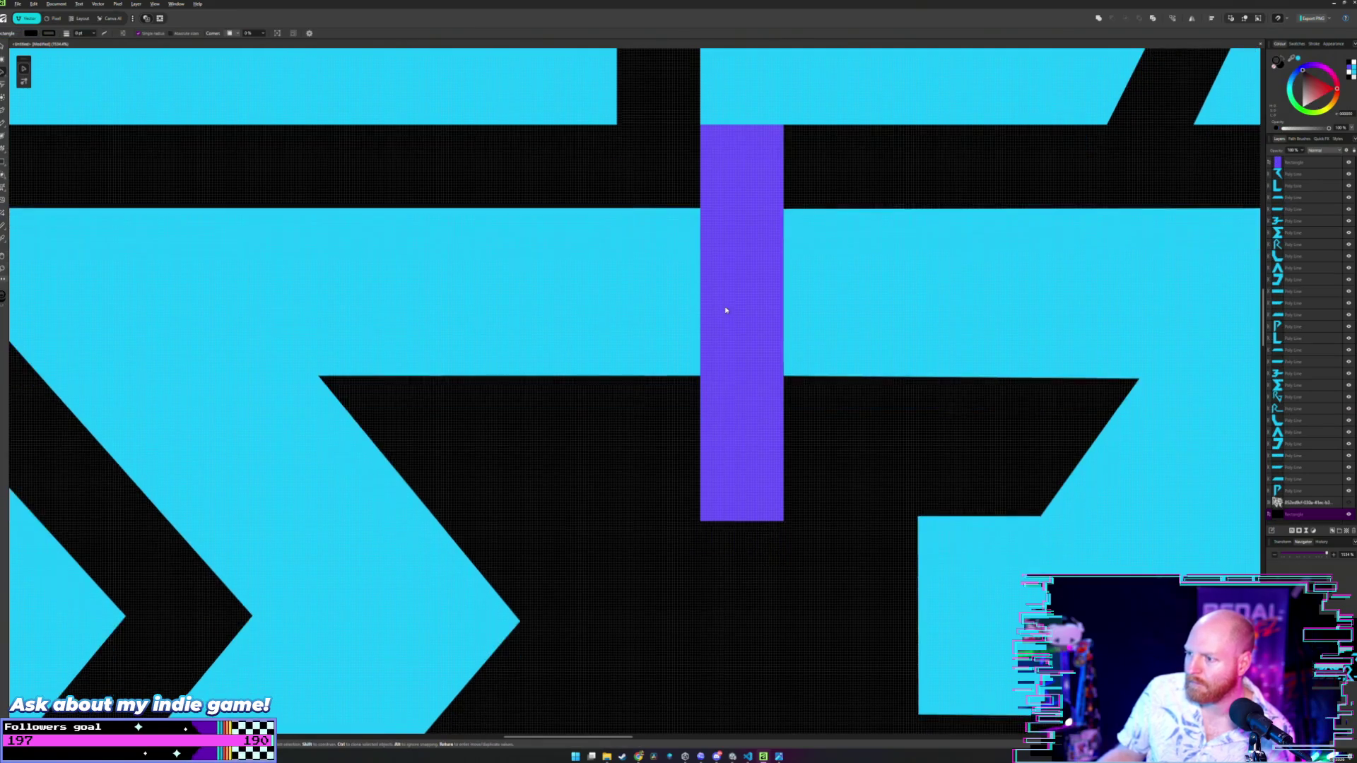
scroll(726, 311, down, 1)
ctrl+scroll(726, 310, down, 5)
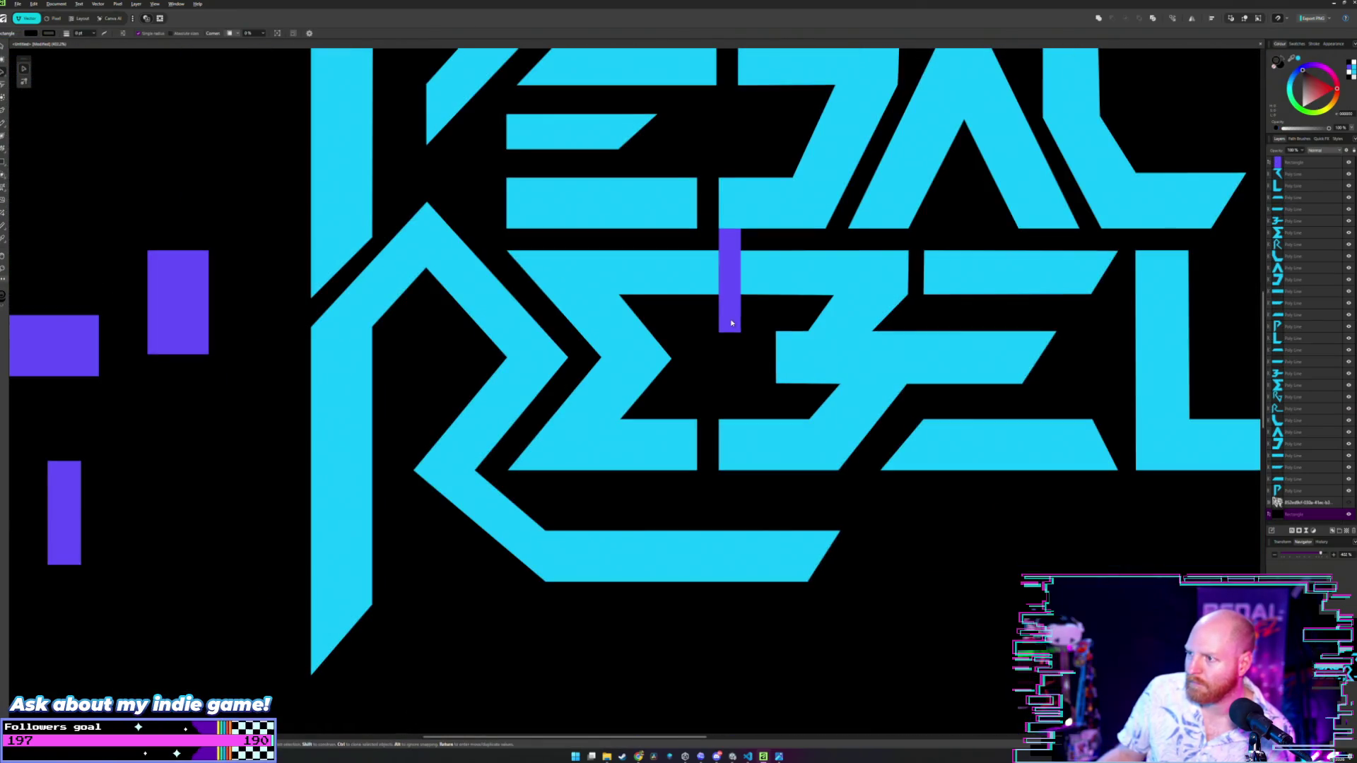
- Lengthen the purple spacer downward and move it into another letter gap
click(732, 323)
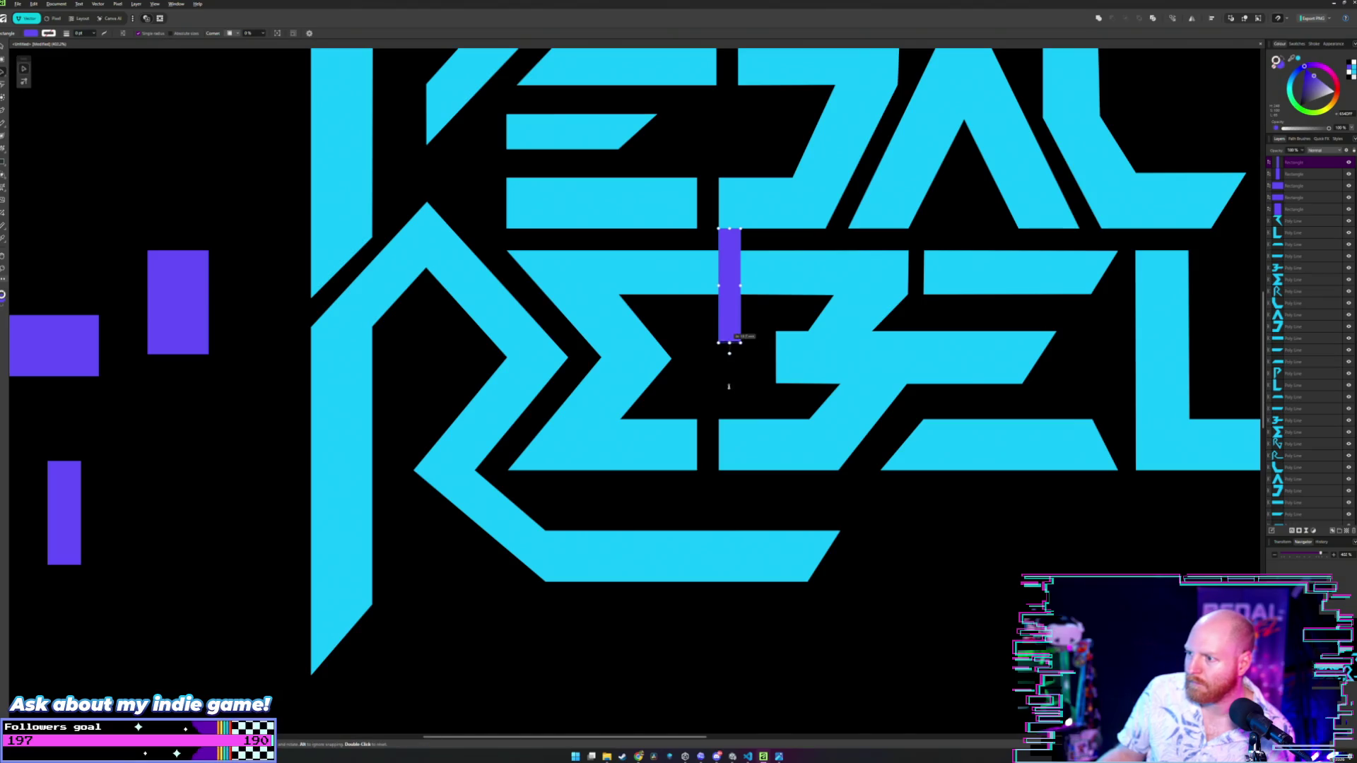
drag(729, 386, 729, 470)
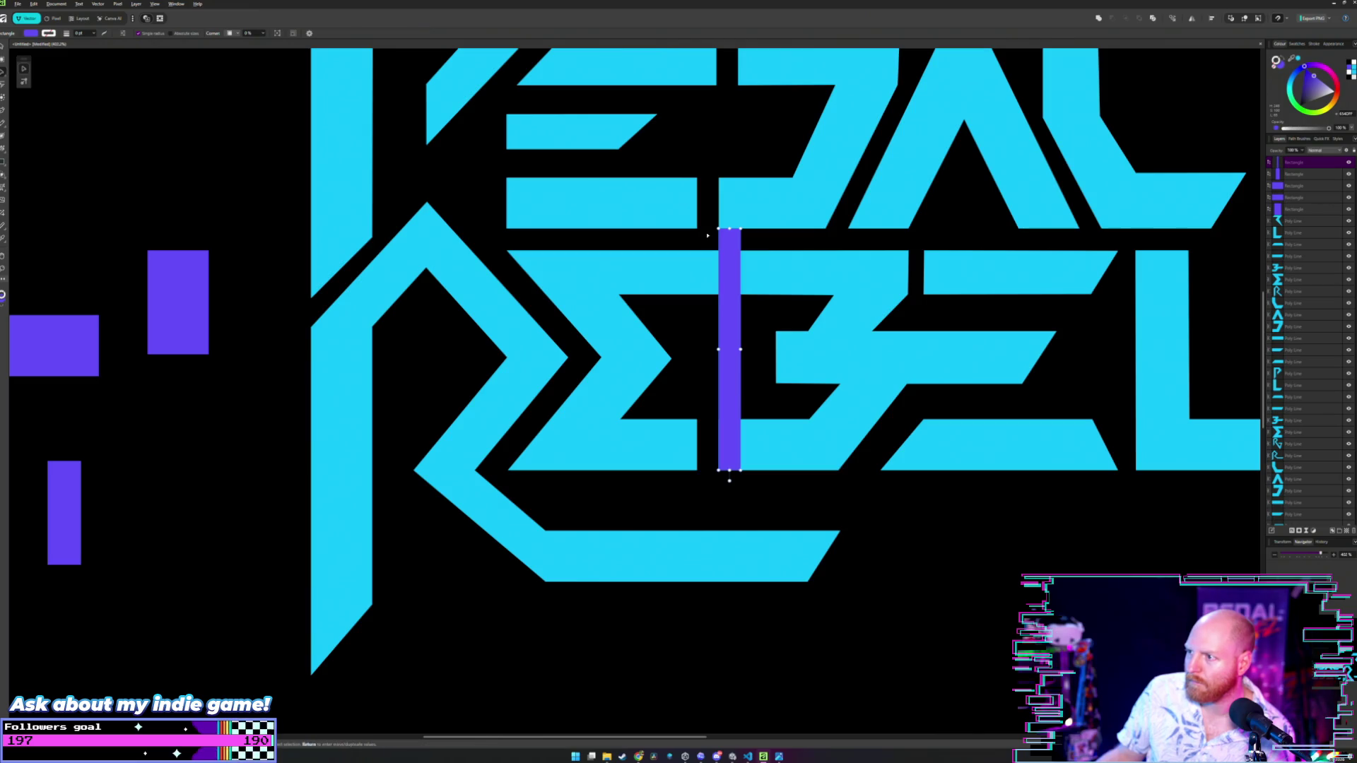
click(759, 239)
mouse_move(724, 268)
mouse_down()
mouse_move(390, 367)
mouse_move(712, 322)
mouse_up()
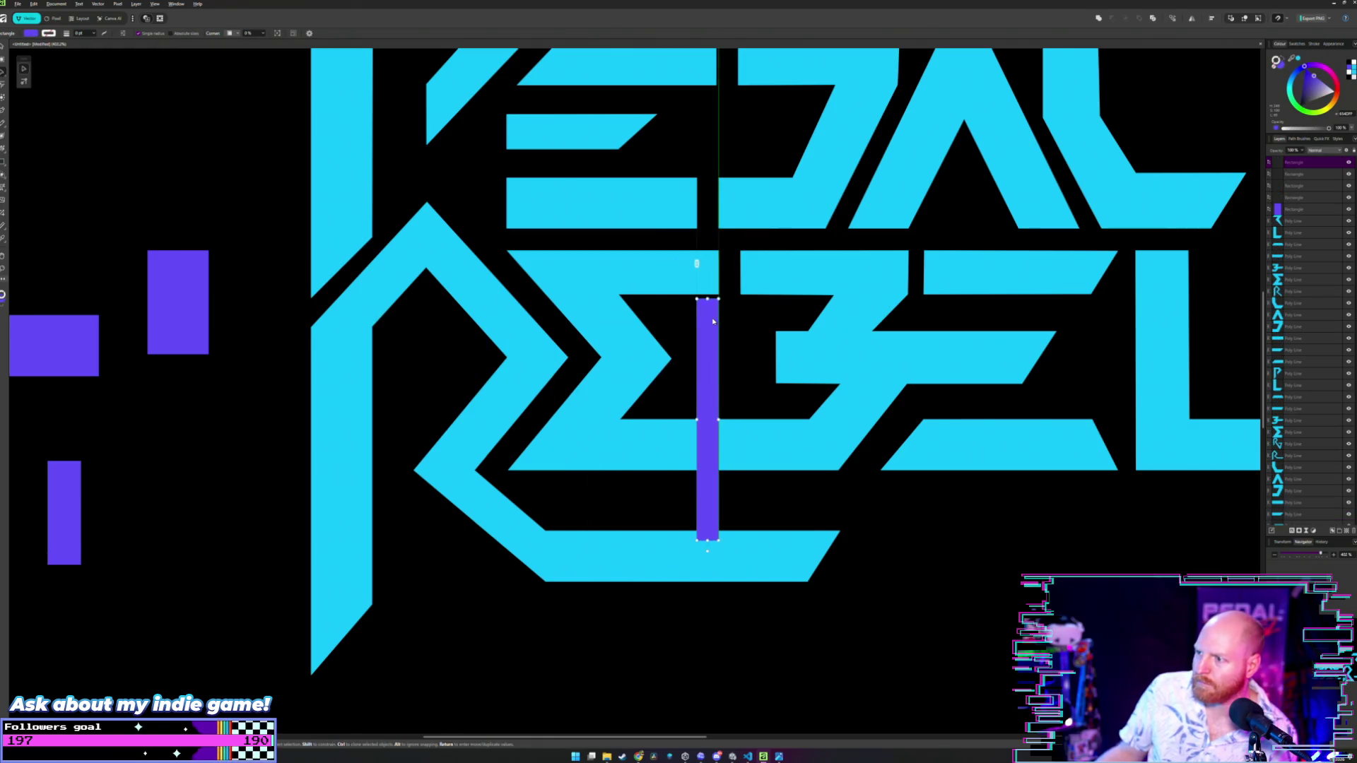
scroll(735, 300, up, 3)
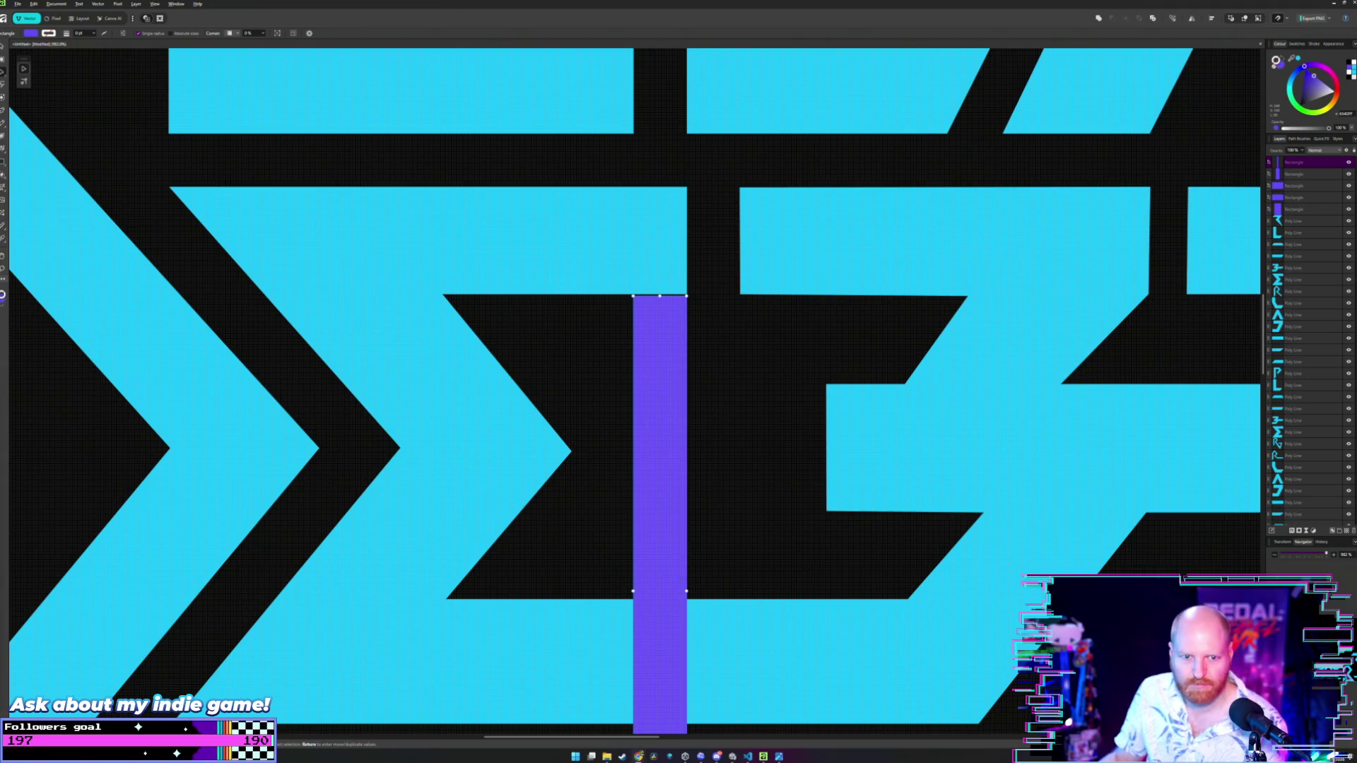
click(709, 248)
scroll(687, 282, up, 2)
- Inspect the nodes of REBEL's B and E on either side of the spacer
click(652, 390)
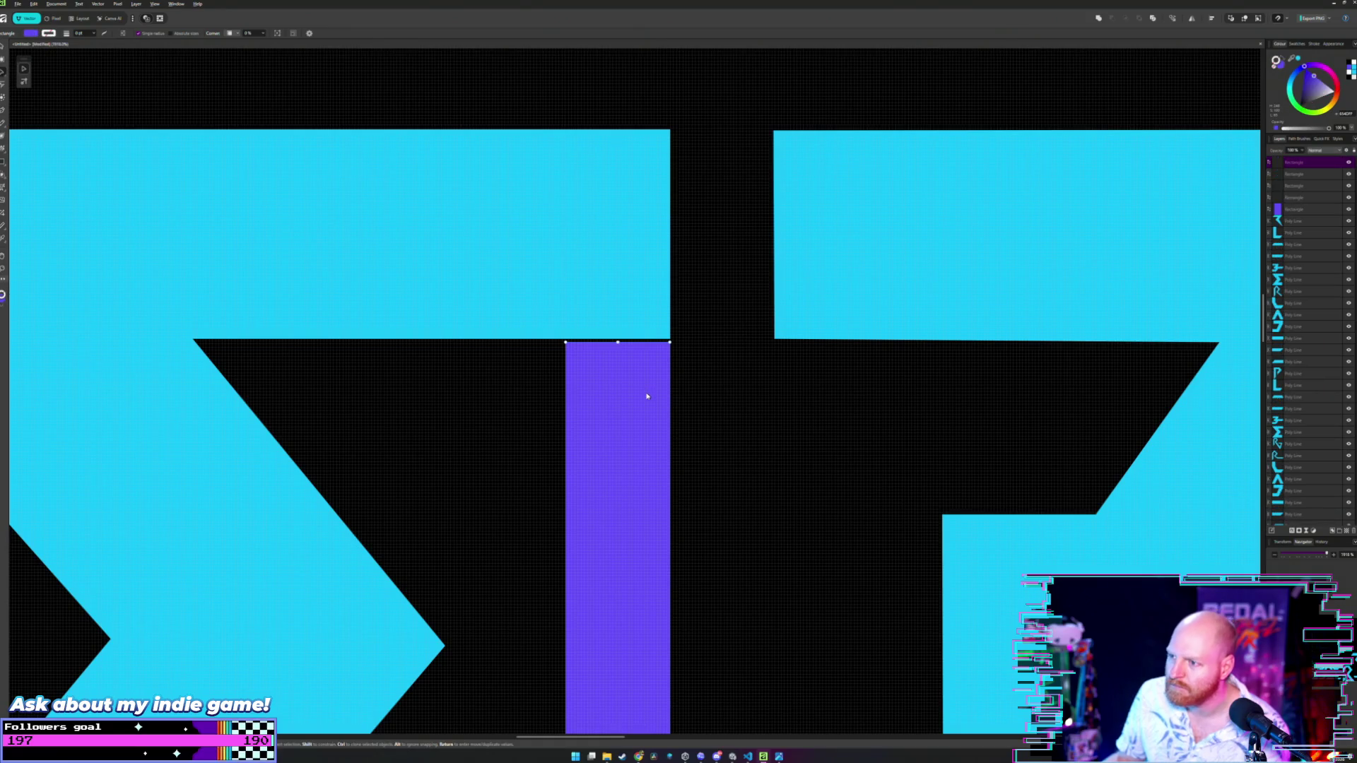
click(743, 298)
scroll(743, 297, down, 3)
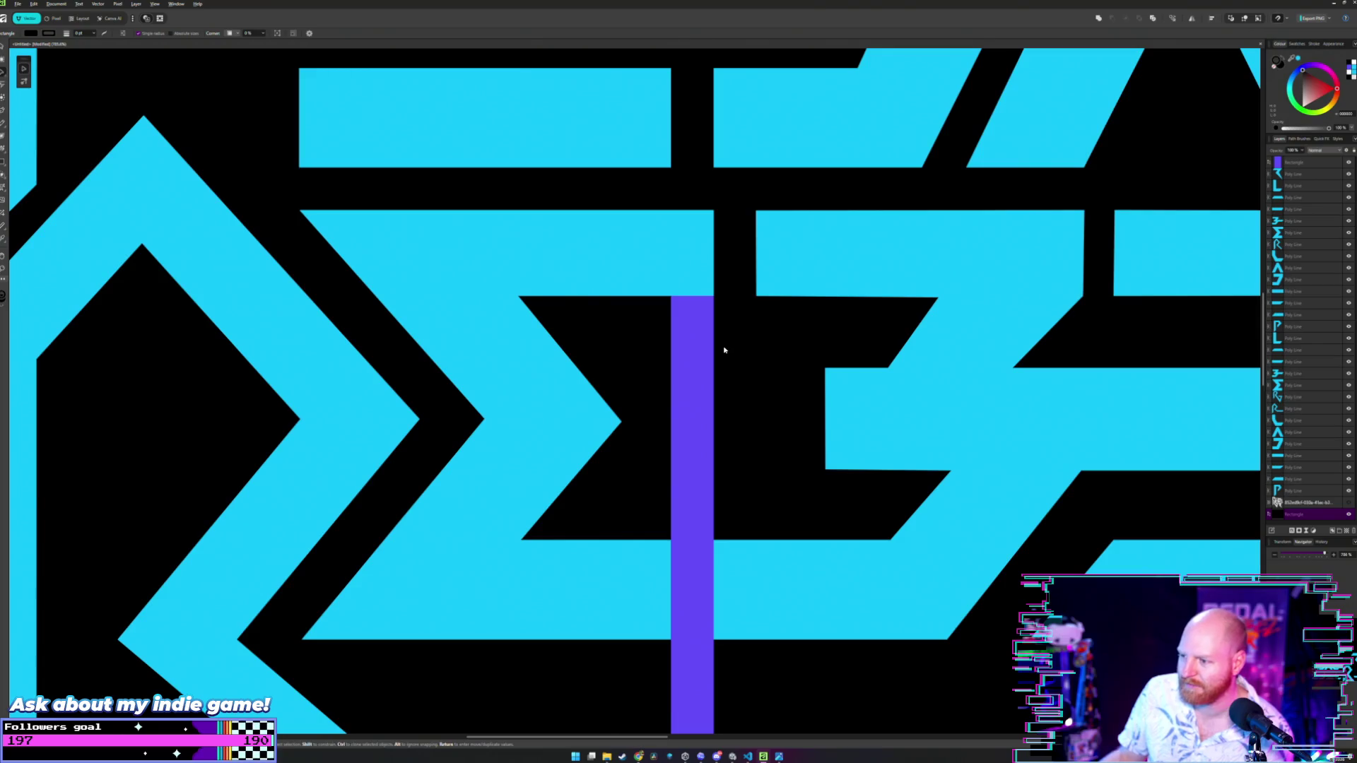
double_click(728, 561)
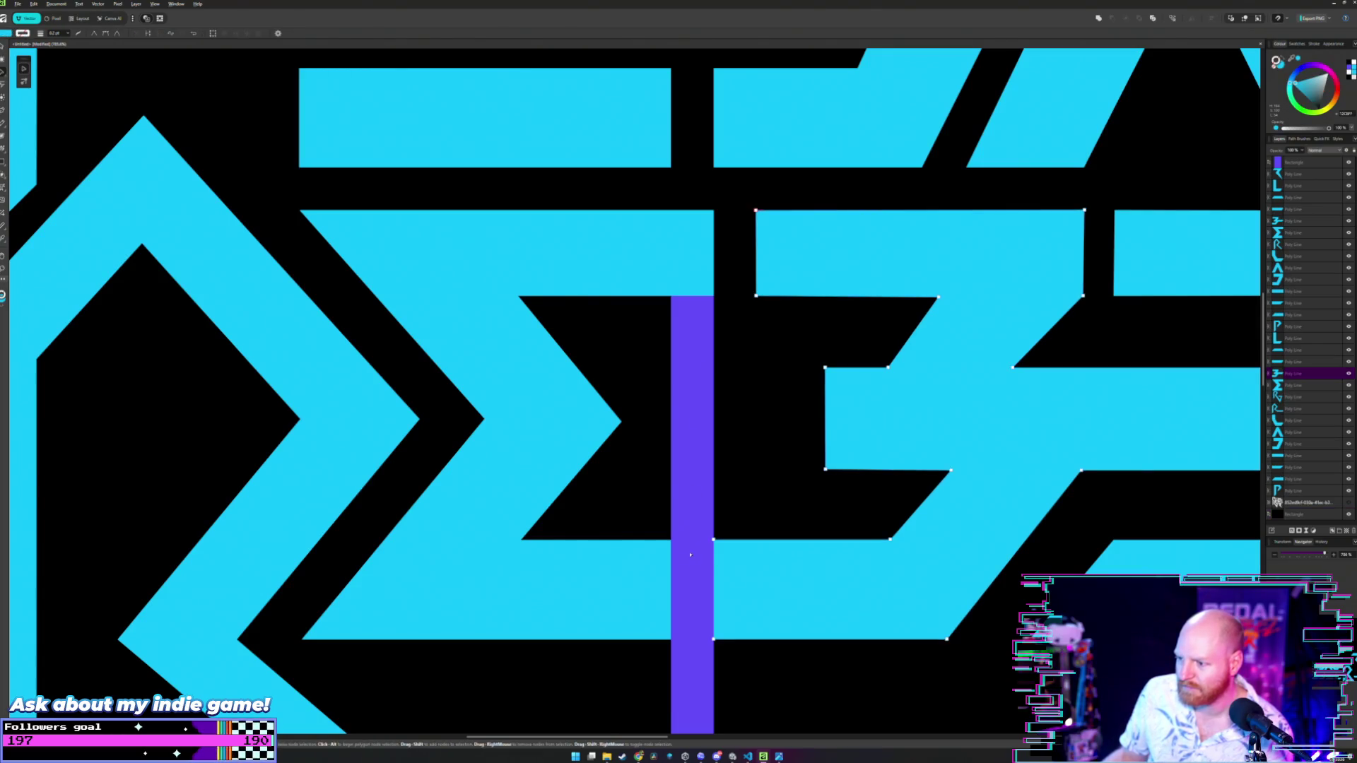
scroll(691, 555, up, 3)
click(647, 572)
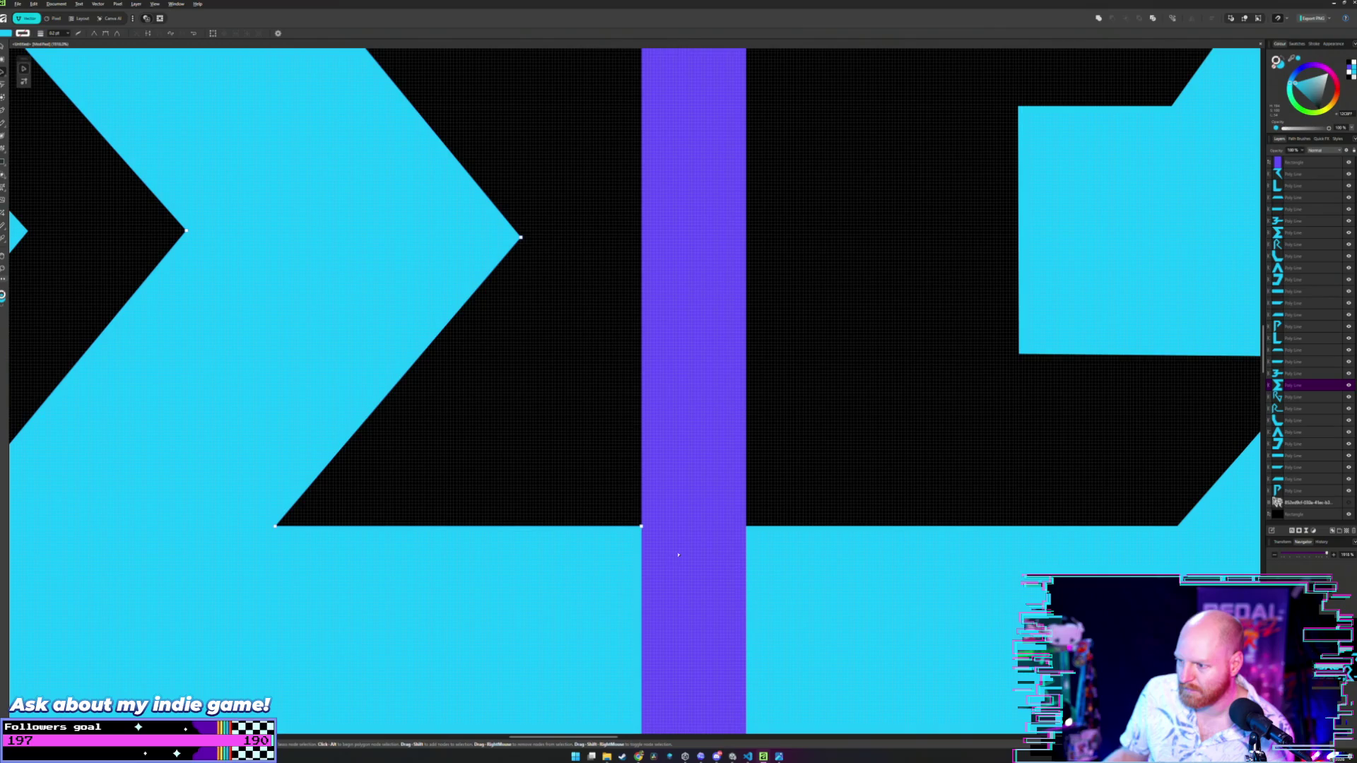
scroll(707, 492, down, 3)
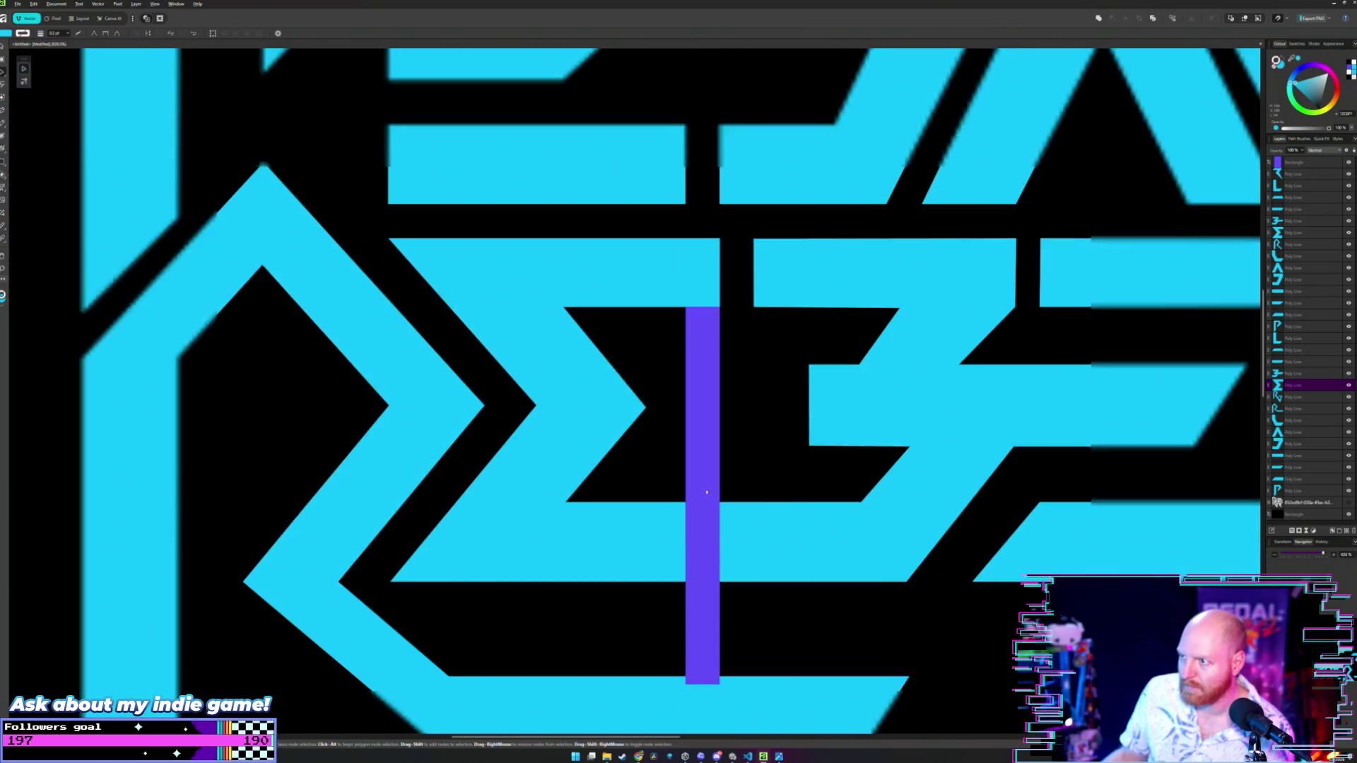
click(753, 368)
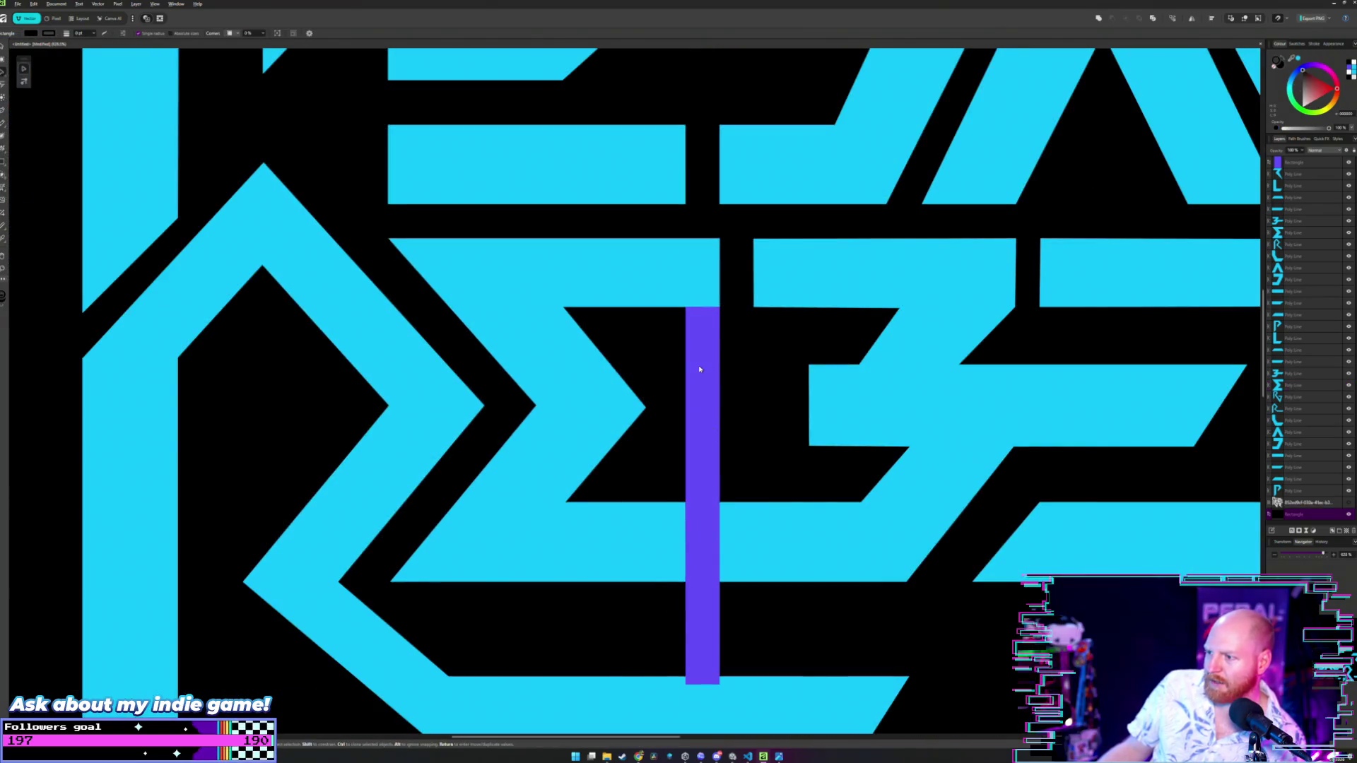
- Slide the purple bar up in the E–B gap toward PEDAL's lettering
mouse_move(700, 369)
mouse_down()
mouse_move(829, 358)
mouse_move(789, 349)
mouse_move(702, 227)
mouse_up()
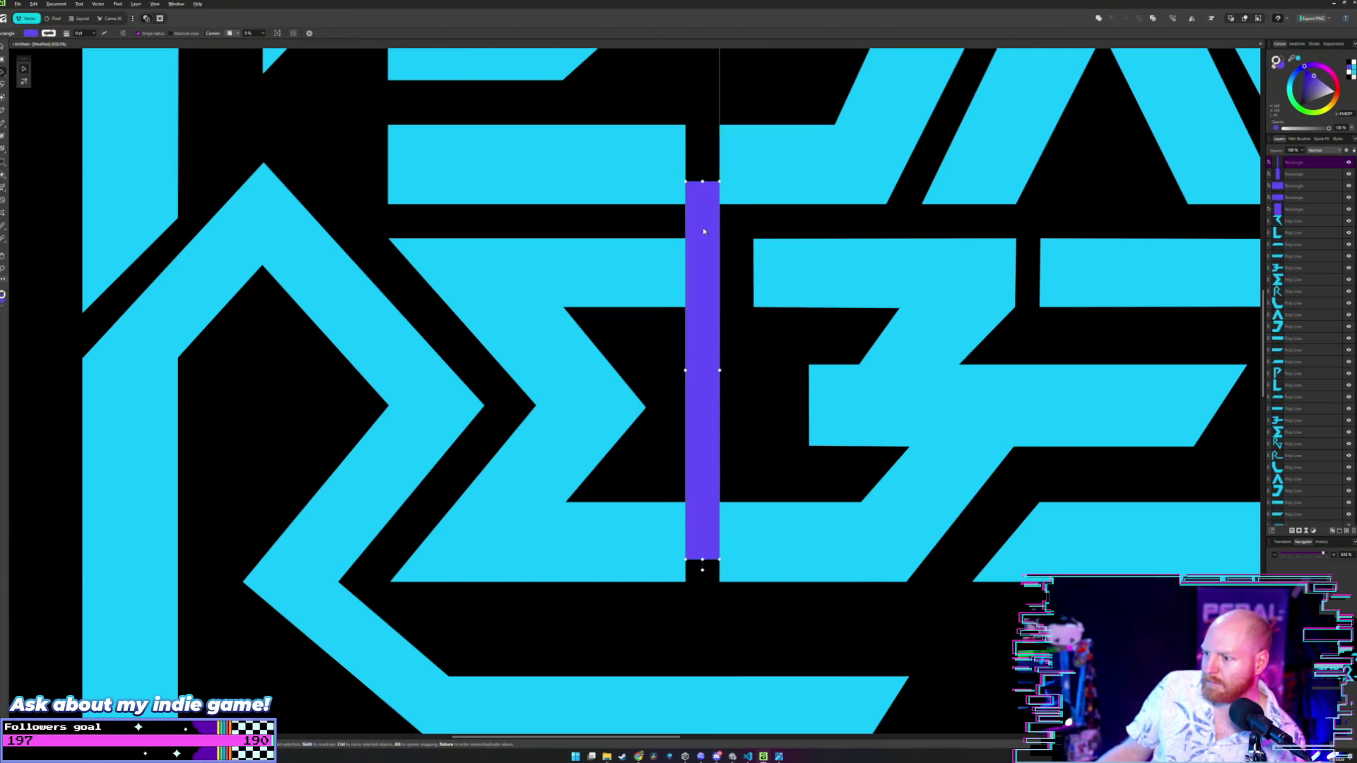
click(757, 312)
scroll(742, 297, down, 2)
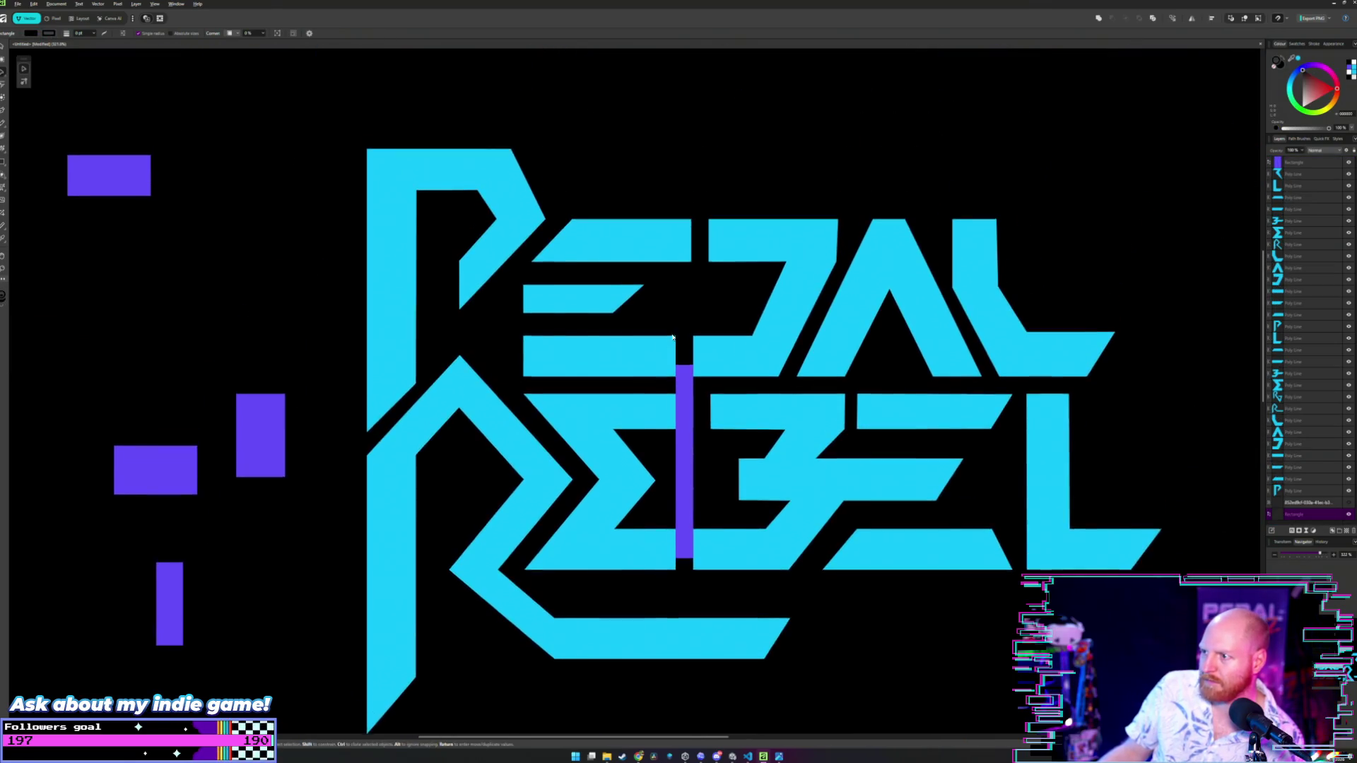
- Place the purple spacer bar in the PEDAL gap, its top snapped to the letters' bottom edge
scroll(707, 283, up, 4)
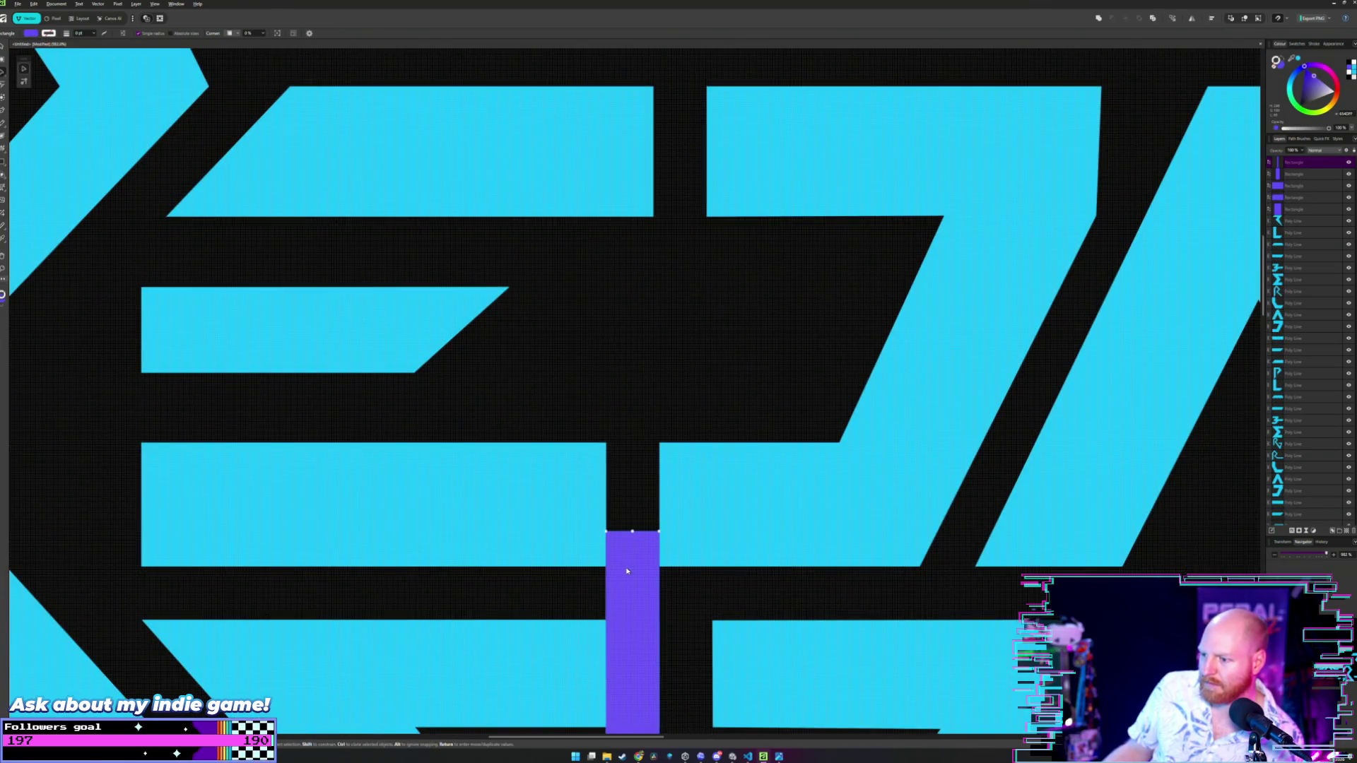
drag(637, 555, 681, 299)
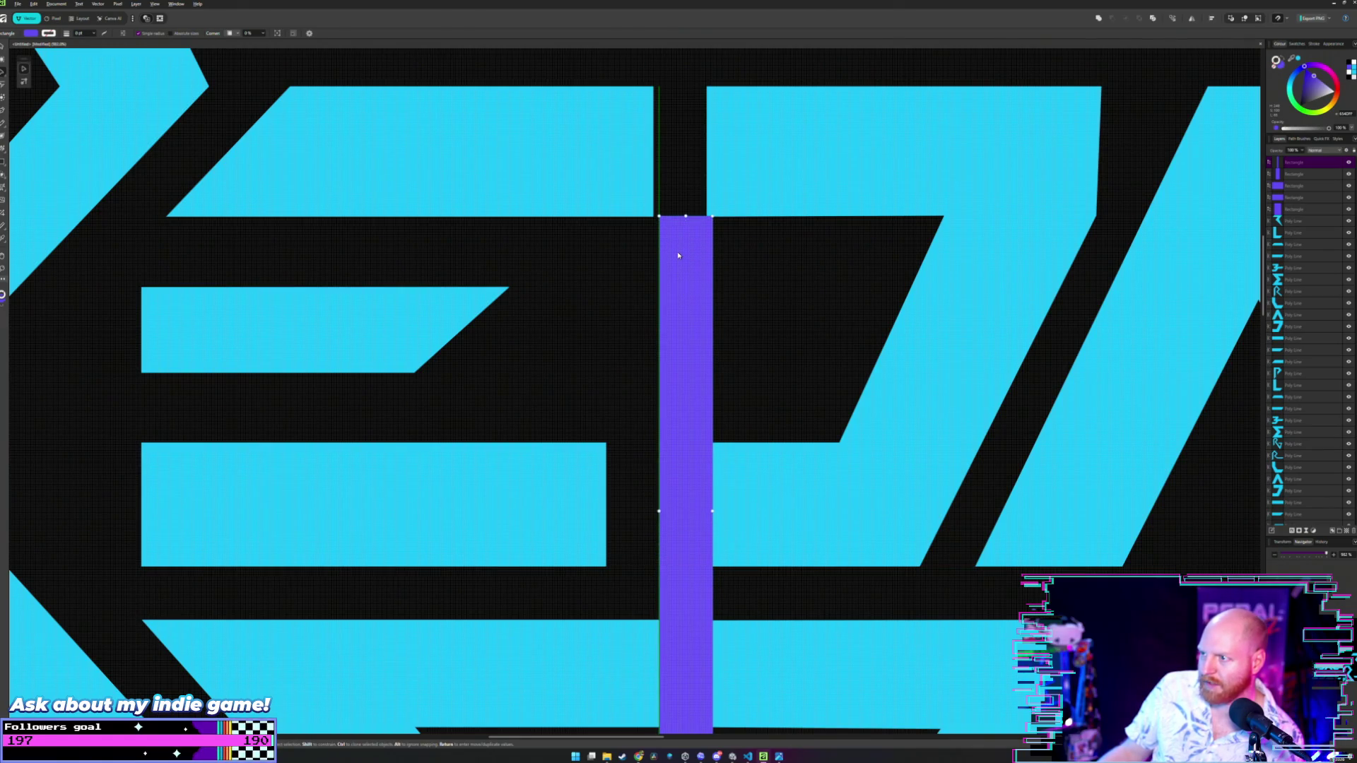
scroll(677, 256, up, 3)
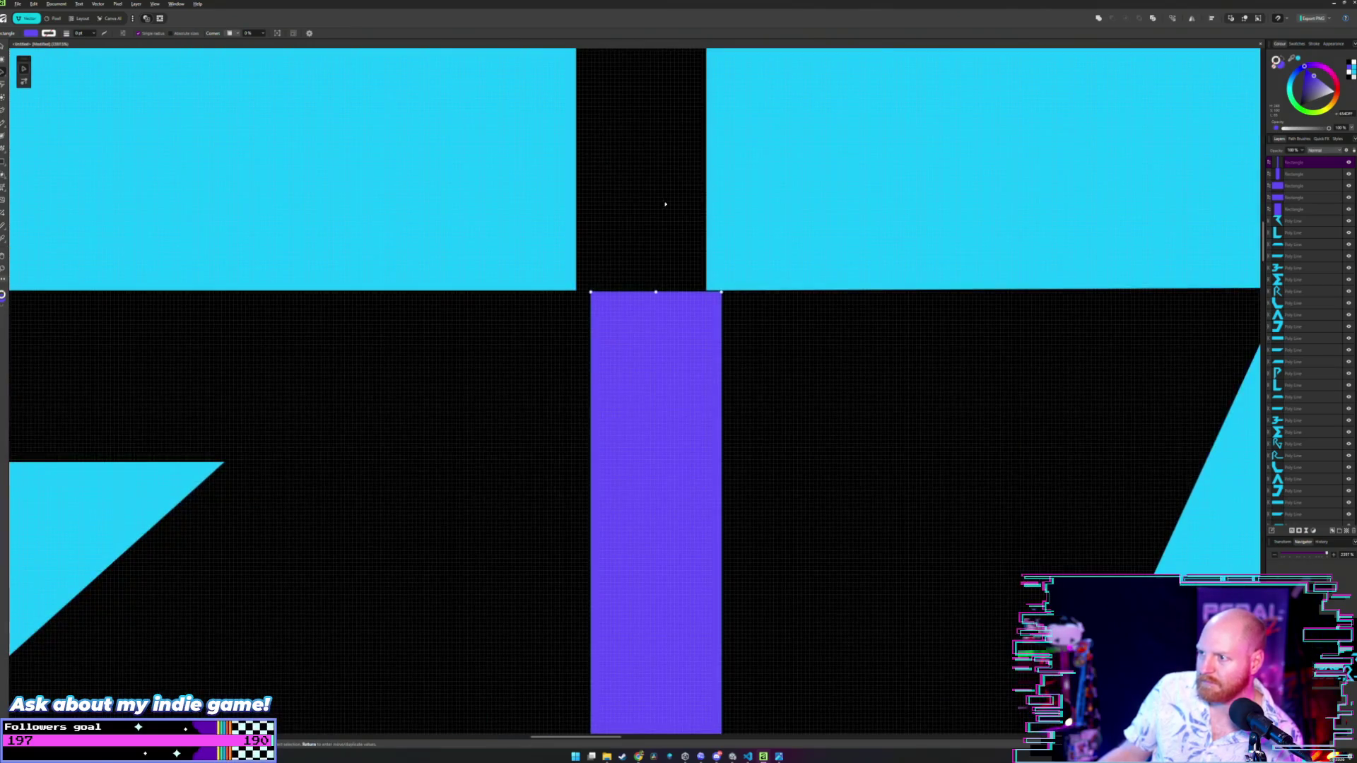
drag(671, 382, 670, 381)
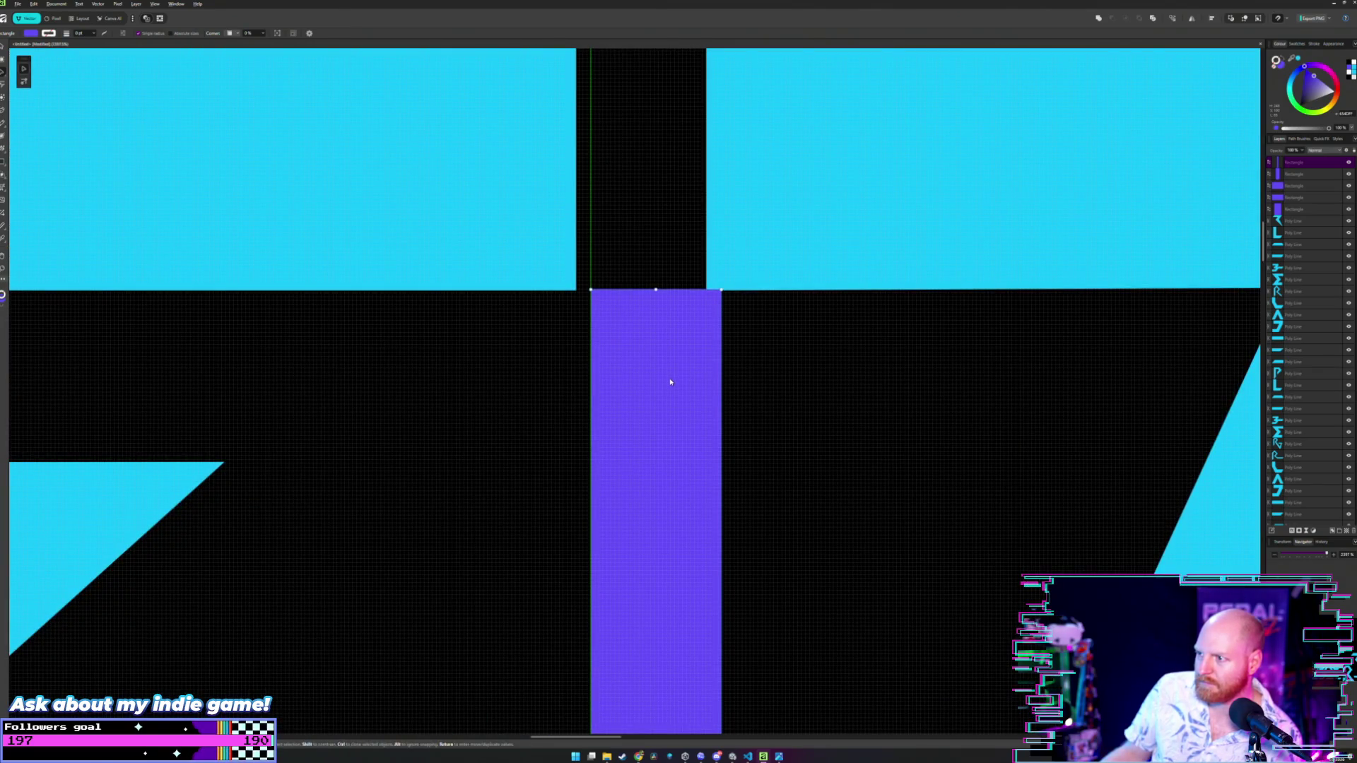
scroll(682, 355, down, 5)
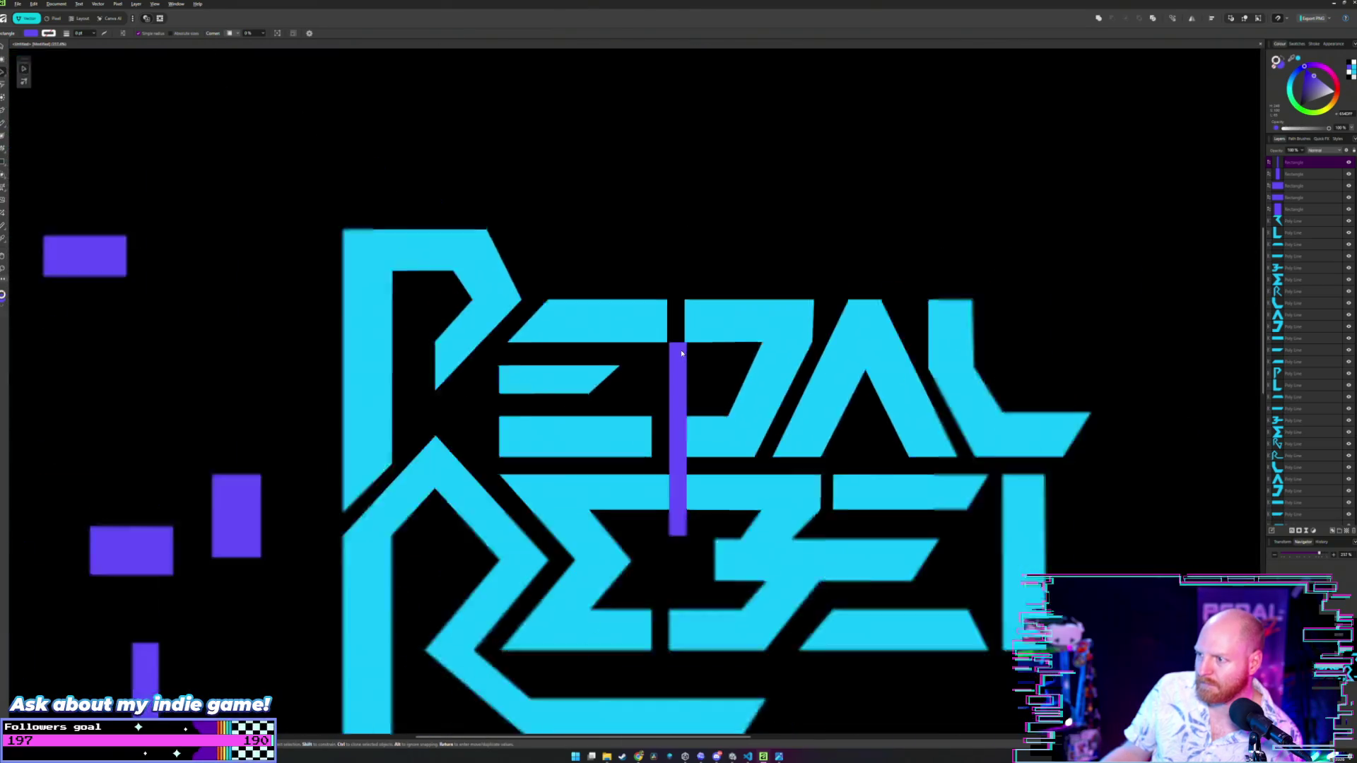
scroll(681, 353, down, 1)
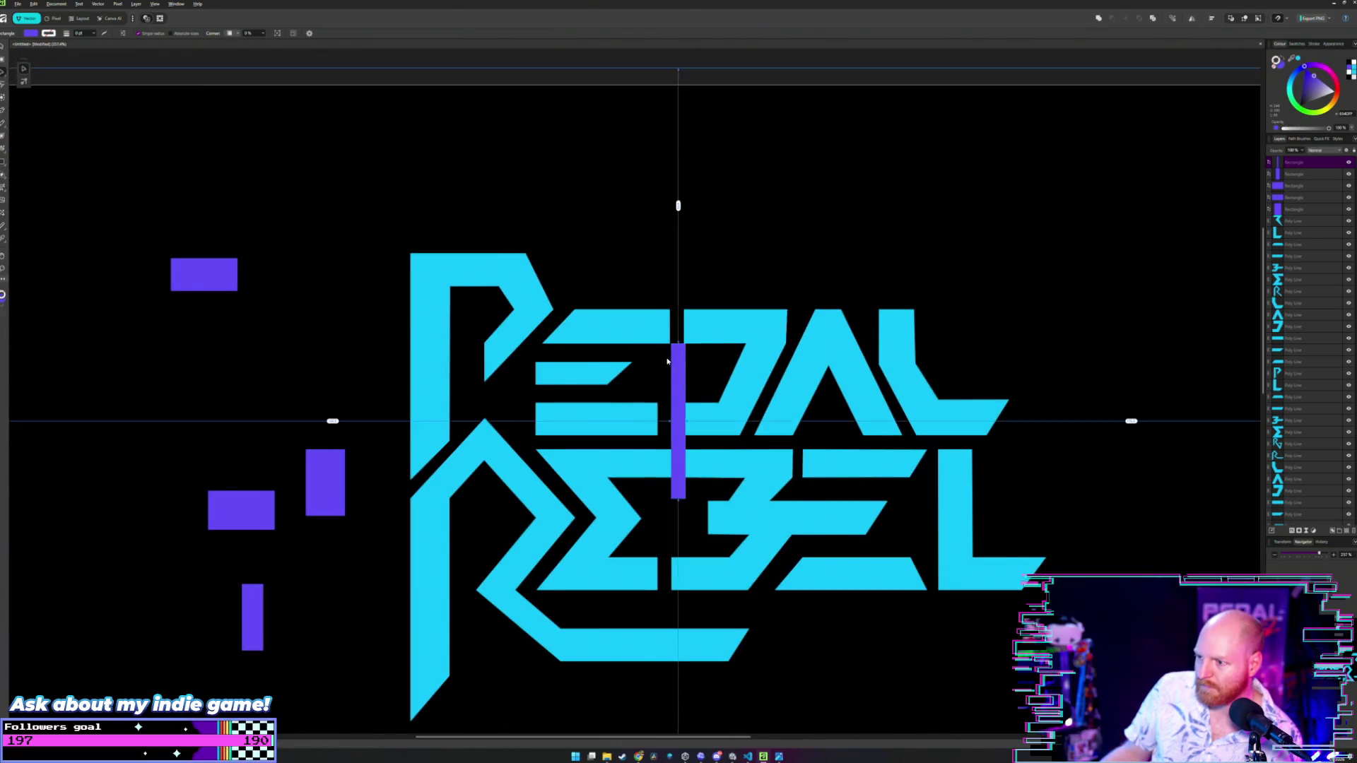
scroll(665, 354, up, 6)
scroll(665, 347, up, 3)
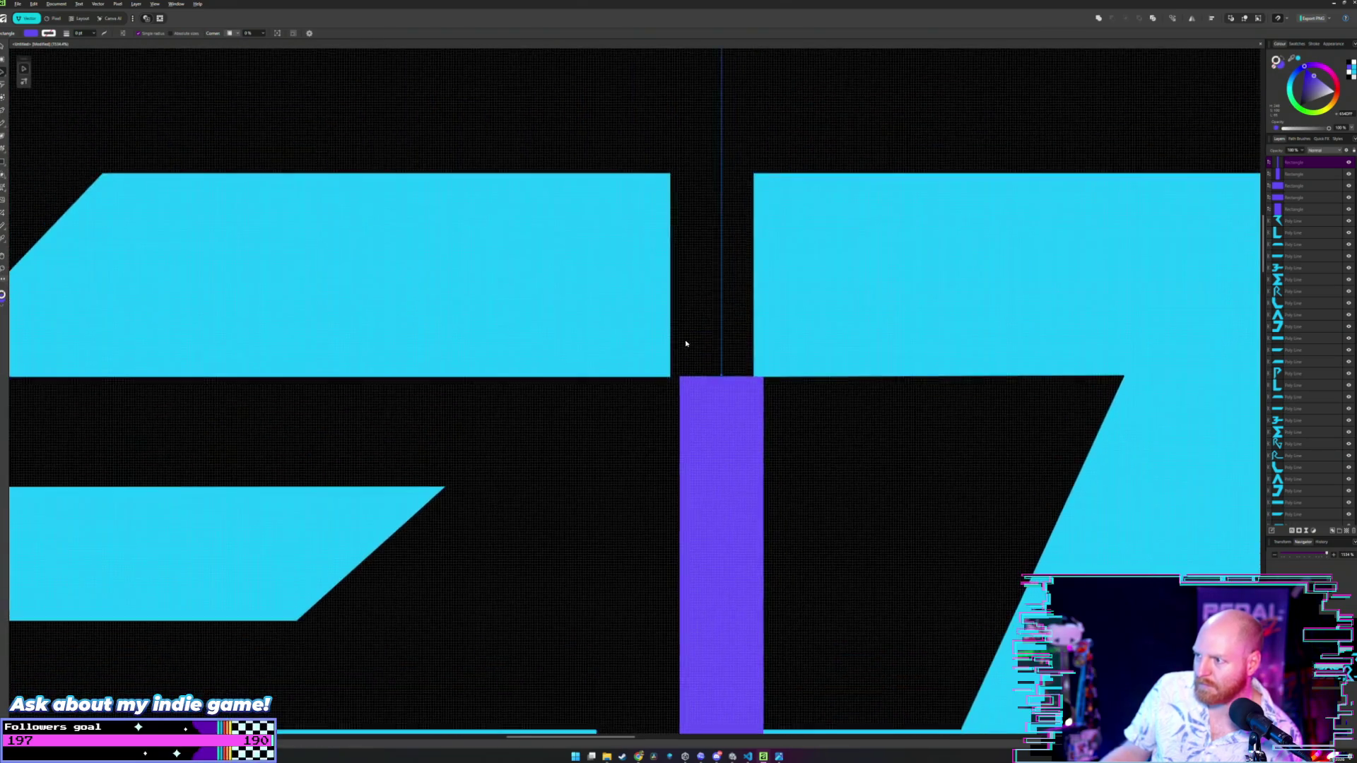
- Node-edit the letters on both sides so their edges sit flush against the purple bar
key(a)
click(791, 396)
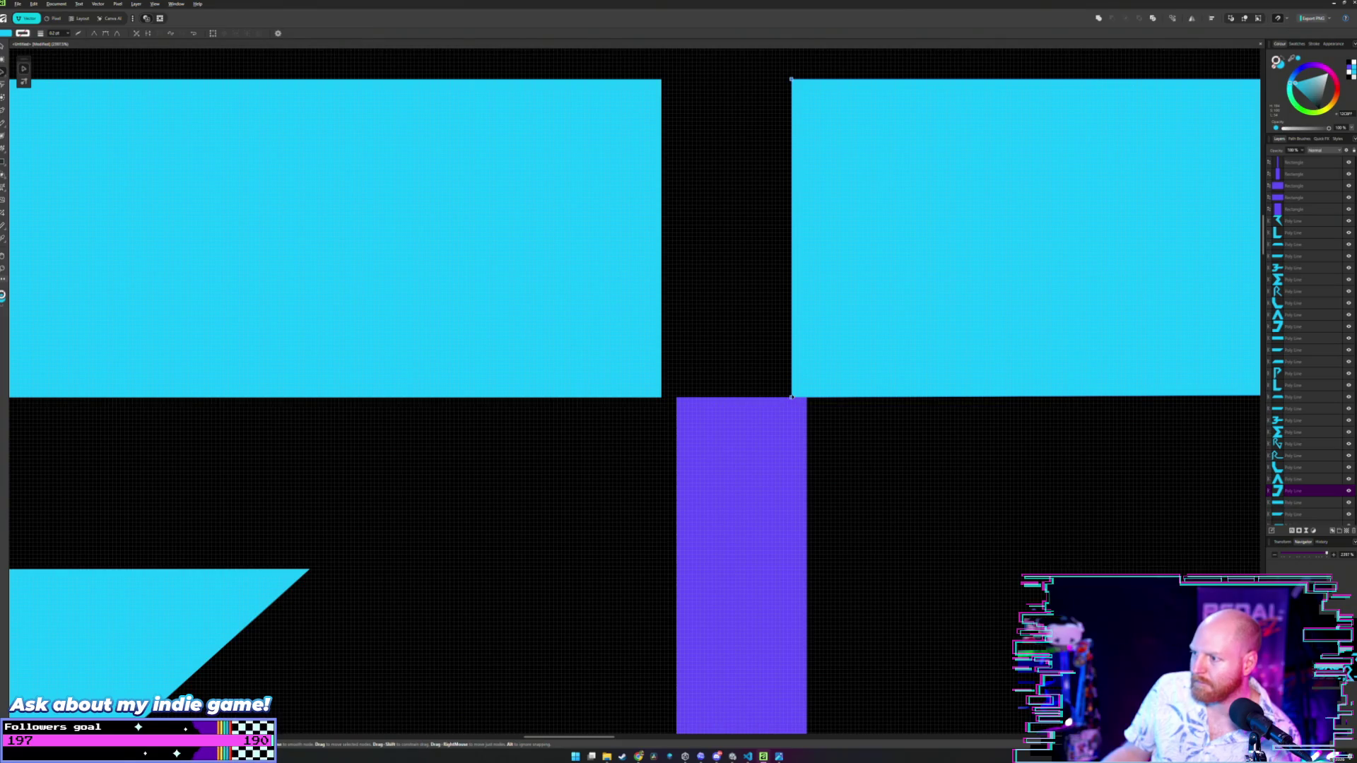
drag(791, 397, 807, 398)
click(622, 250)
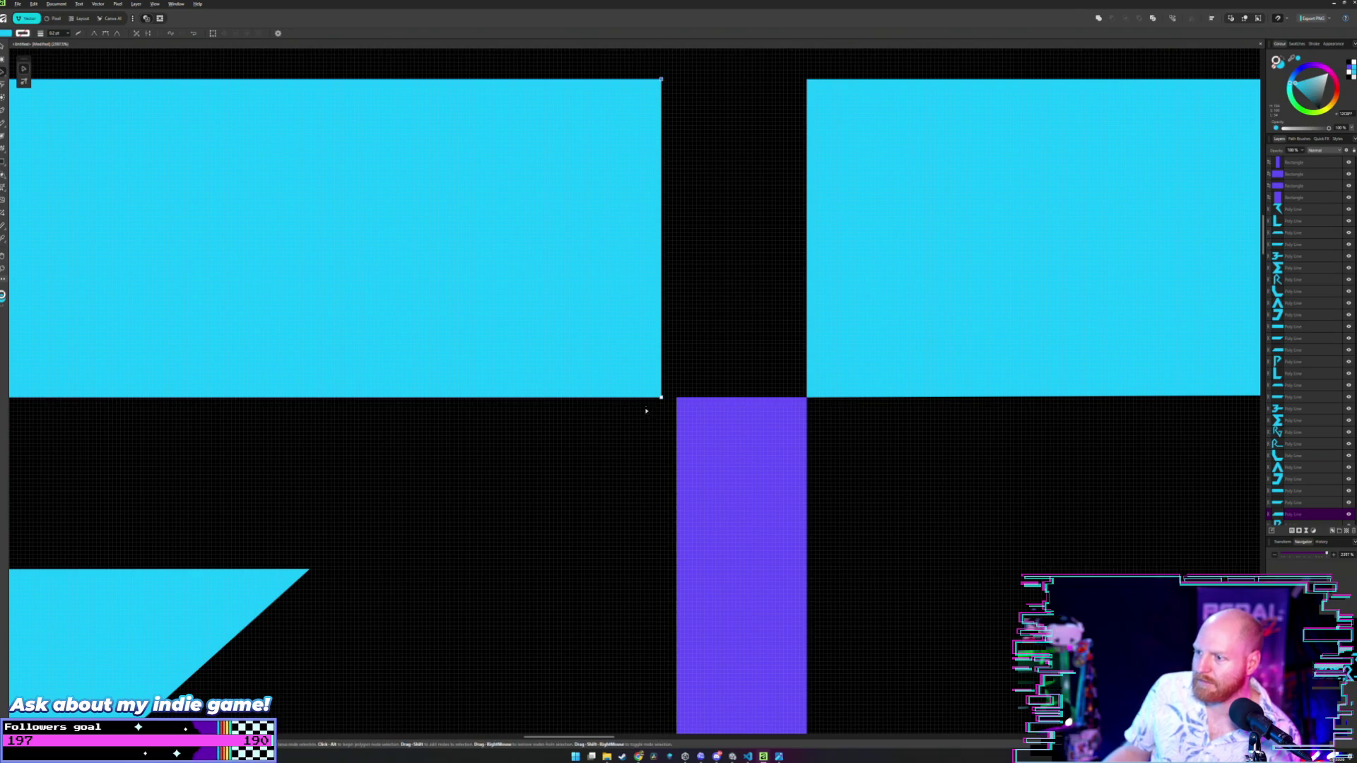
drag(661, 398, 676, 397)
key(v)
scroll(735, 356, down, 5)
scroll(737, 357, down, 5)
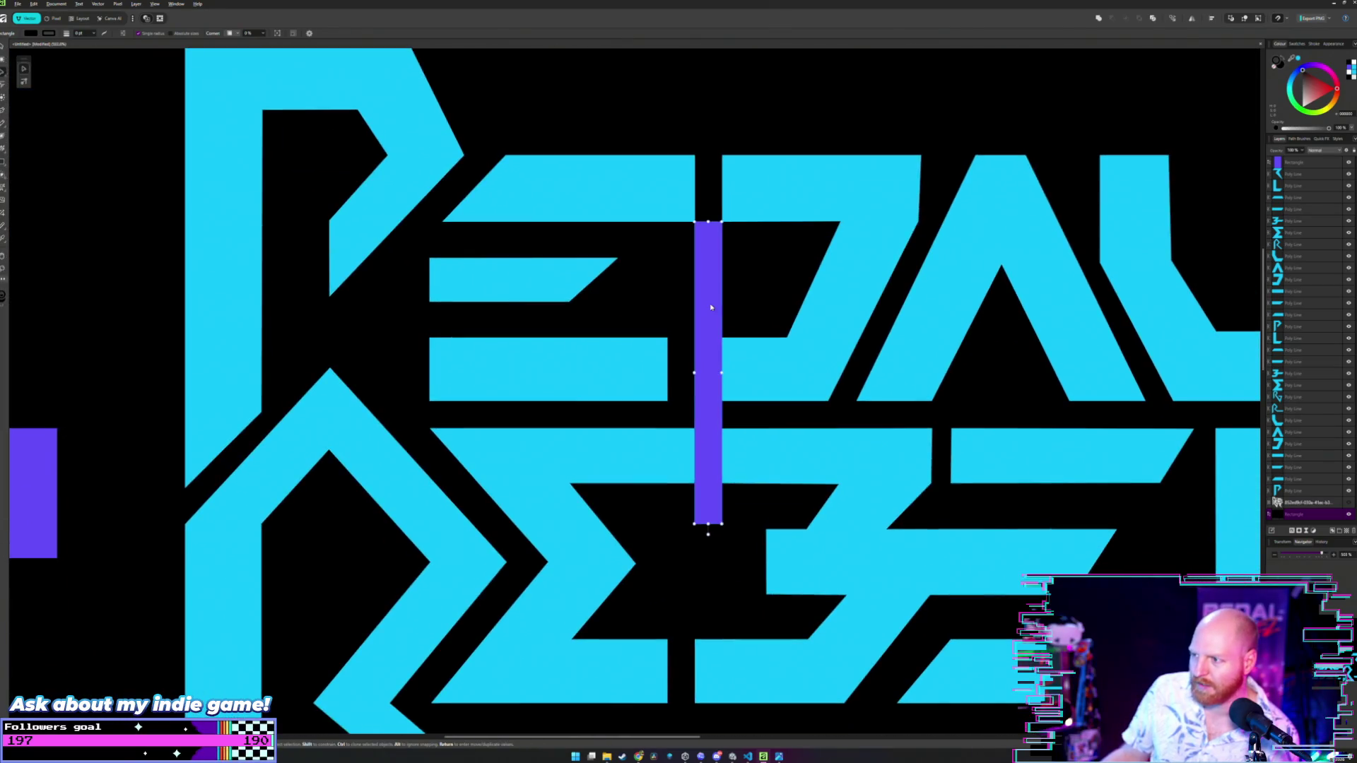
- Drag the purple bar left of REBEL's R beside the other spacers, then deselect it
drag(710, 303, 611, 325)
scroll(368, 341, down, 3)
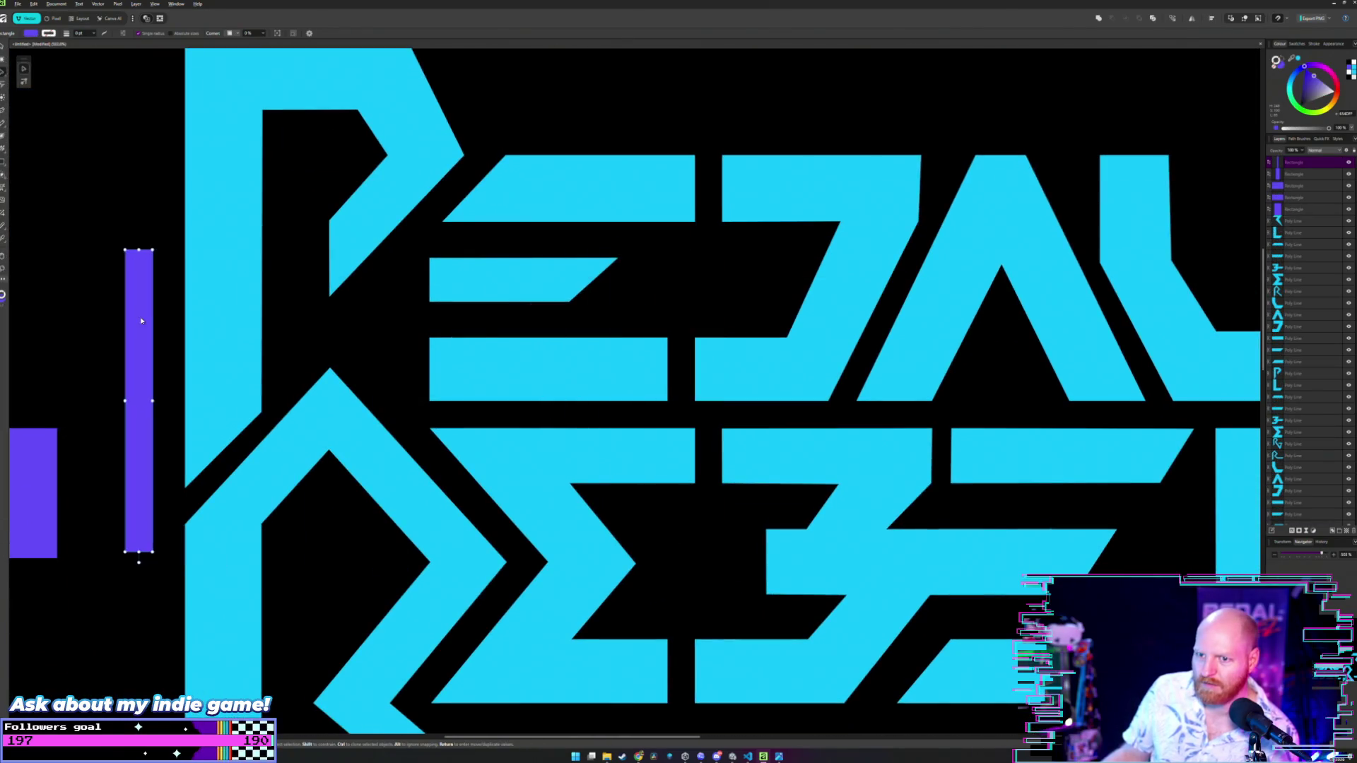
scroll(674, 269, down, 3)
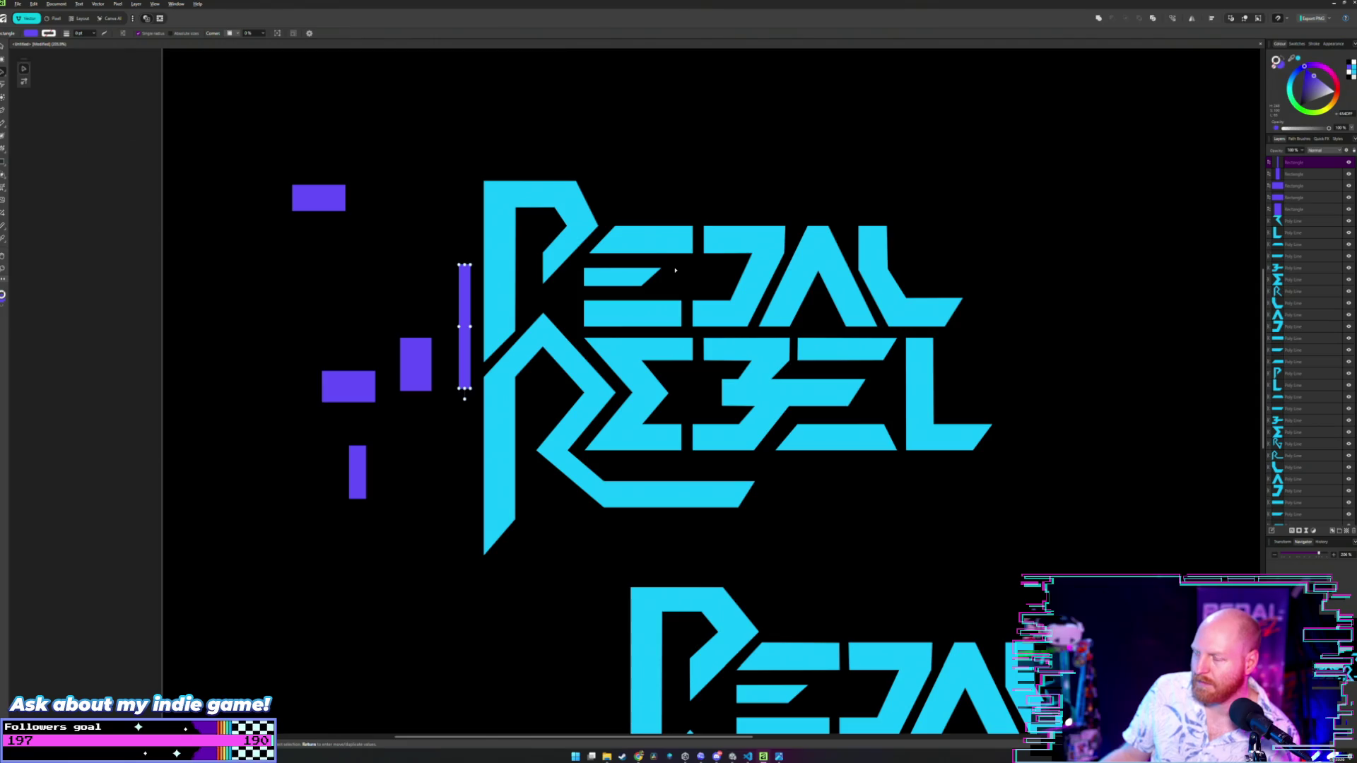
click(763, 165)
scroll(760, 176, down, 2)
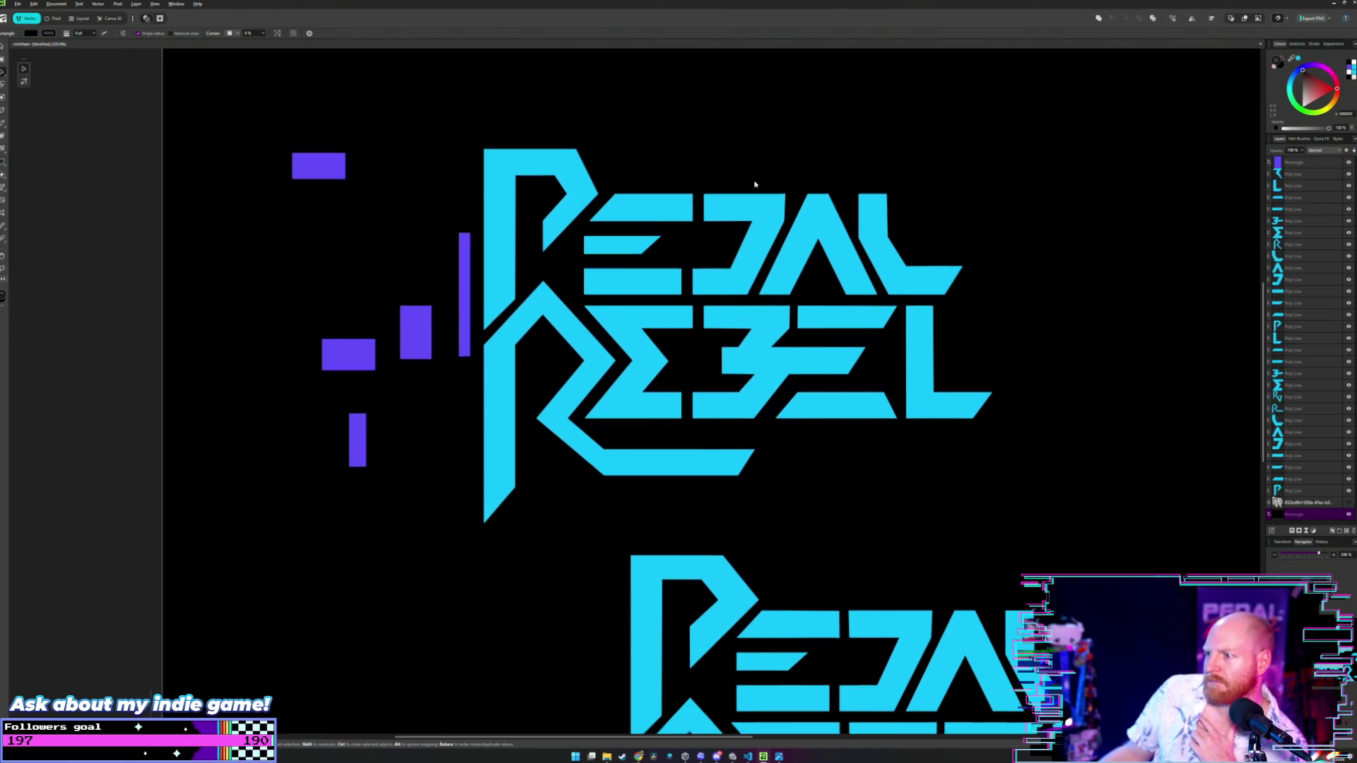
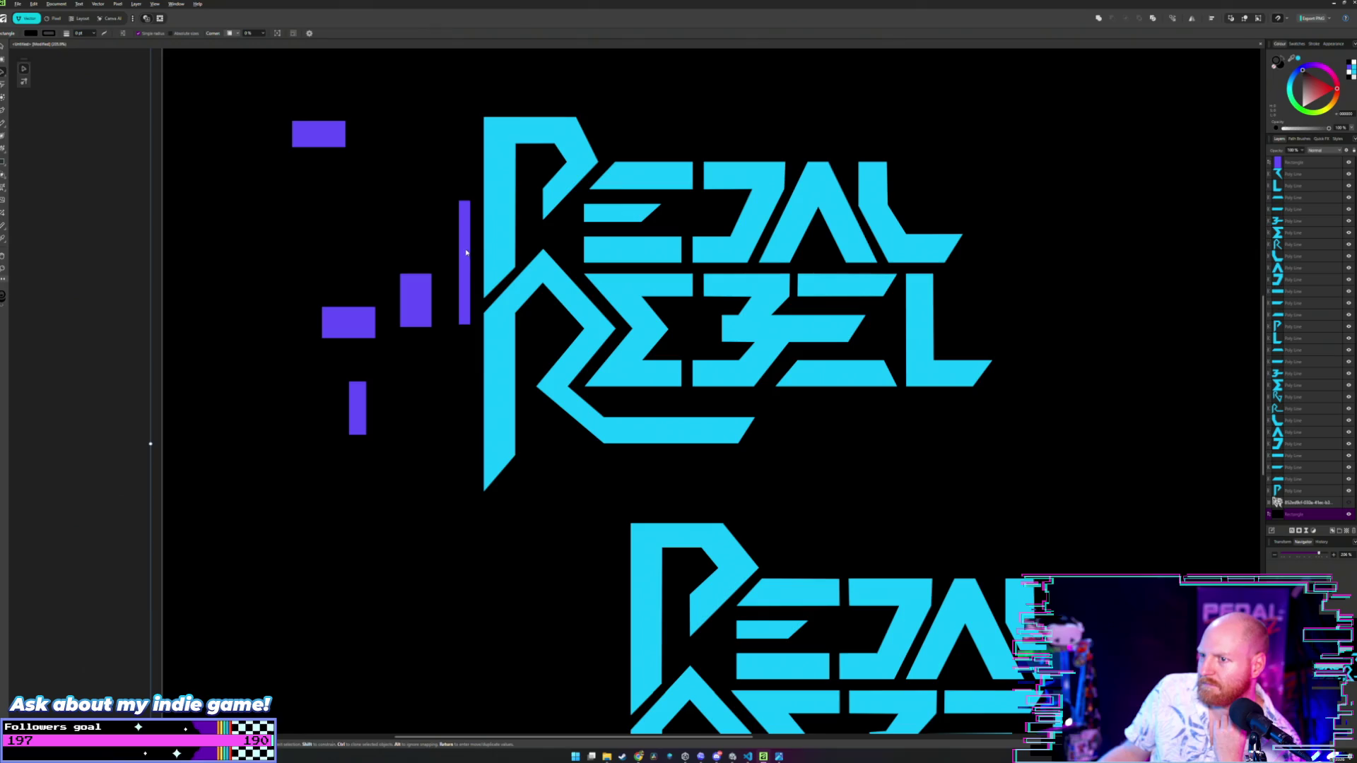
- Try the purple bar between E and B, return it left of the P, and screenshot the logo
mouse_move(466, 252)
mouse_down()
mouse_move(674, 289)
mouse_move(684, 316)
mouse_up()
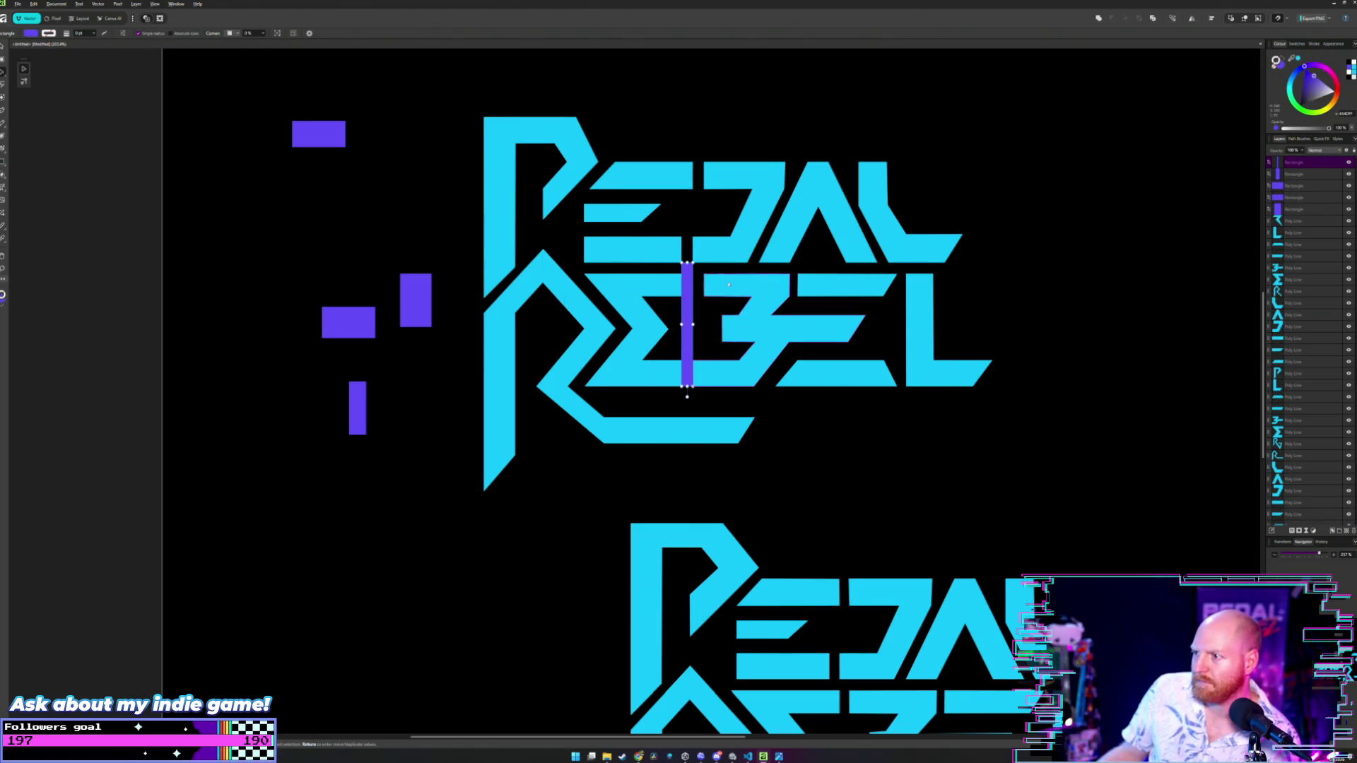
scroll(729, 284, up, 4)
scroll(730, 284, down, 1)
scroll(656, 210, down, 2)
scroll(656, 210, up, 1)
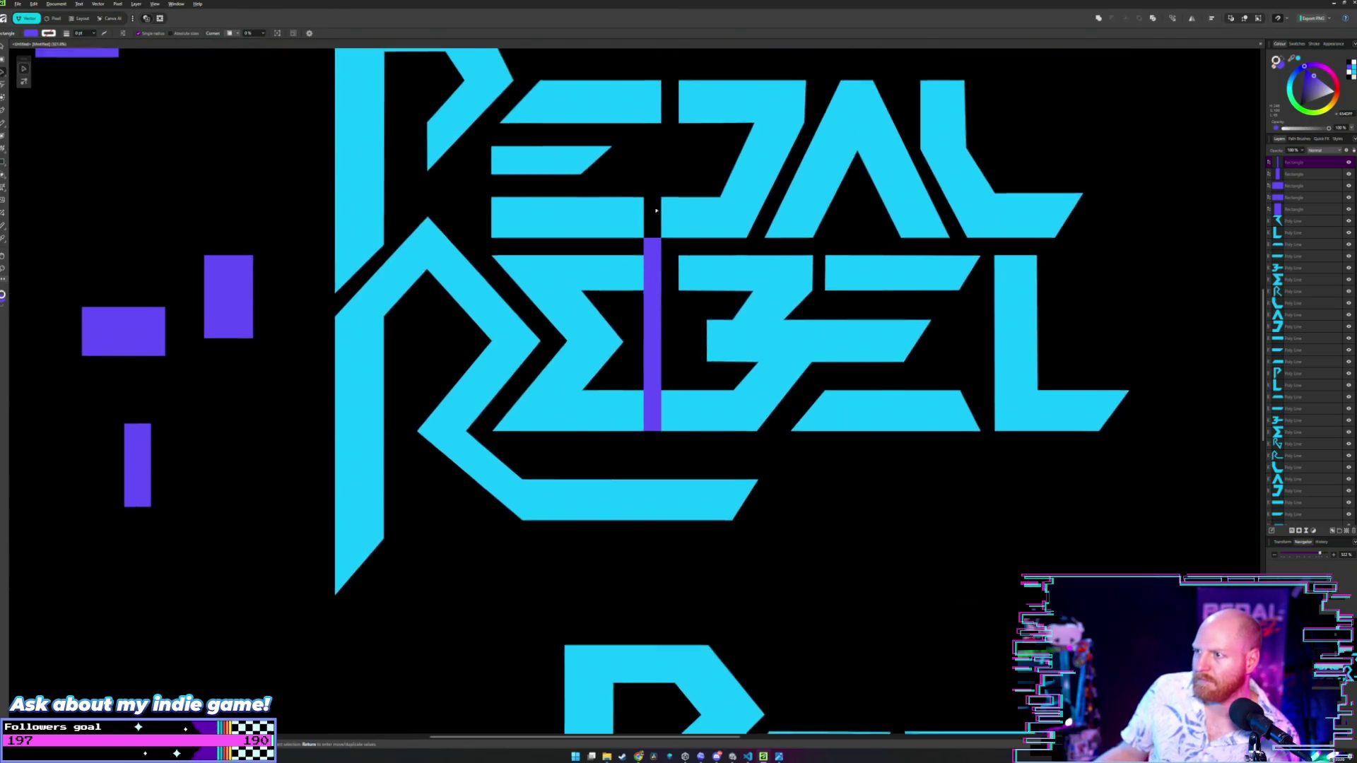
scroll(664, 332, down, 3)
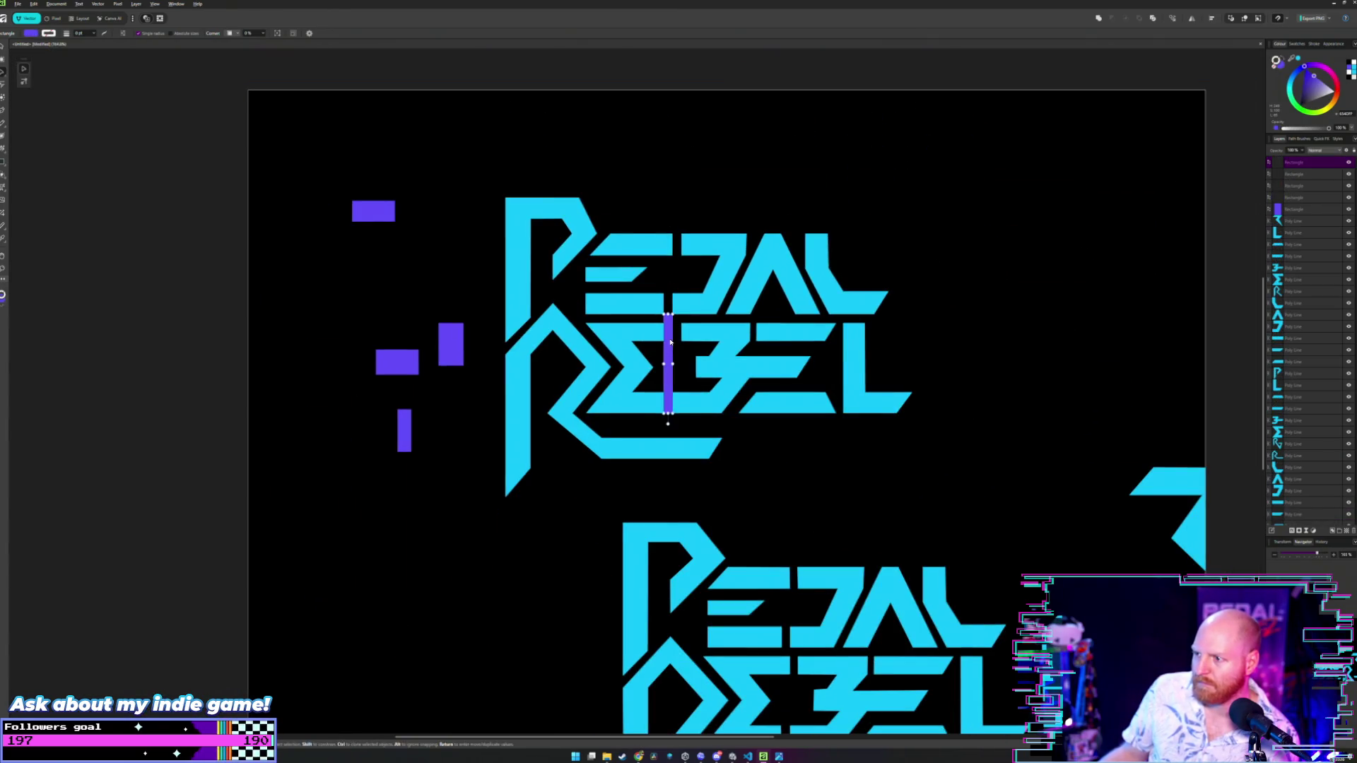
mouse_move(670, 342)
mouse_down()
mouse_move(470, 279)
mouse_move(486, 253)
mouse_up()
click(616, 152)
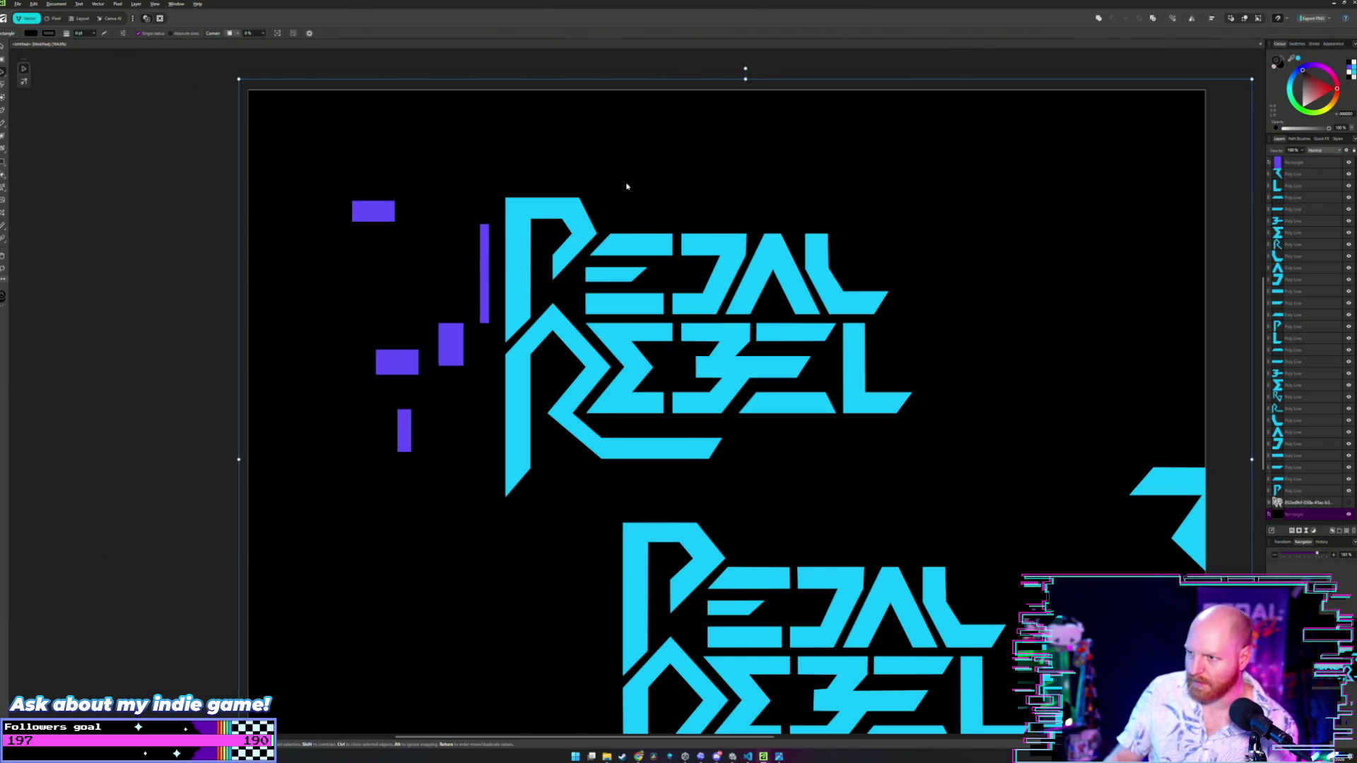
key(super+shift+s)
drag(751, 402, 946, 506)
- Place the purple bar after the E and stretch it up to the letter tops
drag(481, 276, 669, 334)
scroll(672, 264, up, 3)
scroll(673, 264, up, 1)
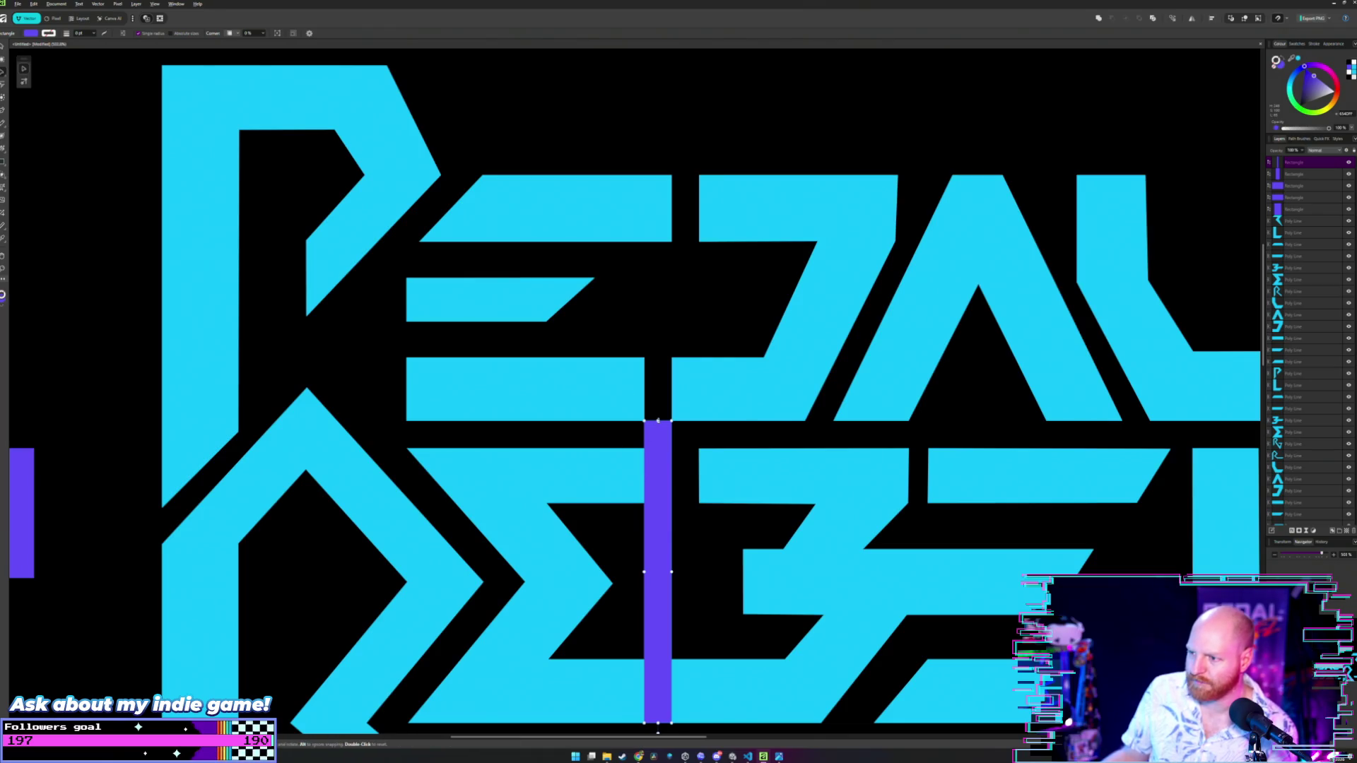
mouse_move(658, 422)
mouse_down()
mouse_move(662, 159)
mouse_move(662, 174)
mouse_up()
click(635, 166)
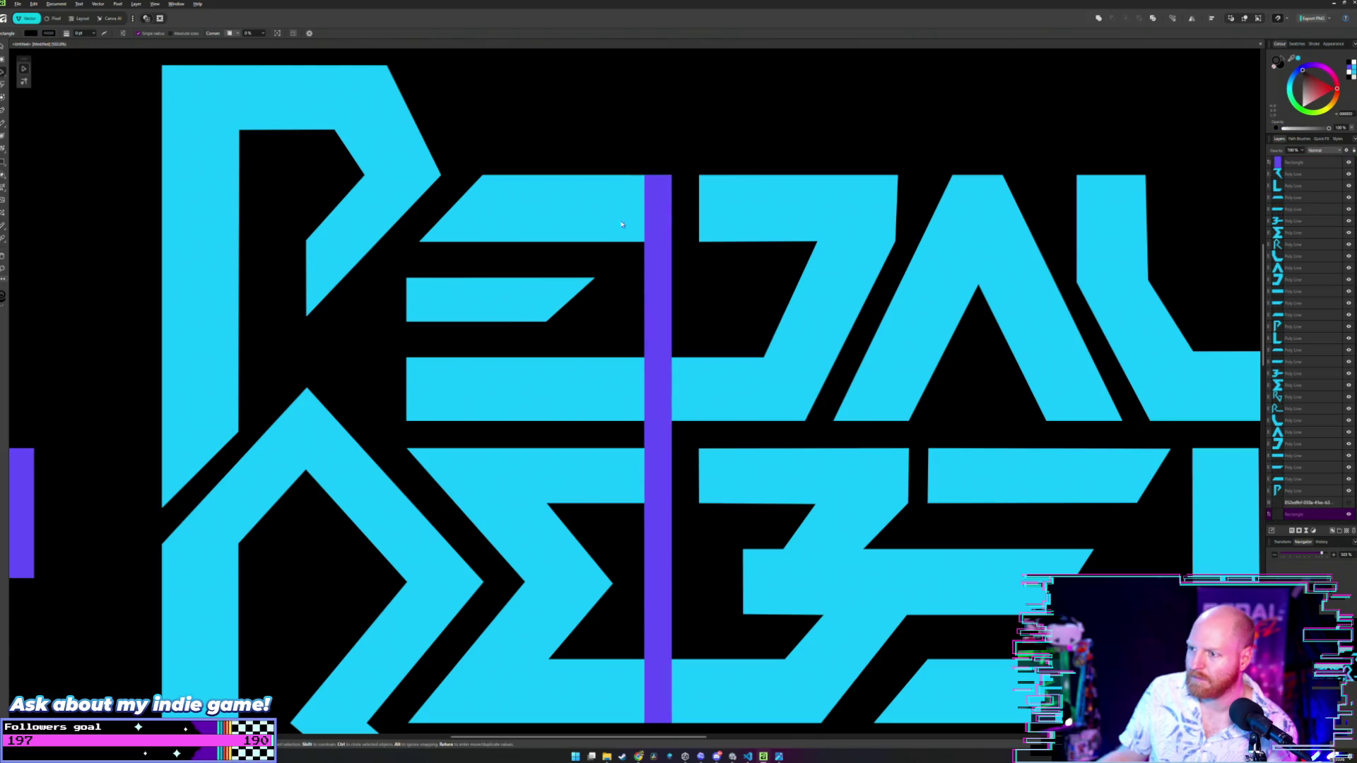
- With the Node tool, extend the 7-shaped piece's left edge to the purple bar
key(a)
click(636, 381)
scroll(660, 370, up, 2)
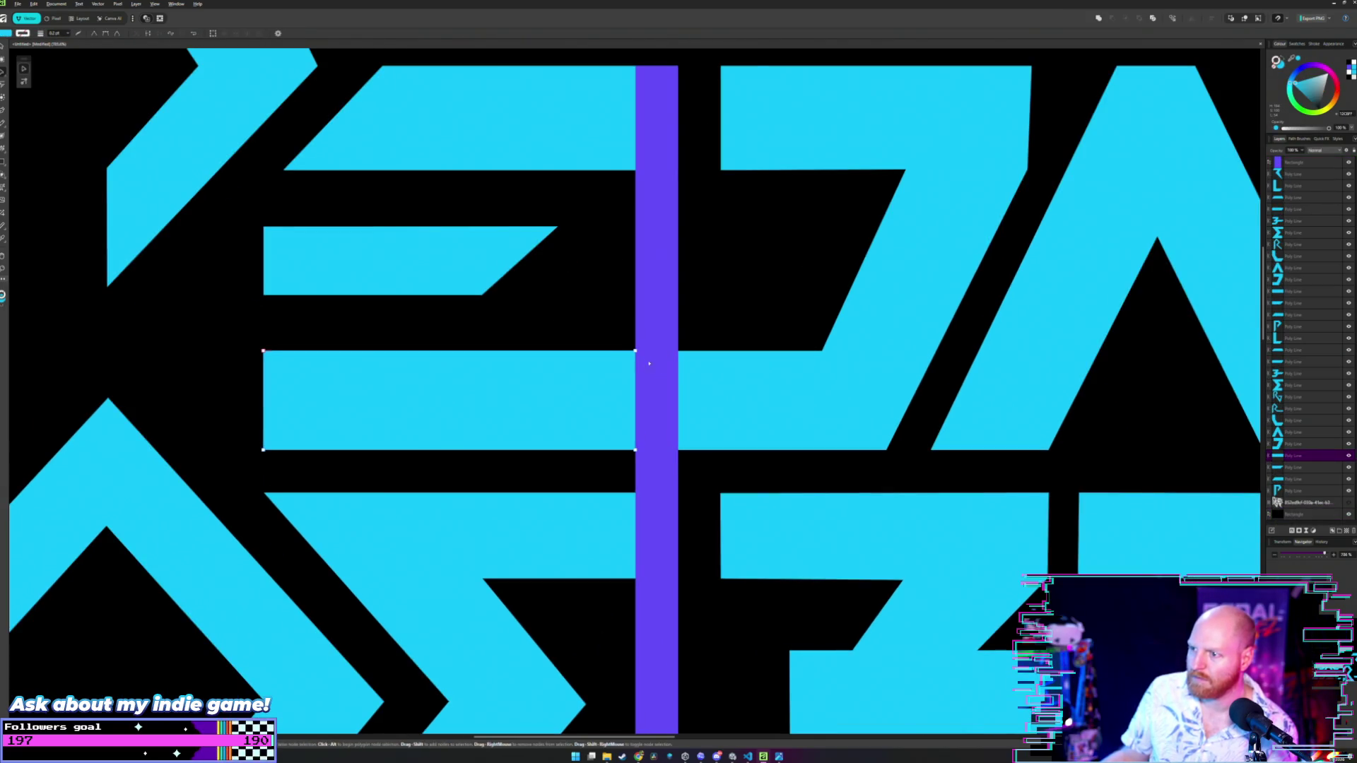
scroll(637, 354, down, 1)
click(665, 125)
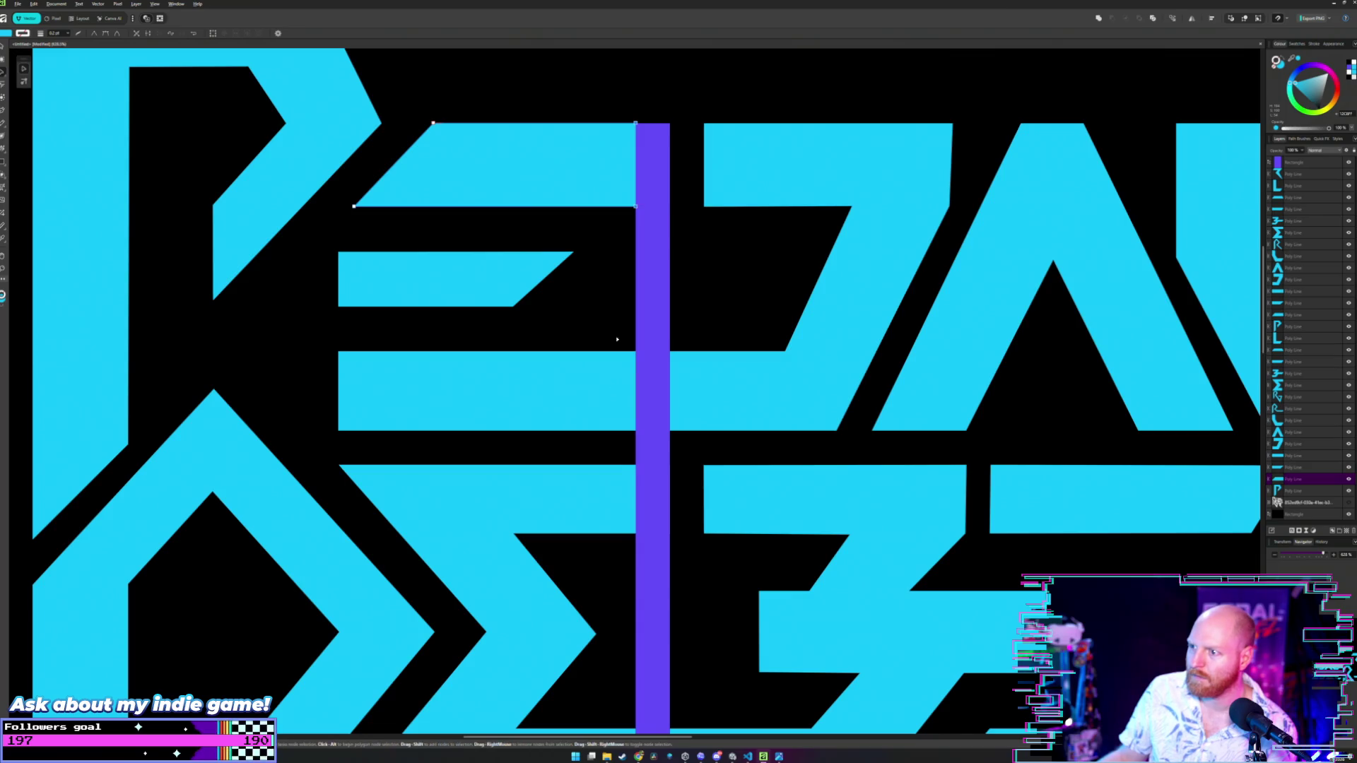
click(644, 393)
click(686, 373)
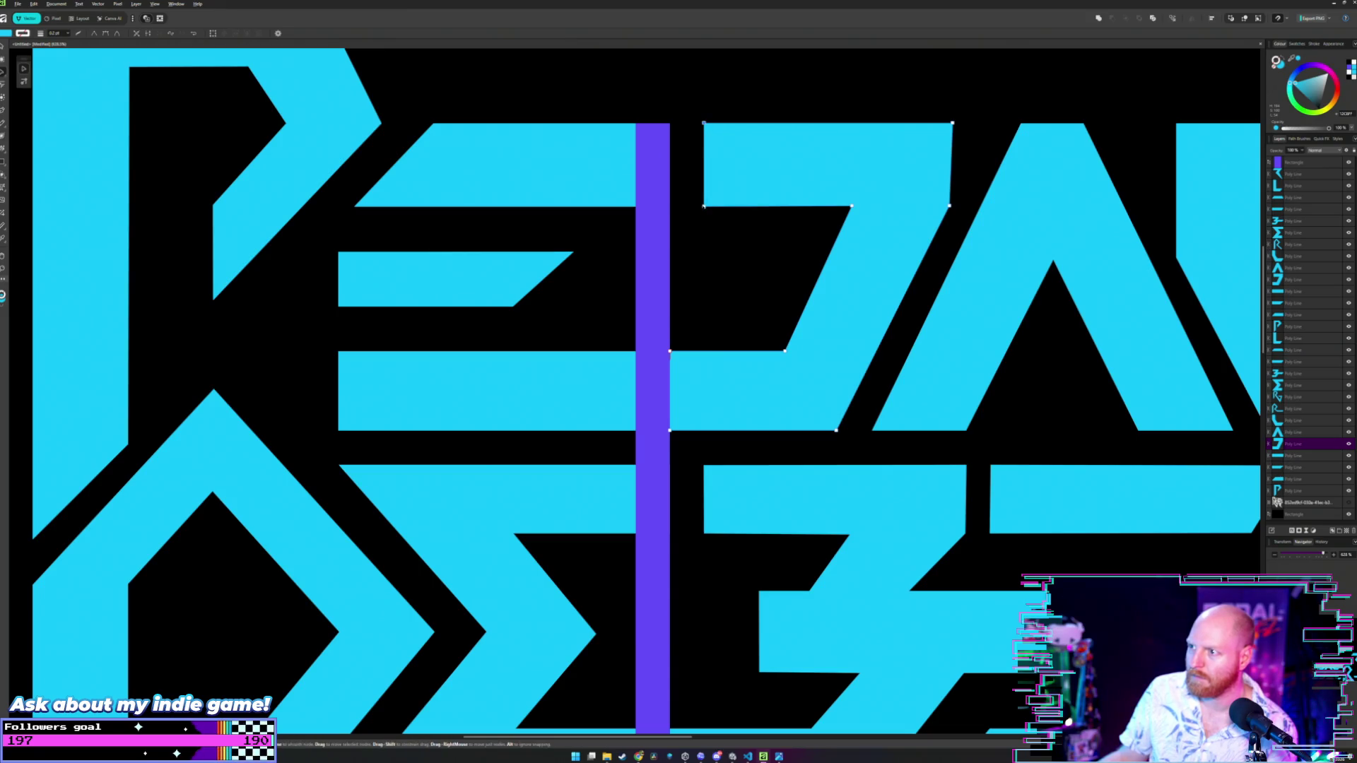
drag(695, 139, 670, 131)
scroll(664, 283, down, 3)
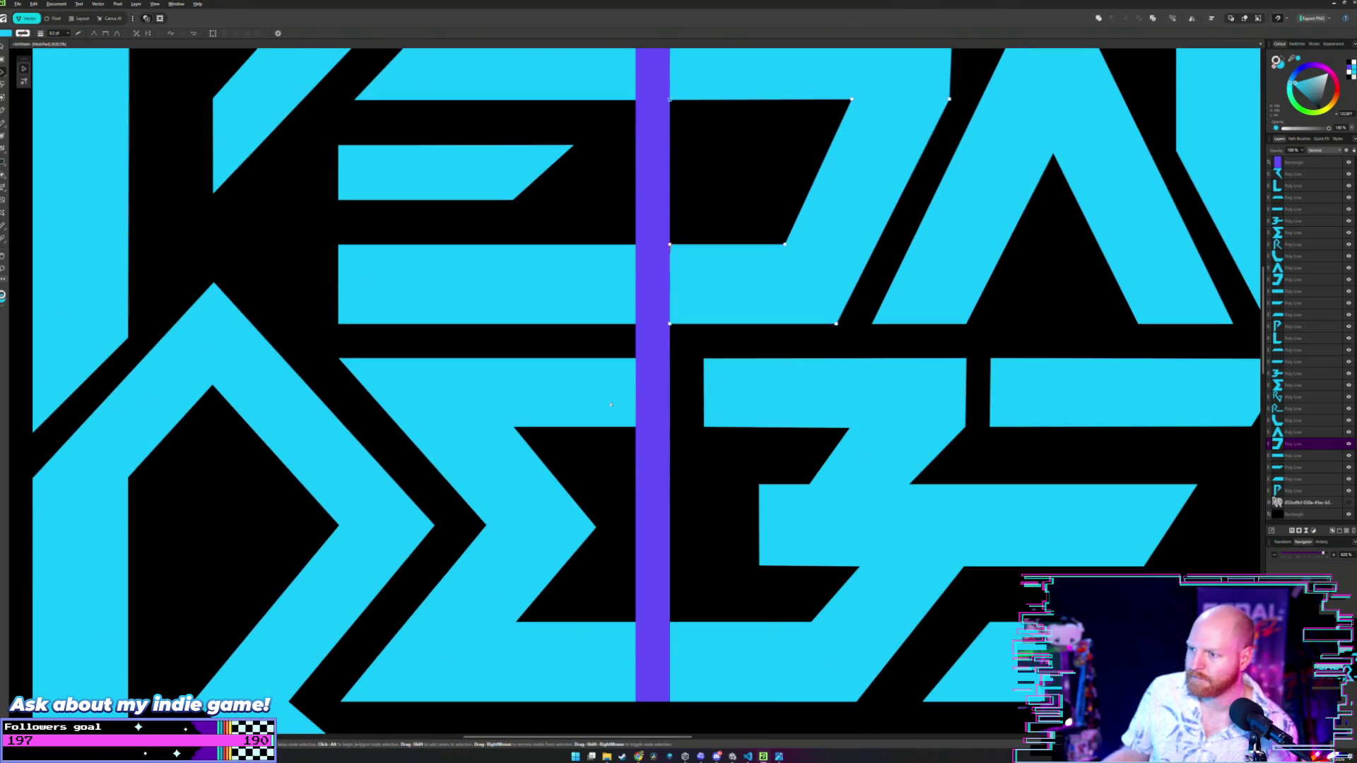
- Butt the Σ shape's right edge and the 3-shaped B's left edge against the bar
click(661, 363)
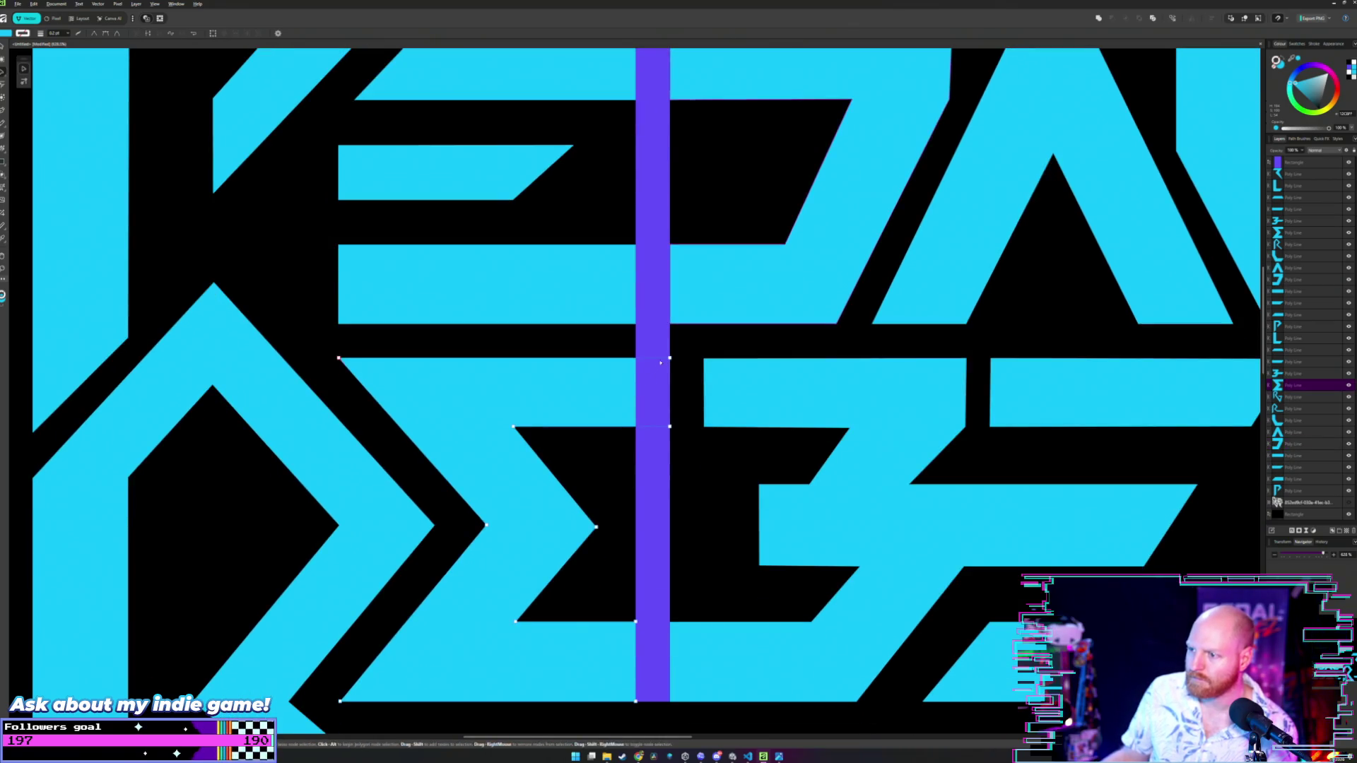
click(670, 427)
drag(670, 427, 636, 427)
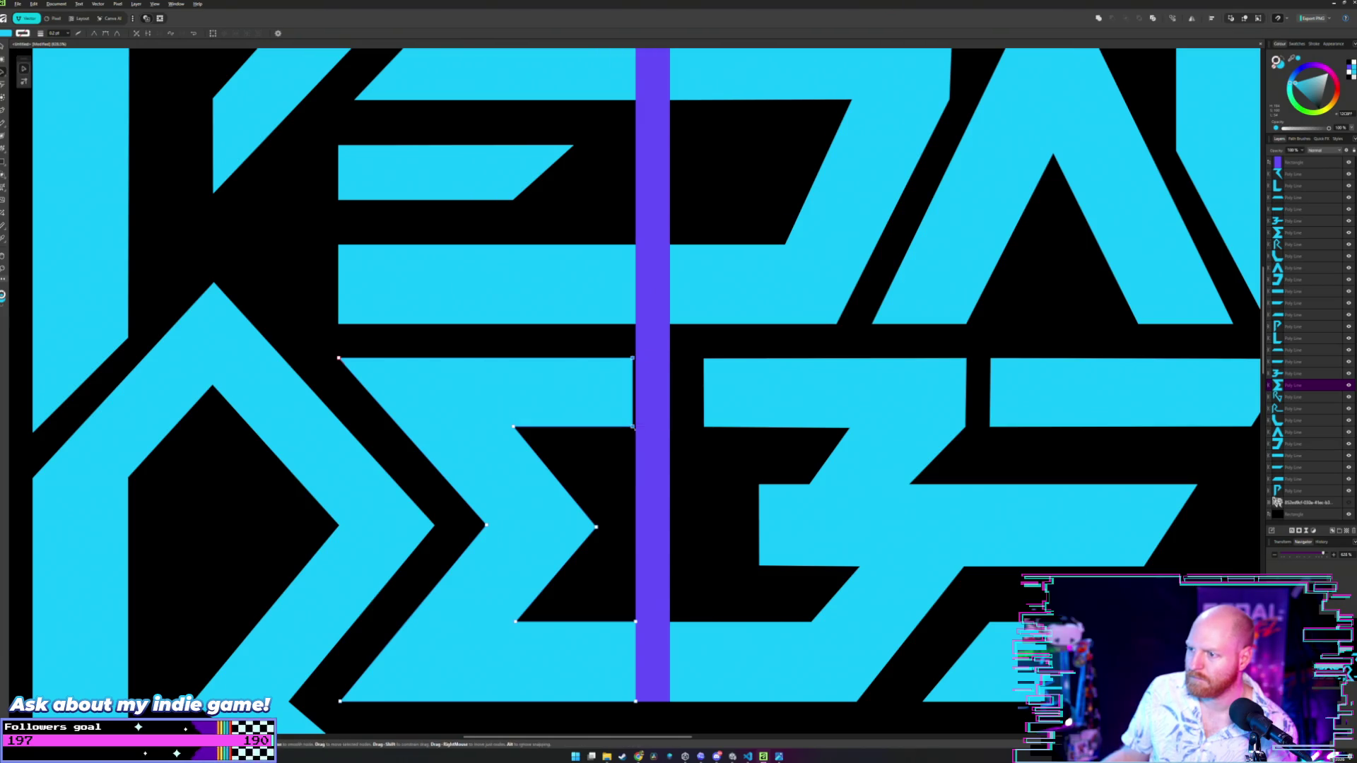
click(704, 361)
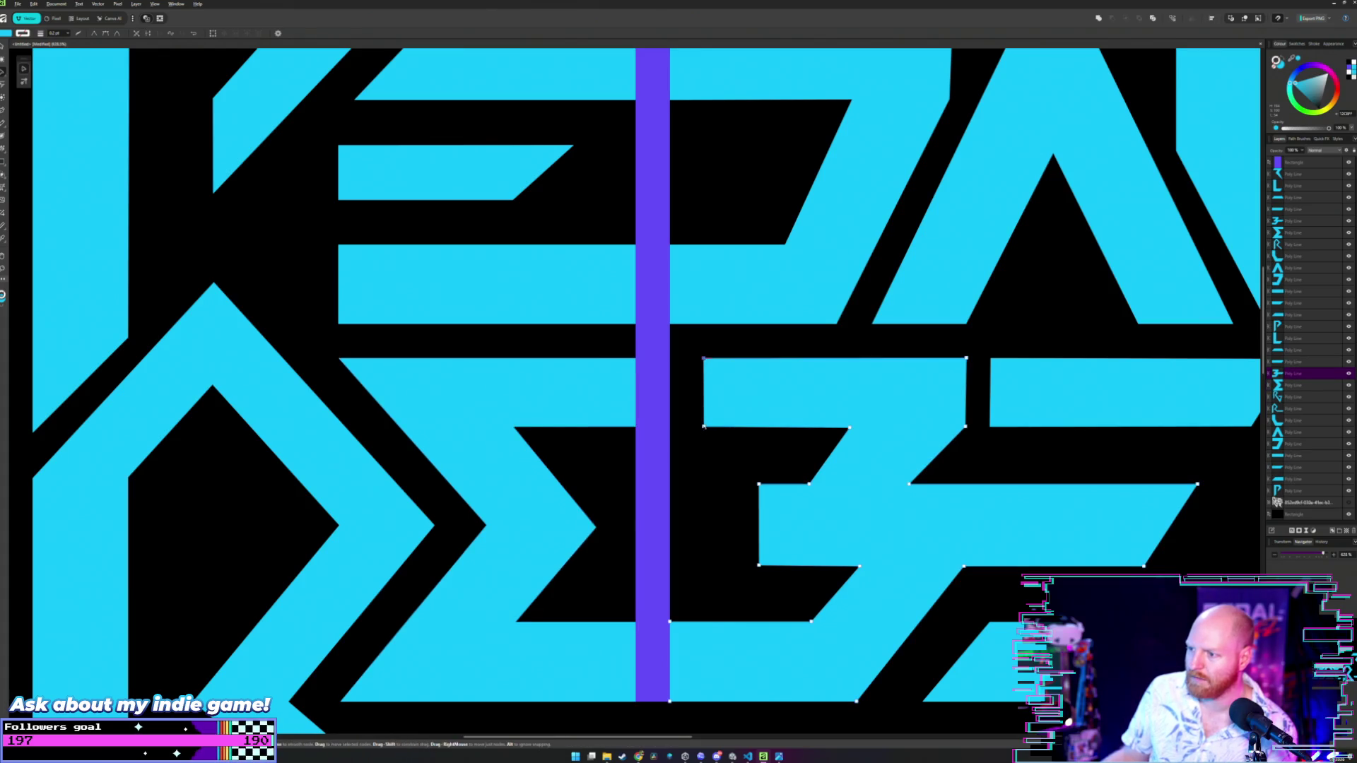
drag(703, 427, 670, 427)
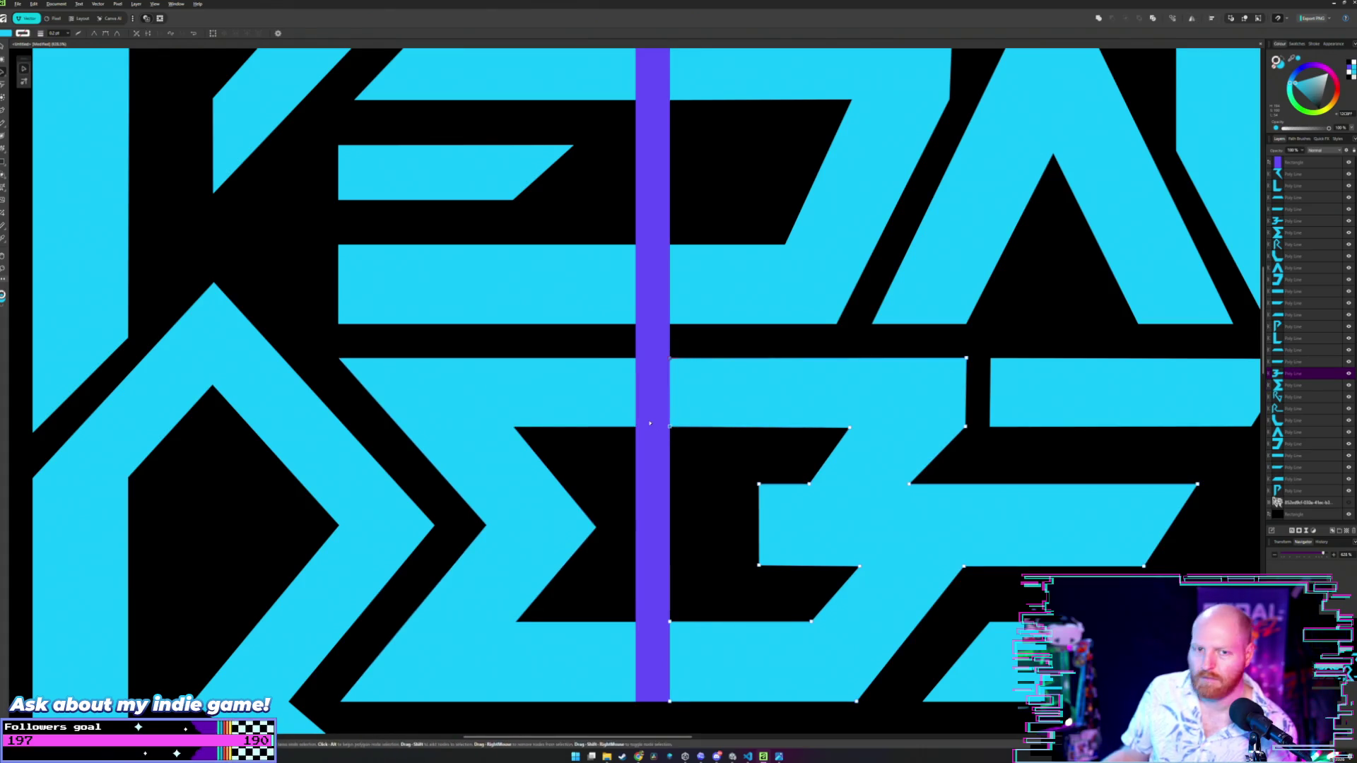
scroll(649, 422, down, 2)
scroll(649, 422, down, 1)
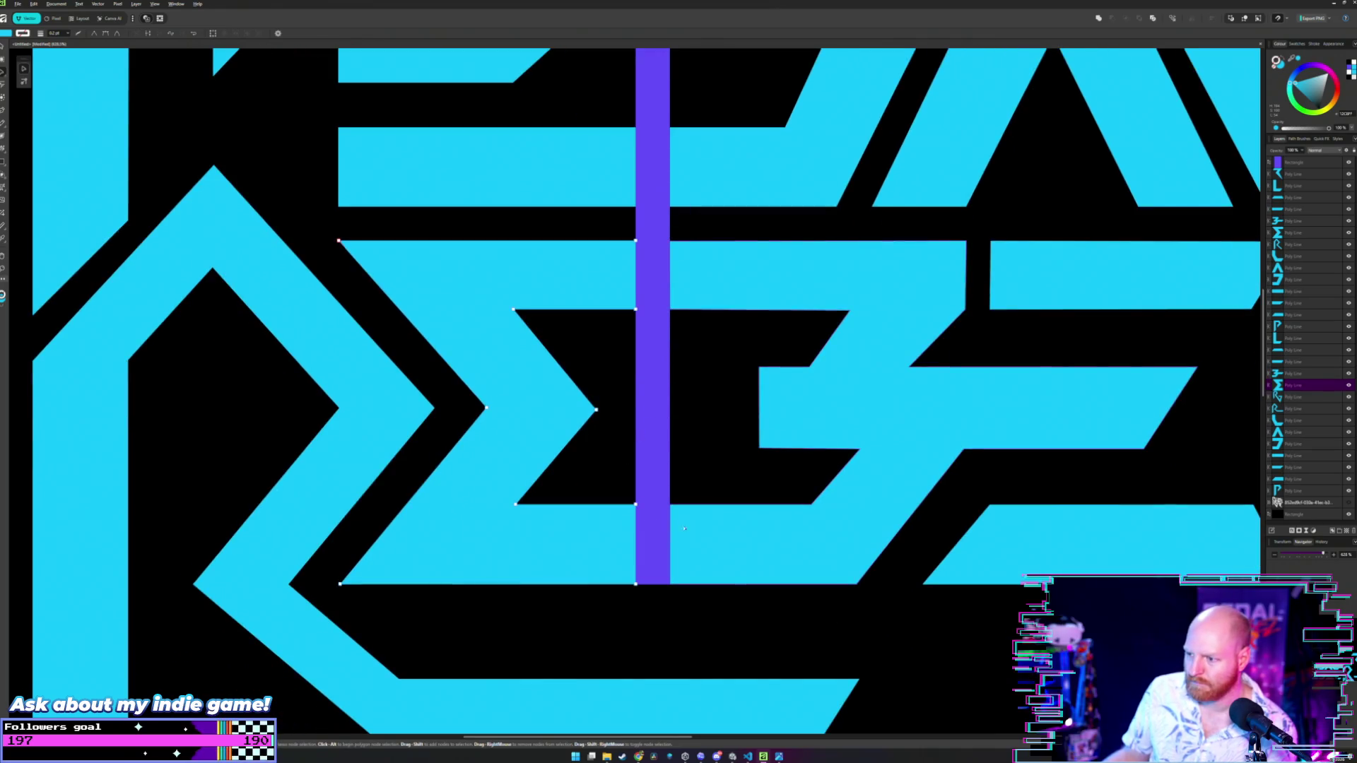
key(v)
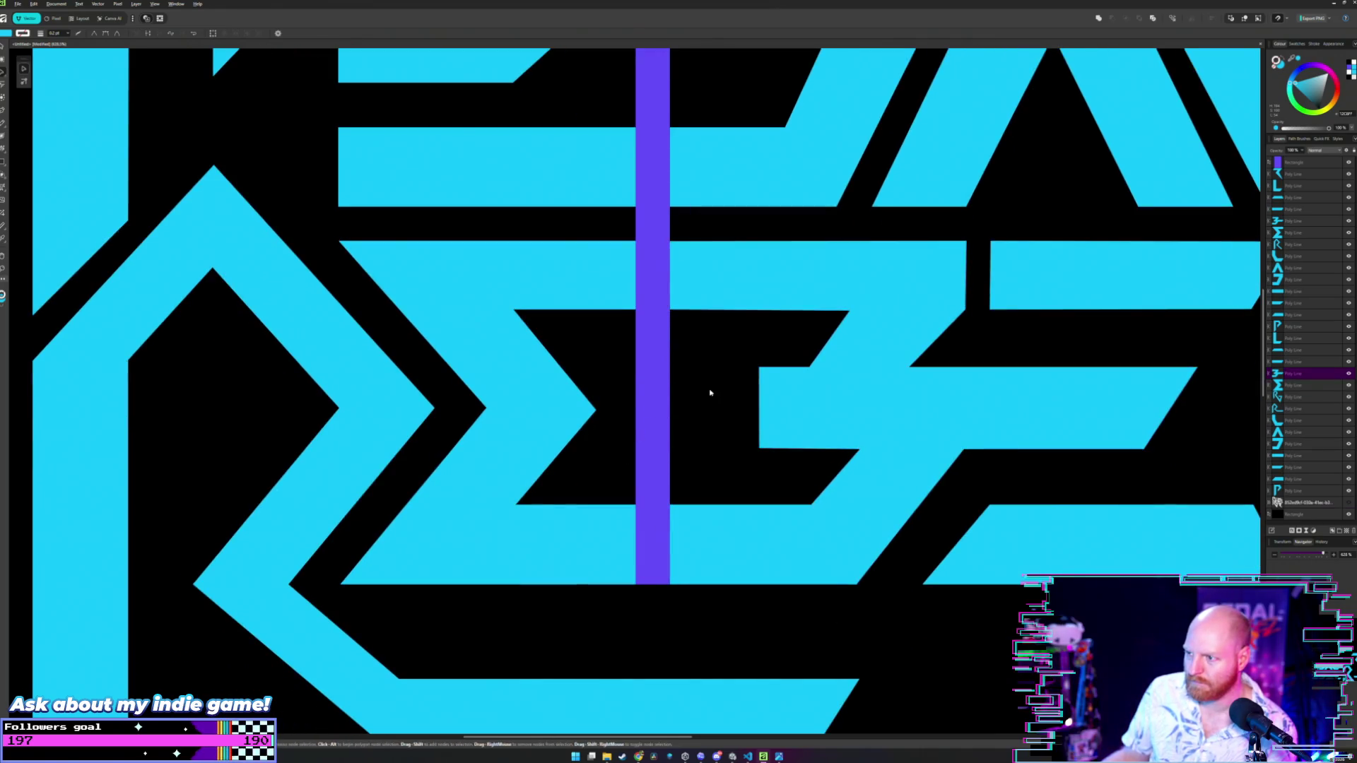
click(709, 390)
scroll(701, 371, down, 5)
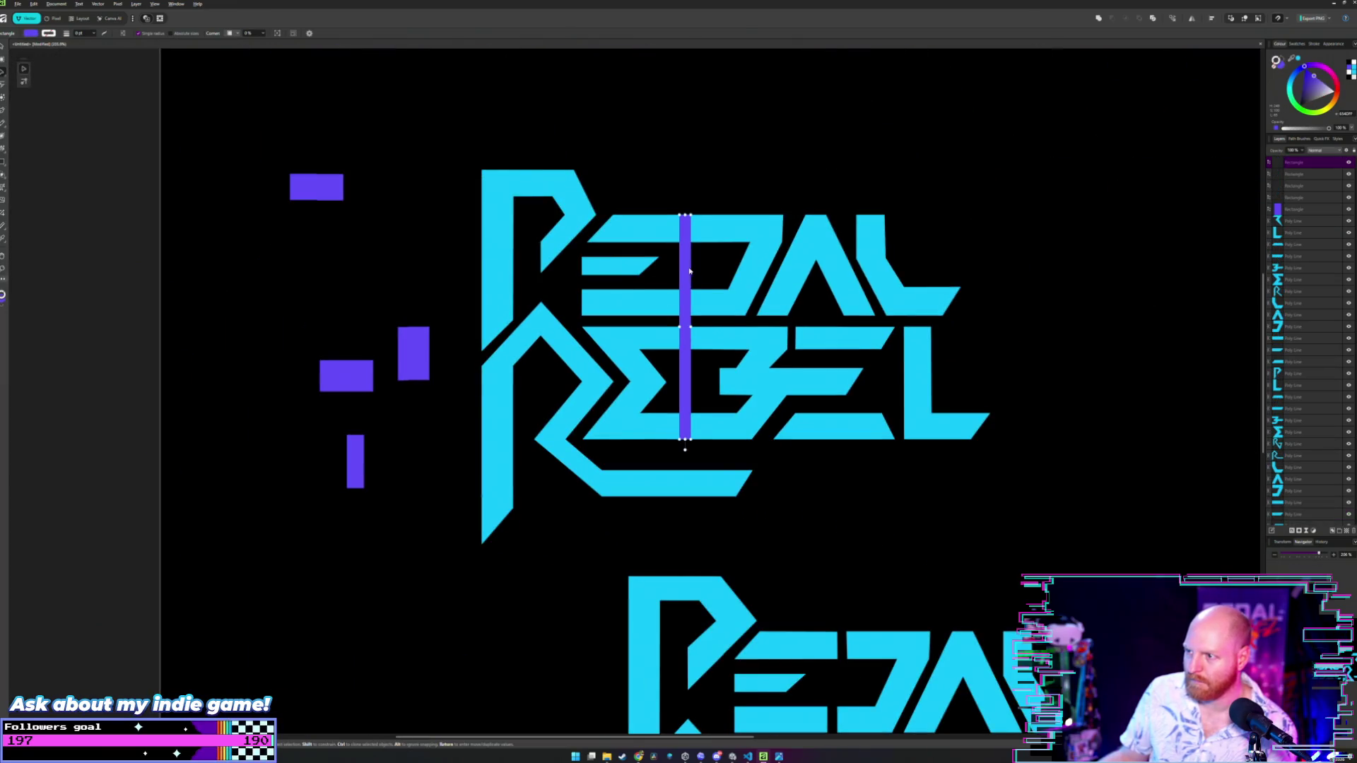
- Move the purple bar back beside the P, zoom out, and launch File Explorer
drag(684, 274, 453, 274)
click(421, 180)
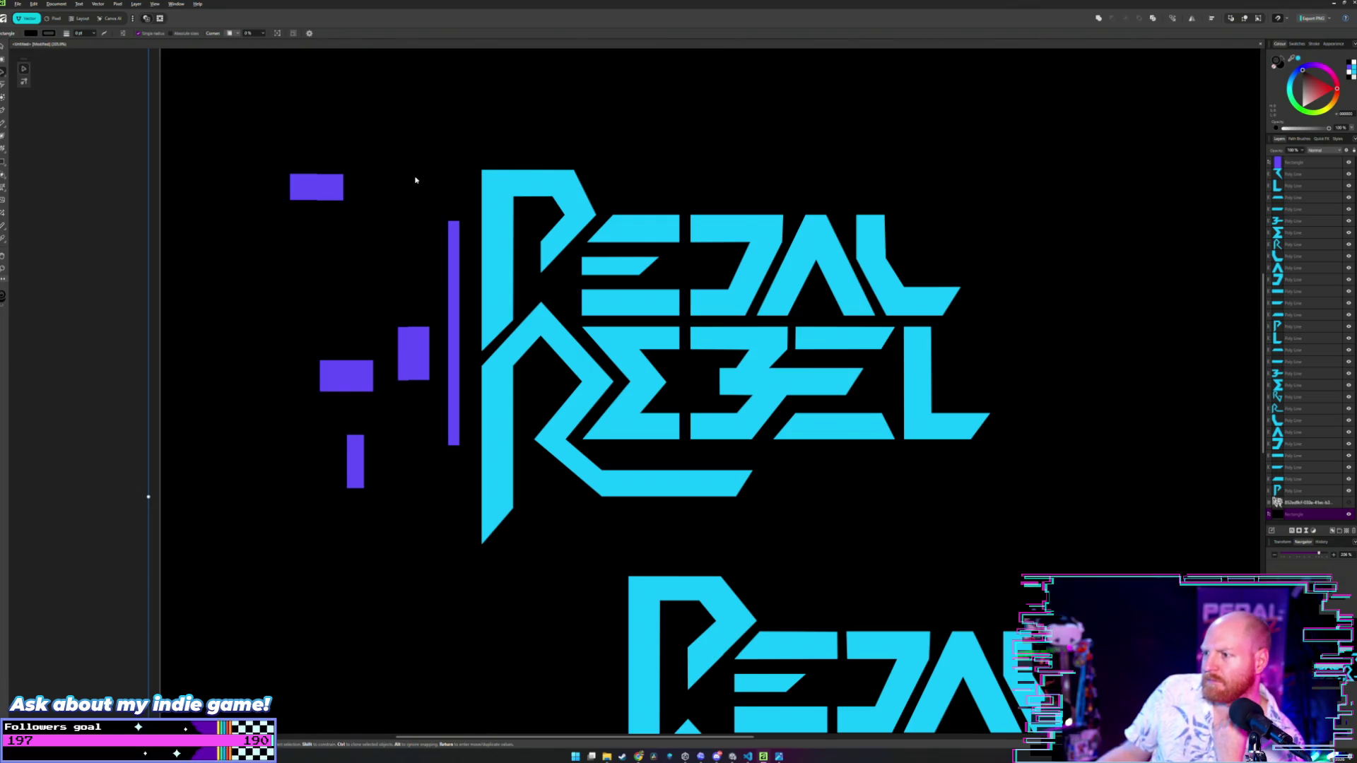
scroll(416, 180, down, 1)
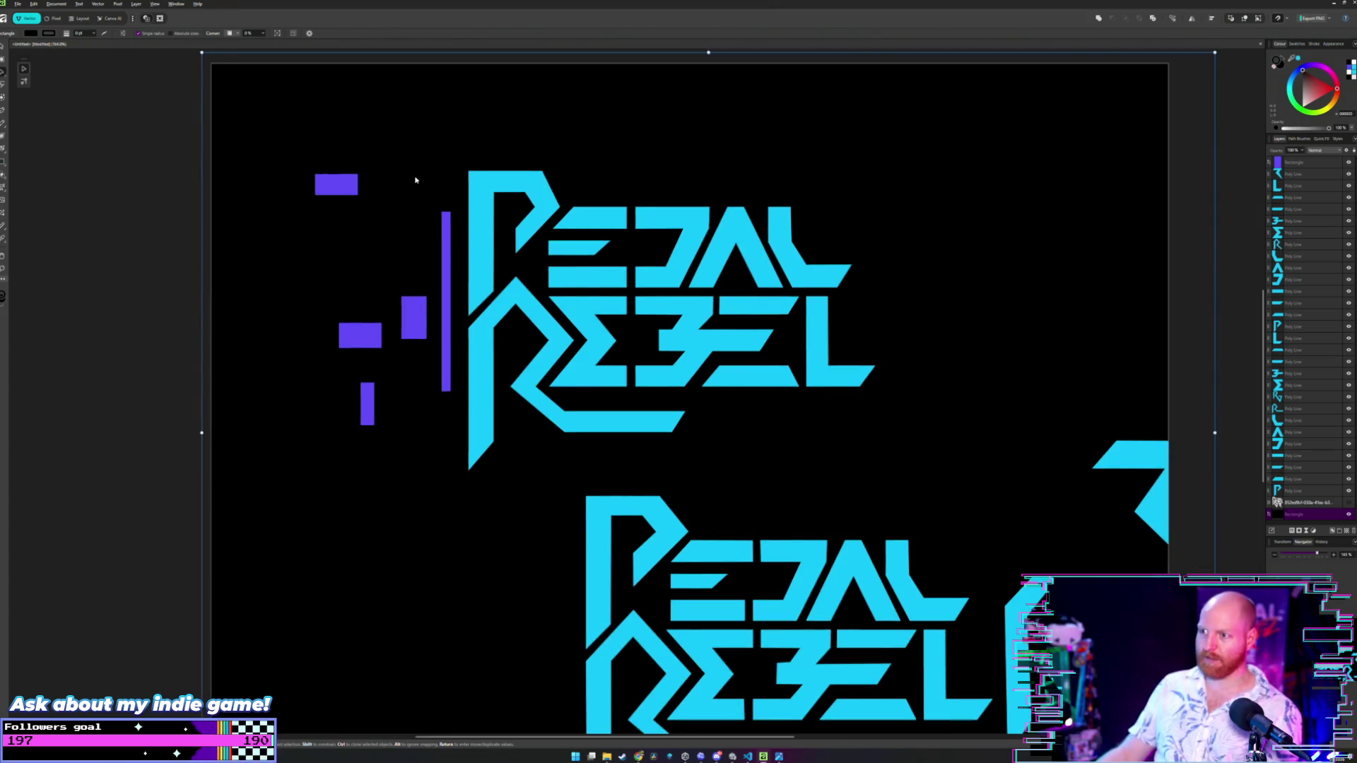
scroll(506, 242, down, 1)
scroll(508, 248, up, 1)
scroll(508, 248, down, 1)
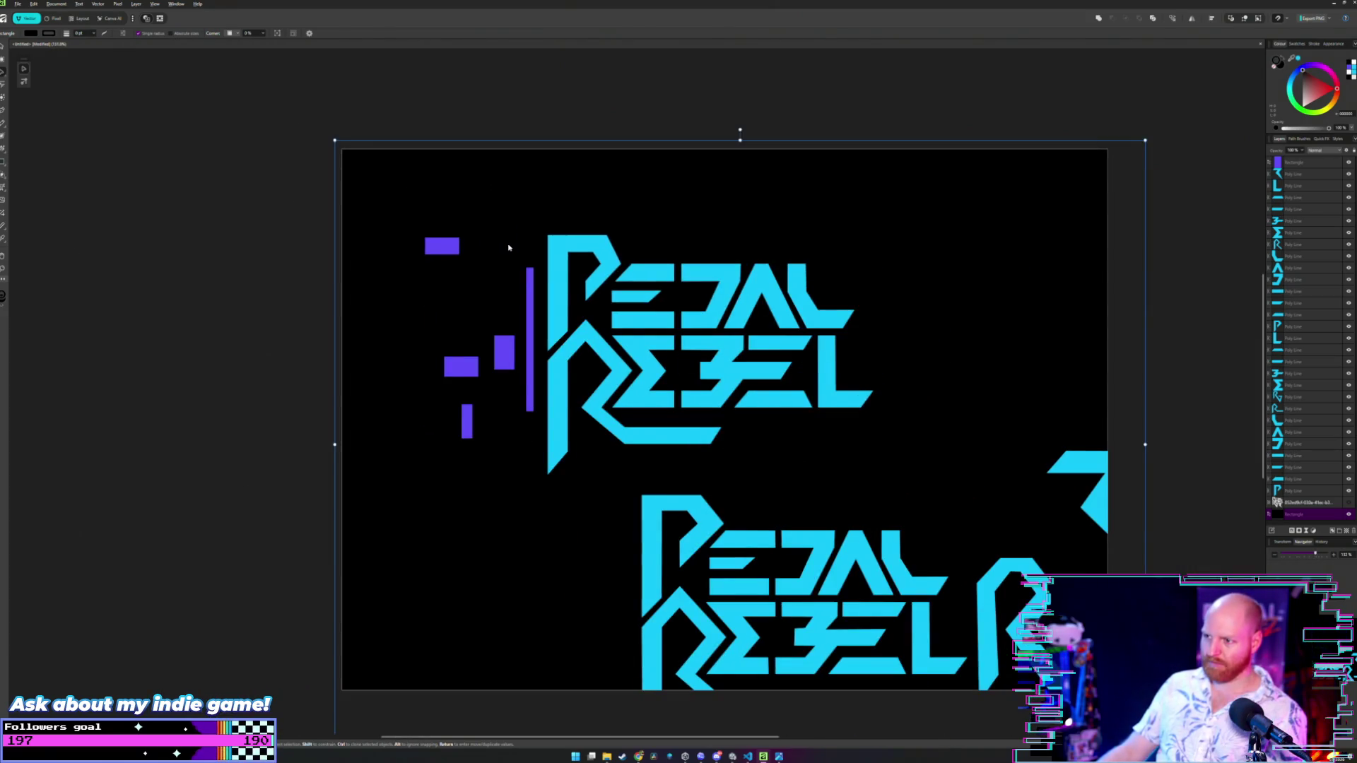
click(622, 756)
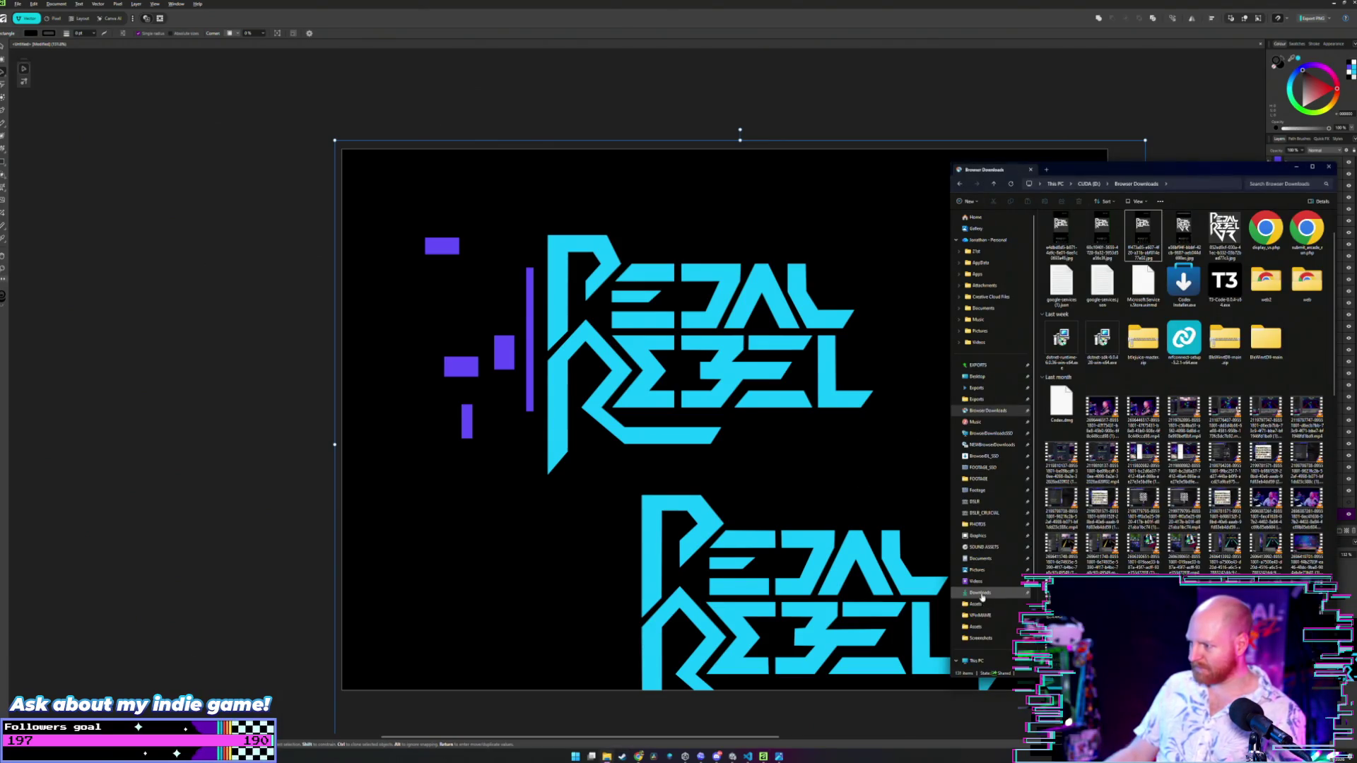
- View the newest capture from Pictures > Screenshots enlarged, then return to Affinity Designer
click(981, 593)
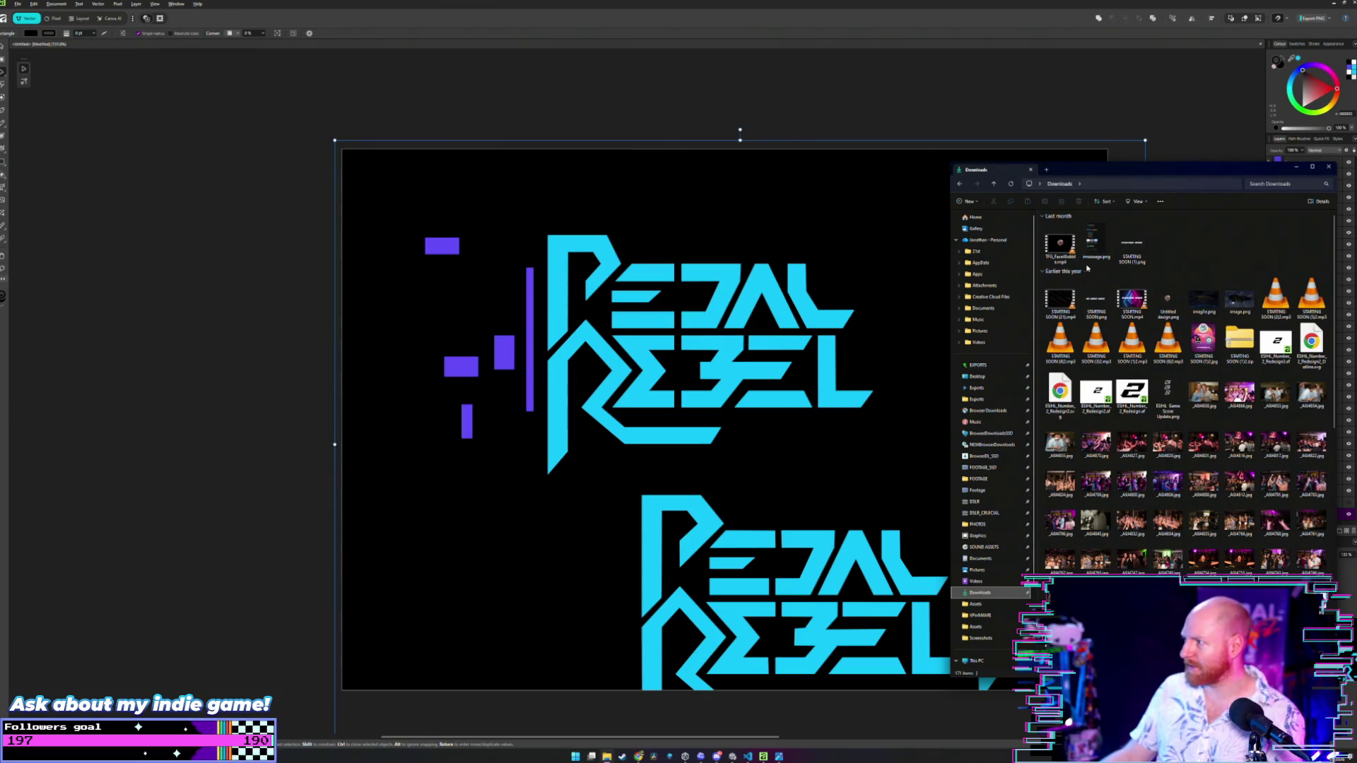
click(979, 569)
double_click(1061, 277)
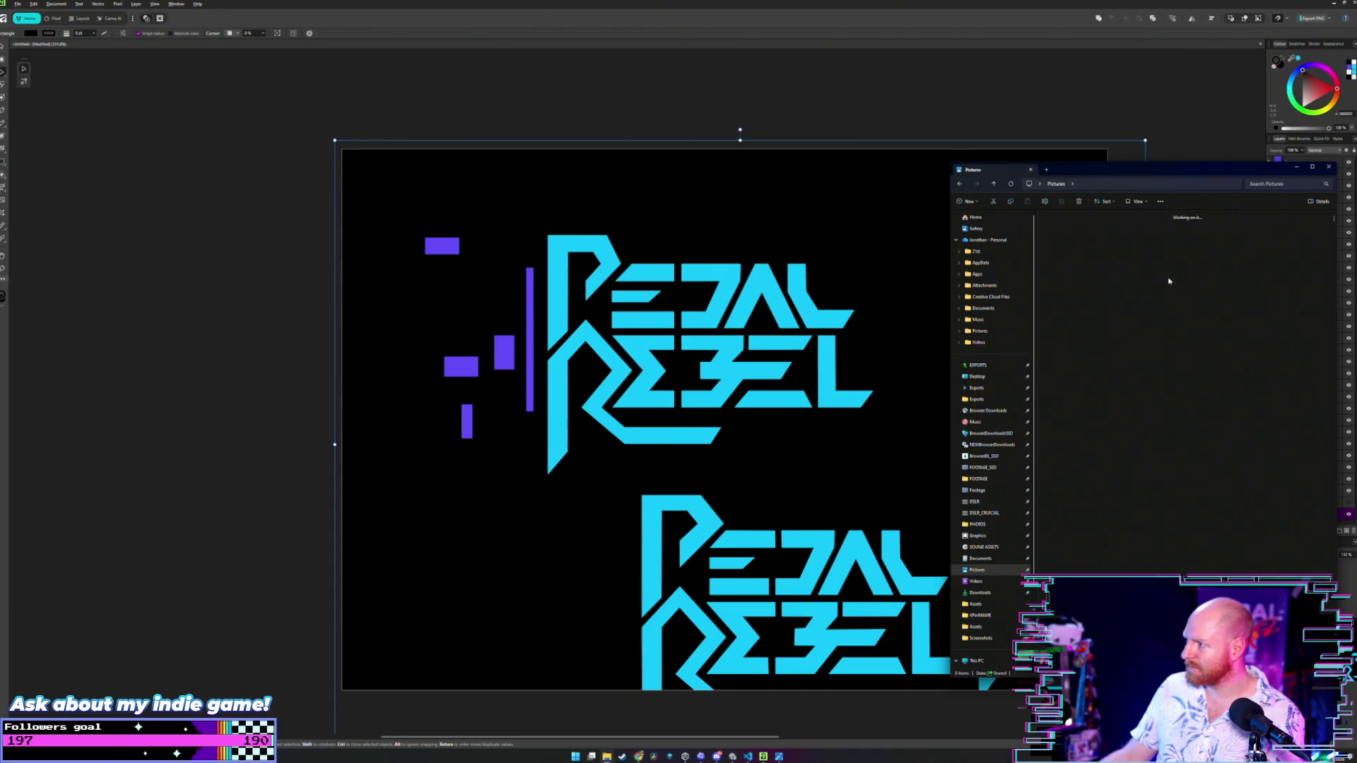
key(End)
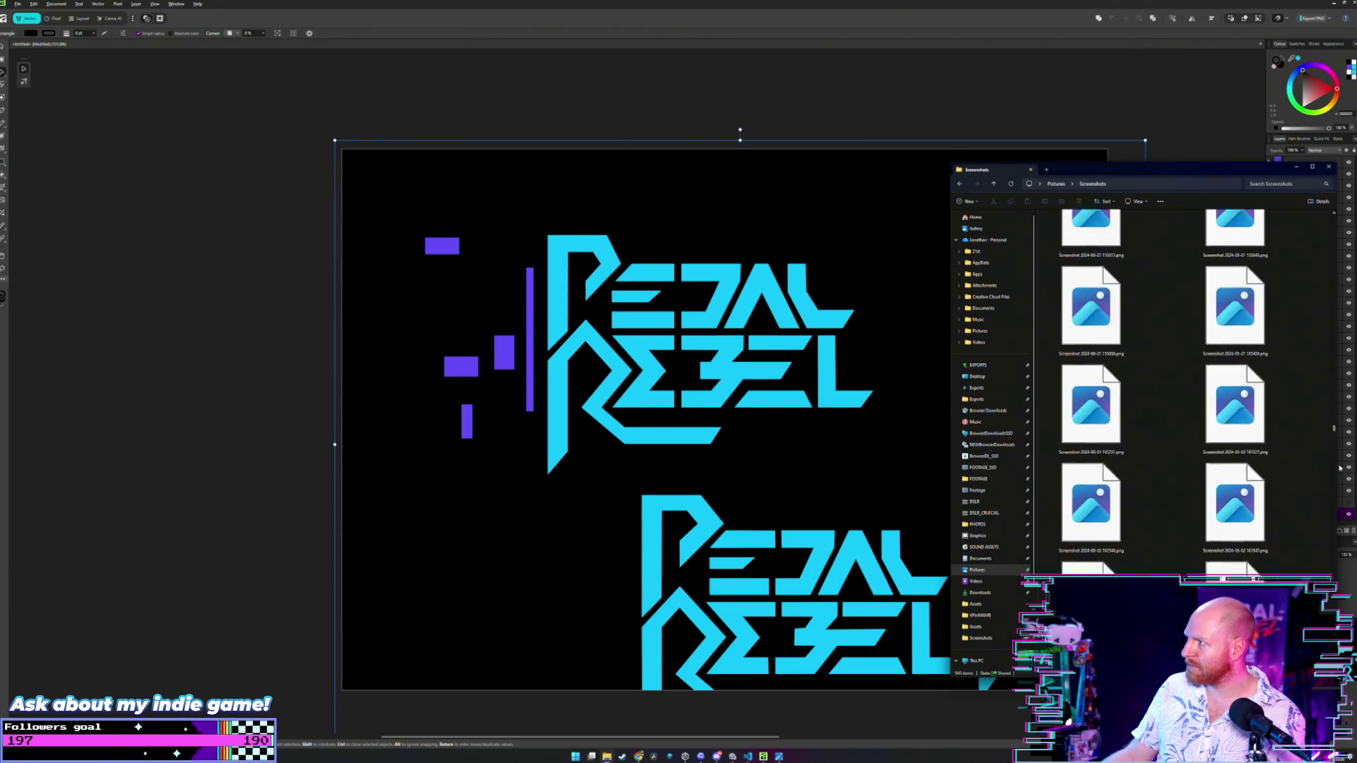
key(Return)
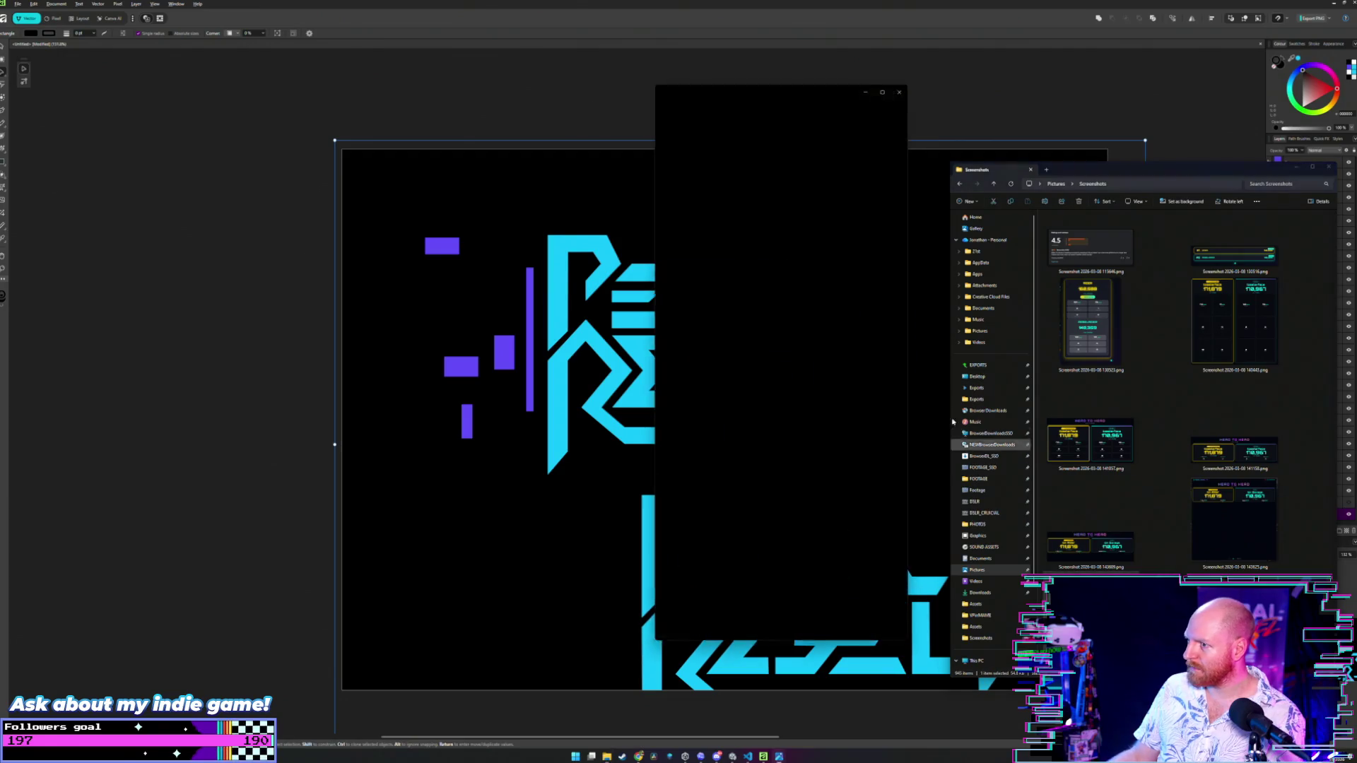
drag(945, 265, 1198, 265)
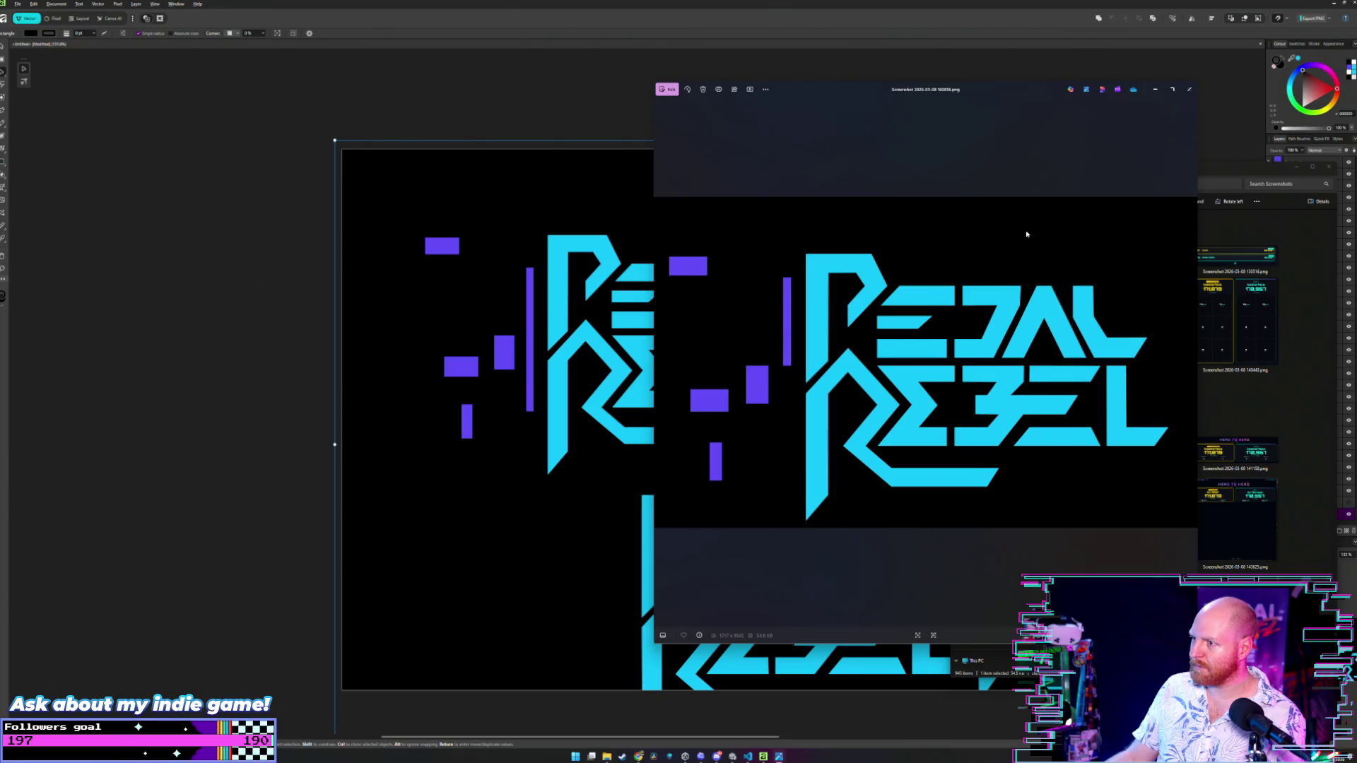
mouse_move(1011, 96)
mouse_down()
mouse_move(1165, 100)
mouse_move(450, 120)
mouse_move(267, 95)
mouse_move(346, 89)
mouse_up()
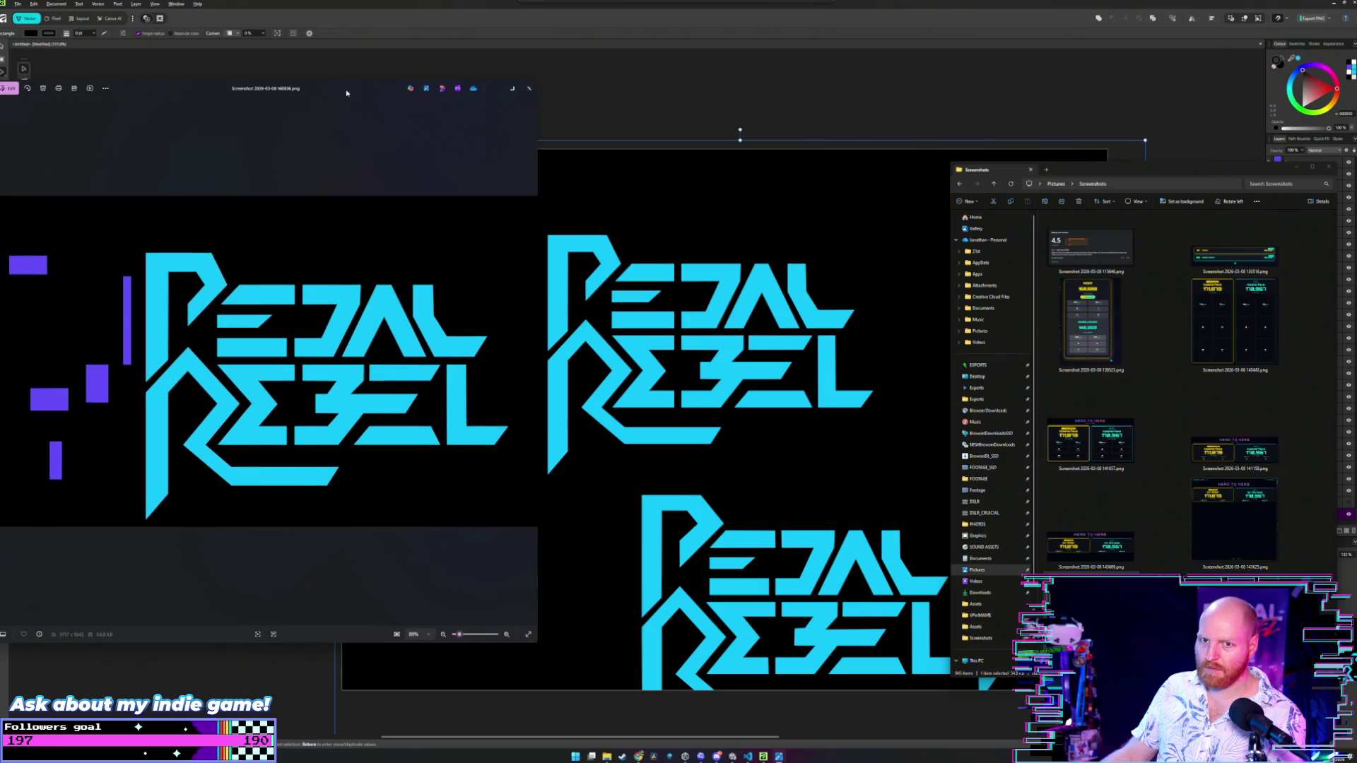
click(874, 80)
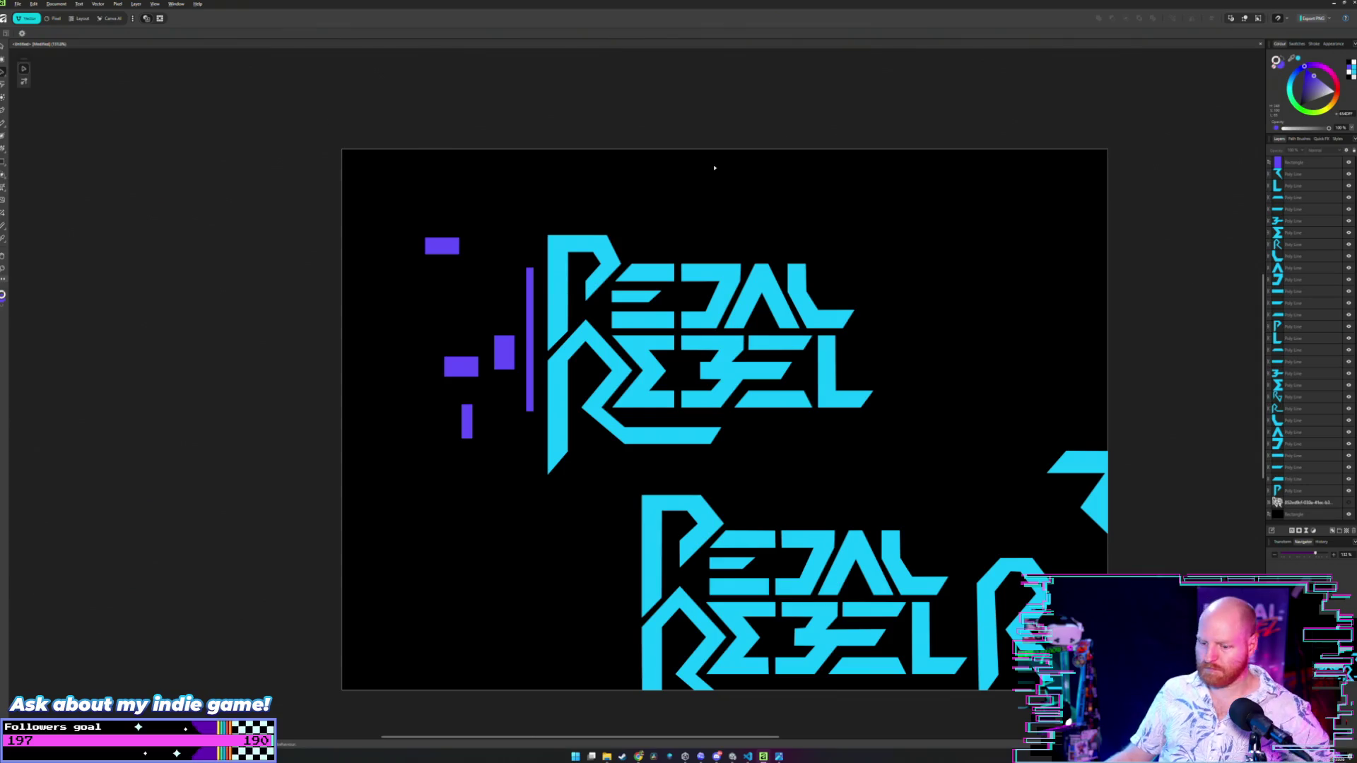
- Open the white PEDAL REBEL VR image from Browser Downloads and widen it for comparison
key(alt+Tab)
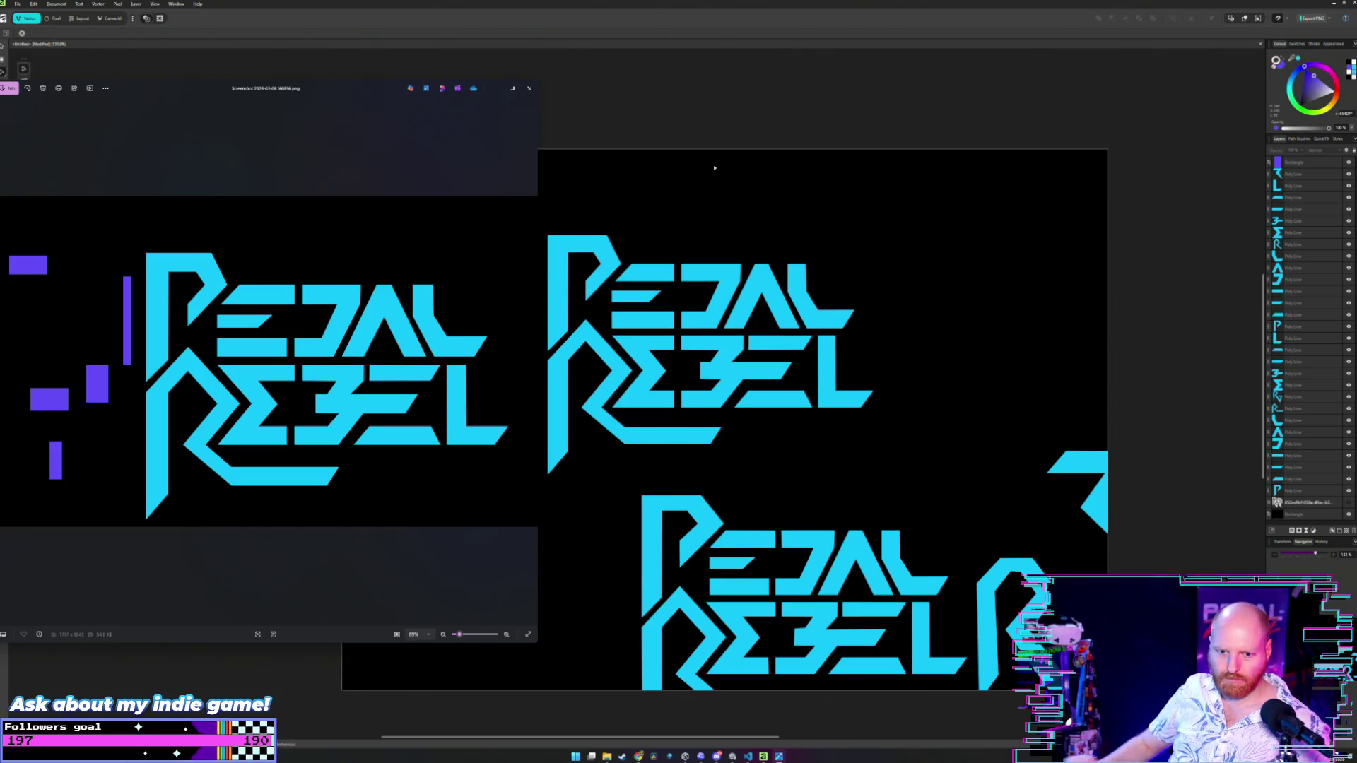
click(610, 756)
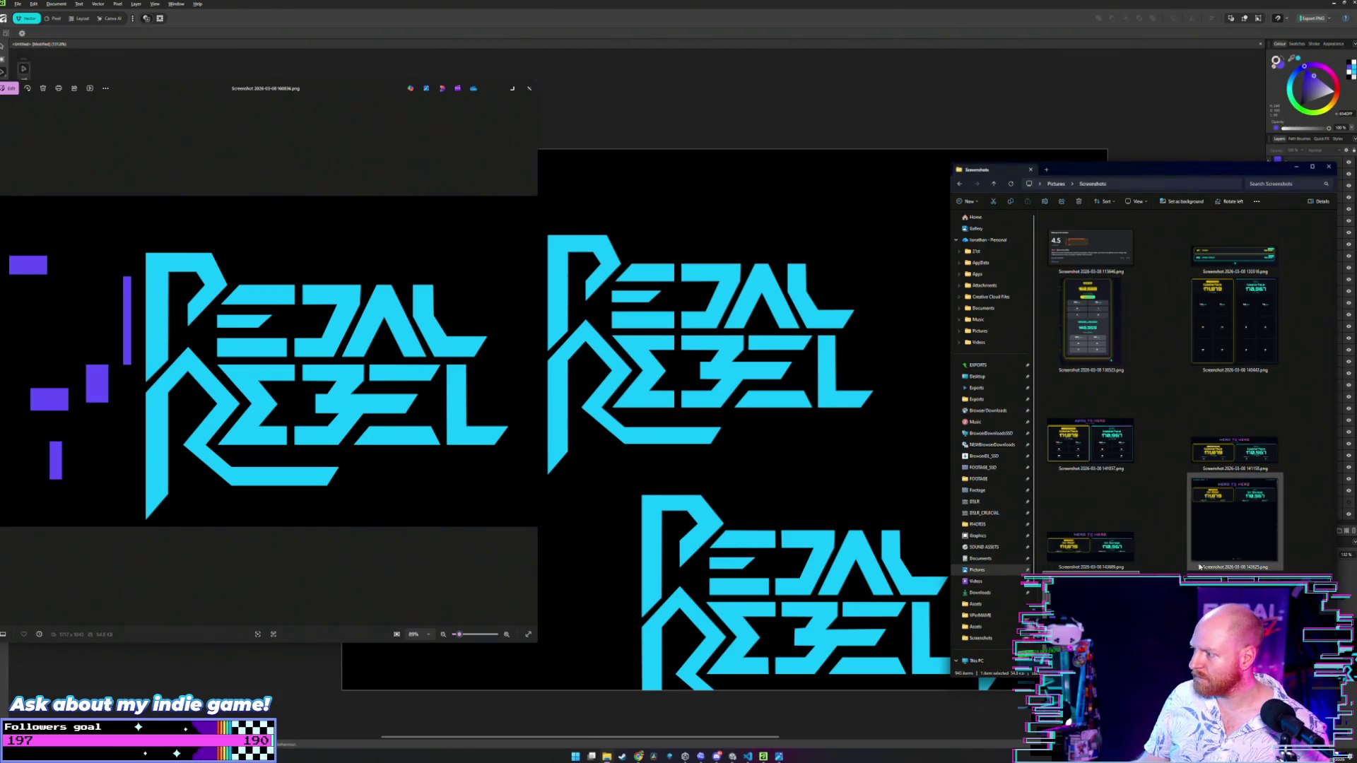
click(1176, 559)
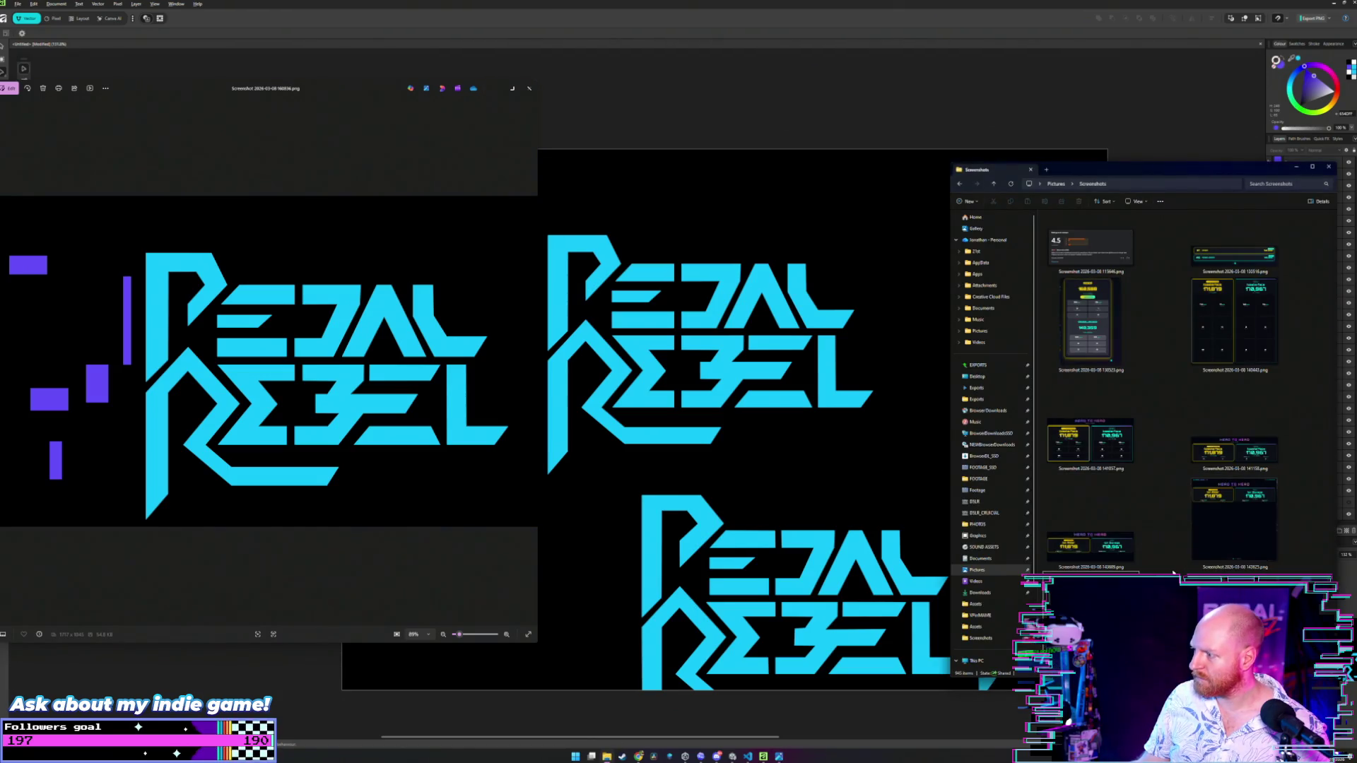
click(991, 417)
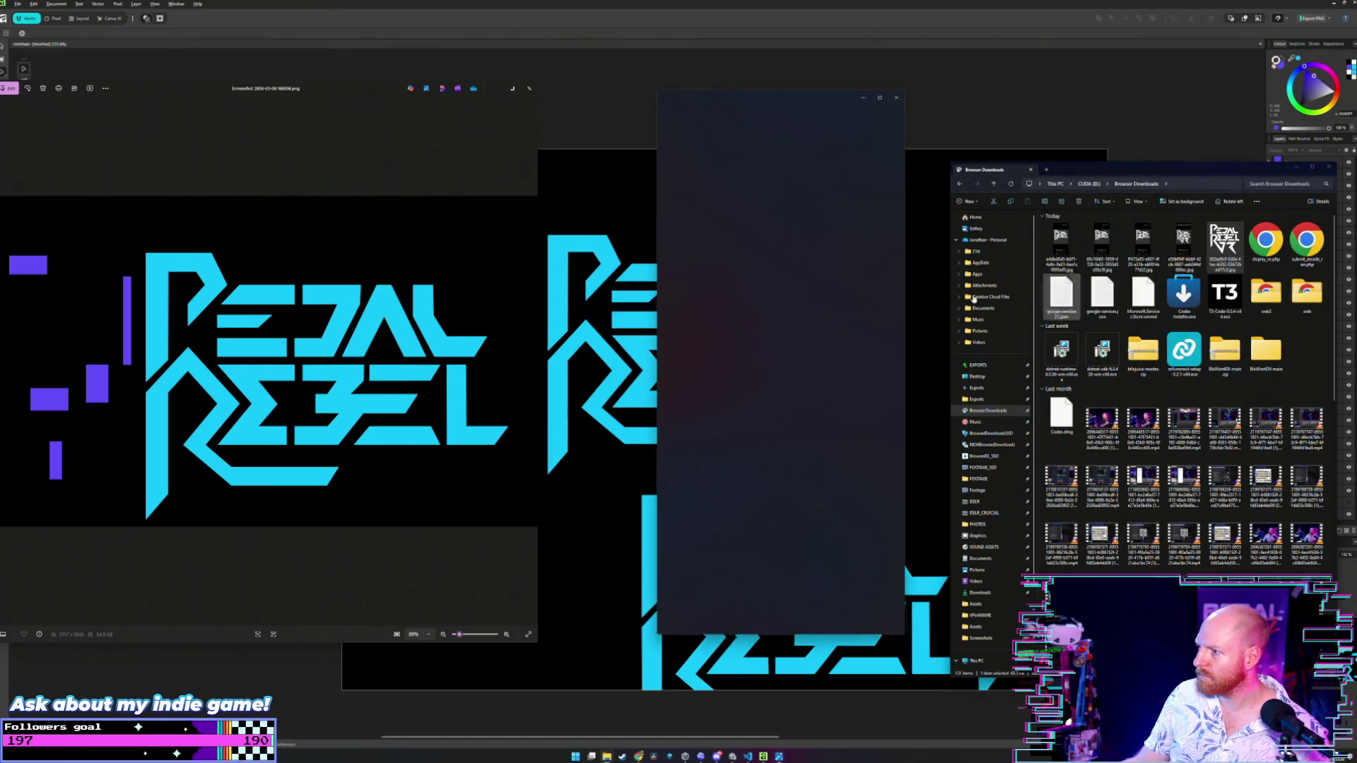
drag(789, 86, 1047, 77)
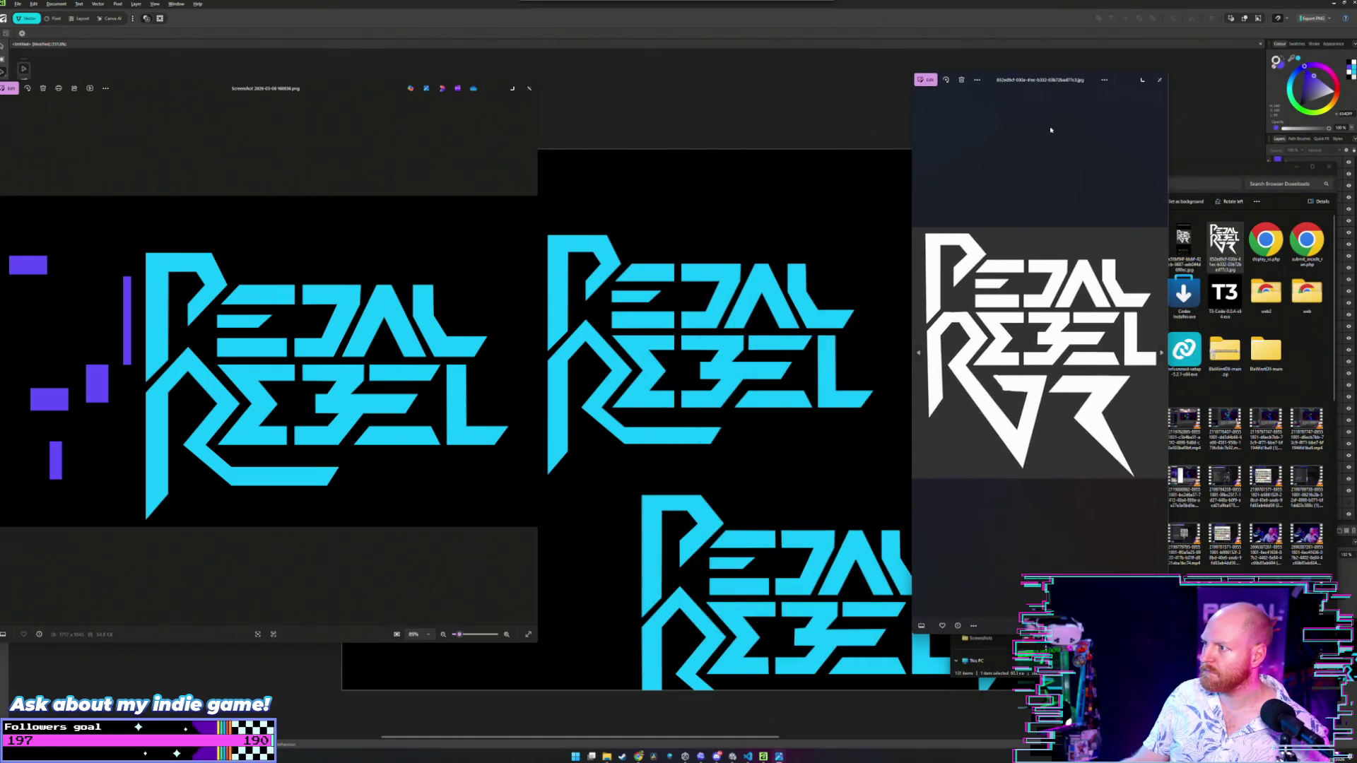
drag(1168, 298, 1319, 298)
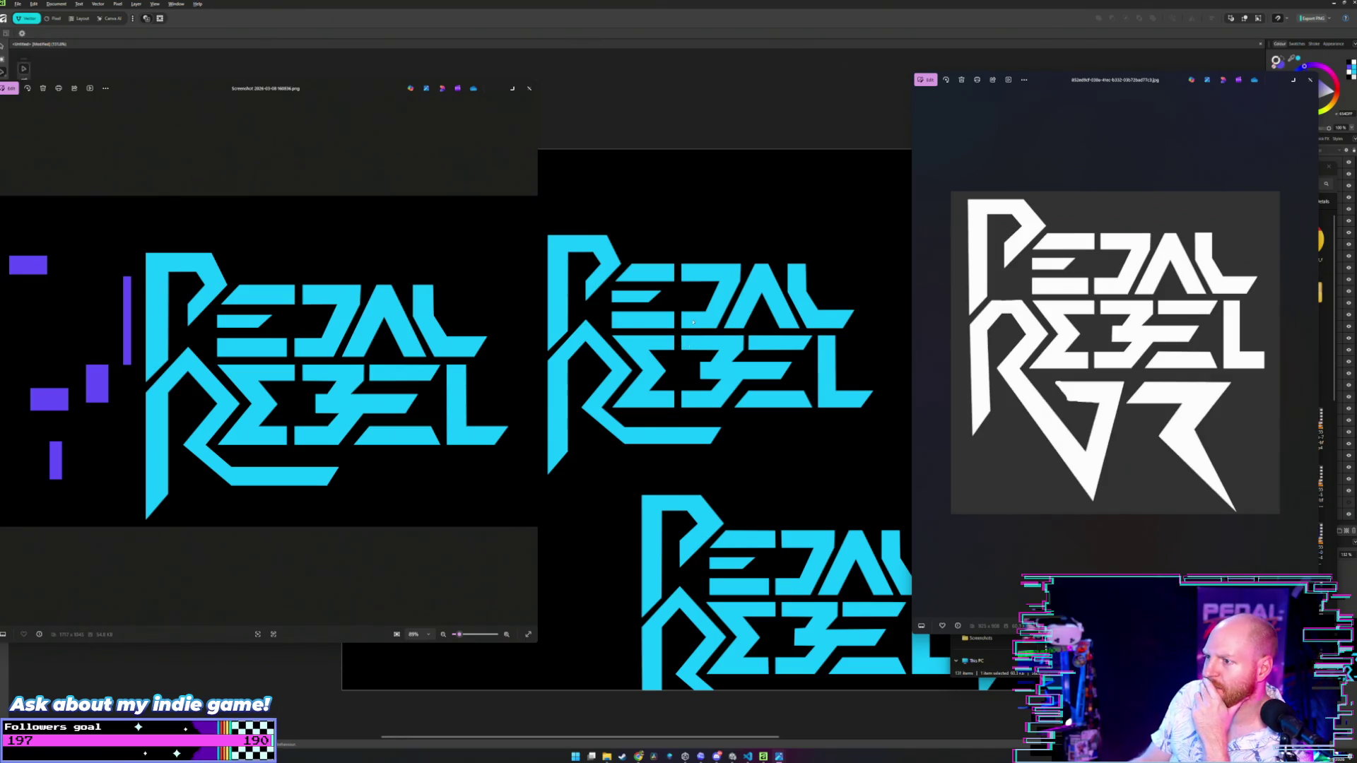
click(703, 232)
- Move the purple bar into the logo's centre and pull the D's left edge to it
scroll(614, 333, up, 8)
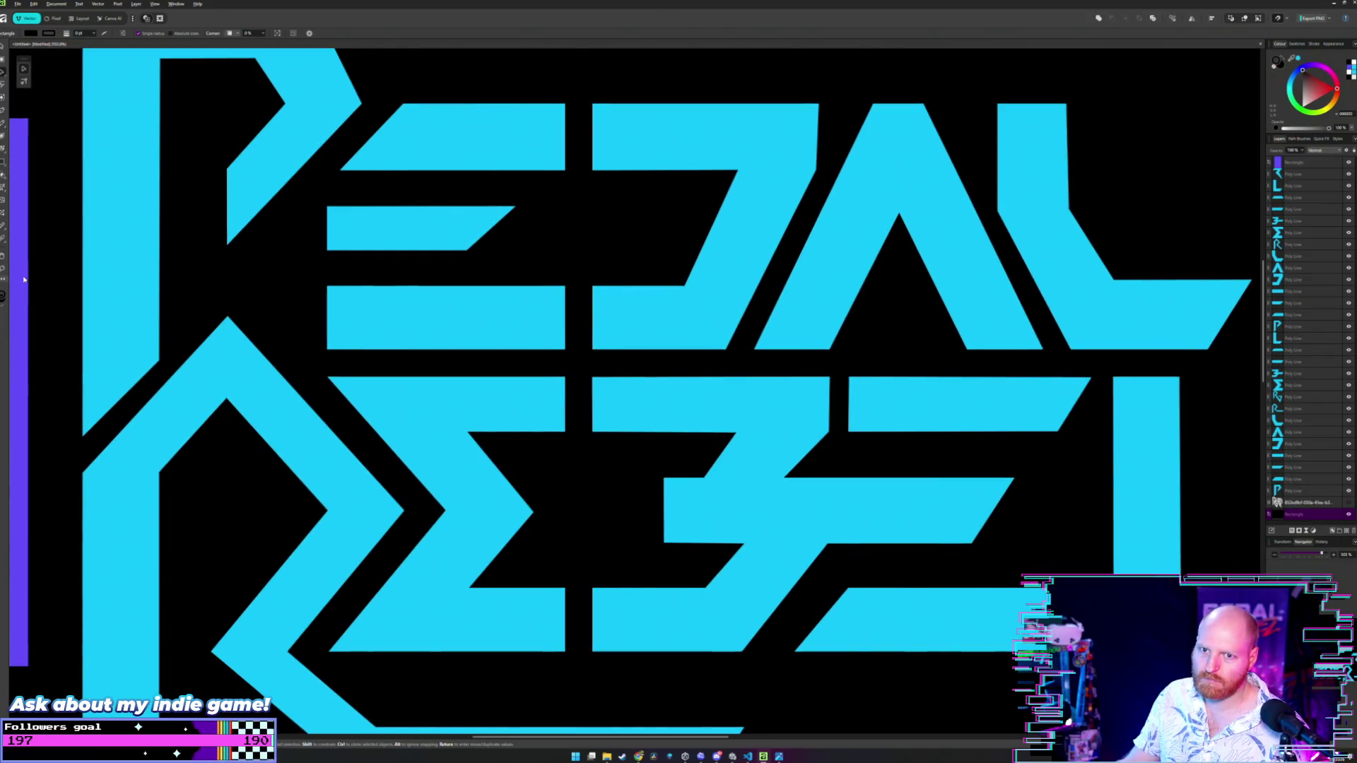
mouse_move(23, 280)
mouse_down()
mouse_move(406, 424)
mouse_move(582, 438)
mouse_up()
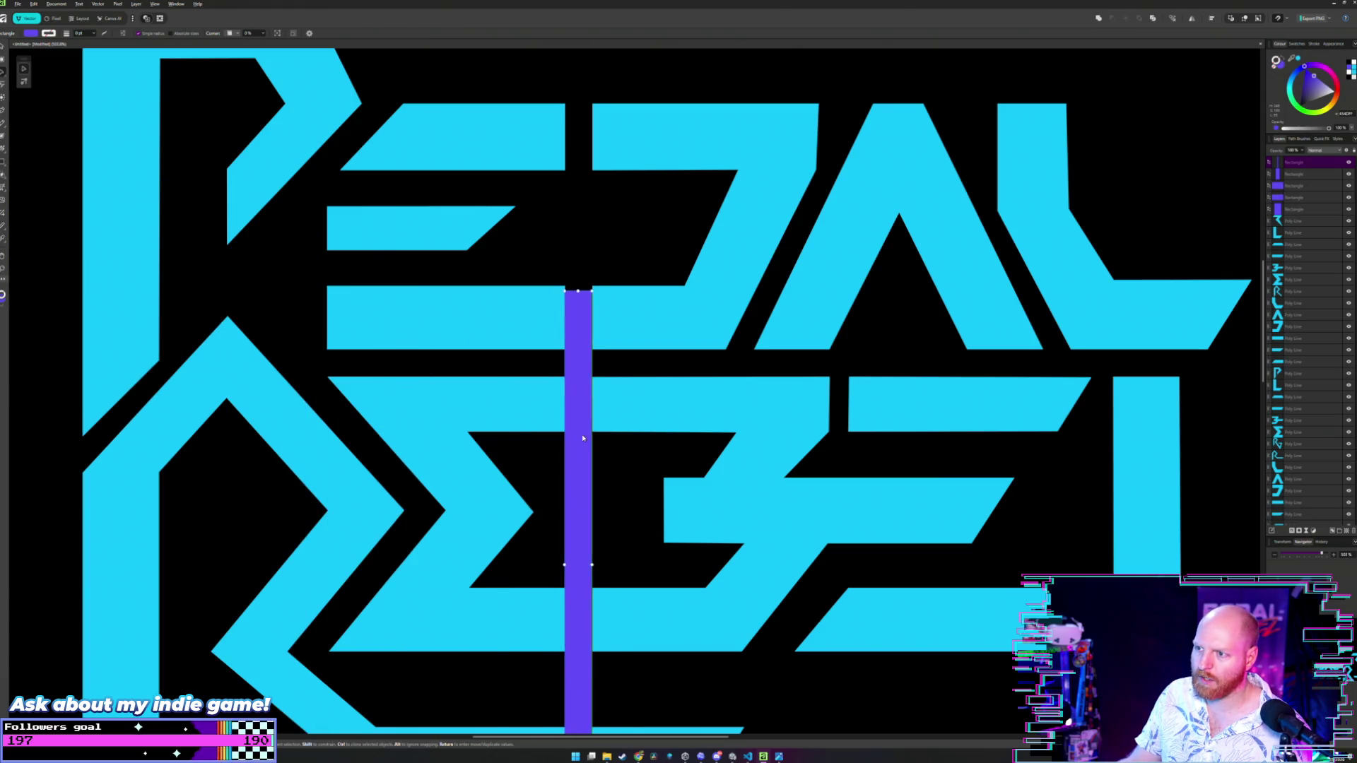
key(a)
click(599, 385)
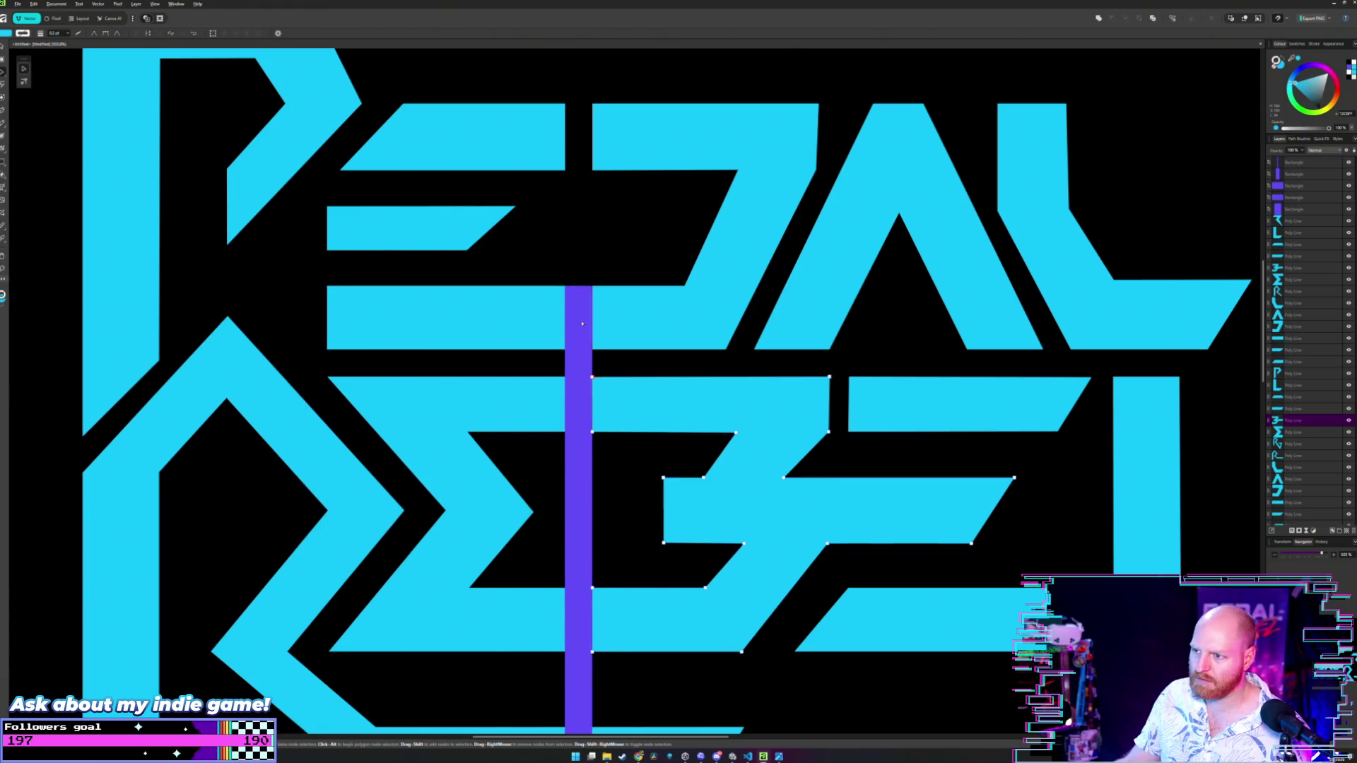
drag(582, 324, 606, 322)
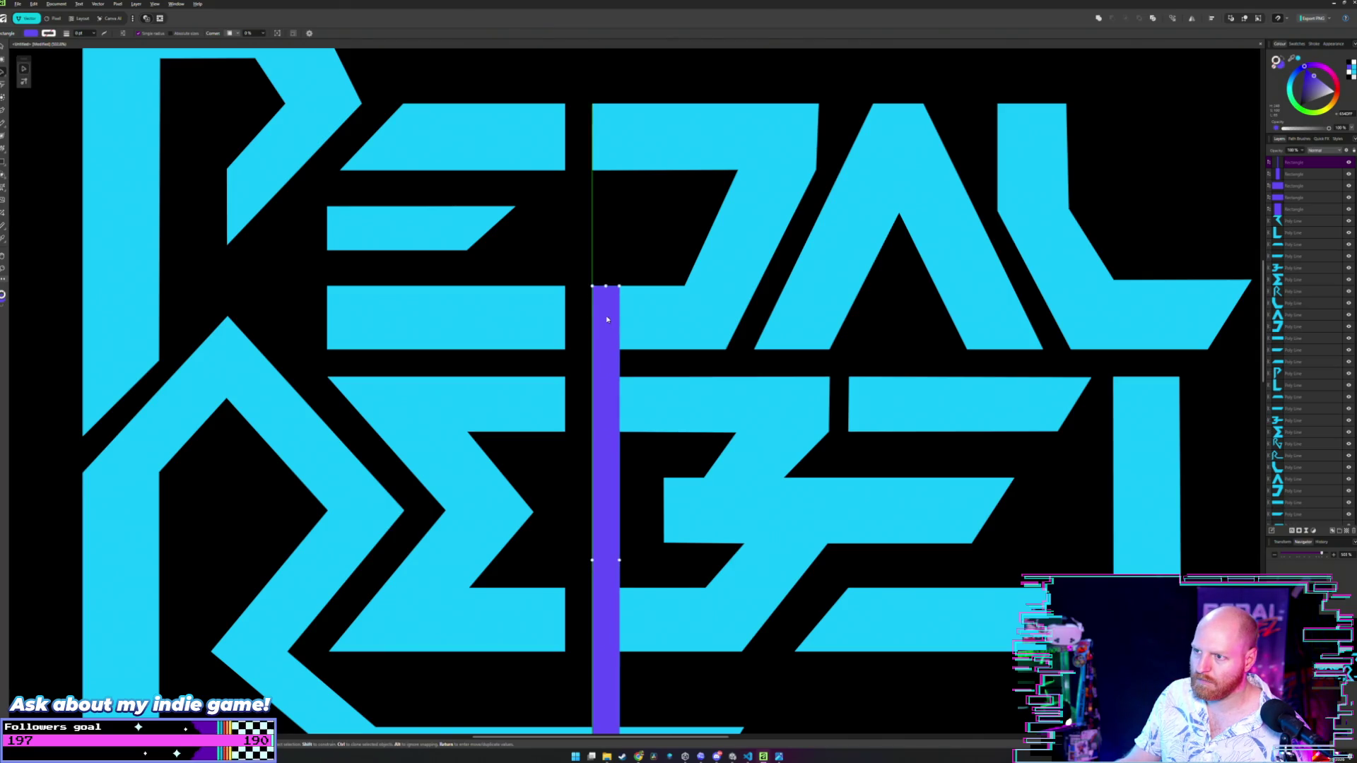
key(a)
click(636, 316)
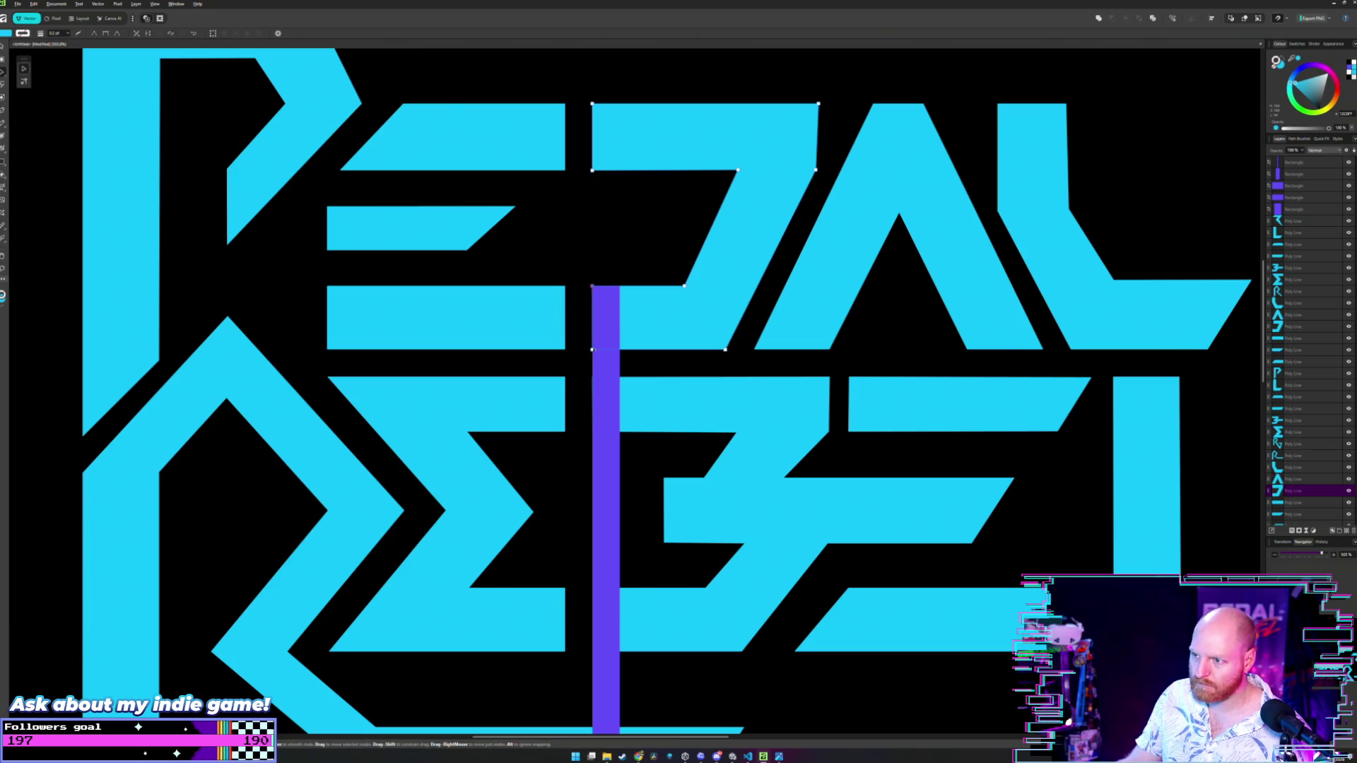
drag(592, 350, 619, 349)
- Shift the B's left-edge points right so they meet the purple bar
click(643, 414)
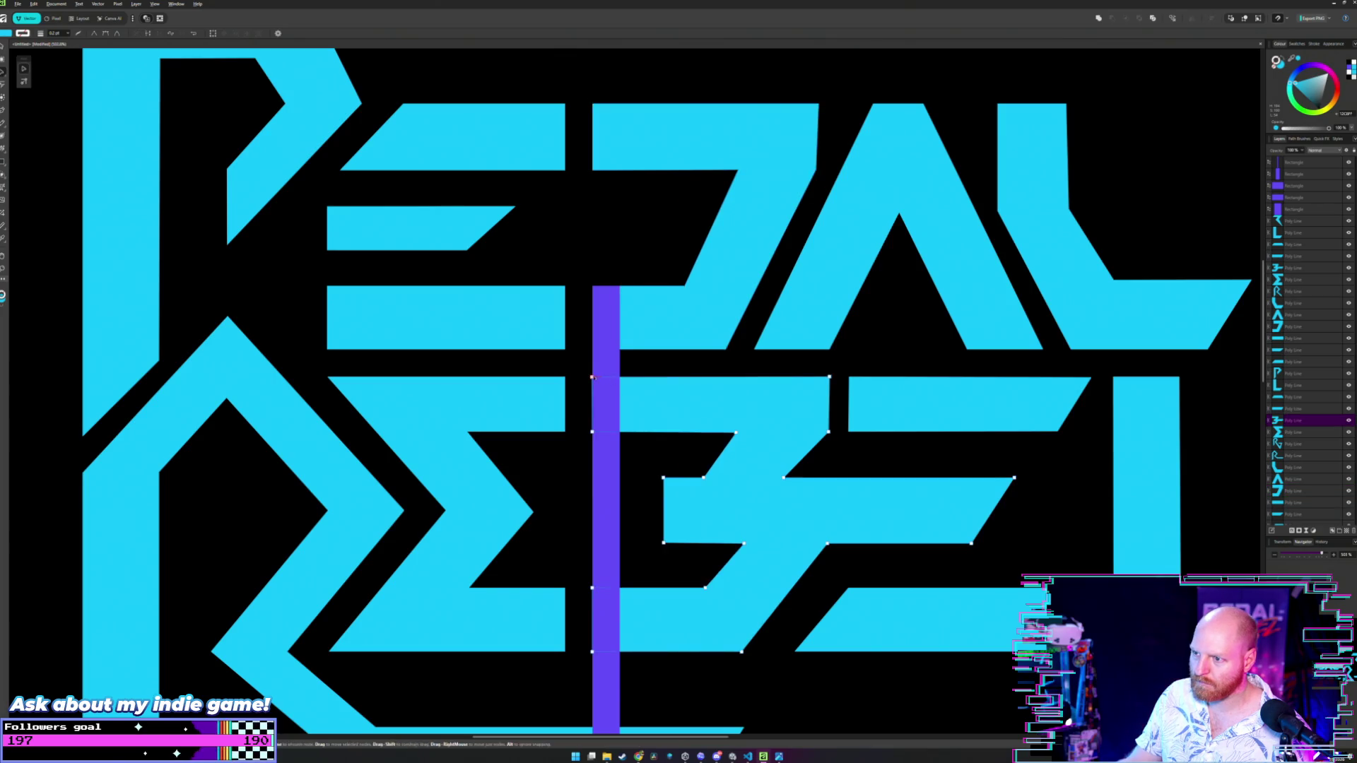
click(592, 377)
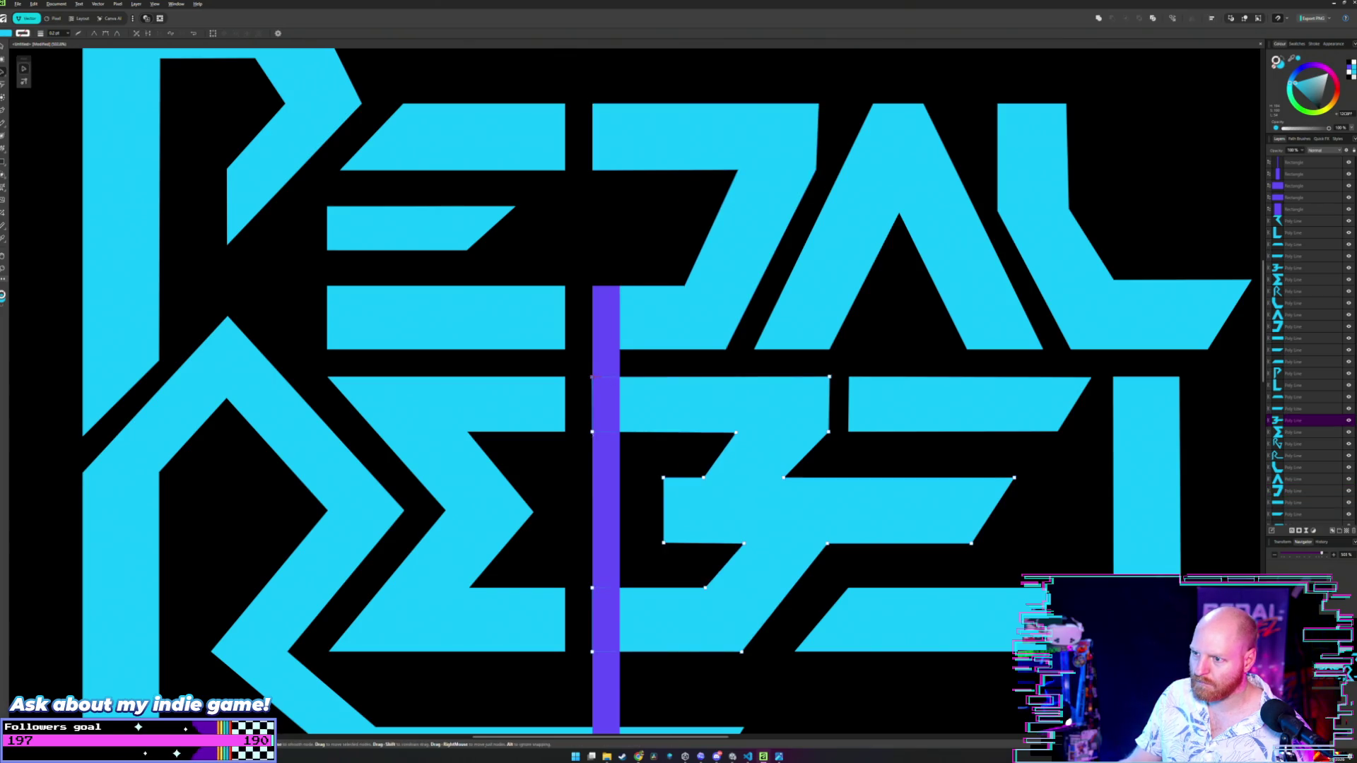
shift+click(593, 431)
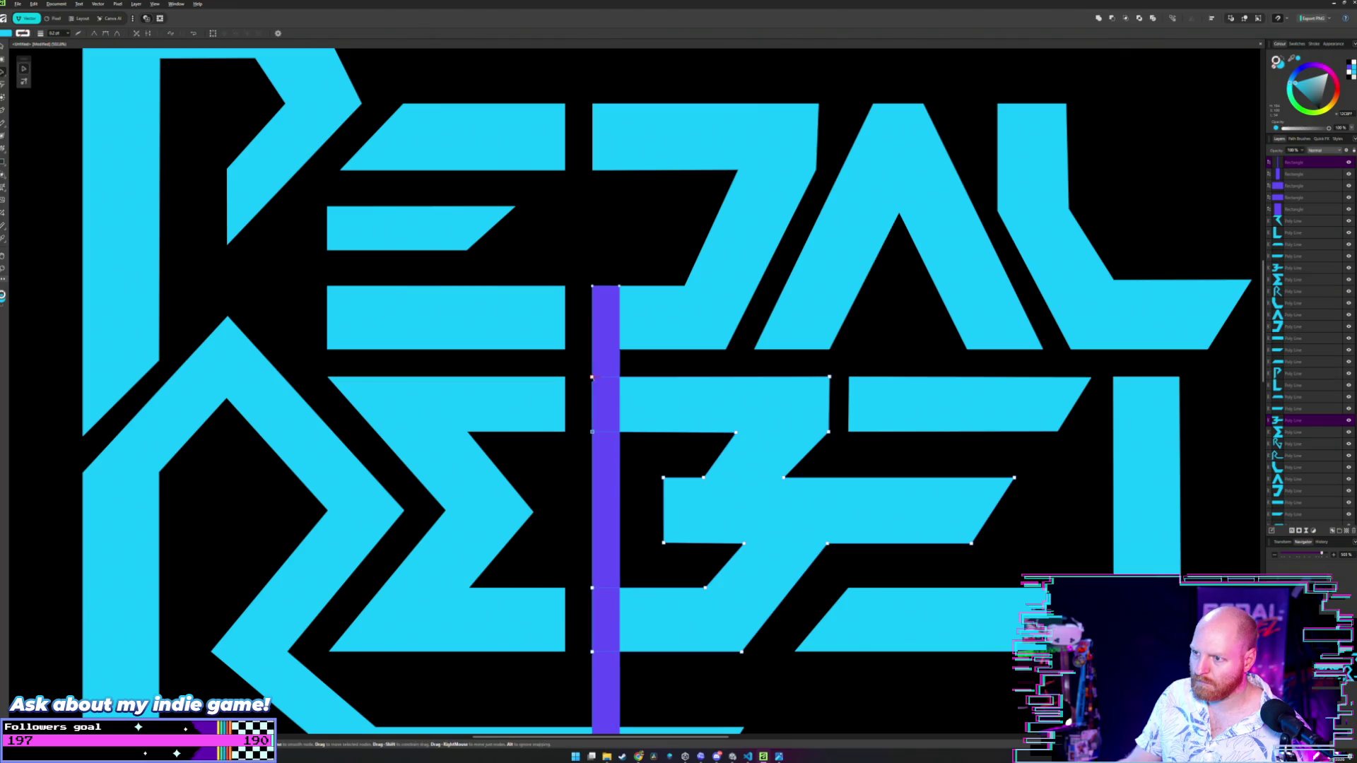
shift+click(593, 432)
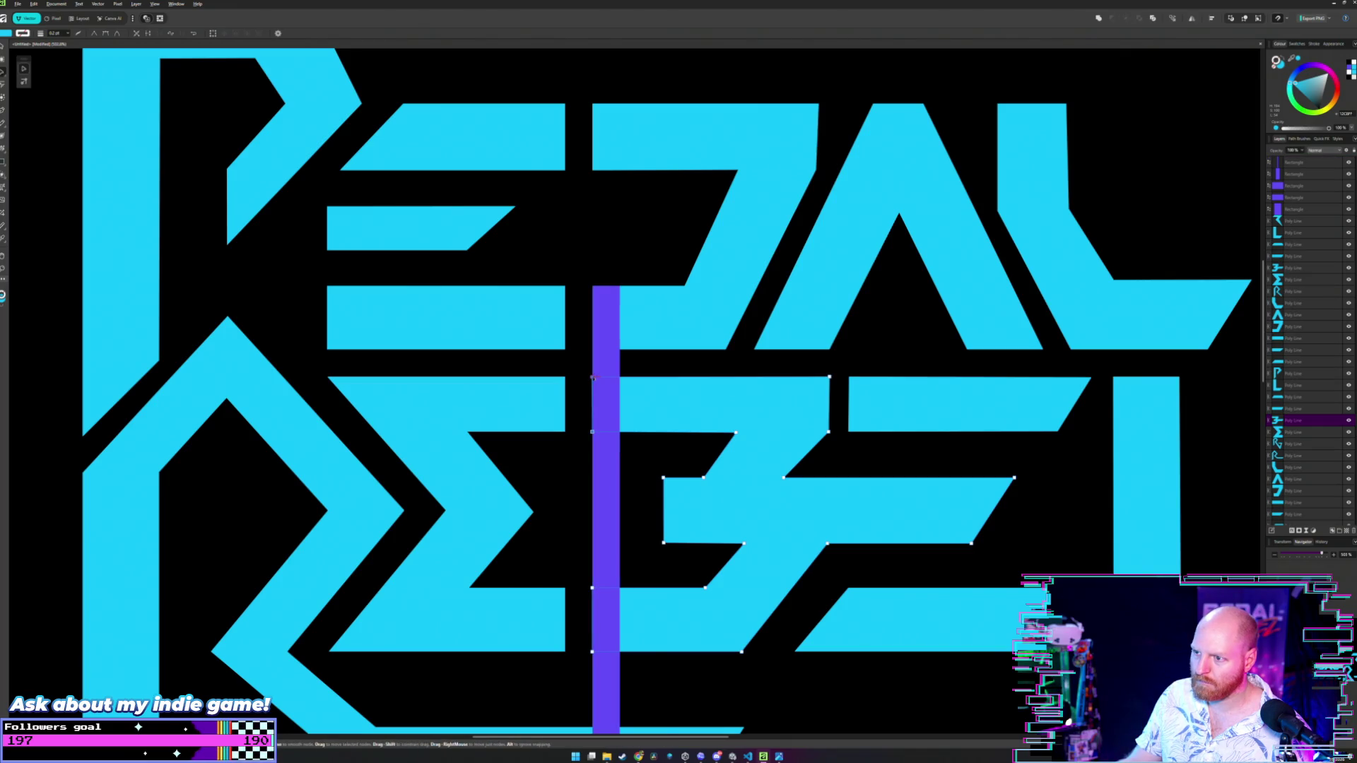
drag(592, 377, 605, 378)
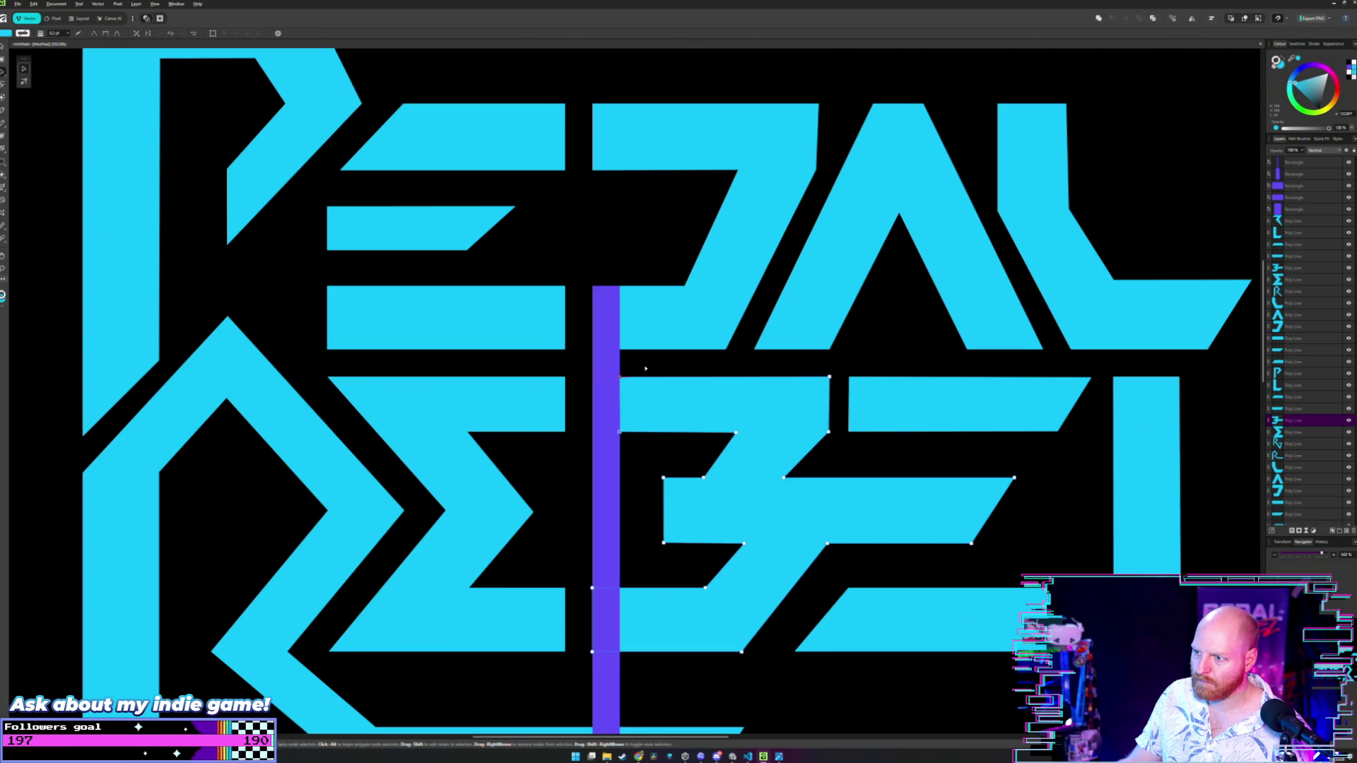
key(v)
click(645, 363)
- Park the purple bar beside the R's stem and bring the reference image forward
scroll(645, 364, down, 4)
scroll(650, 366, up, 2)
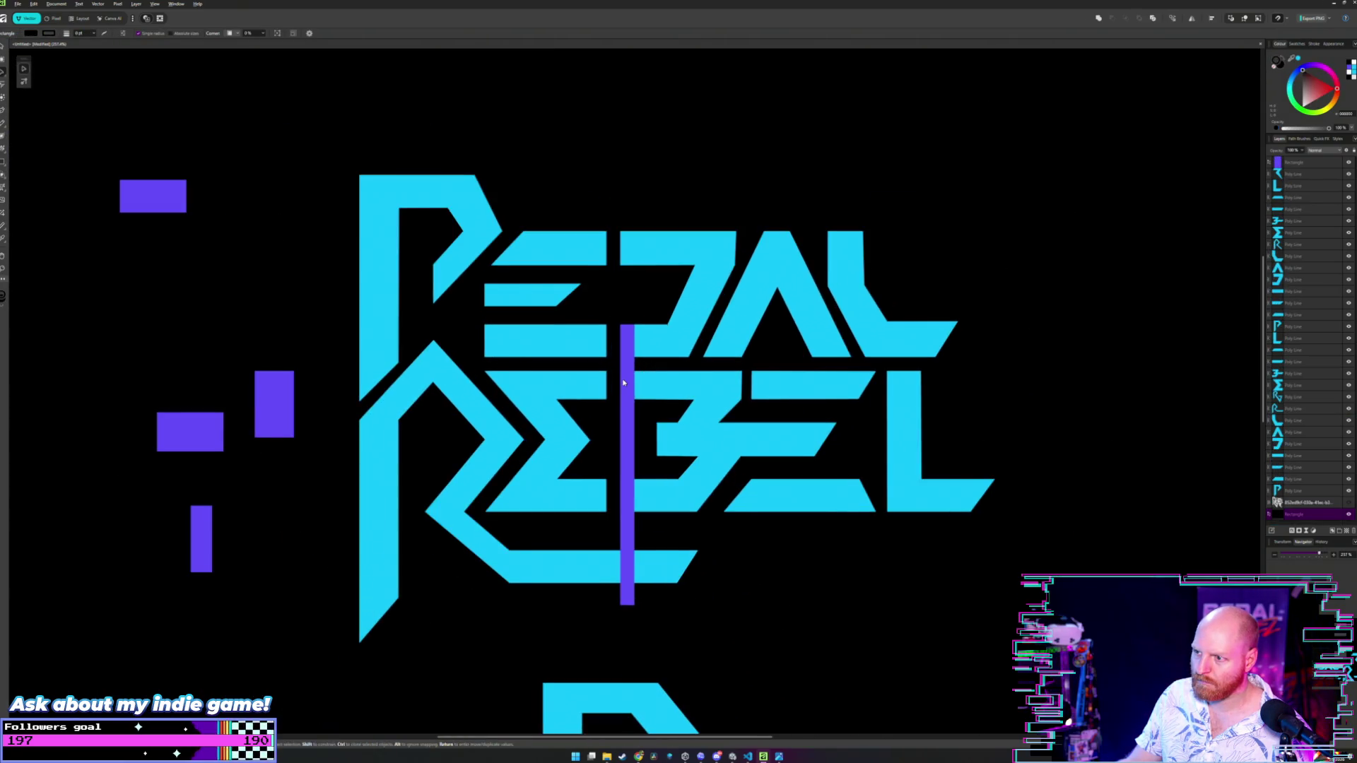
drag(627, 362, 323, 339)
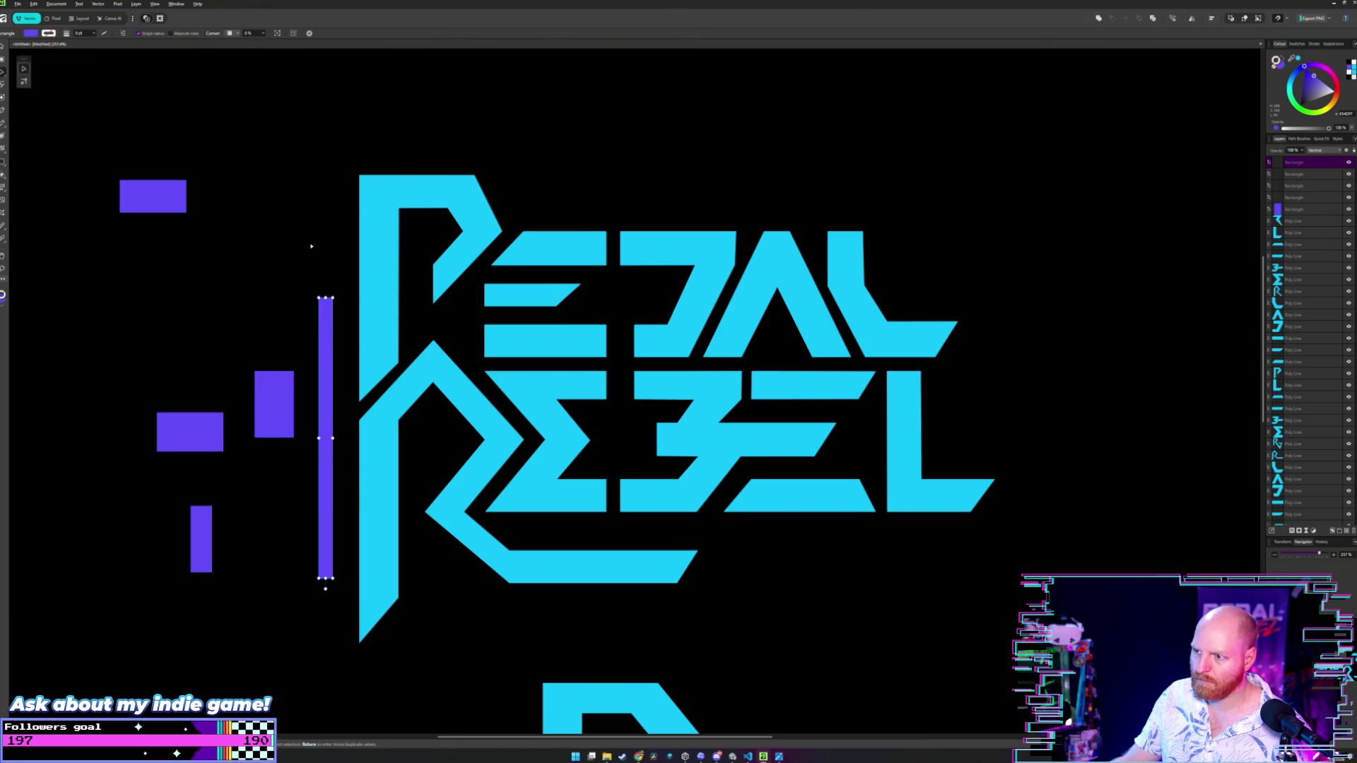
click(311, 239)
scroll(311, 238, down, 2)
scroll(312, 241, up, 2)
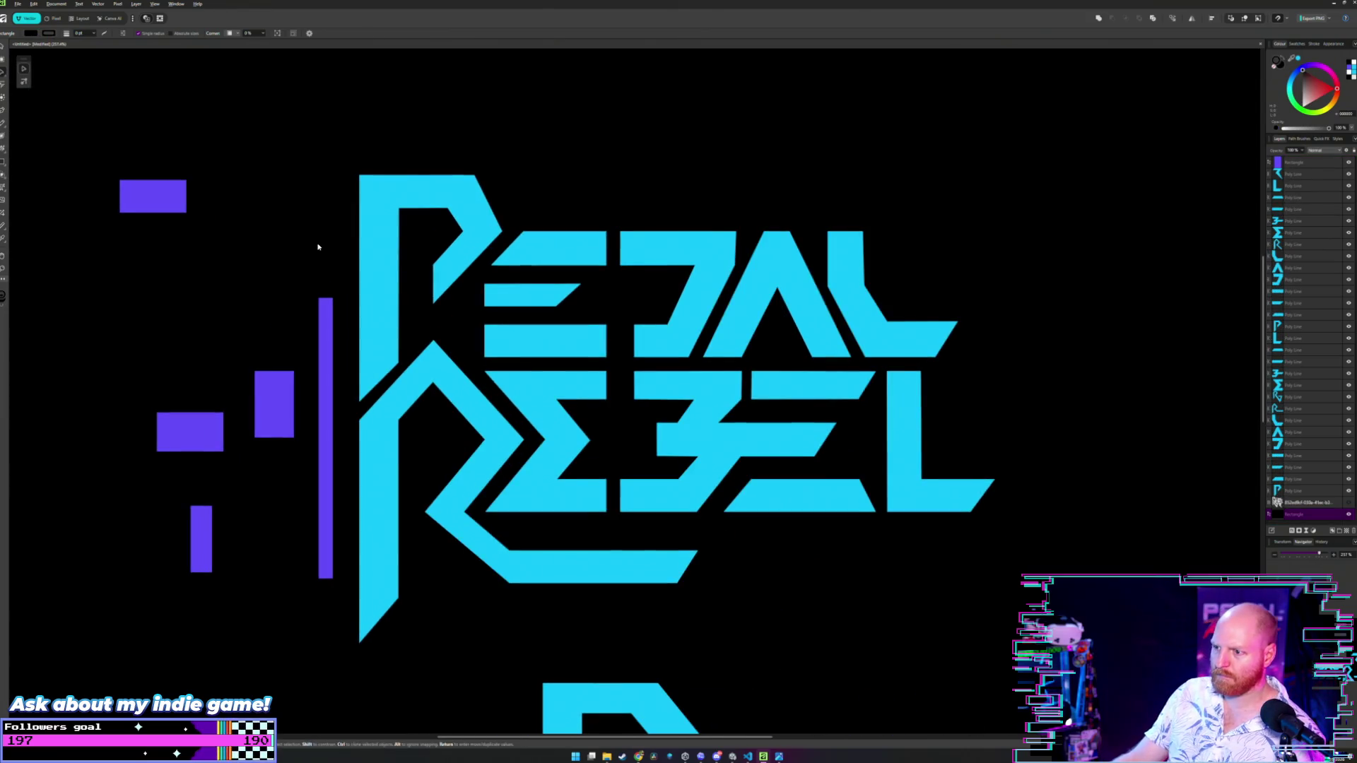
drag(318, 242, 379, 260)
scroll(380, 257, up, 2)
scroll(380, 257, down, 2)
scroll(381, 257, down, 1)
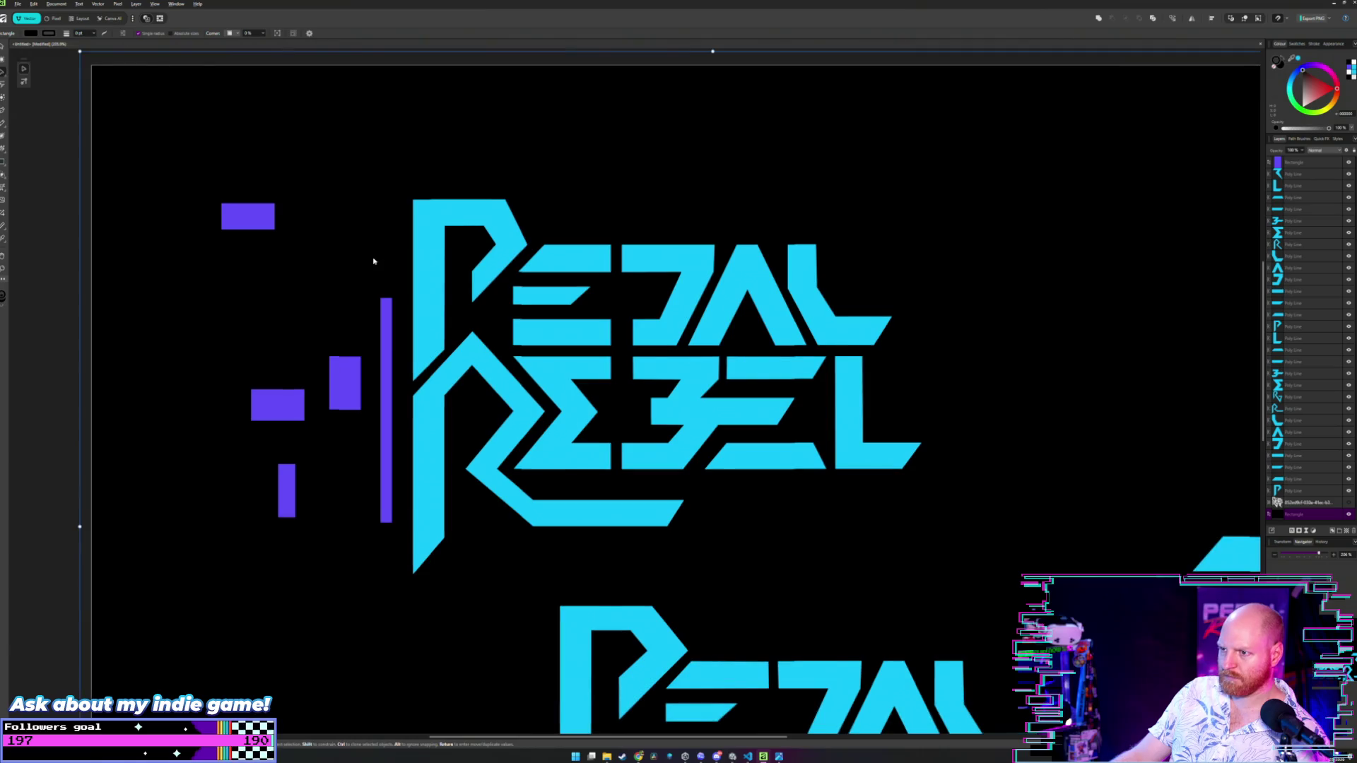
scroll(372, 263, down, 1)
scroll(372, 264, up, 1)
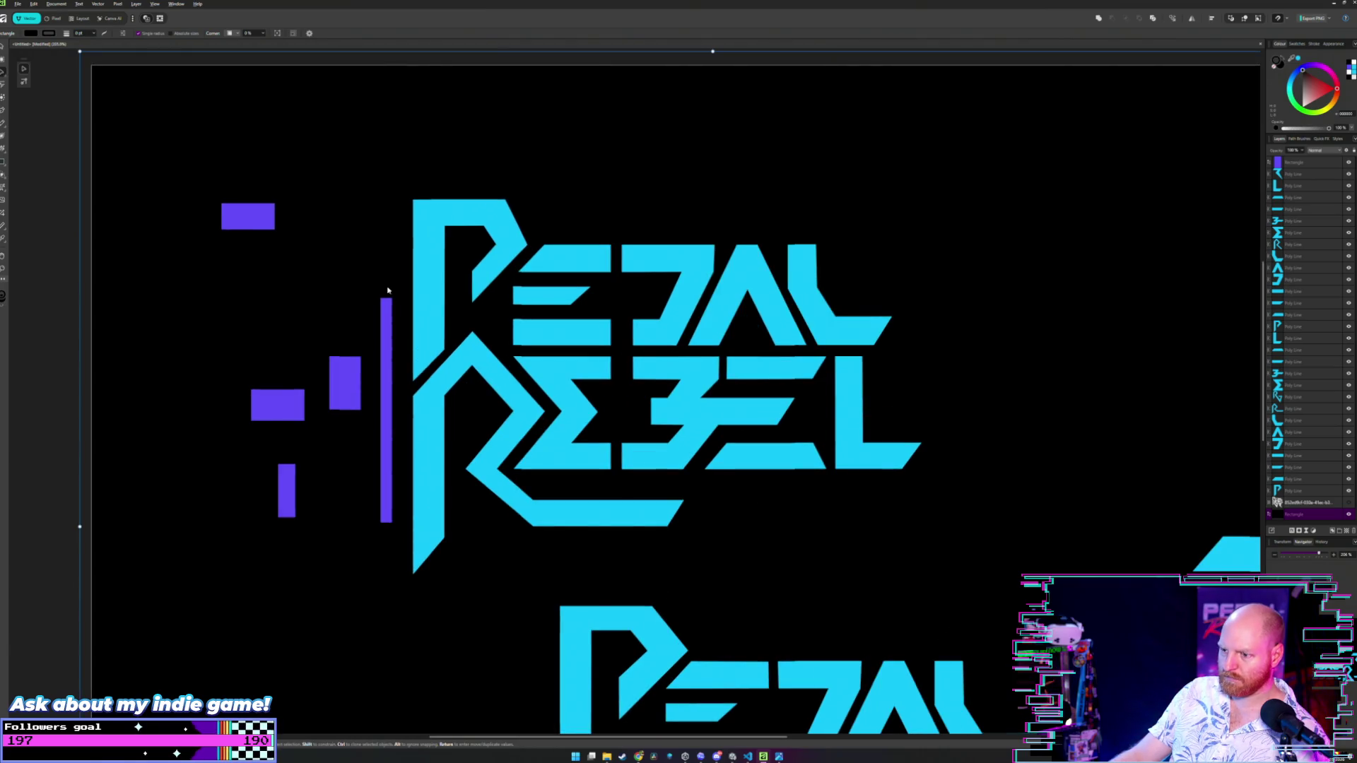
key(alt+Tab)
key(alt+Tab)
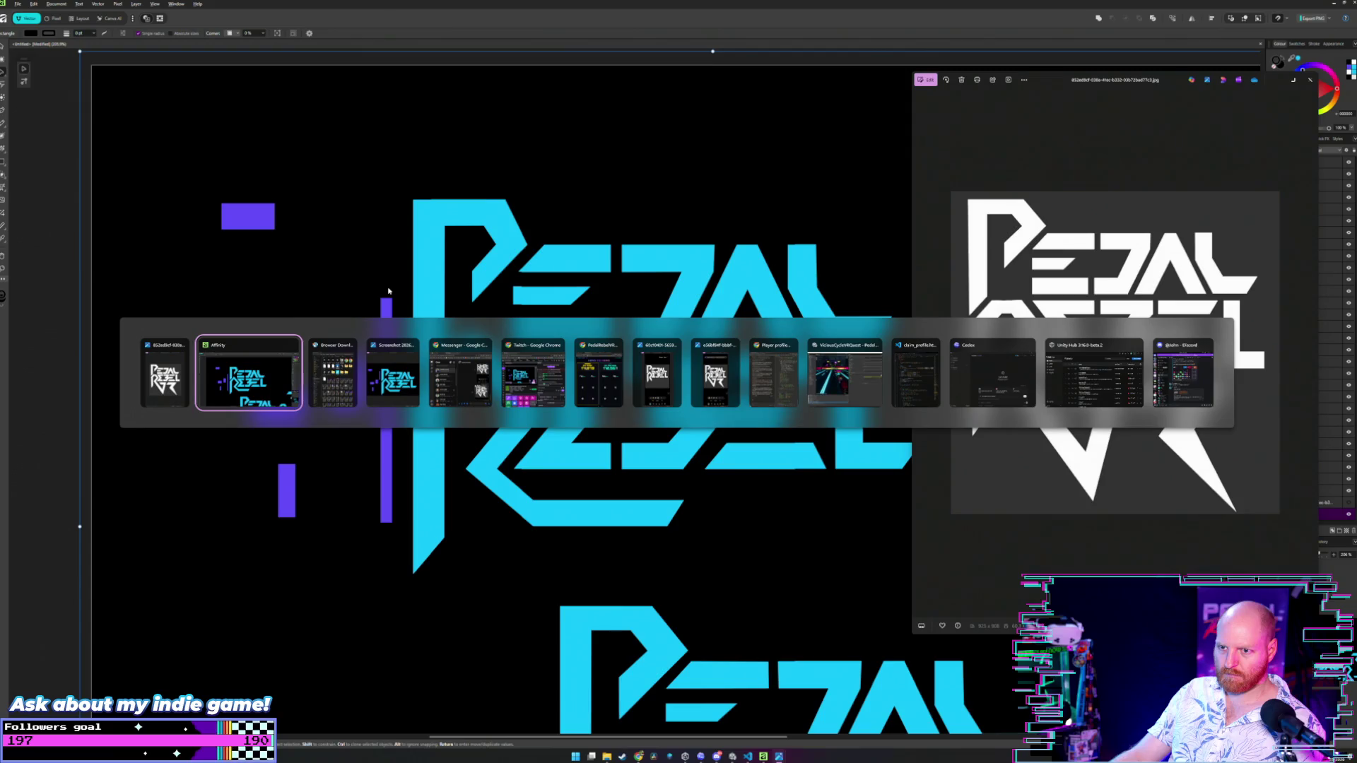
key(alt+Tab)
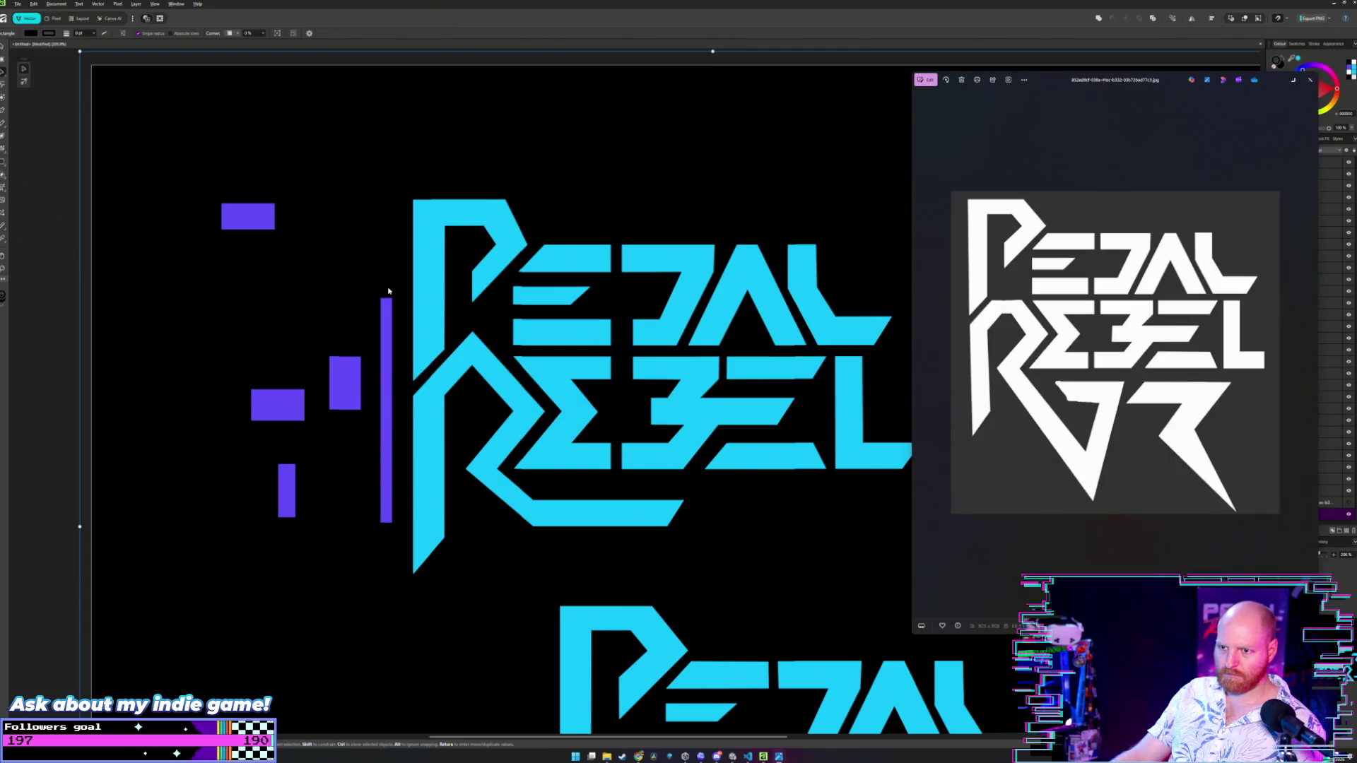
key(alt+Tab)
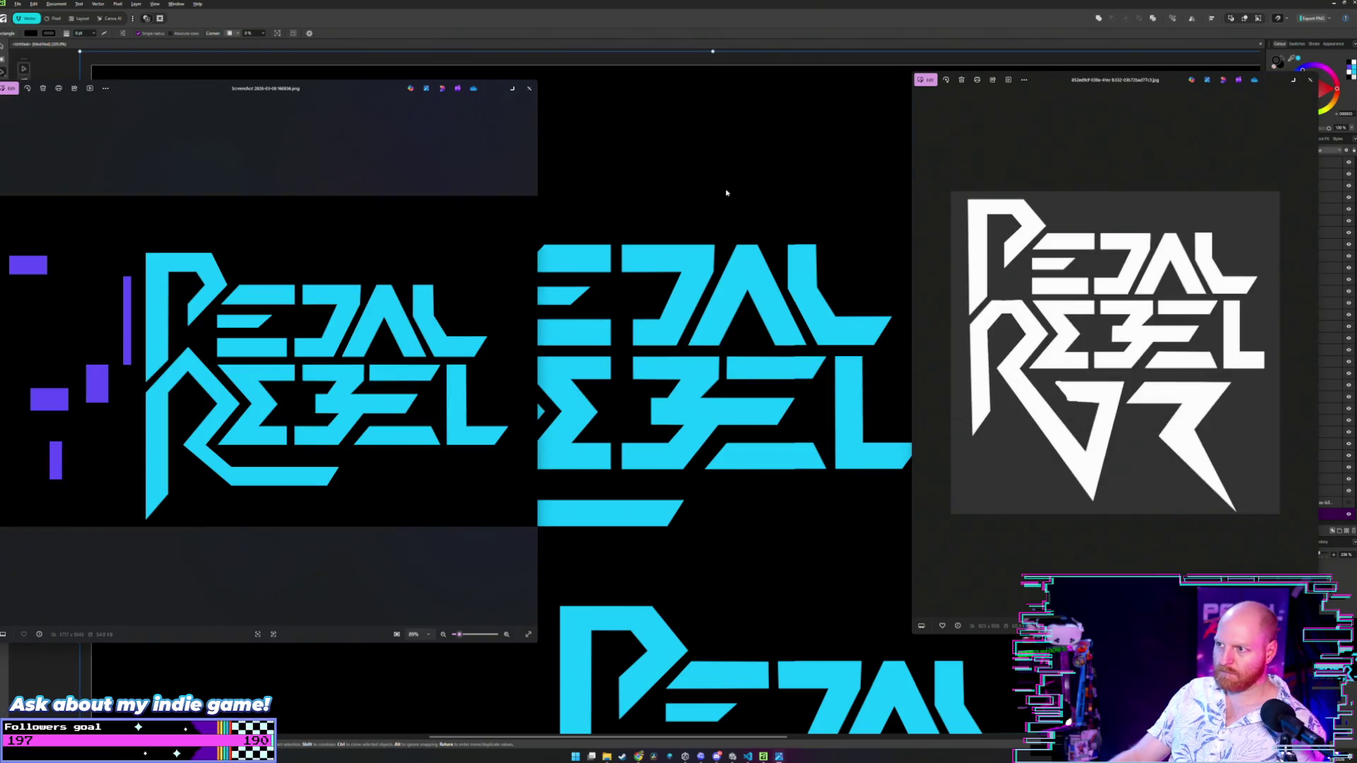
click(716, 184)
scroll(716, 184, down, 5)
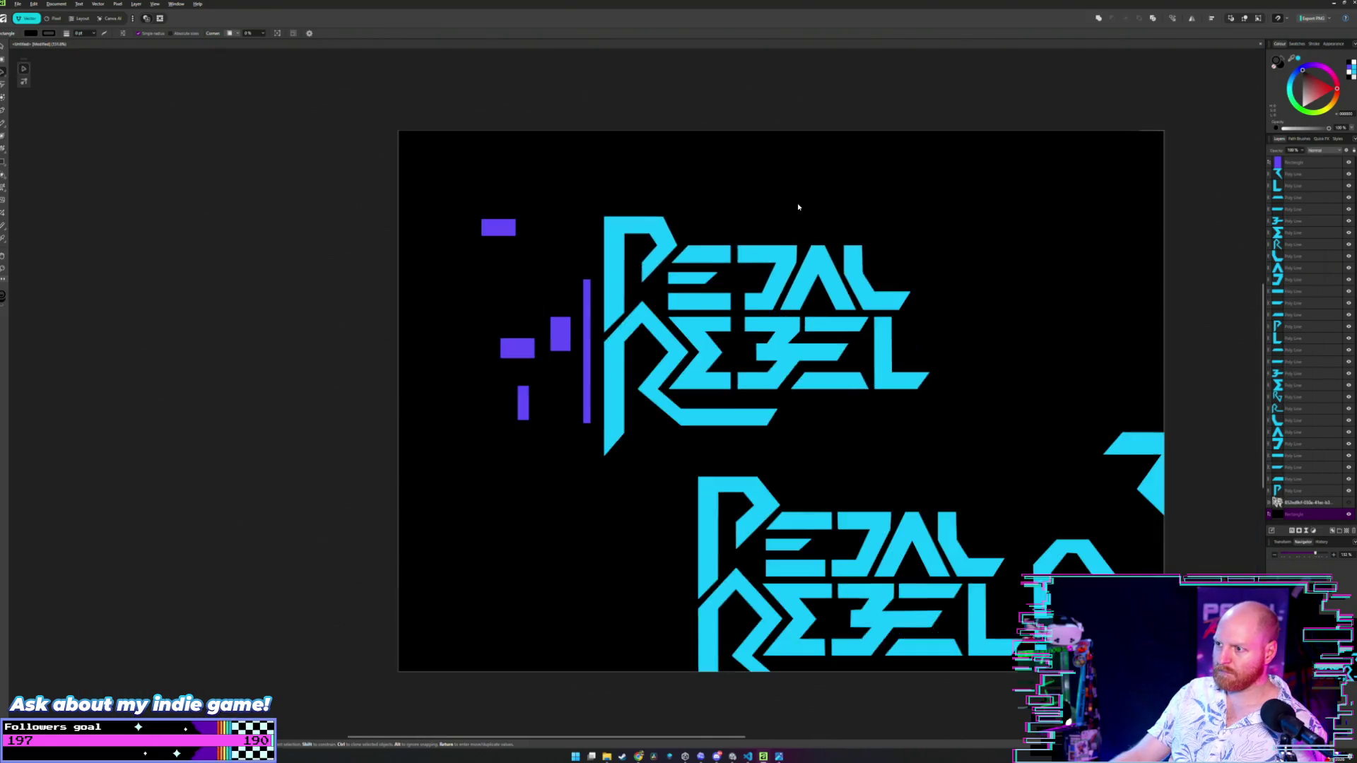
scroll(693, 234, up, 3)
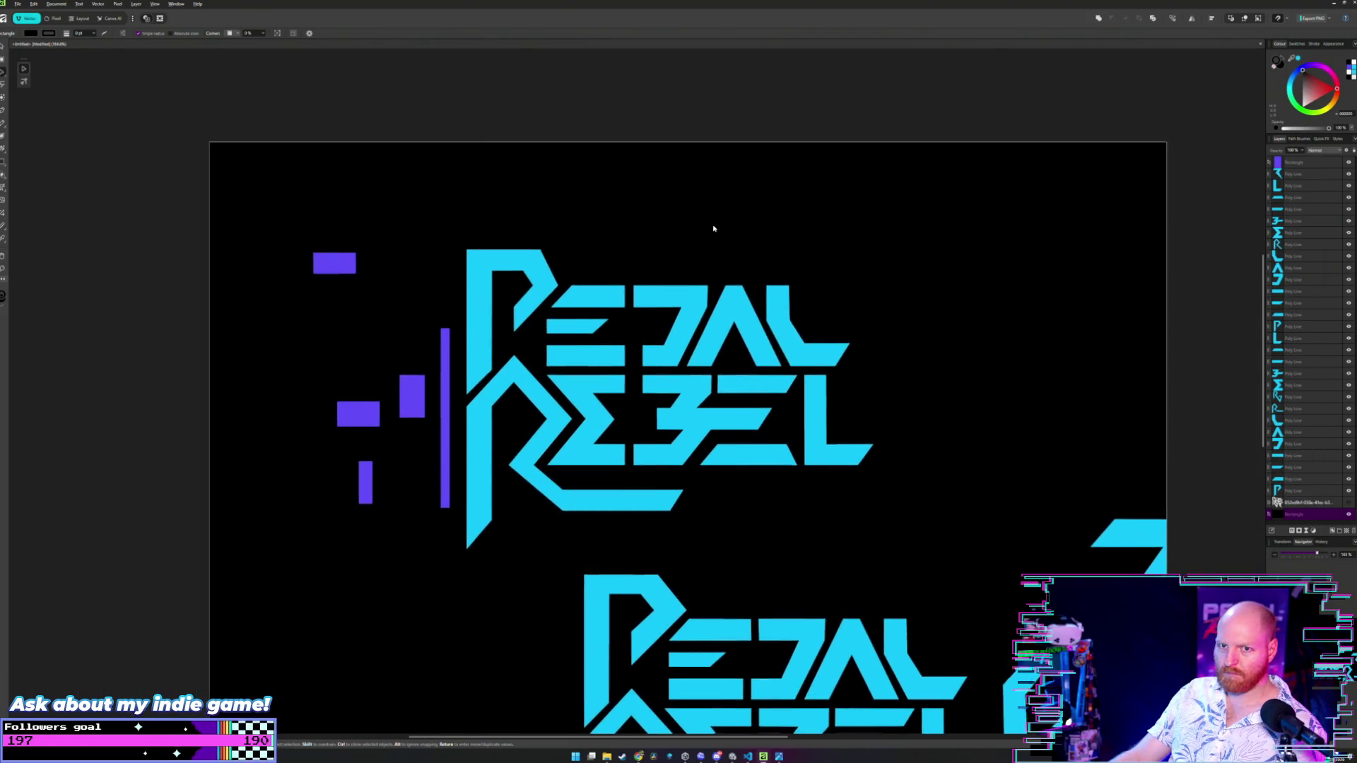
key(alt+Tab)
key(alt+Tab)
key(Tab)
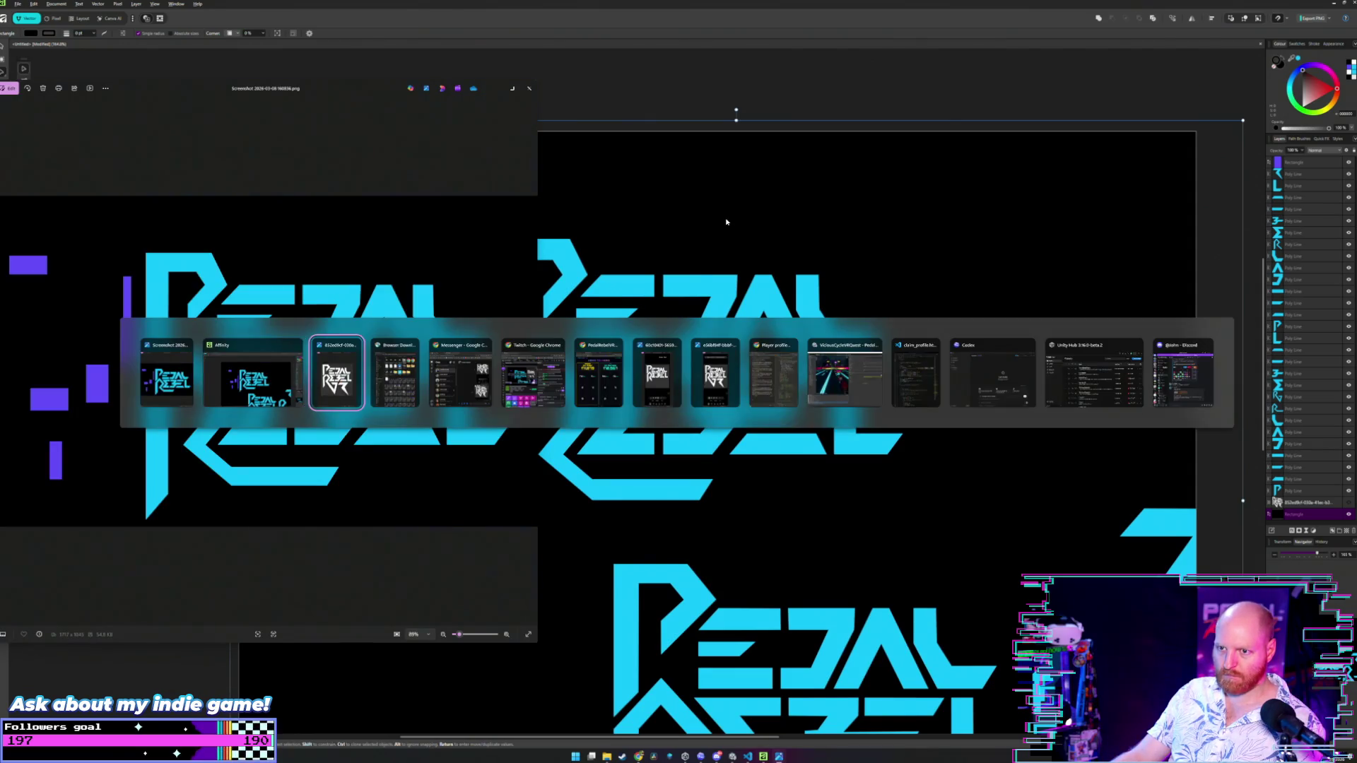
key(alt+Tab)
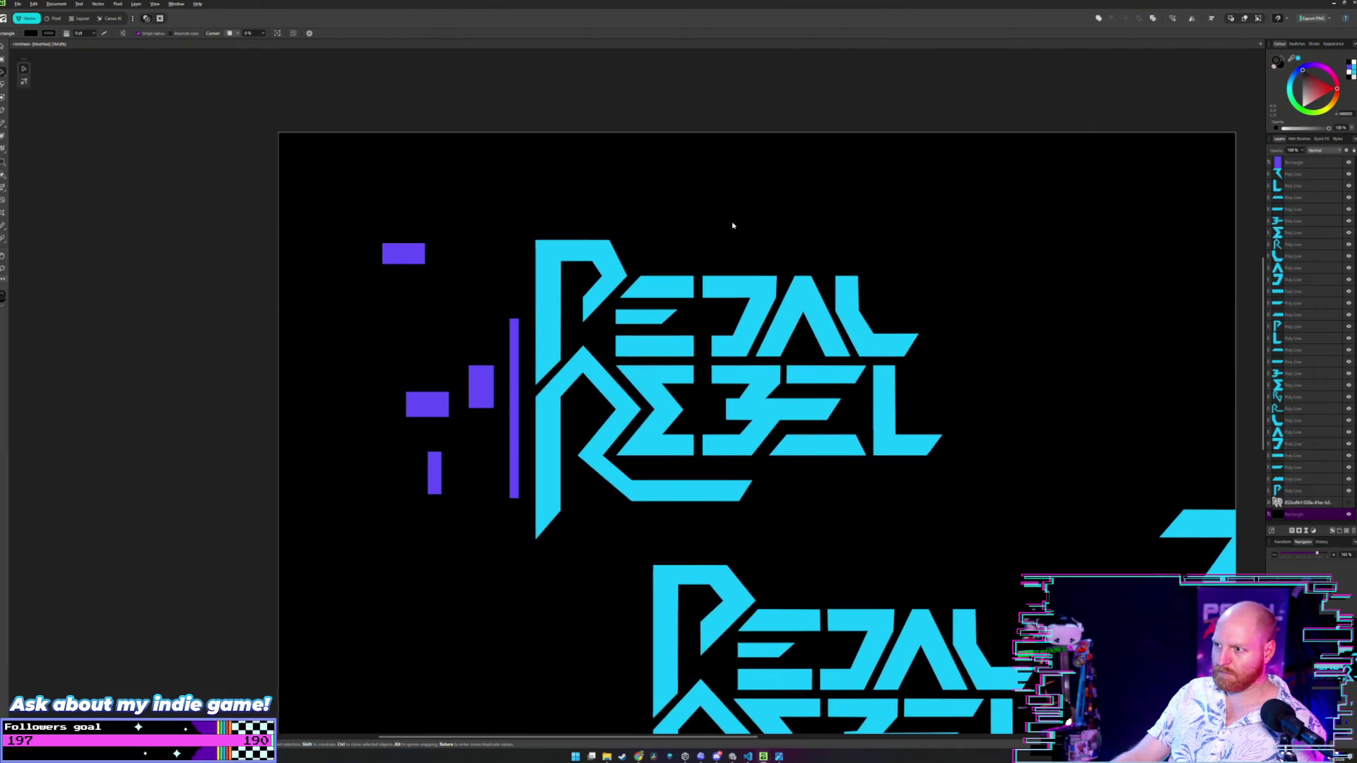
key(alt+Tab)
key(alt+Tab)
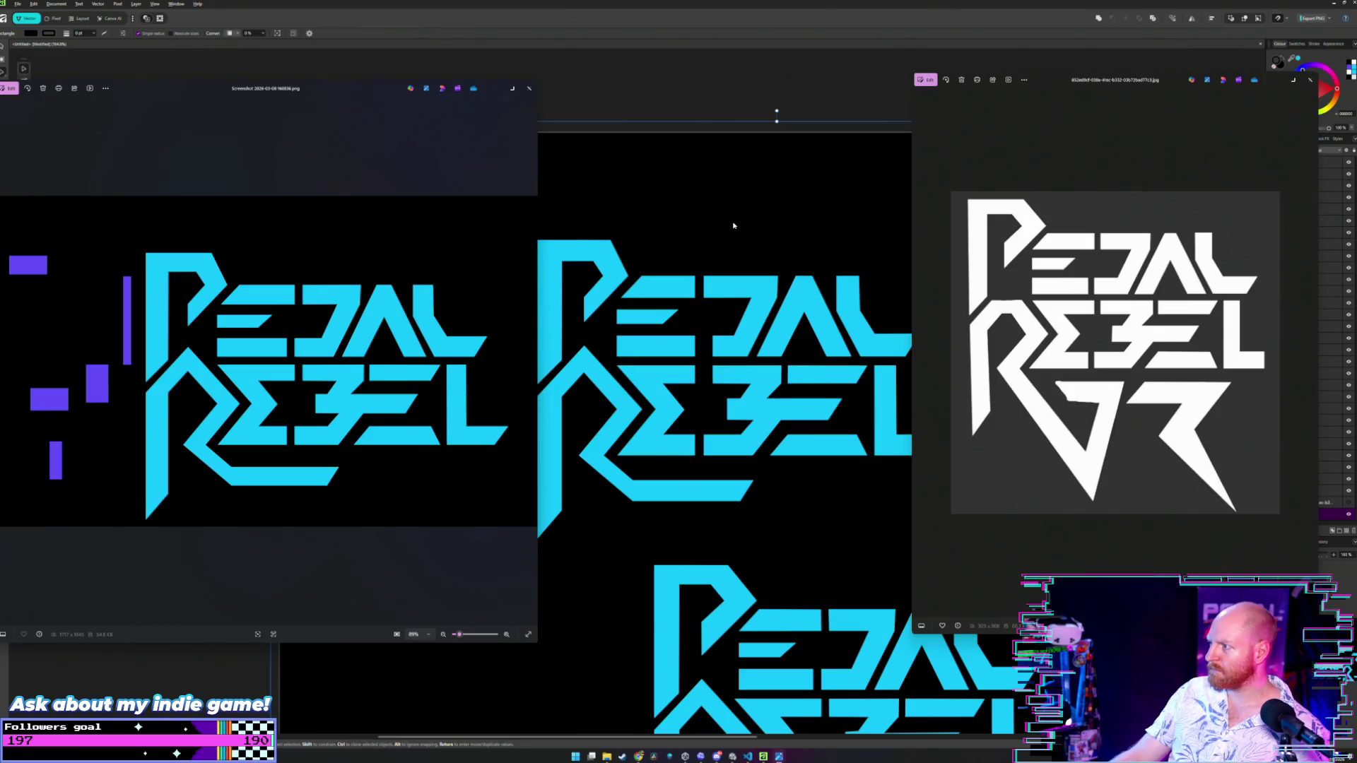
click(734, 225)
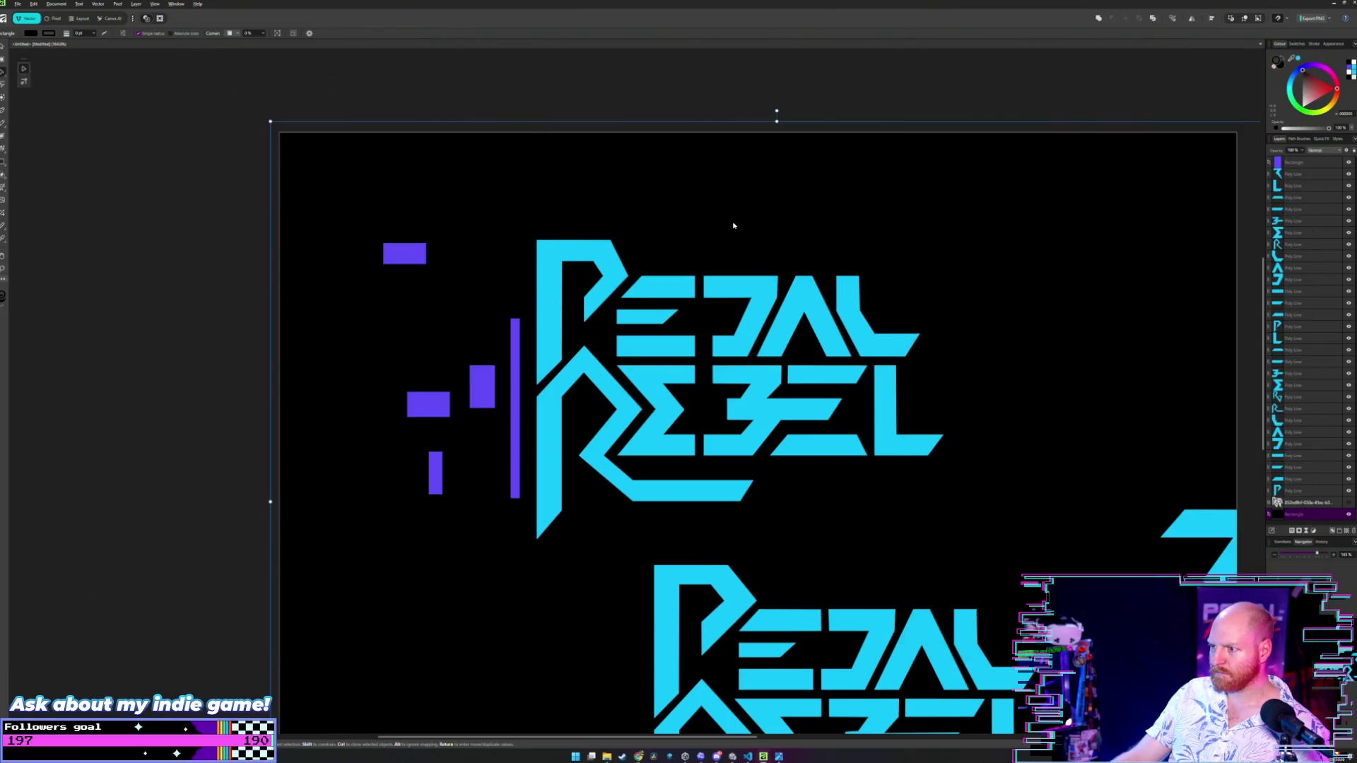
- Undo recent edits to restore the bar's position beside the R
key(ctrl+z)
key(ctrl+z)
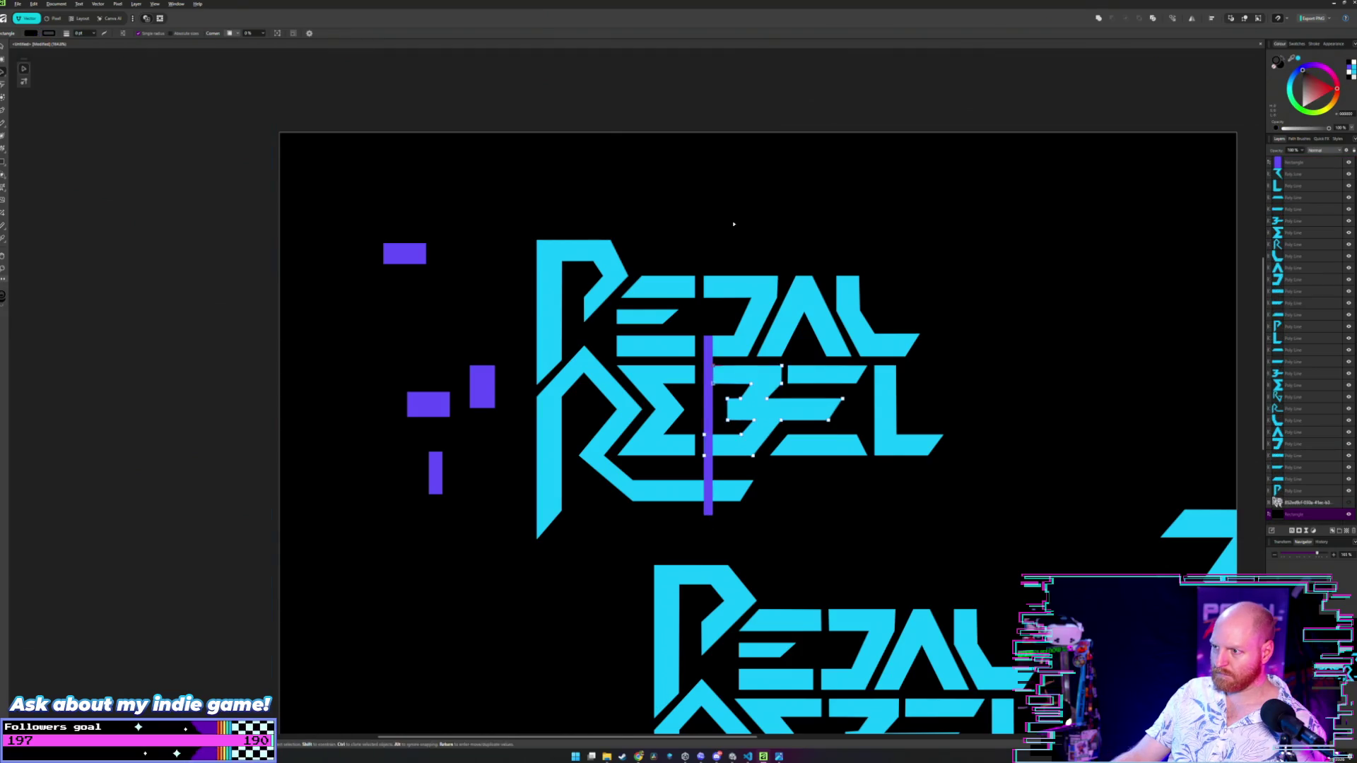
key(ctrl+z)
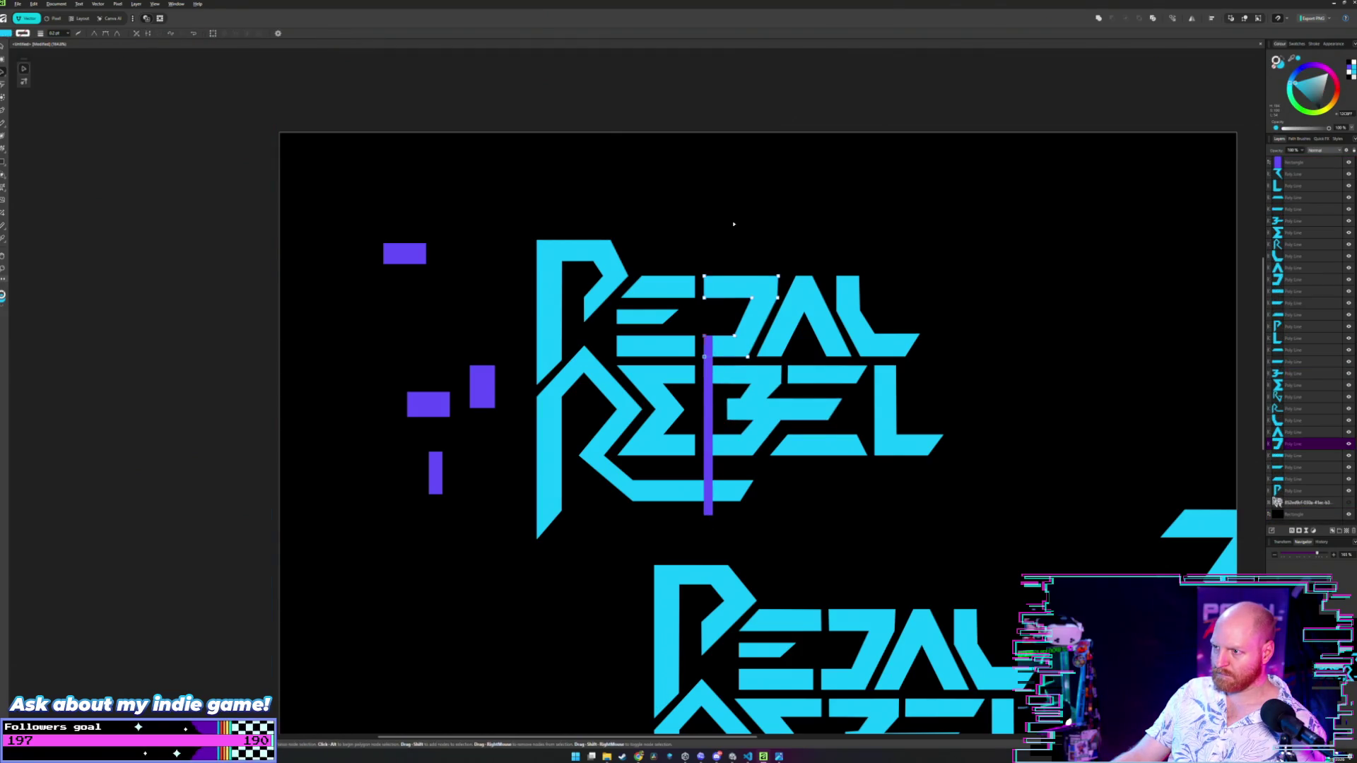
key(ctrl+z)
key(ctrl+z)
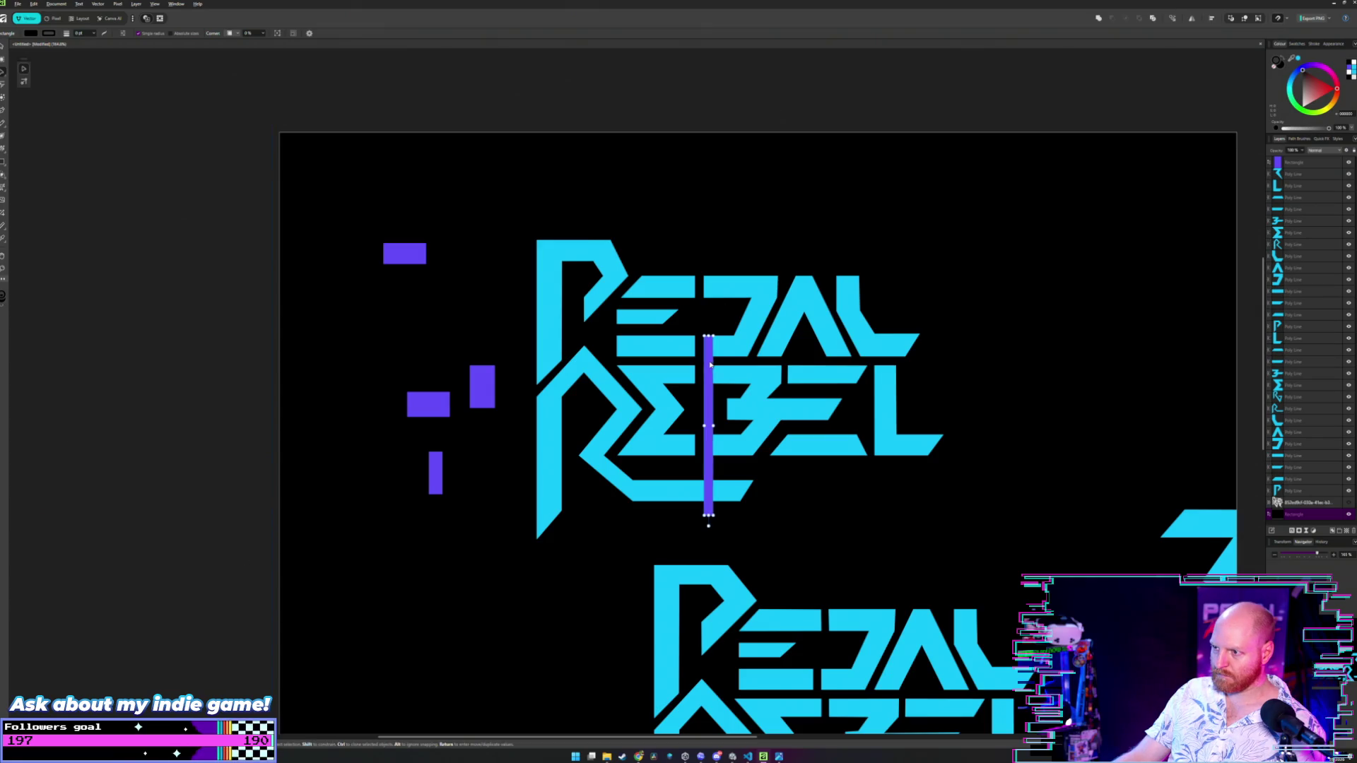
key(ctrl+z)
key(ctrl+z)
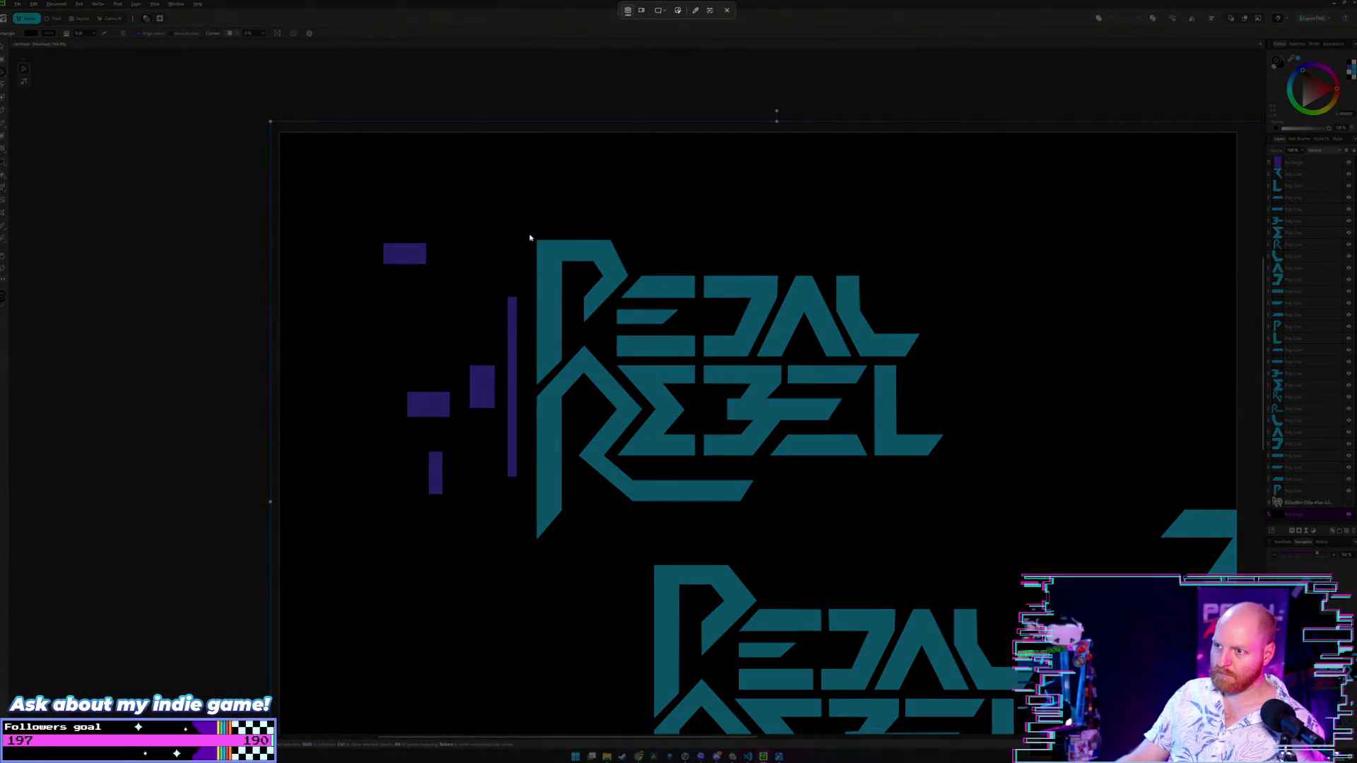
- Capture the logo region as a screenshot and check it in the viewer
mouse_move(526, 227)
mouse_down()
mouse_move(853, 491)
mouse_move(983, 552)
mouse_up()
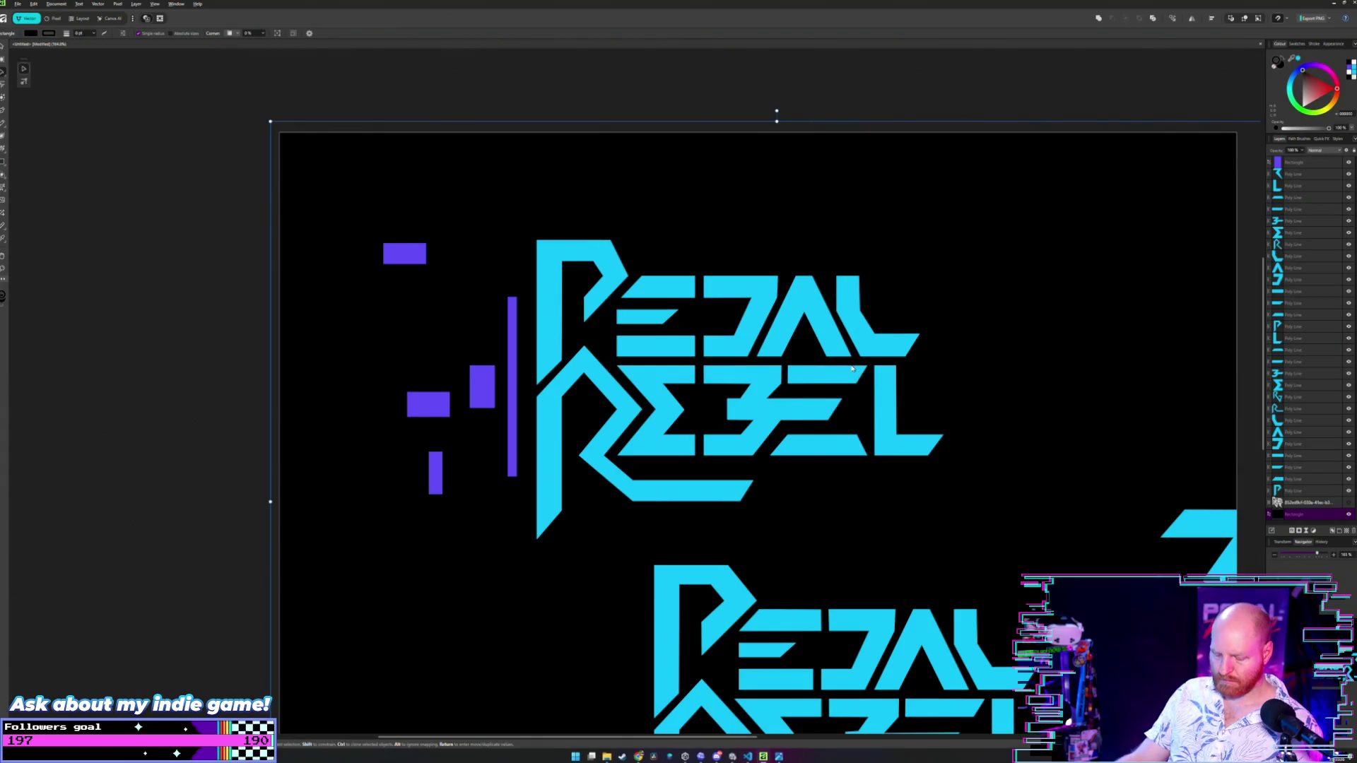
key(alt+Tab)
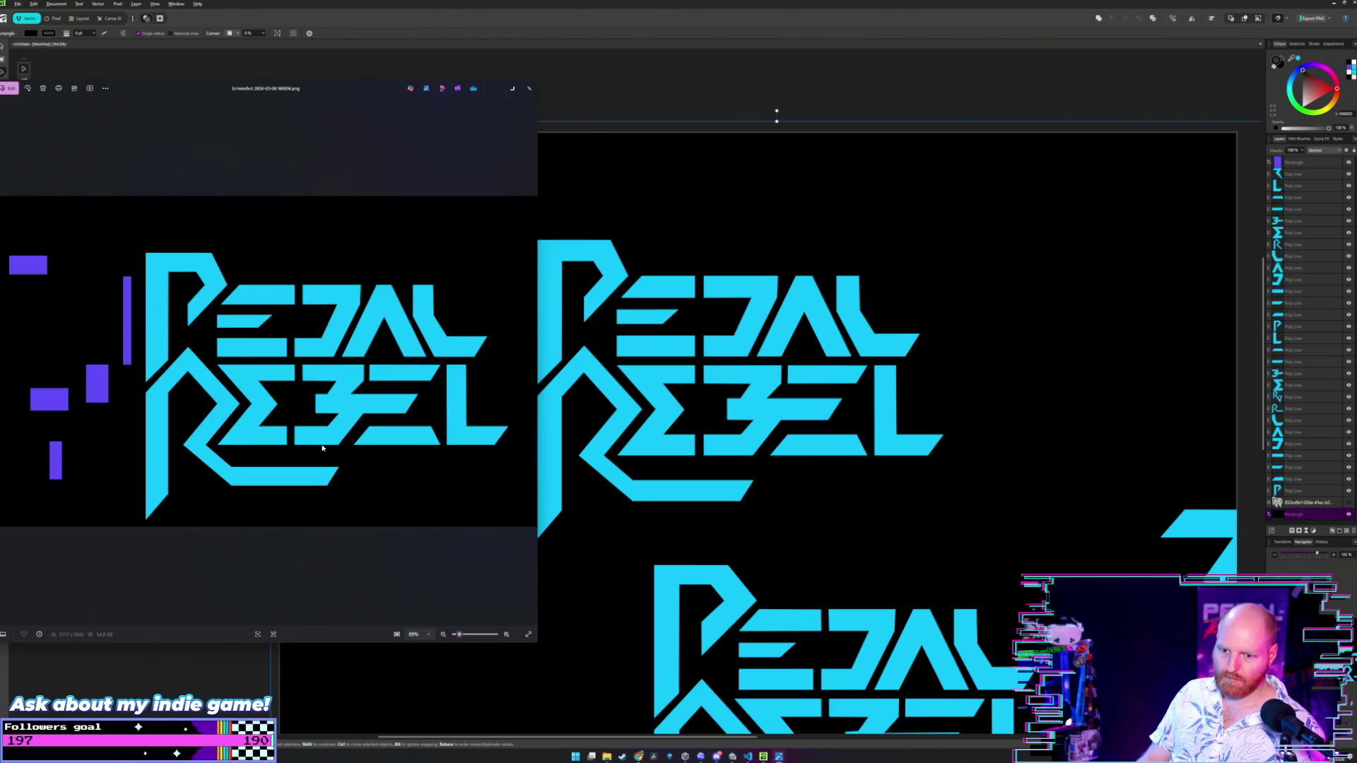
click(530, 89)
key(alt+Tab)
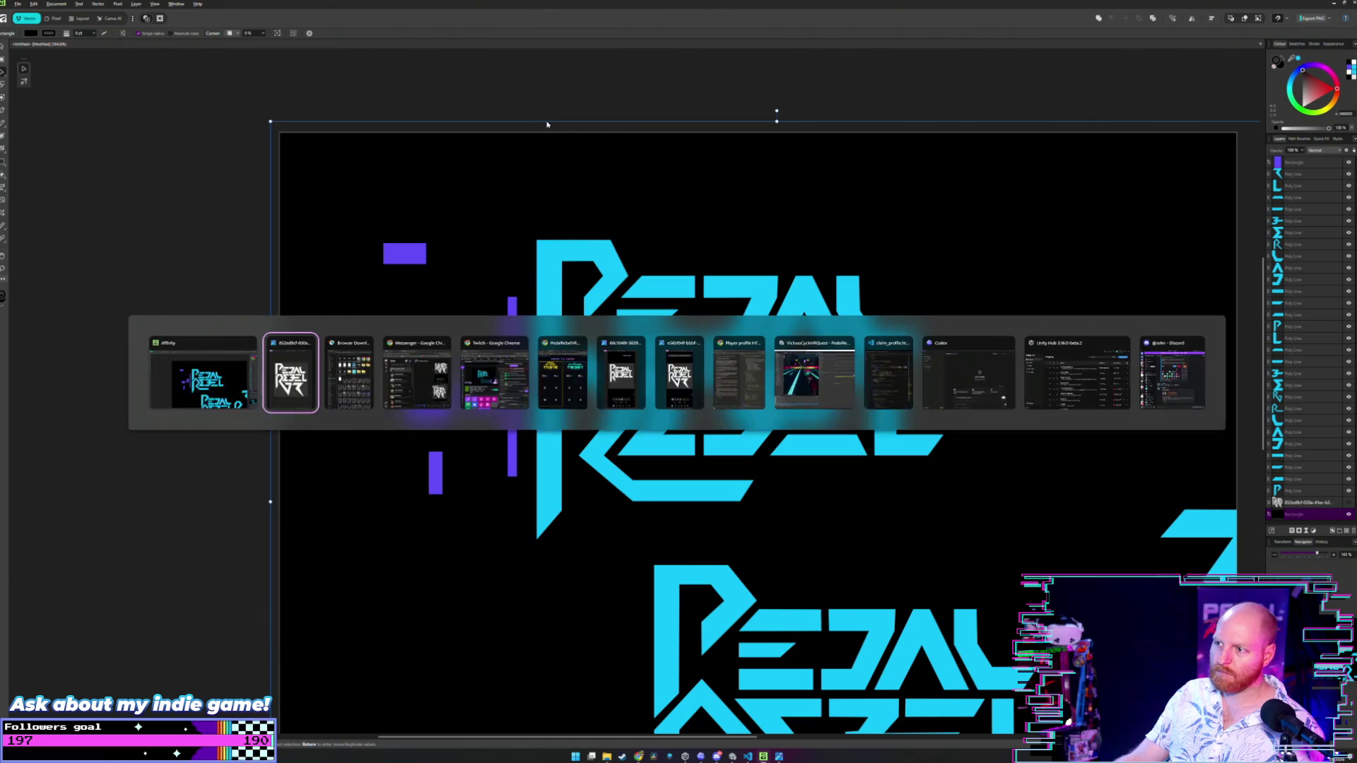
- Browse to the Pictures > Screenshots folder in File Explorer
key(alt+Tab)
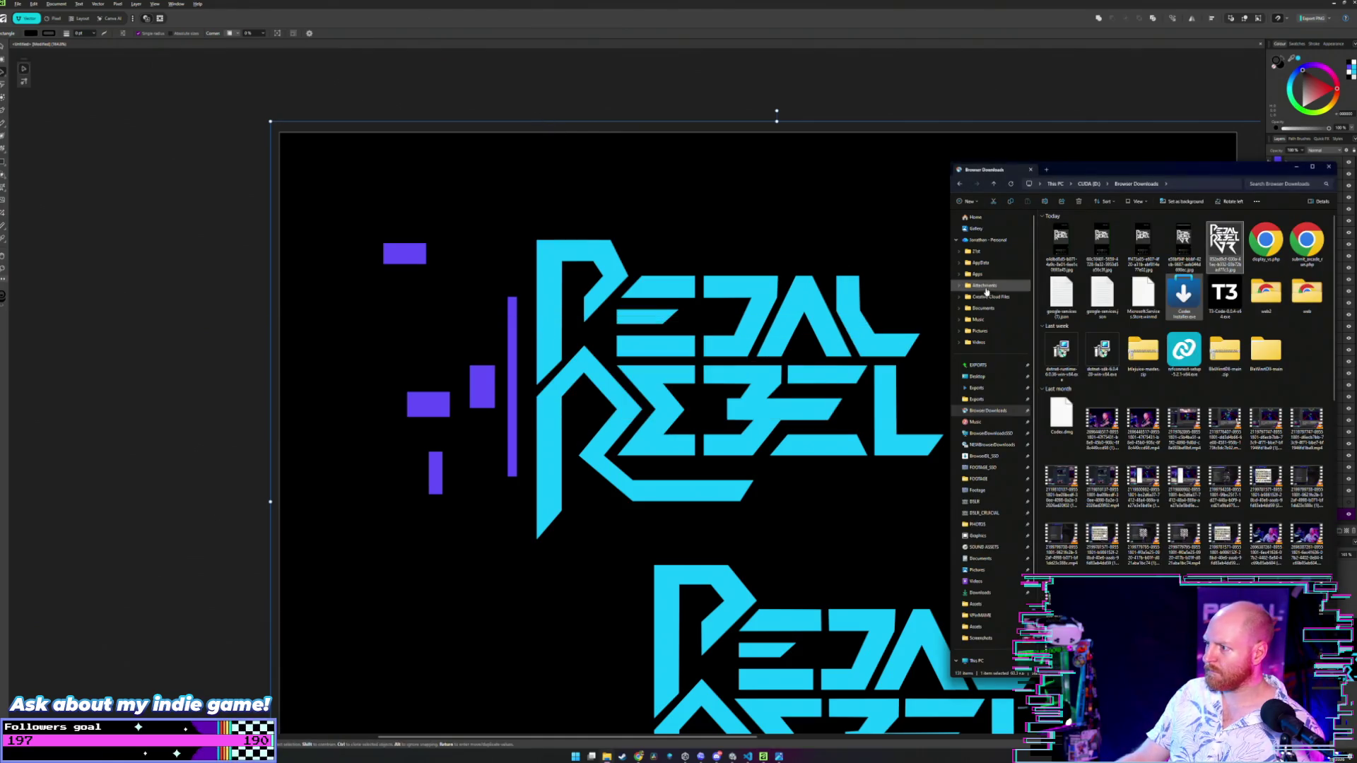
click(986, 570)
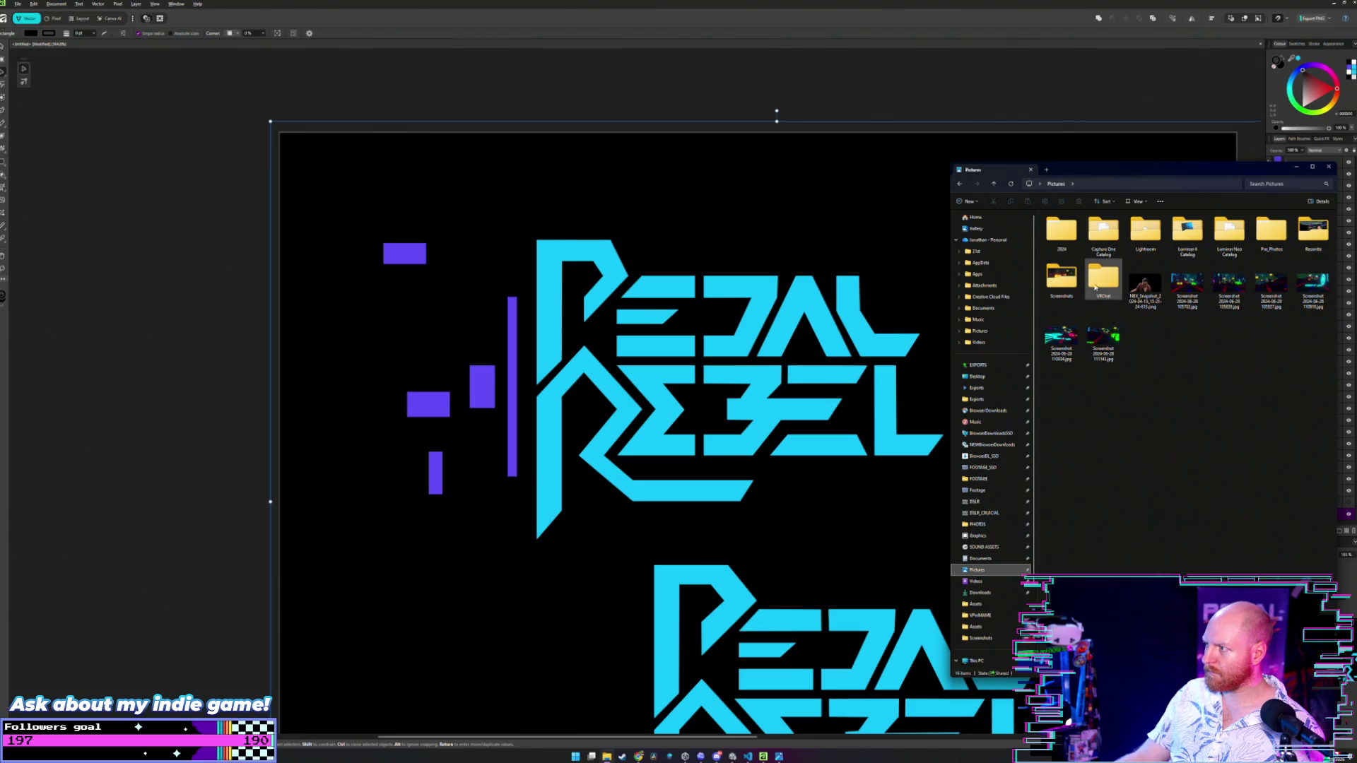
double_click(1062, 277)
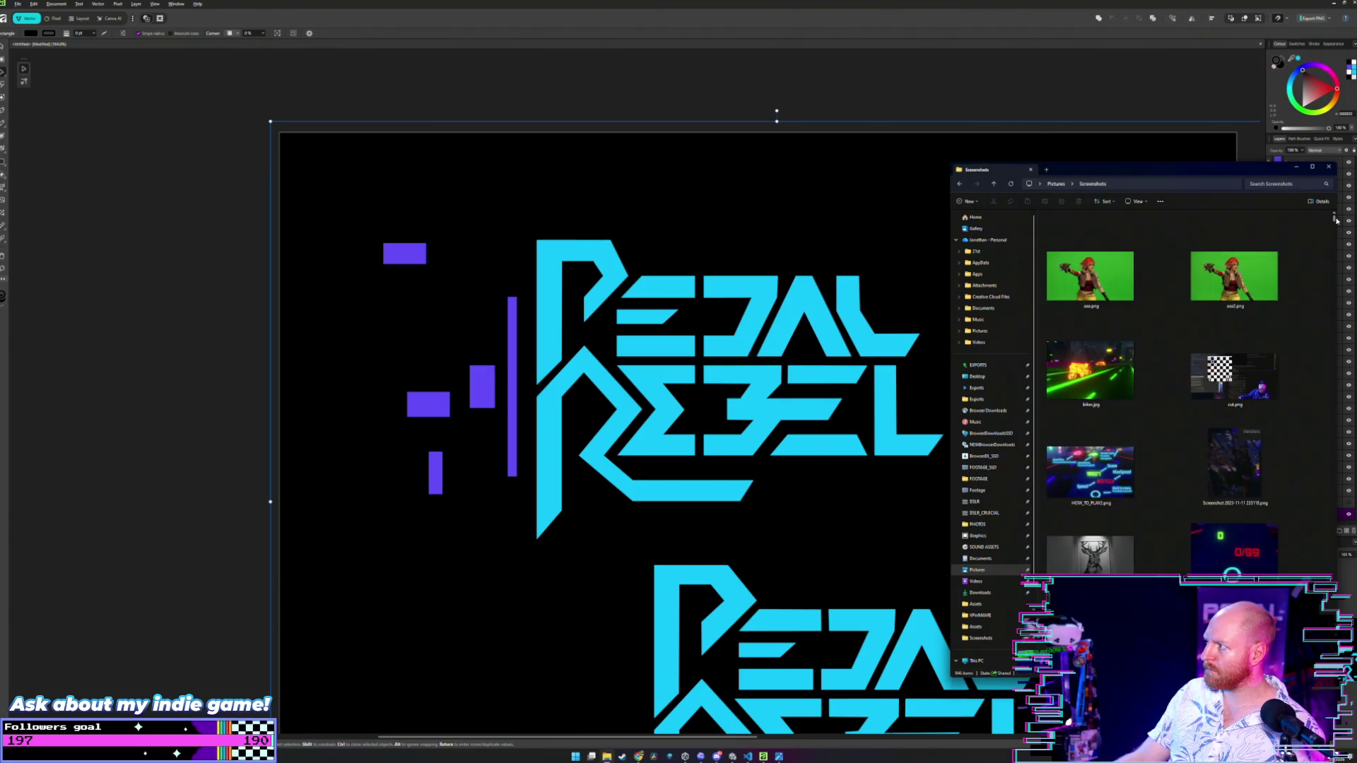
scroll(1163, 389, down, 5)
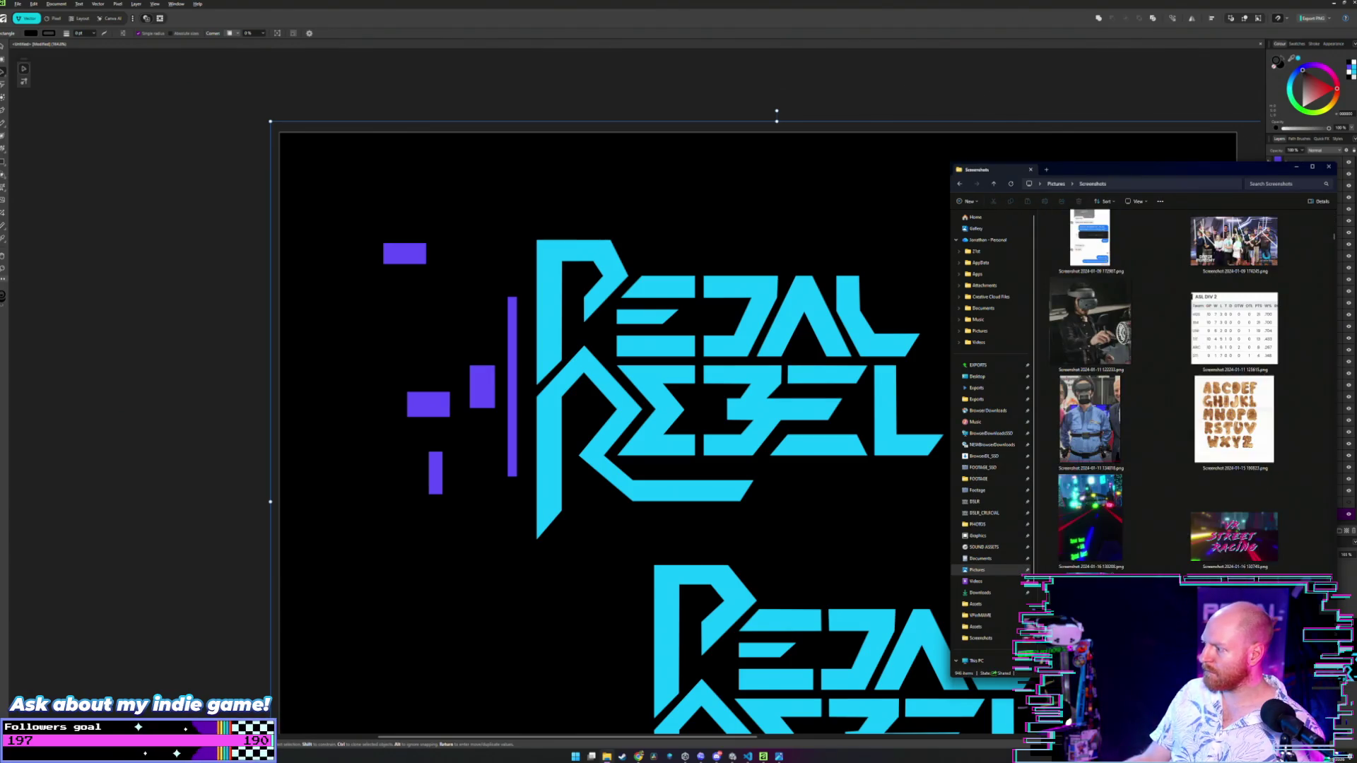
scroll(1310, 356, down, 10)
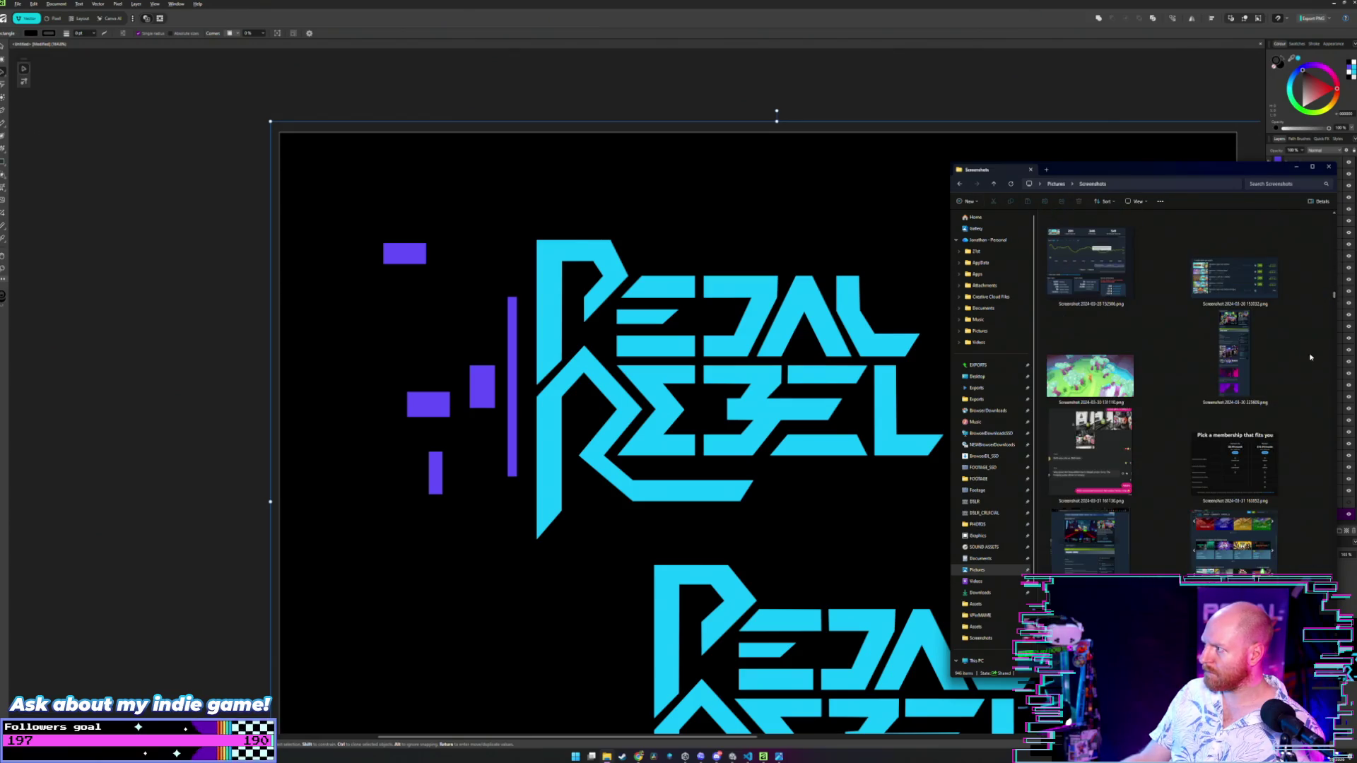
scroll(1334, 295, down, 15)
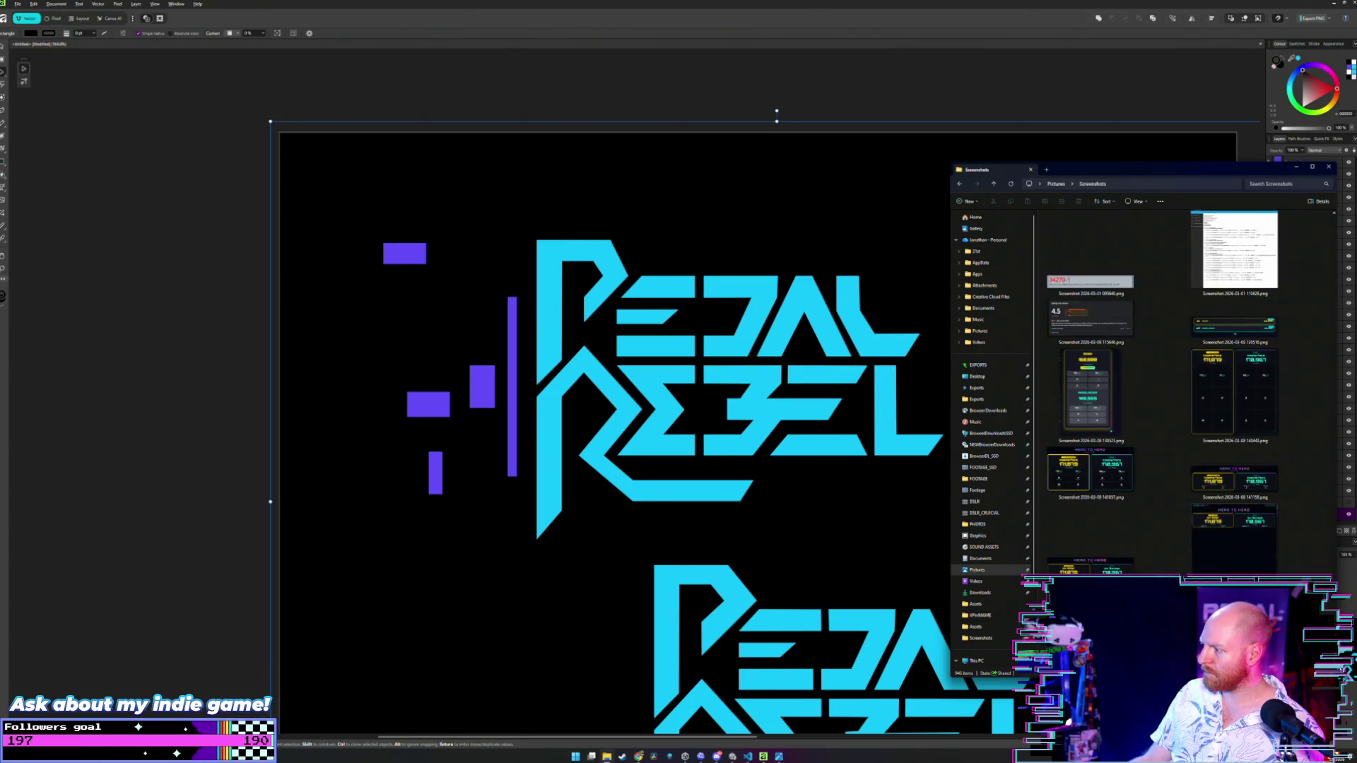
- Open the logo screenshot in Photos, compare neighbouring captures, then close the folder window
double_click(1077, 399)
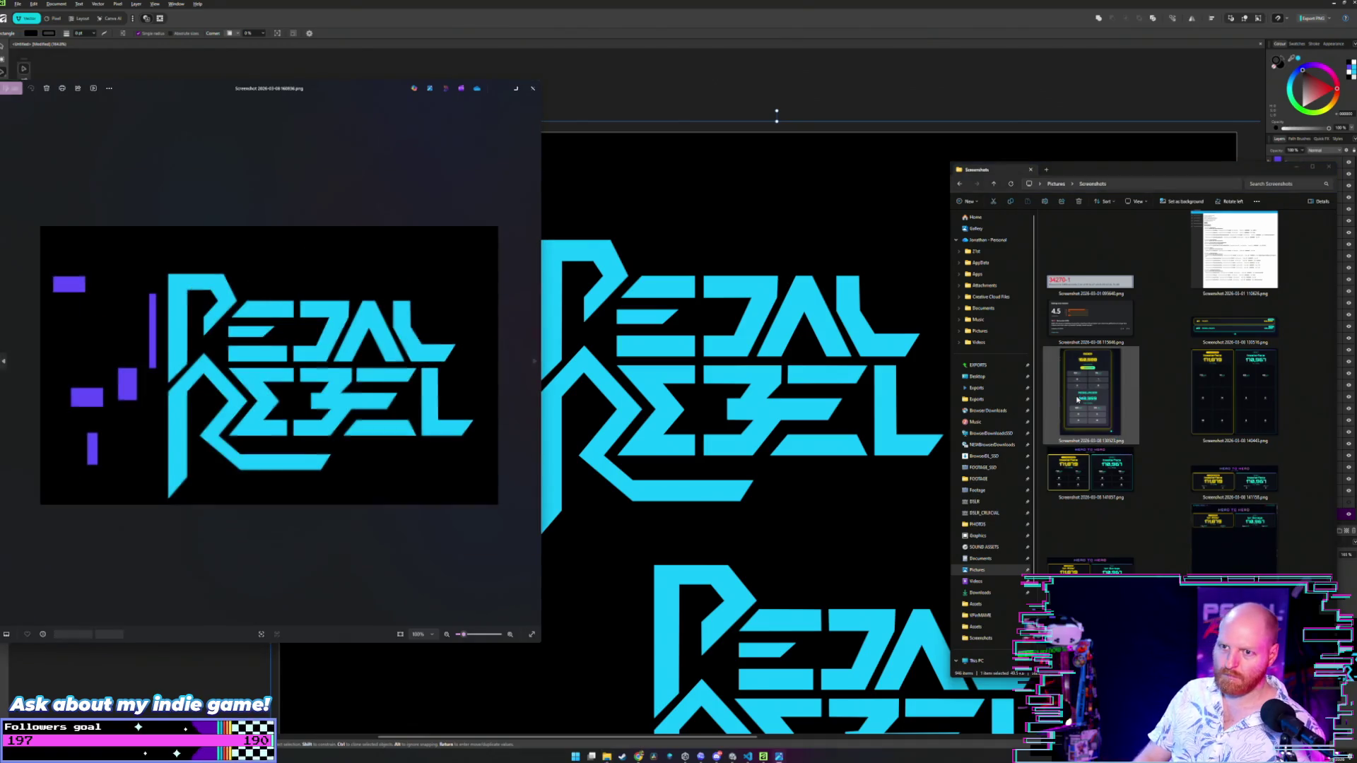
key(Right)
key(Left)
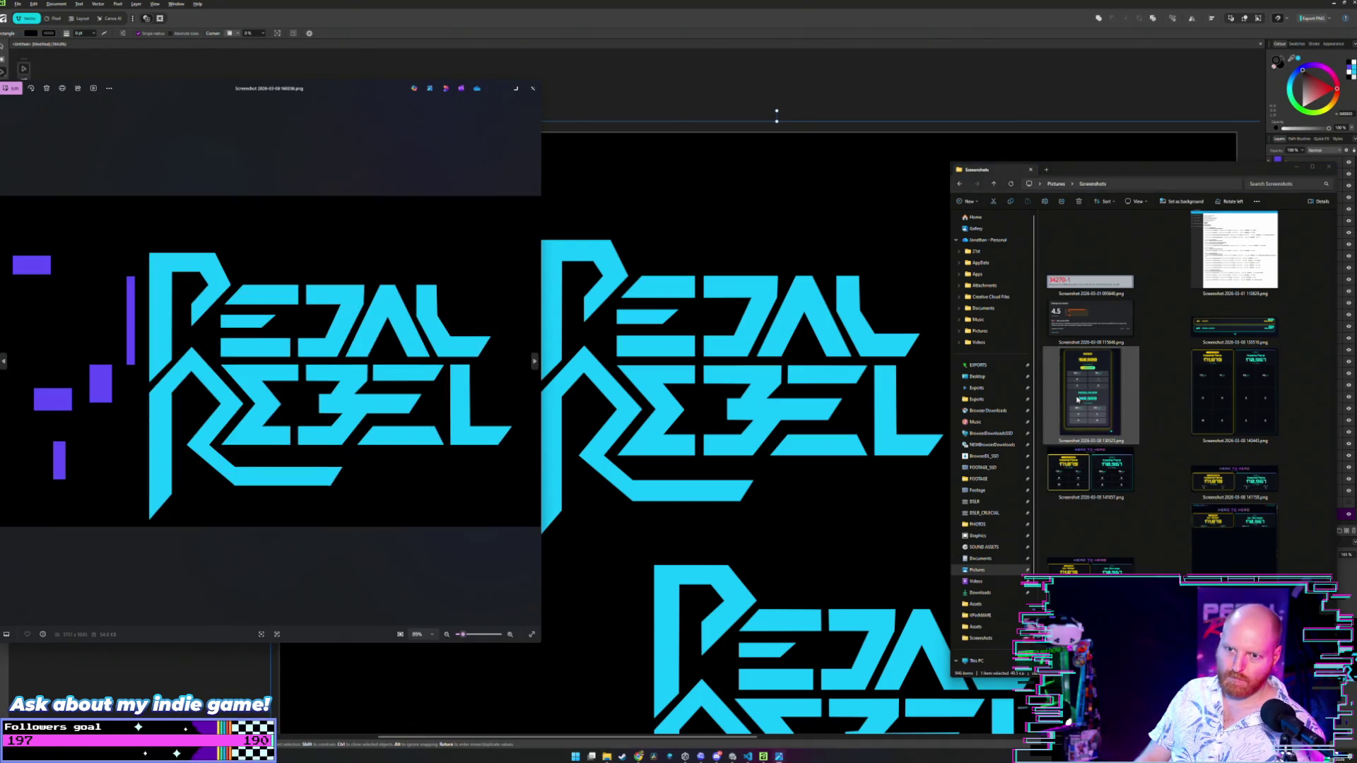
key(Right)
key(Left)
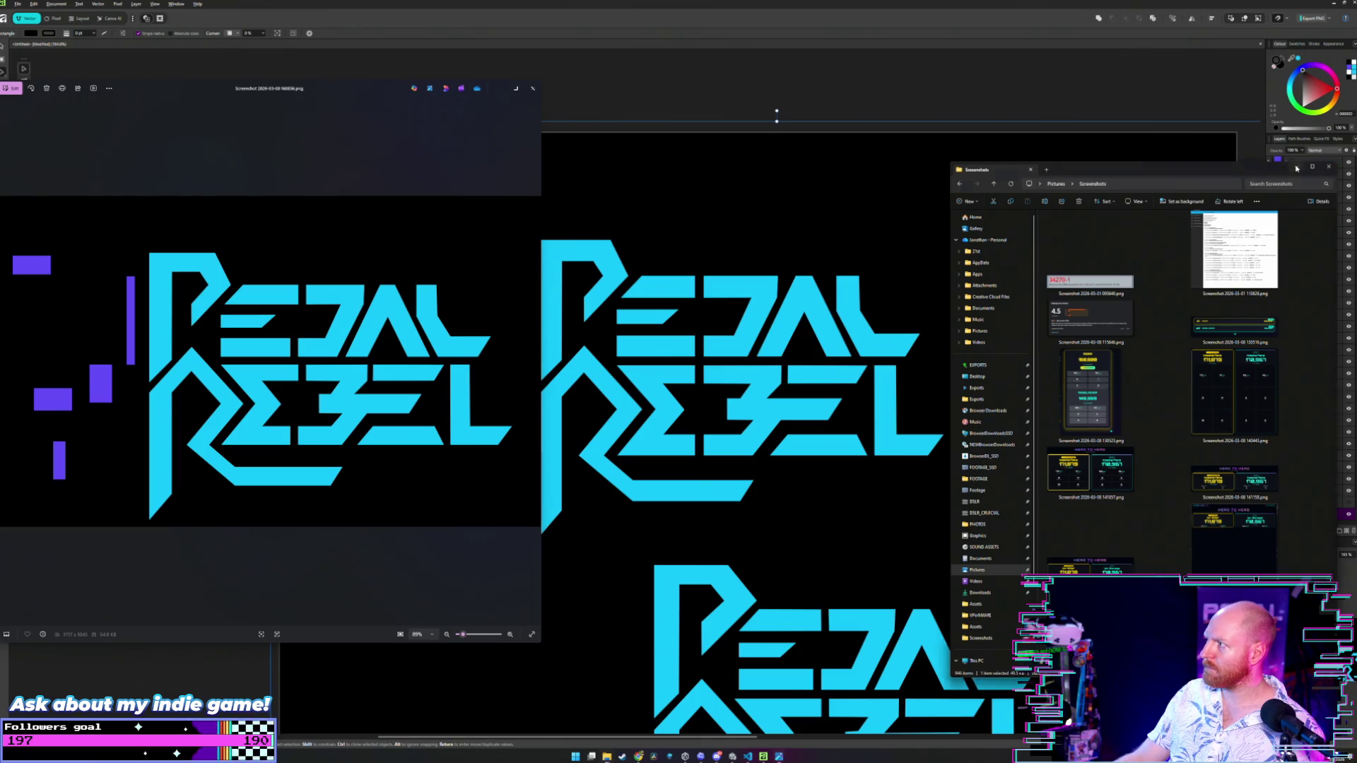
click(1328, 168)
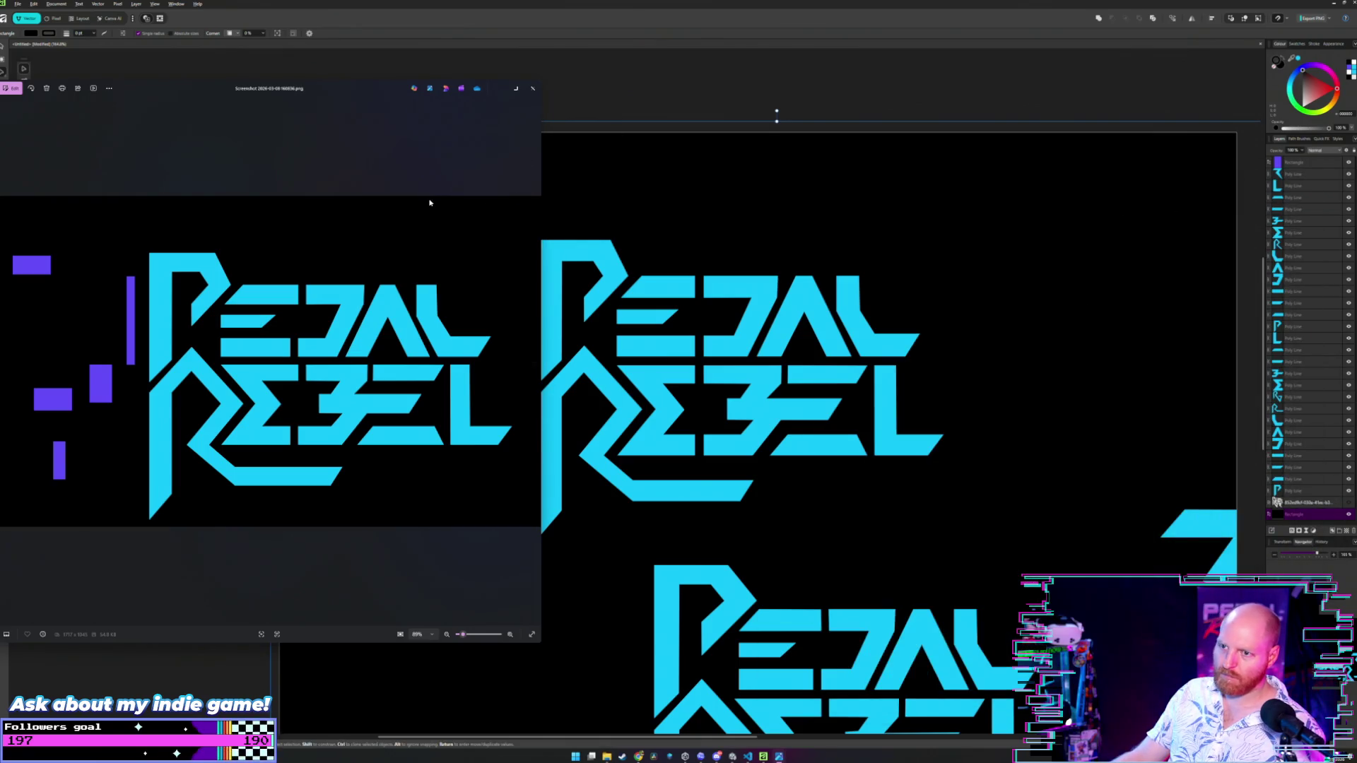
- Close the screenshot viewer and move the tall purple bar into the gap after the E
click(533, 88)
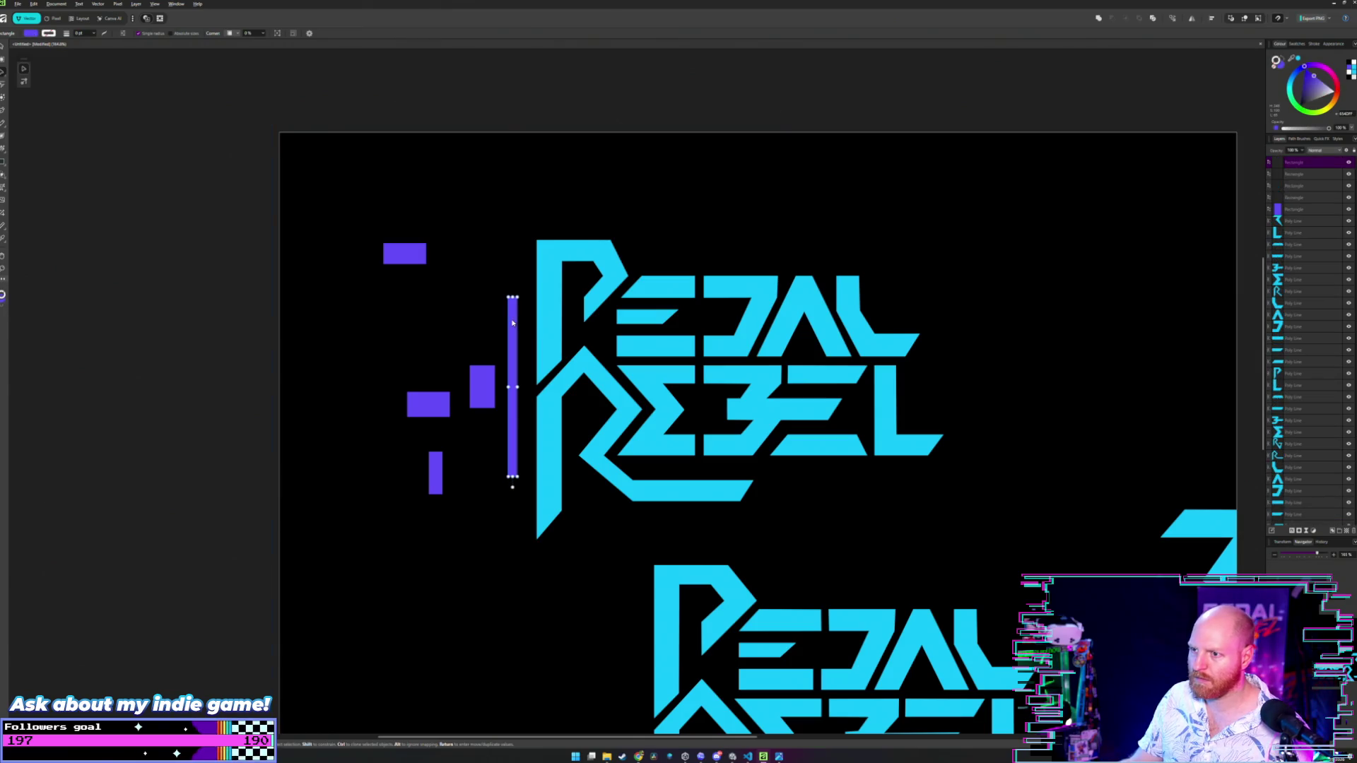
mouse_move(509, 323)
mouse_down()
mouse_move(697, 323)
mouse_move(650, 298)
mouse_move(694, 248)
mouse_move(718, 244)
mouse_up()
scroll(706, 318, up, 2)
scroll(712, 315, up, 3)
scroll(665, 297, up, 2)
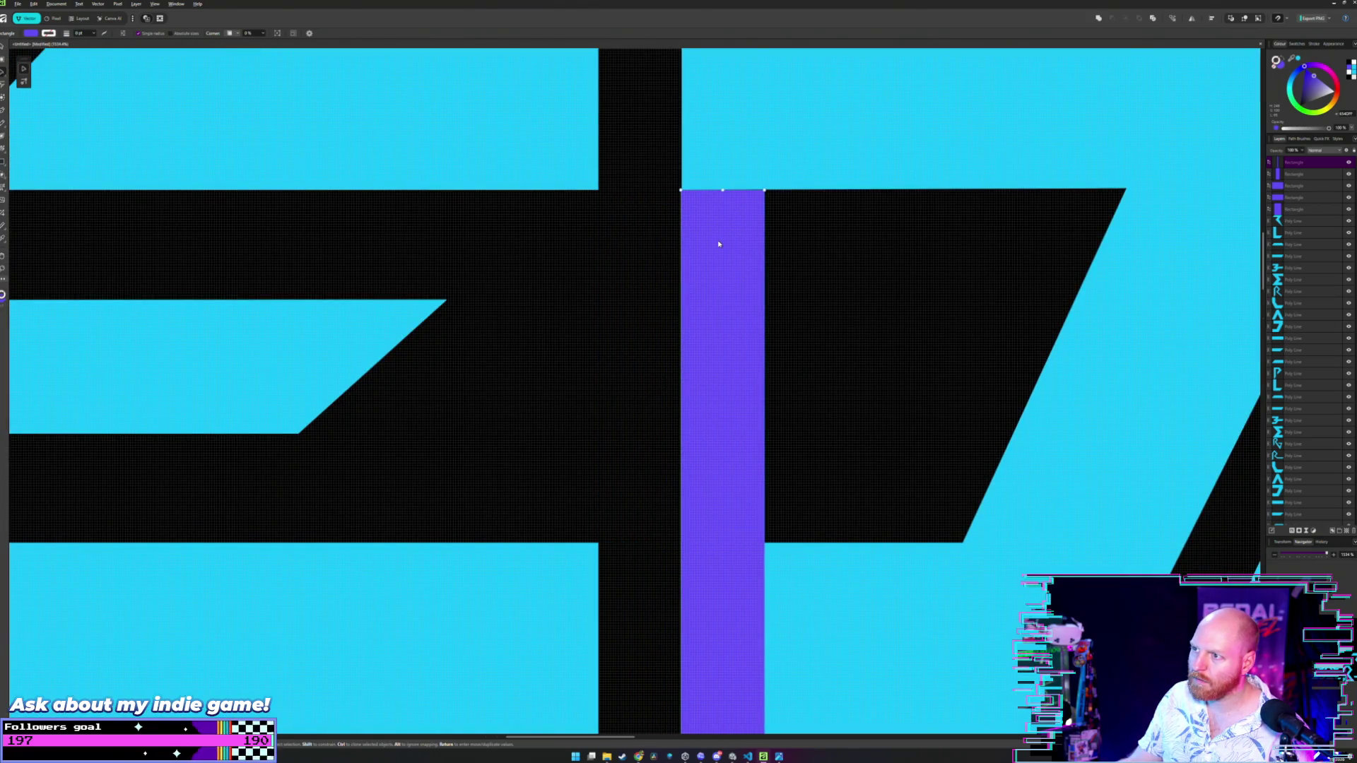
scroll(701, 223, down, 4)
scroll(657, 256, up, 2)
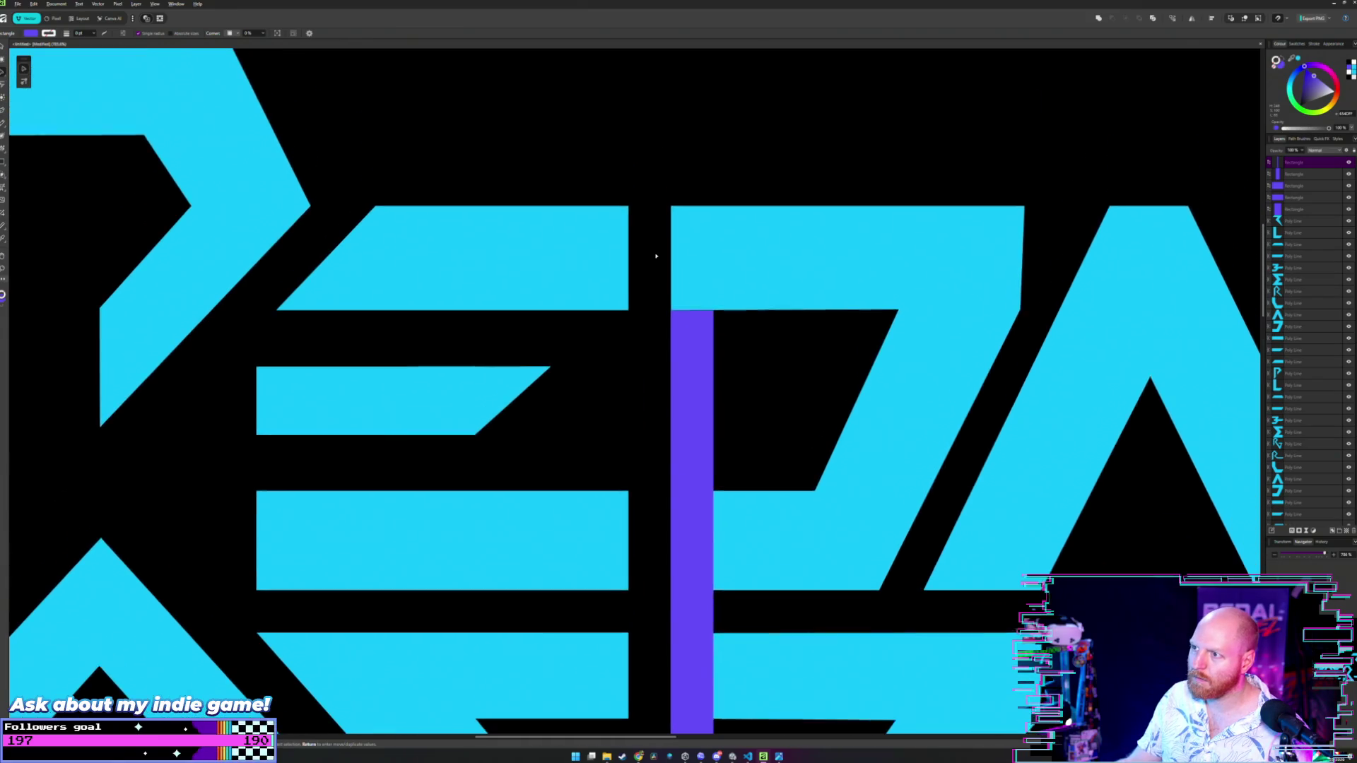
scroll(656, 256, up, 2)
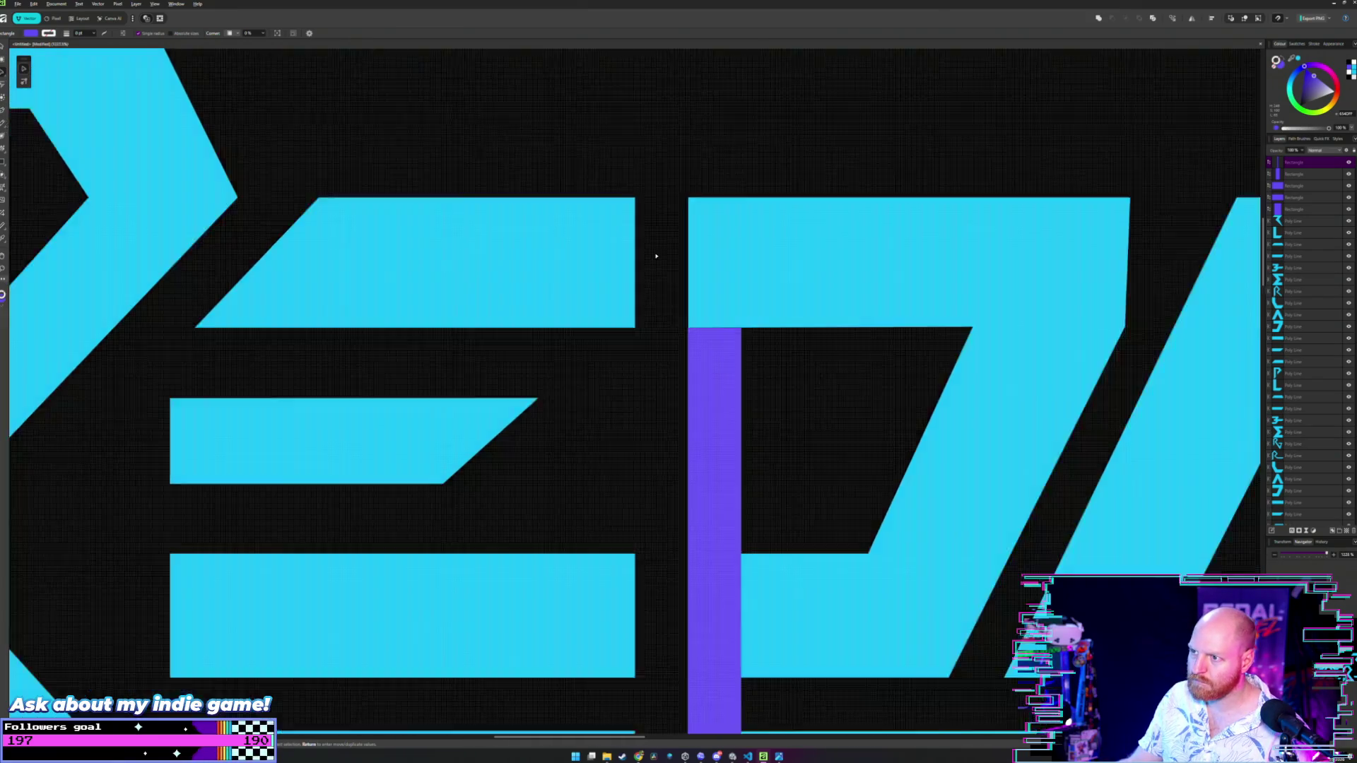
- Extend the E's upper bar and the next letter's nodes toward the purple bar
key(a)
click(613, 206)
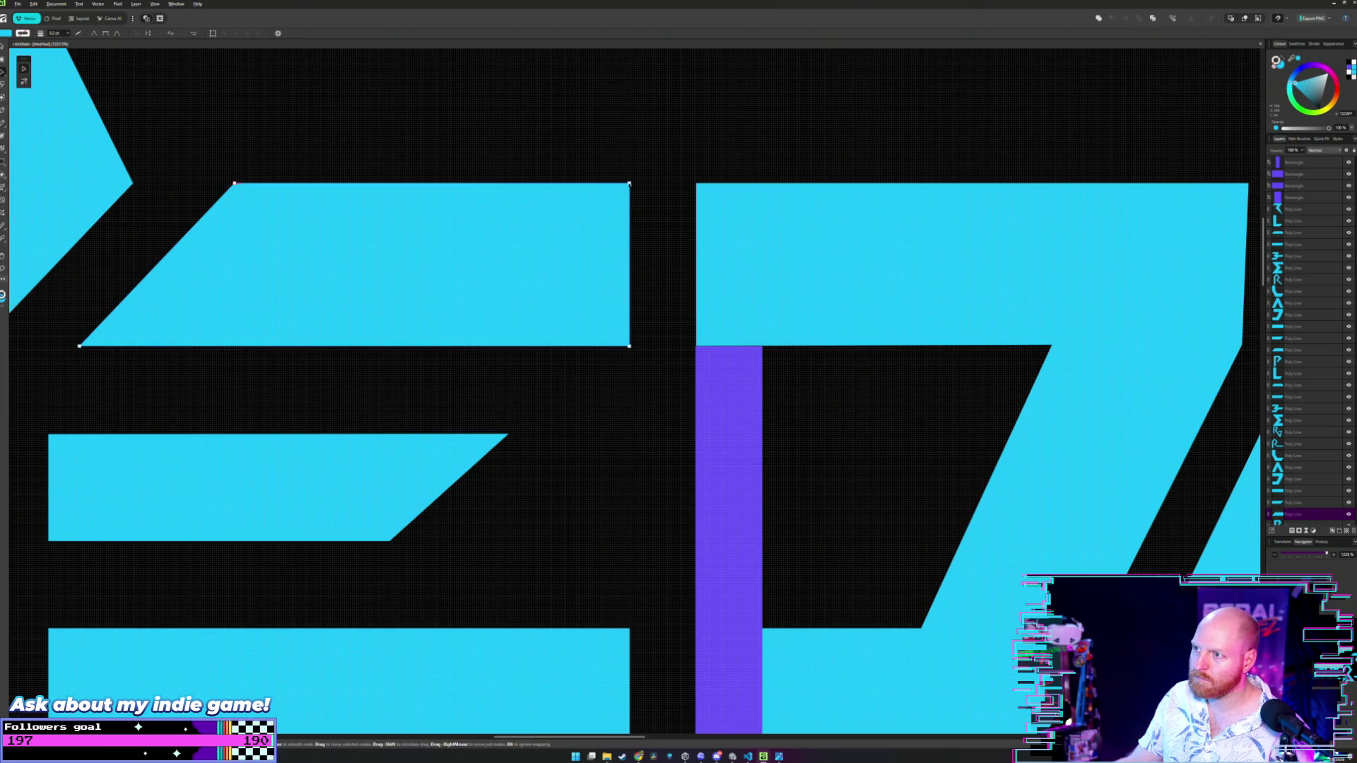
drag(630, 346, 696, 346)
click(716, 230)
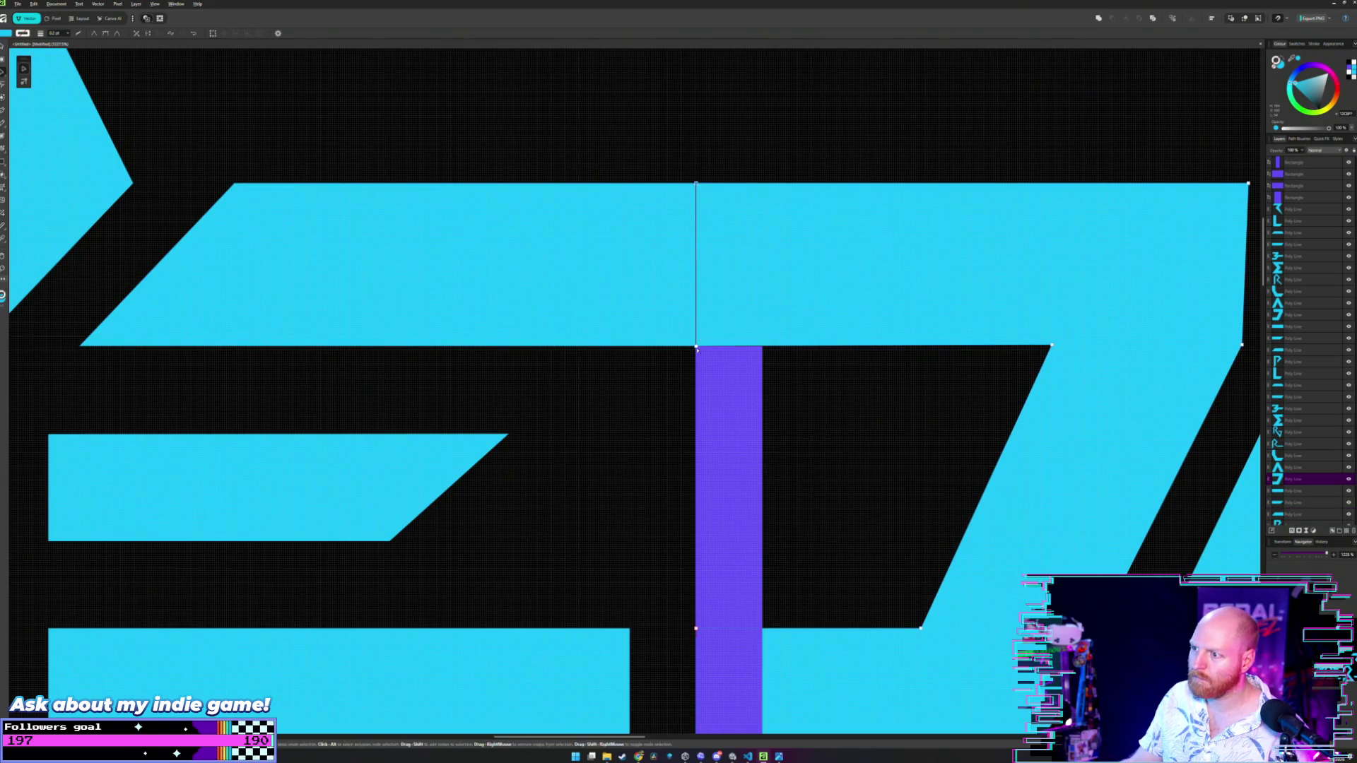
drag(696, 346, 762, 345)
scroll(757, 337, down, 1)
scroll(756, 337, down, 5)
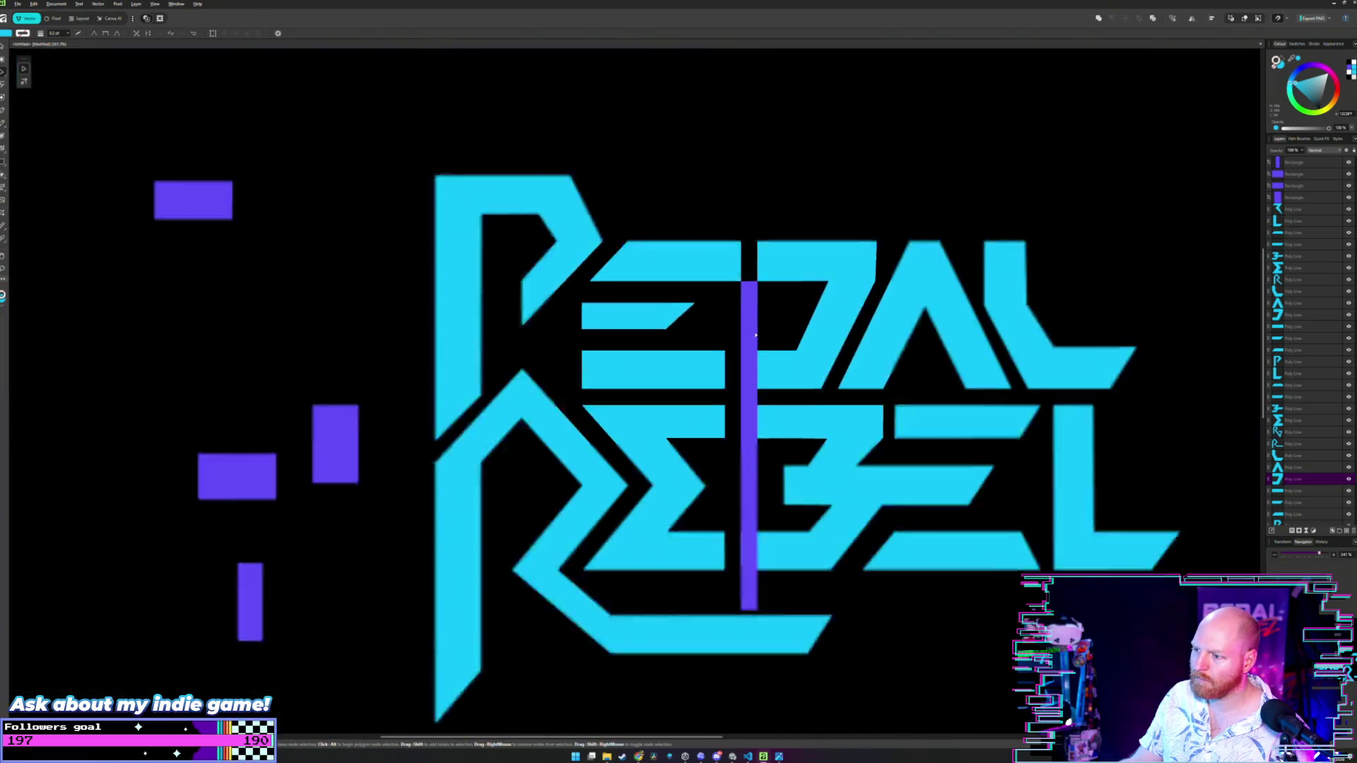
scroll(755, 335, up, 4)
scroll(756, 335, down, 4)
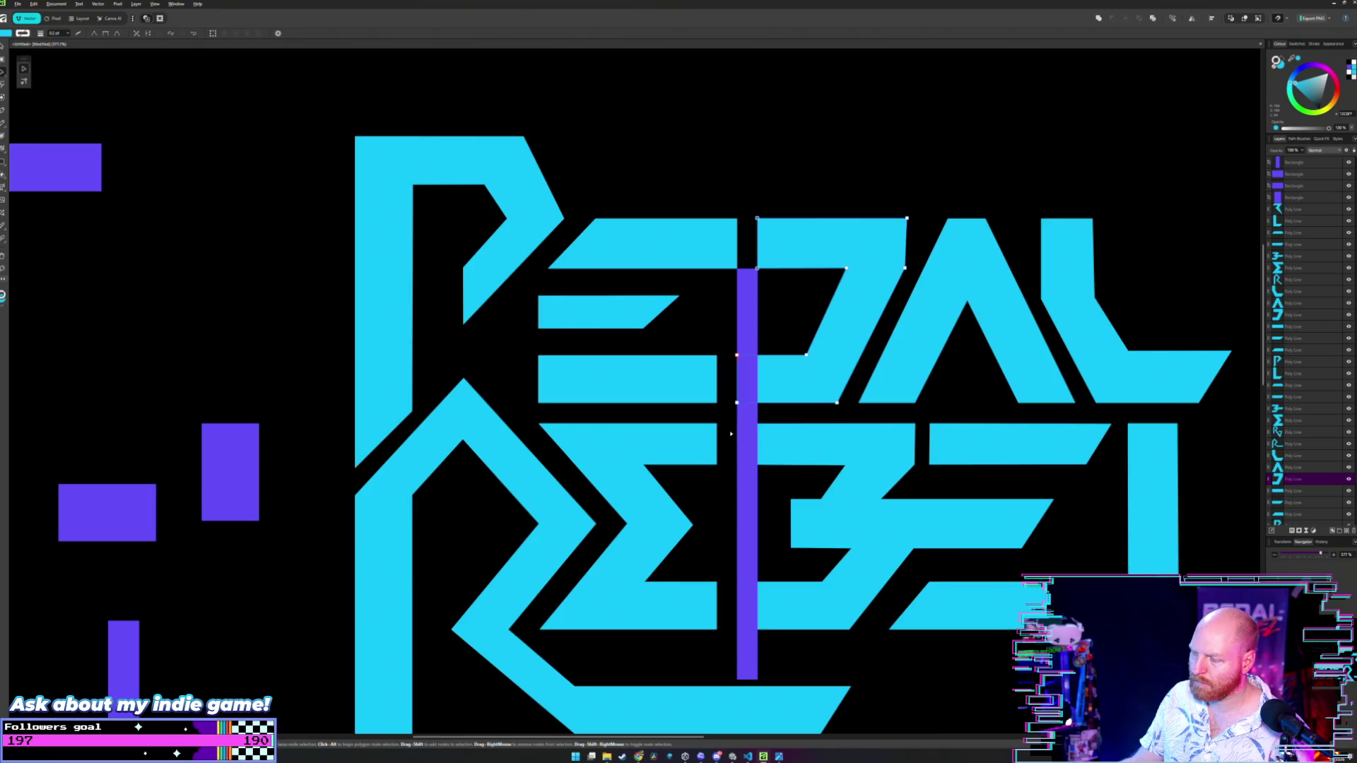
scroll(736, 348, up, 5)
- Drag the lower E bar's right corner to the purple bar and inspect the 3 shape
click(698, 432)
click(703, 496)
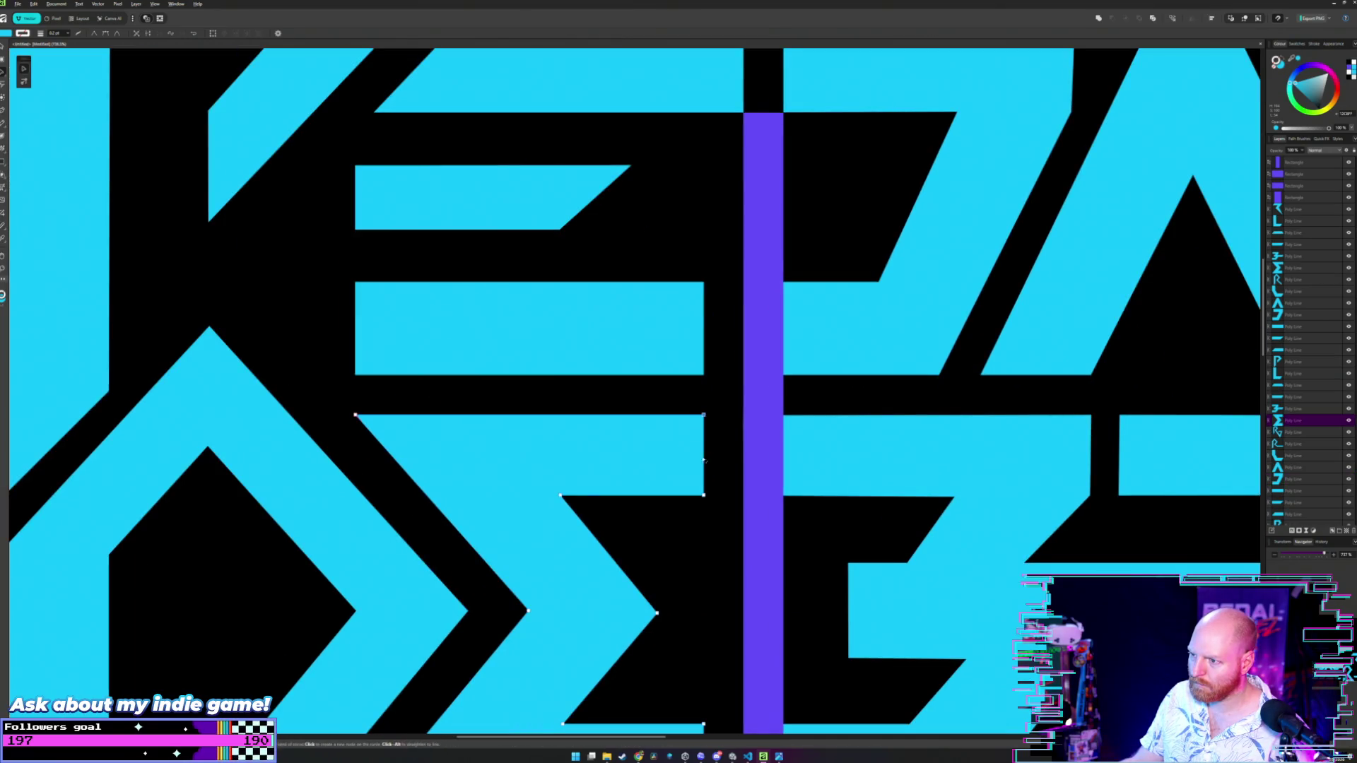
drag(703, 495, 773, 473)
click(773, 472)
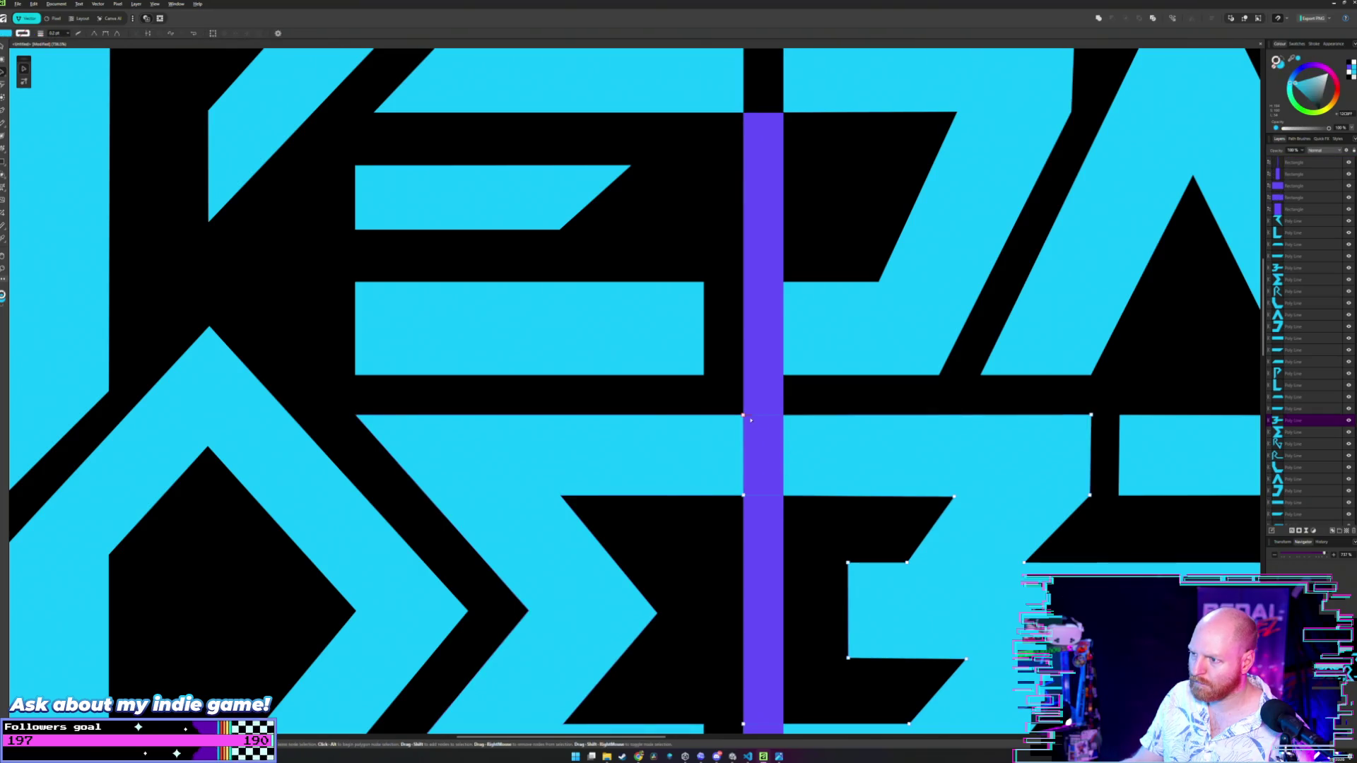
click(743, 494)
click(749, 398)
- Move the tall purple bar back out to the left of the logo
scroll(763, 403, down, 5)
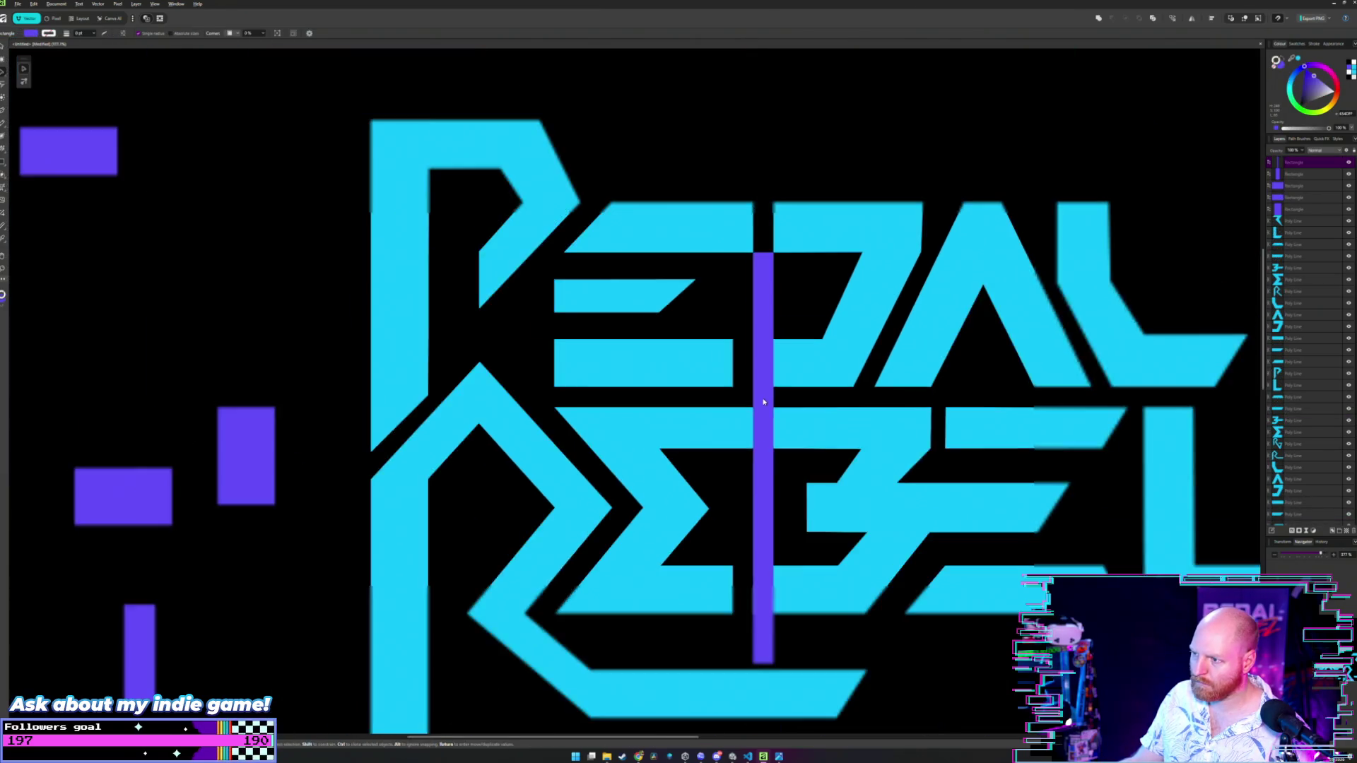
mouse_move(763, 403)
mouse_down()
mouse_move(482, 303)
mouse_move(224, 293)
mouse_move(243, 329)
mouse_up()
drag(638, 170, 597, 169)
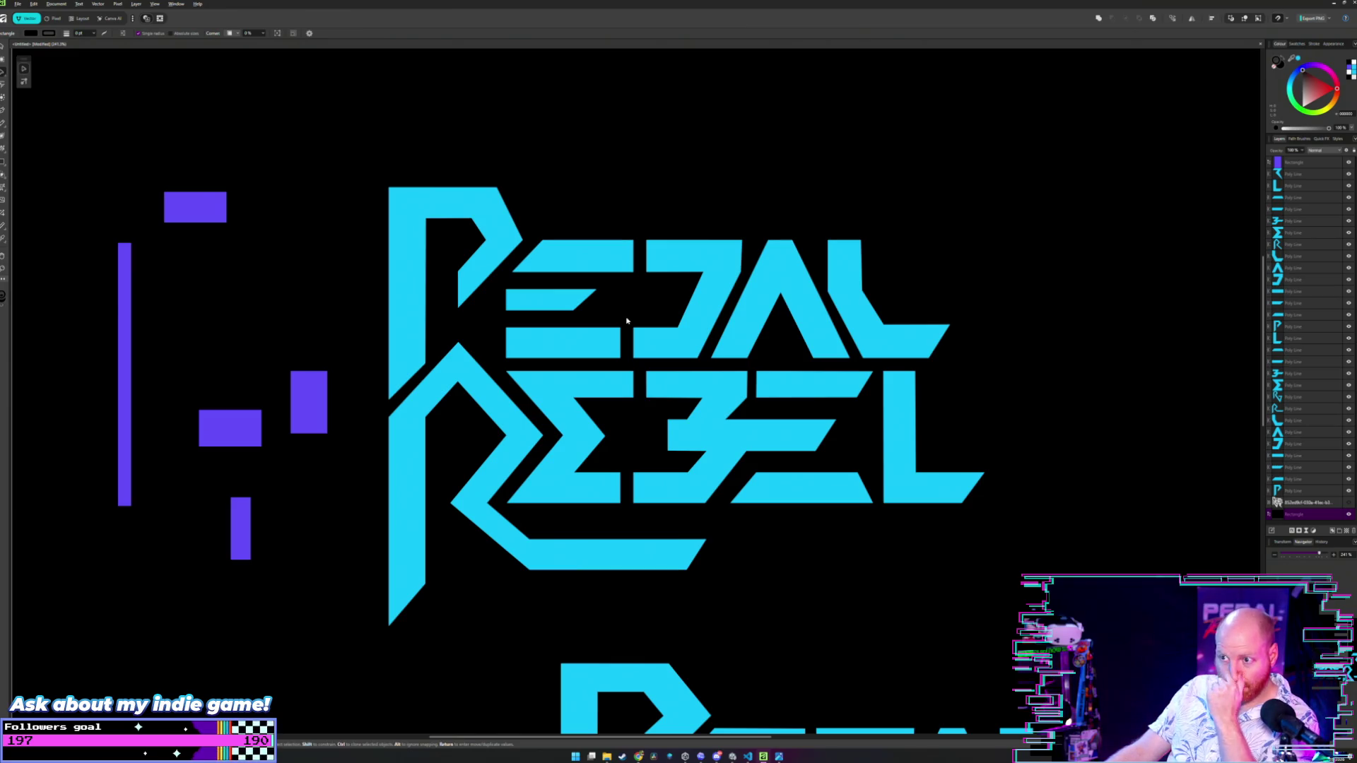
scroll(622, 304, up, 4)
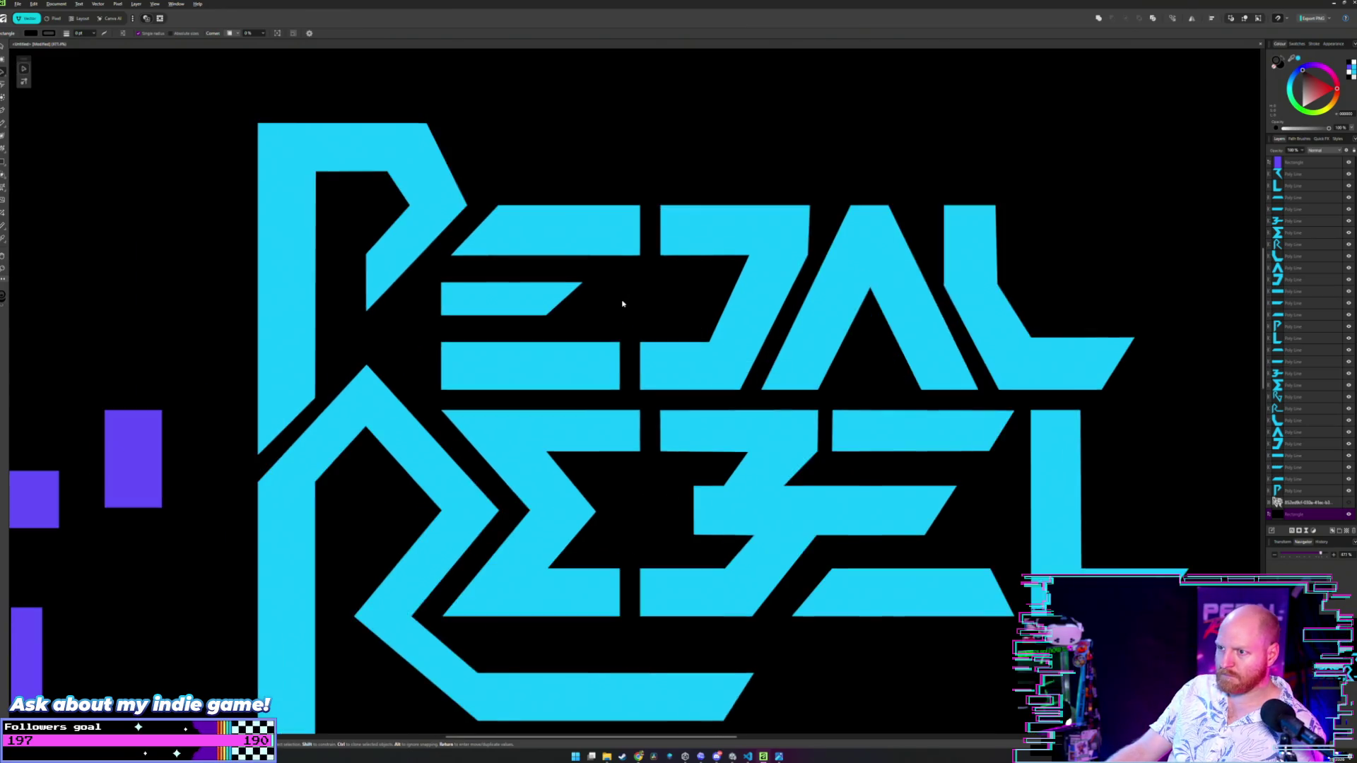
scroll(592, 305, down, 5)
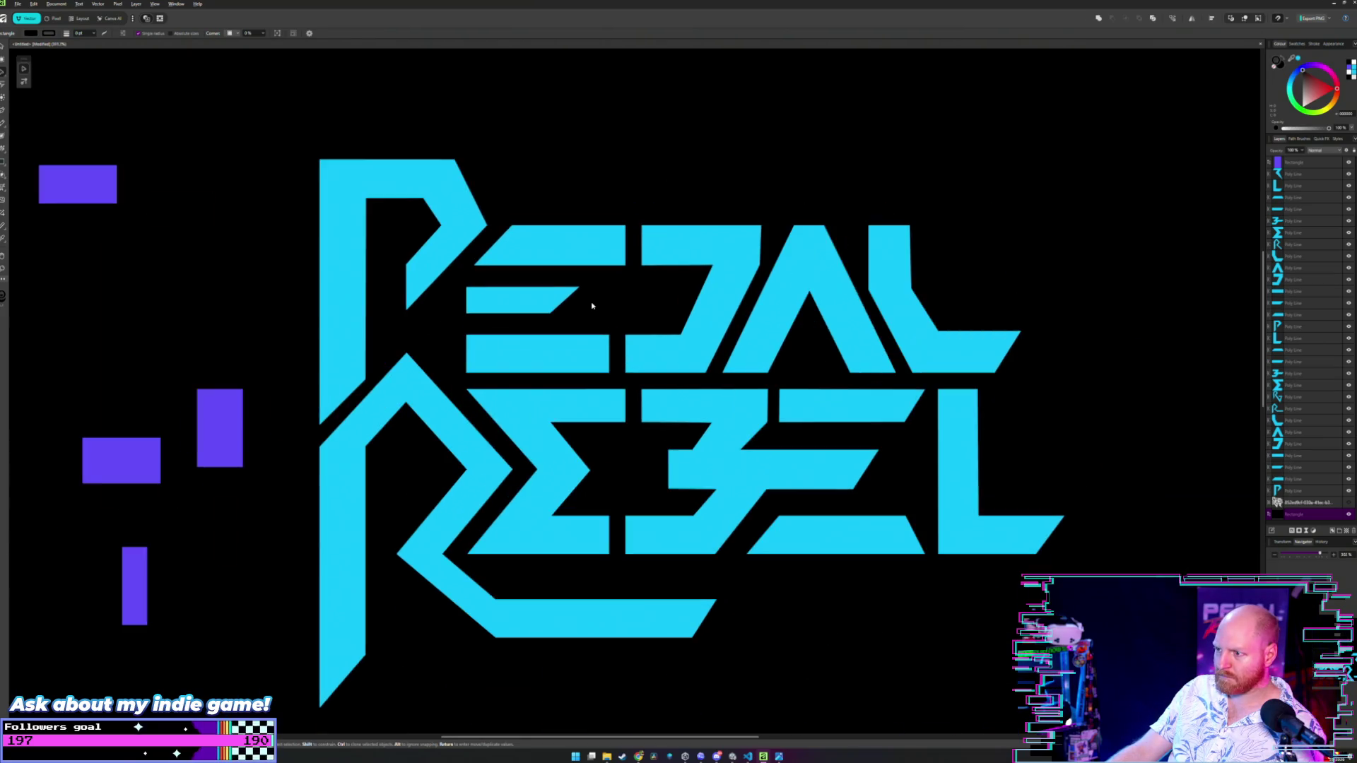
scroll(593, 311, up, 4)
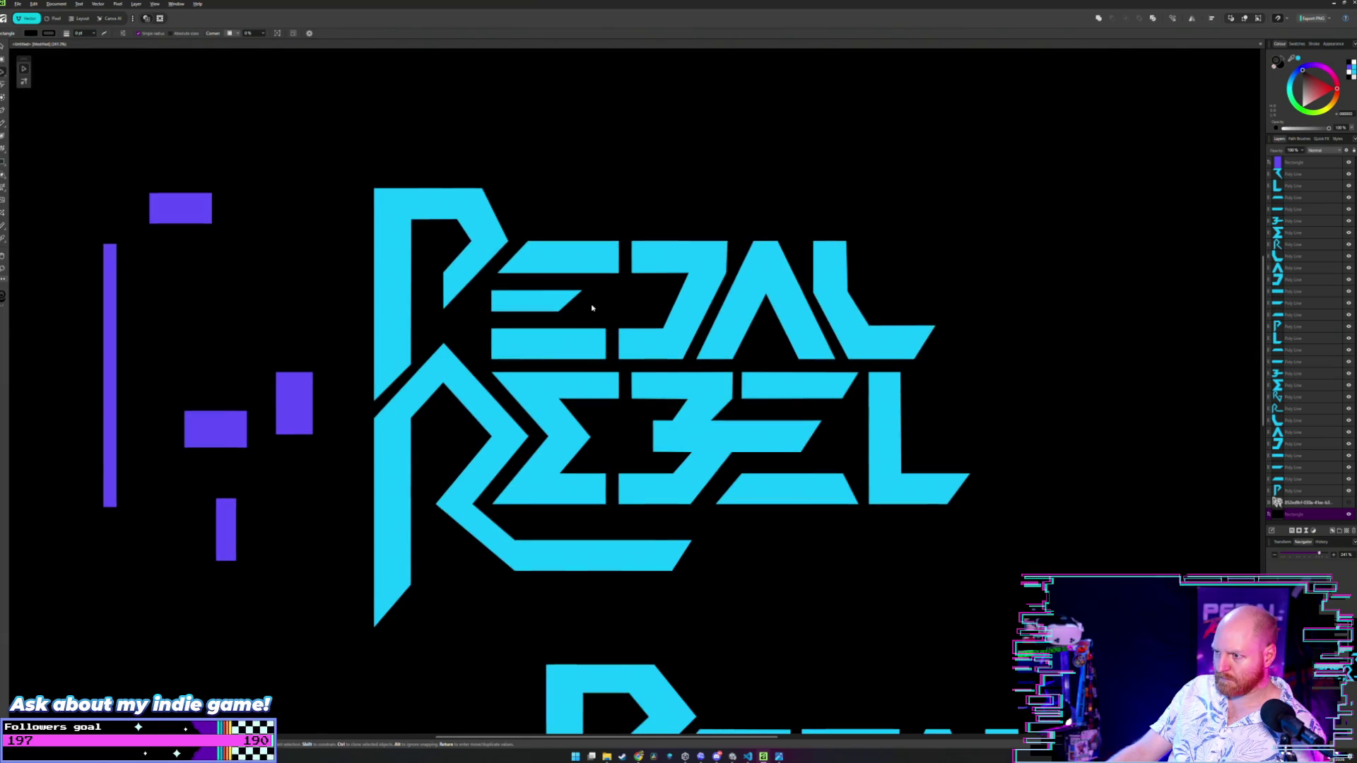
scroll(601, 333, down, 2)
scroll(699, 325, up, 1)
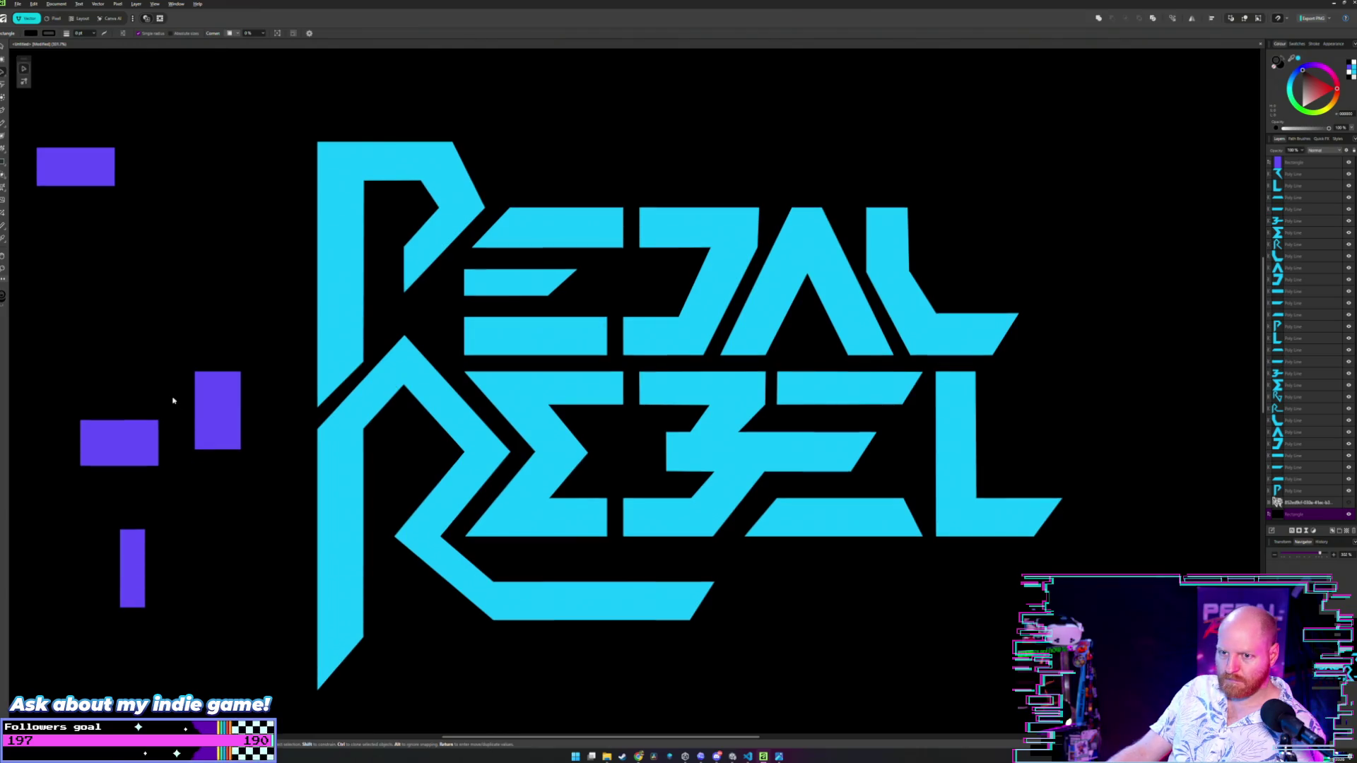
scroll(186, 348, down, 1)
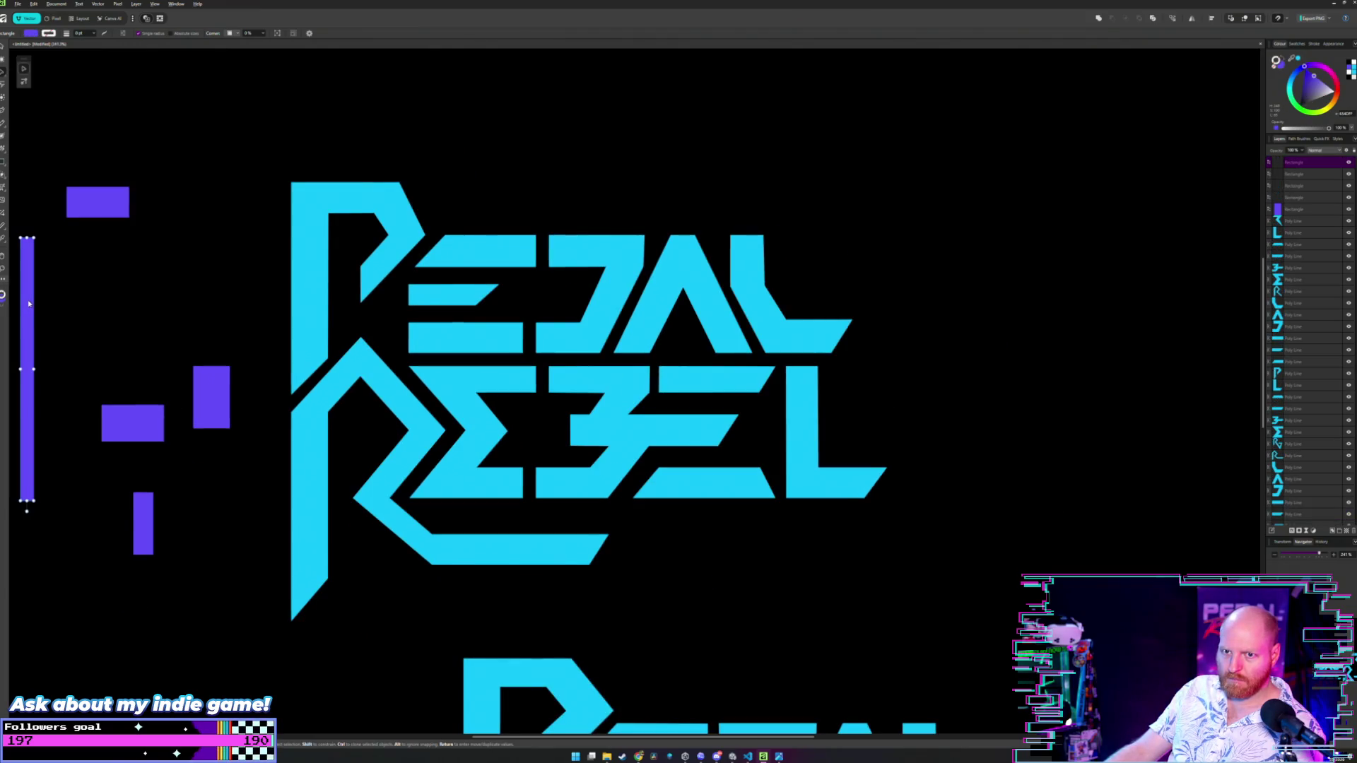
- Drag the tall purple bar into the middle of the logo and nudge the thin bar slightly
mouse_move(28, 318)
mouse_down()
mouse_move(357, 433)
mouse_move(655, 464)
mouse_move(650, 316)
mouse_up()
scroll(650, 321, up, 5)
scroll(691, 191, down, 2)
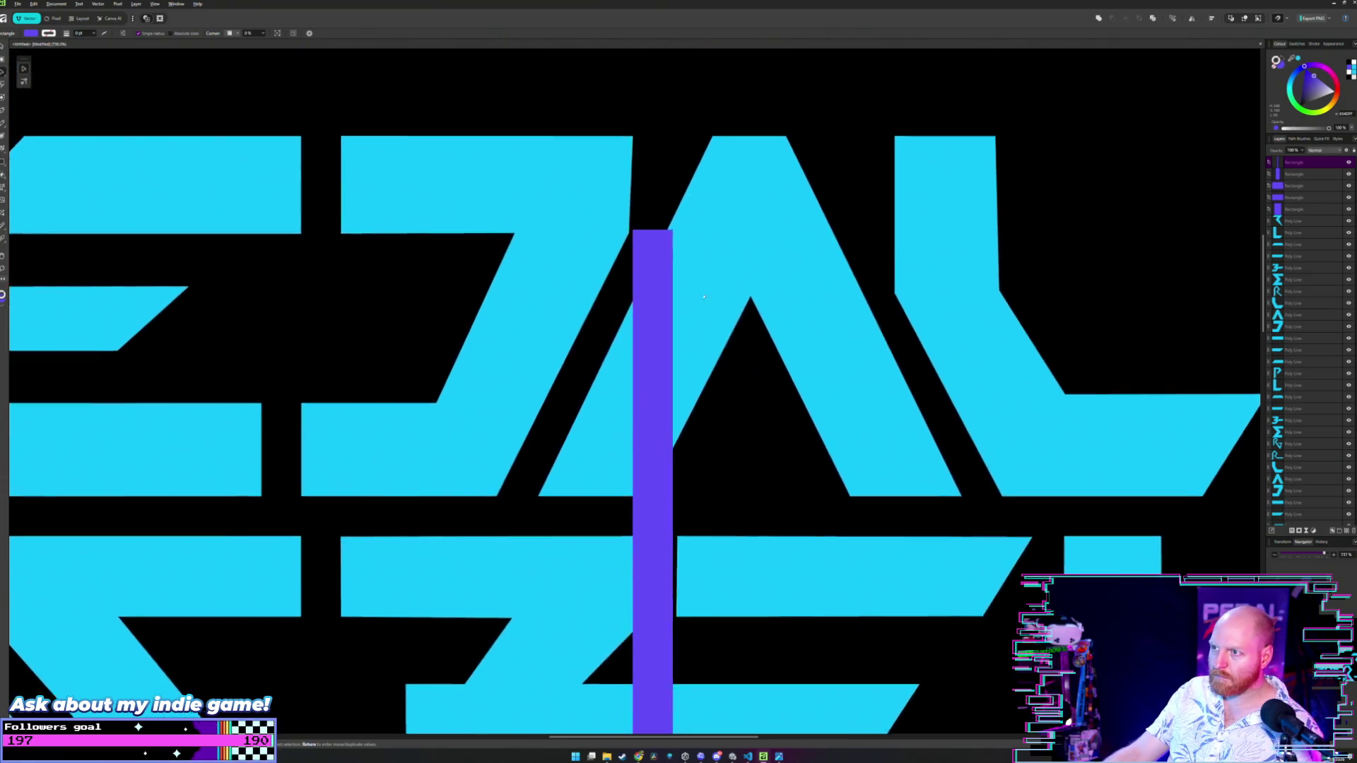
scroll(635, 343, up, 3)
drag(635, 343, 635, 316)
scroll(642, 341, up, 4)
- Reselect the thin purple bar and drag it down into the gap below PEDAL
key(a)
click(709, 287)
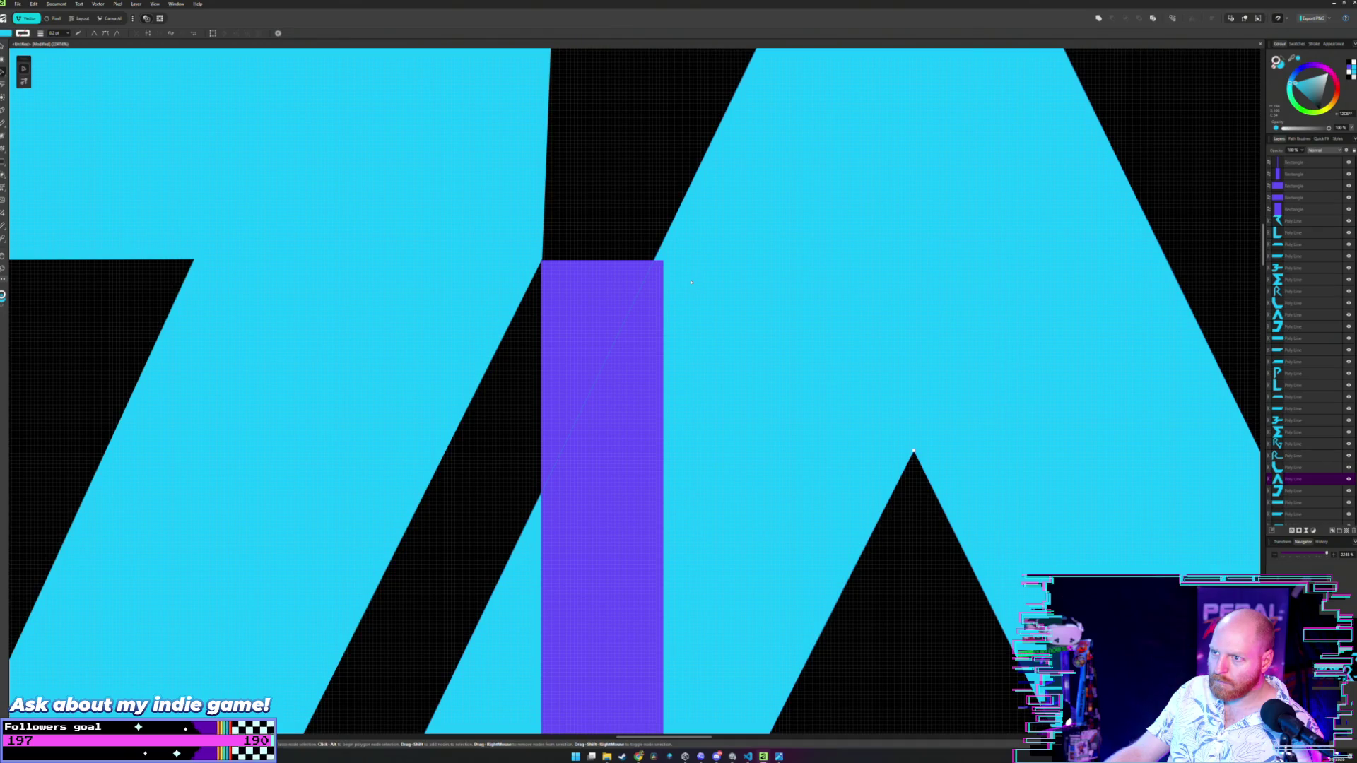
scroll(691, 282, down, 2)
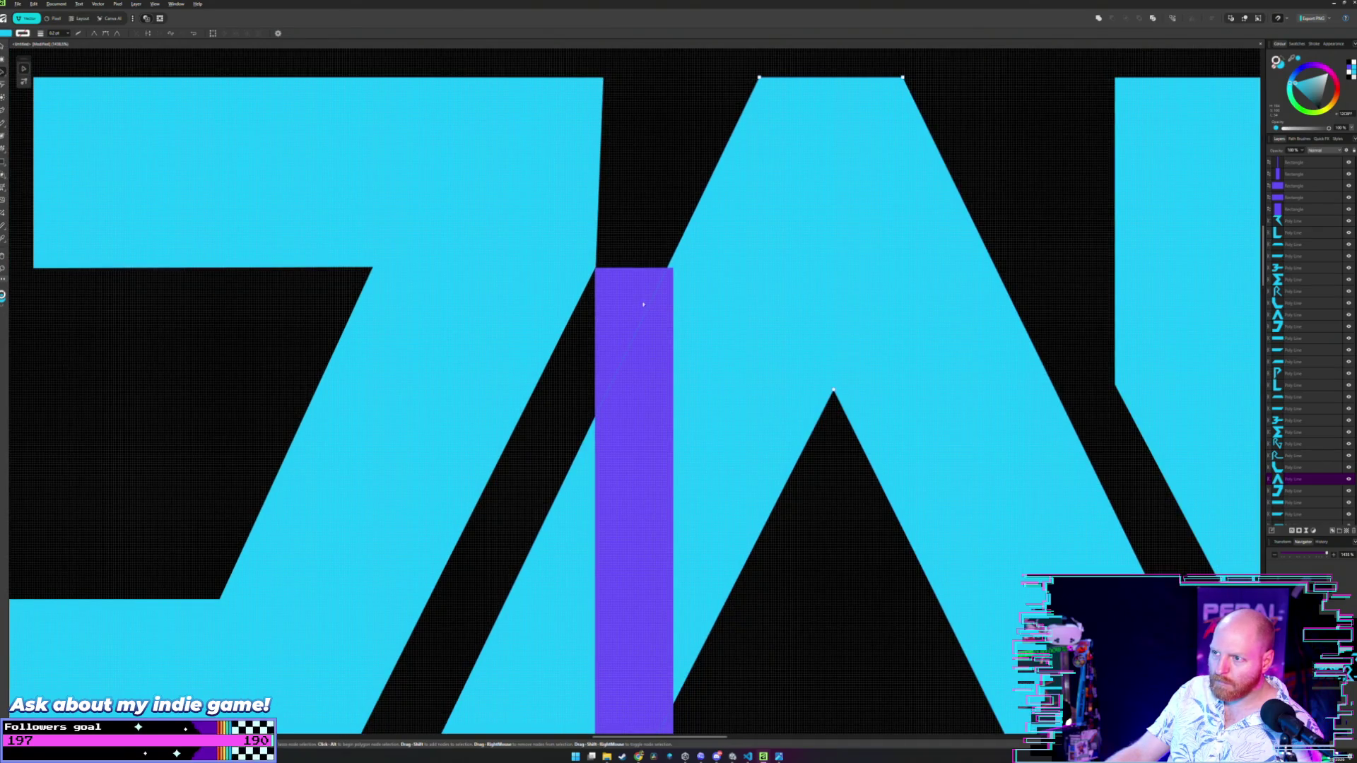
click(640, 307)
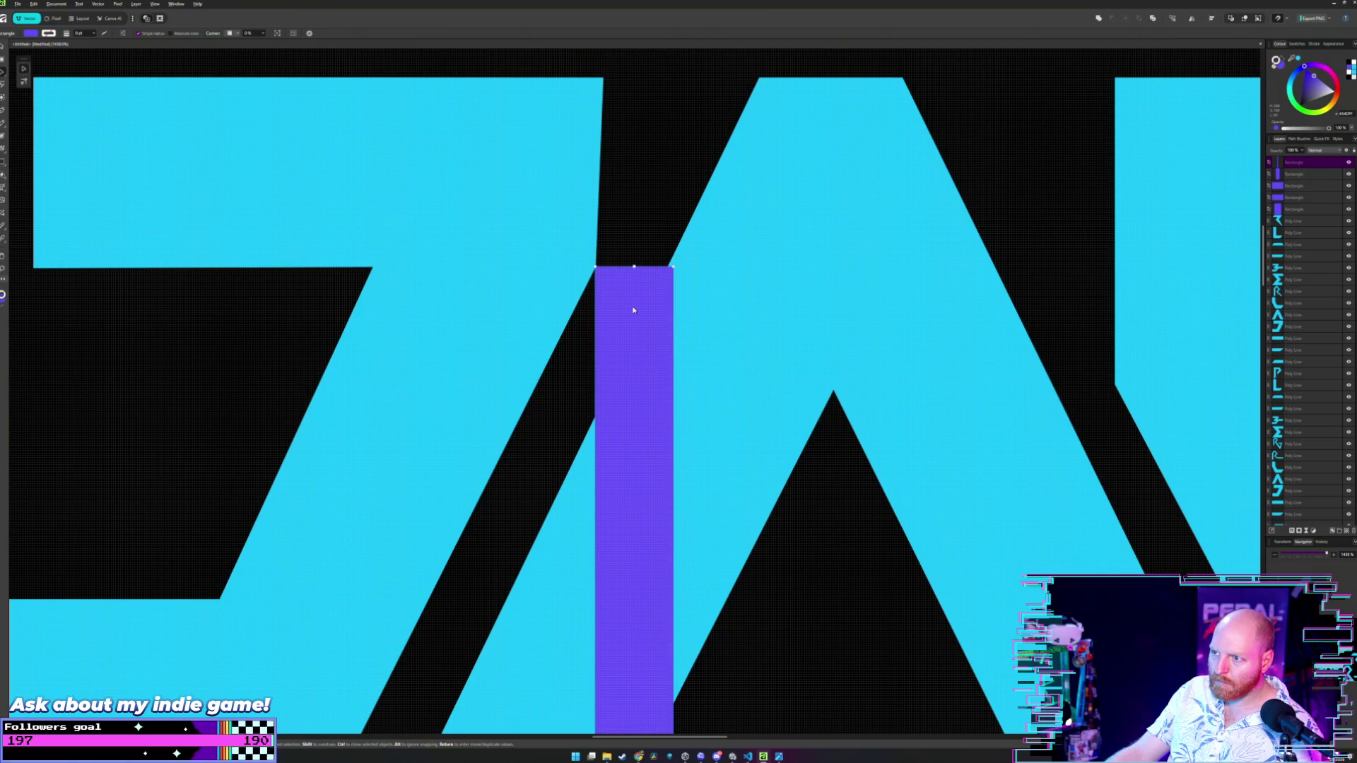
scroll(756, 288, down, 3)
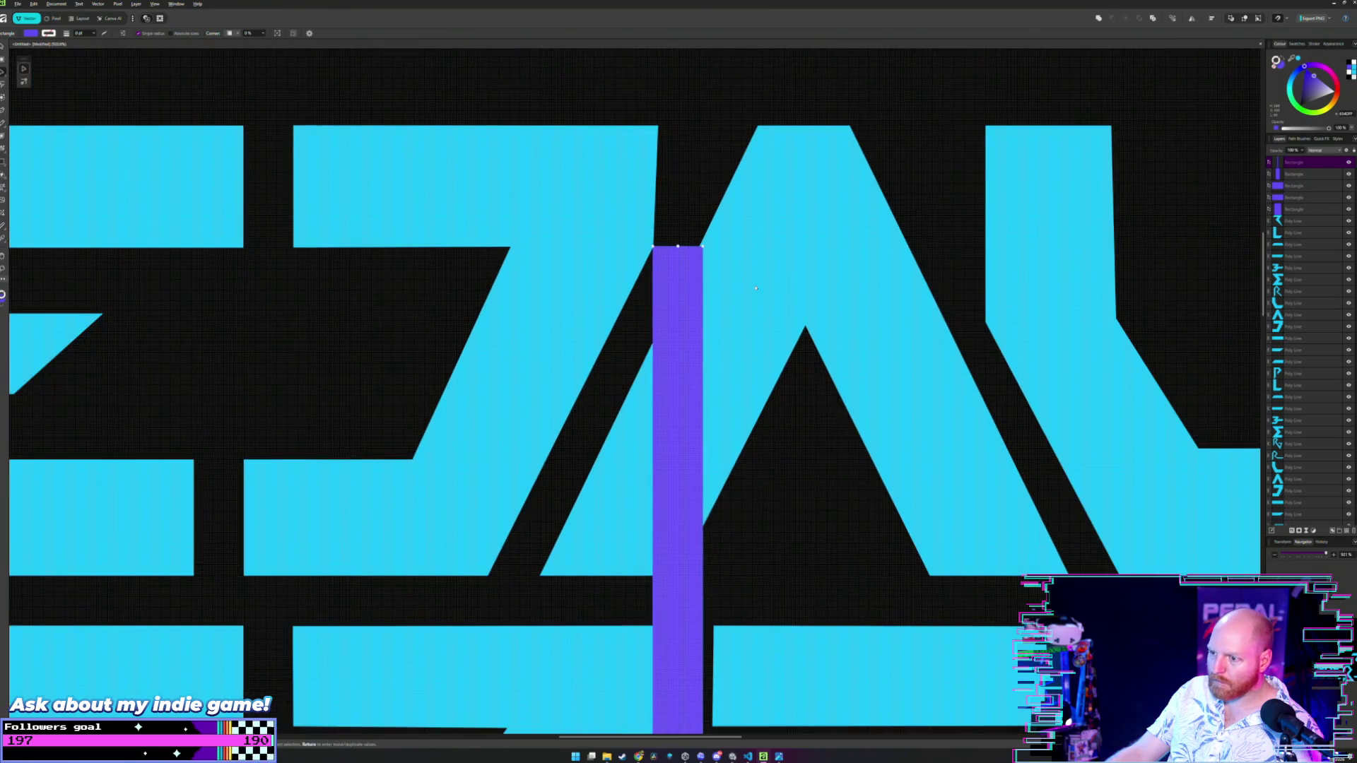
mouse_move(680, 285)
mouse_down()
mouse_move(650, 448)
mouse_move(514, 627)
mouse_move(515, 615)
mouse_up()
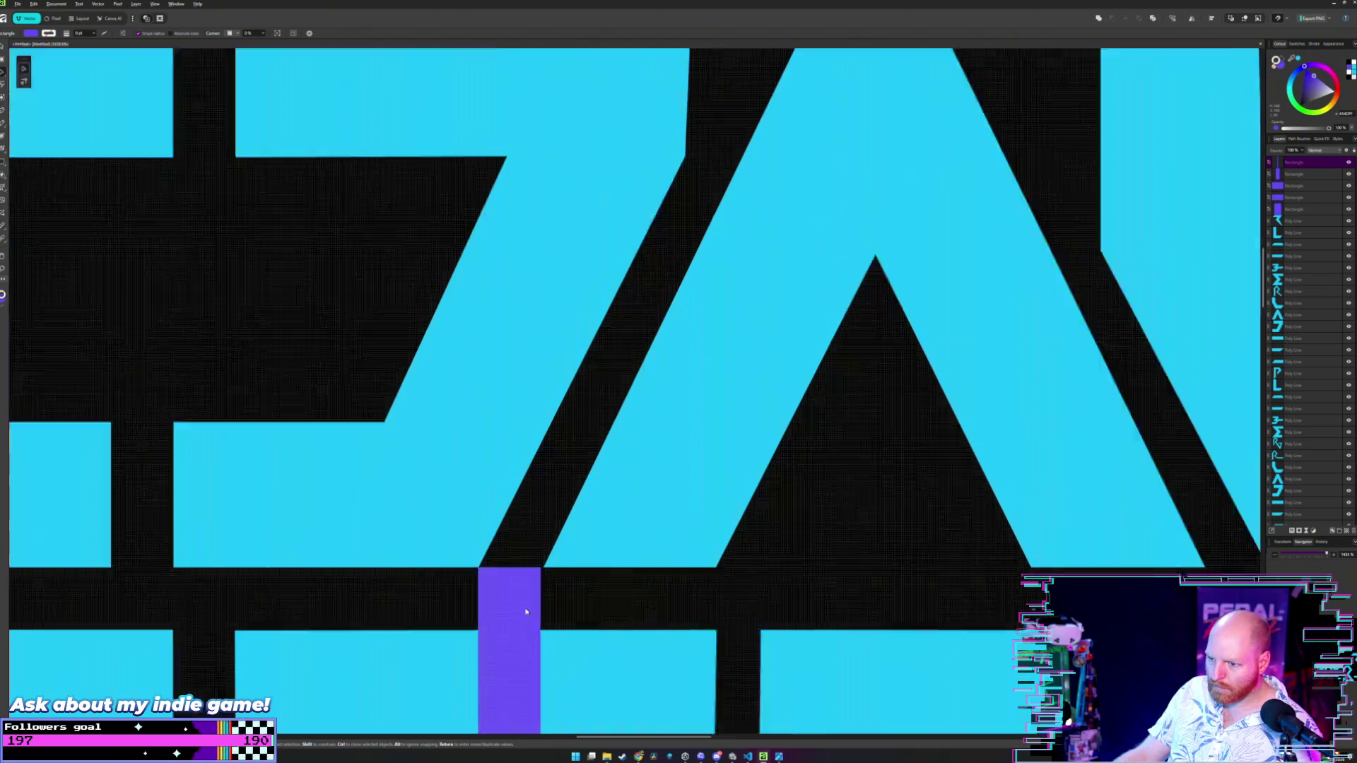
scroll(515, 615, up, 5)
- Shift the thin purple bar so its edge meets the cyan letter
click(621, 591)
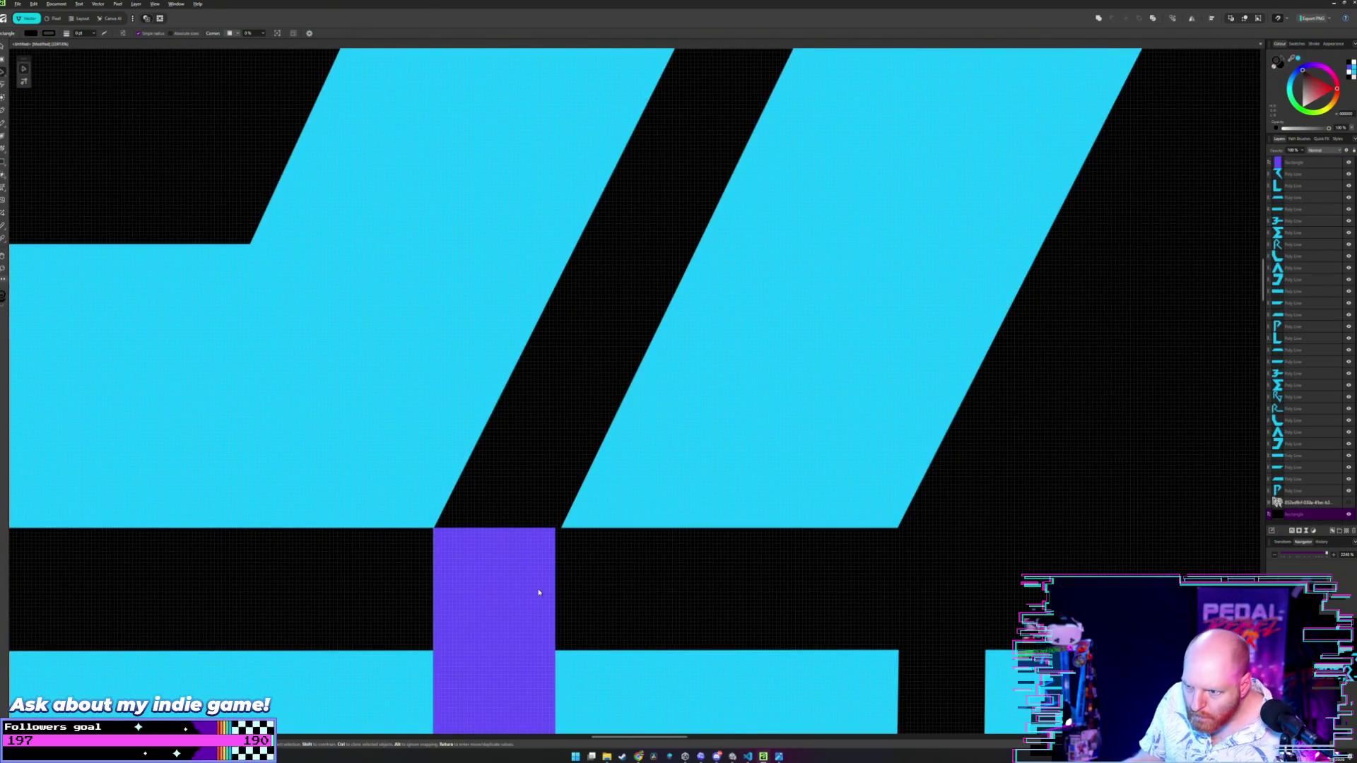
click(523, 579)
drag(502, 576, 501, 578)
click(621, 572)
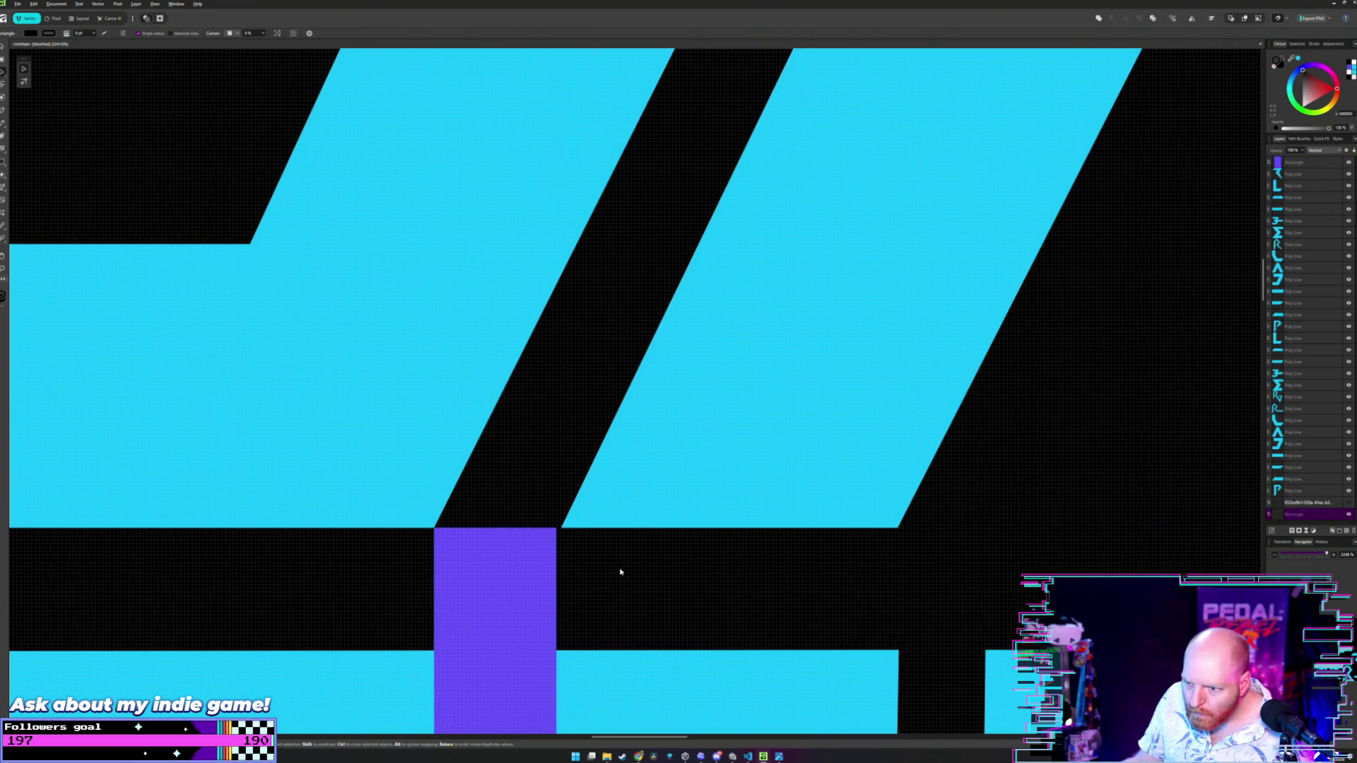
scroll(595, 552, down, 5)
scroll(676, 406, up, 4)
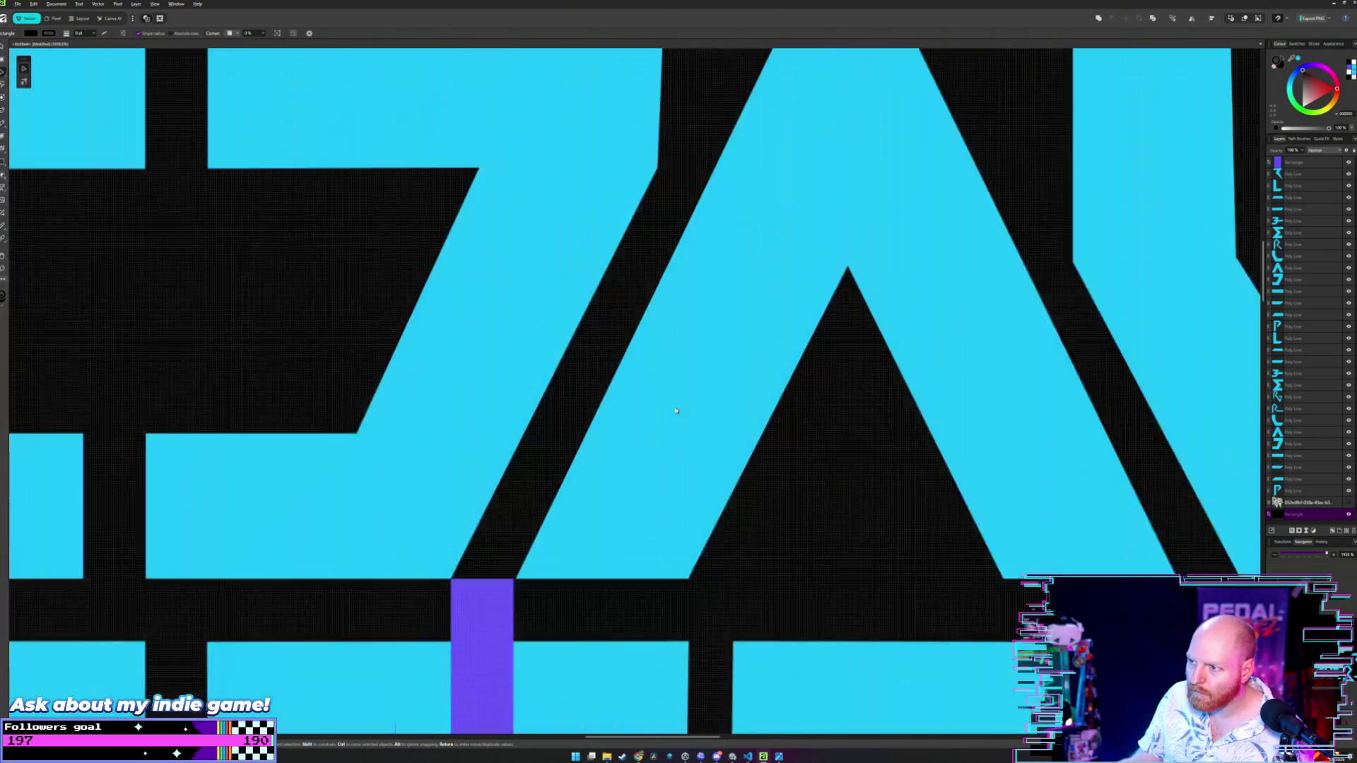
- Select a cyan letter in Node mode, then move the spare purple rectangle onto the lettering
key(a)
click(555, 536)
scroll(515, 608, up, 2)
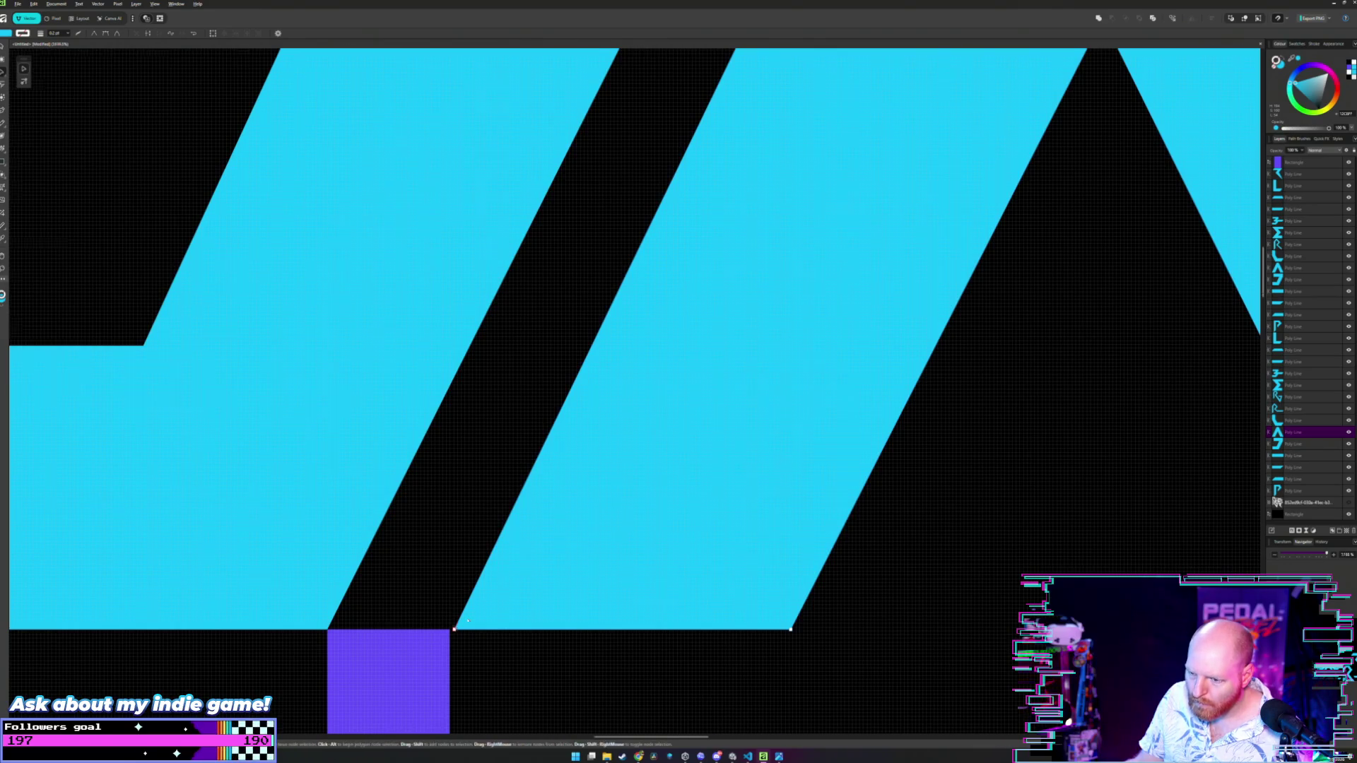
scroll(454, 629, down, 5)
scroll(556, 500, up, 2)
scroll(556, 500, down, 3)
scroll(469, 459, left, 3)
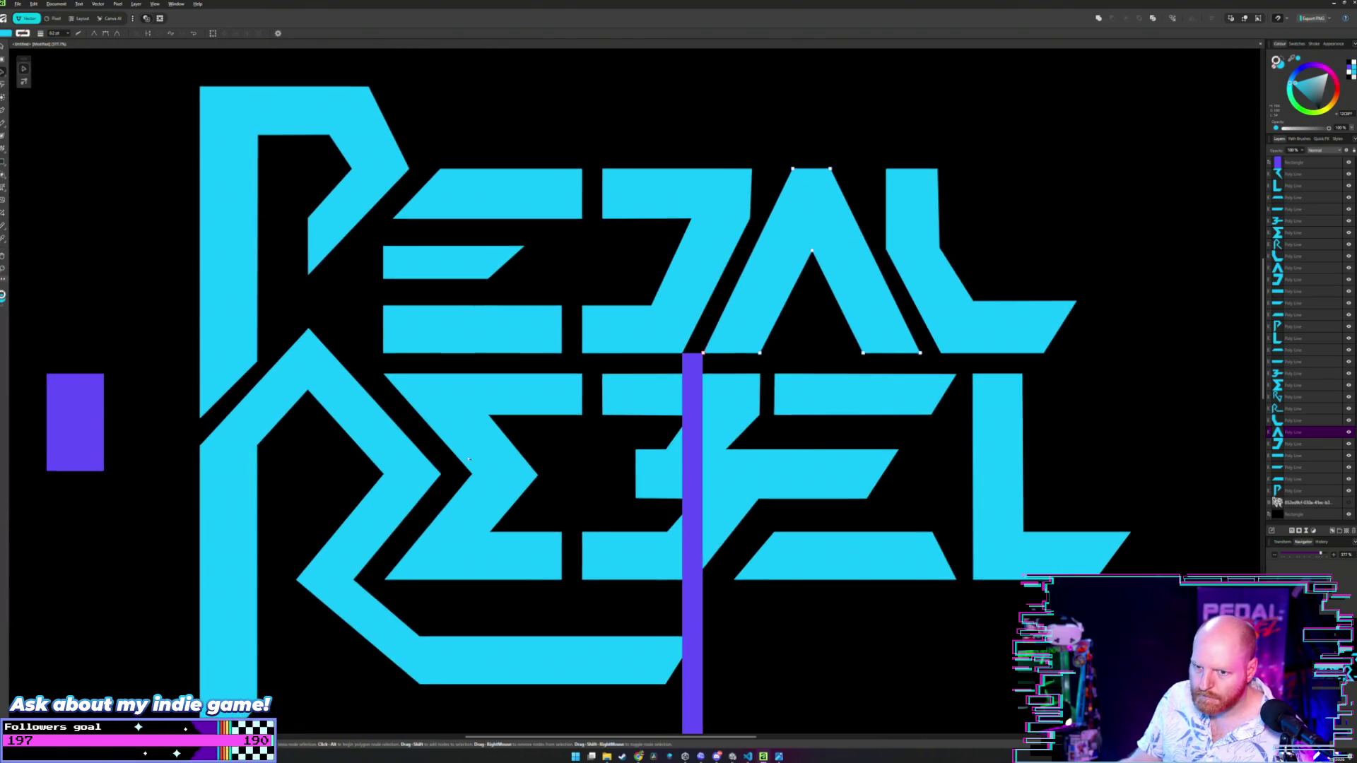
mouse_move(73, 399)
mouse_down()
mouse_move(735, 385)
mouse_move(730, 397)
mouse_up()
- Nudge the rectangle left and align the cyan parallelogram's right edge with it
scroll(730, 397, up, 6)
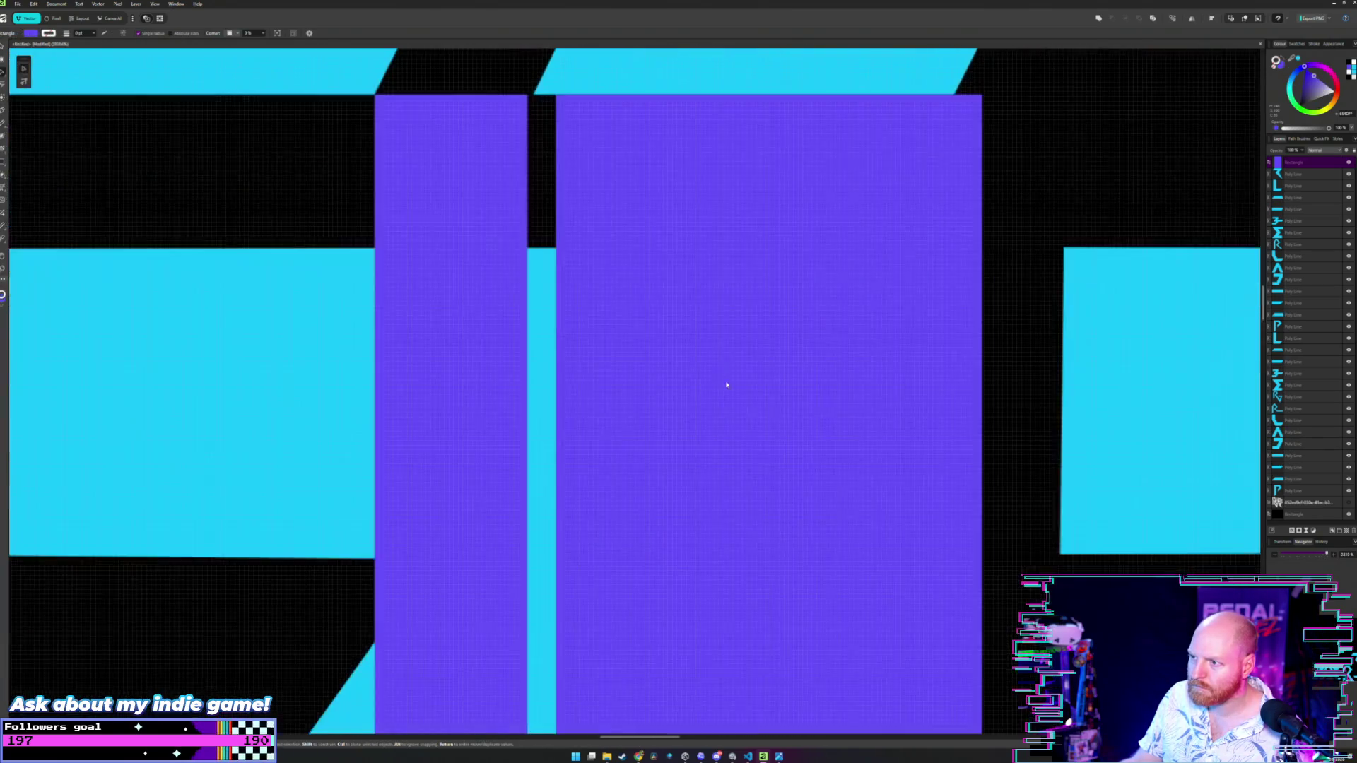
key(Left)
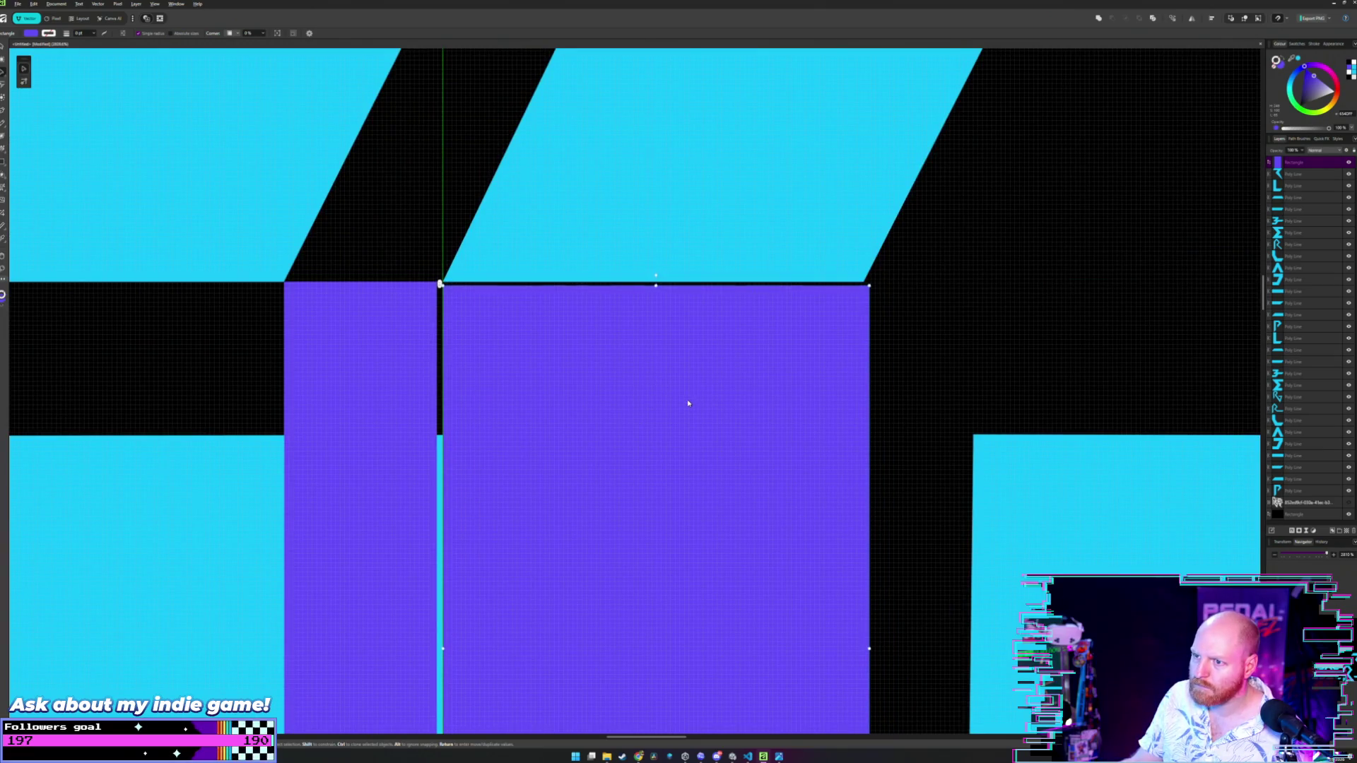
key(a)
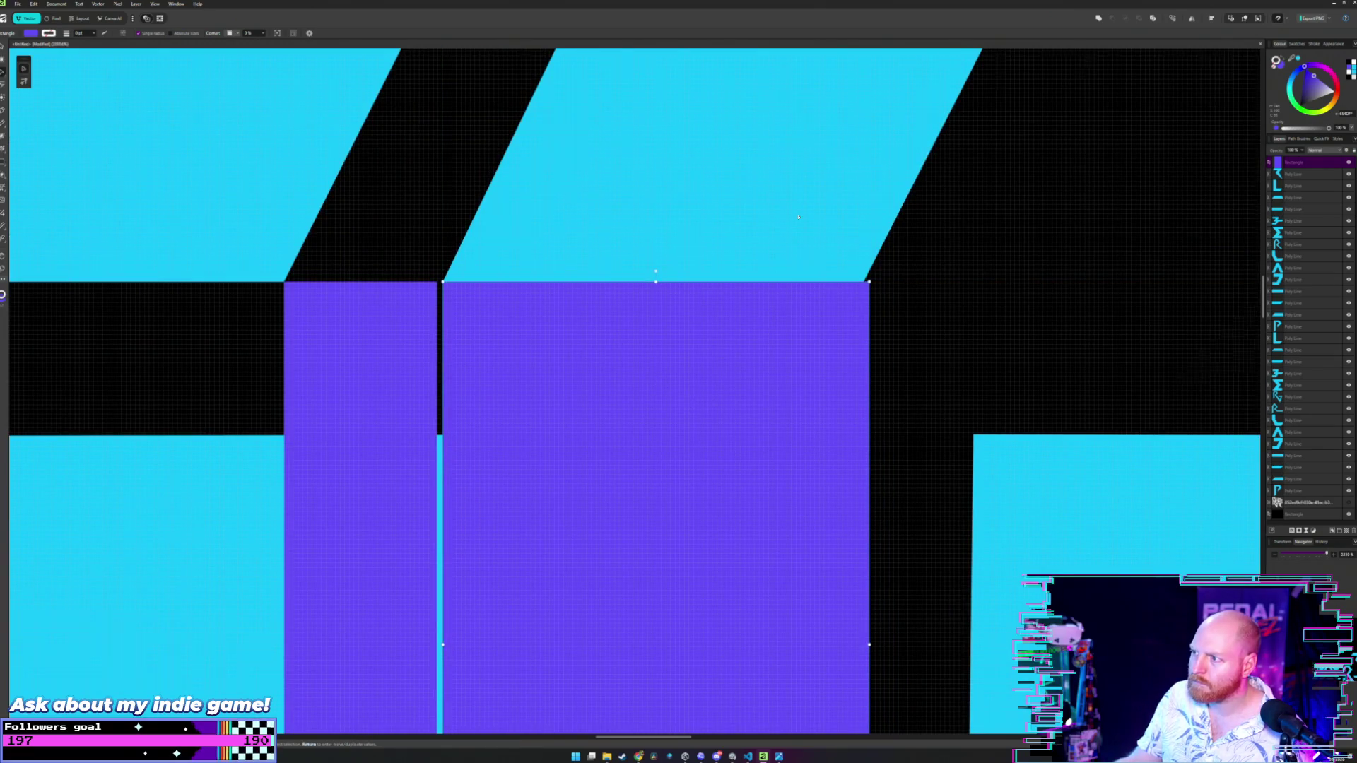
scroll(786, 226, down, 2)
click(785, 225)
scroll(782, 229, up, 1)
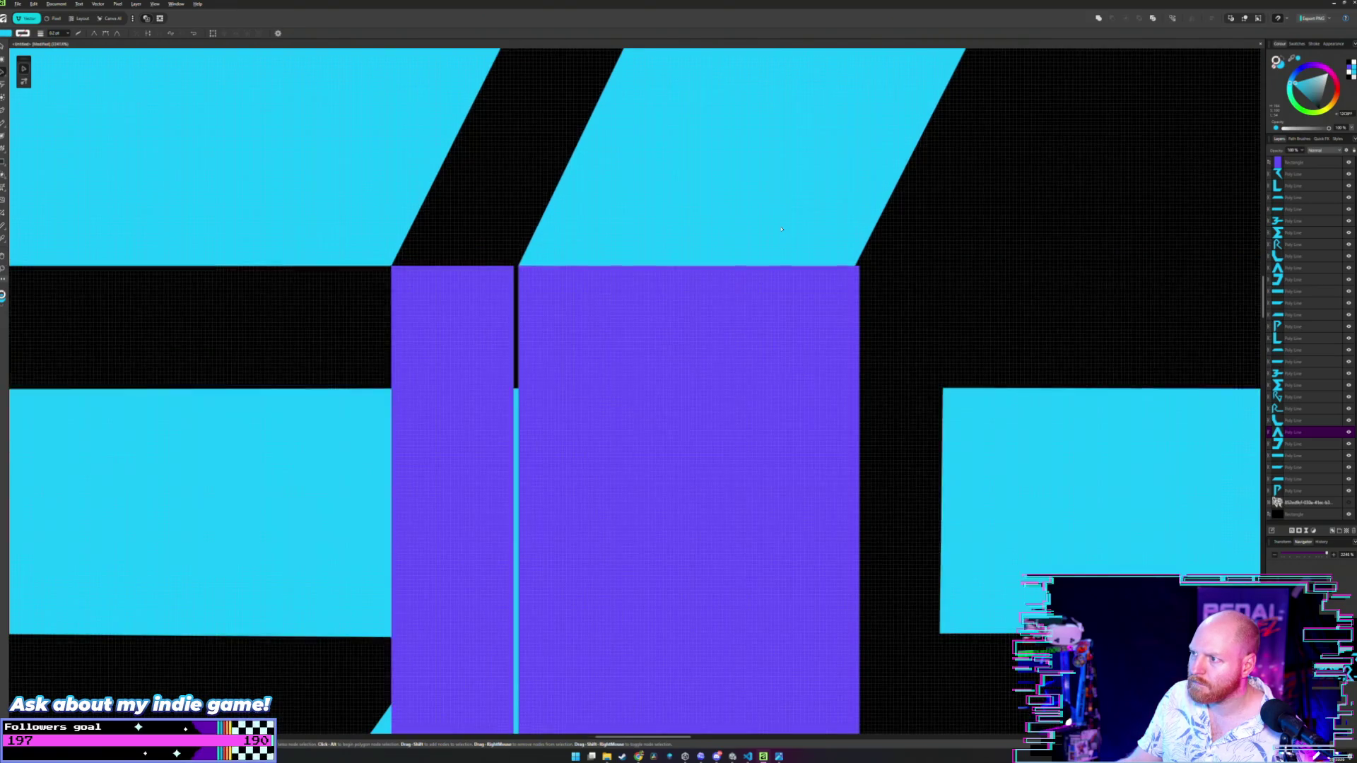
scroll(779, 230, up, 2)
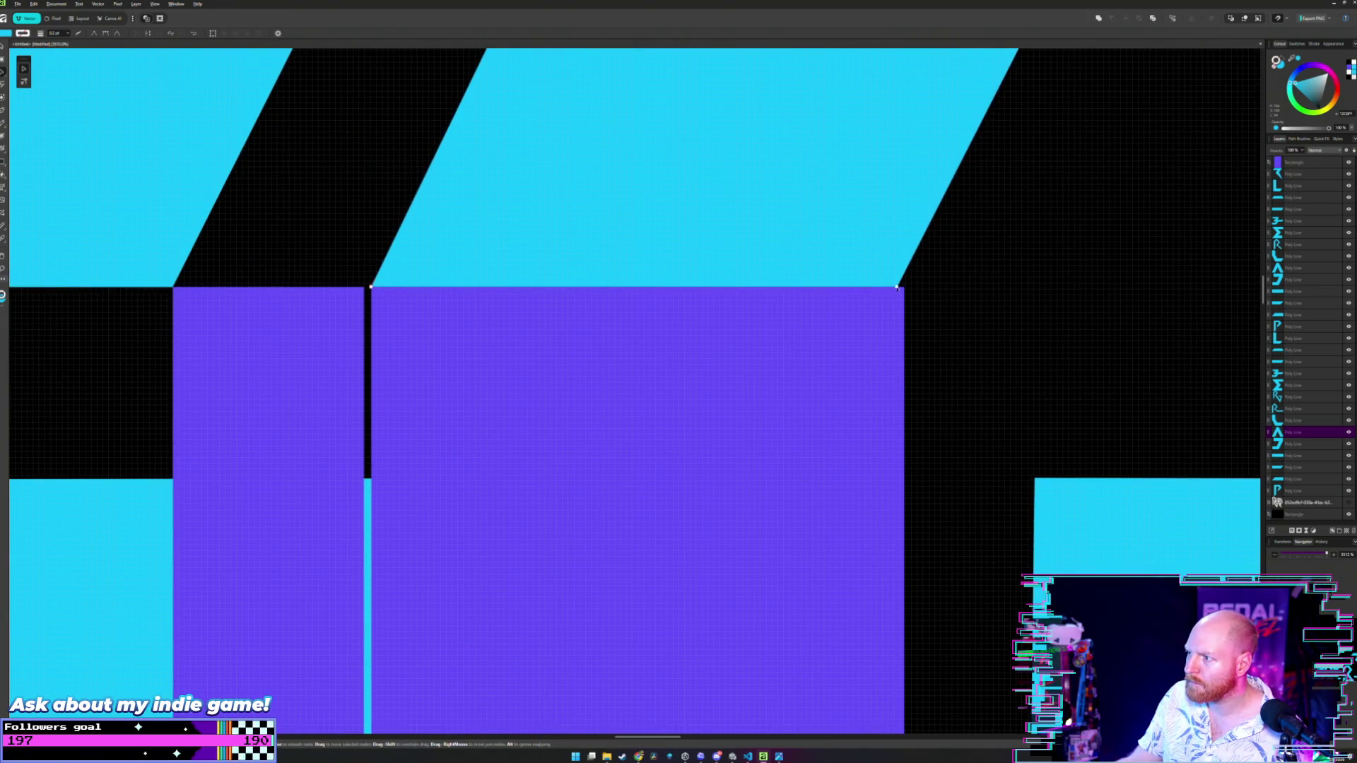
drag(899, 288, 905, 287)
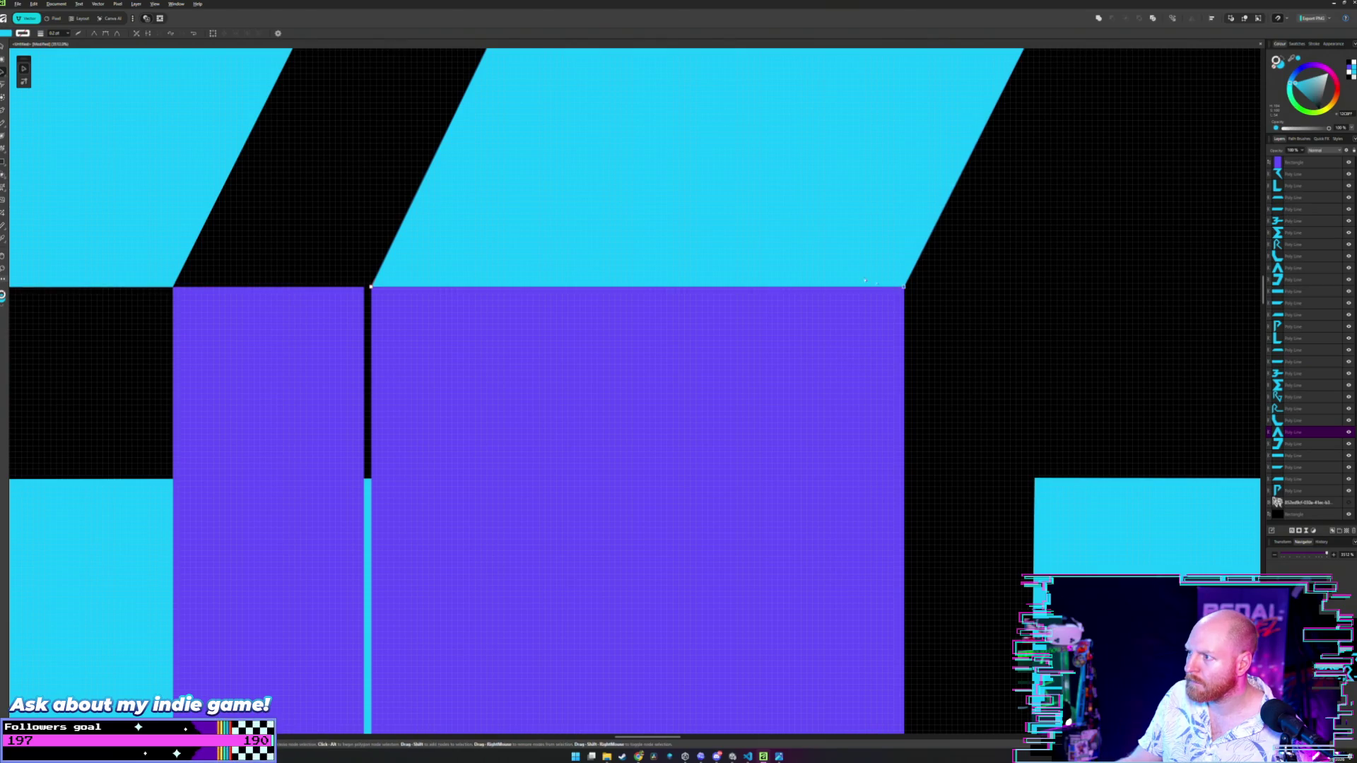
- Place the wide purple rectangle under the A's right leg and pick the letter's corner node
scroll(921, 288, down, 3)
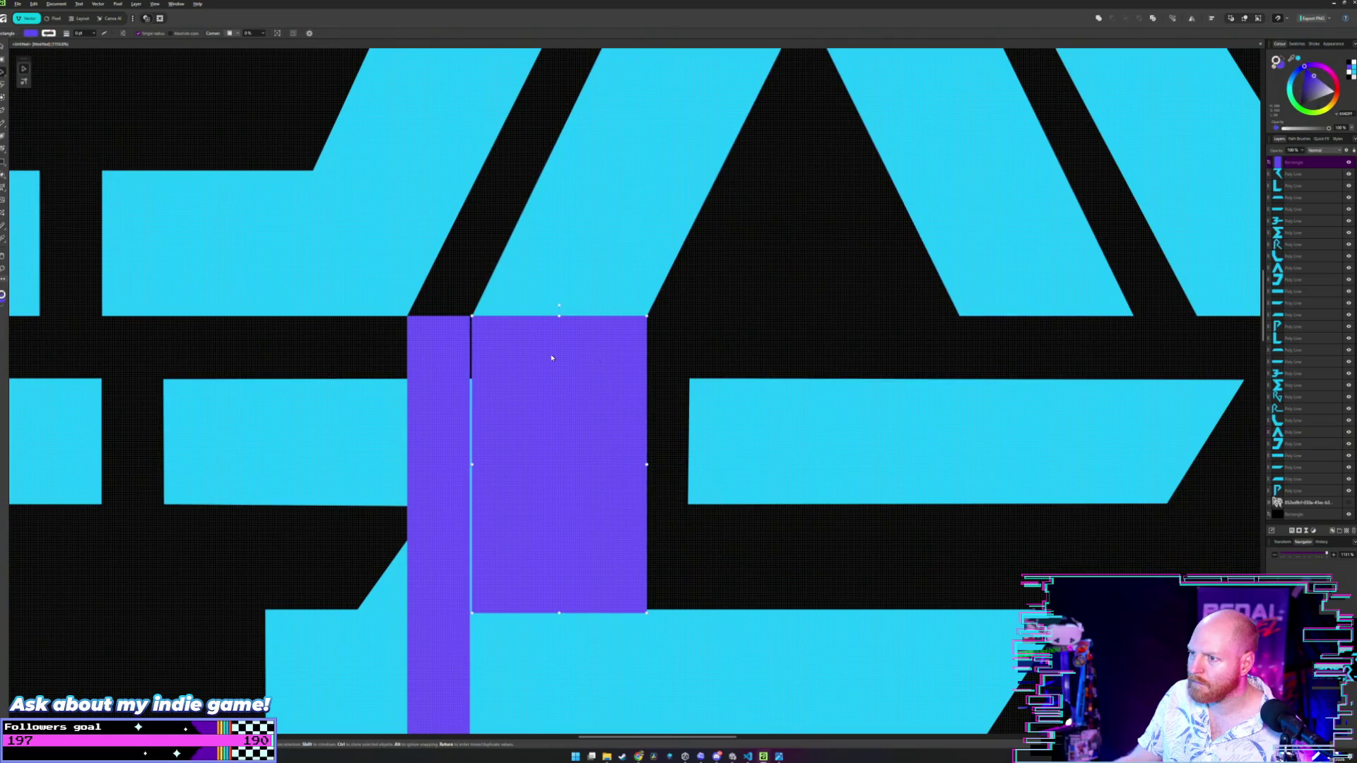
mouse_move(548, 358)
mouse_down()
mouse_move(969, 342)
mouse_move(1039, 360)
mouse_move(859, 381)
mouse_up()
scroll(1039, 361, up, 2)
key(a)
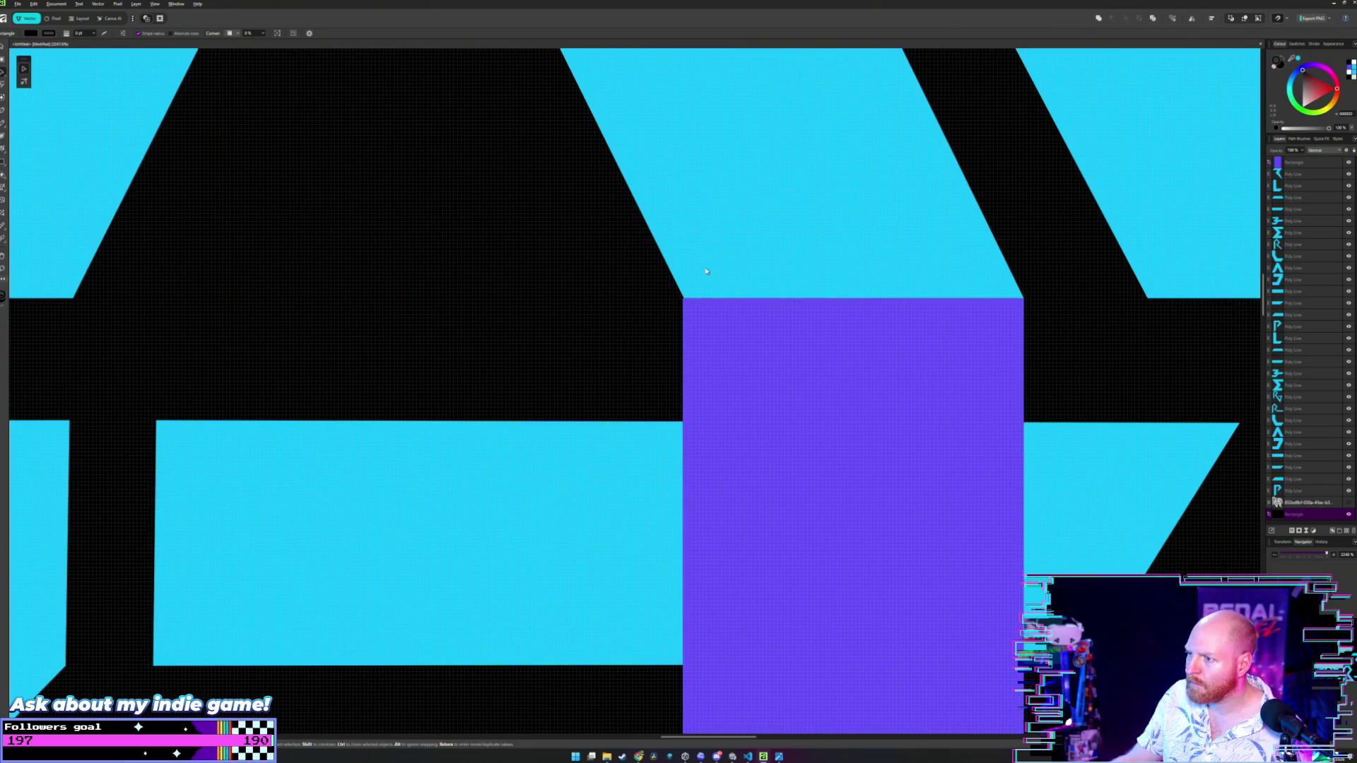
click(683, 299)
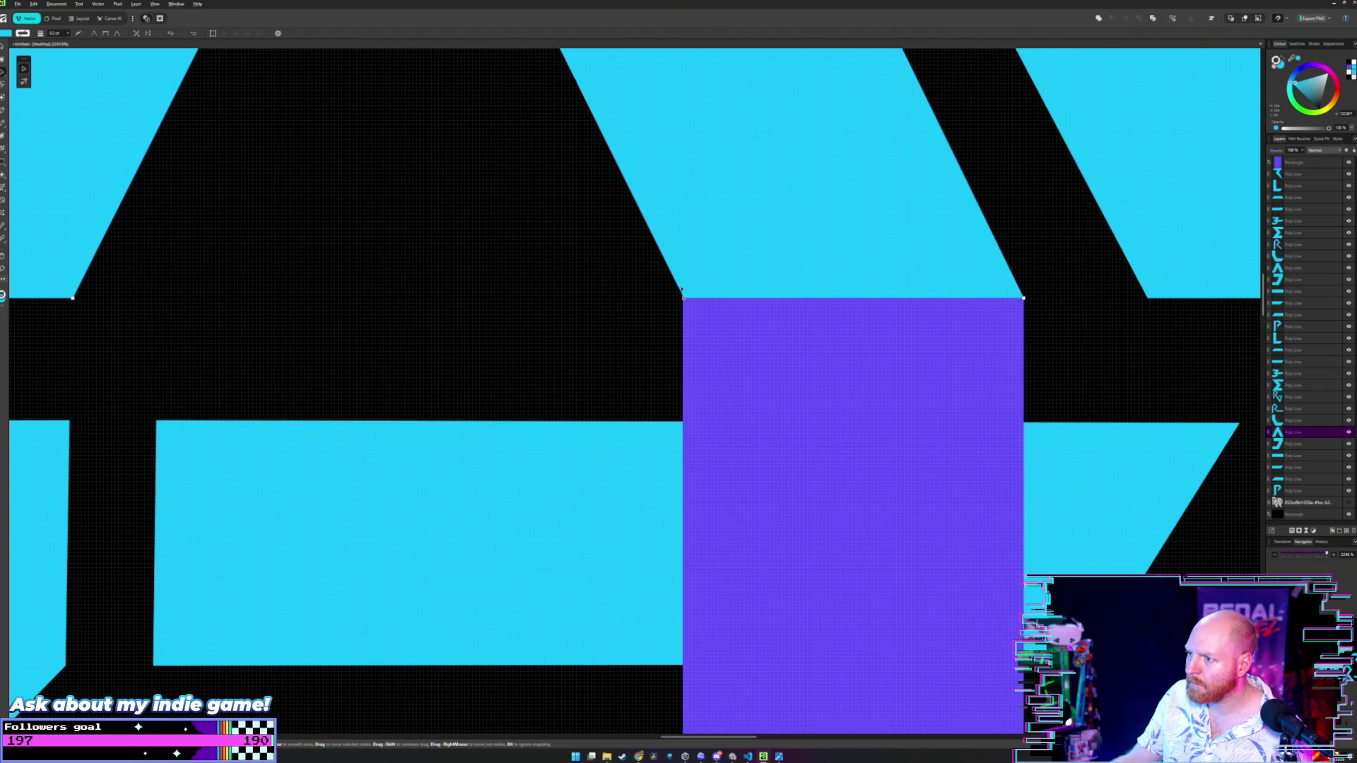
click(683, 297)
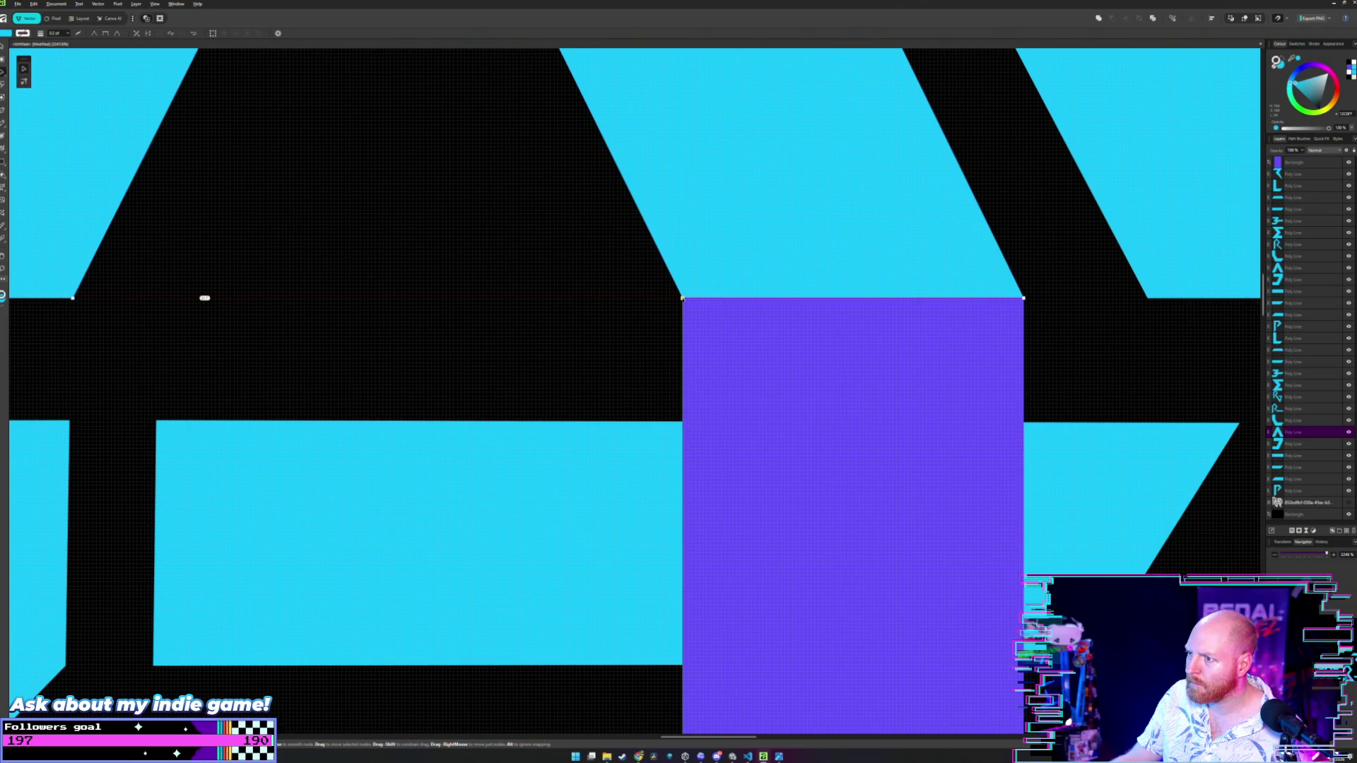
- Back in Move mode, drag the purple rectangle up onto the A
key(v)
click(596, 311)
scroll(730, 328, down, 5)
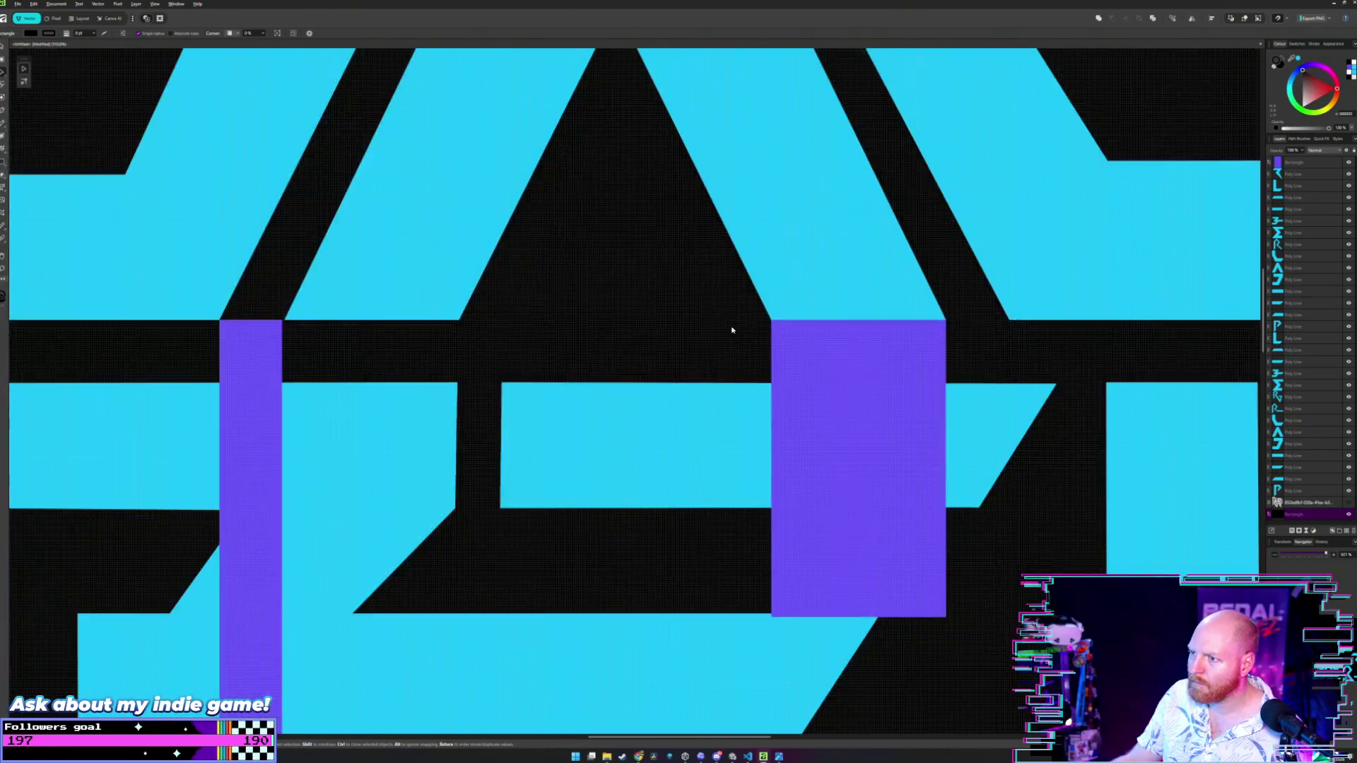
scroll(731, 330, down, 3)
drag(830, 460, 622, 264)
- Shift the purple rectangle into the A's counter
scroll(620, 261, up, 3)
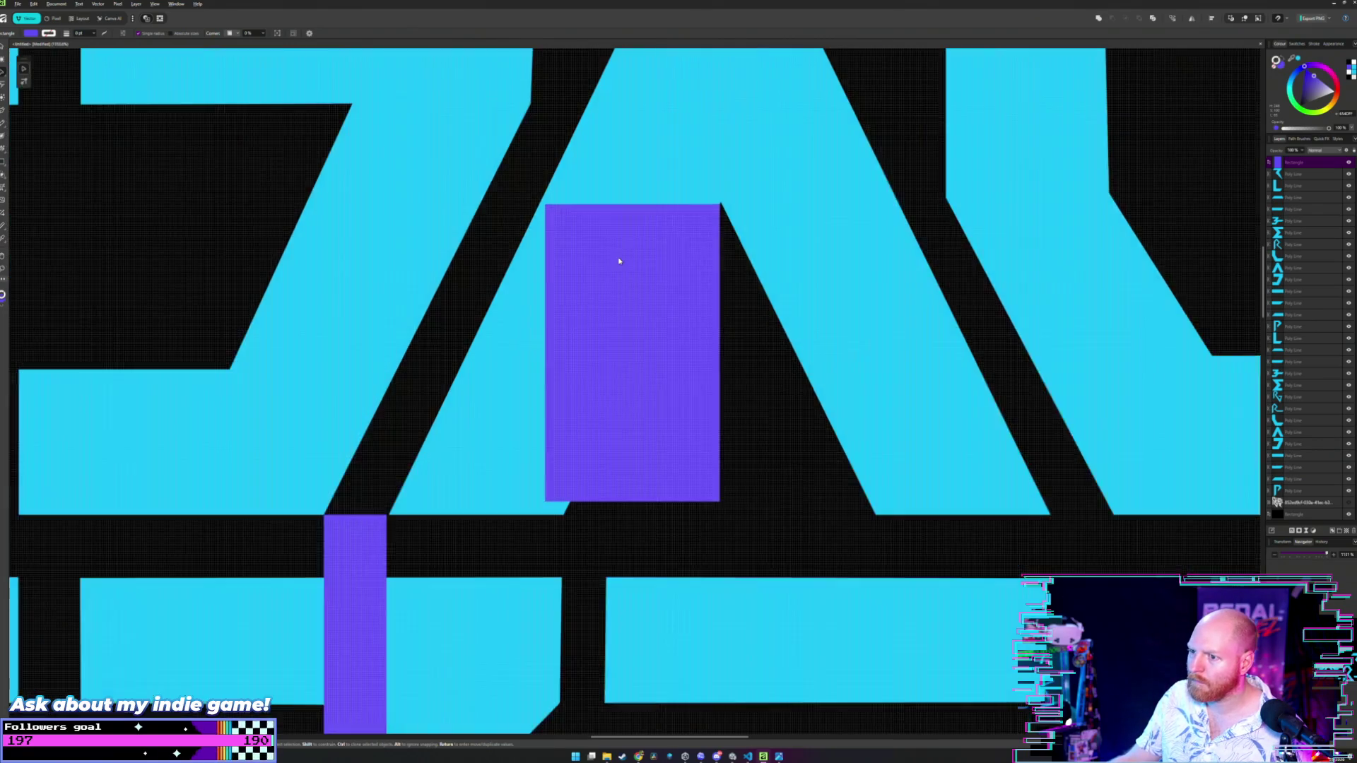
scroll(619, 262, up, 3)
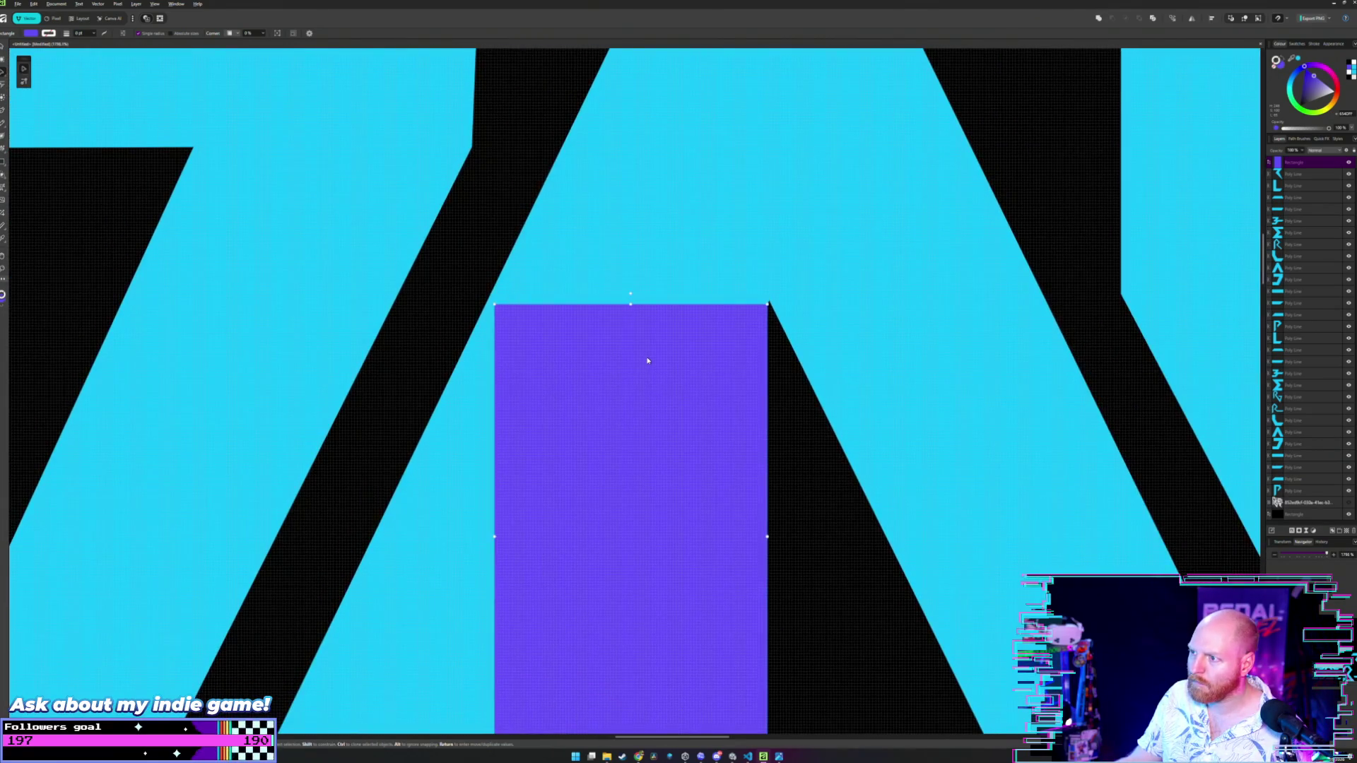
scroll(640, 424, down, 2)
scroll(657, 413, down, 3)
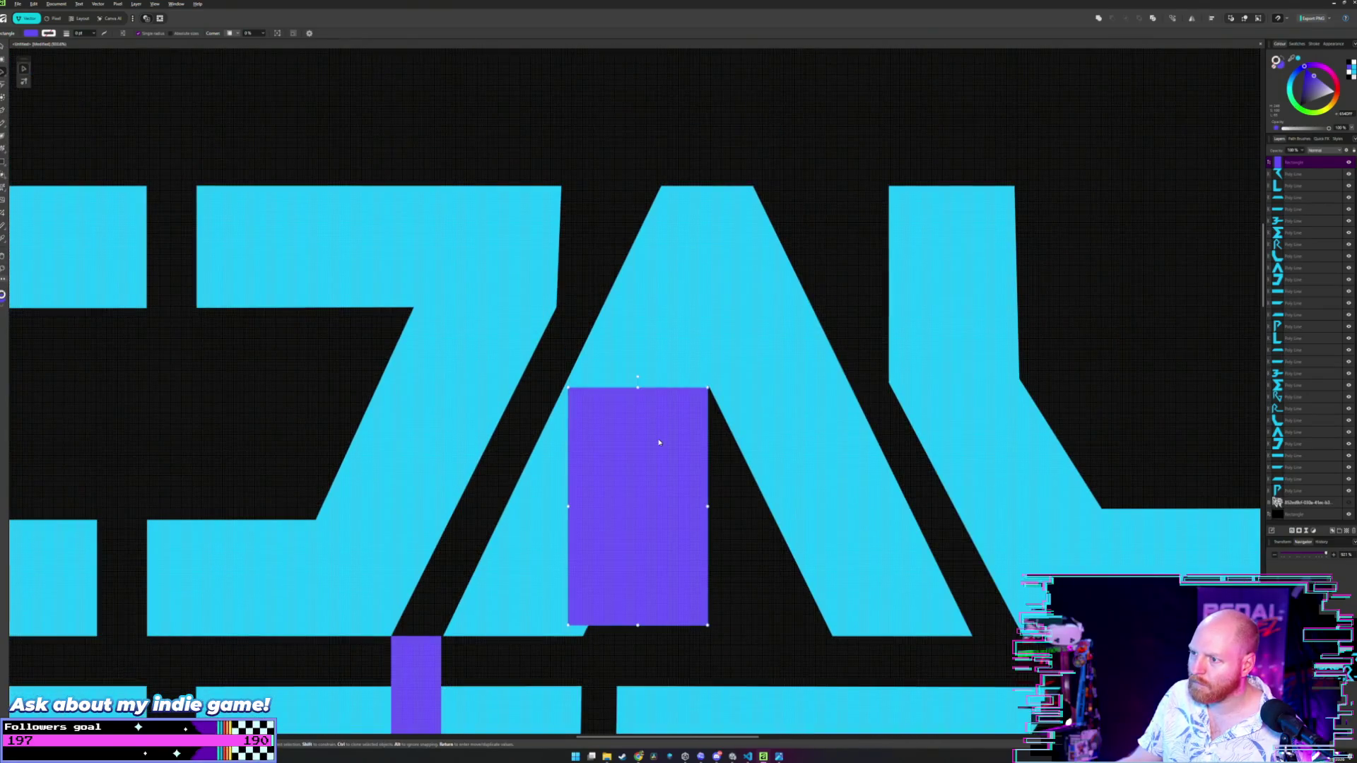
mouse_move(651, 416)
mouse_down()
mouse_move(692, 229)
mouse_move(712, 227)
mouse_move(708, 340)
mouse_move(636, 409)
mouse_move(651, 425)
mouse_up()
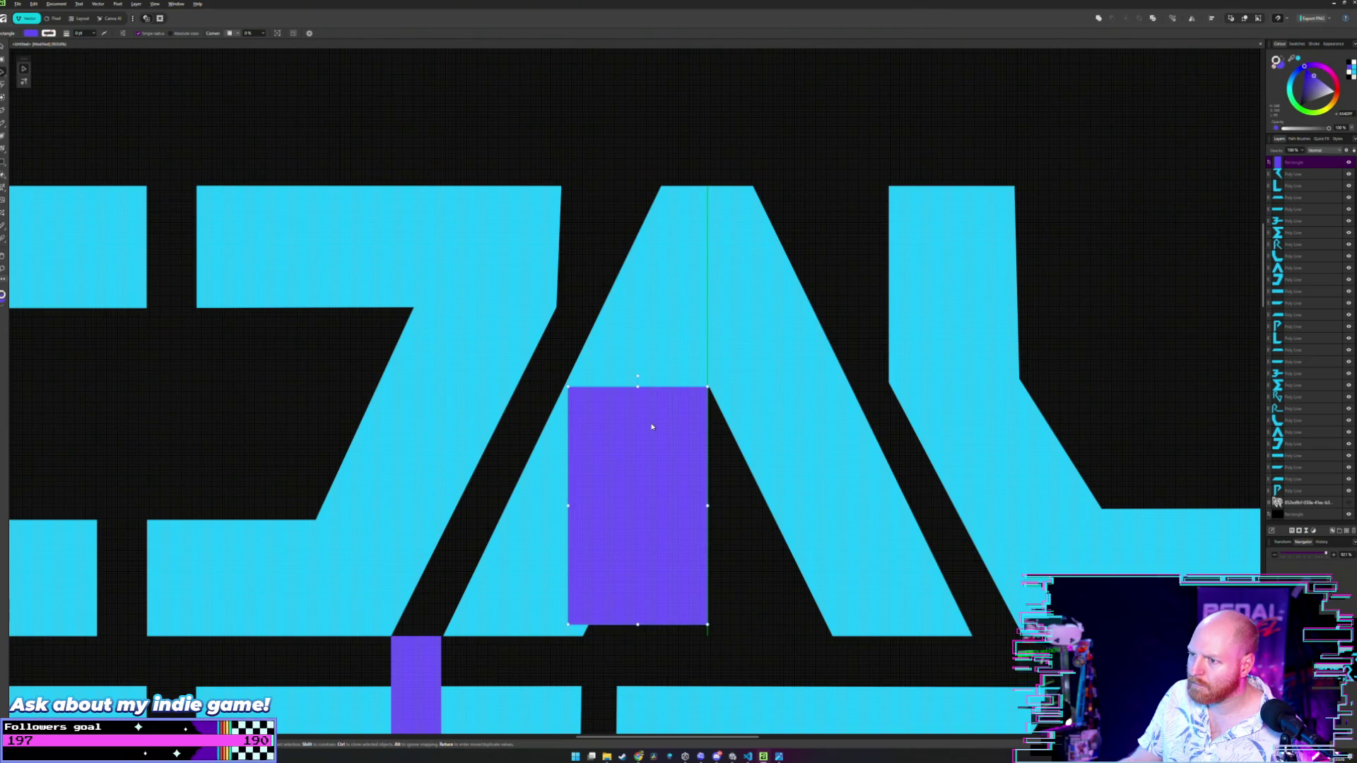
- Move the A's top-left corner node slightly right, then nudge the rectangle right and down
scroll(666, 342, up, 3)
scroll(666, 342, down, 1)
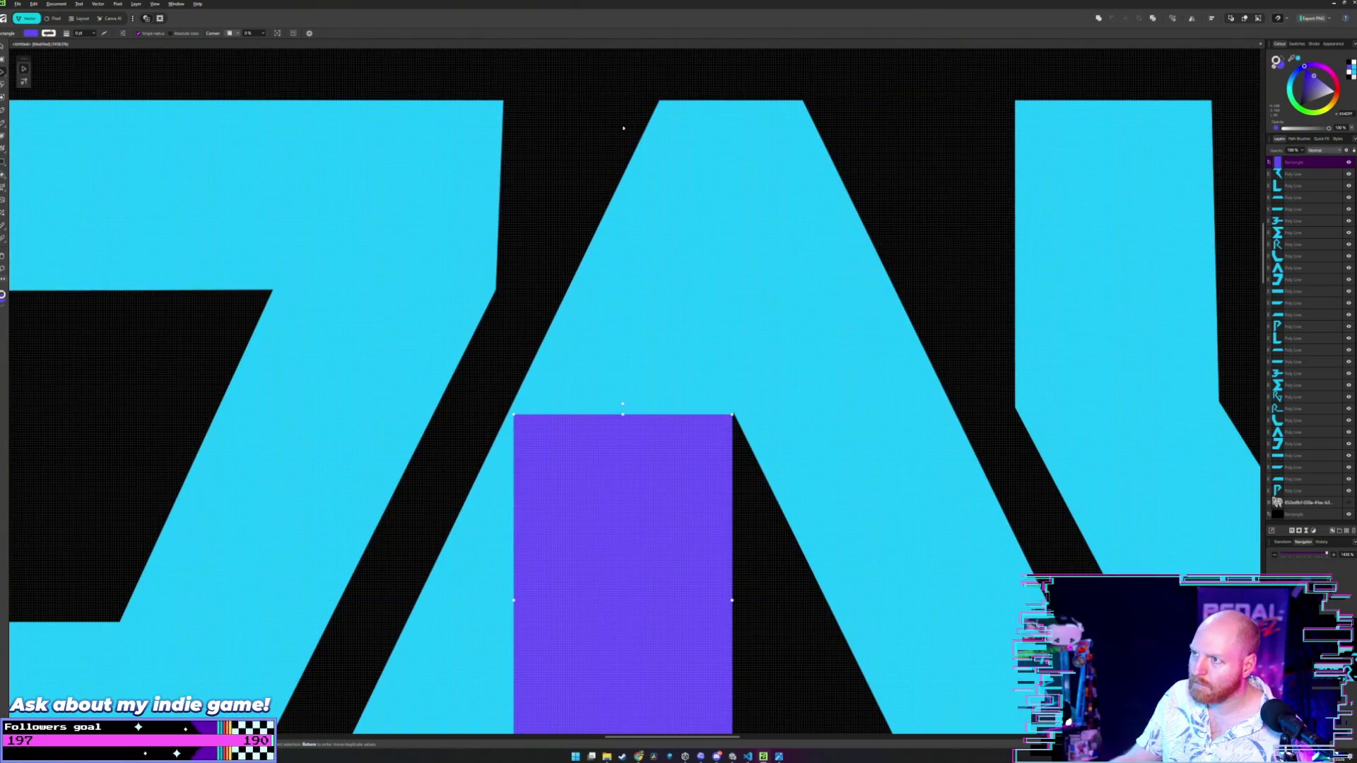
key(a)
click(660, 110)
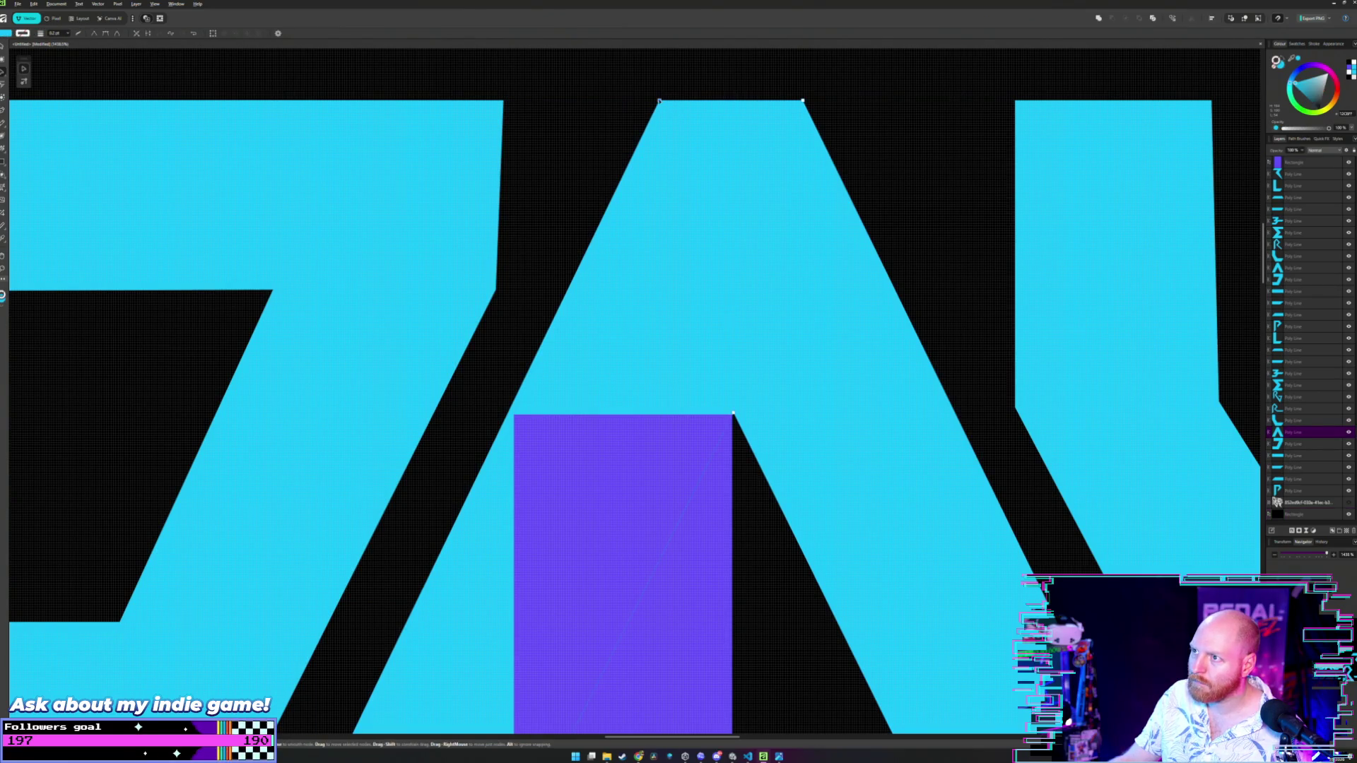
drag(659, 101, 669, 101)
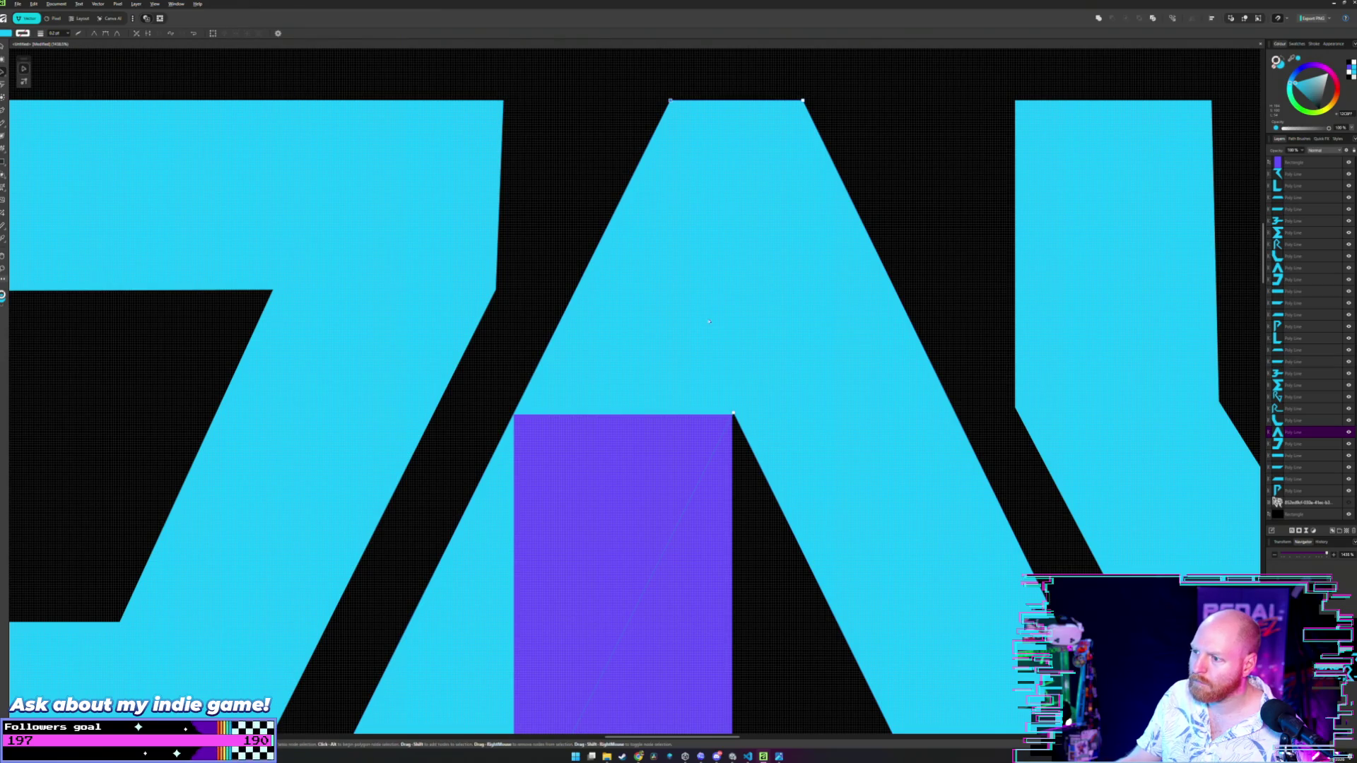
key(v)
drag(687, 467, 836, 461)
- Inspect the A's nodes, then drag the spare purple rectangle off to the upper right
scroll(836, 461, up, 4)
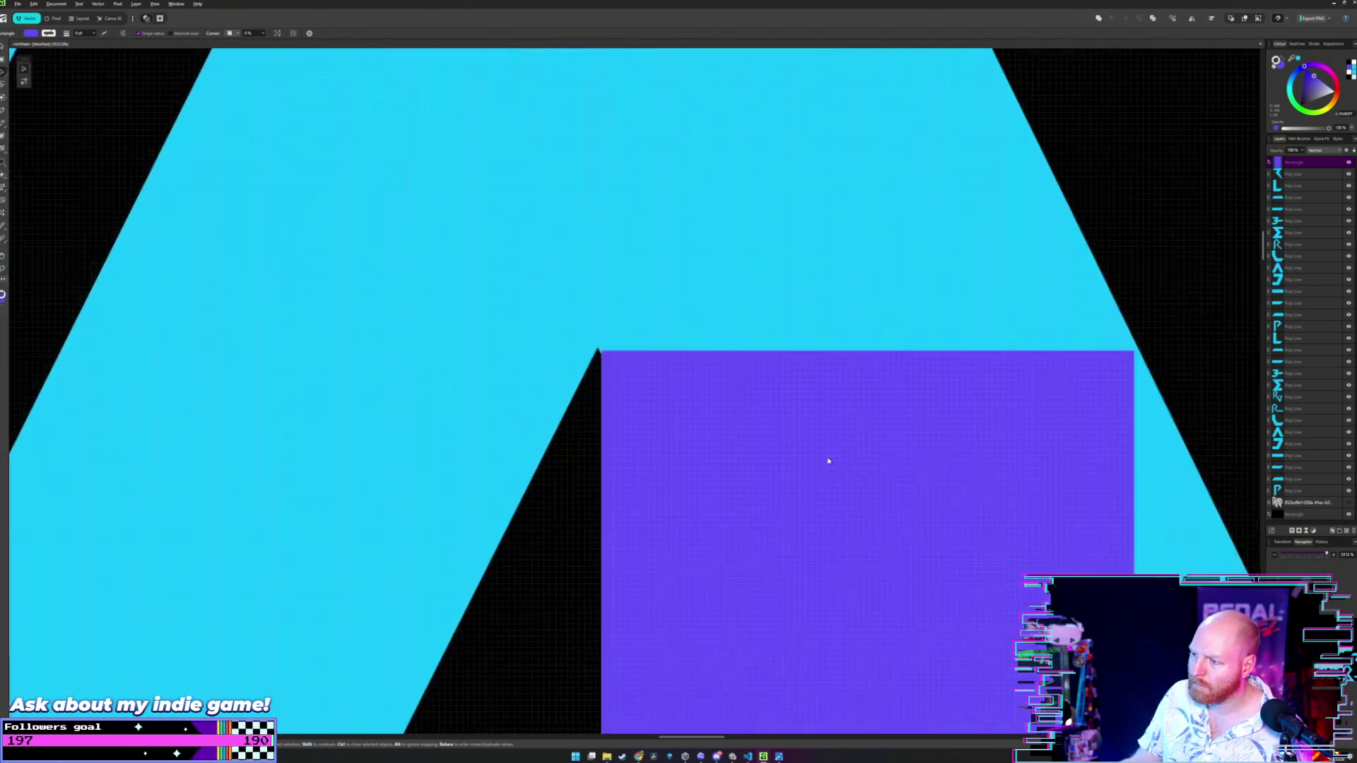
double_click(698, 402)
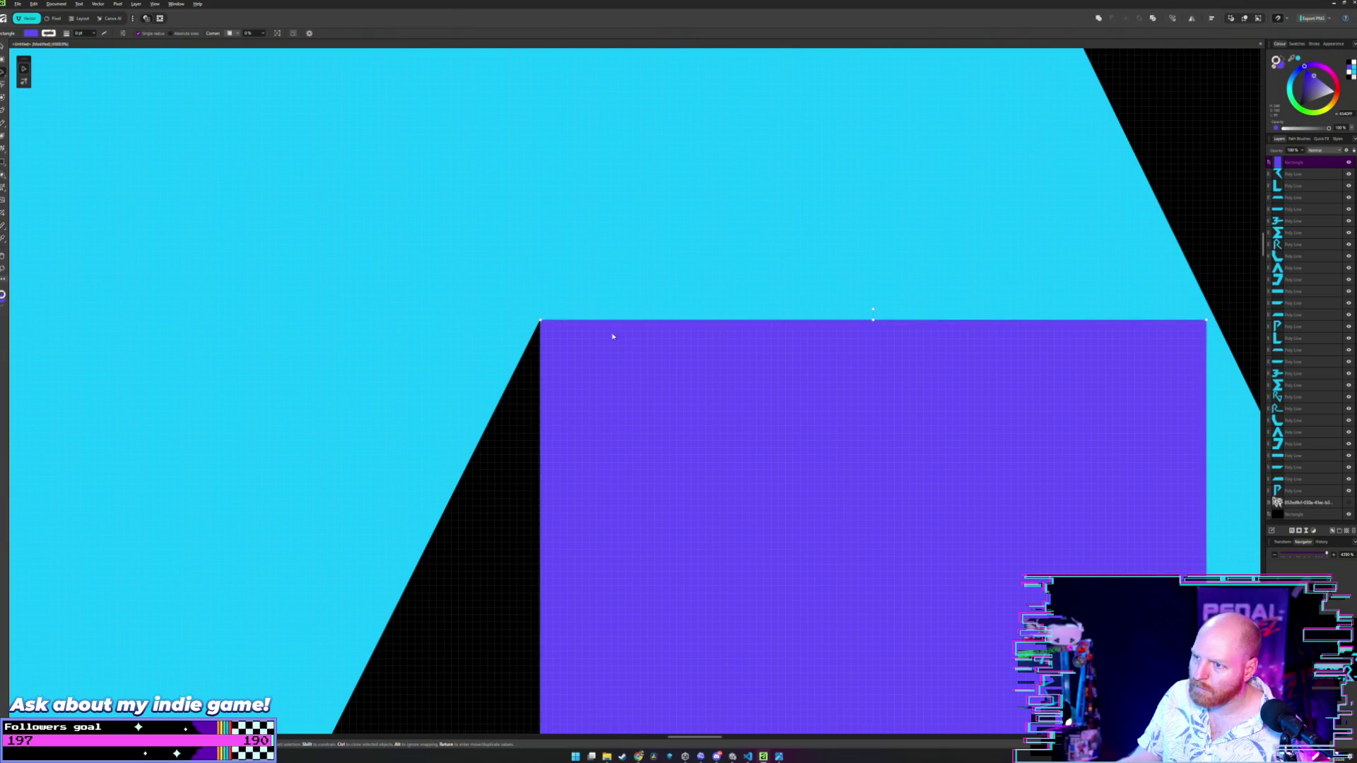
click(517, 423)
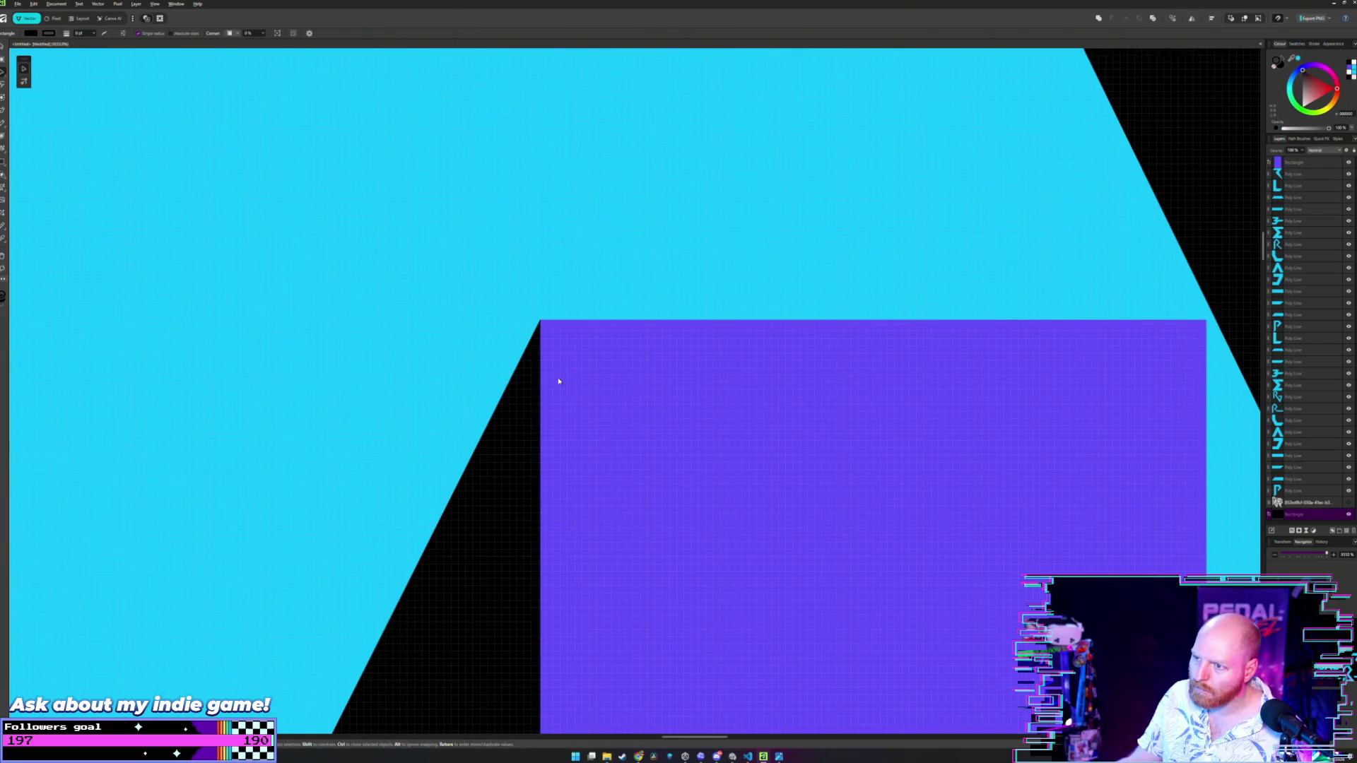
scroll(558, 378, down, 5)
scroll(634, 210, up, 3)
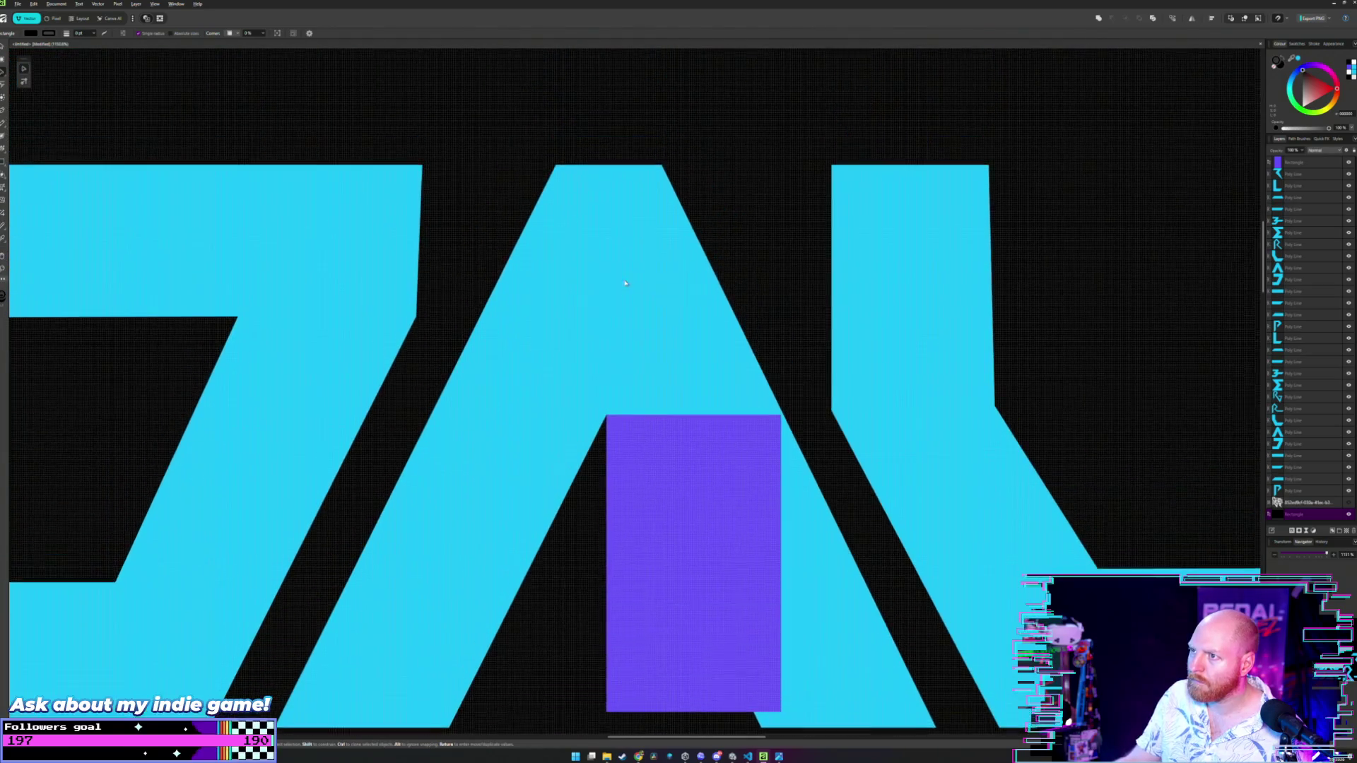
click(646, 178)
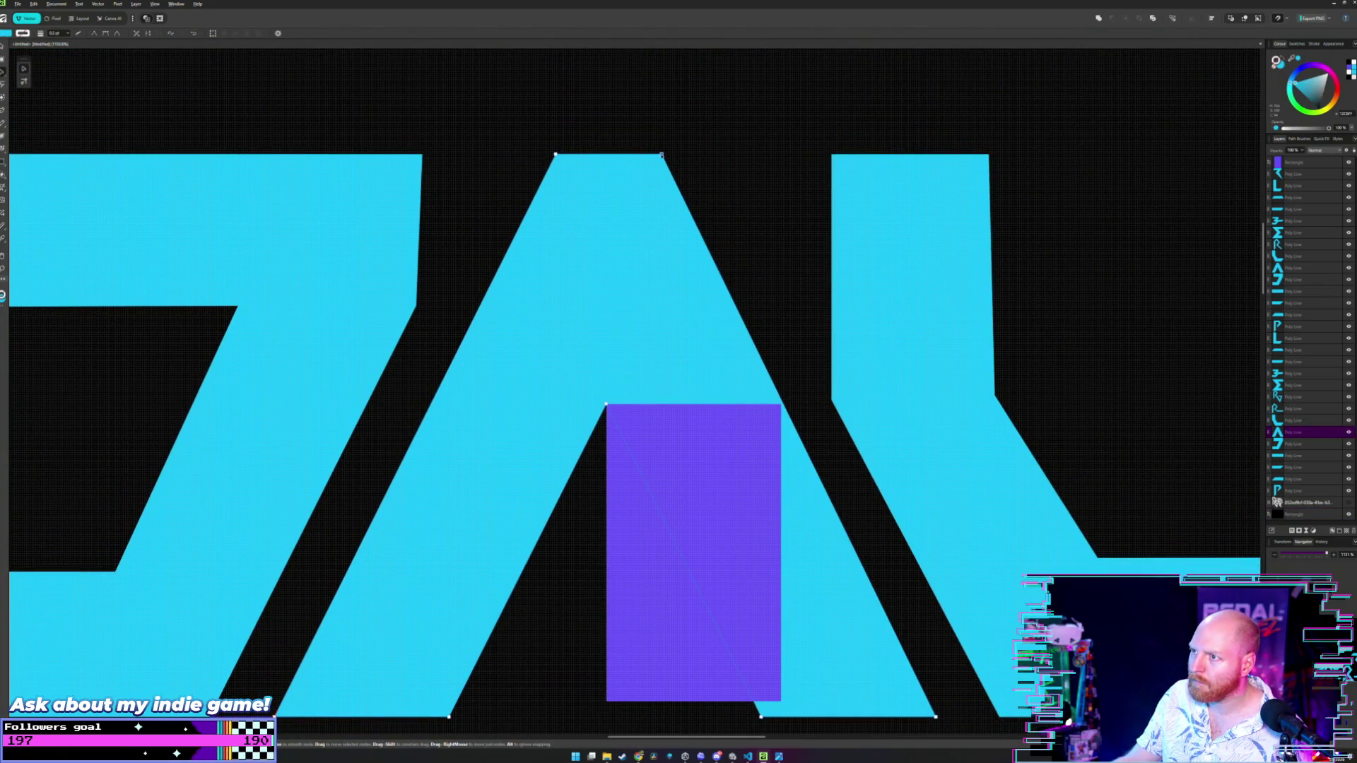
click(500, 146)
scroll(545, 240, down, 1)
scroll(544, 244, down, 2)
scroll(723, 342, up, 1)
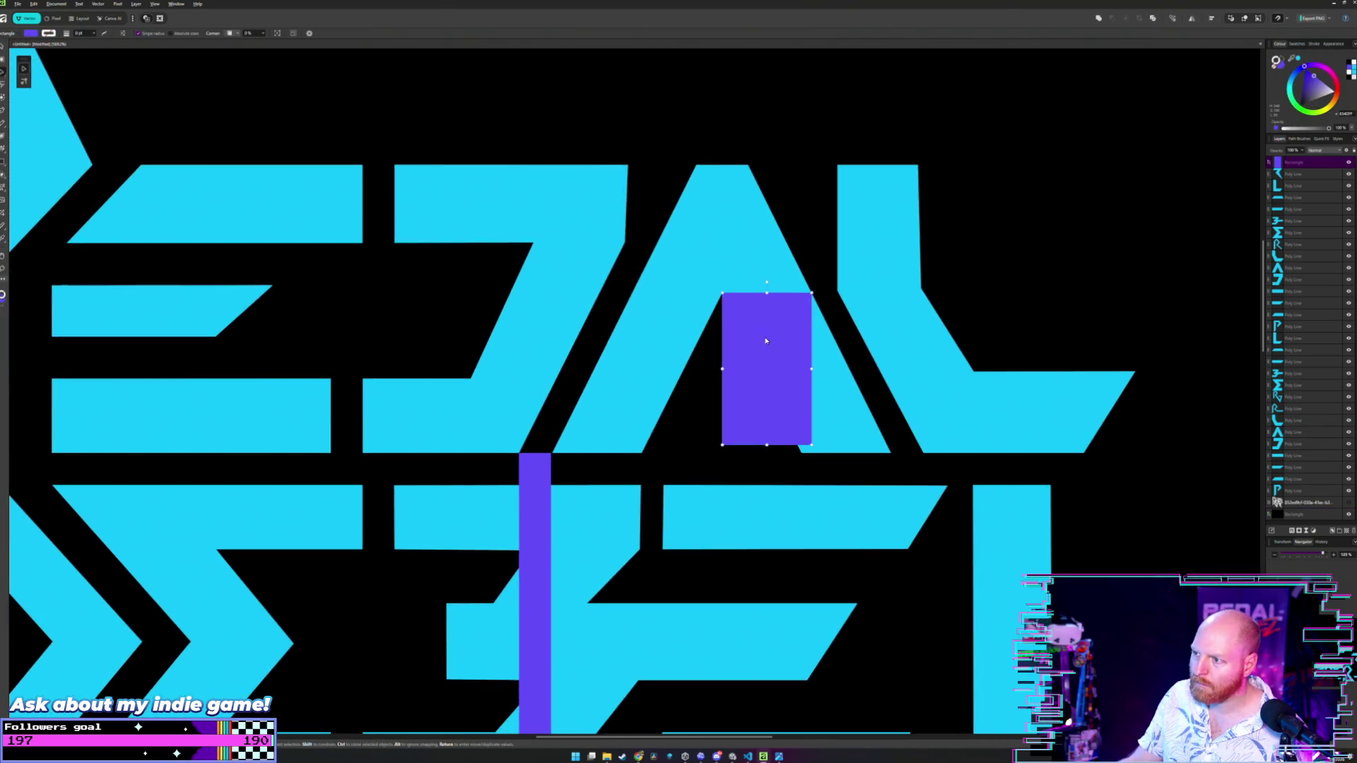
mouse_move(766, 340)
mouse_down()
mouse_move(618, 504)
mouse_move(858, 384)
mouse_move(1101, 178)
mouse_up()
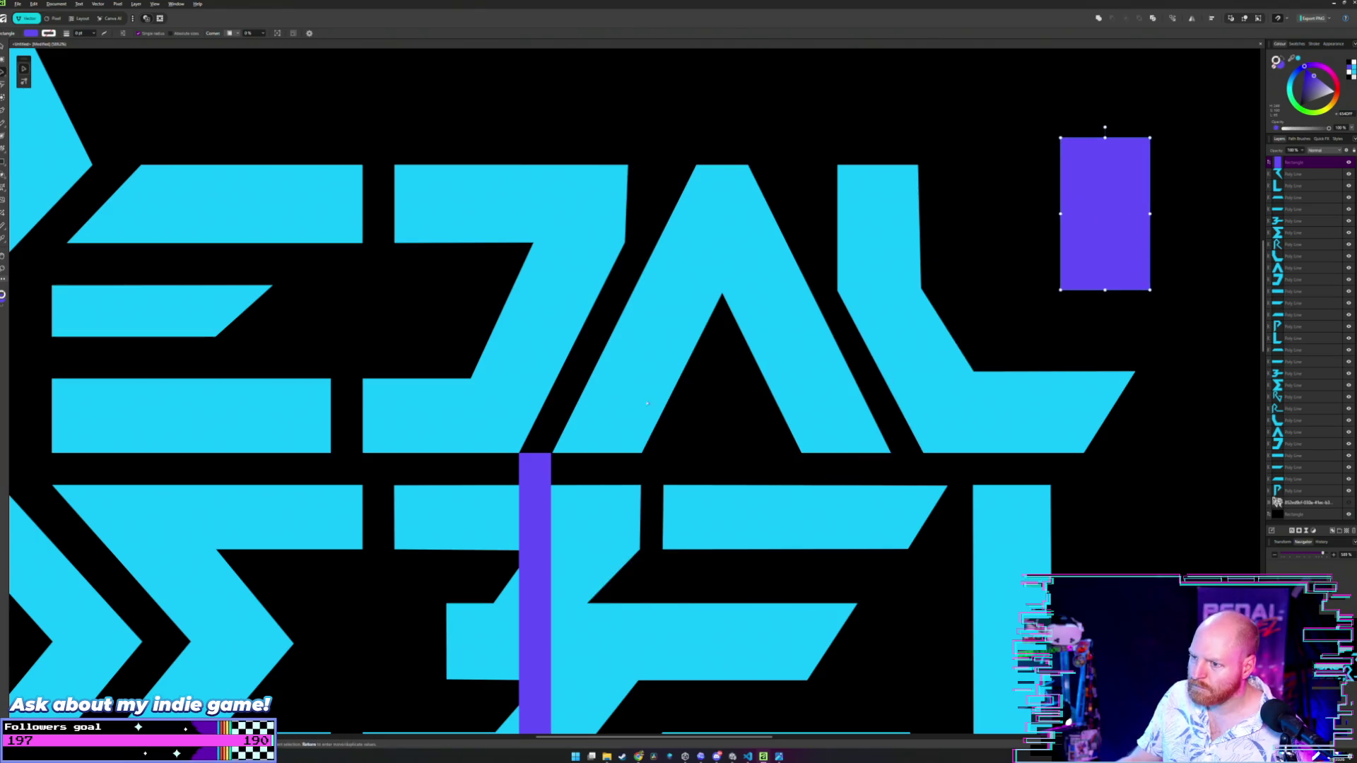
- Check the A's corner nodes near its lower foot and select the purple bar beneath it
scroll(529, 452, up, 5)
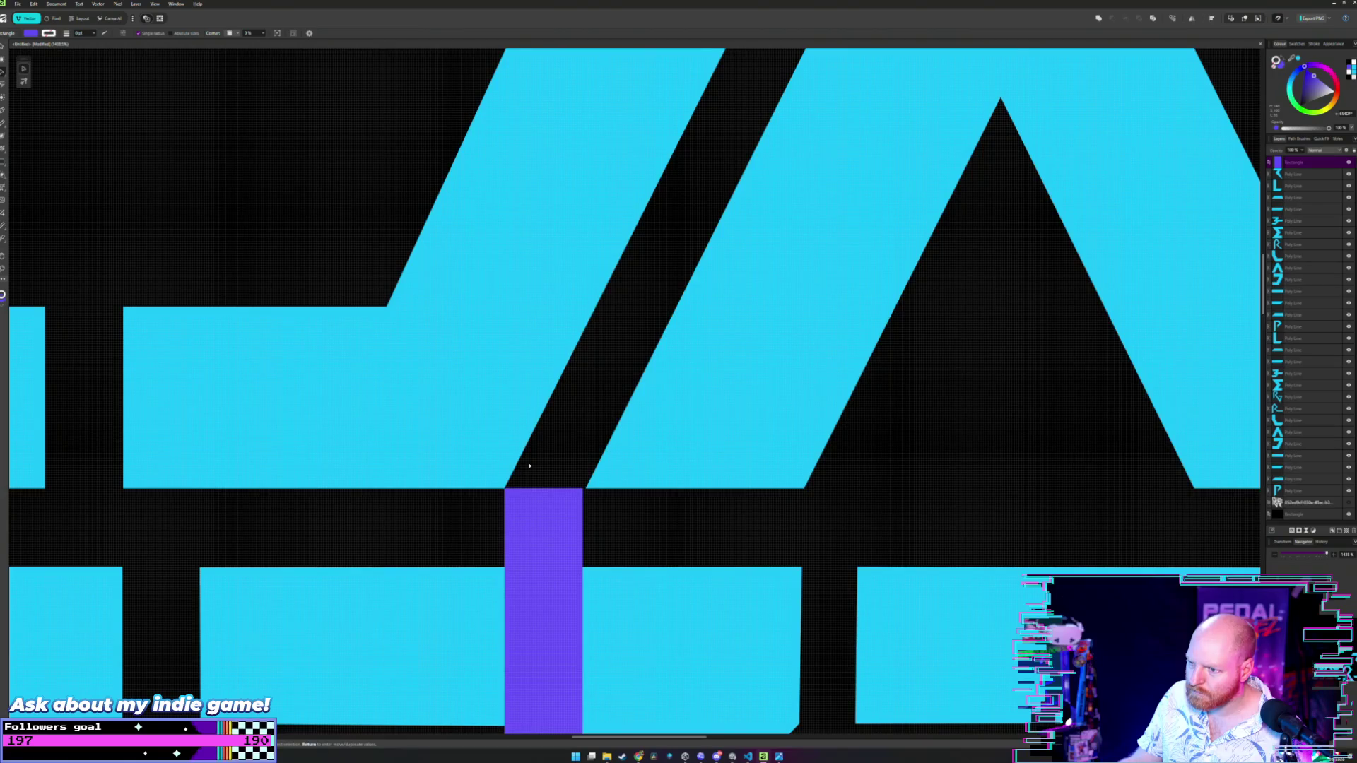
scroll(530, 466, down, 4)
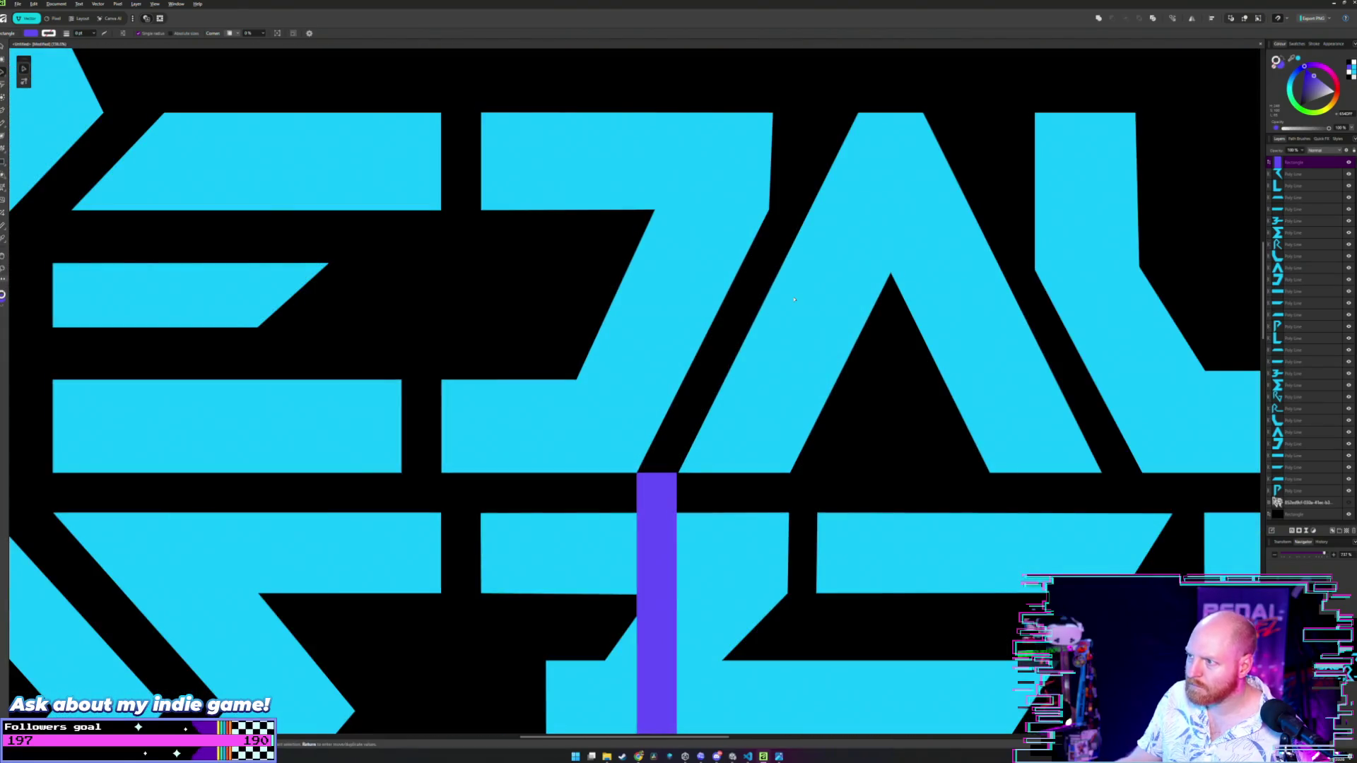
double_click(794, 299)
scroll(725, 378, up, 5)
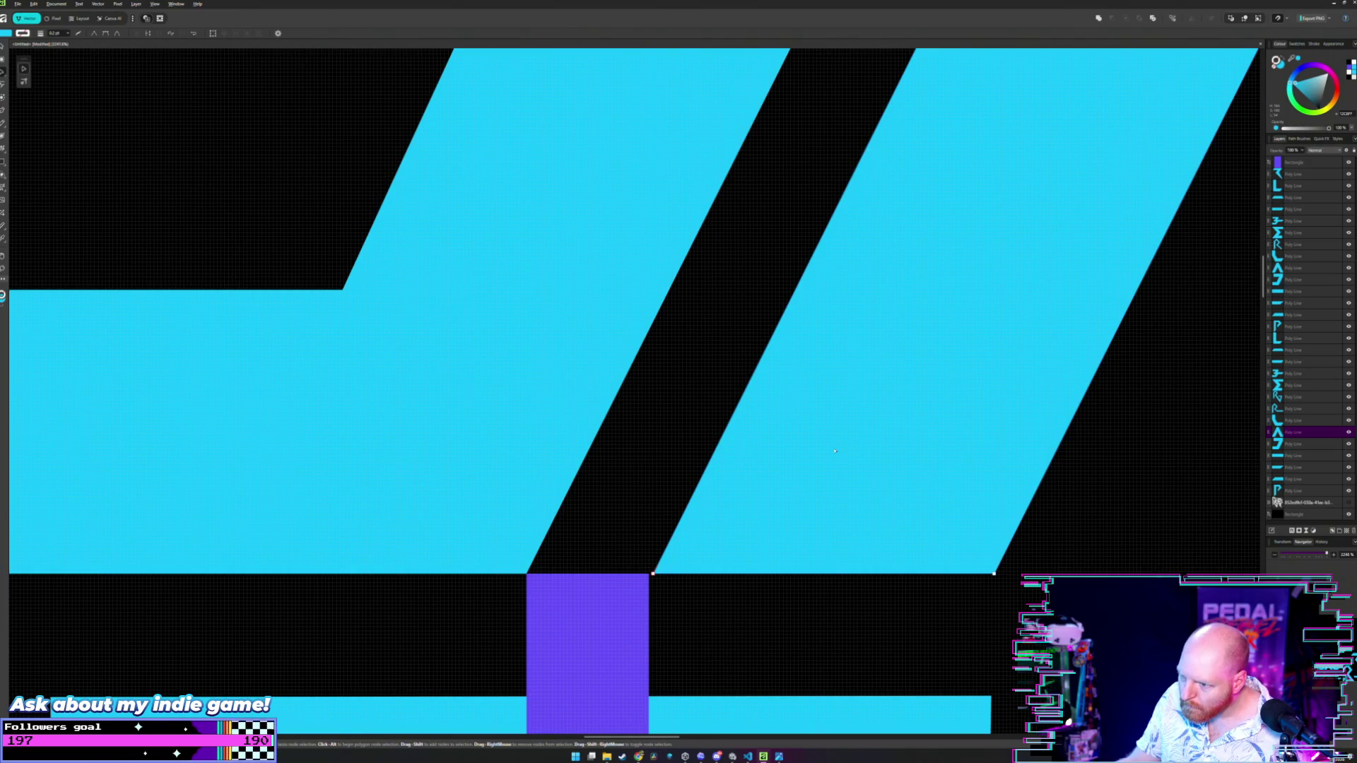
scroll(834, 451, down, 3)
drag(603, 251, 505, 334)
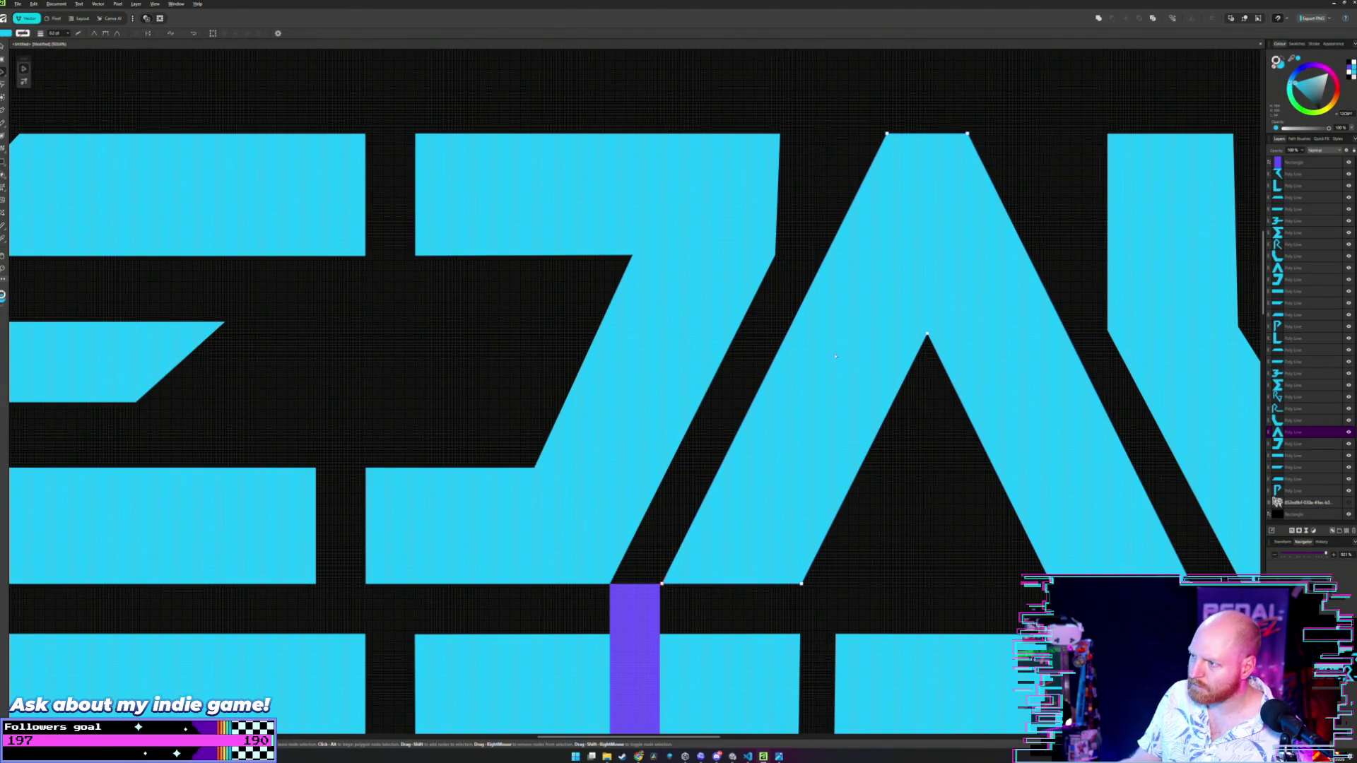
scroll(730, 471, up, 2)
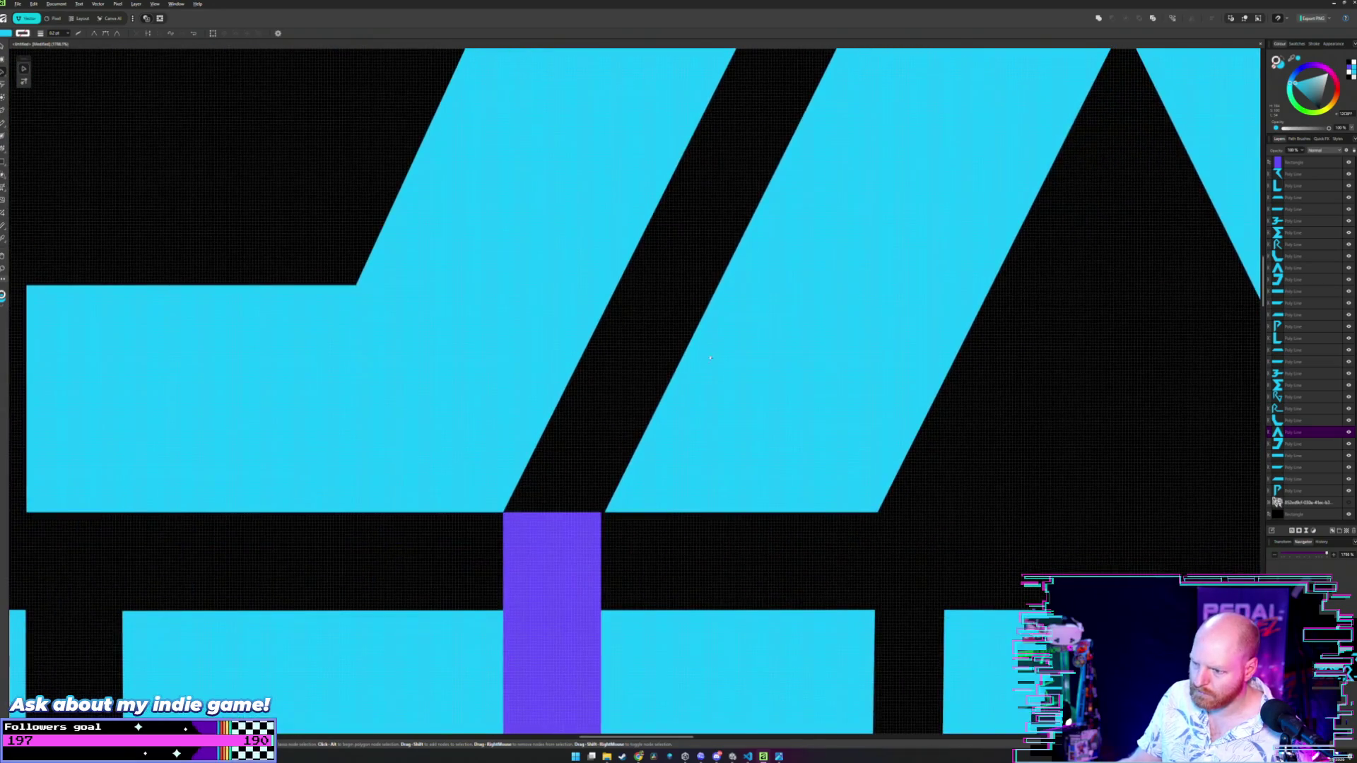
scroll(675, 400, down, 2)
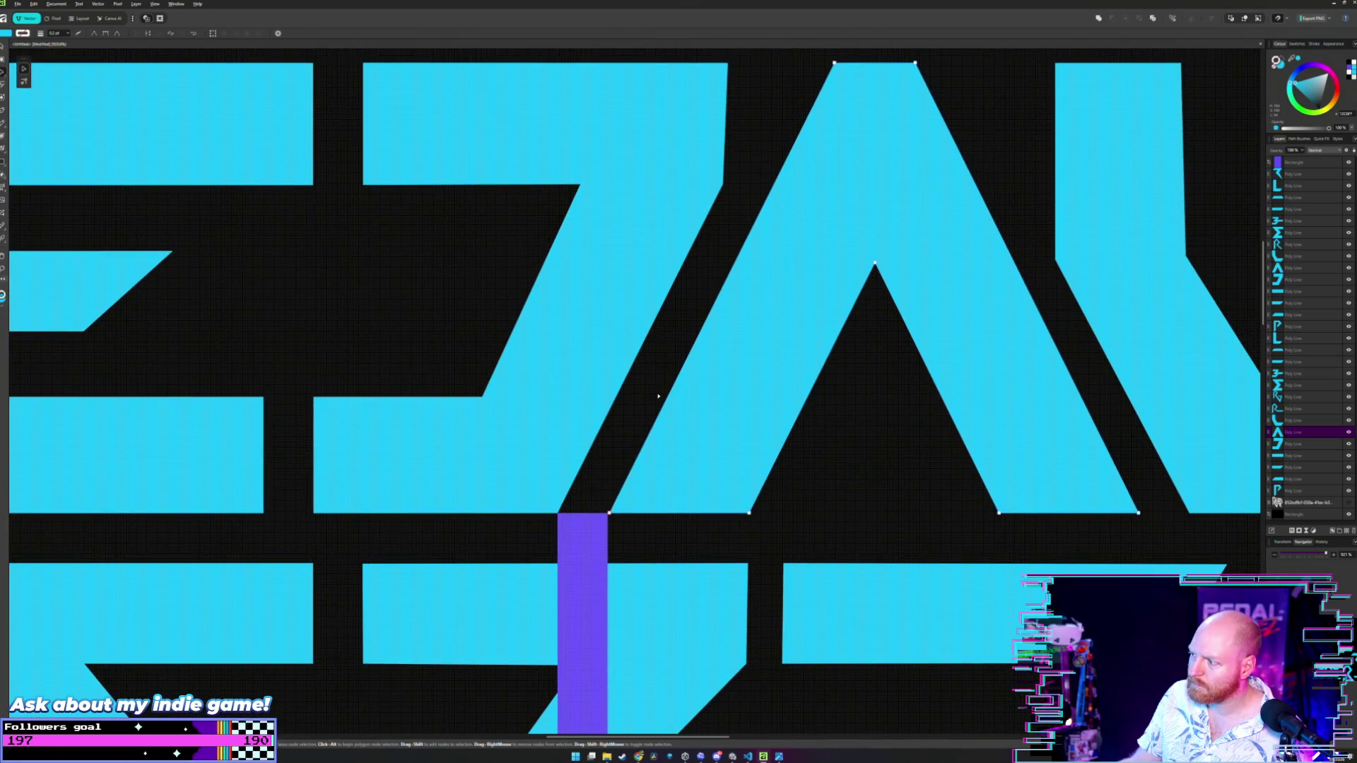
click(582, 545)
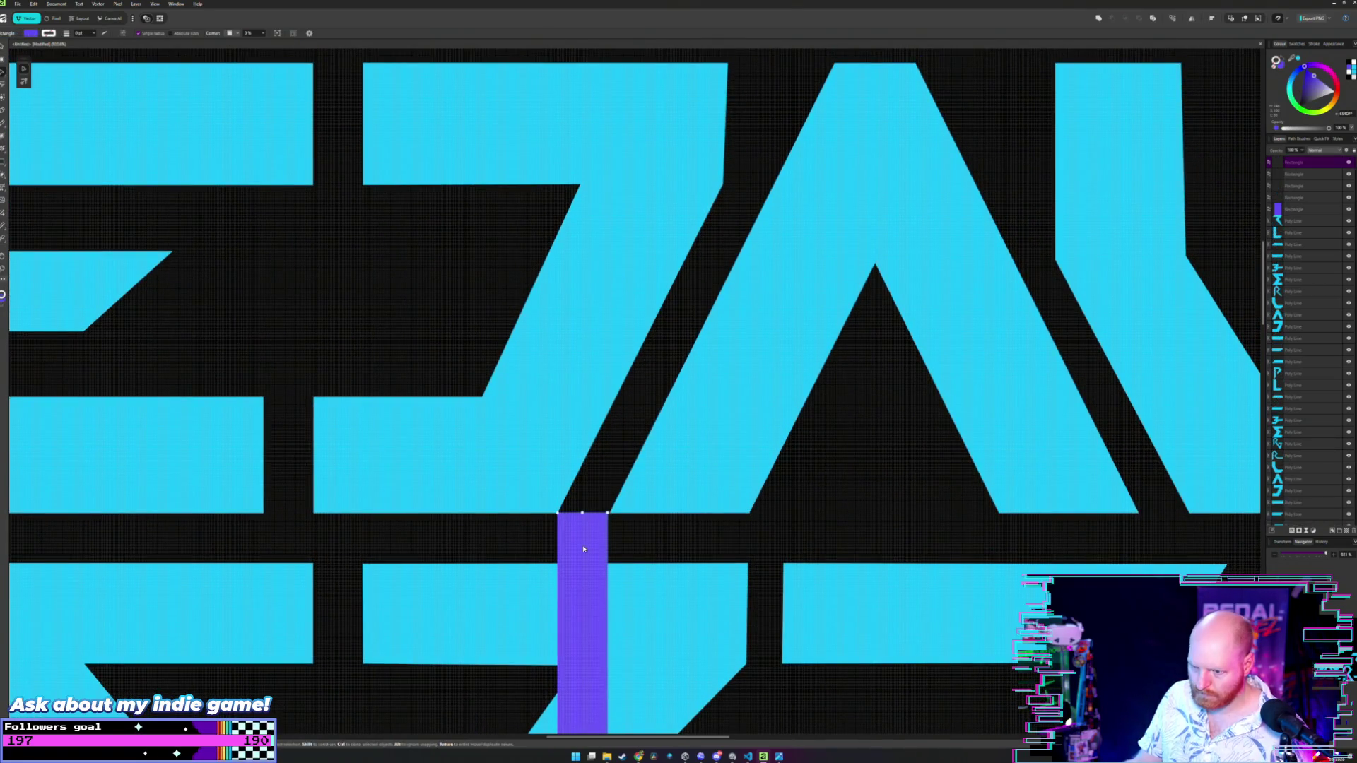
- Place a copy of the purple bar to the right, snapped under the cyan letter's corner
drag(578, 550, 1128, 545)
scroll(1128, 547, up, 3)
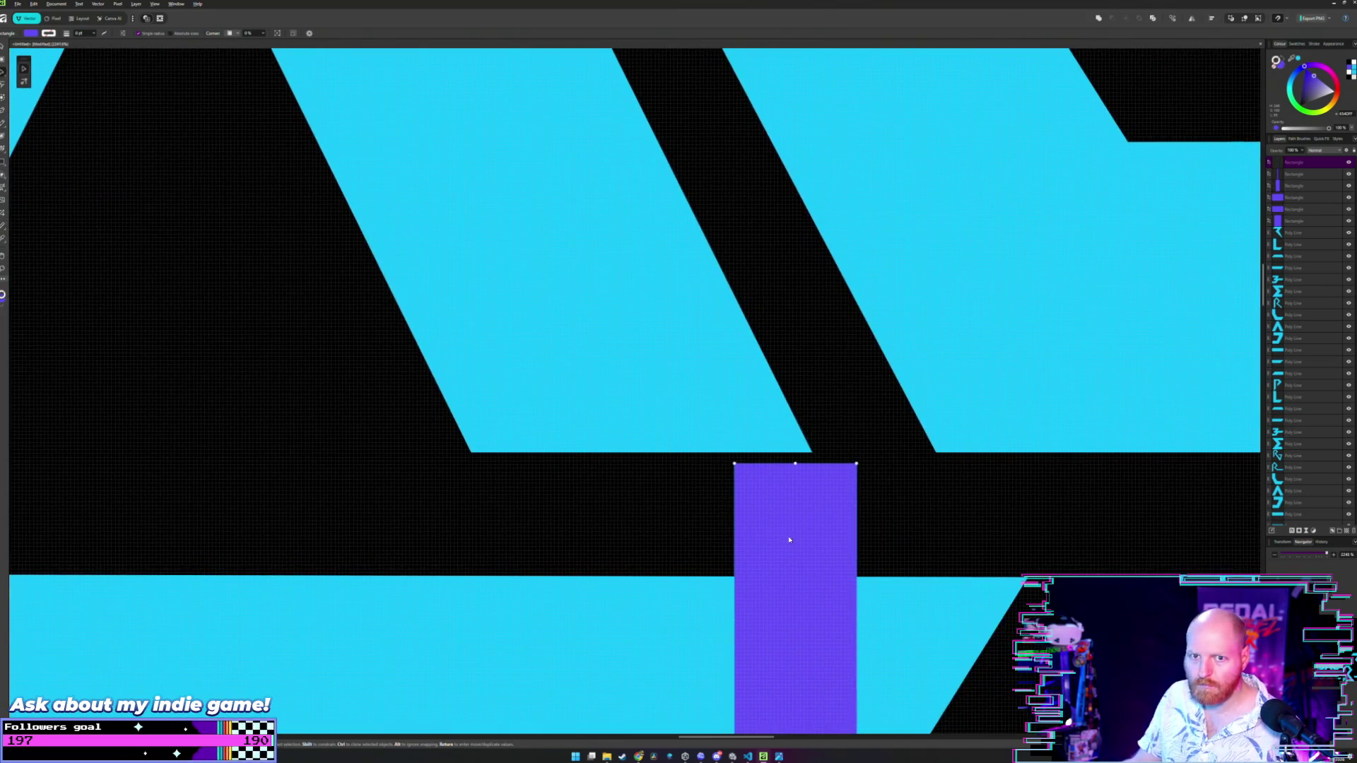
drag(787, 536, 848, 515)
click(950, 503)
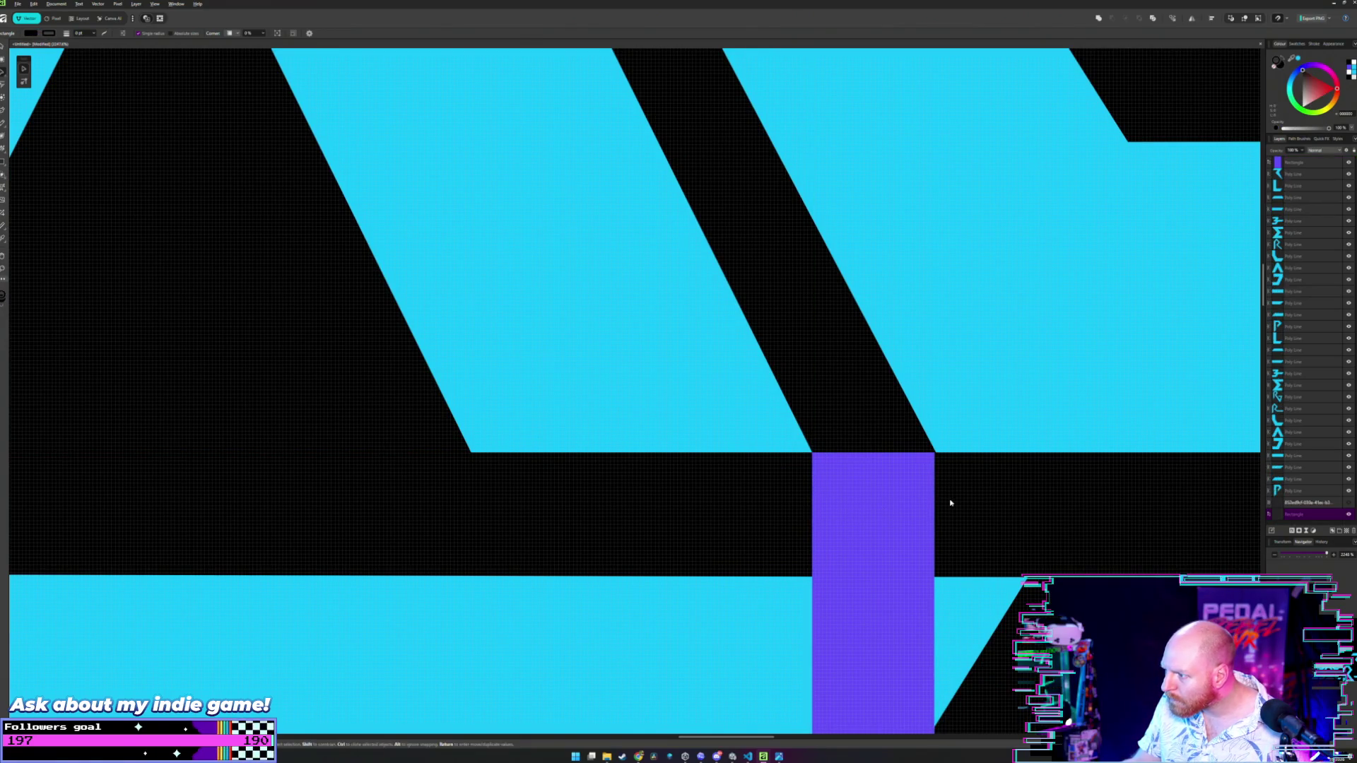
scroll(949, 503, up, 3)
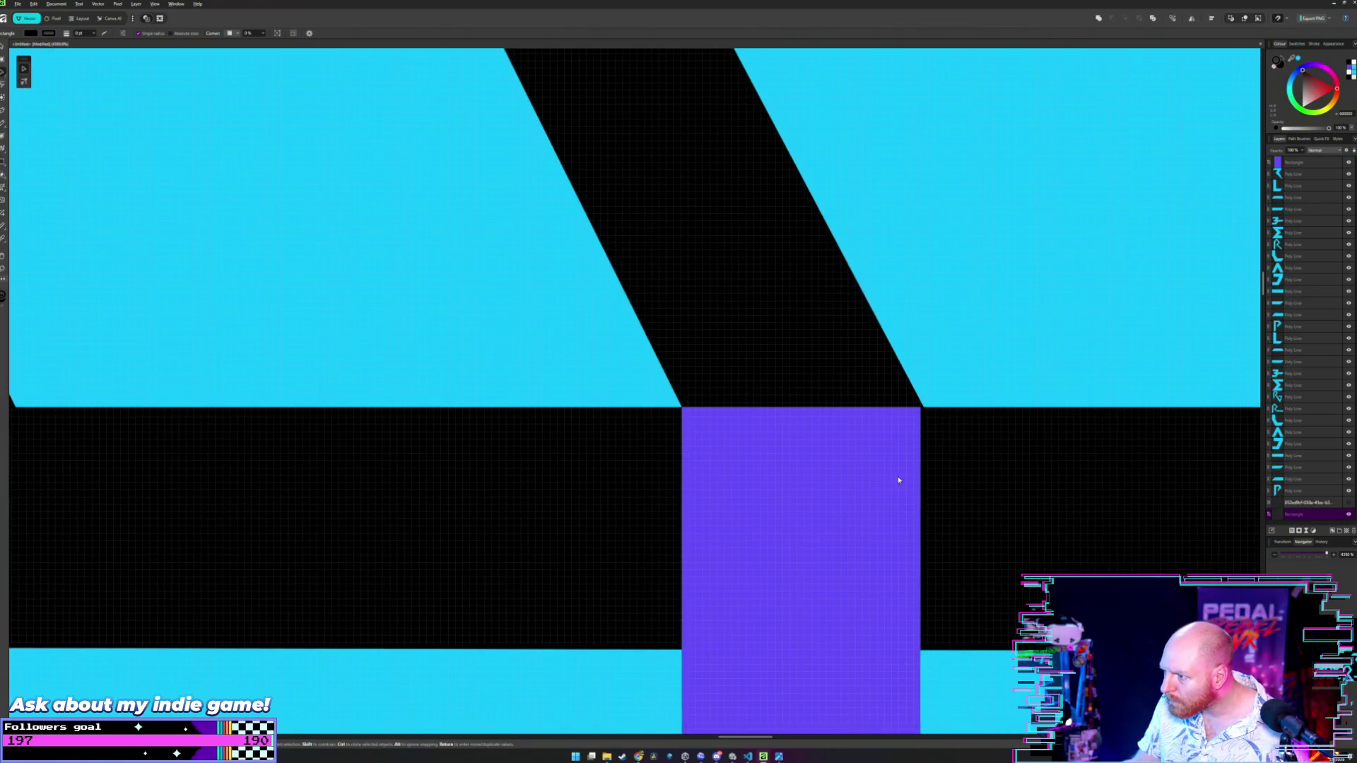
click(844, 465)
drag(845, 466, 846, 466)
click(709, 388)
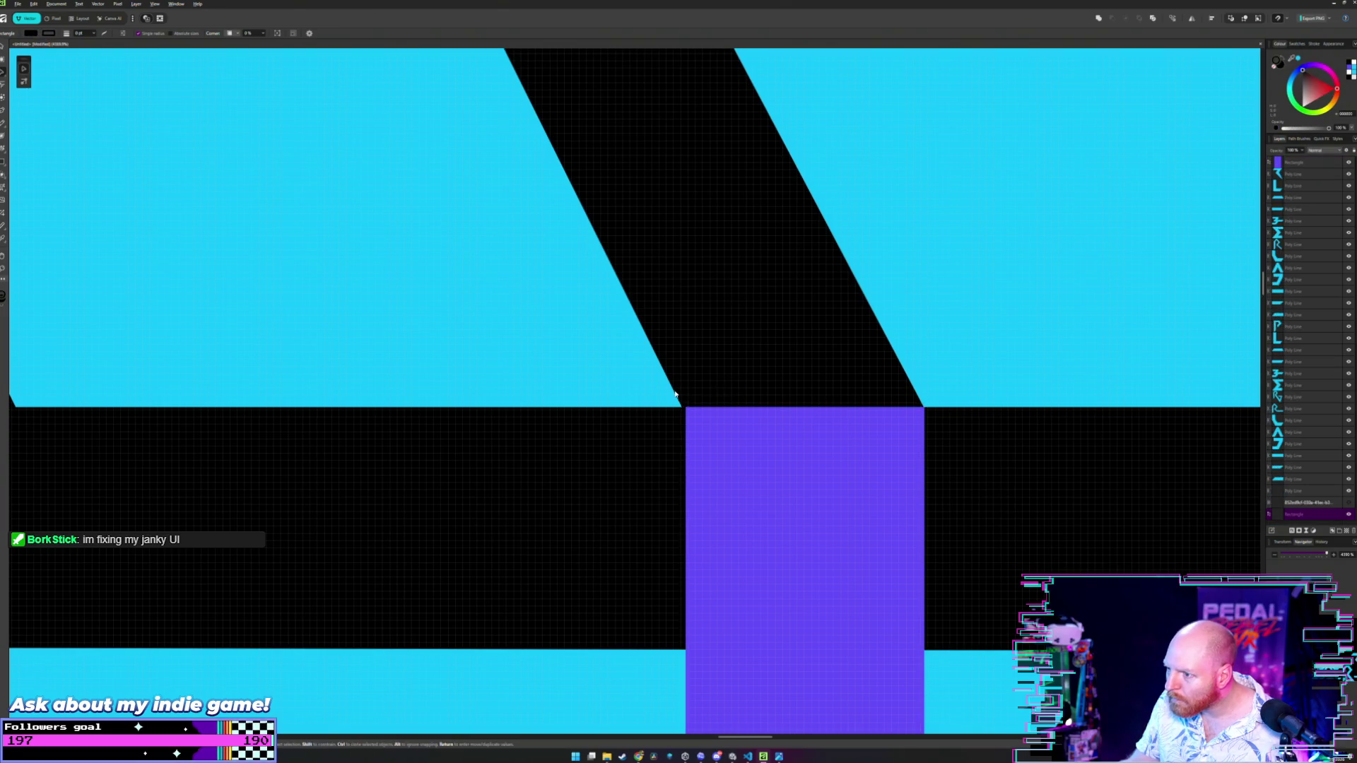
scroll(653, 390, down, 4)
scroll(653, 391, left, 10)
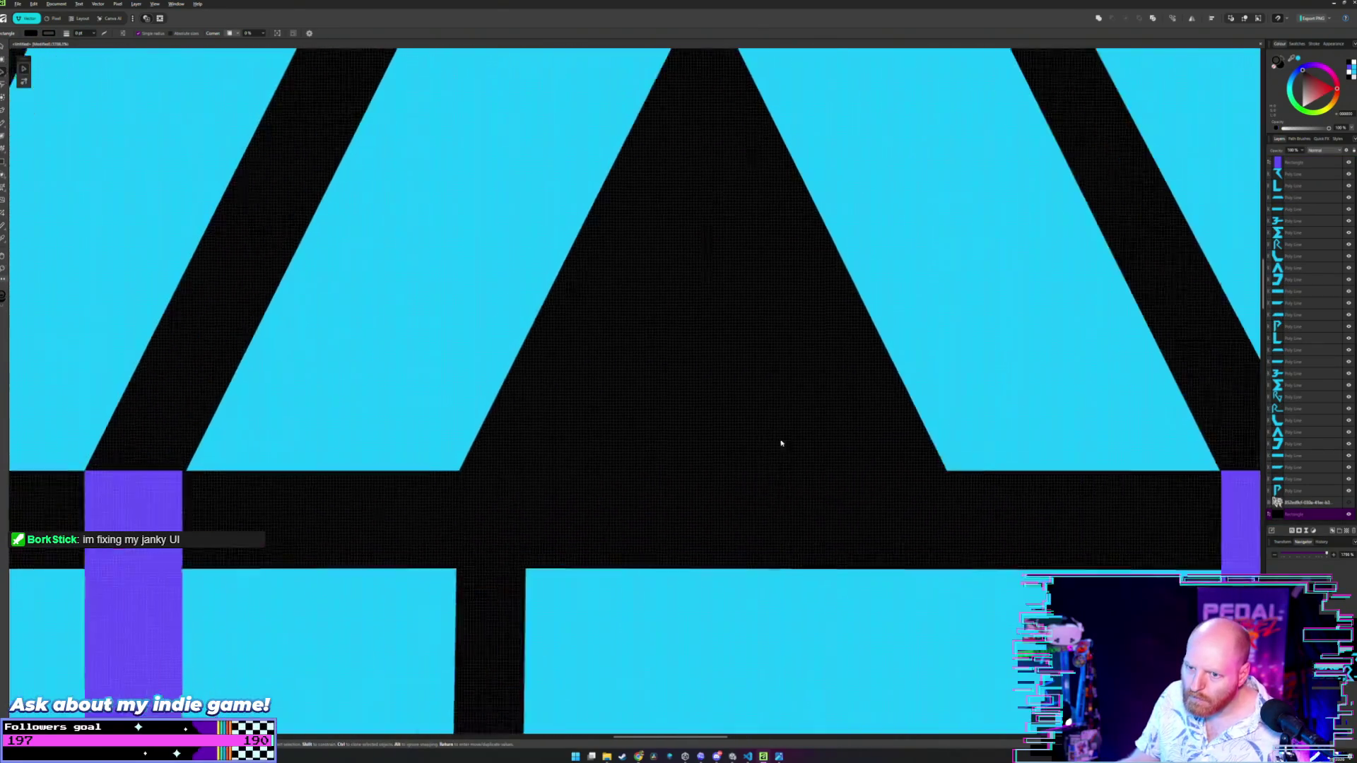
scroll(499, 435, up, 2)
scroll(642, 445, left, 3)
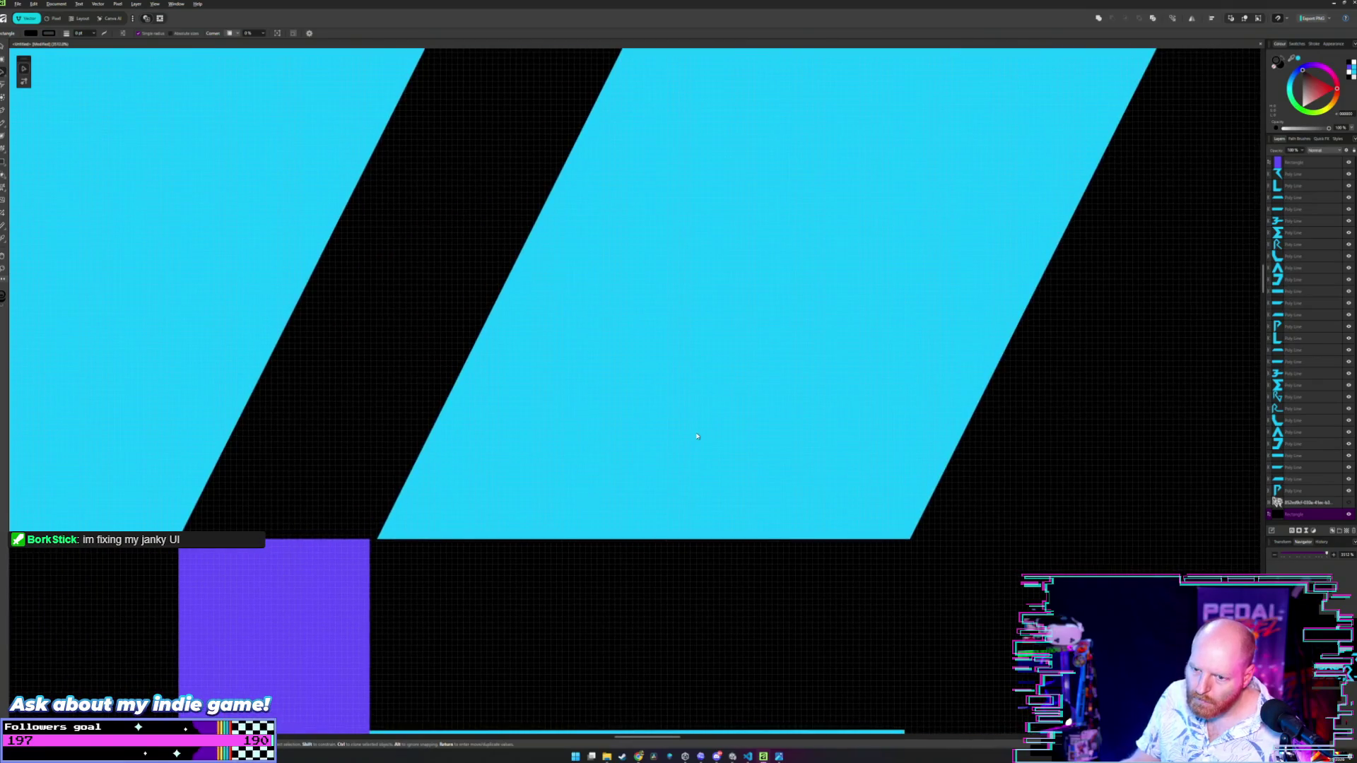
- Move the cyan parallelogram's bottom corner nodes flush with the purple bar
key(a)
click(534, 542)
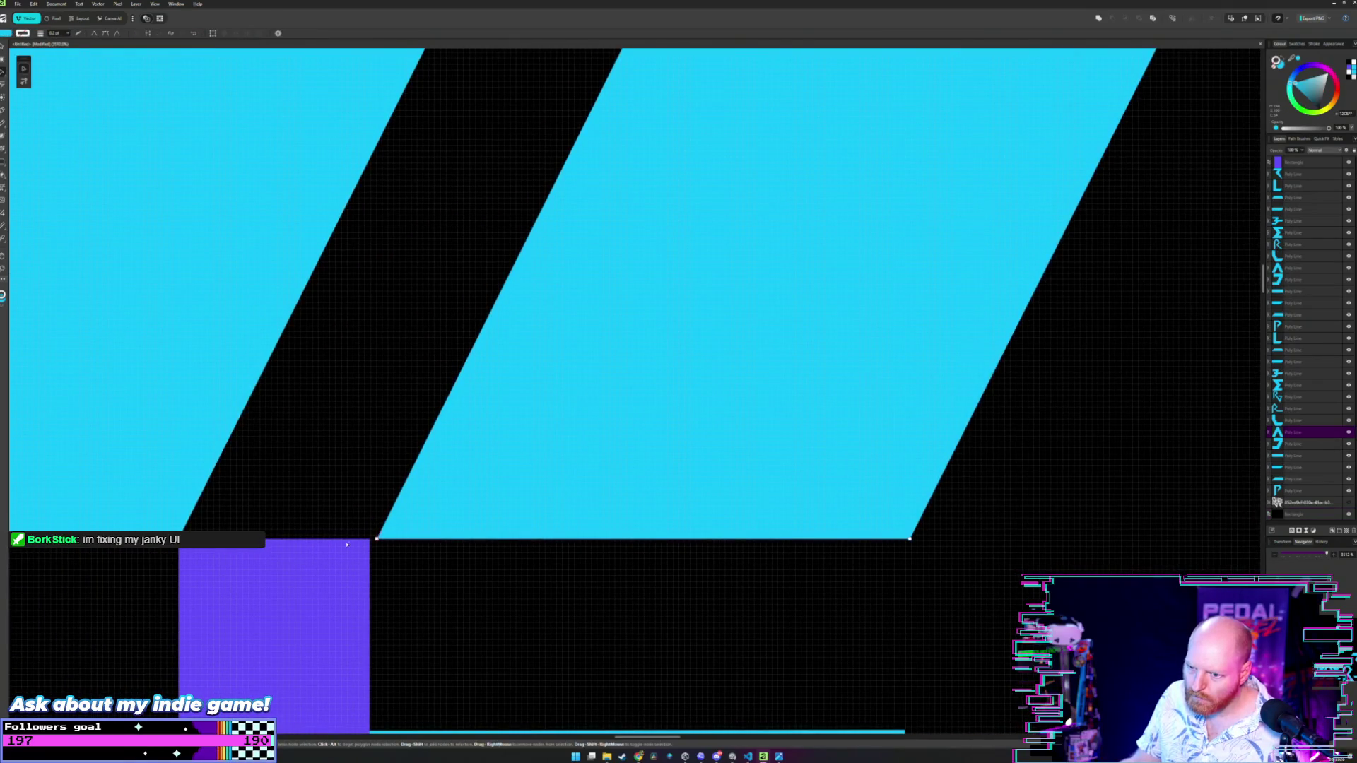
shift+click(911, 540)
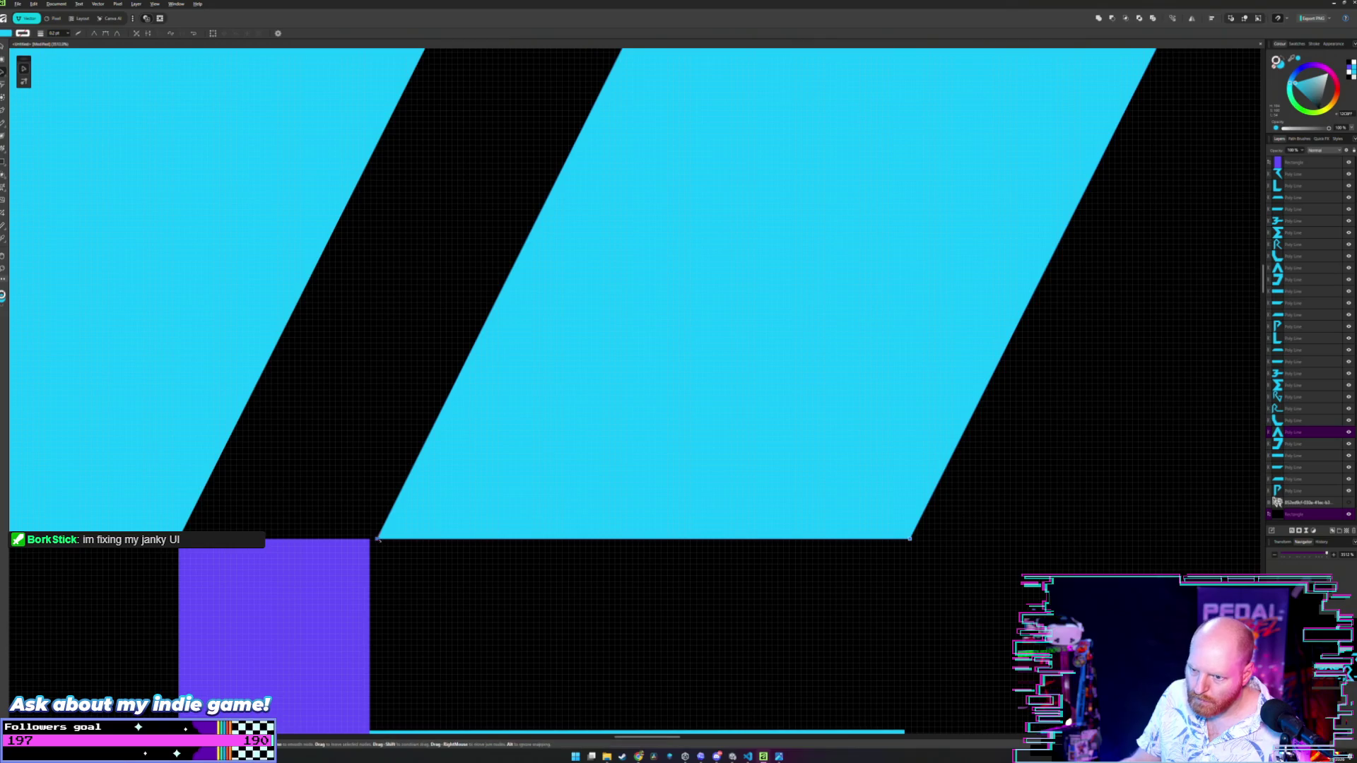
drag(377, 539, 369, 539)
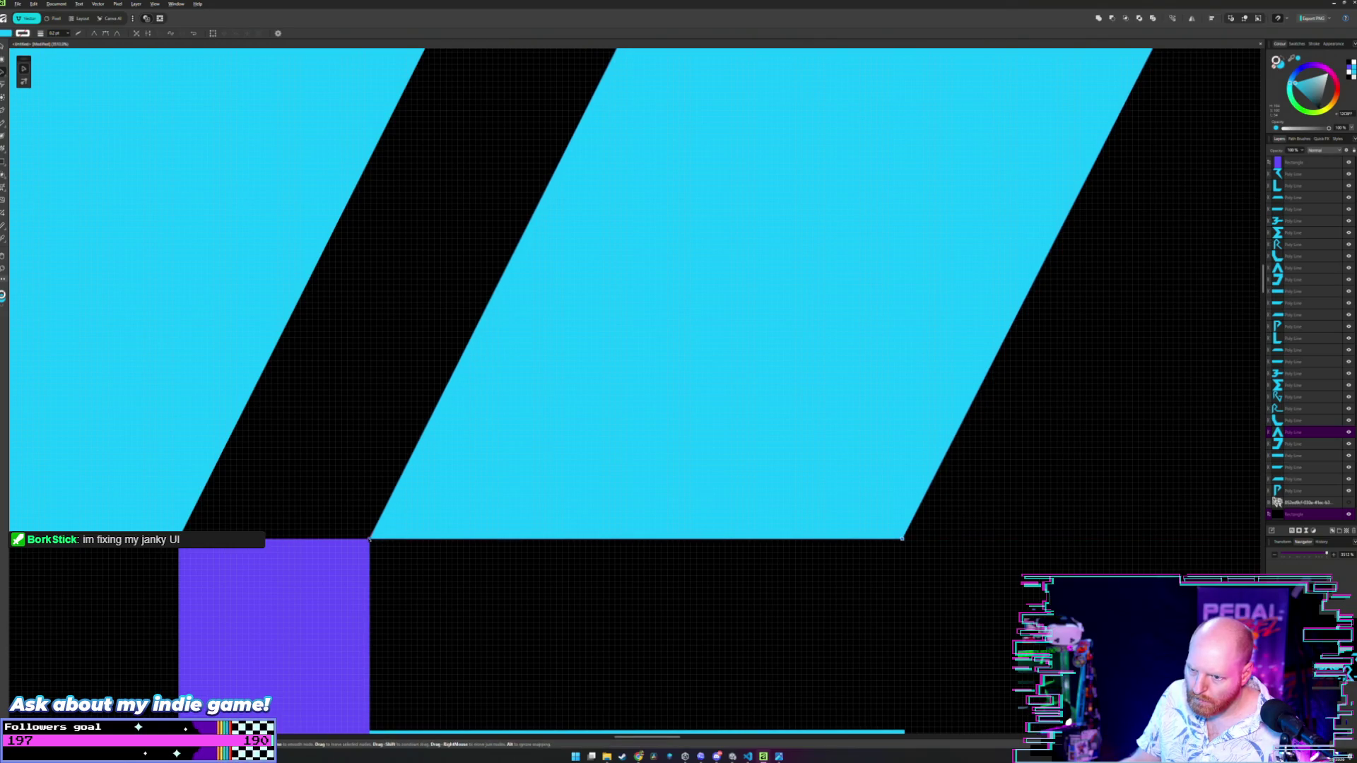
click(369, 539)
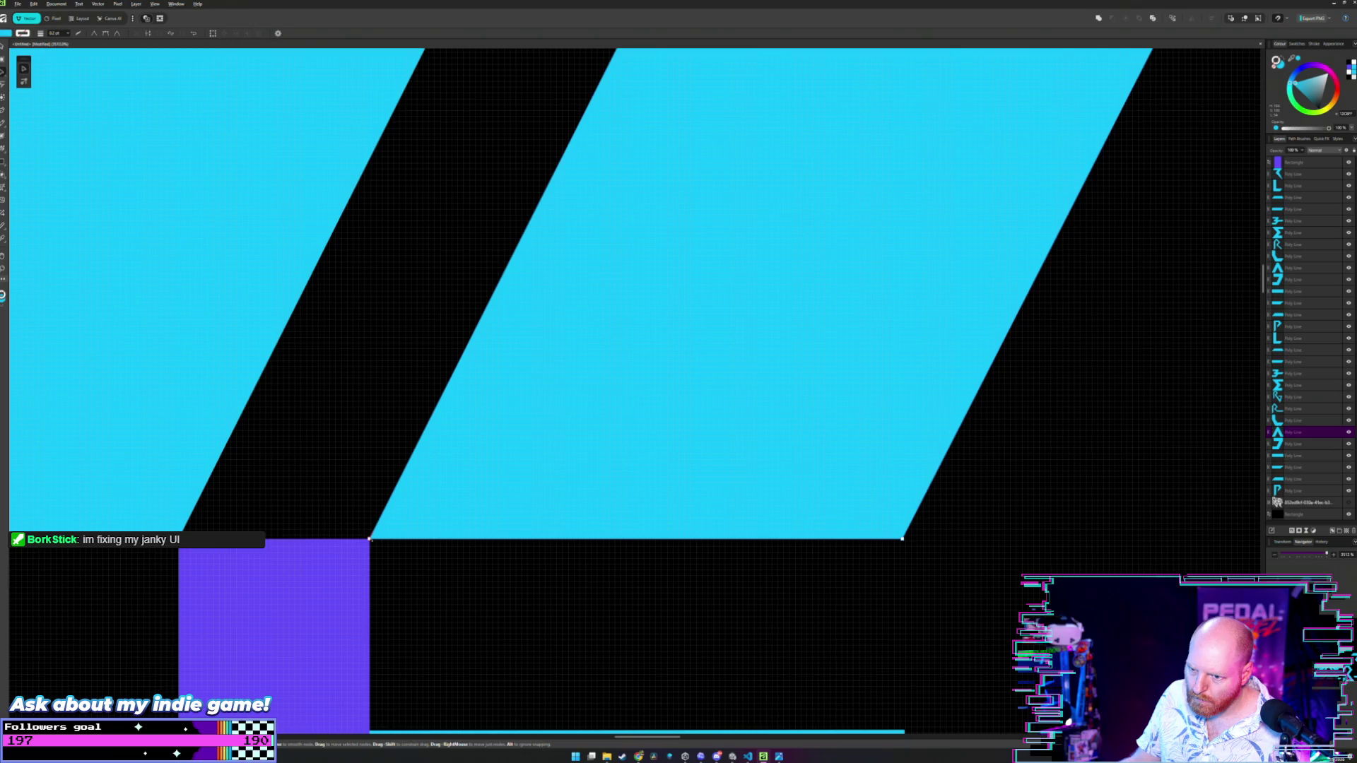
mouse_move(369, 539)
mouse_down()
mouse_move(424, 252)
mouse_move(369, 539)
mouse_up()
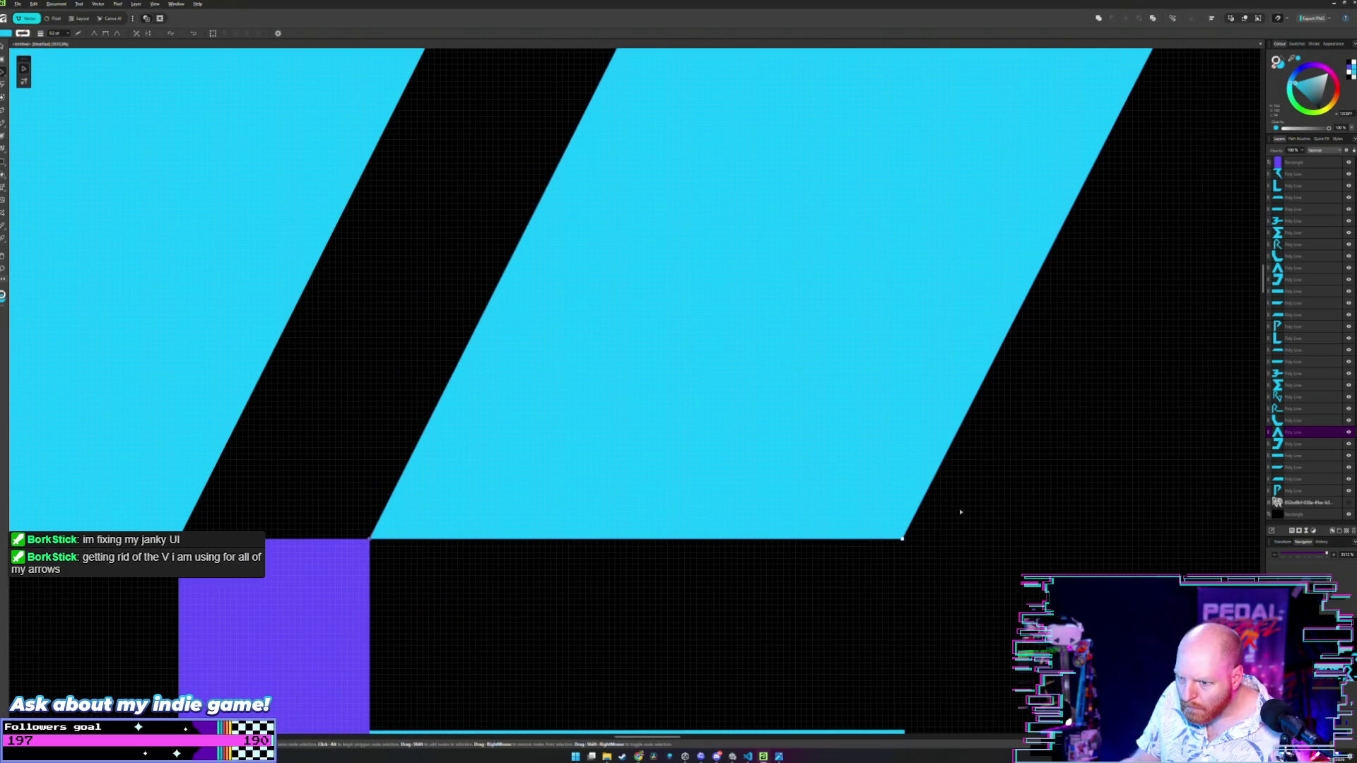
scroll(554, 485, right, 10)
scroll(543, 488, right, 5)
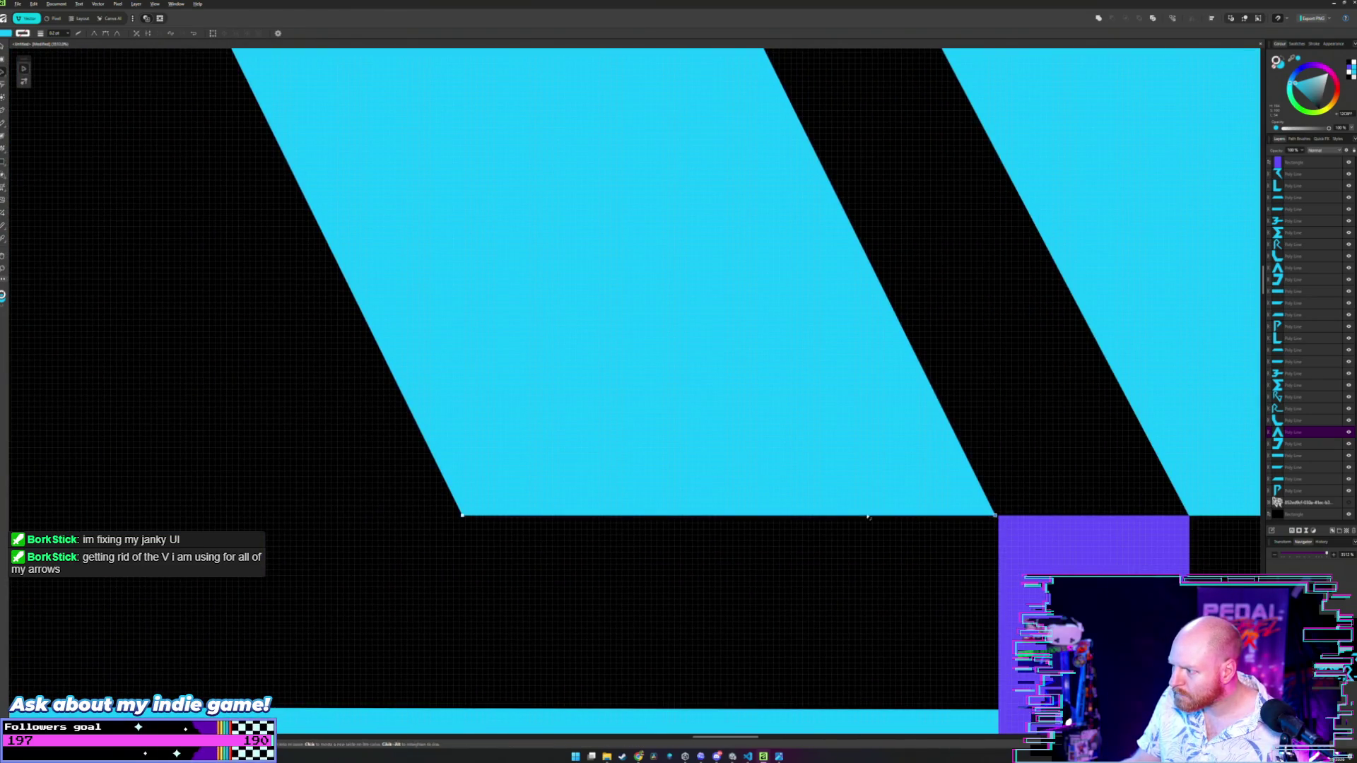
click(462, 516)
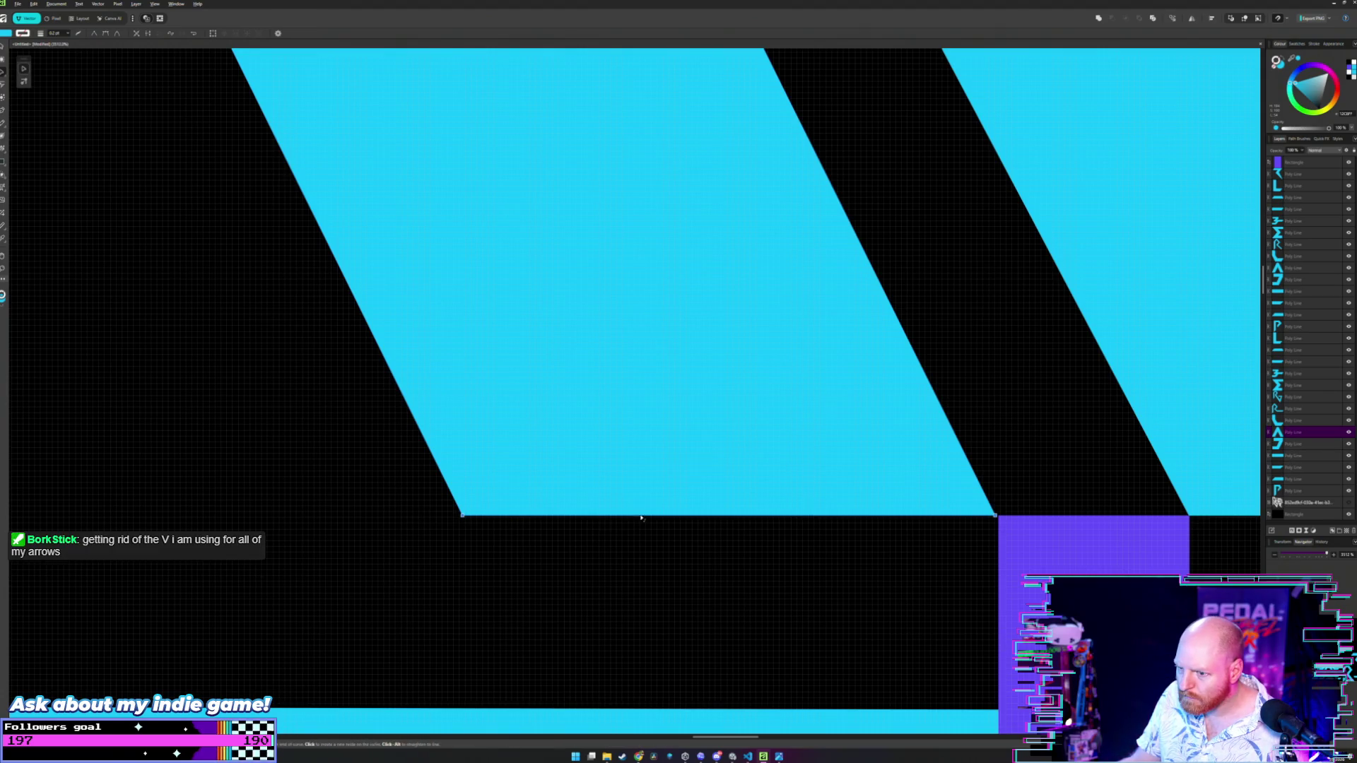
key(v)
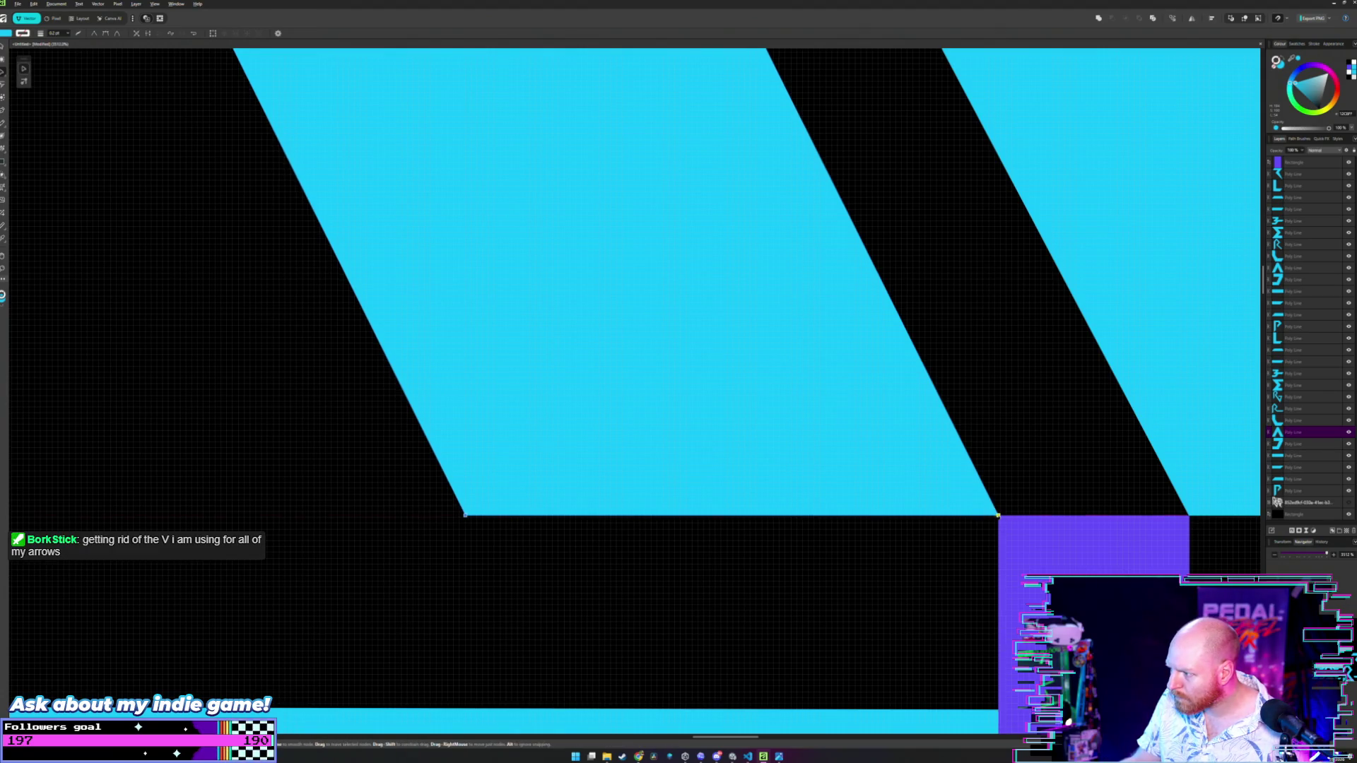
click(1017, 486)
scroll(996, 487, down, 3)
scroll(996, 487, down, 5)
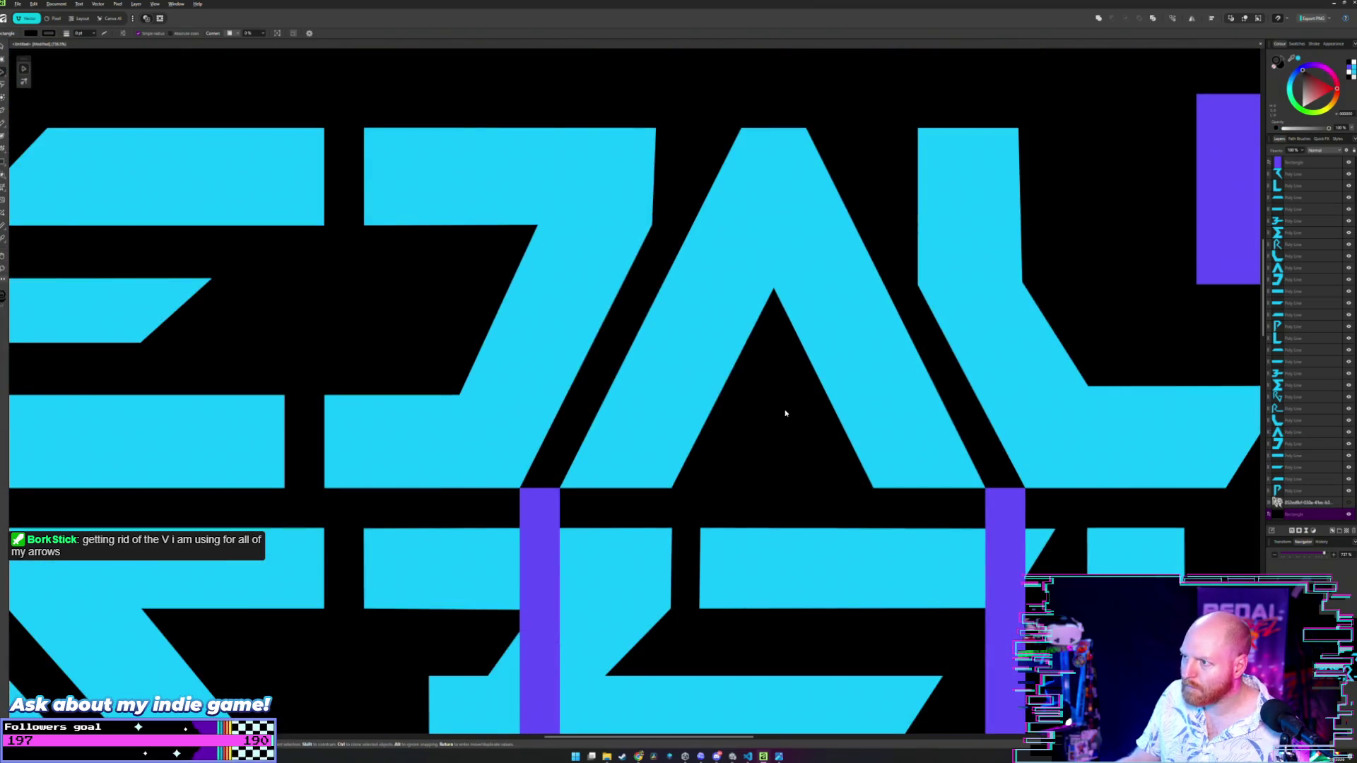
- Delete the right-hand purple bar
drag(784, 412, 748, 458)
scroll(747, 457, down, 2)
scroll(750, 455, down, 2)
scroll(750, 455, up, 4)
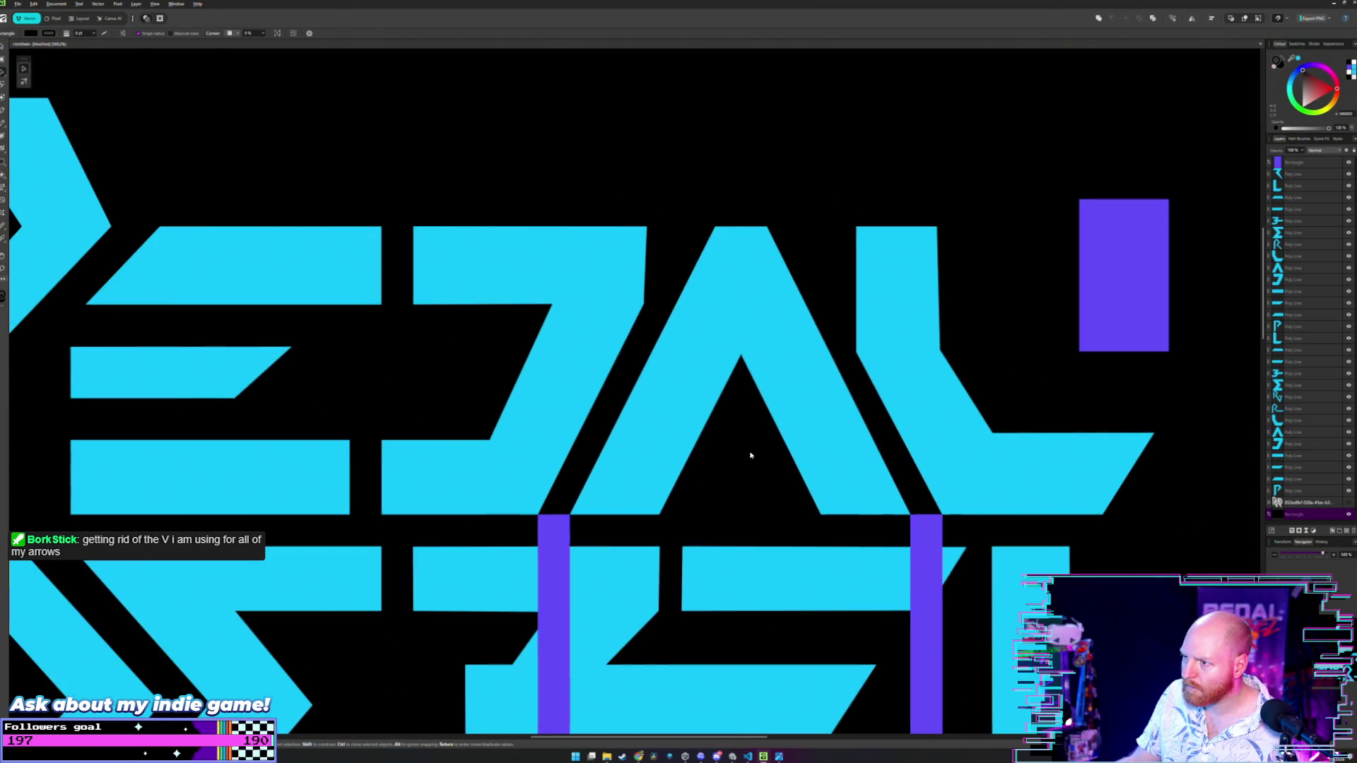
click(919, 529)
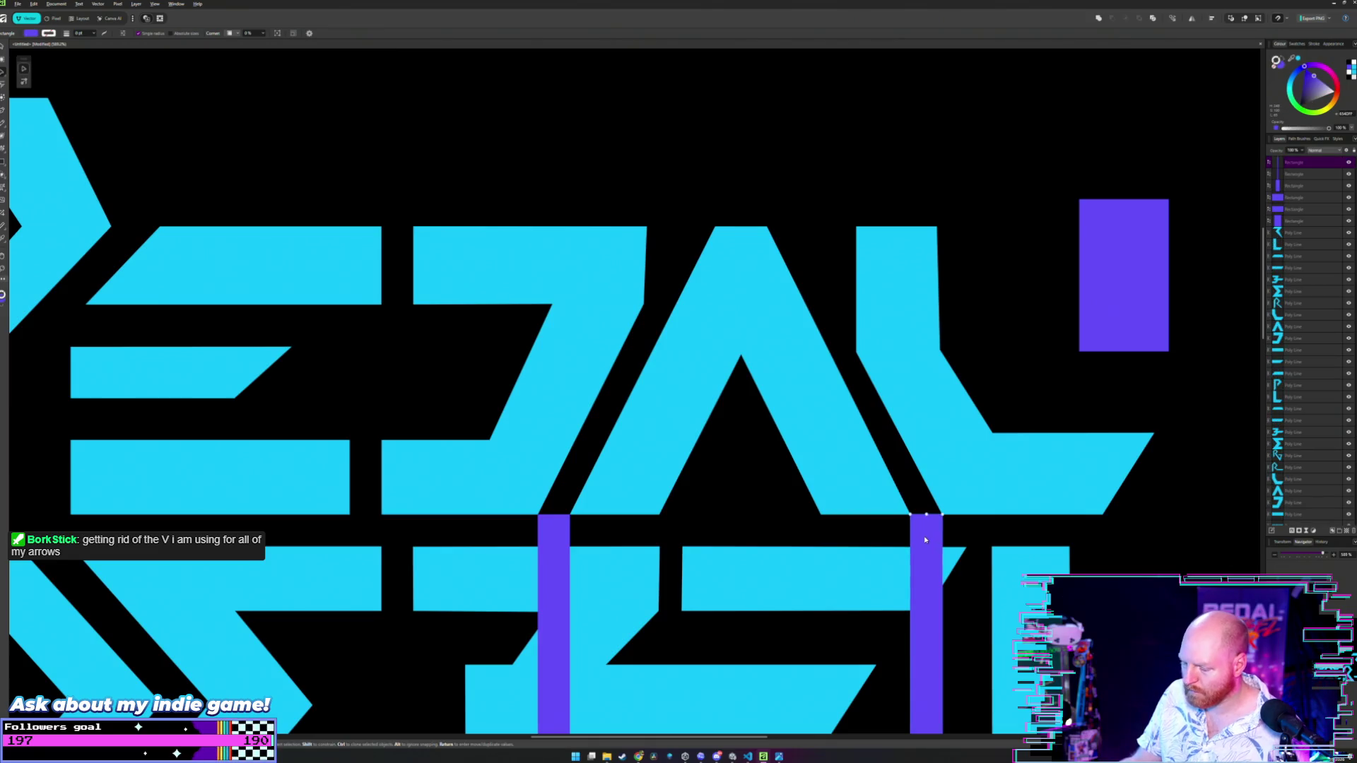
key(Delete)
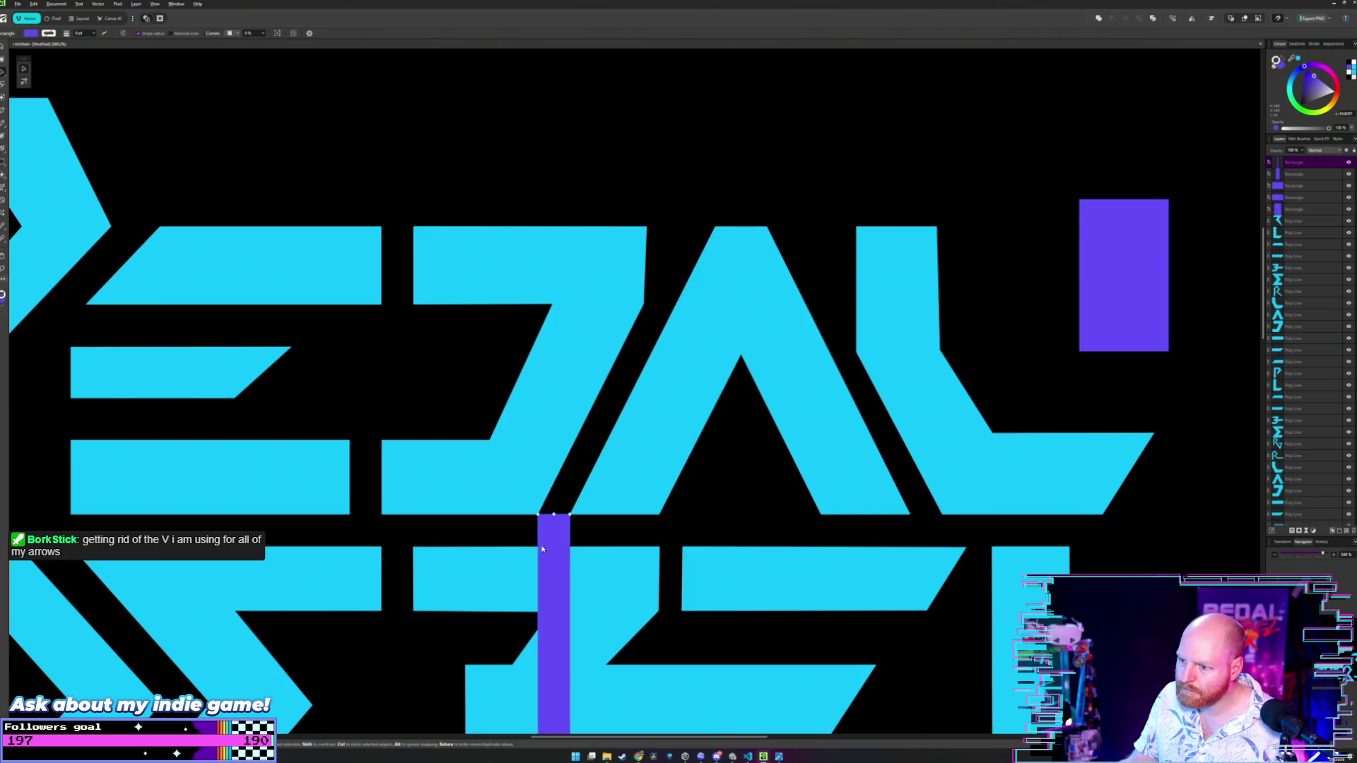
- Move the purple bar up and snap its top-left corner to the black vertex
mouse_move(561, 539)
mouse_down()
mouse_move(668, 360)
mouse_move(659, 269)
mouse_move(642, 515)
mouse_up()
scroll(658, 268, up, 5)
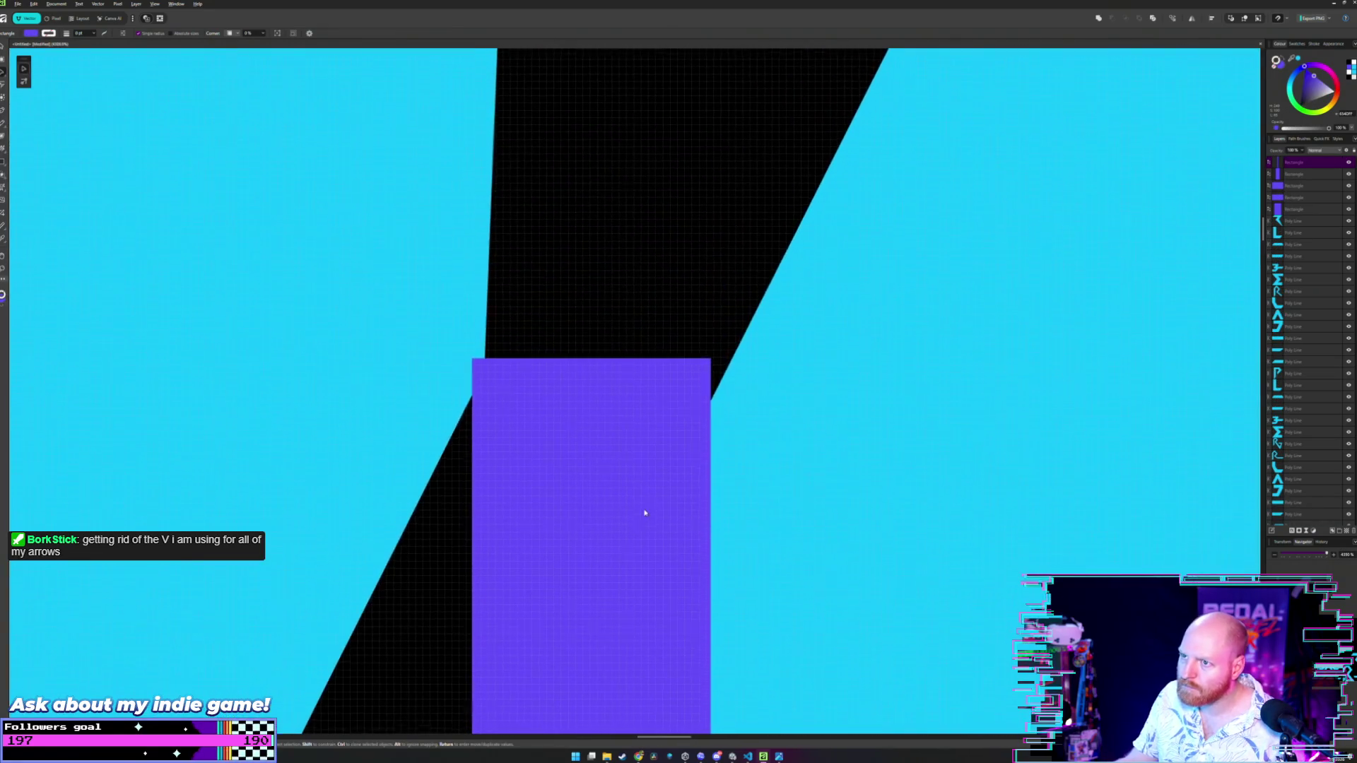
mouse_move(582, 443)
mouse_down()
mouse_move(597, 438)
mouse_move(583, 421)
mouse_up()
scroll(584, 422, down, 5)
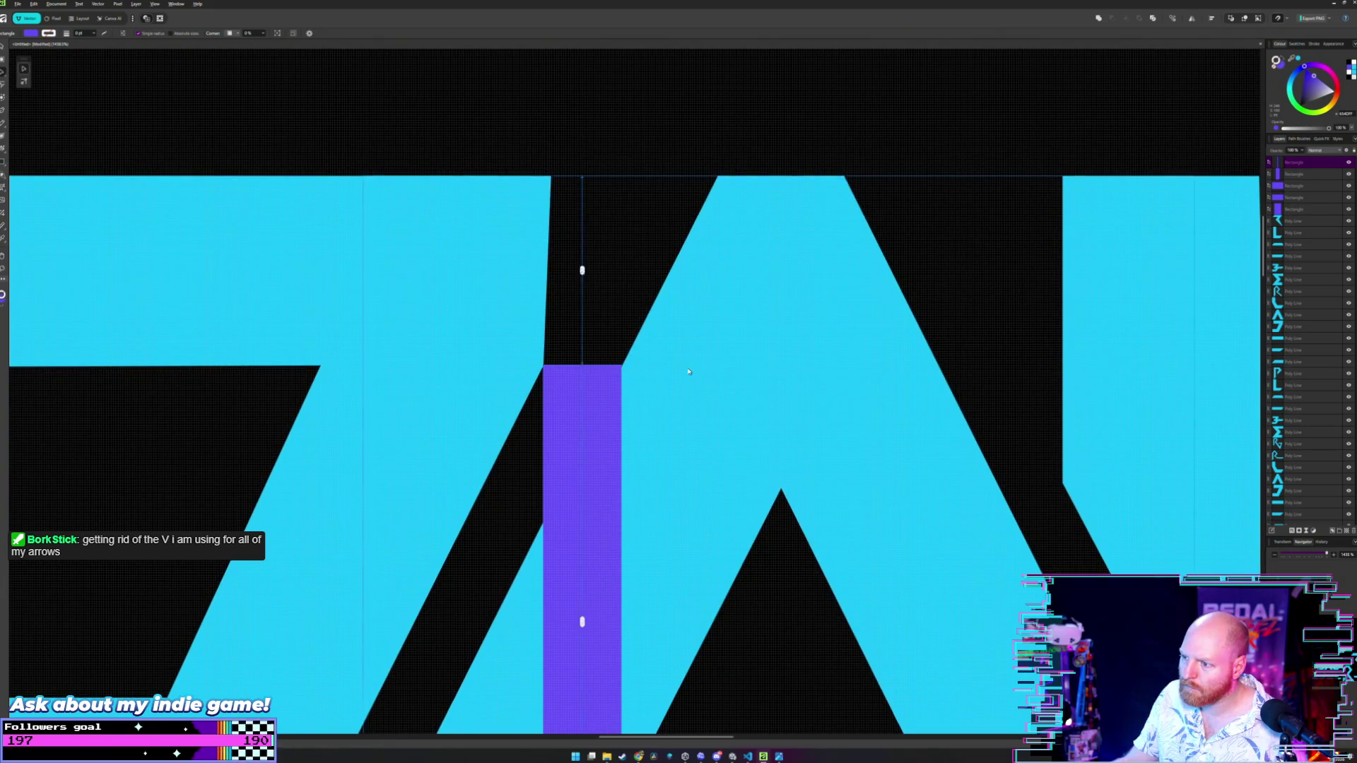
scroll(674, 424, down, 2)
scroll(690, 425, up, 2)
scroll(690, 426, up, 2)
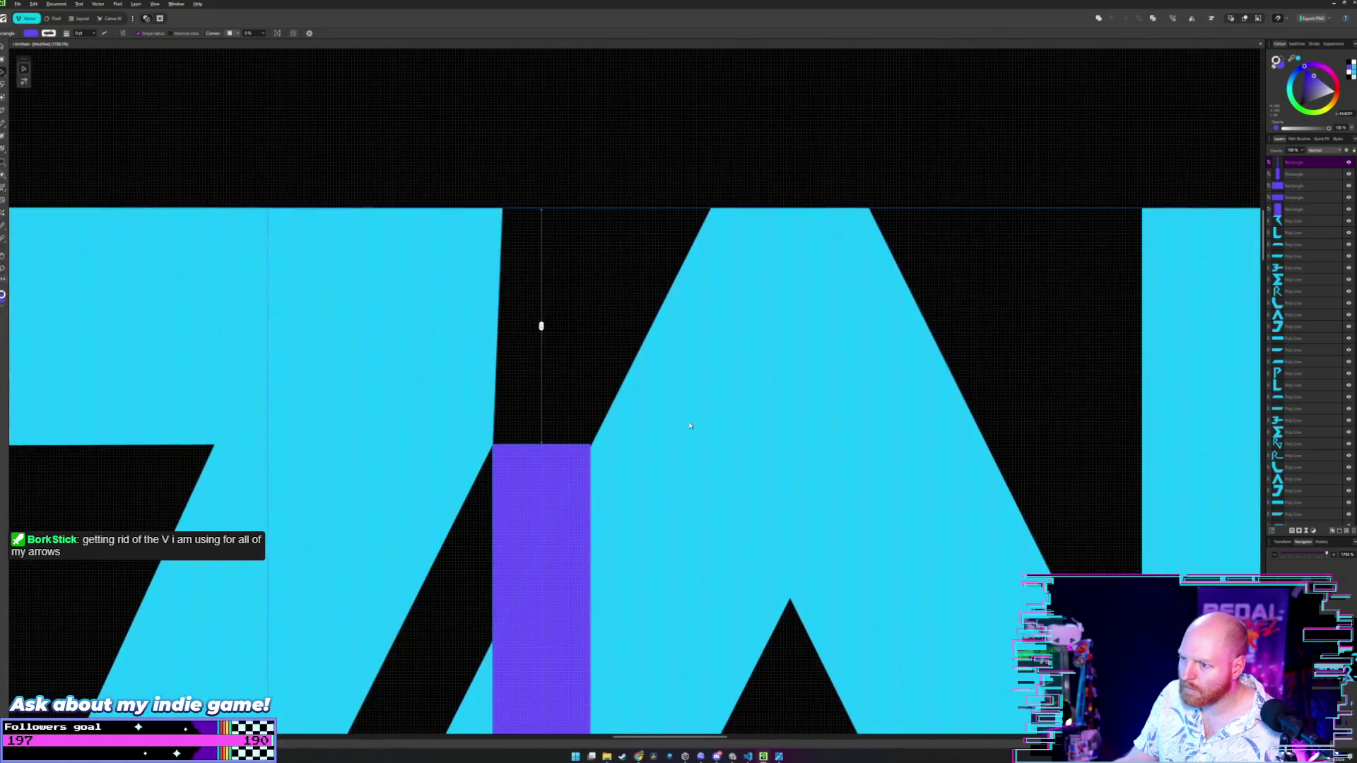
scroll(691, 426, down, 2)
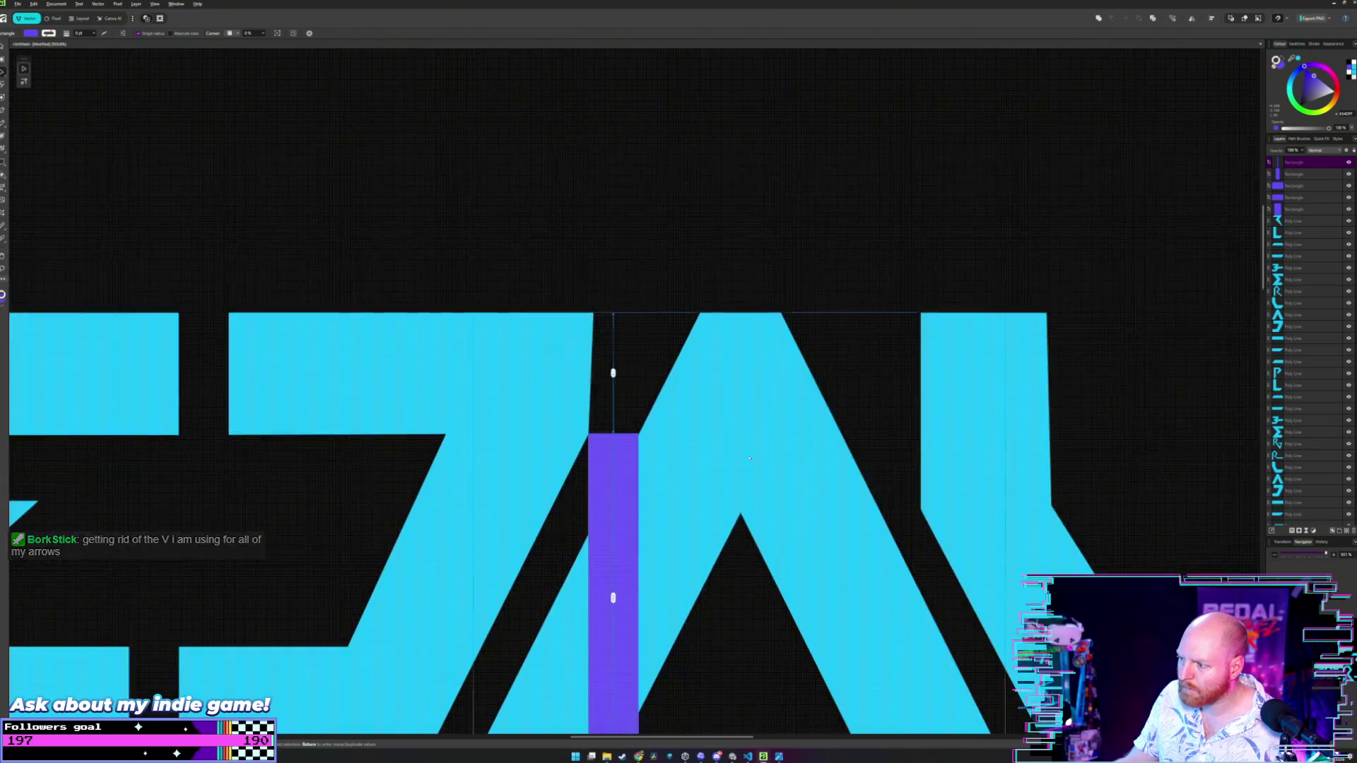
- Drag the tall purple bar into the gap right of the A
mouse_move(534, 399)
mouse_down()
mouse_move(599, 465)
mouse_move(823, 506)
mouse_move(795, 396)
mouse_move(744, 463)
mouse_move(690, 422)
mouse_move(733, 427)
mouse_move(720, 424)
mouse_up()
scroll(804, 472, up, 3)
scroll(794, 392, down, 1)
scroll(794, 403, up, 2)
click(721, 357)
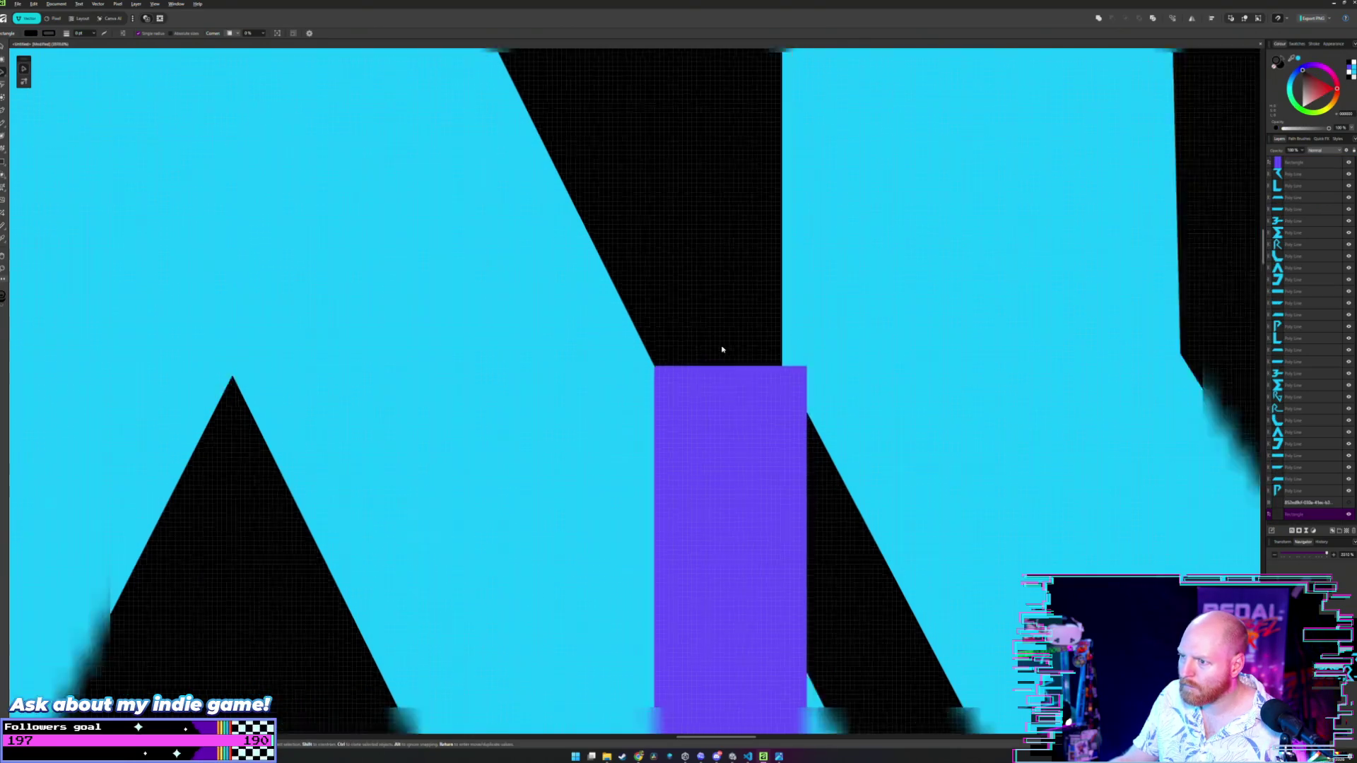
- Adjust the L's top-left corner node so its edge meets the purple bar
scroll(721, 354, down, 5)
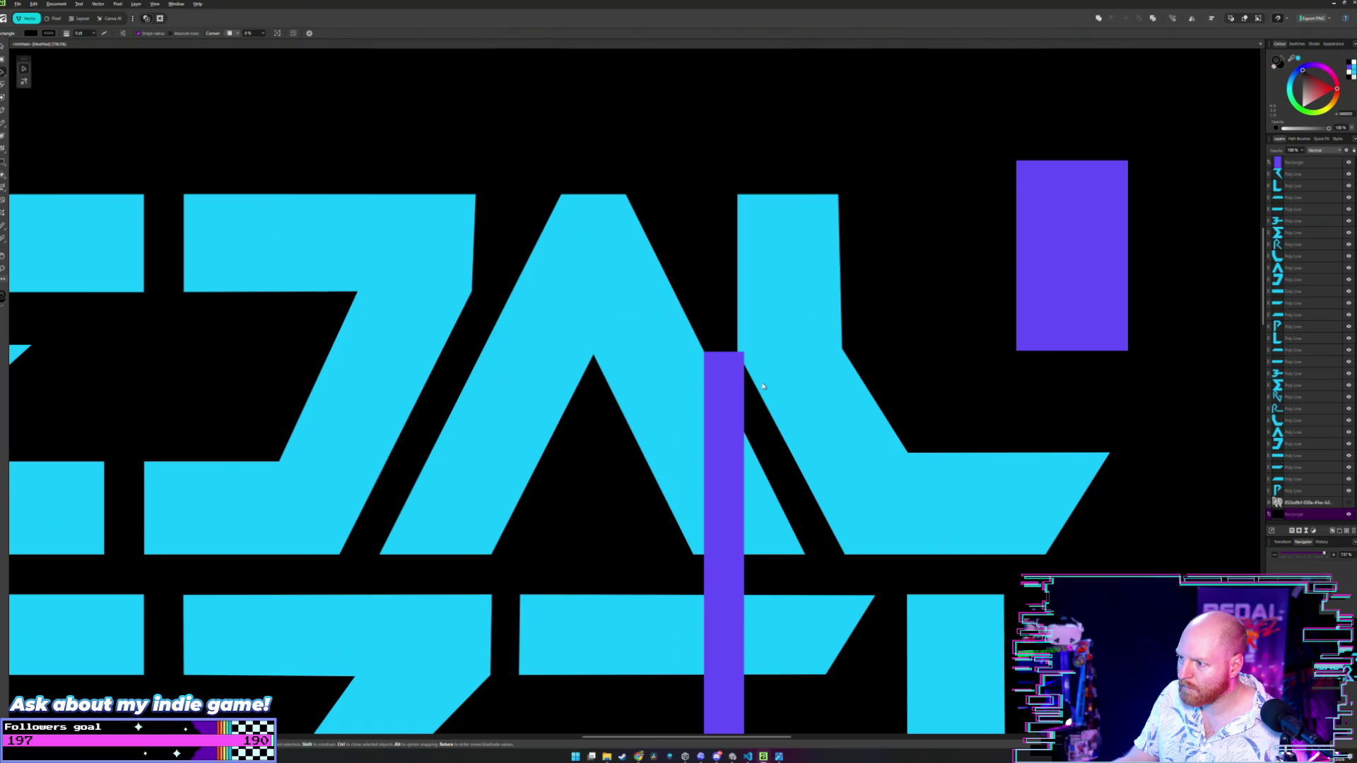
scroll(728, 399, up, 2)
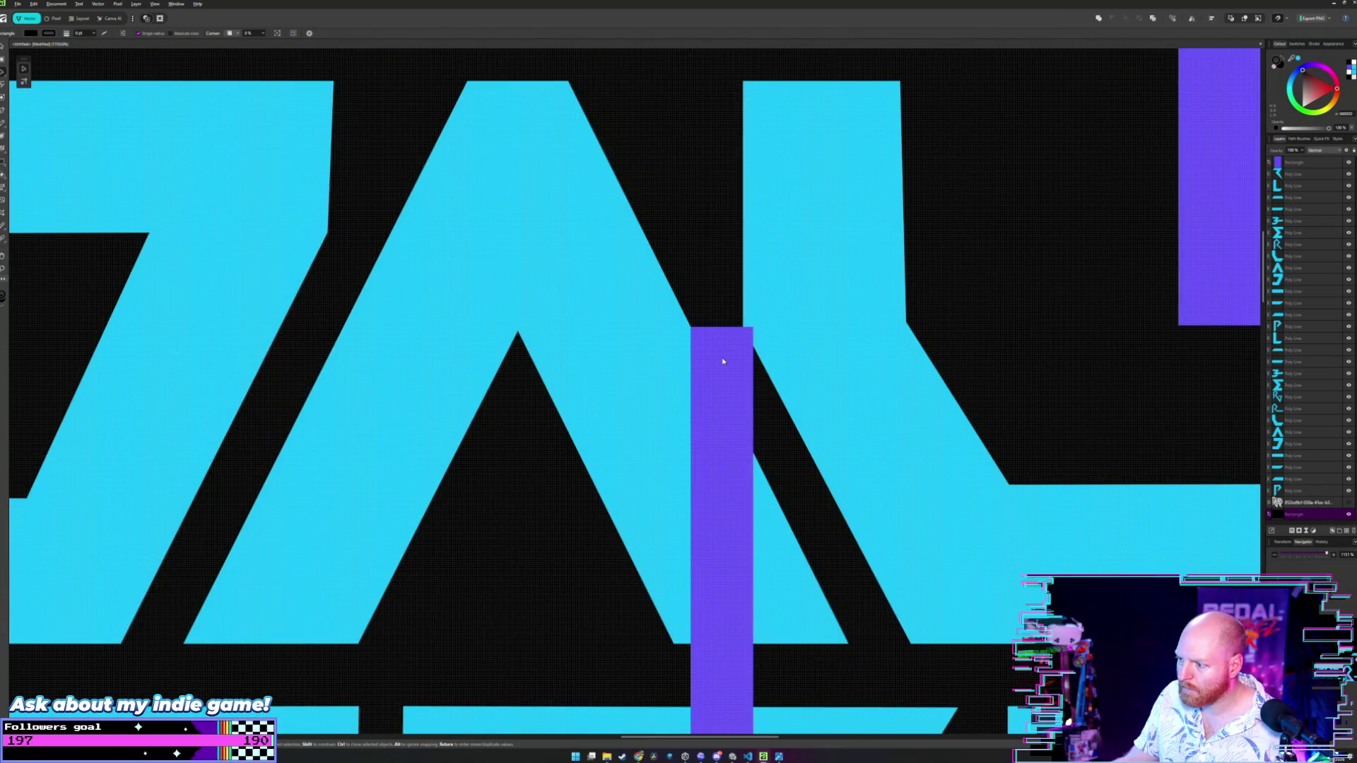
double_click(806, 334)
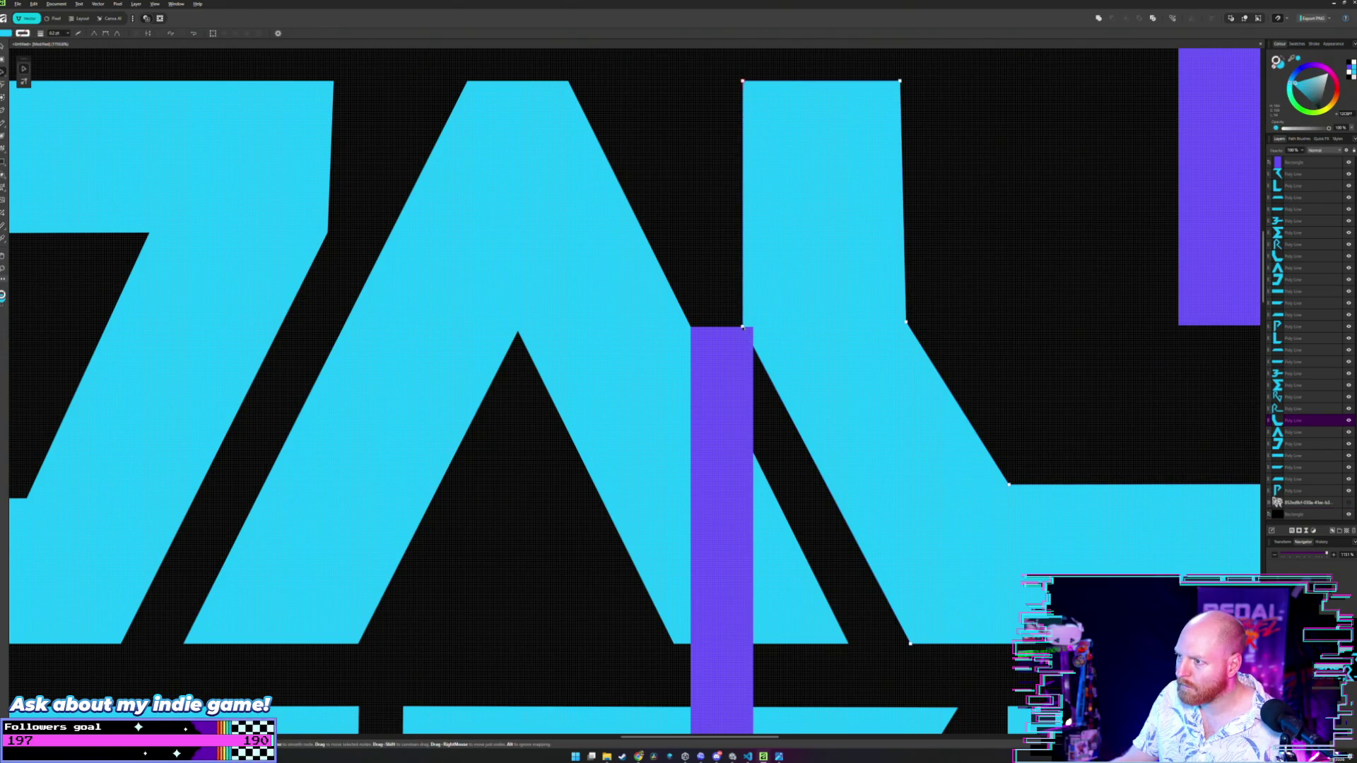
click(742, 81)
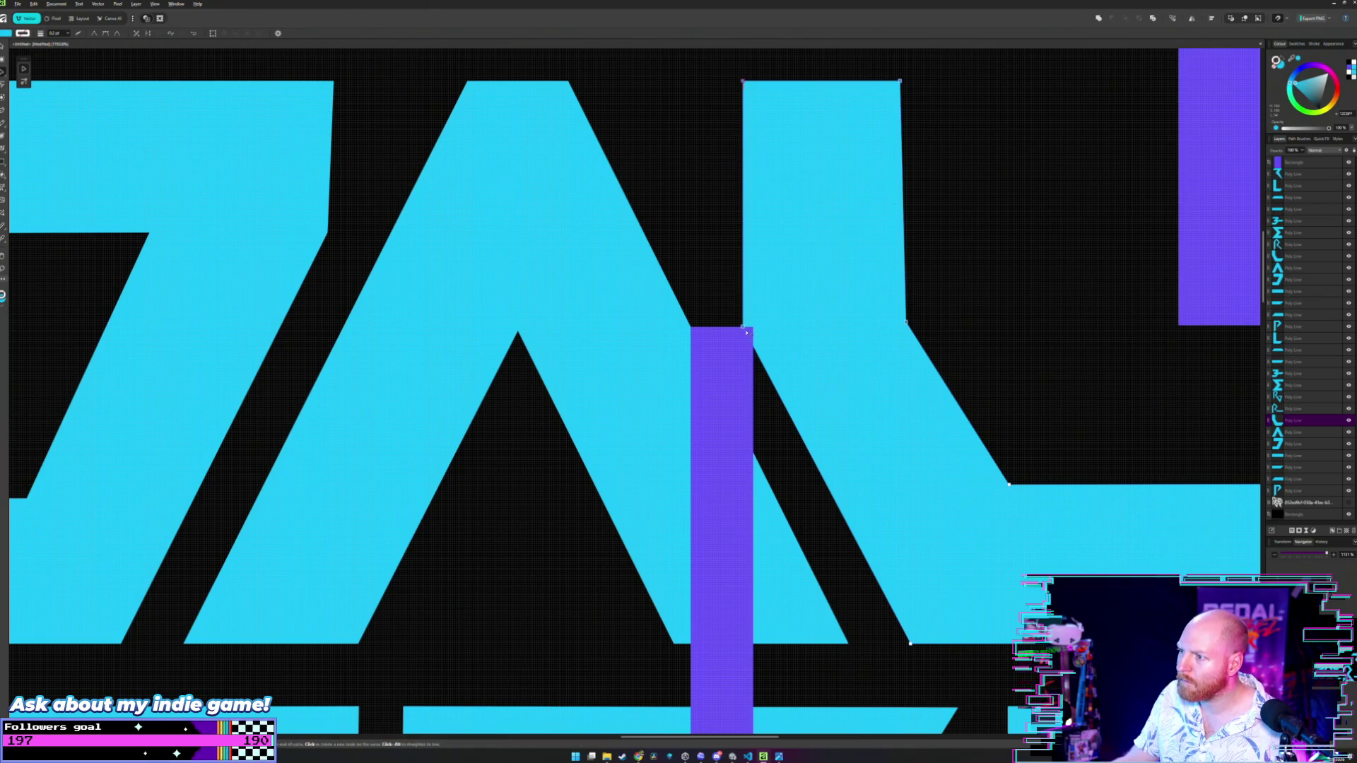
key(v)
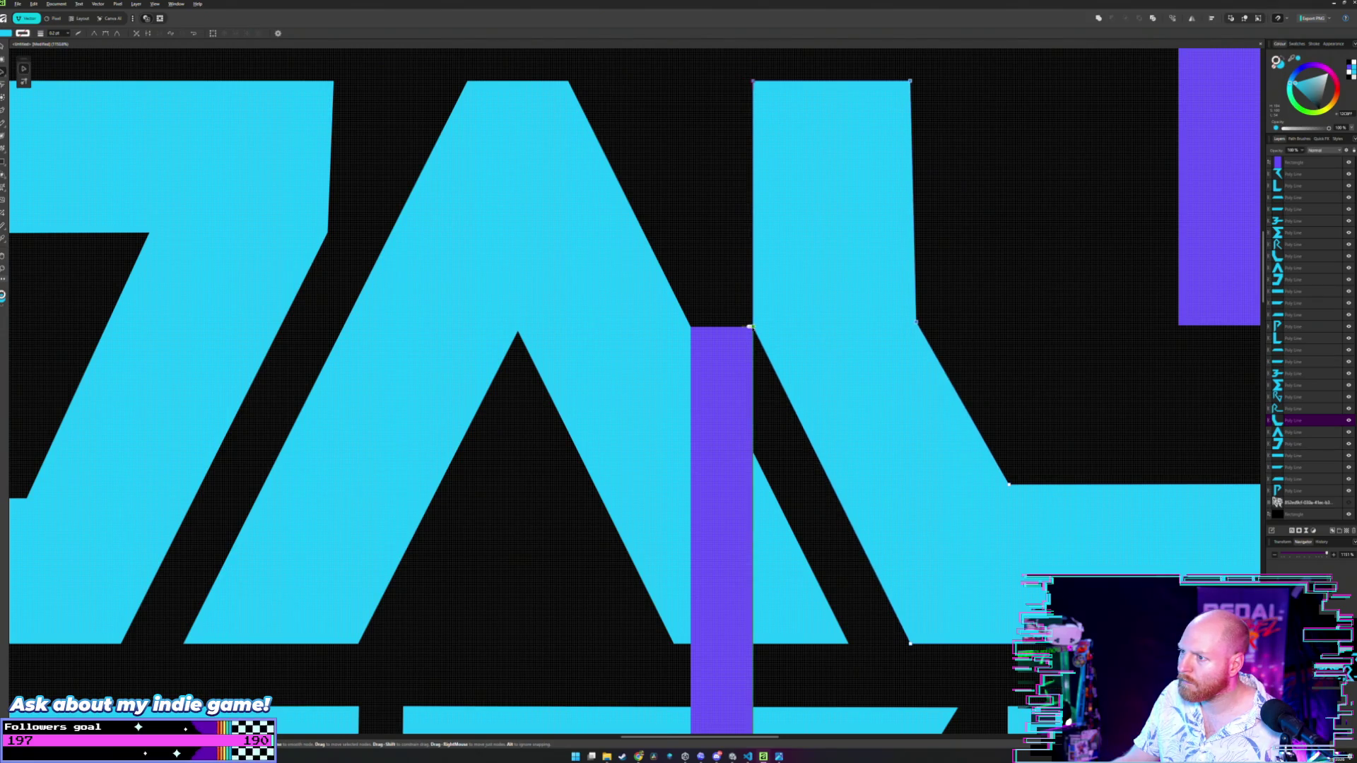
click(740, 326)
- Move the tall purple bar out to the right end of the logo
scroll(740, 325, down, 1)
scroll(740, 326, down, 1)
drag(715, 276, 728, 318)
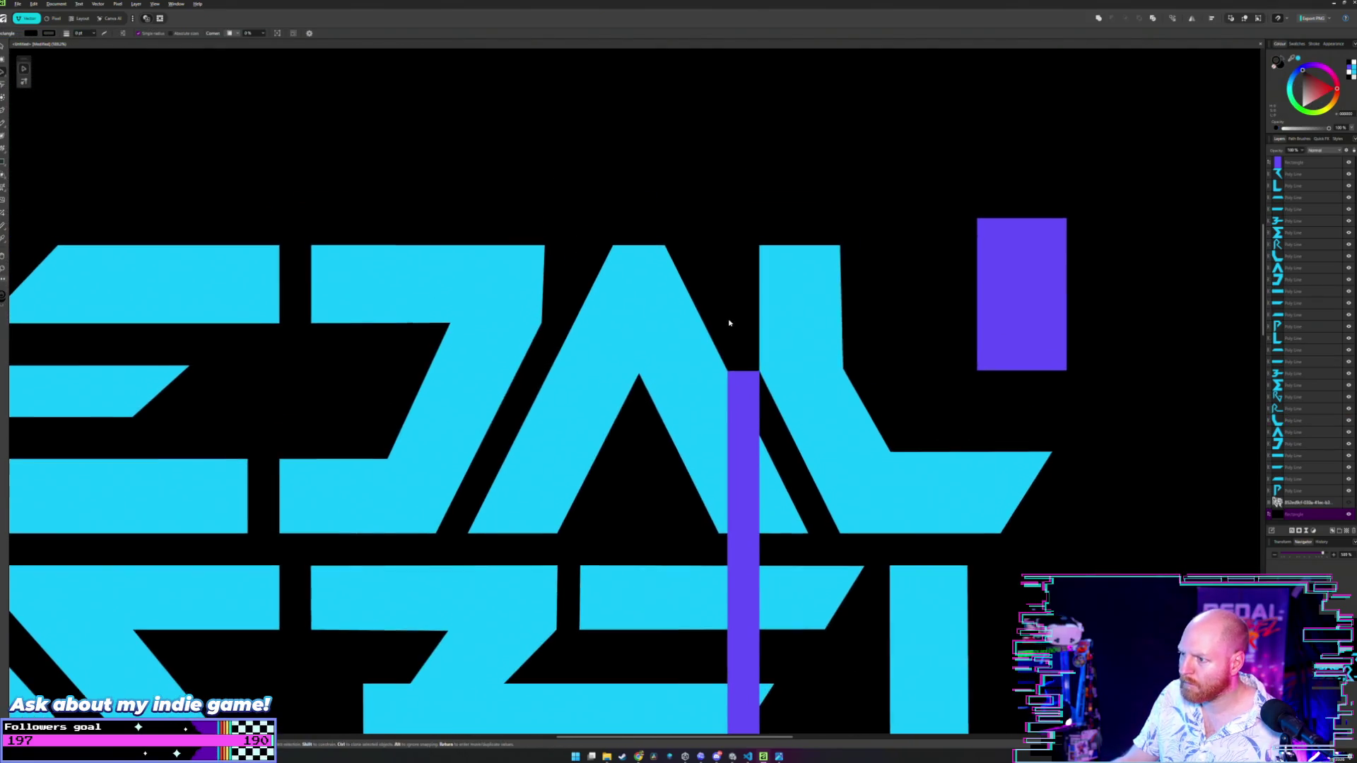
drag(746, 411, 1151, 420)
scroll(927, 288, down, 3)
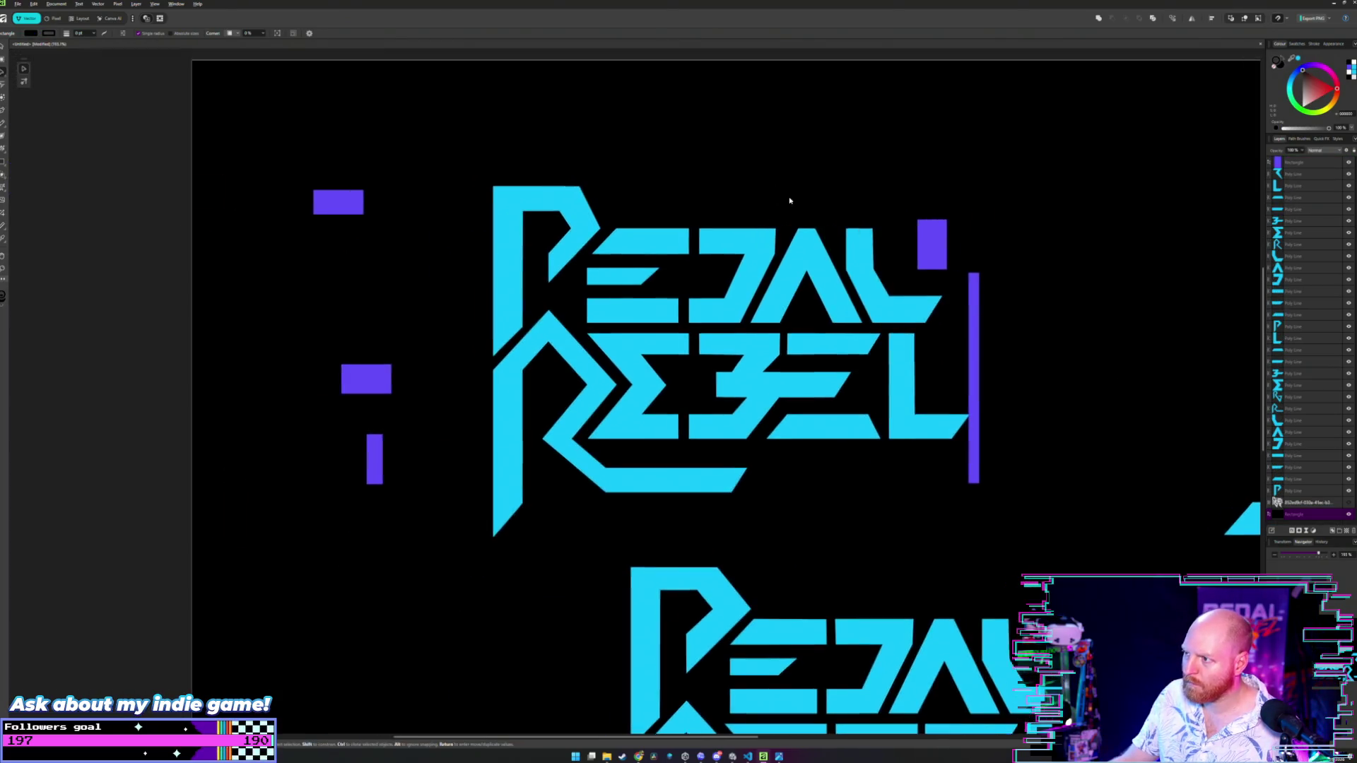
scroll(787, 200, up, 1)
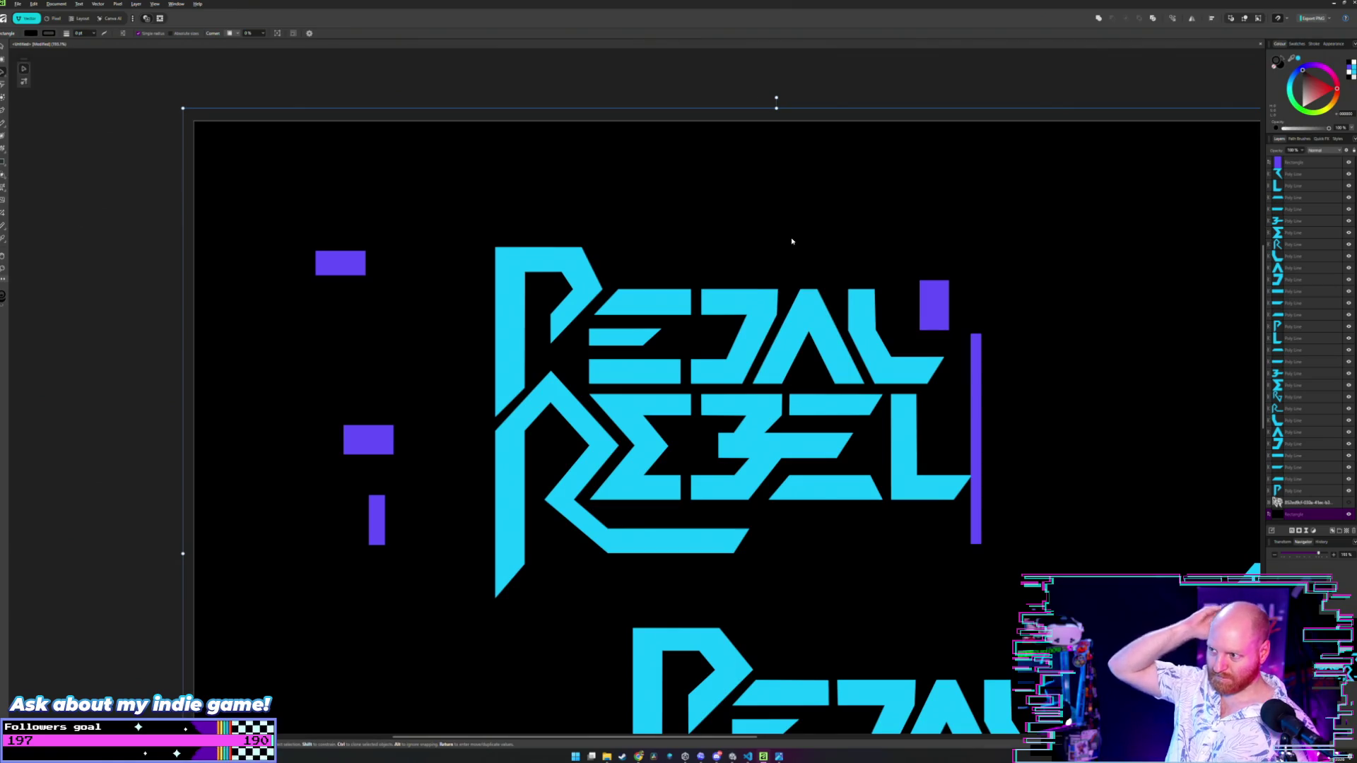
scroll(841, 270, up, 5)
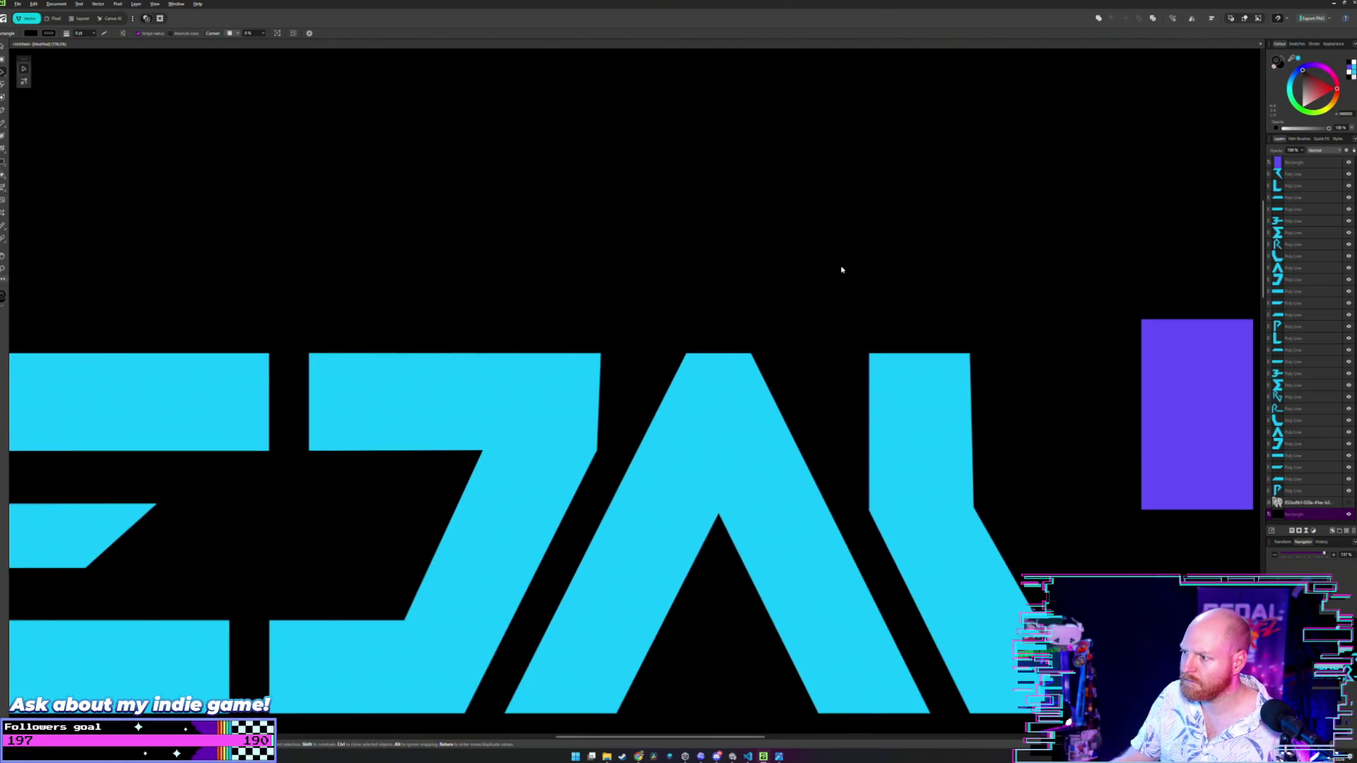
scroll(835, 334, down, 2)
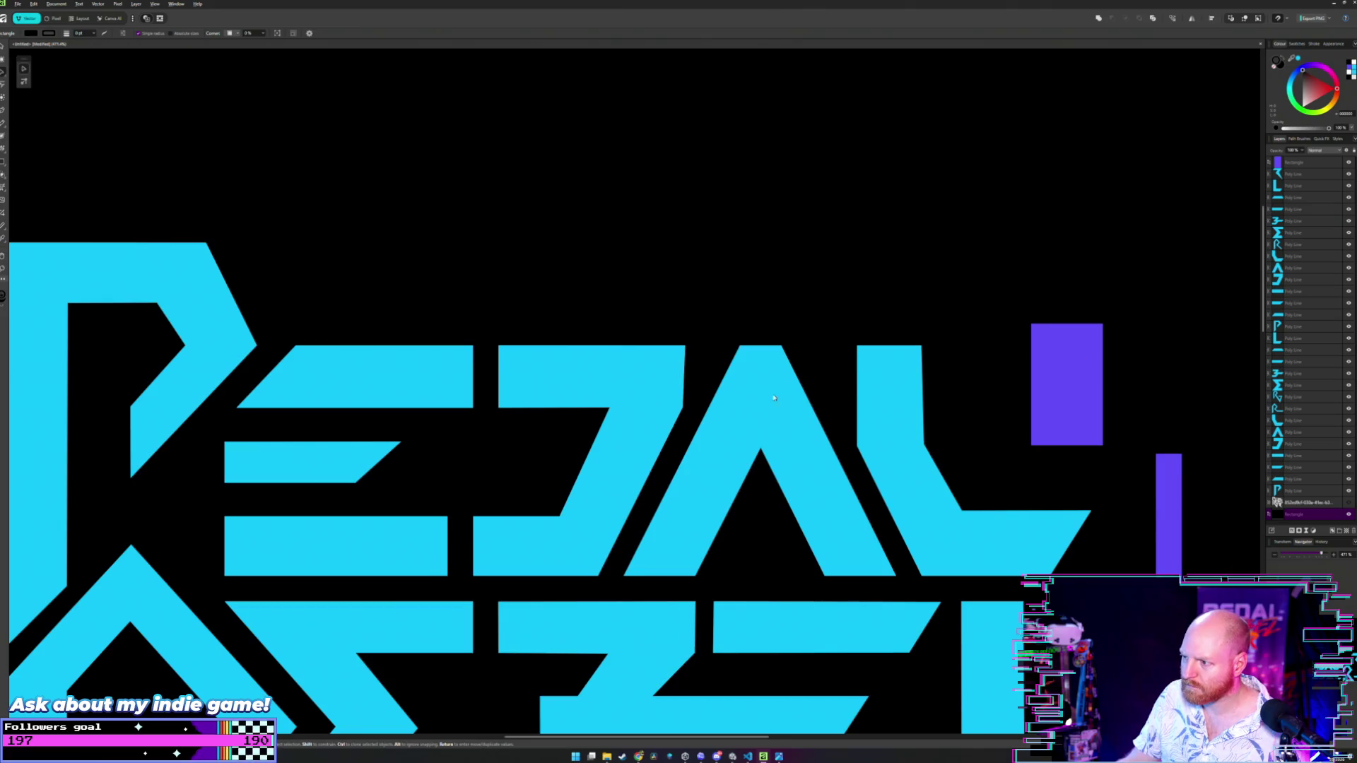
scroll(691, 396, up, 2)
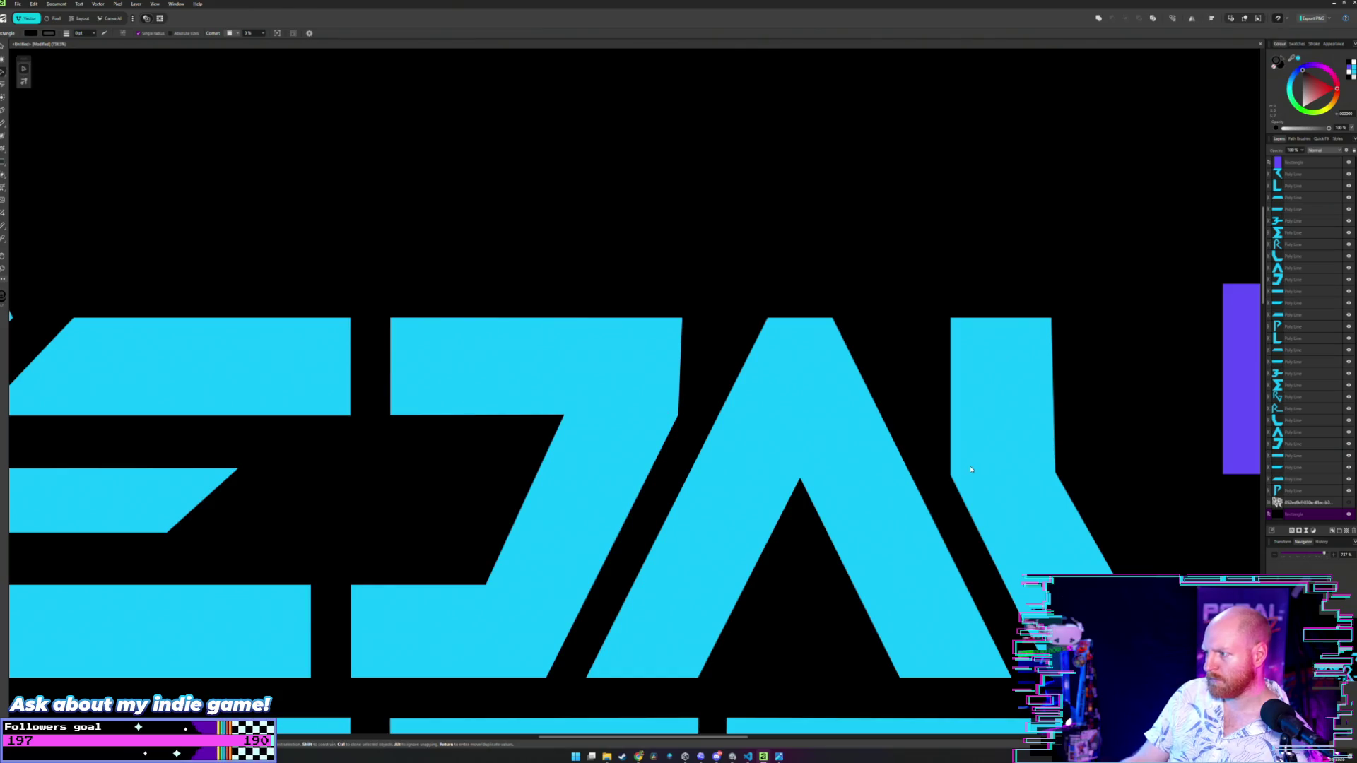
key(a)
click(660, 418)
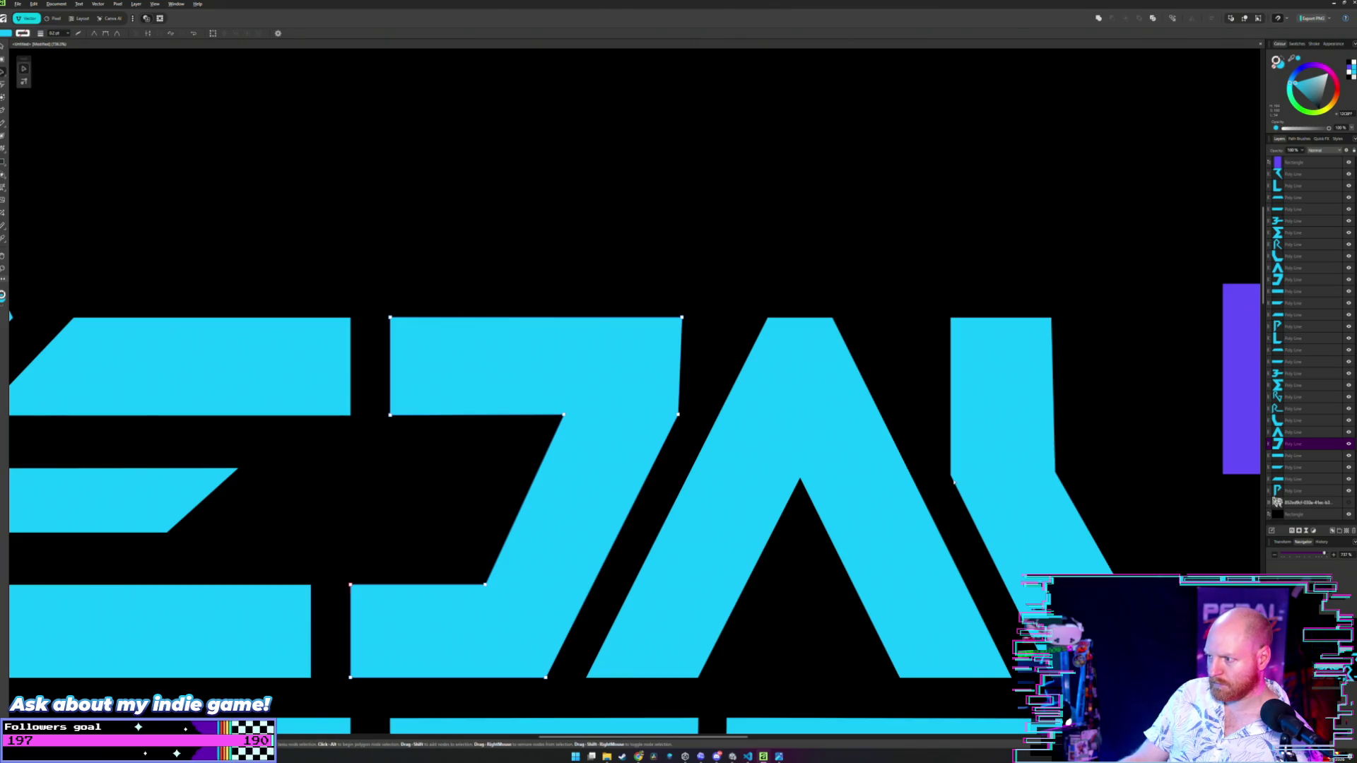
scroll(1096, 407, down, 5)
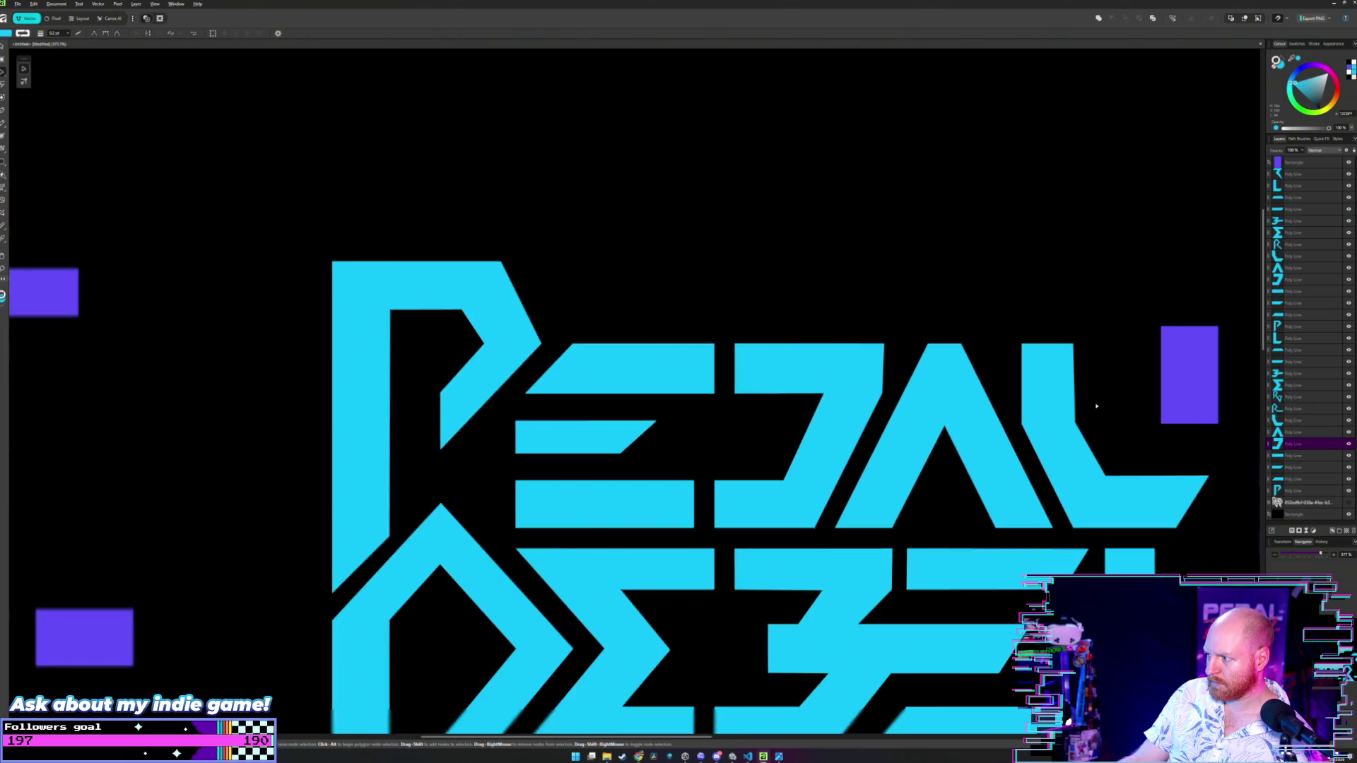
scroll(1118, 385, down, 2)
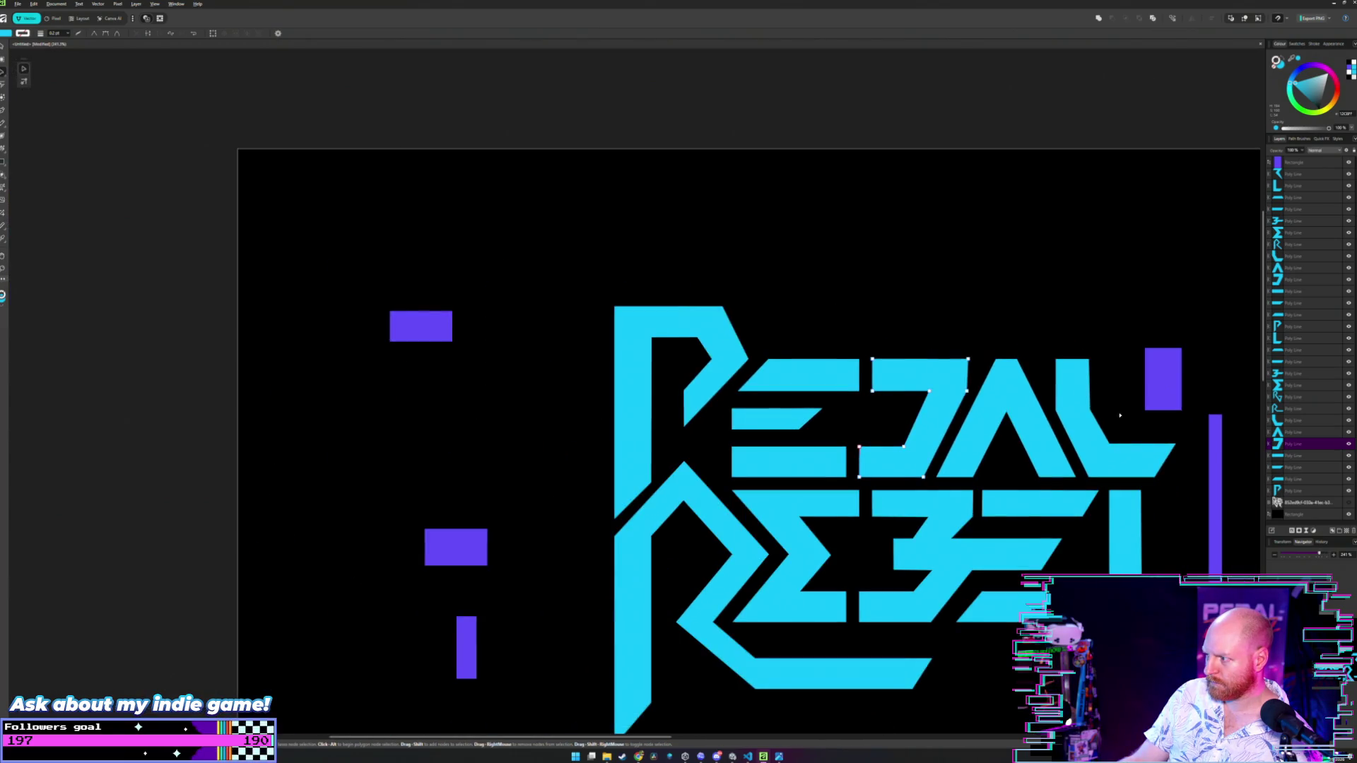
- Duplicate the left purple rectangle onto PEDAL and trim the new bar's left edge slightly inward
right_click(730, 464)
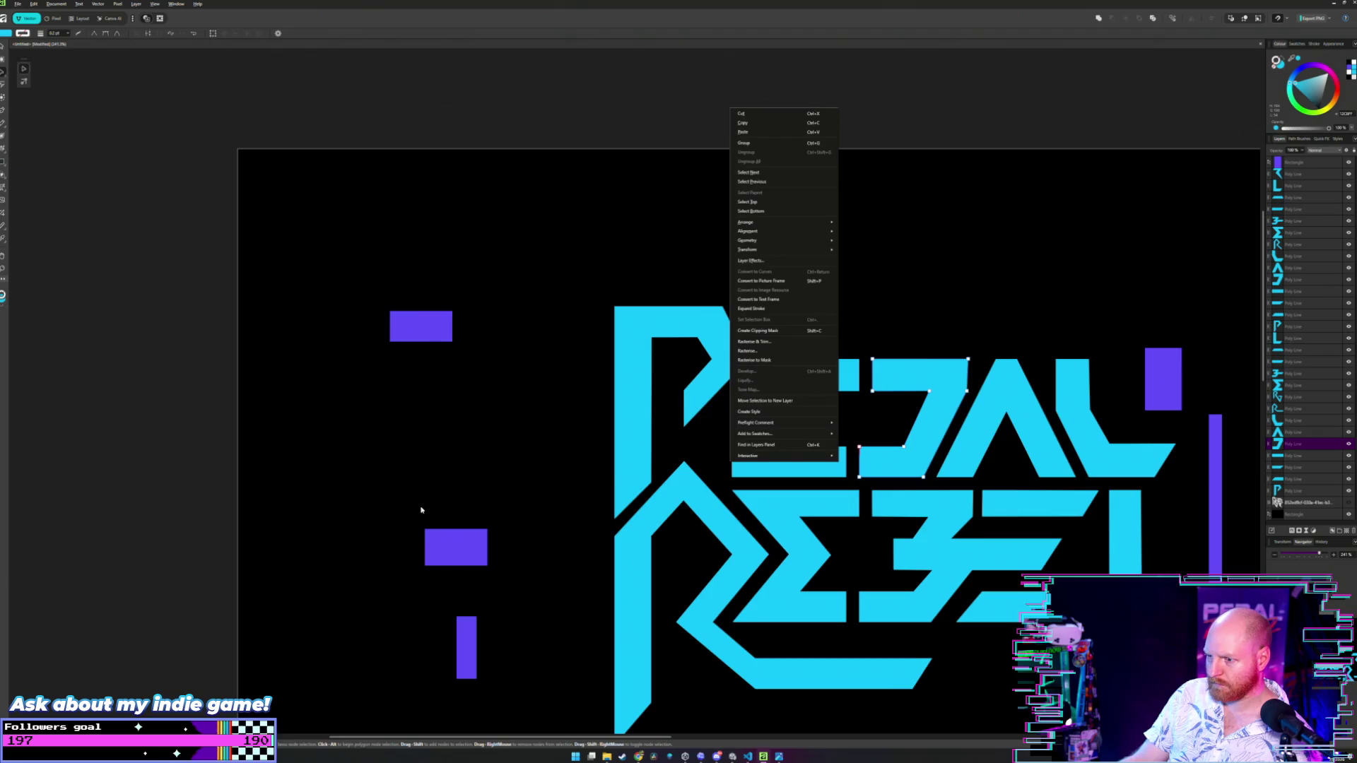
key(v)
click(448, 551)
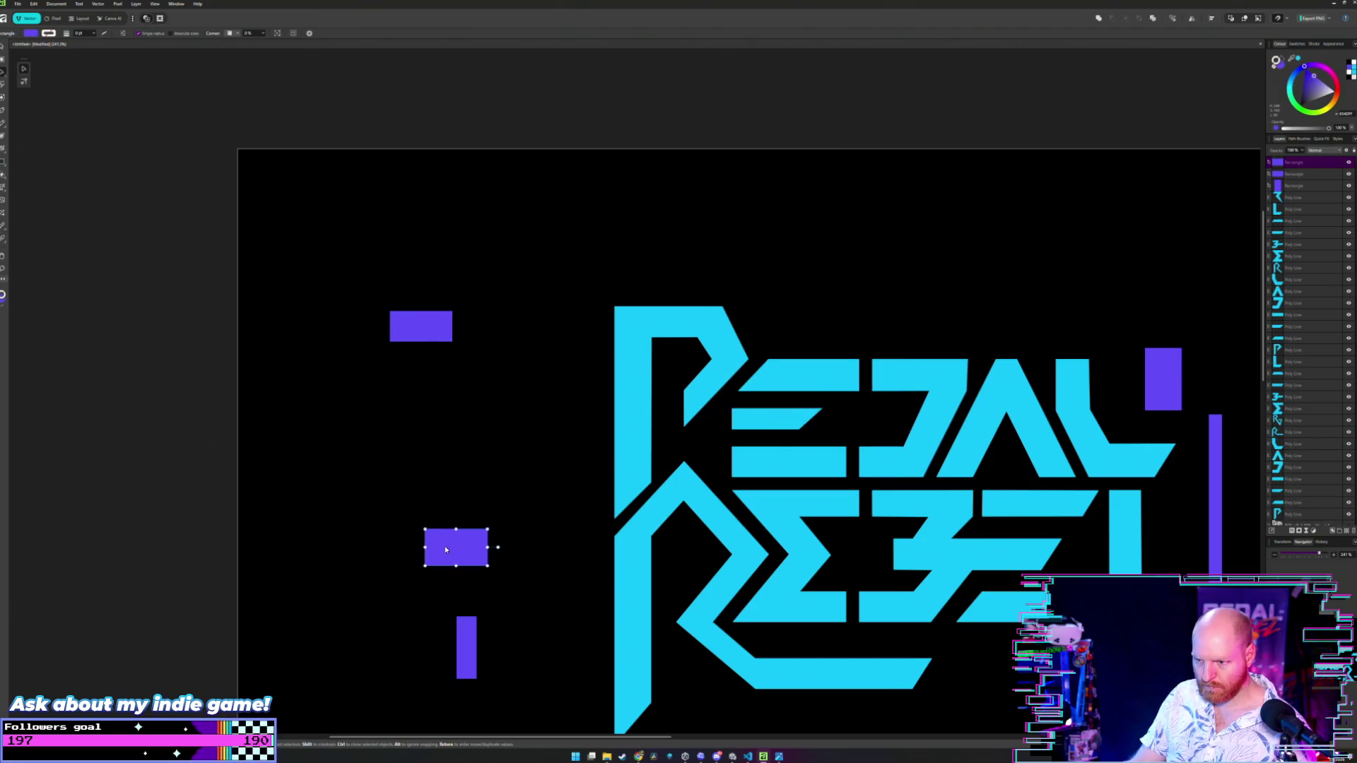
mouse_move(453, 551)
mouse_down()
mouse_move(670, 553)
mouse_move(948, 427)
mouse_move(1021, 426)
mouse_move(917, 427)
mouse_up()
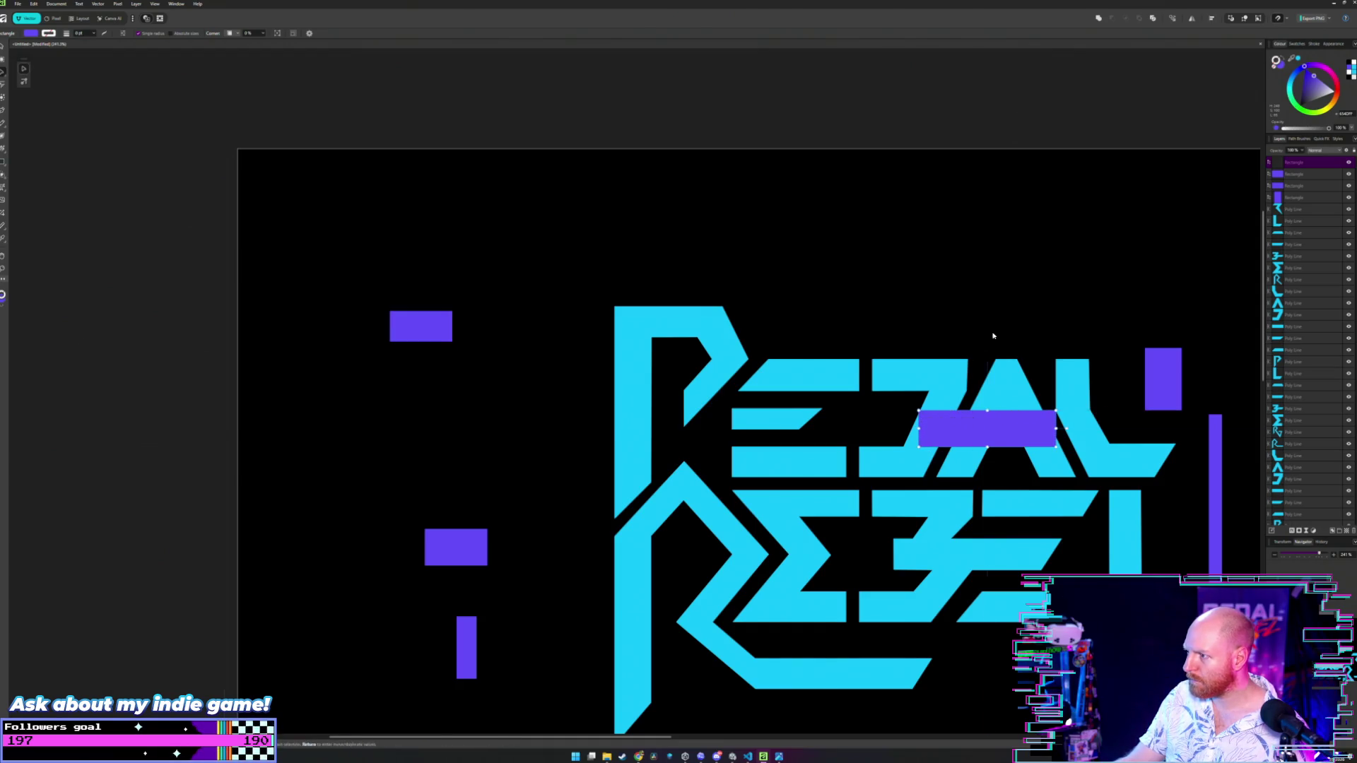
scroll(990, 339, up, 5)
scroll(851, 330, down, 2)
scroll(824, 409, up, 1)
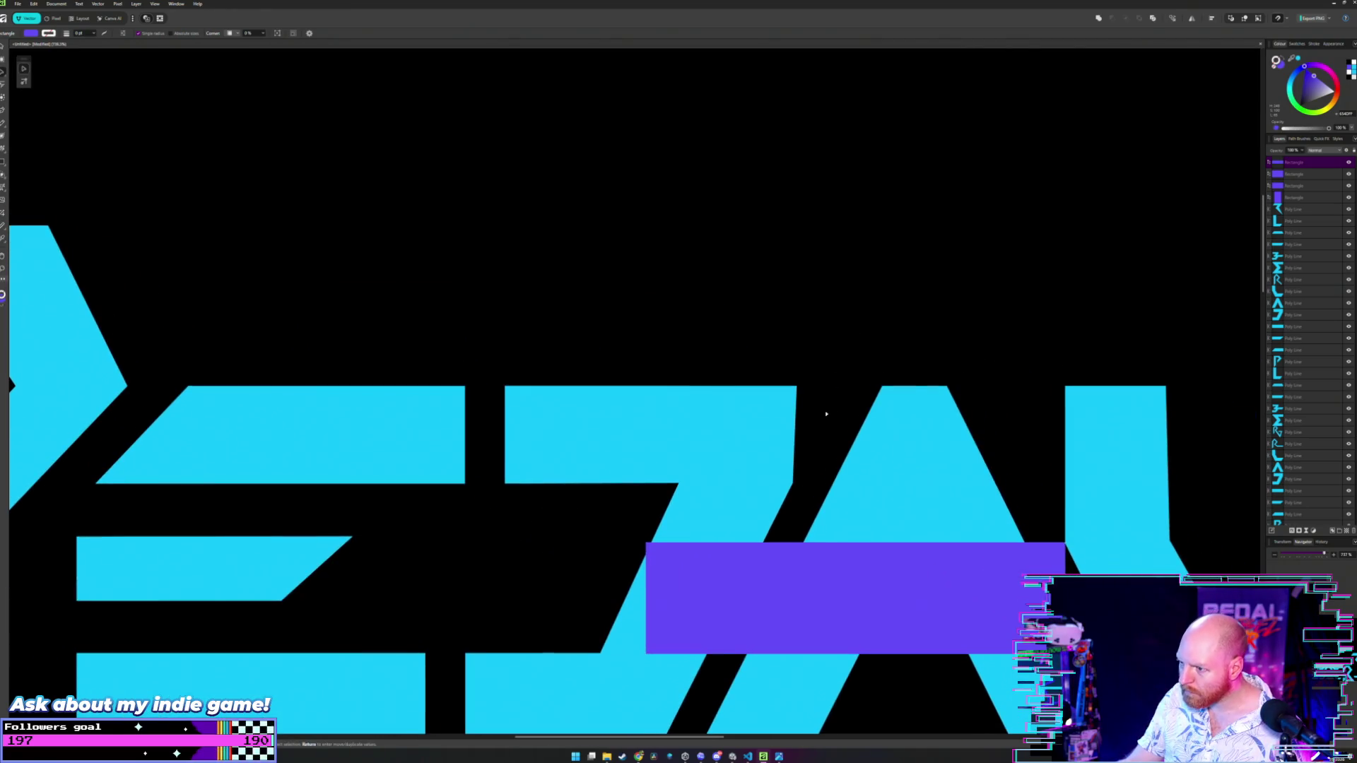
scroll(824, 422, up, 2)
scroll(824, 422, up, 1)
scroll(798, 424, down, 2)
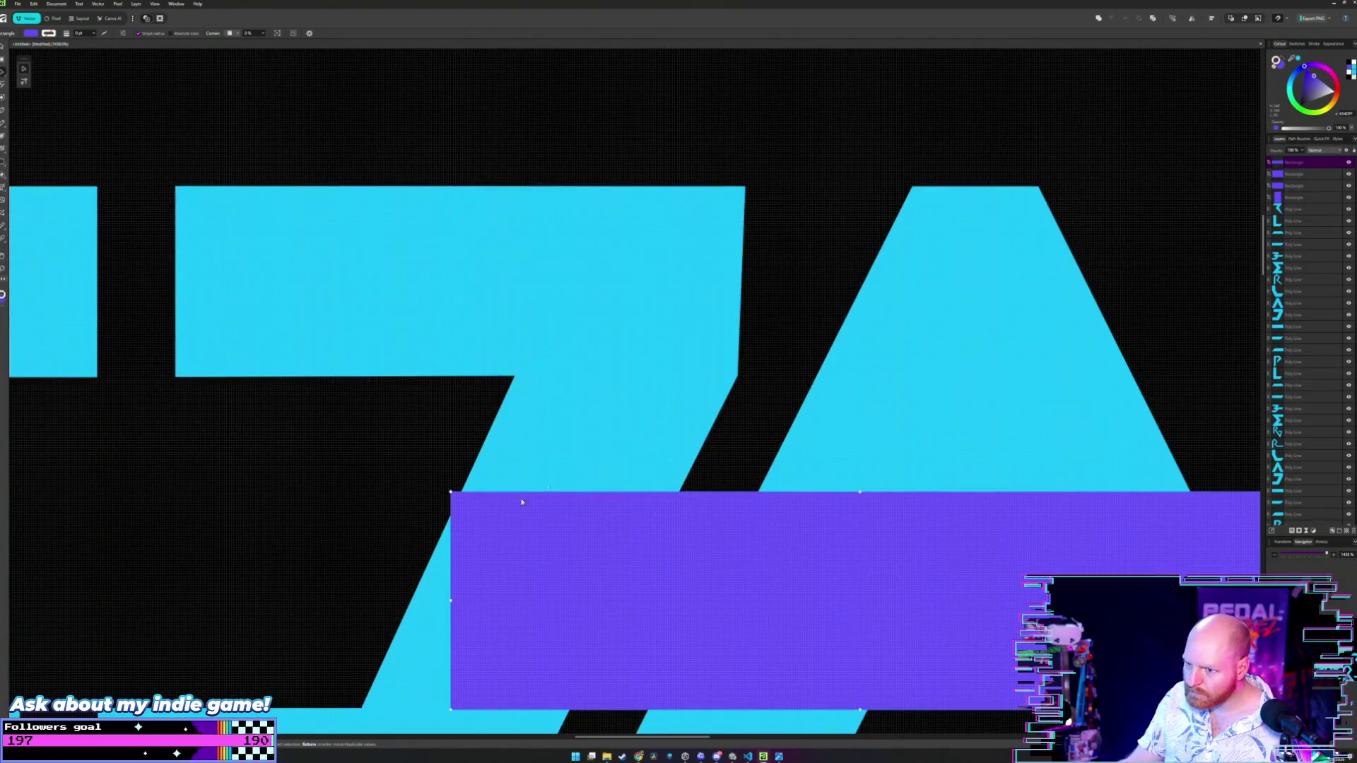
drag(451, 600, 469, 590)
- Add nodes on the Z and drag its right-edge node out to straighten it down to the bar
click(477, 470)
key(a)
click(465, 486)
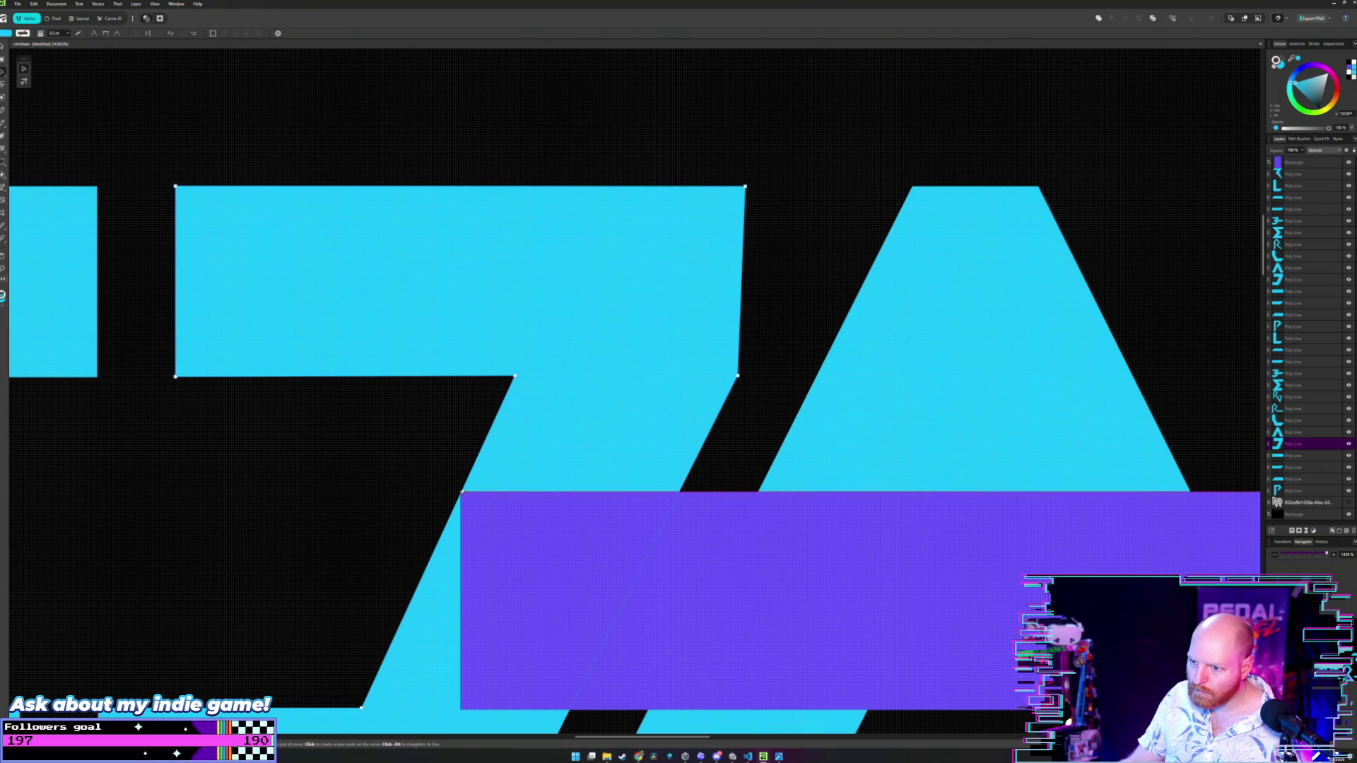
click(463, 489)
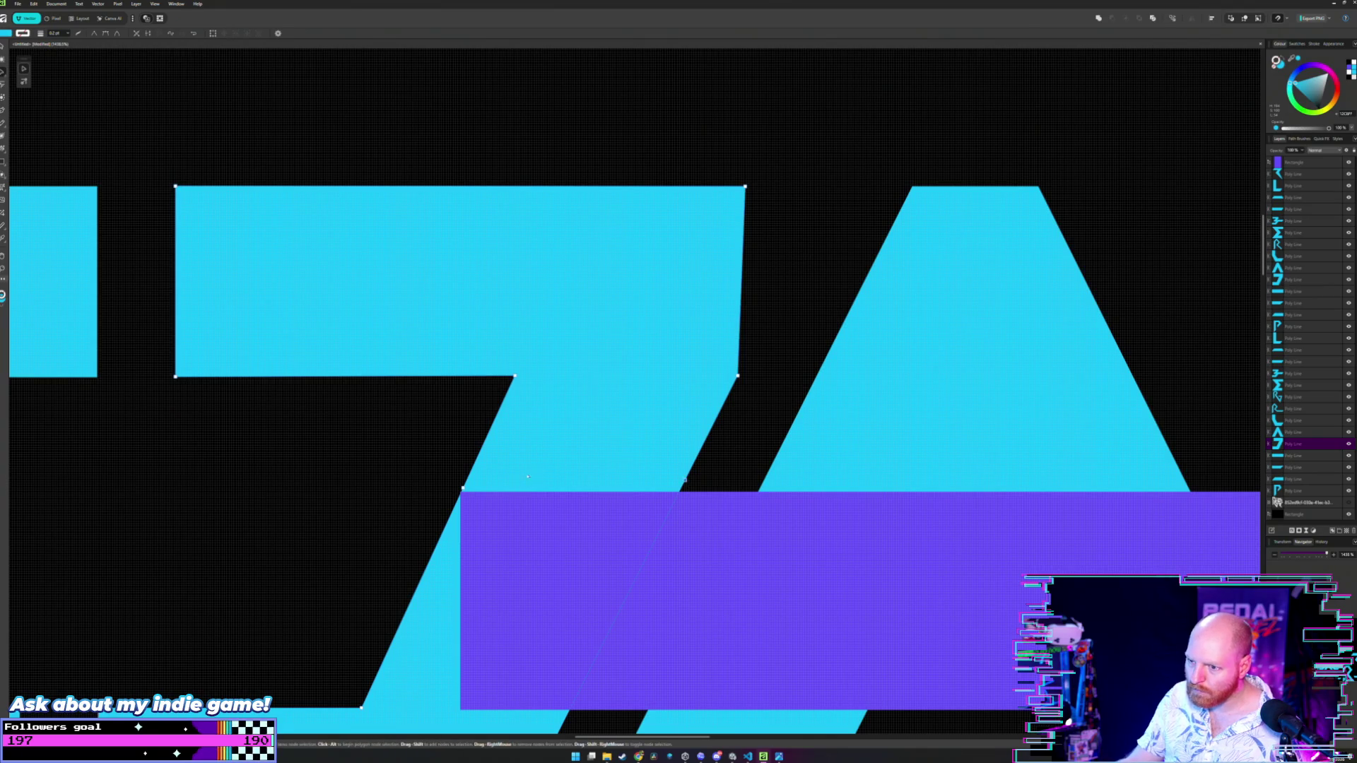
click(684, 481)
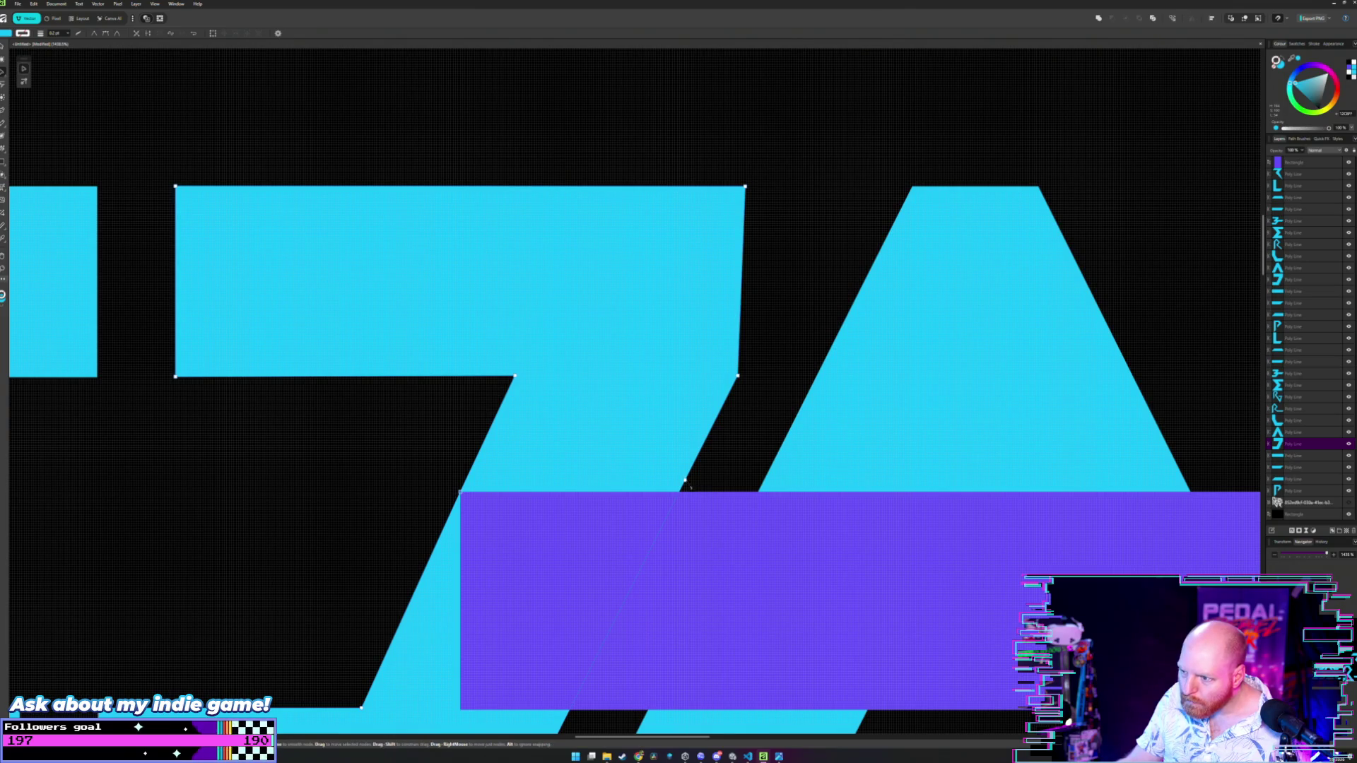
drag(686, 481, 735, 494)
scroll(735, 494, down, 5)
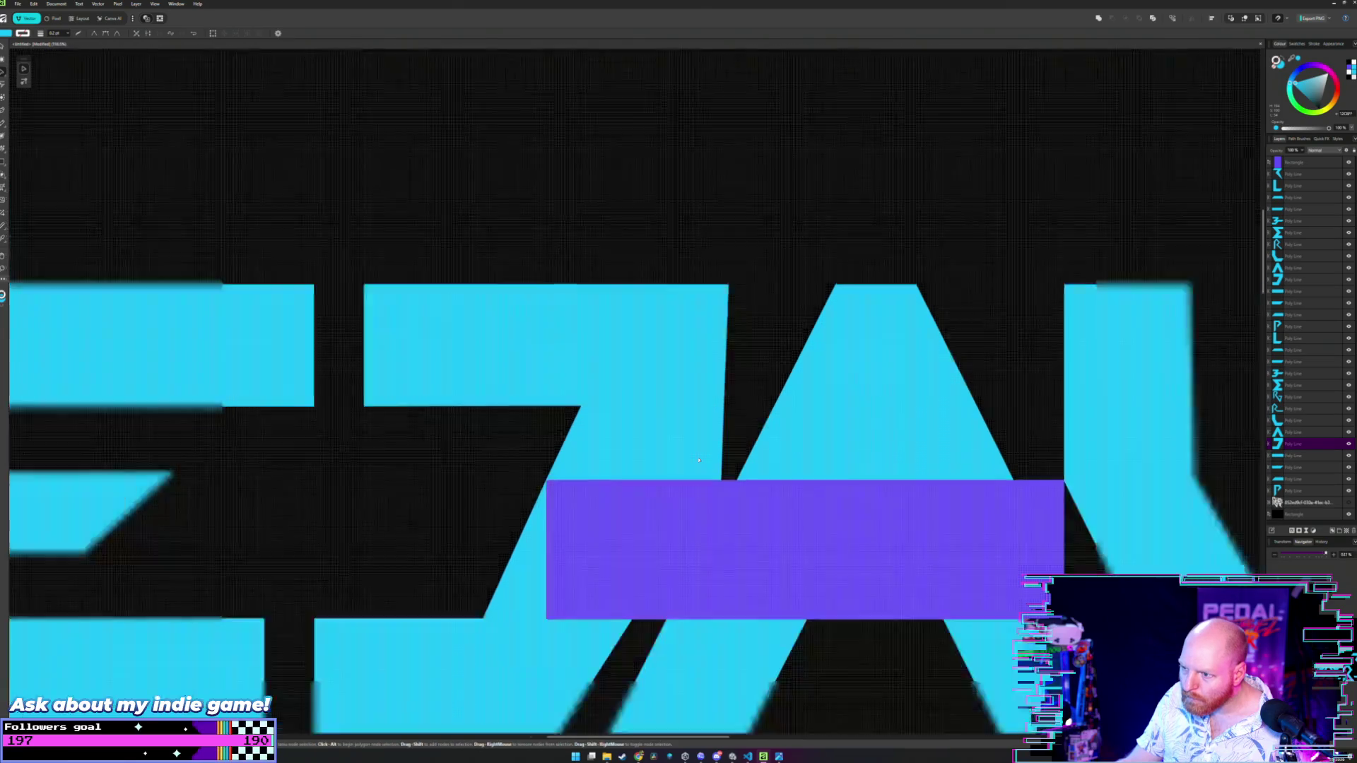
- Move the horizontal purple bar up off the lettering and reopen the Z's nodes
key(v)
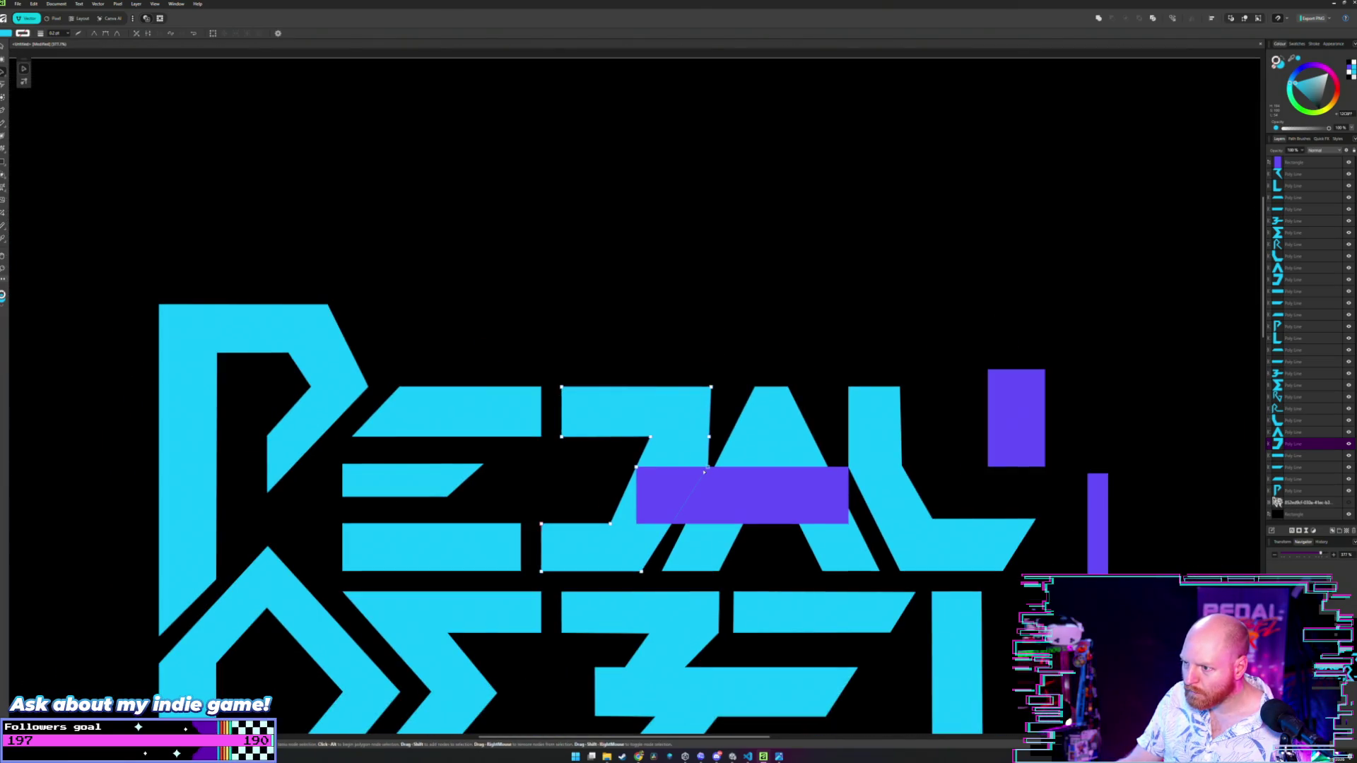
mouse_move(729, 487)
mouse_down()
mouse_move(739, 417)
mouse_move(809, 252)
mouse_up()
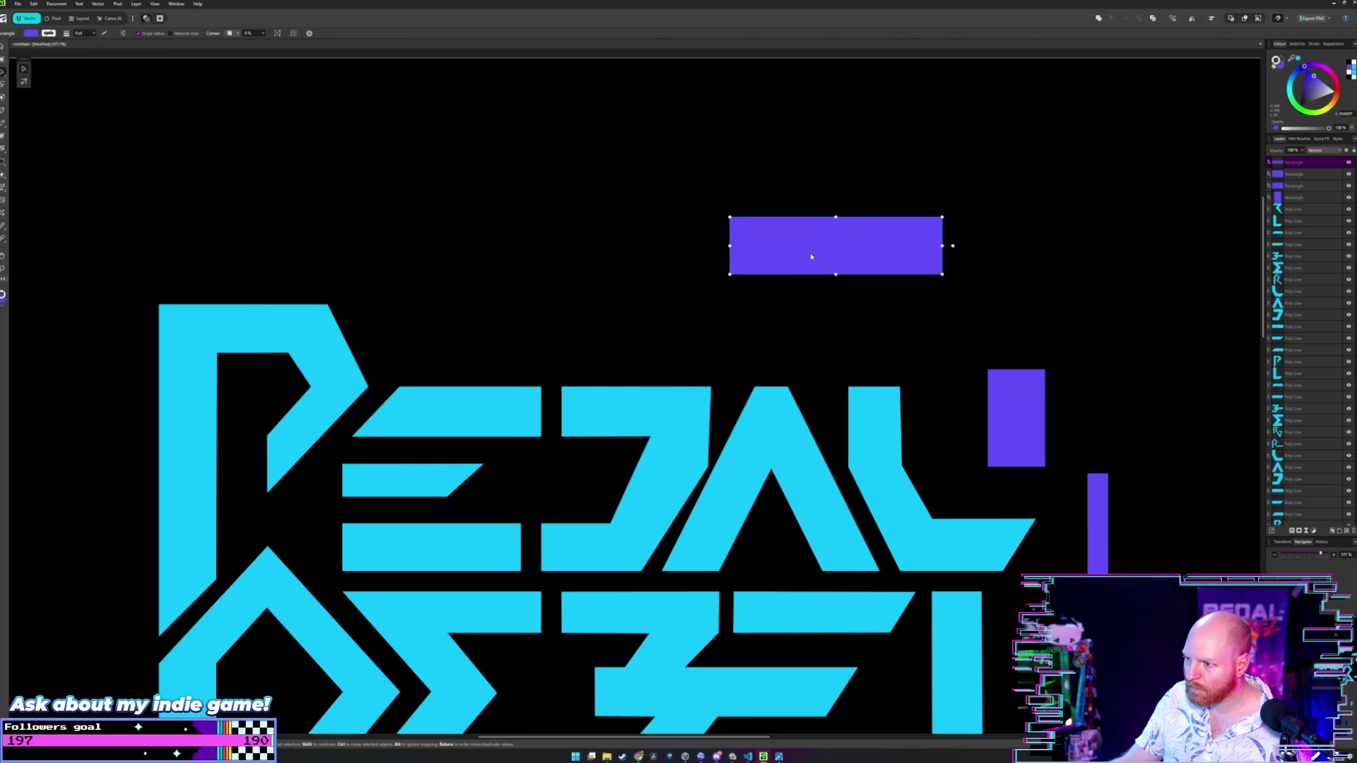
scroll(710, 371, up, 2)
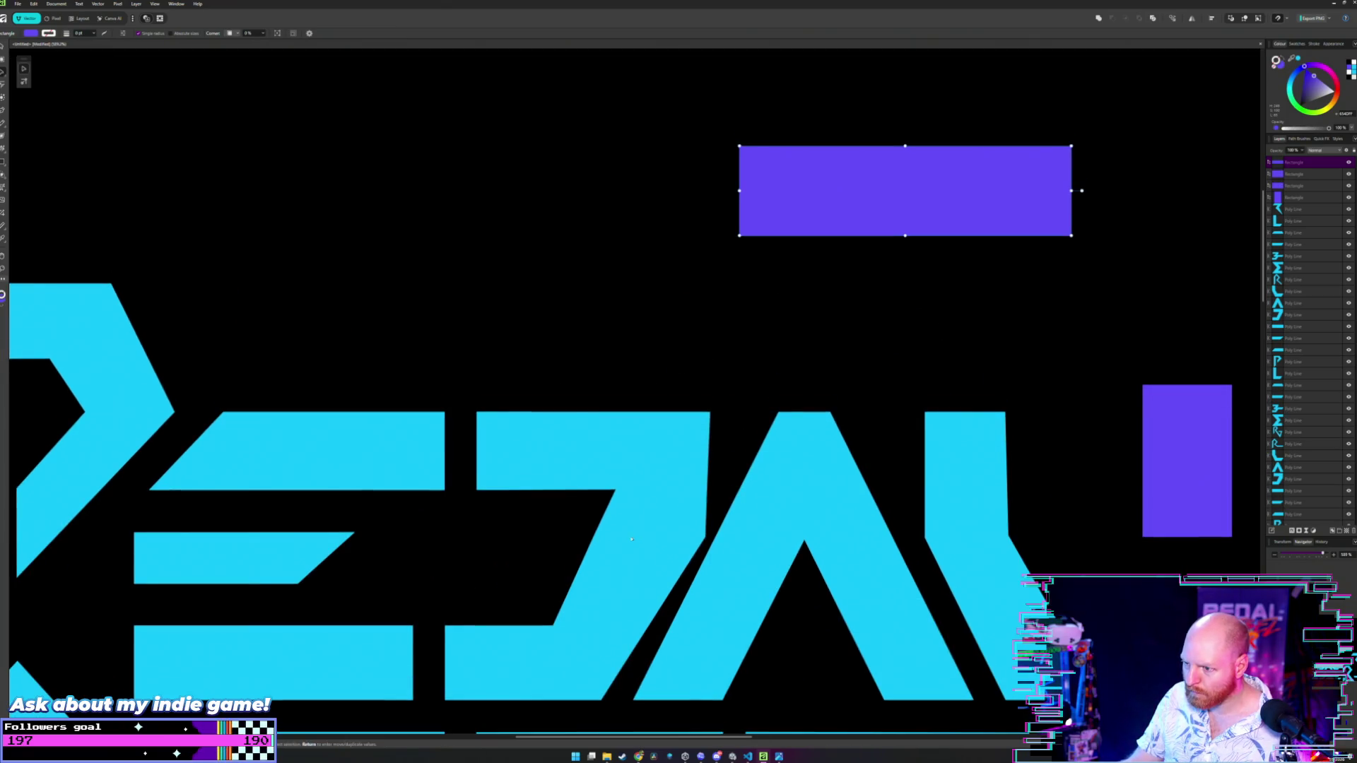
double_click(651, 508)
scroll(637, 526, up, 2)
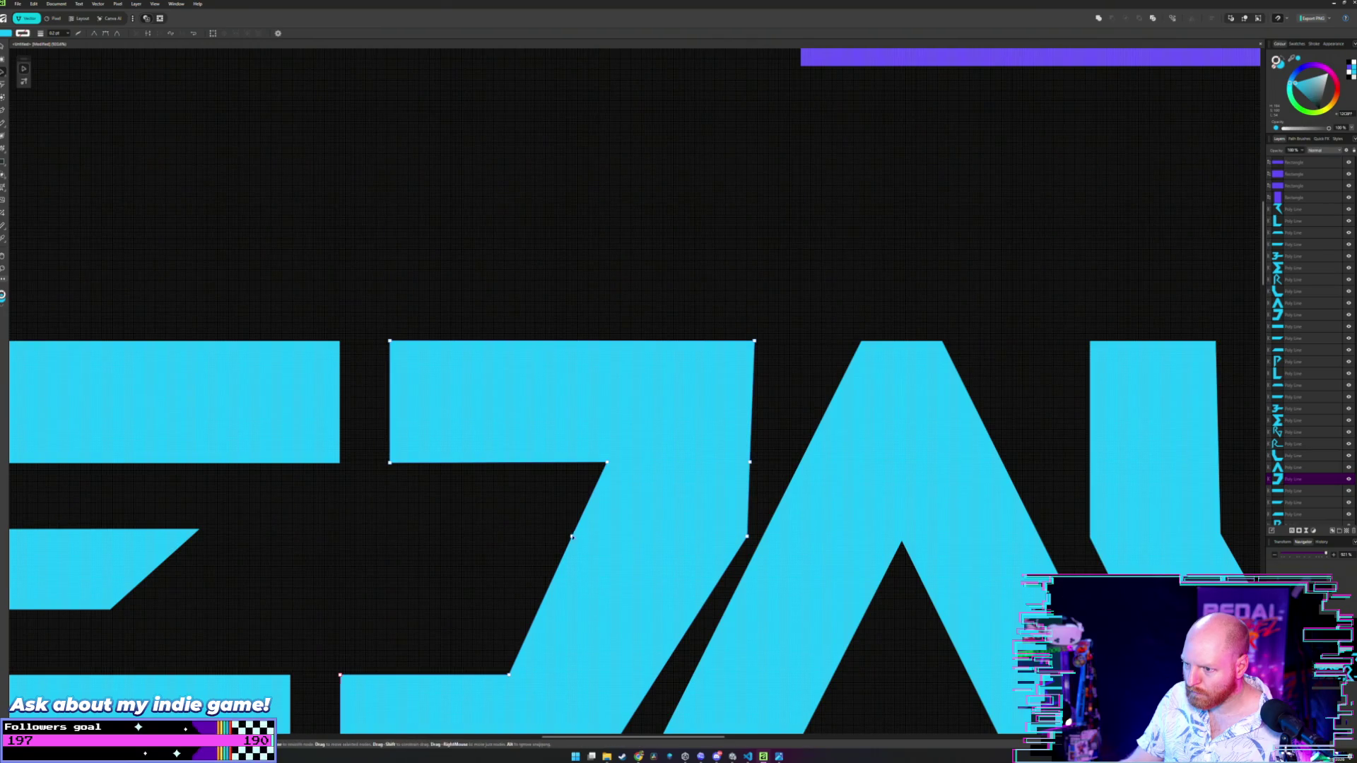
- Draw a wide purple rectangle across the lower D and A, then select the D and the bar
key(m)
drag(572, 539, 1092, 677)
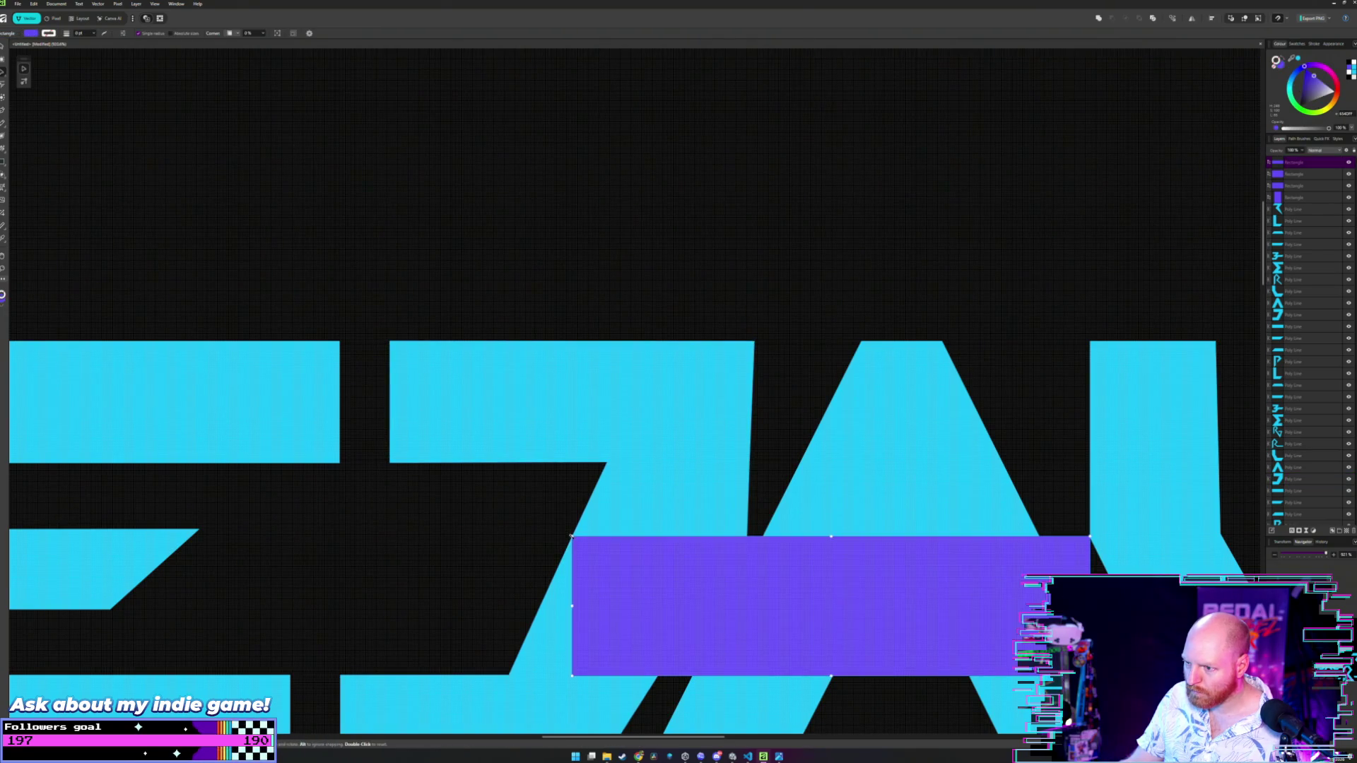
key(a)
click(710, 532)
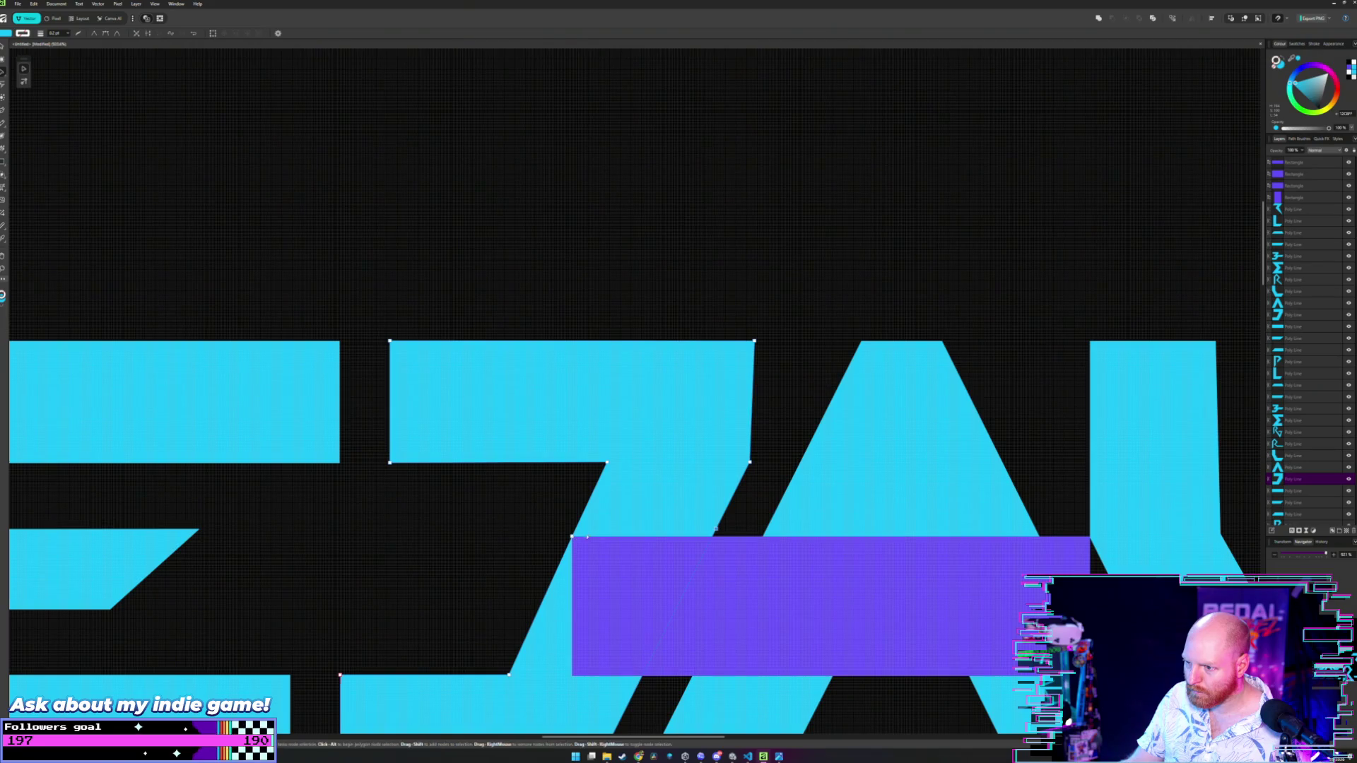
scroll(696, 534, up, 3)
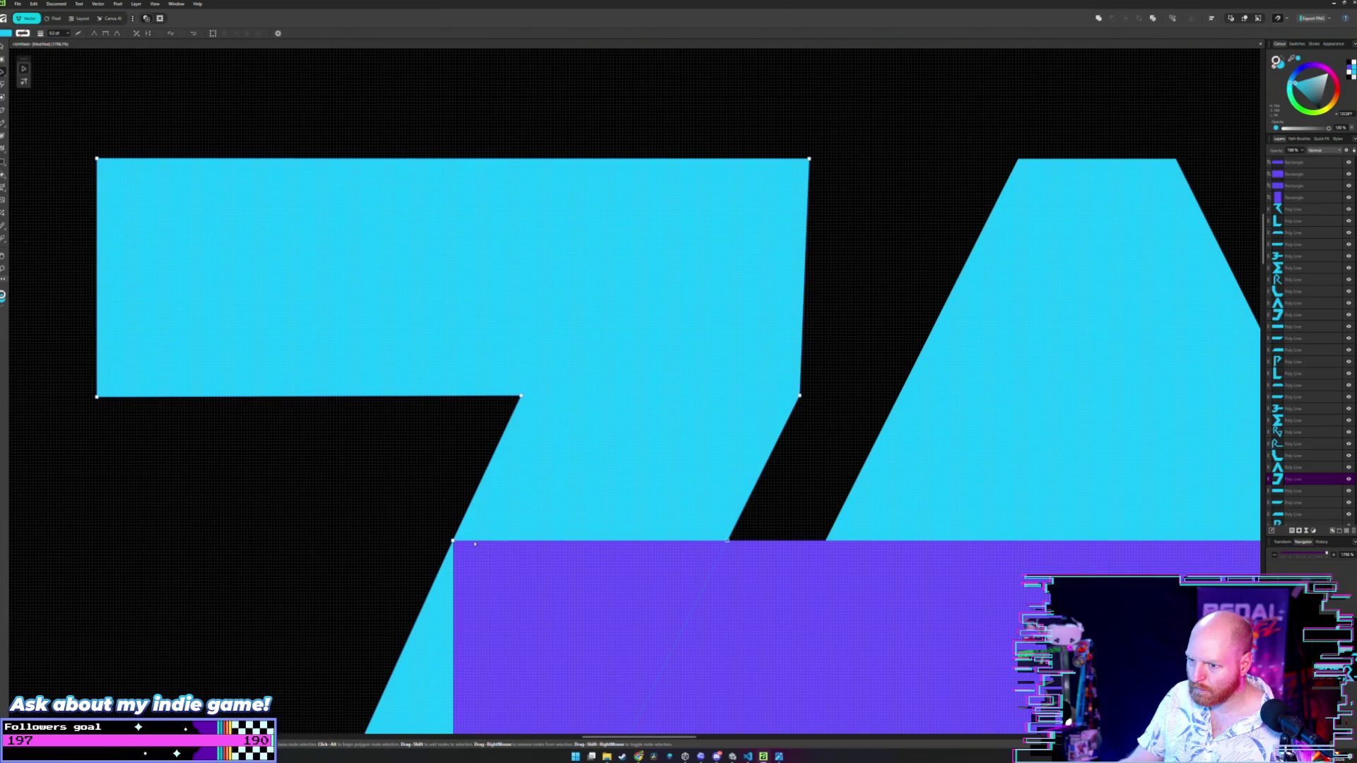
scroll(694, 363, down, 5)
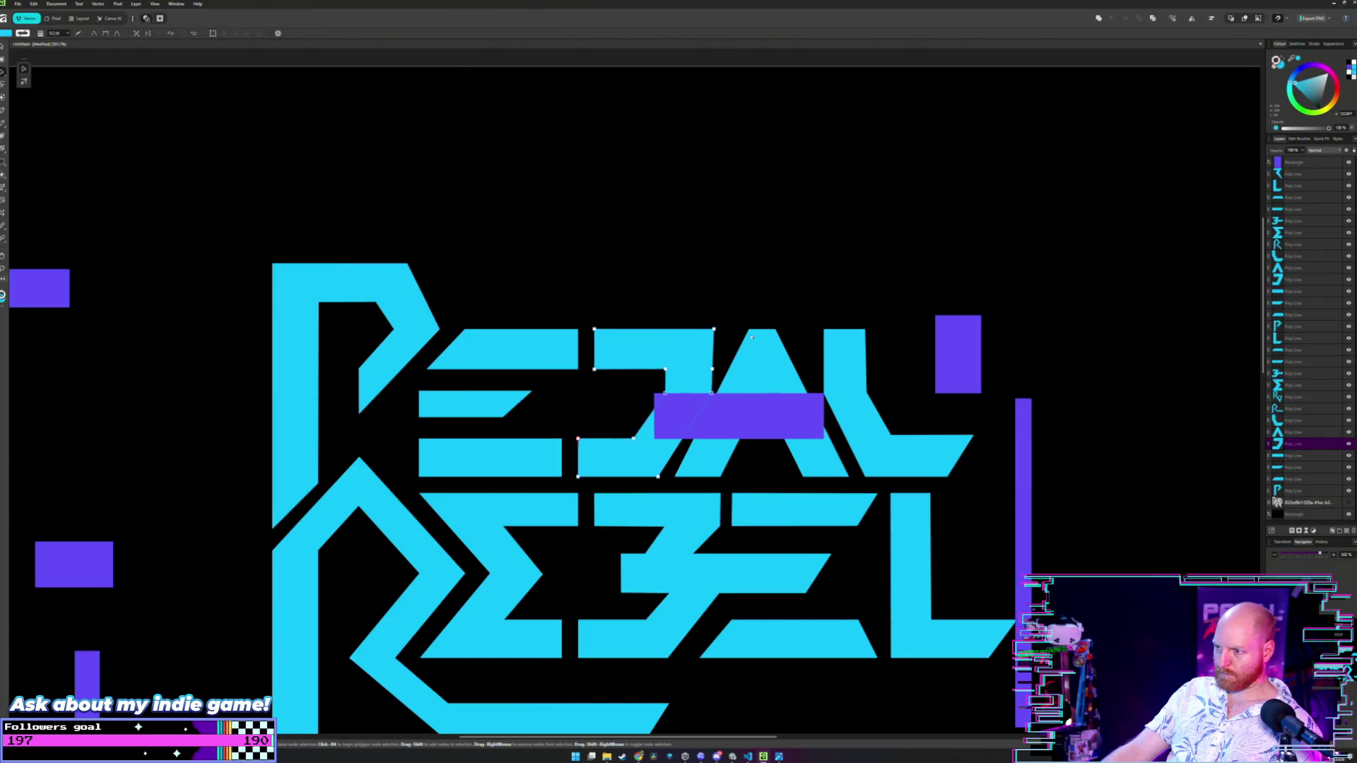
click(762, 413)
- Delete the purple bar across D and A, undo once, then reselect and delete it again
key(Delete)
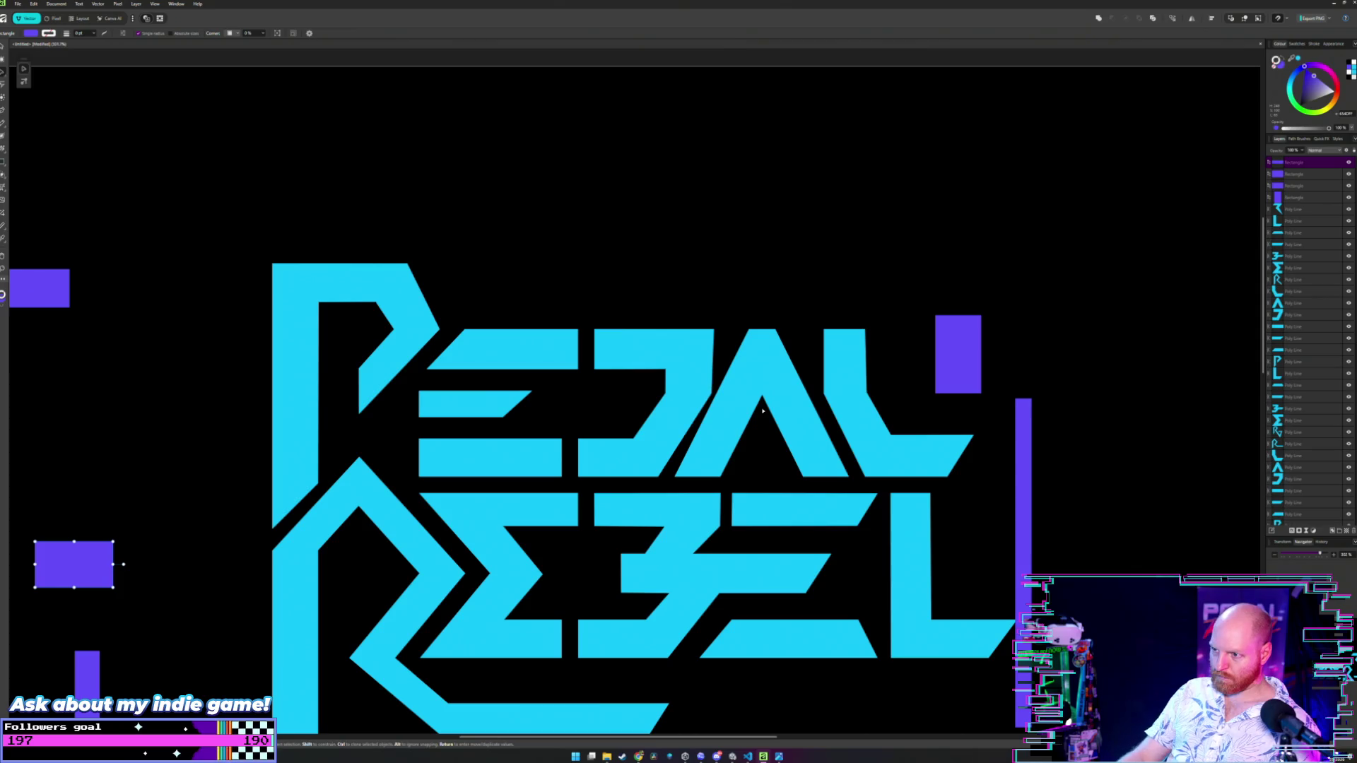
scroll(758, 380, left, 3)
scroll(758, 380, up, 2)
key(a)
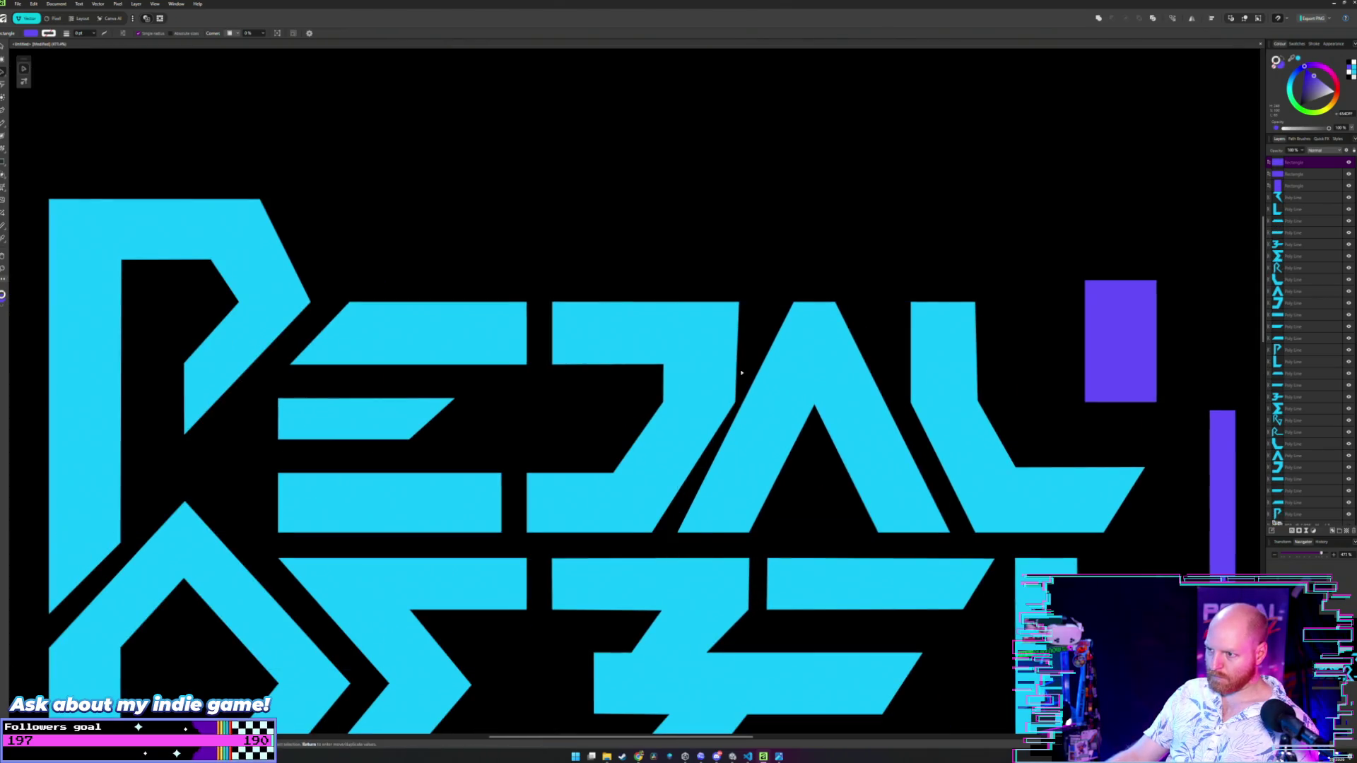
click(729, 363)
key(ctrl+z)
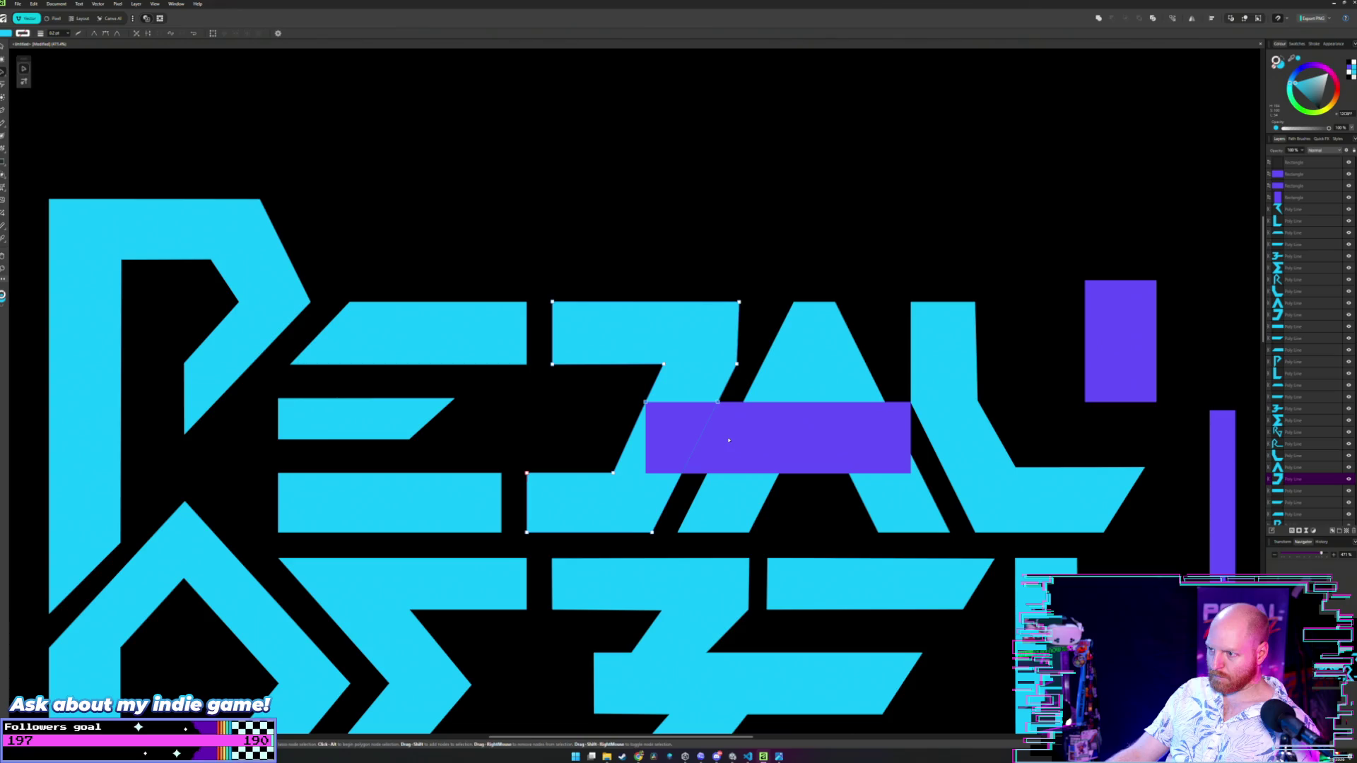
click(728, 438)
key(Delete)
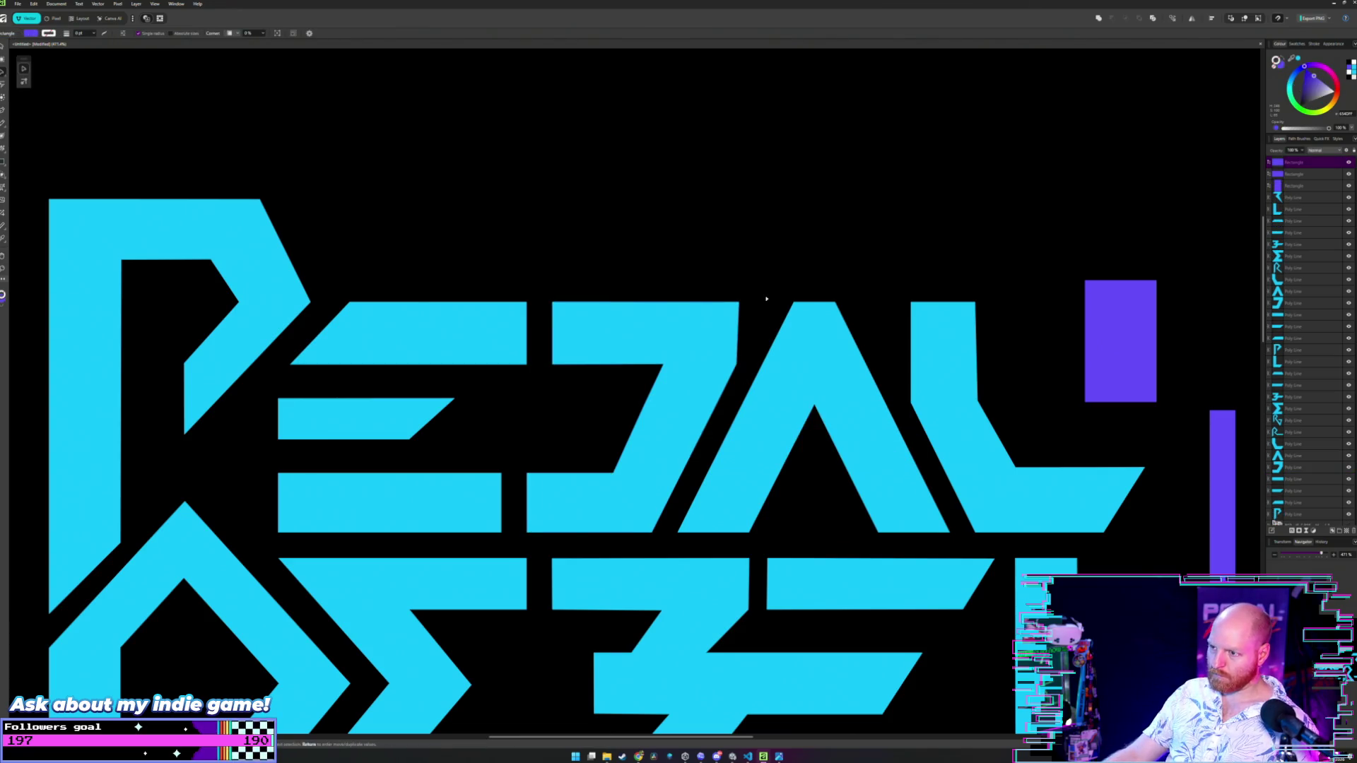
- Open the D letter's nodes for editing
scroll(849, 311, down, 3)
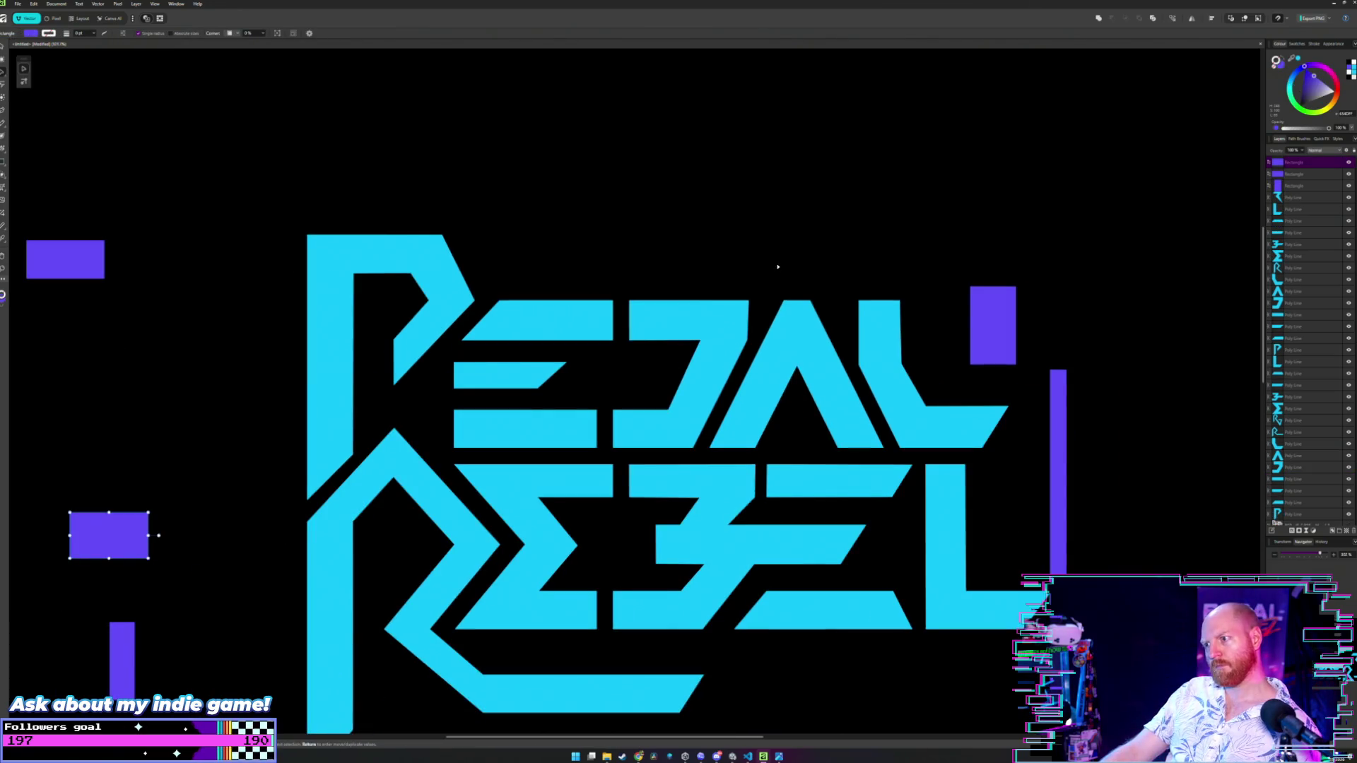
scroll(777, 266, up, 3)
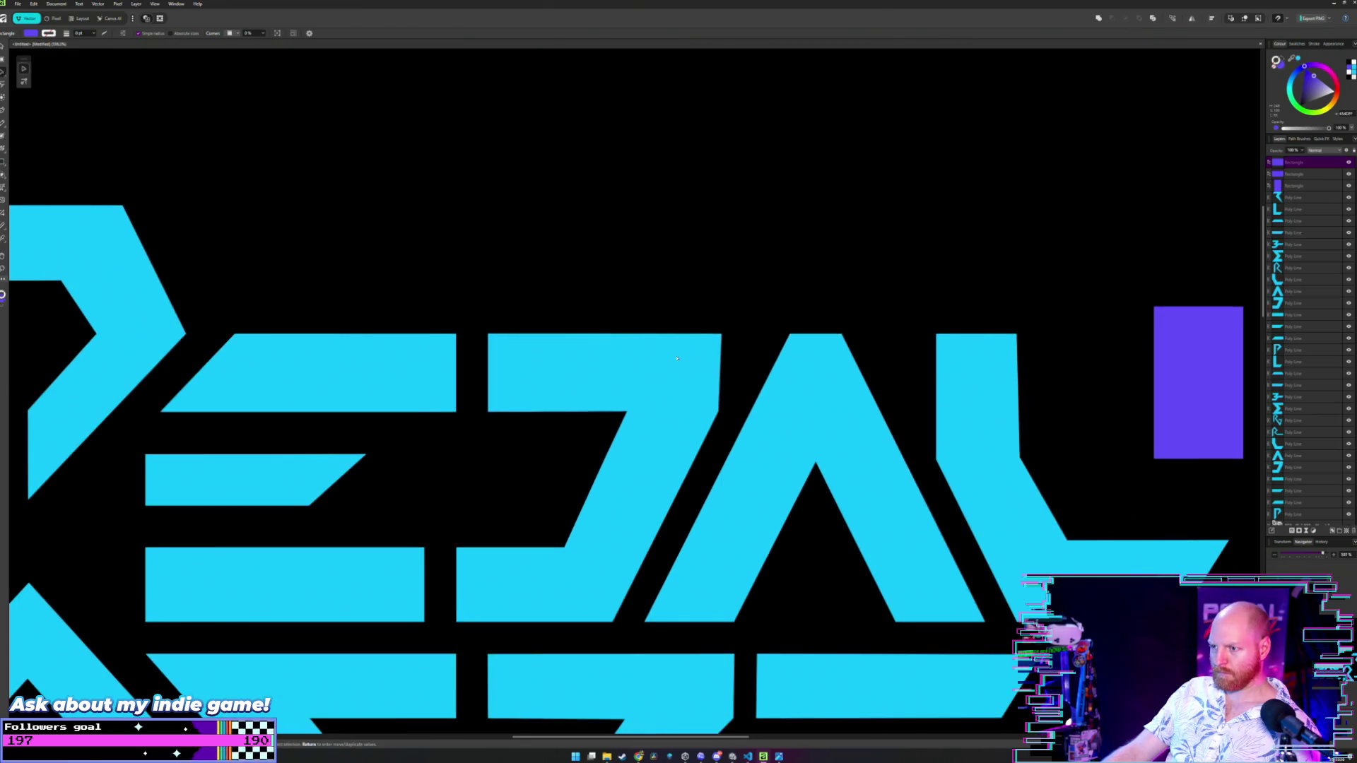
scroll(676, 358, up, 3)
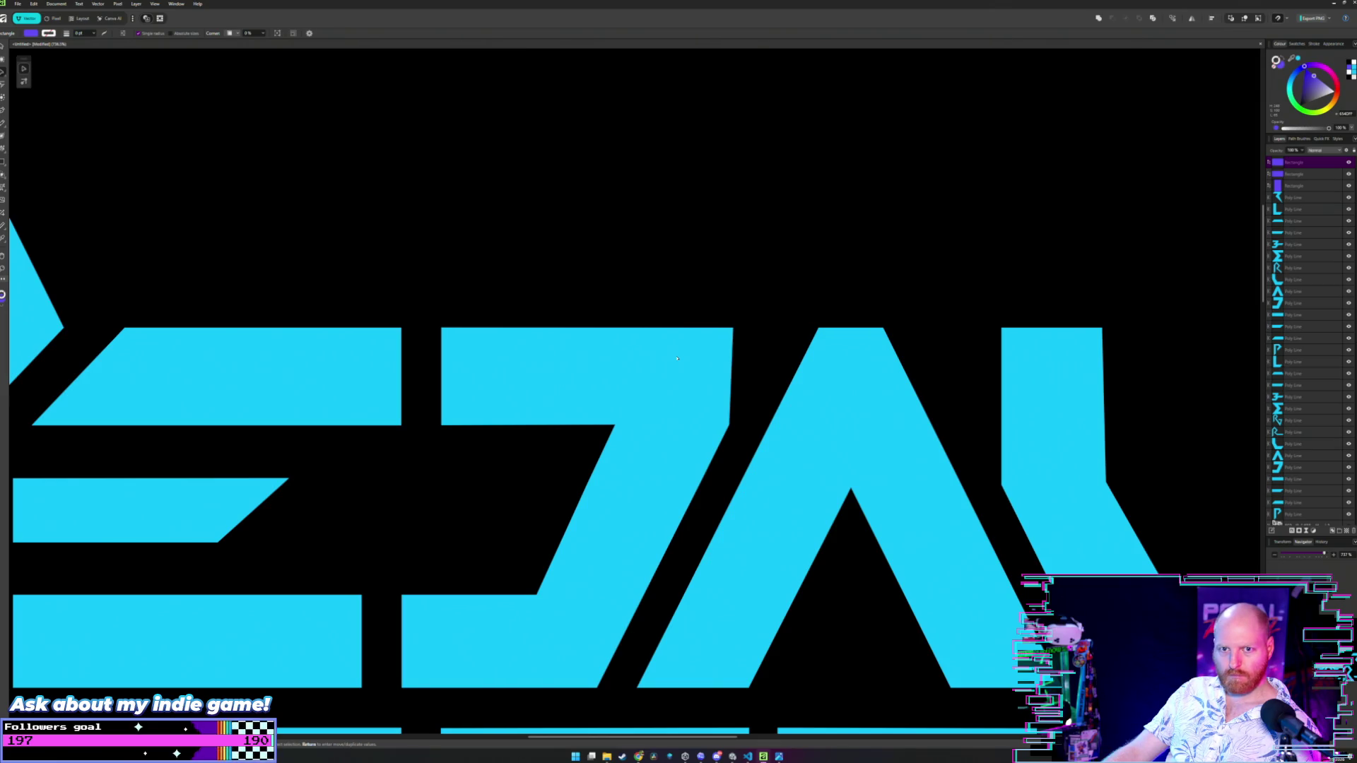
scroll(676, 359, down, 6)
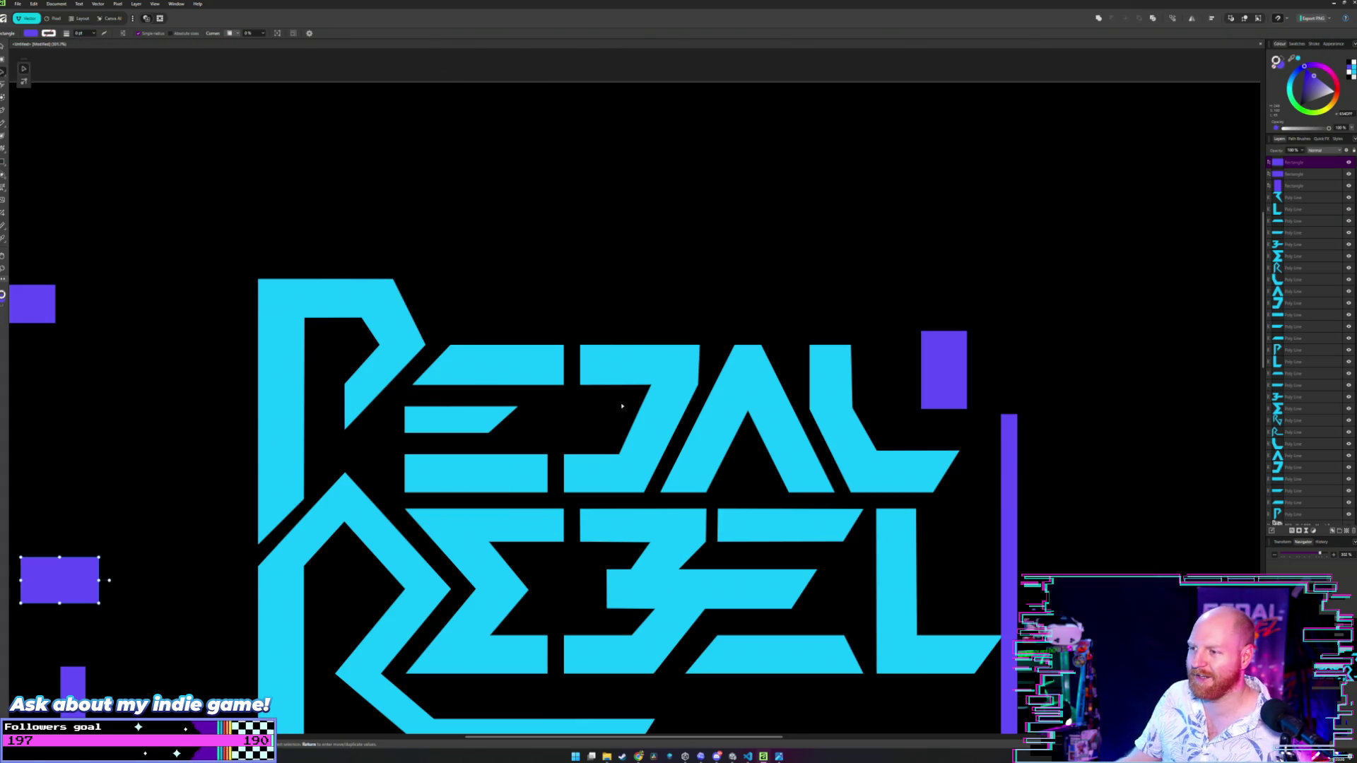
double_click(642, 387)
scroll(680, 332, up, 2)
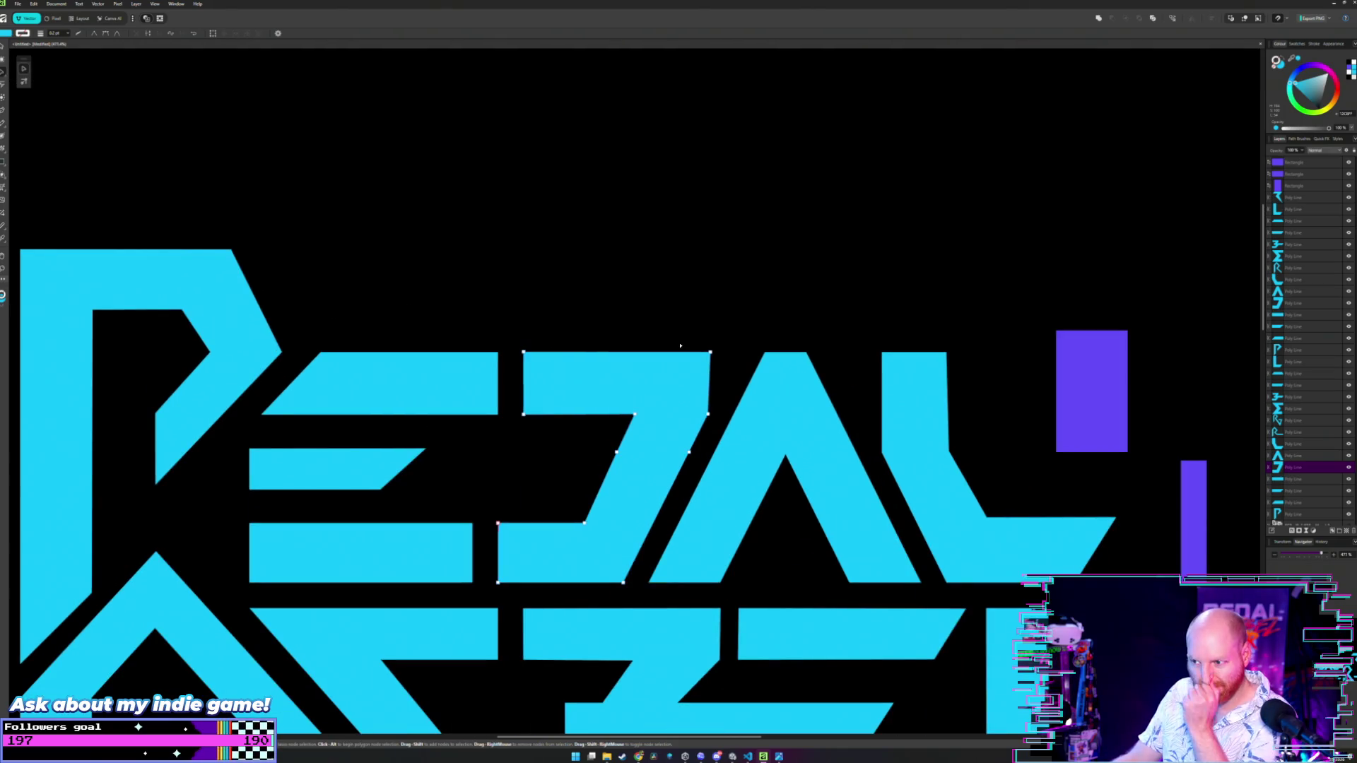
scroll(680, 344, down, 3)
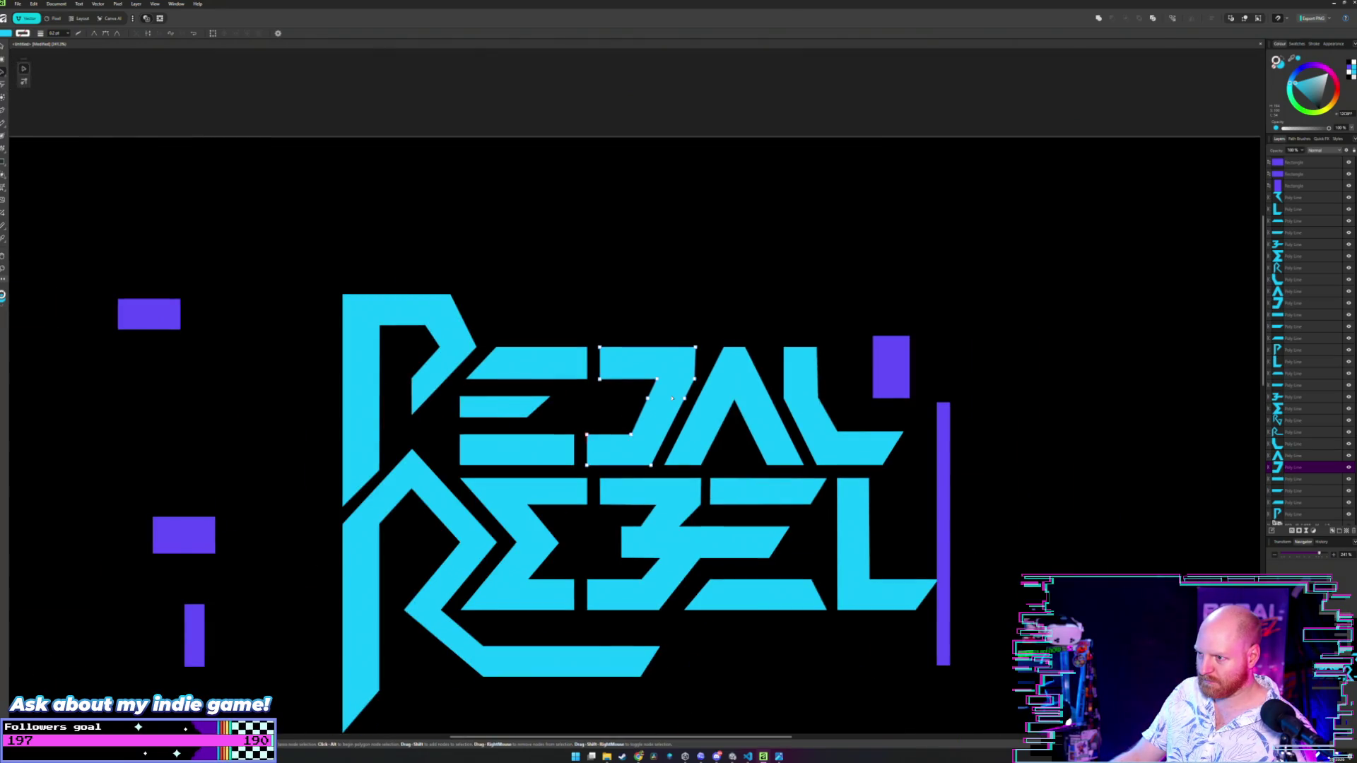
key(v)
click(698, 318)
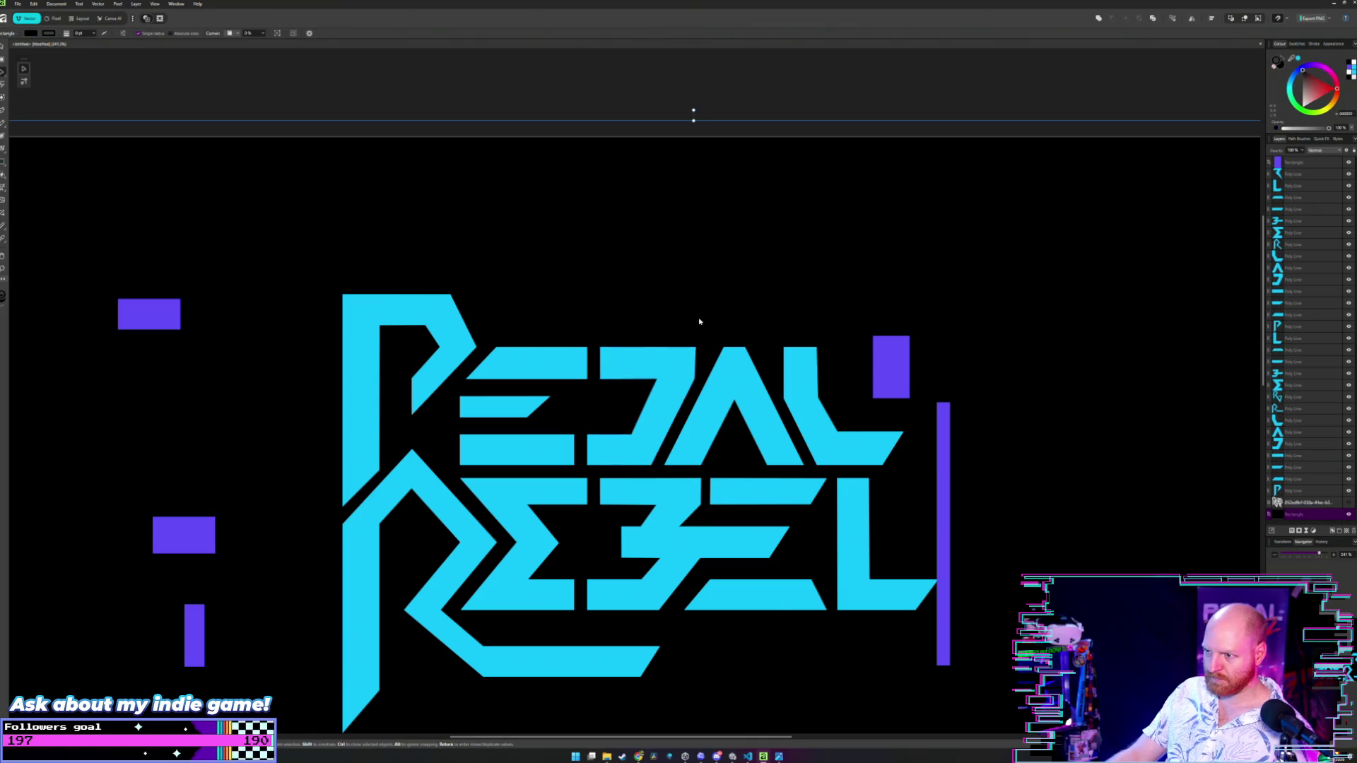
scroll(699, 318, down, 2)
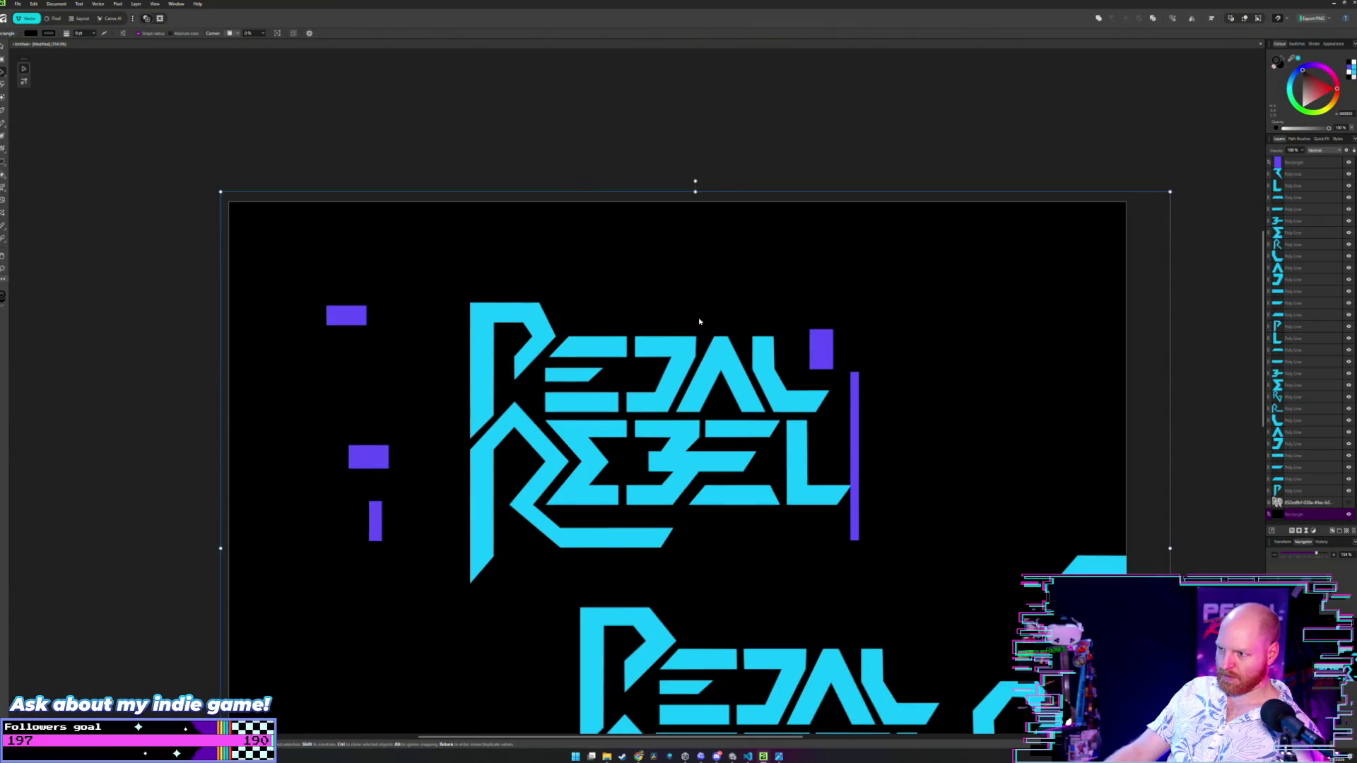
scroll(699, 321, up, 2)
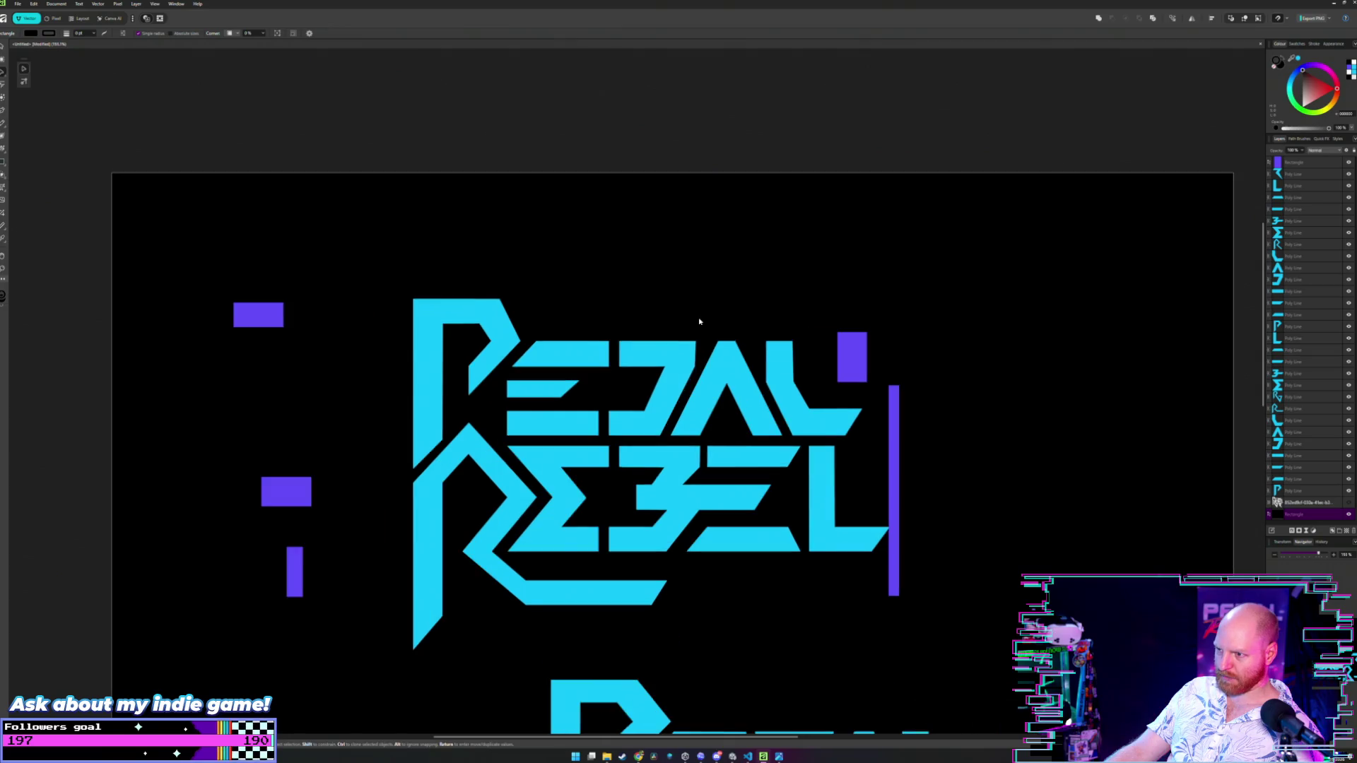
key(ctrl+z)
key(ctrl+z)
key(ctrl+z)
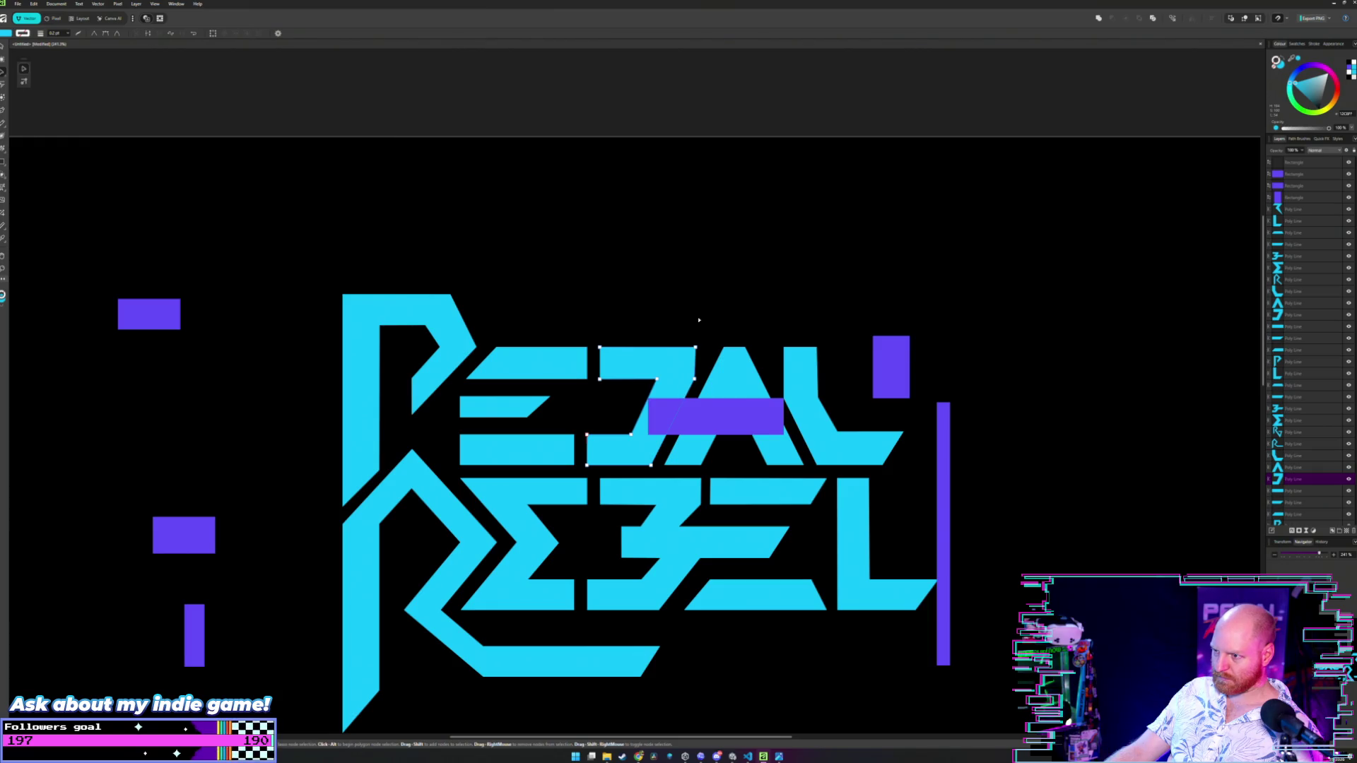
key(ctrl+z)
key(ctrl+z)
key(ctrl+z)
key(ctrl+z)
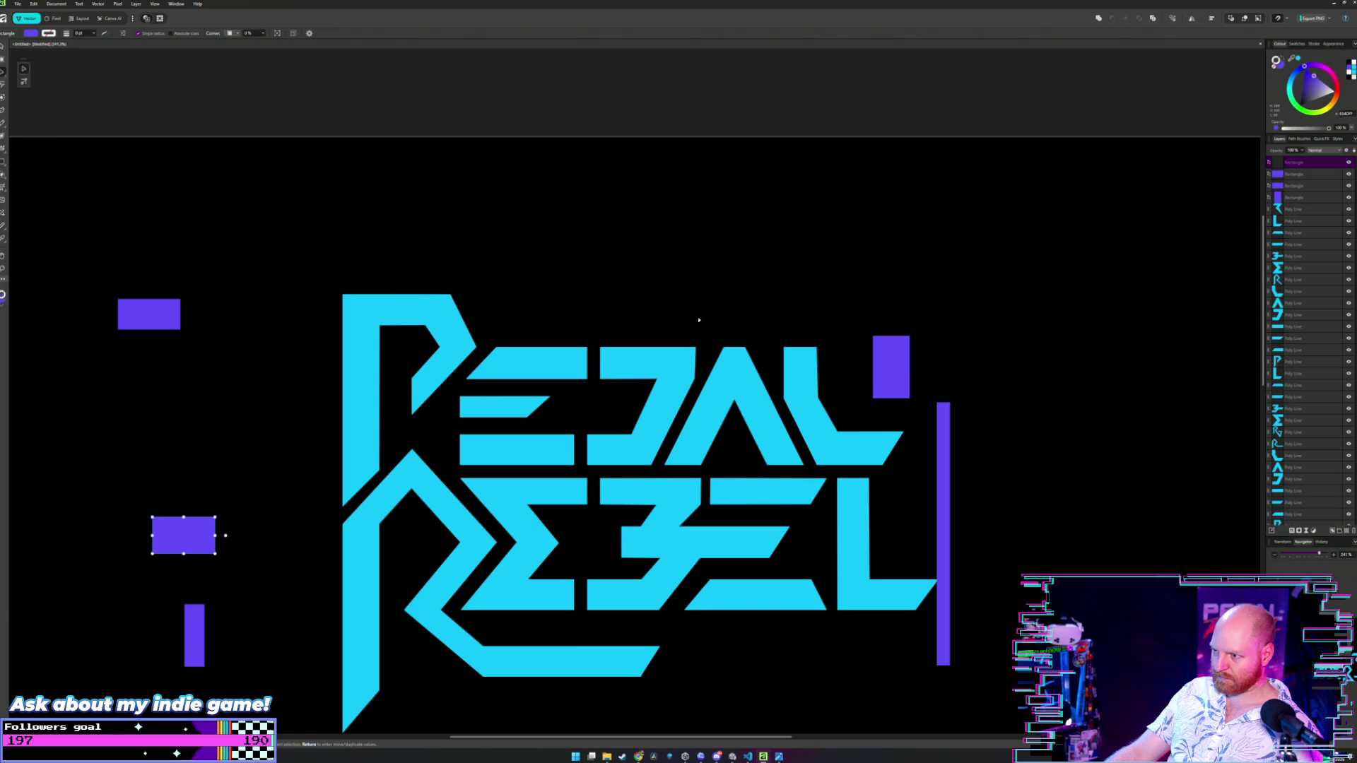
scroll(699, 321, up, 2)
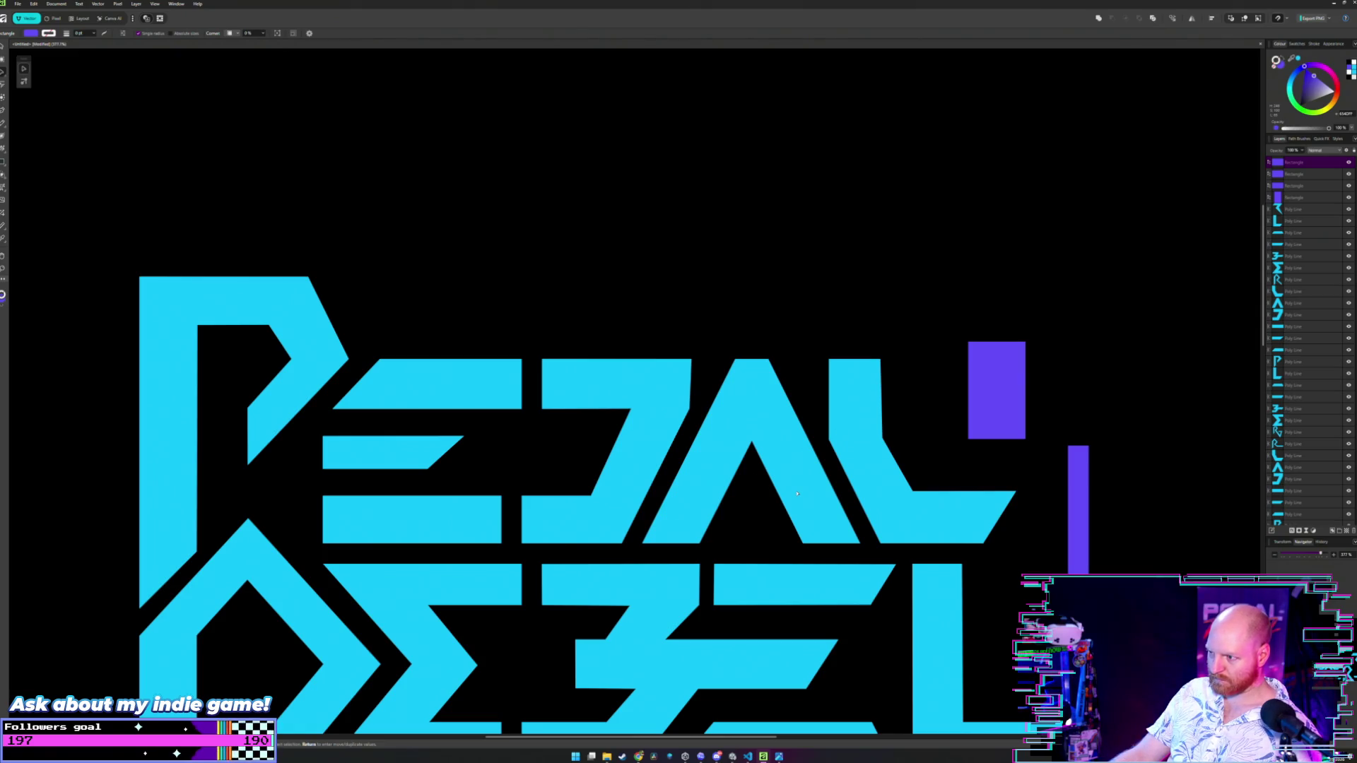
scroll(796, 493, down, 4)
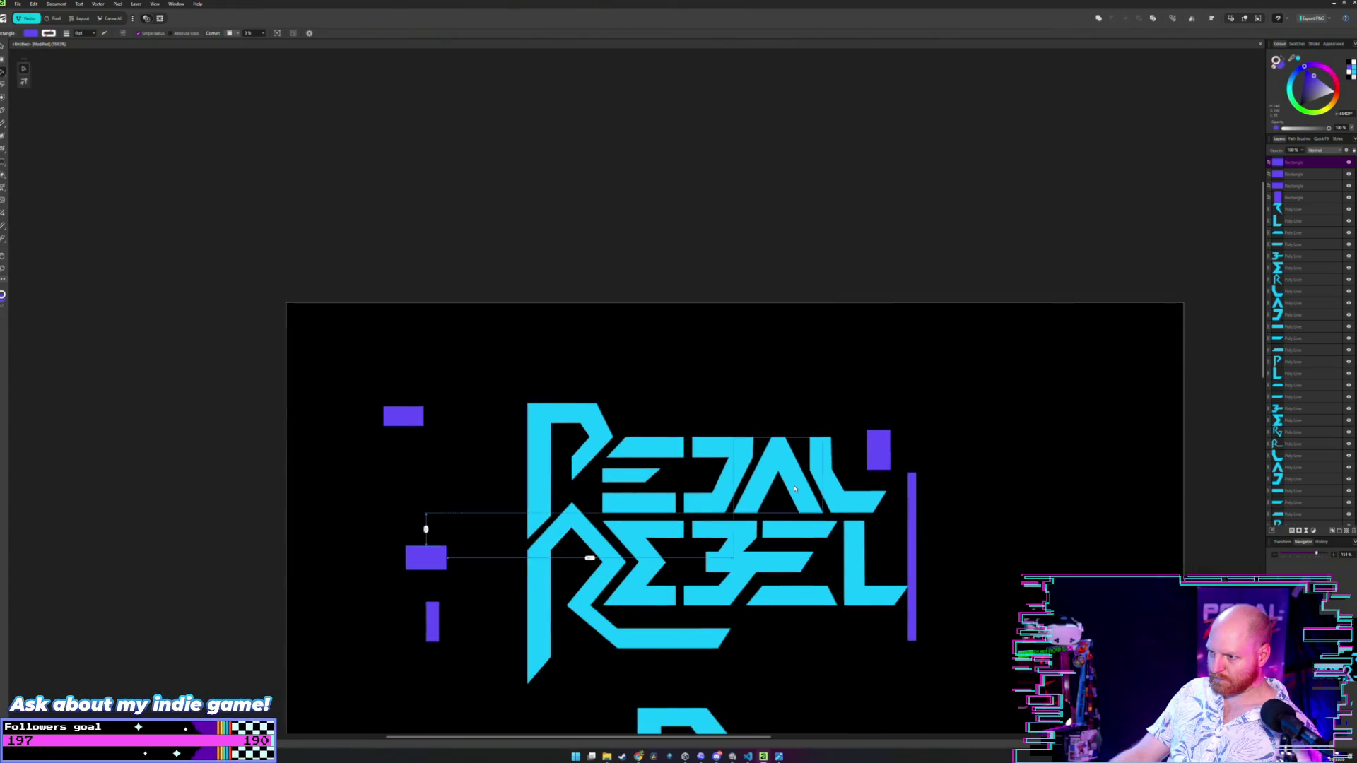
scroll(749, 438, up, 4)
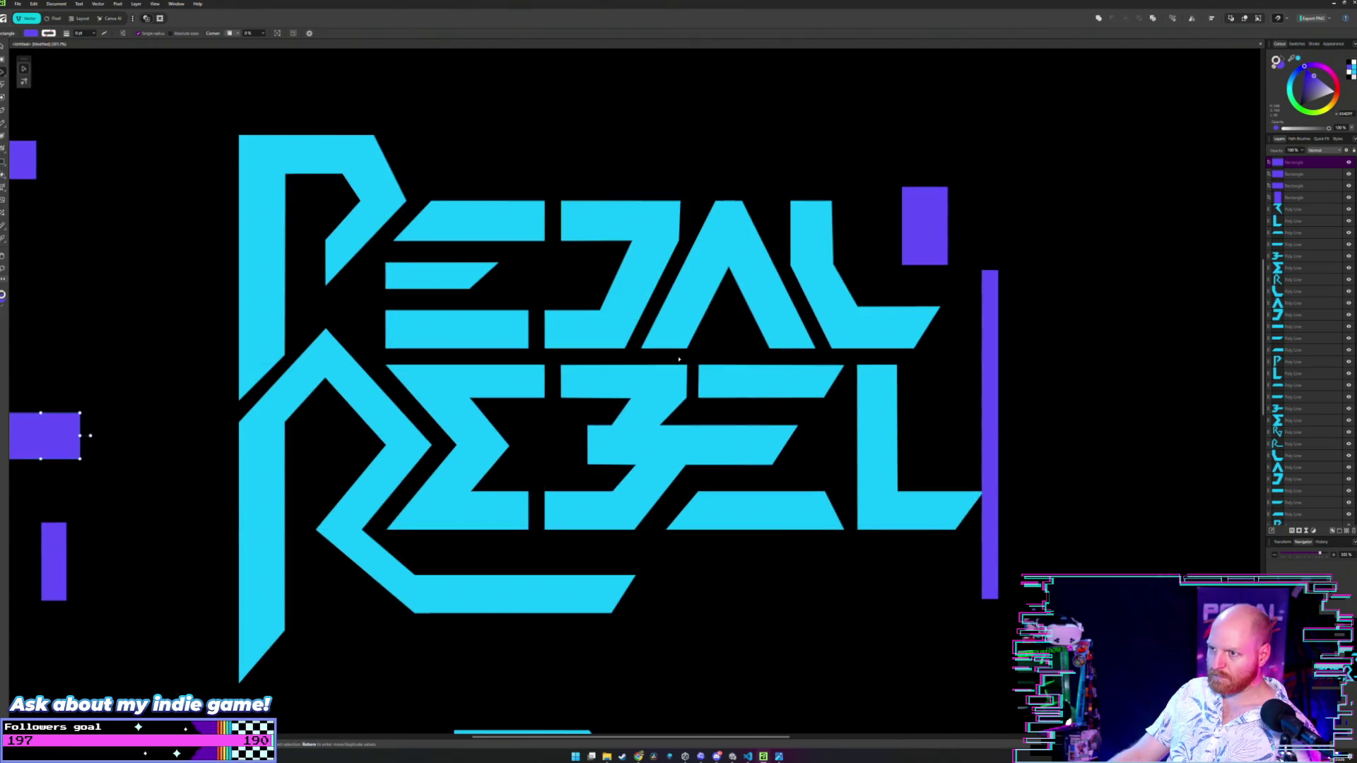
scroll(518, 317, down, 2)
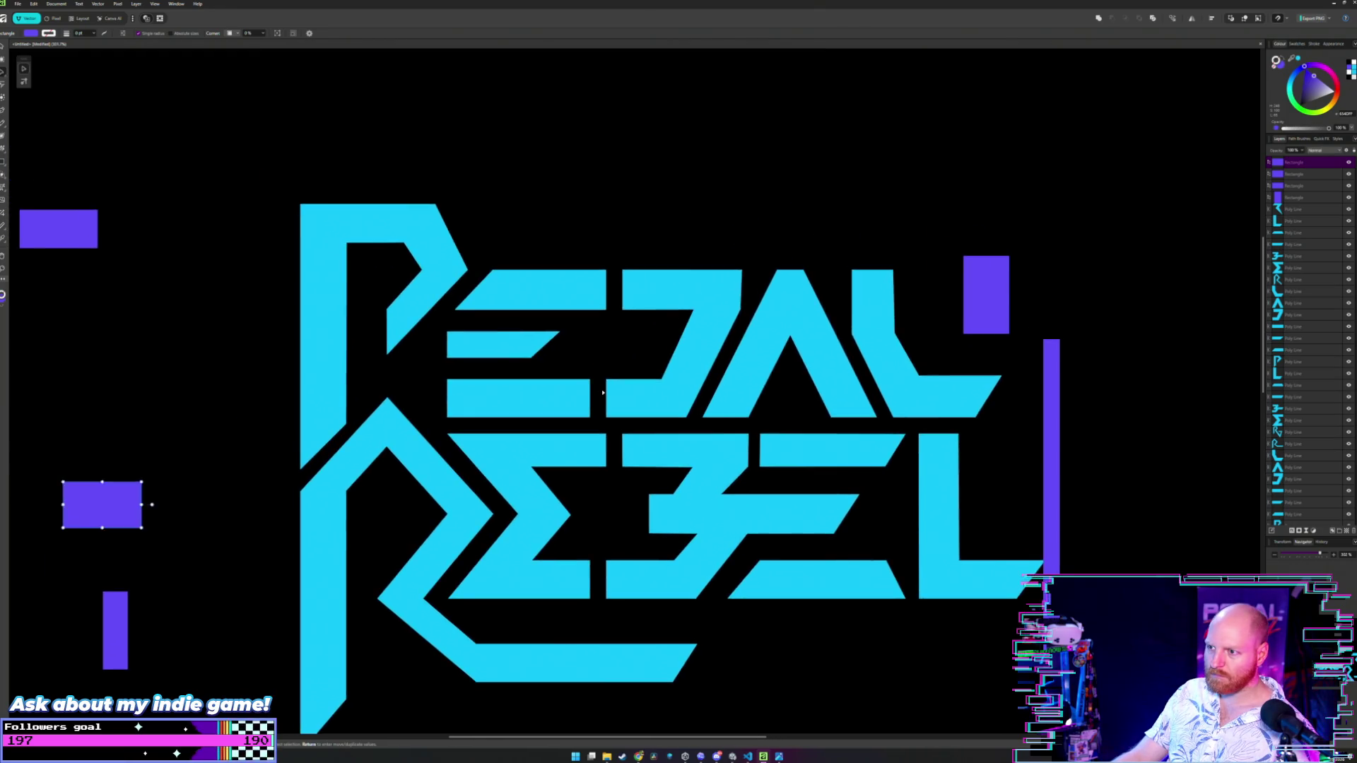
scroll(606, 382, up, 5)
- Drag the tall purple rectangle from the upper right into the gap between PEDAL's E and D
drag(642, 366, 624, 418)
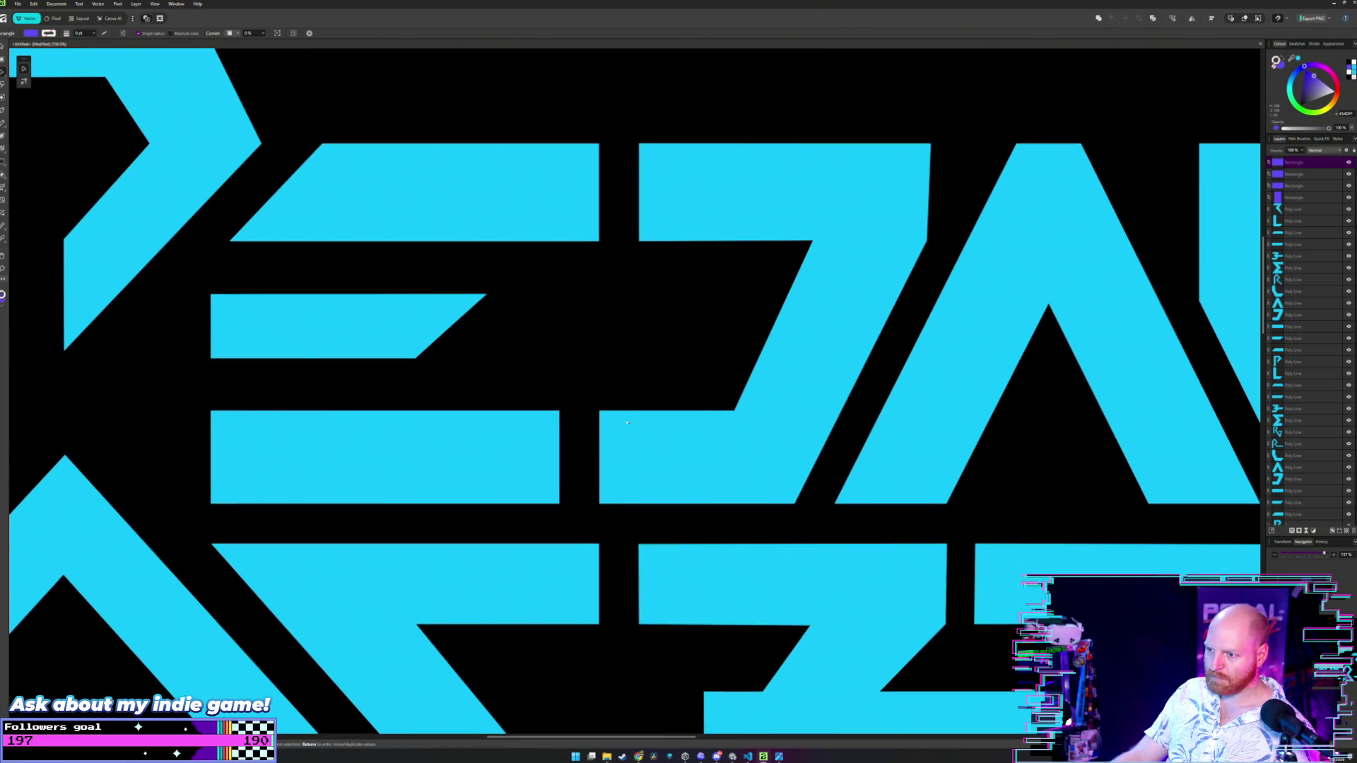
click(626, 421)
scroll(627, 422, down, 4)
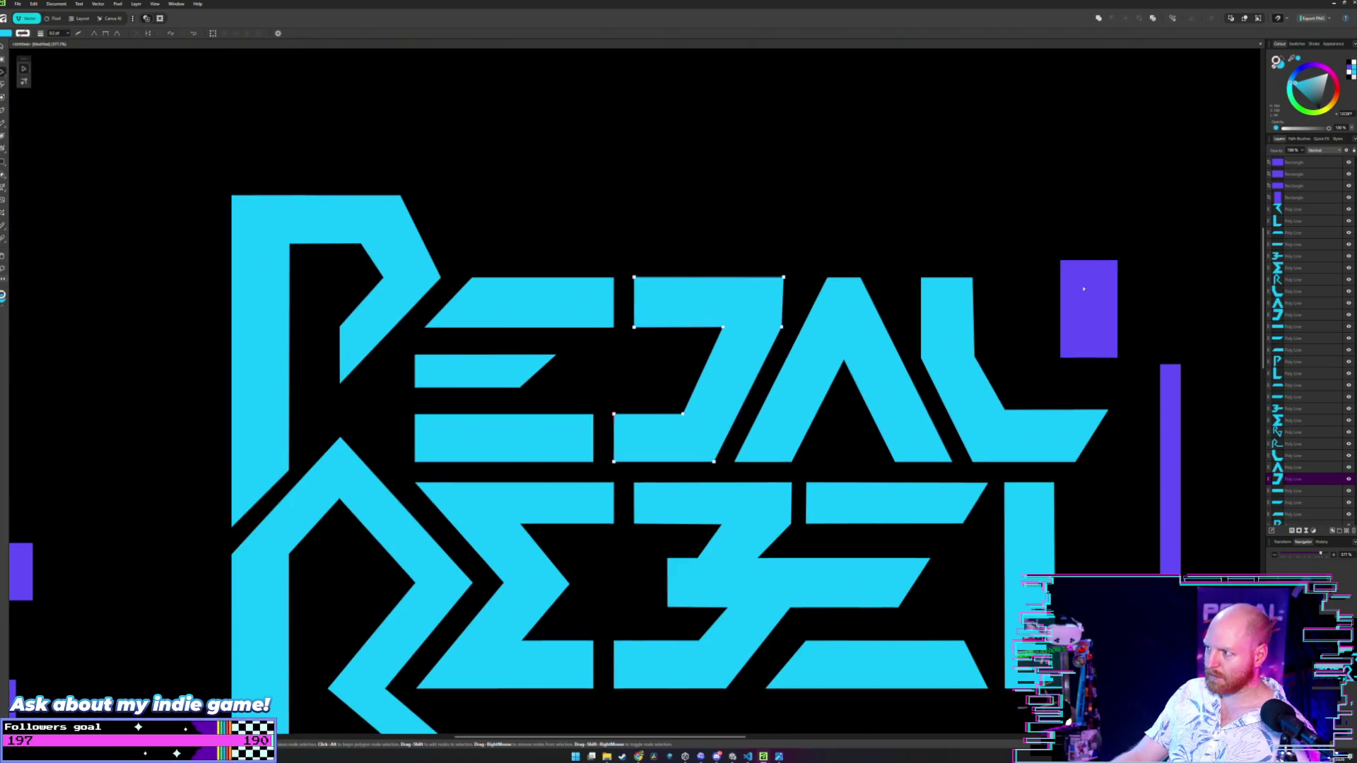
mouse_move(1084, 288)
mouse_down()
mouse_move(710, 495)
mouse_move(656, 454)
mouse_up()
scroll(677, 403, up, 5)
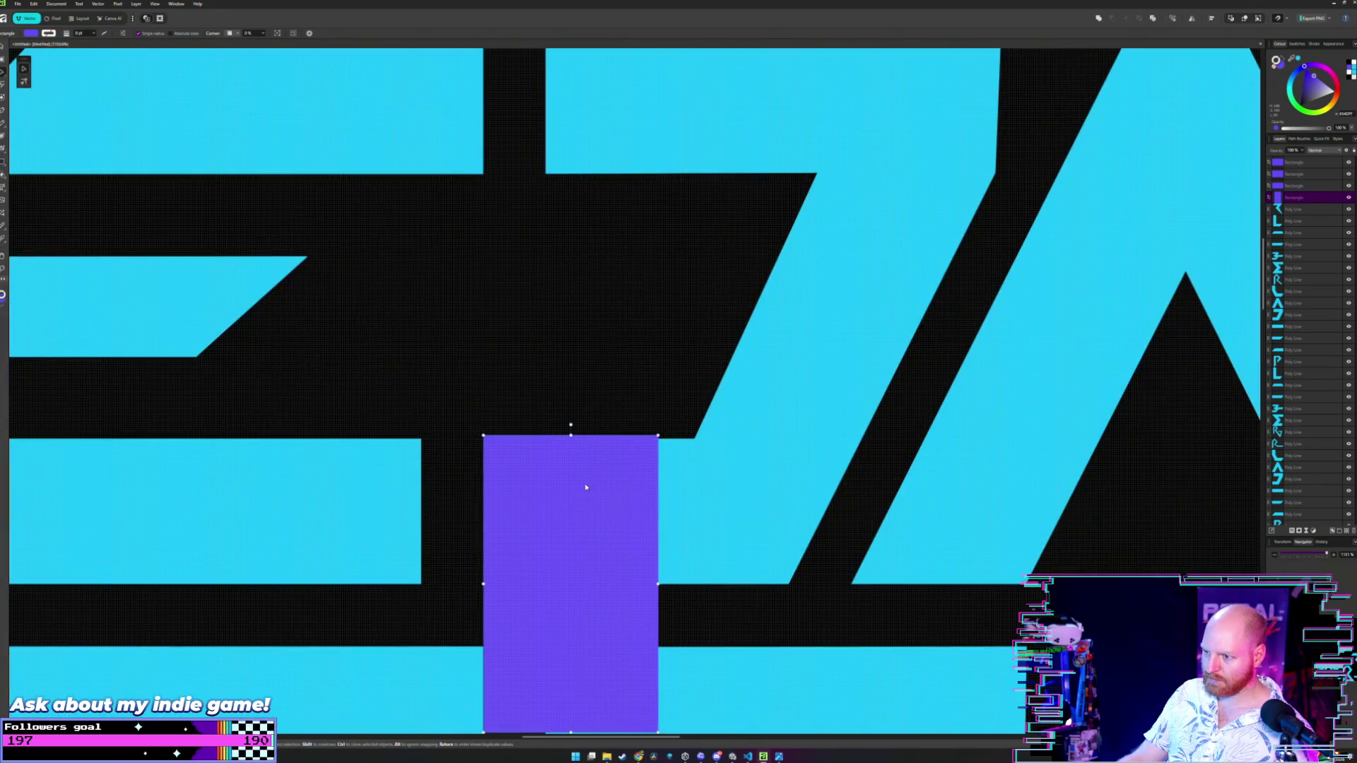